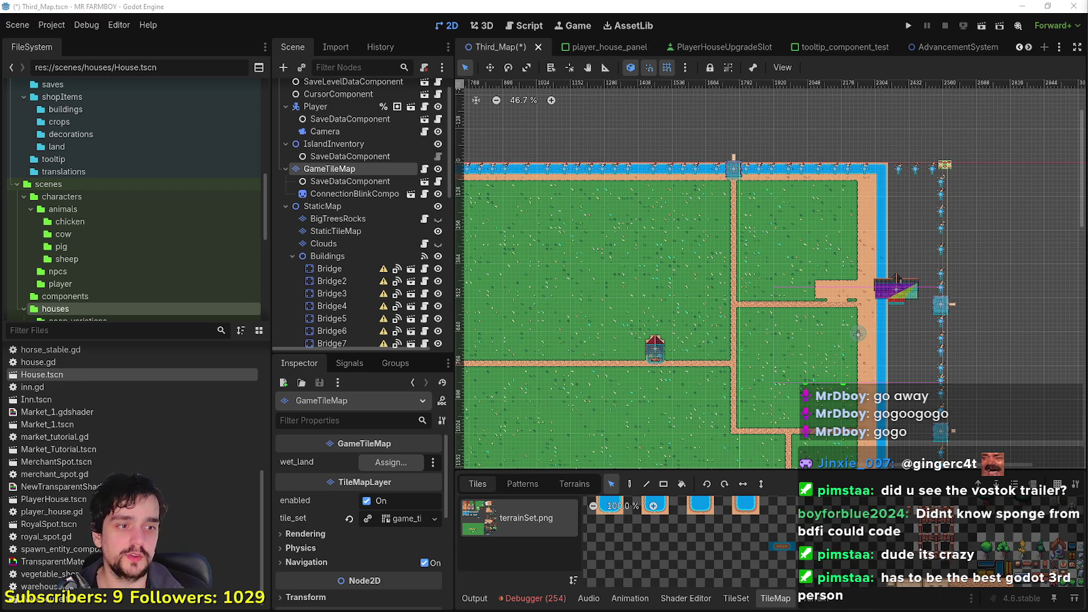
Switch from Godot to Chrome and paste the trailer's web address into a new tab.
{"action": "key", "text": "alt+Tab"}
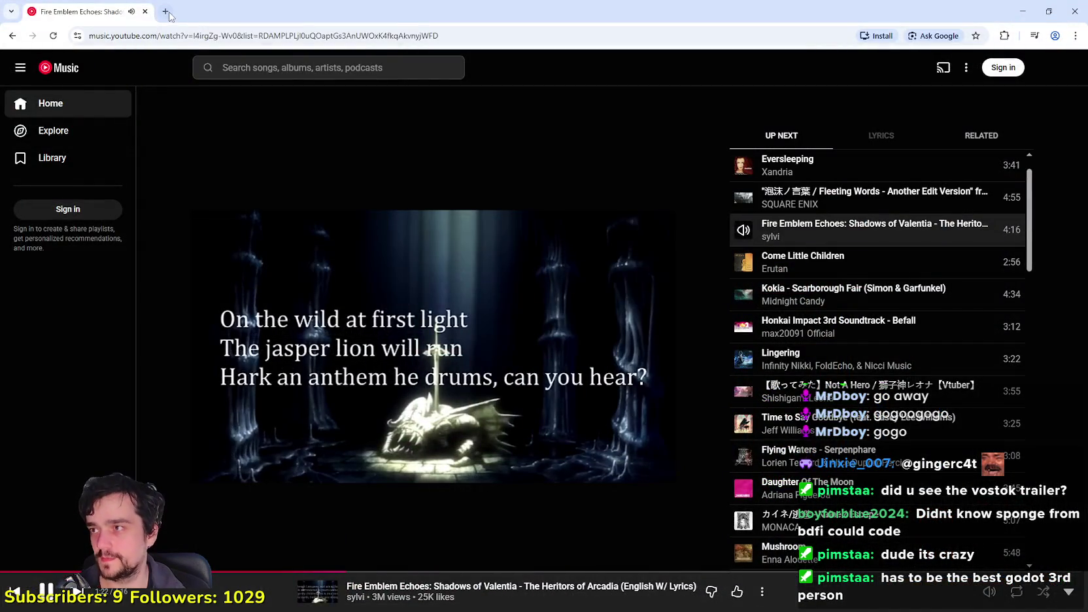
{"action": "left_click", "coordinate": [166, 11]}
{"action": "type", "text": "https://www.youtube.com/watch?v=OTFgTRsz43Q"}
Load the Road to Vostok Early Access Trailer and play it, toggling fullscreen, then exit fullscreen.
{"action": "key", "text": "Return"}
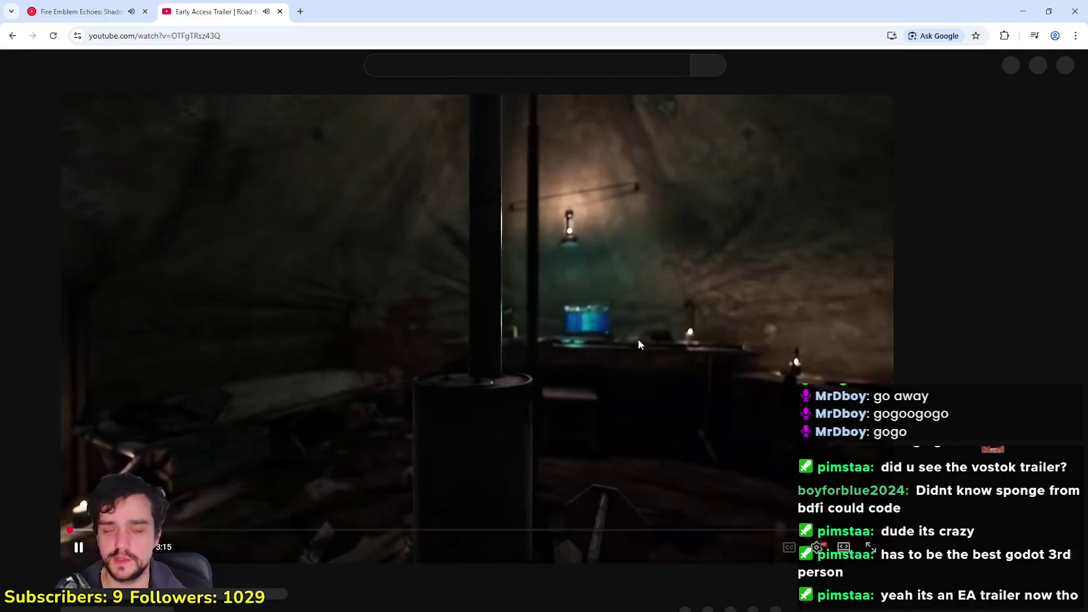
{"action": "double_click", "coordinate": [635, 321]}
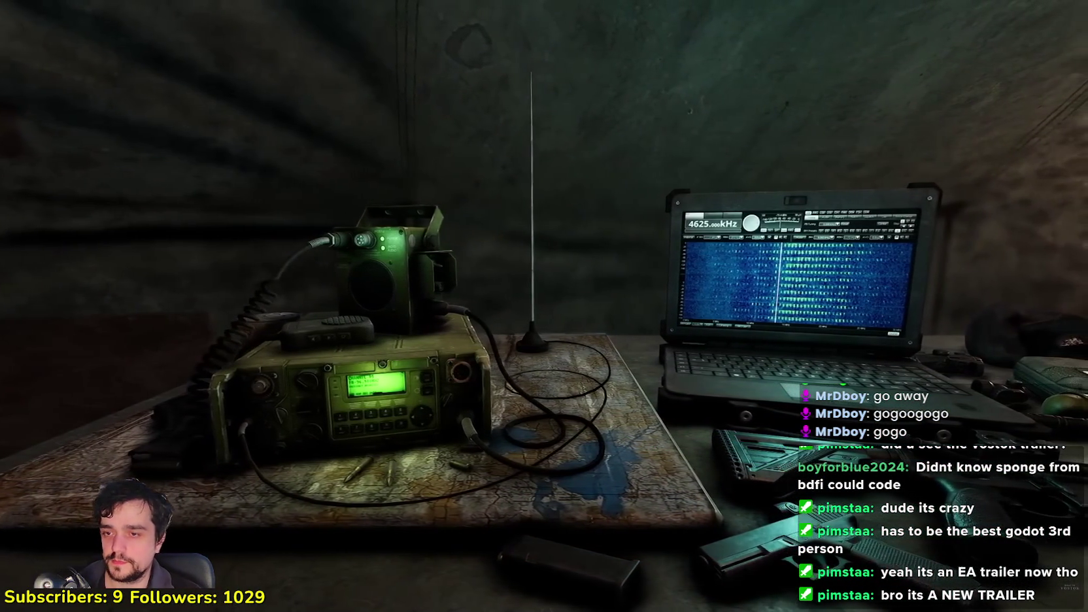
{"action": "double_click", "coordinate": [552, 298]}
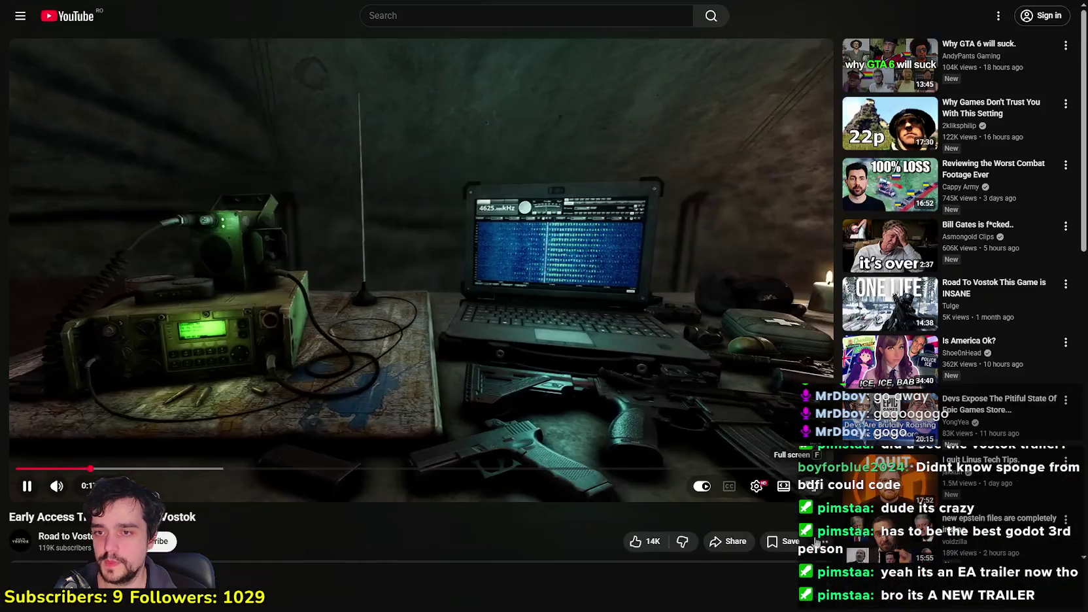
{"action": "double_click", "coordinate": [746, 392]}
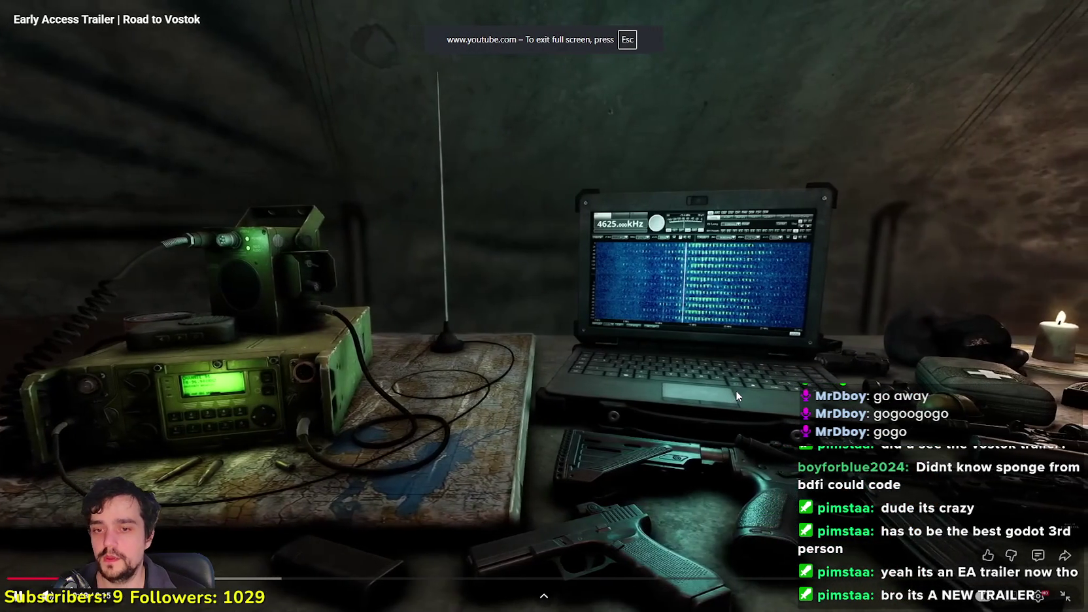
{"action": "key", "text": "Escape"}
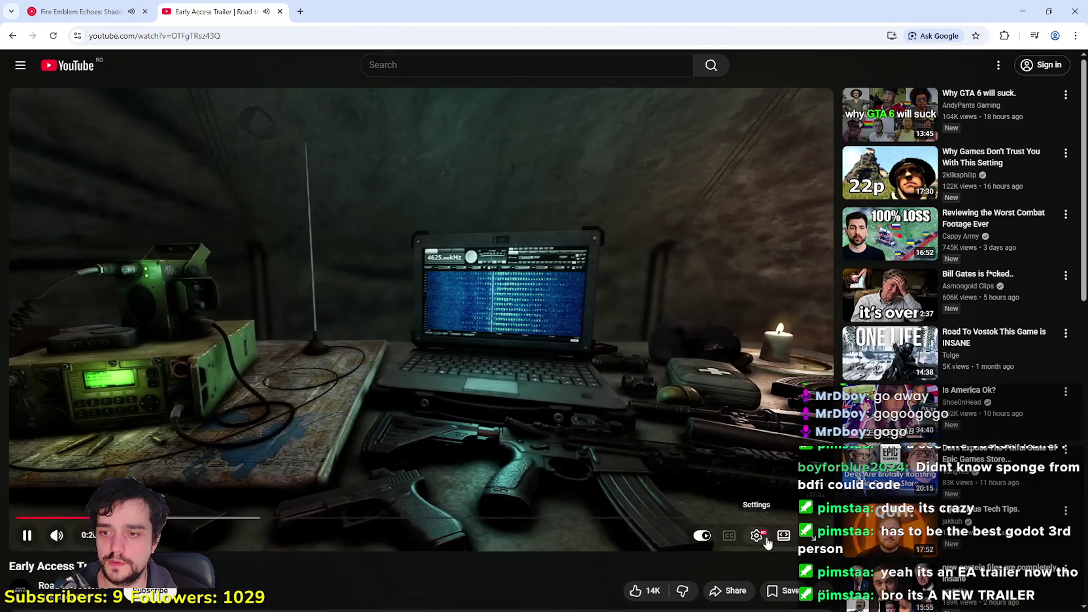
Watch the trailer in theater mode and pause it at about 1:01.
{"action": "left_click", "coordinate": [783, 534]}
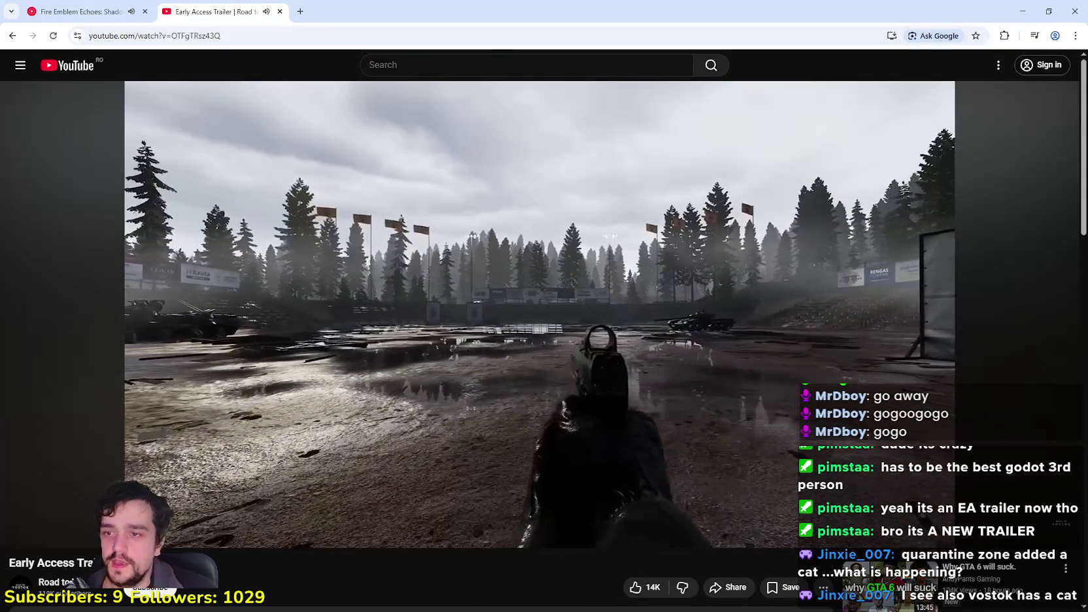
{"action": "mouse_move", "coordinate": [194, 196]}
{"action": "left_click", "coordinate": [383, 372]}
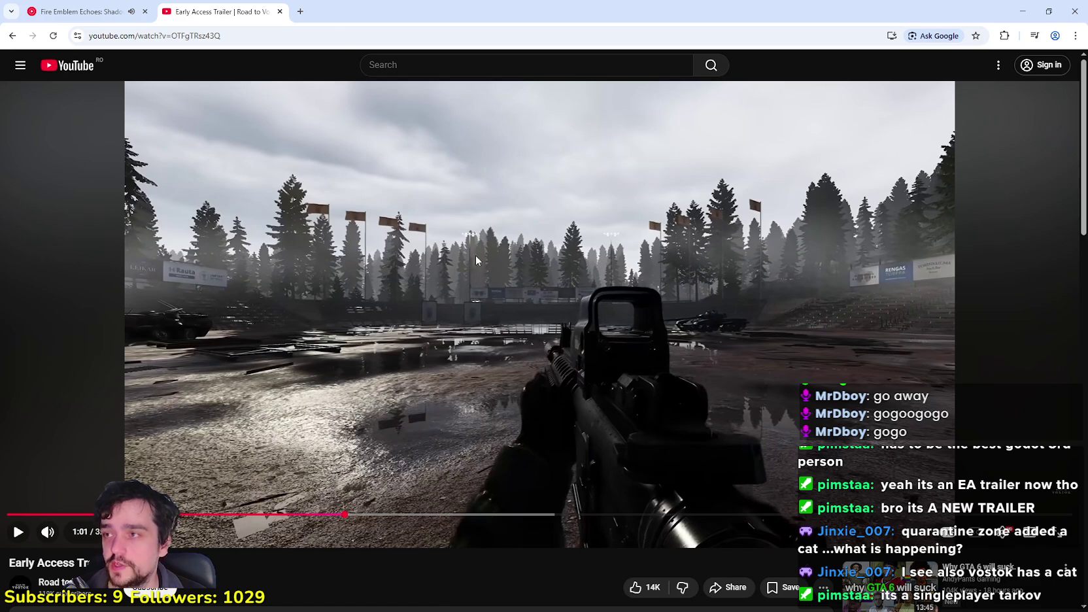
{"action": "left_click", "coordinate": [300, 11]}
Search the web for 'godot' and open the godotengine.org homepage.
{"action": "type", "text": "godot"}
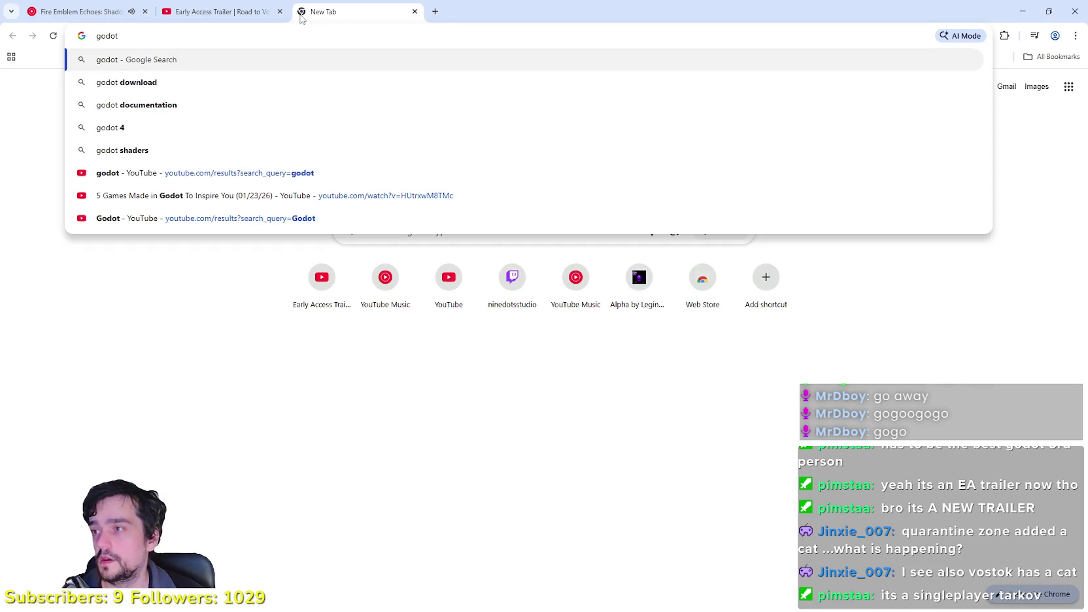
{"action": "key", "text": "Return"}
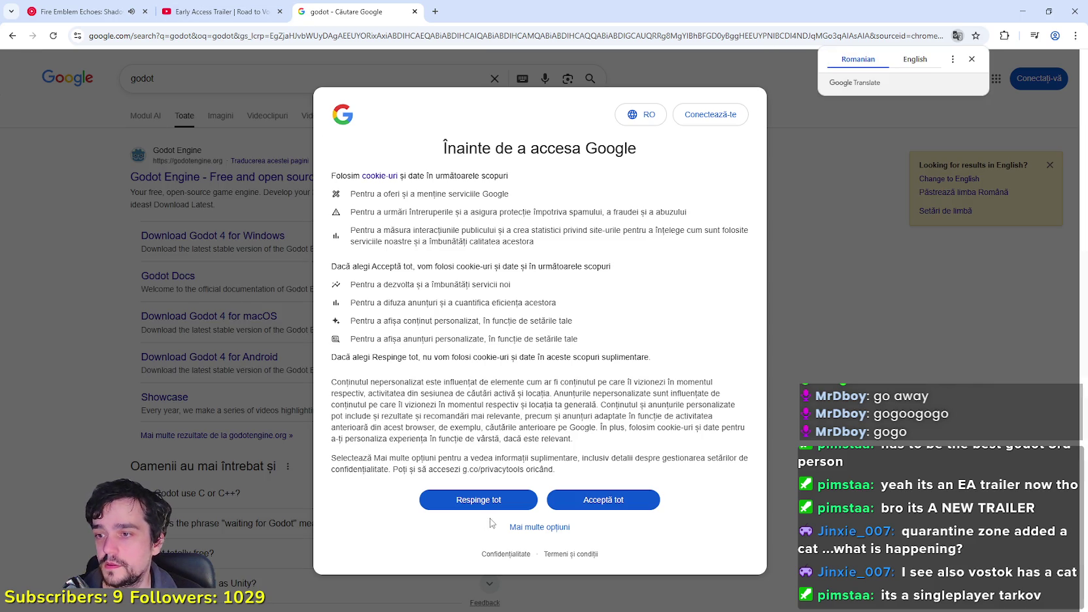
{"action": "left_click", "coordinate": [475, 507]}
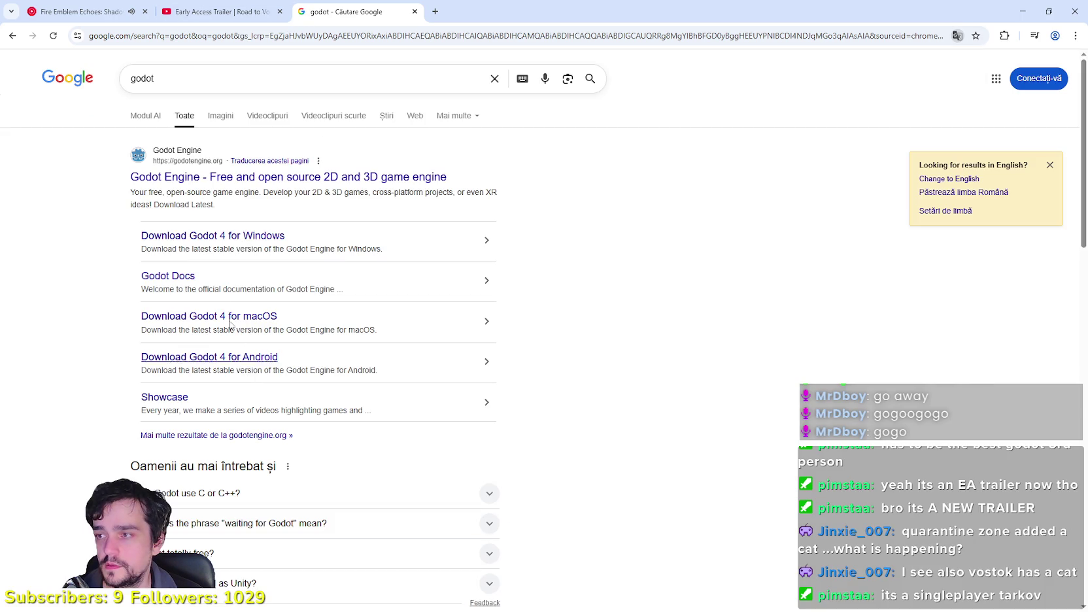
{"action": "left_click", "coordinate": [189, 177]}
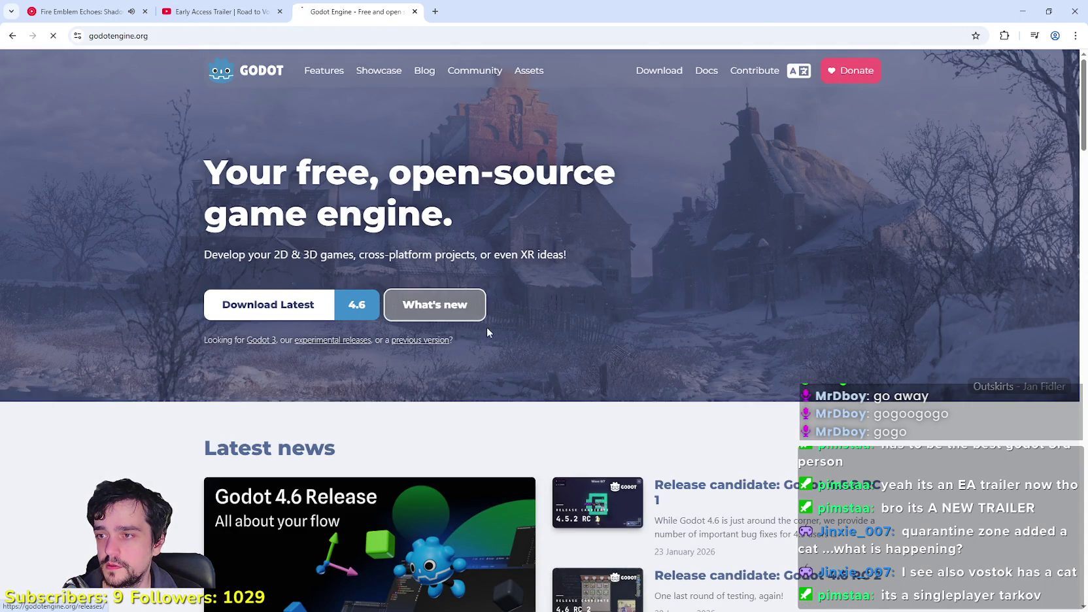
Open the Godot 4.6 release notes and scroll down to 'Reflections got real'.
{"action": "left_click", "coordinate": [465, 323]}
{"action": "scroll", "coordinate": [504, 385], "scroll_direction": "down", "scroll_amount": 13}
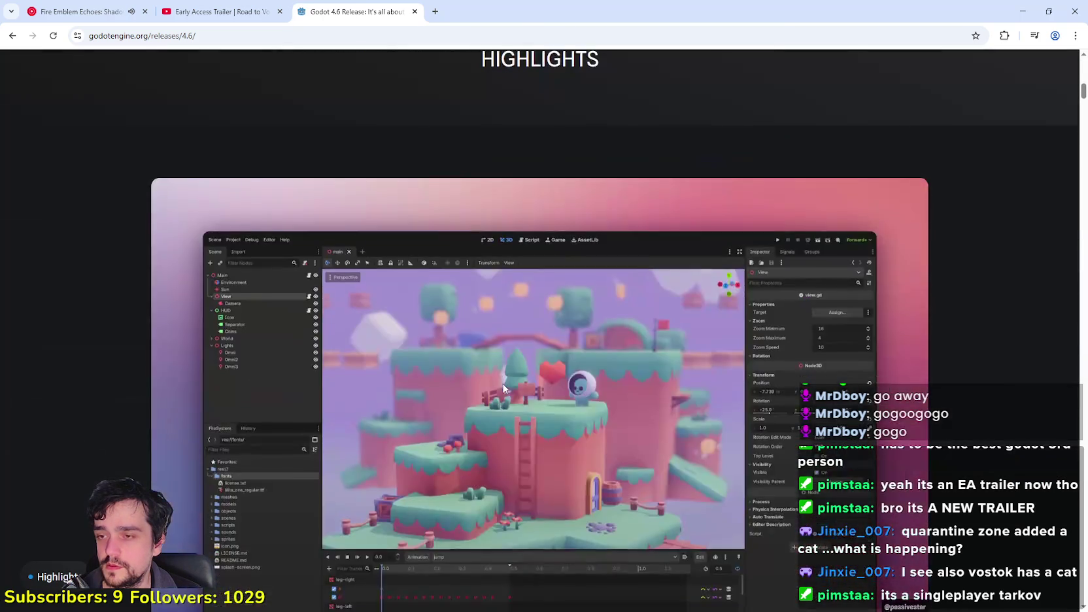
{"action": "scroll", "coordinate": [504, 388], "scroll_direction": "down", "scroll_amount": 20}
{"action": "scroll", "coordinate": [505, 381], "scroll_direction": "down", "scroll_amount": 7}
{"action": "scroll", "coordinate": [555, 385], "scroll_direction": "up", "scroll_amount": 4}
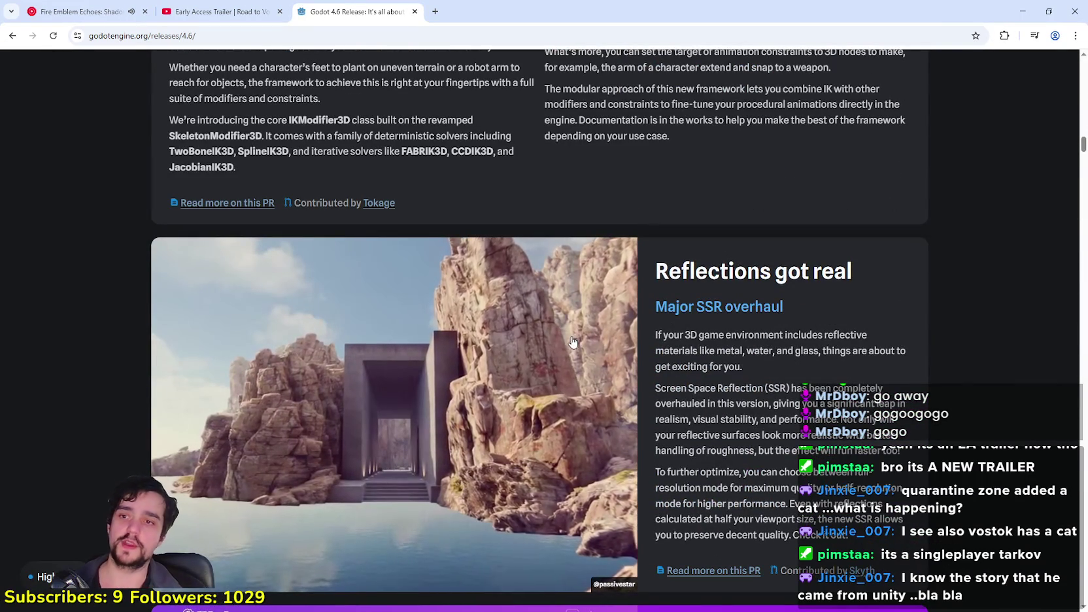
{"action": "scroll", "coordinate": [523, 360], "scroll_direction": "down", "scroll_amount": 1}
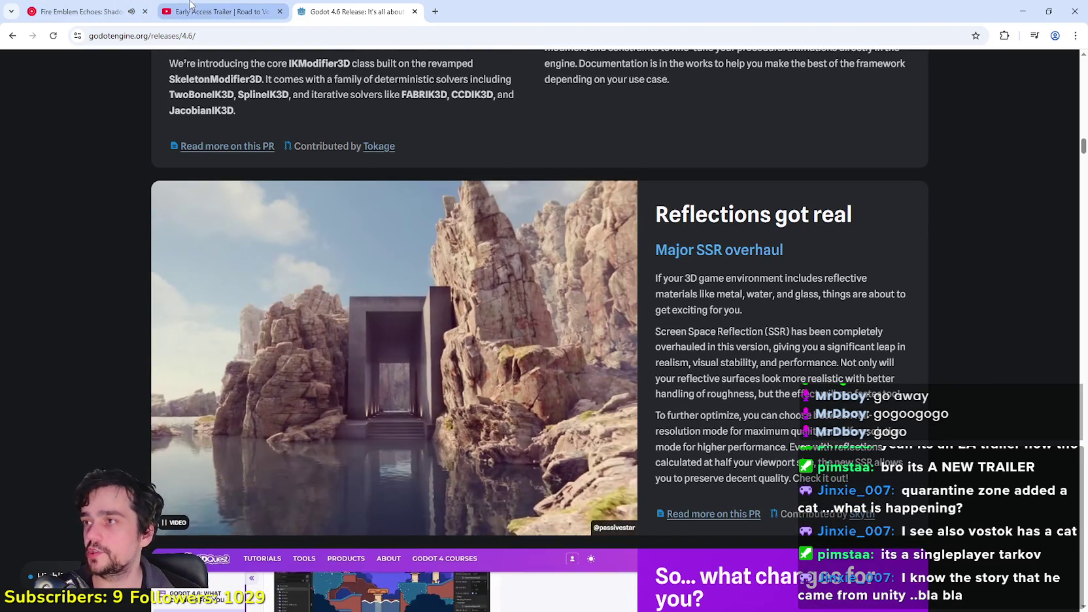
{"action": "left_click", "coordinate": [189, 11]}
Resume the Road to Vostok trailer, pausing twice, and watch it through to about 2:17.
{"action": "left_click", "coordinate": [516, 316]}
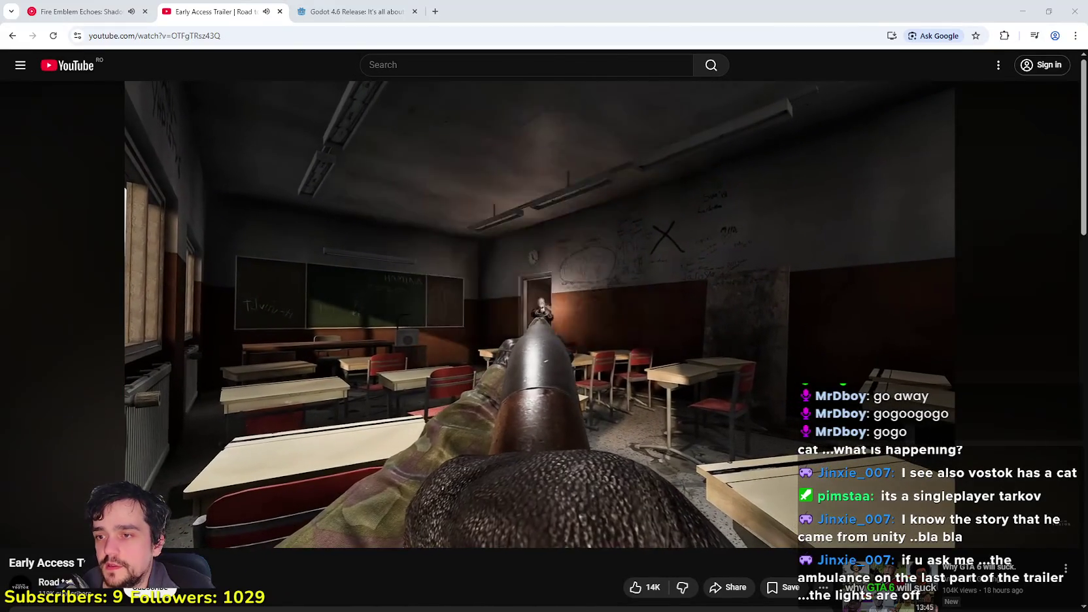
{"action": "left_click", "coordinate": [567, 284]}
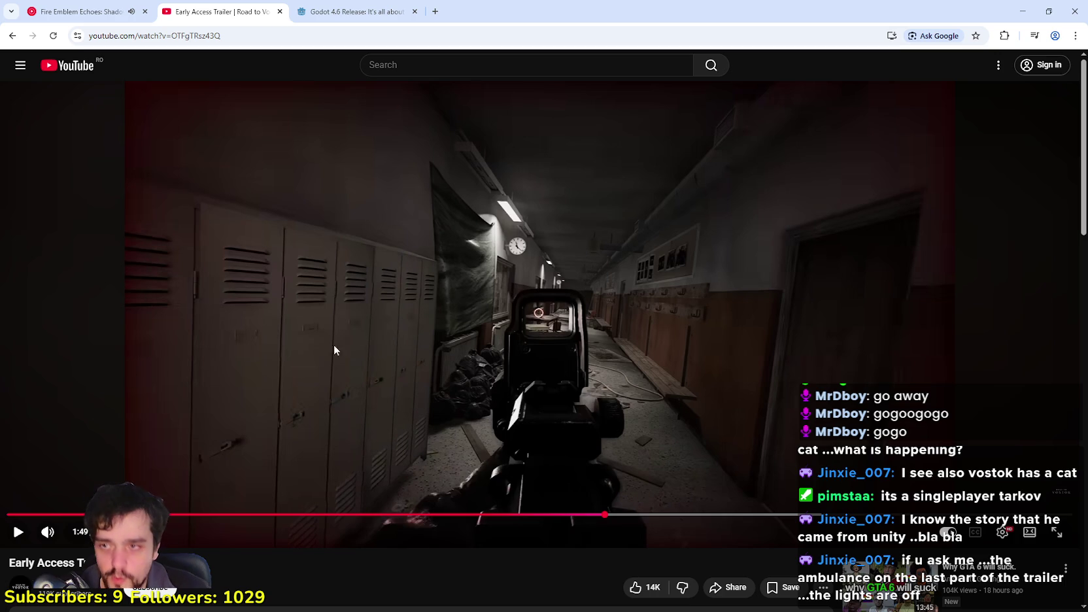
{"action": "left_click", "coordinate": [780, 356]}
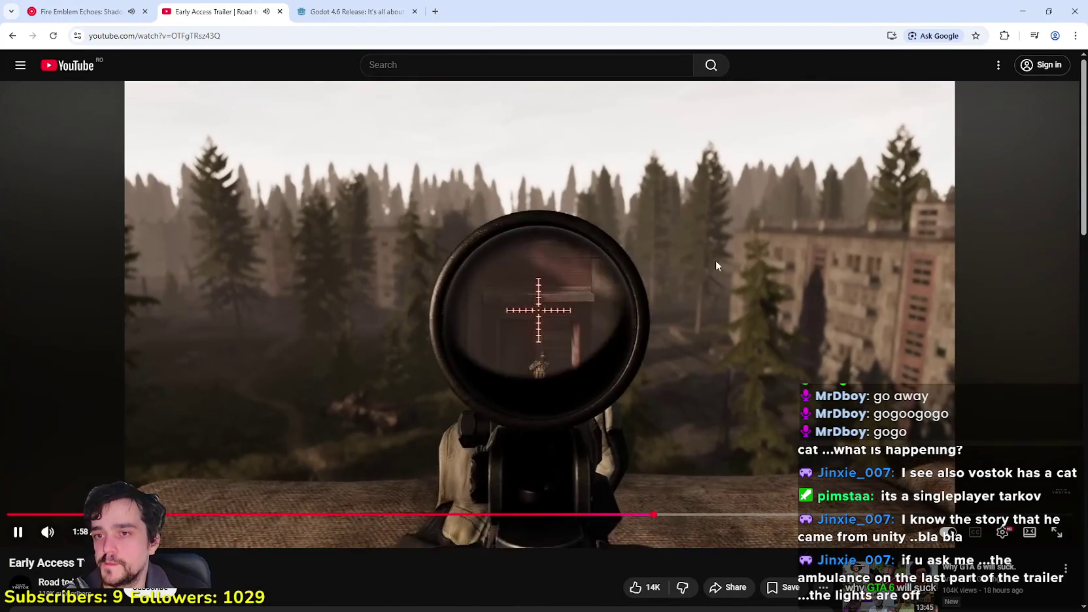
{"action": "left_click", "coordinate": [863, 260]}
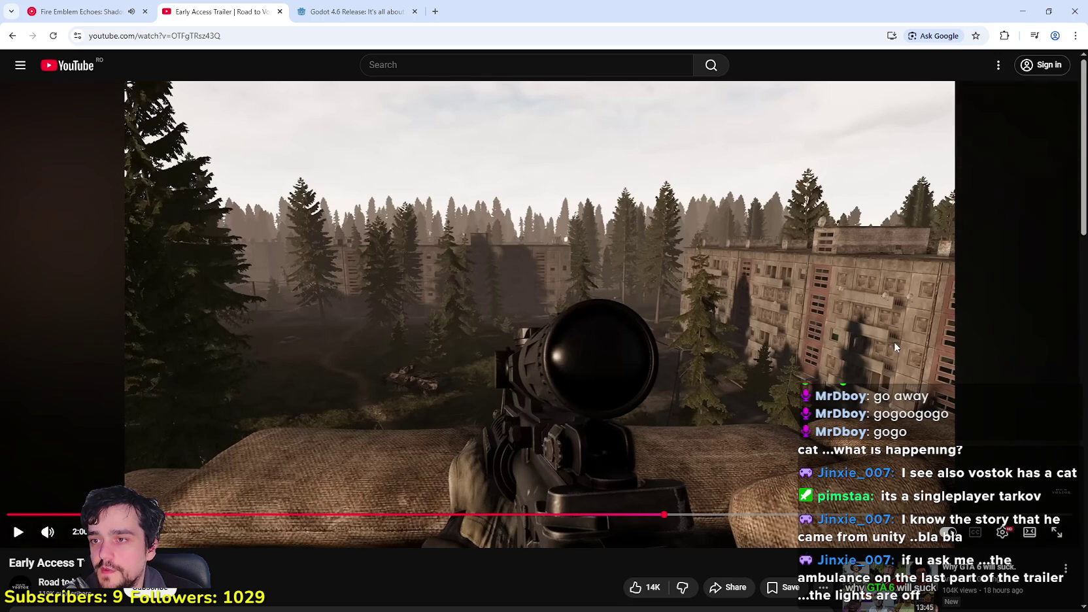
{"action": "left_click", "coordinate": [677, 347]}
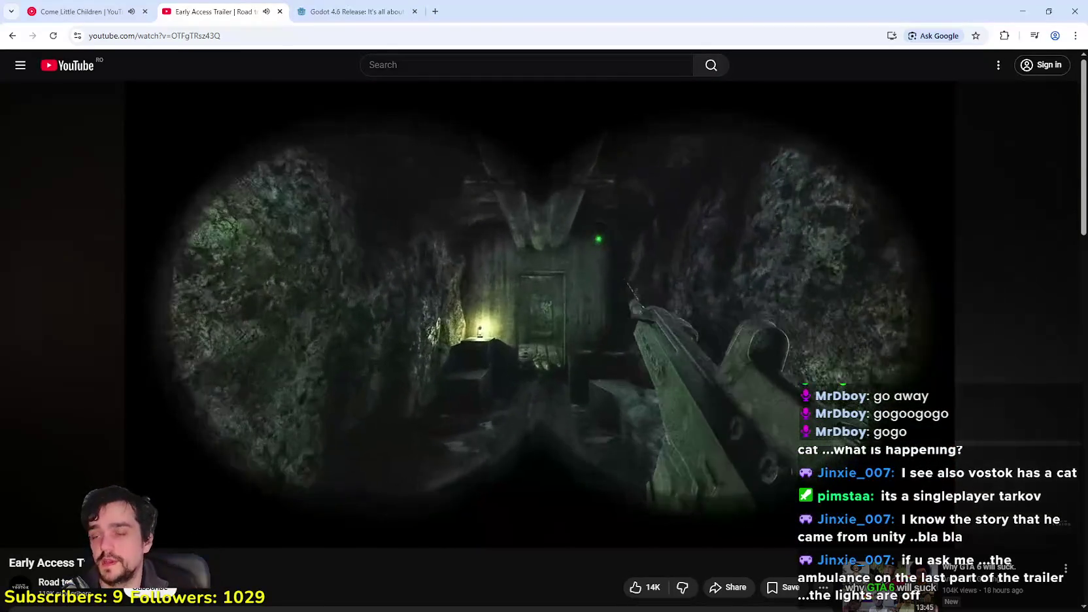
{"action": "mouse_move", "coordinate": [583, 325]}
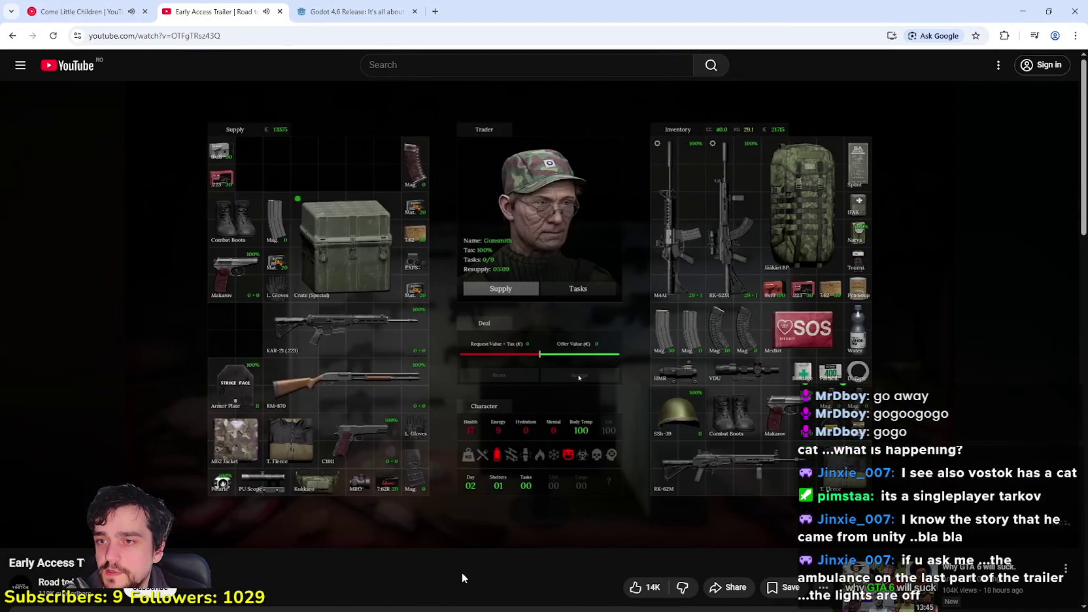
{"action": "mouse_move", "coordinate": [731, 527]}
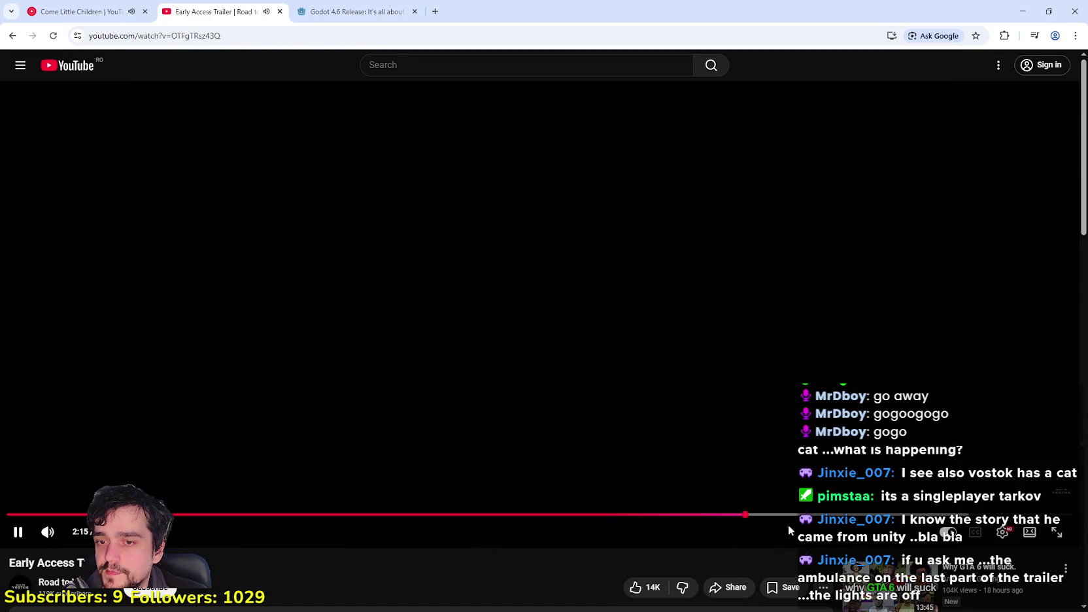
{"action": "scroll", "coordinate": [462, 521], "scroll_direction": "down", "scroll_amount": 3}
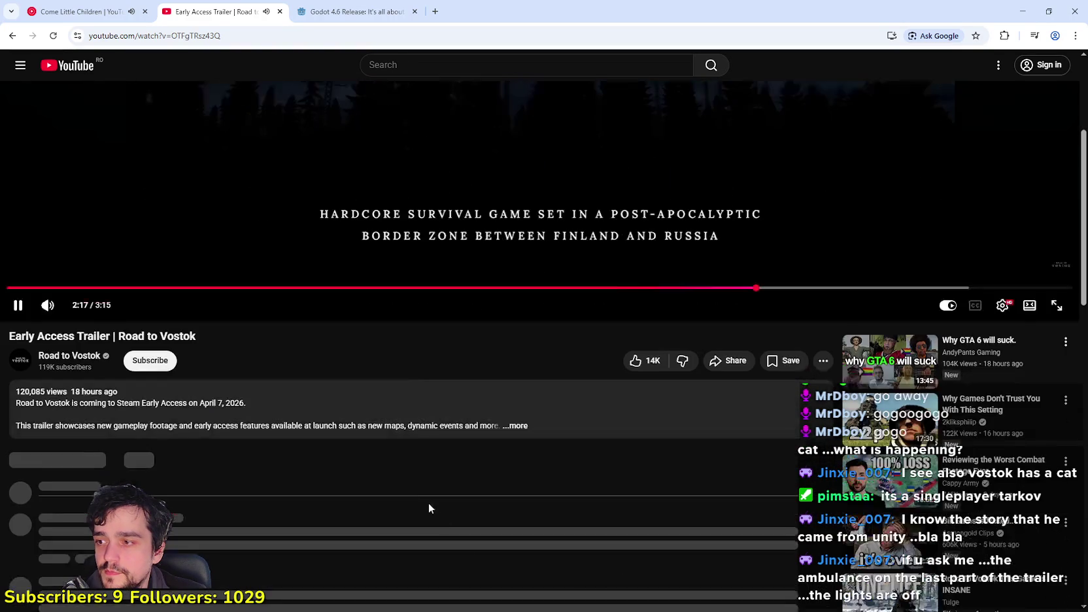
Expand the trailer's full description and scroll through it.
{"action": "left_click", "coordinate": [424, 408]}
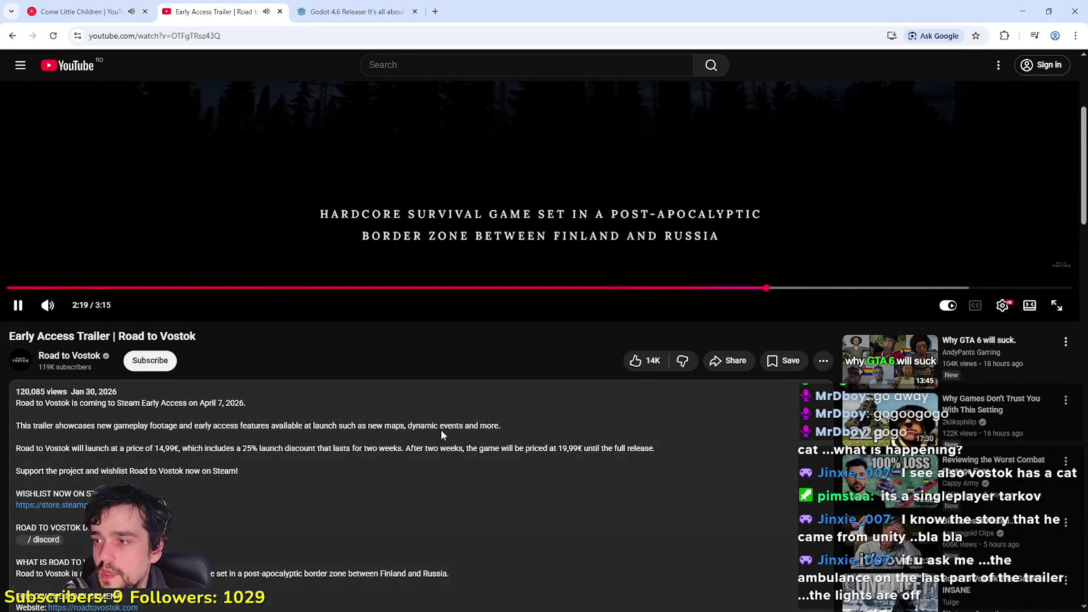
{"action": "scroll", "coordinate": [495, 520], "scroll_direction": "down", "scroll_amount": 3}
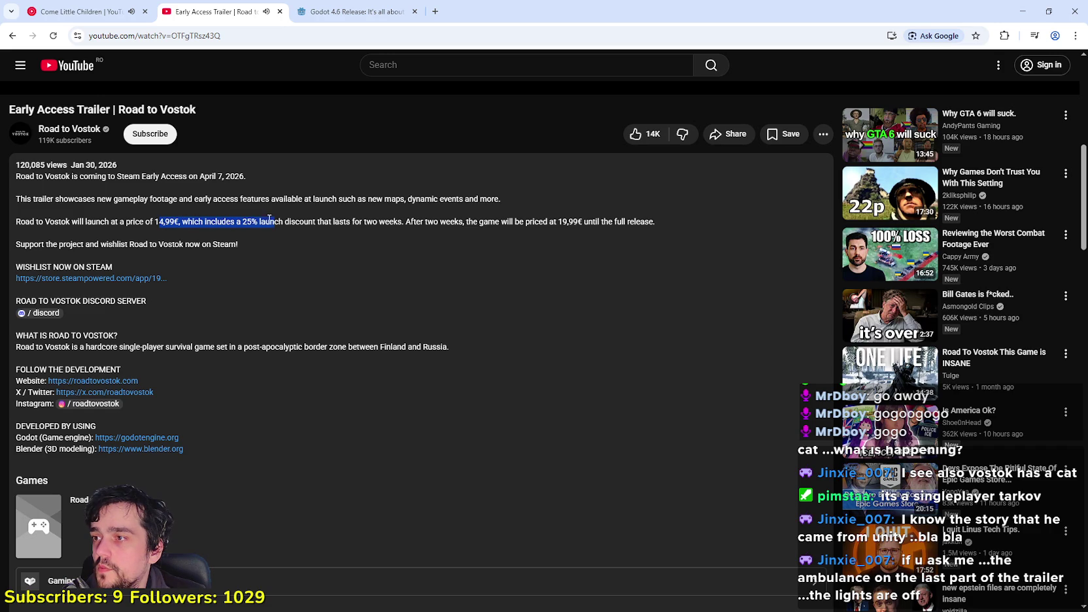
{"action": "left_click", "coordinate": [167, 222]}
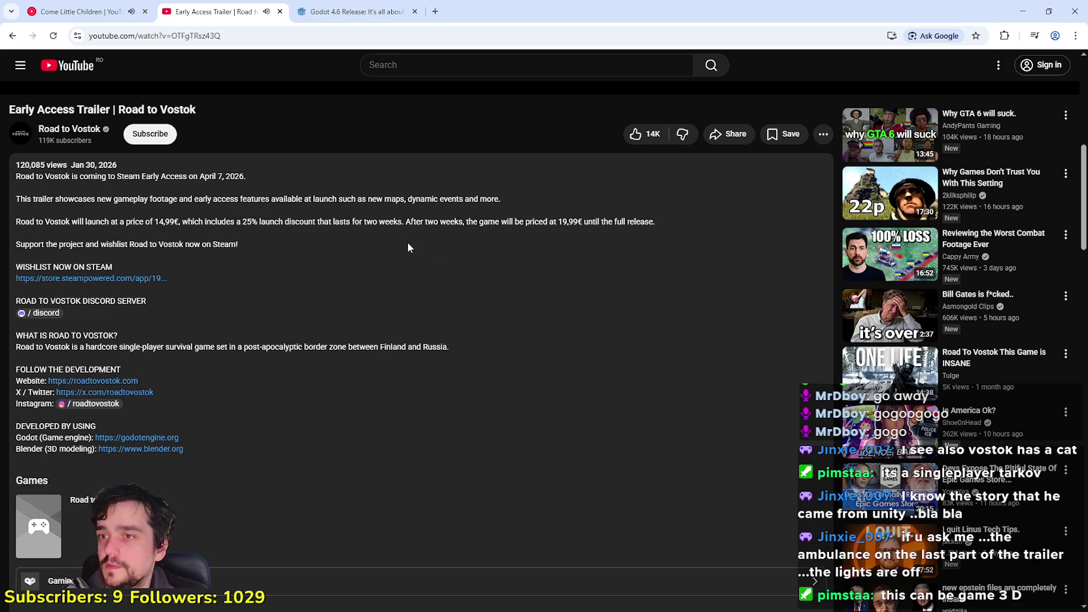
{"action": "scroll", "coordinate": [405, 242], "scroll_direction": "down", "scroll_amount": 3}
{"action": "scroll", "coordinate": [406, 242], "scroll_direction": "up", "scroll_amount": 3}
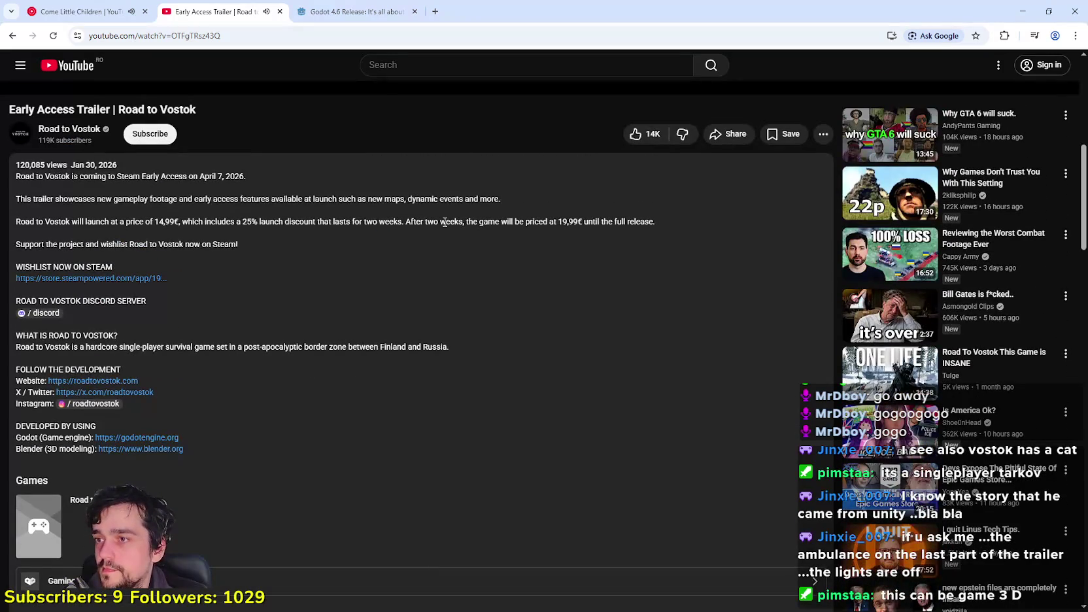
{"action": "scroll", "coordinate": [278, 321], "scroll_direction": "down", "scroll_amount": 5}
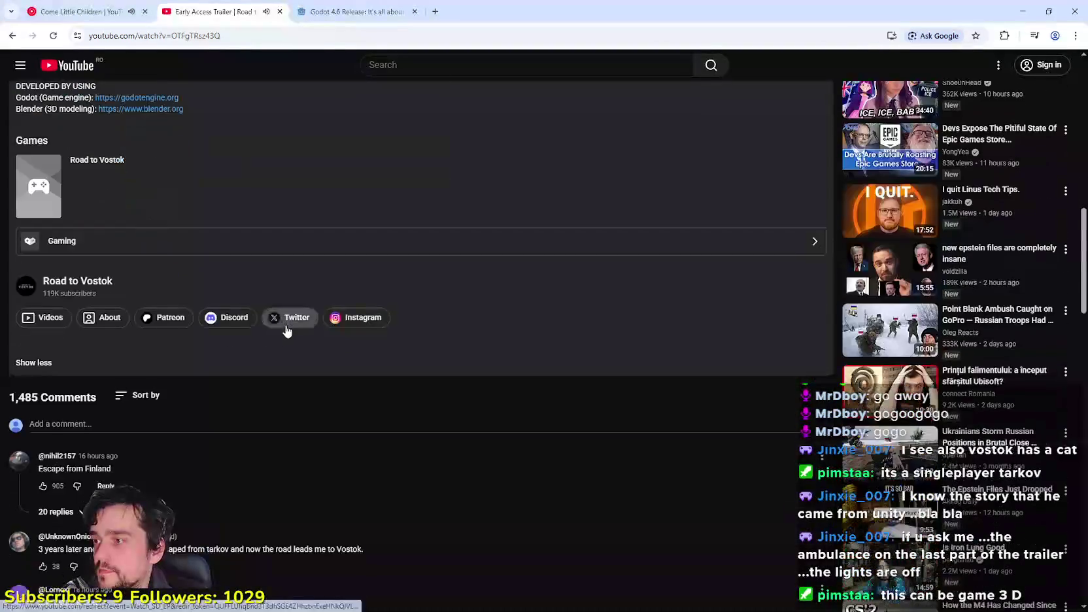
{"action": "scroll", "coordinate": [285, 327], "scroll_direction": "up", "scroll_amount": 8}
{"action": "scroll", "coordinate": [285, 332], "scroll_direction": "up", "scroll_amount": 4}
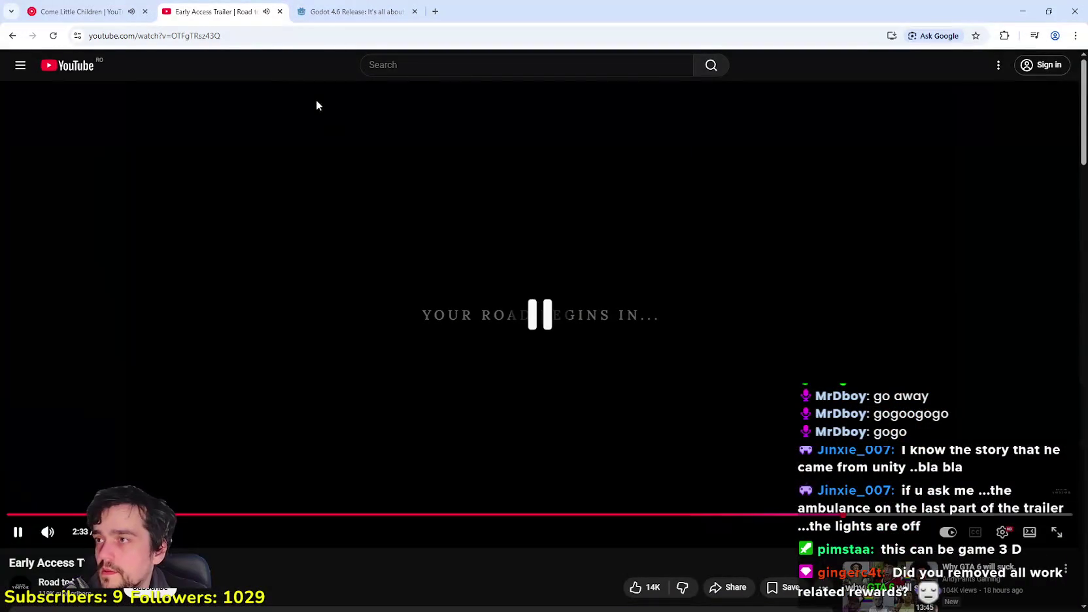
Copy the trailer page's web address from the address bar.
{"action": "left_click", "coordinate": [277, 35]}
{"action": "right_click", "coordinate": [277, 36]}
{"action": "left_click", "coordinate": [307, 141]}
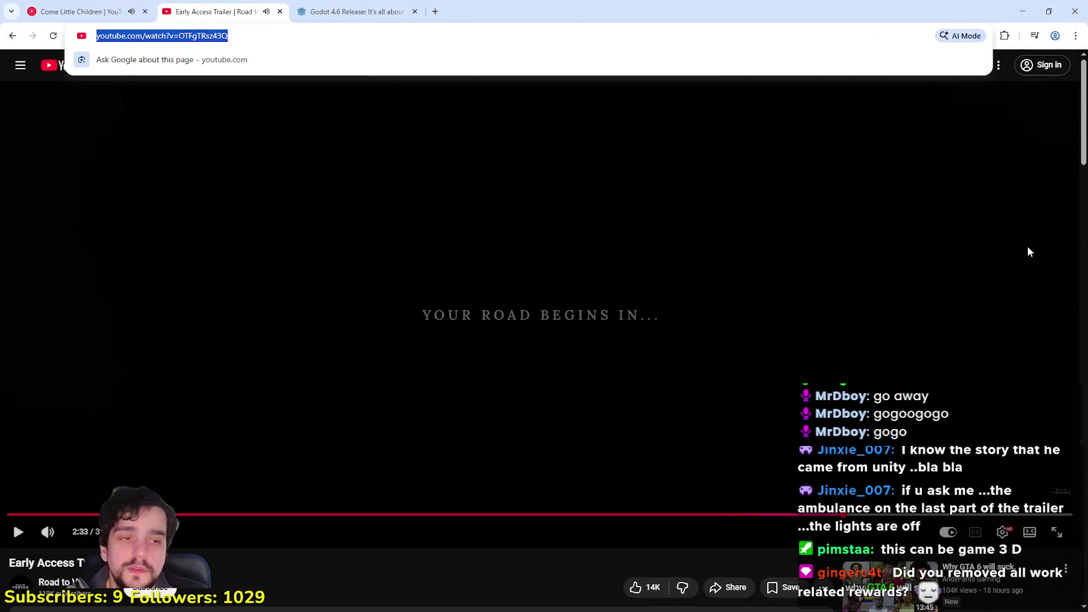
{"action": "left_click", "coordinate": [786, 227]}
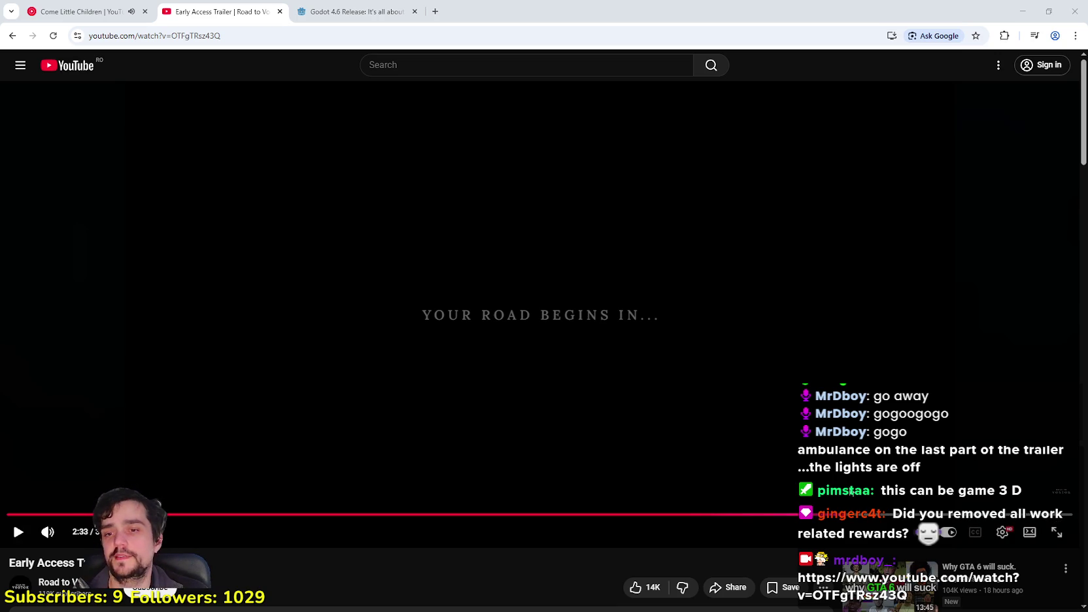
Rewind the trailer to about 2:06, play it briefly, then switch to the Godot 4.6 release tab.
{"action": "left_click_drag", "start_coordinate": [766, 515], "coordinate": [716, 515]}
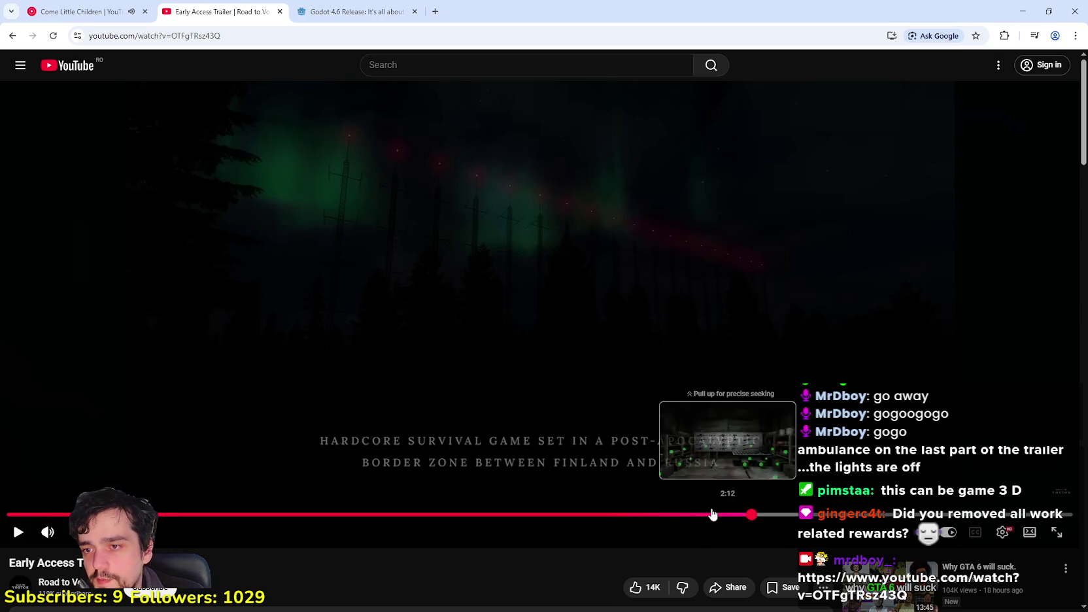
{"action": "left_click", "coordinate": [699, 515]}
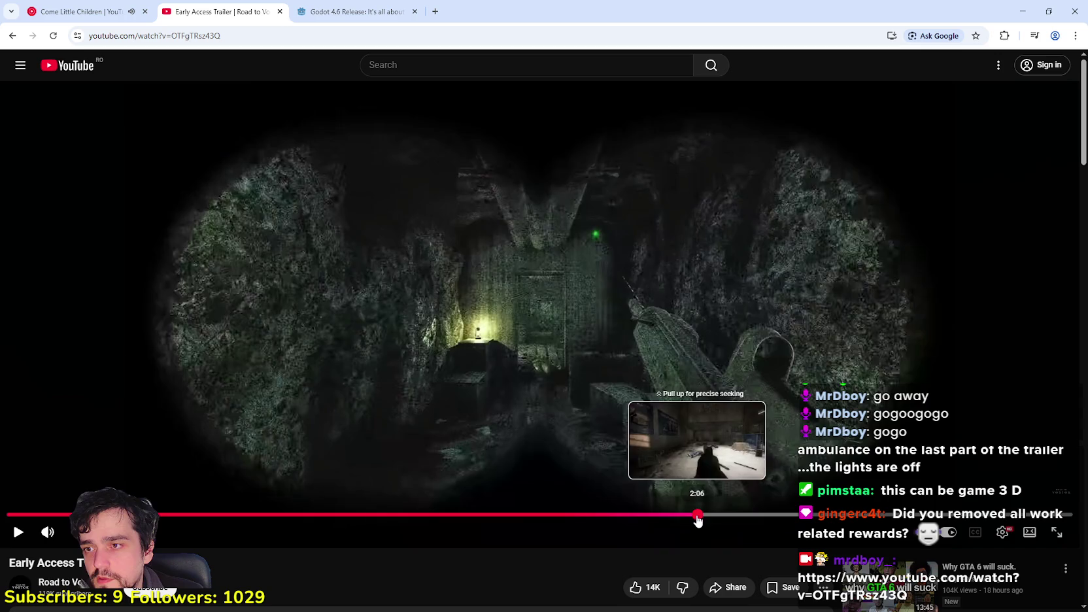
{"action": "left_click", "coordinate": [550, 296]}
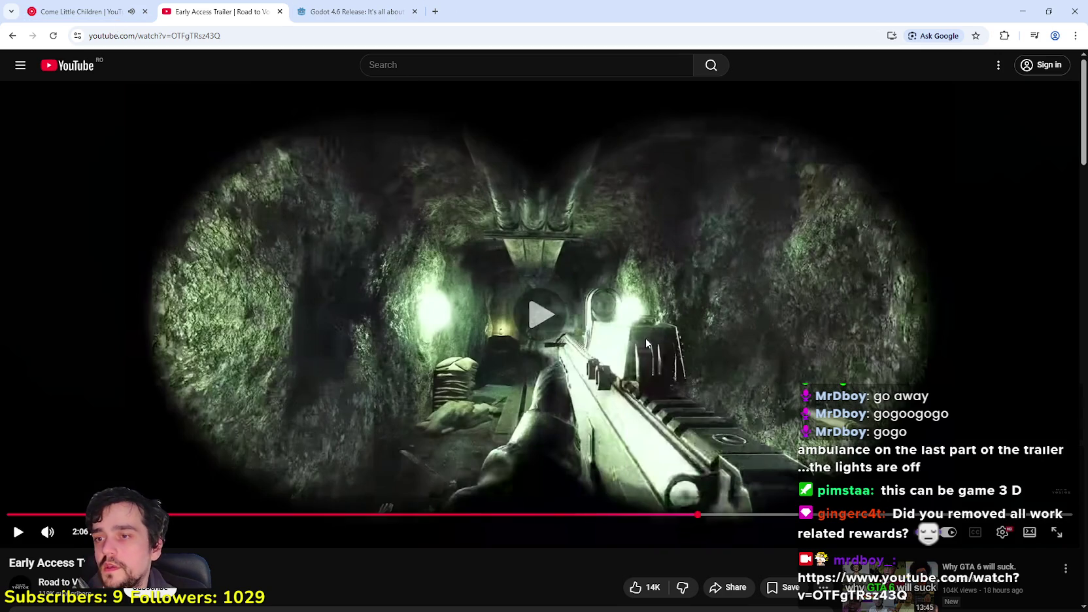
{"action": "left_click", "coordinate": [747, 416]}
{"action": "left_click", "coordinate": [747, 416]}
{"action": "left_click", "coordinate": [344, 12]}
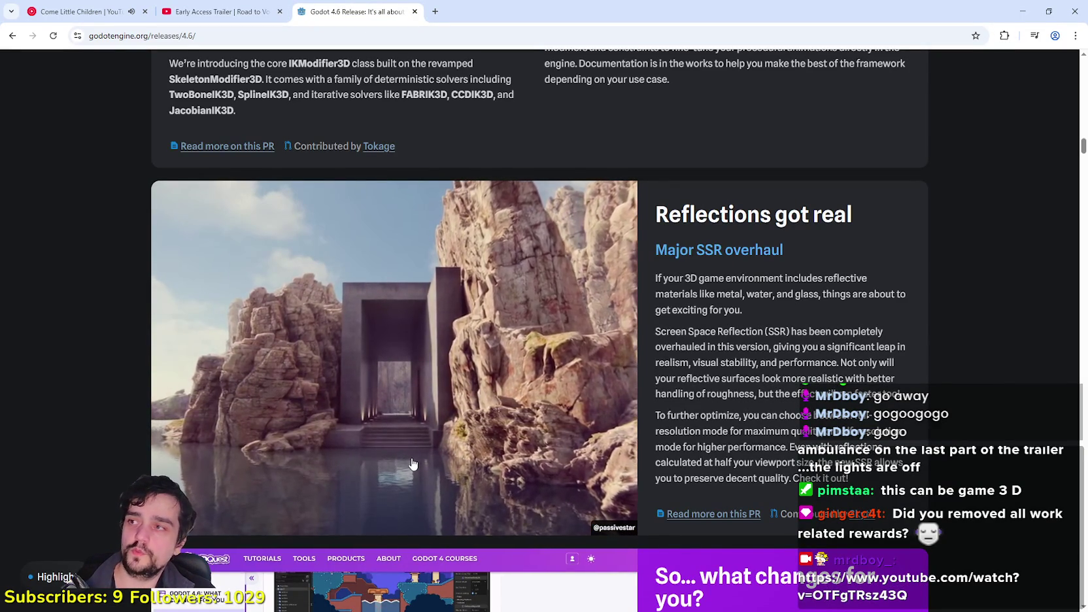
Highlight the 'Major SSR overhaul' heading, then start scrolling through the release notes.
{"action": "left_click_drag", "start_coordinate": [655, 249], "coordinate": [783, 250]}
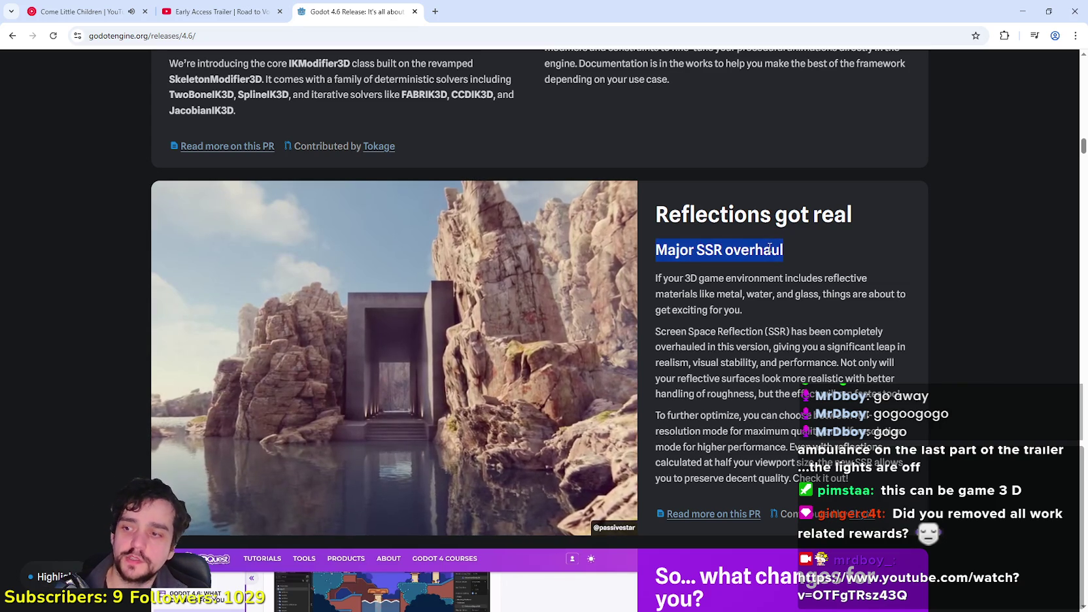
{"action": "double_click", "coordinate": [769, 248]}
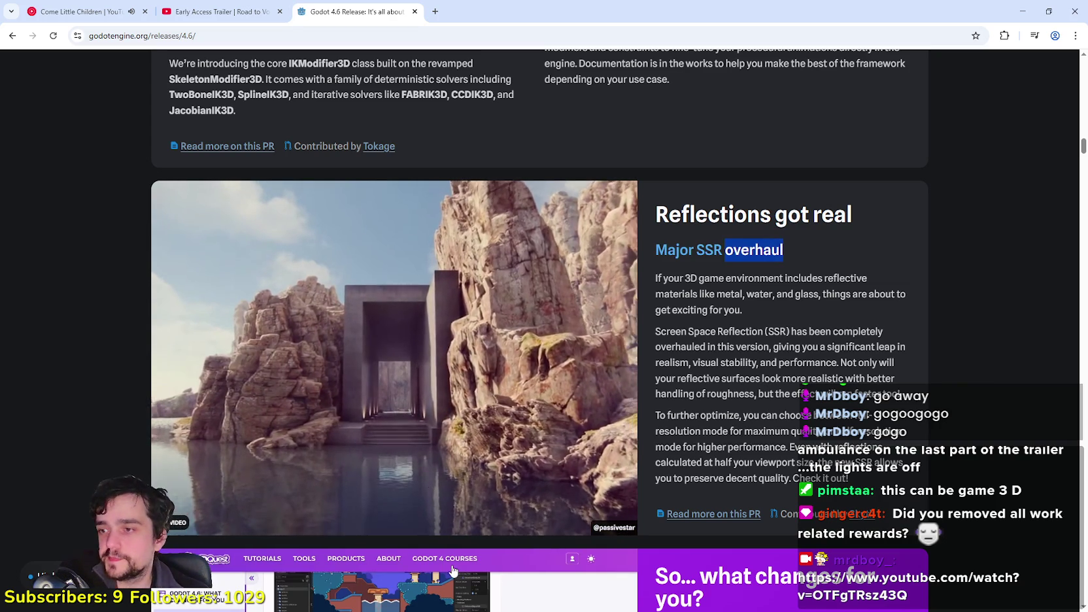
{"action": "left_click", "coordinate": [771, 352]}
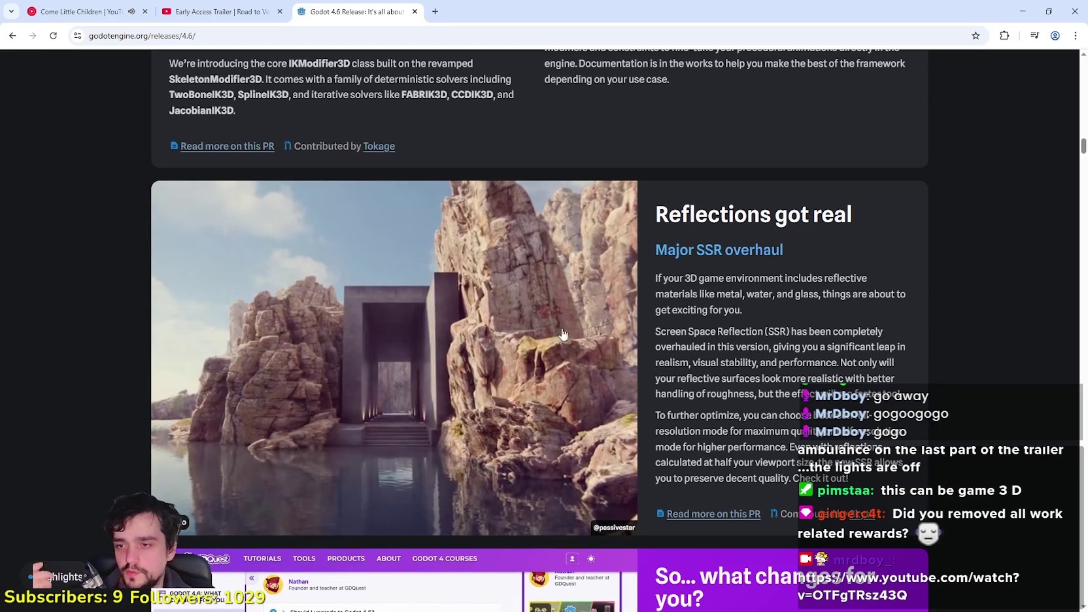
{"action": "scroll", "coordinate": [762, 340], "scroll_direction": "down", "scroll_amount": 1}
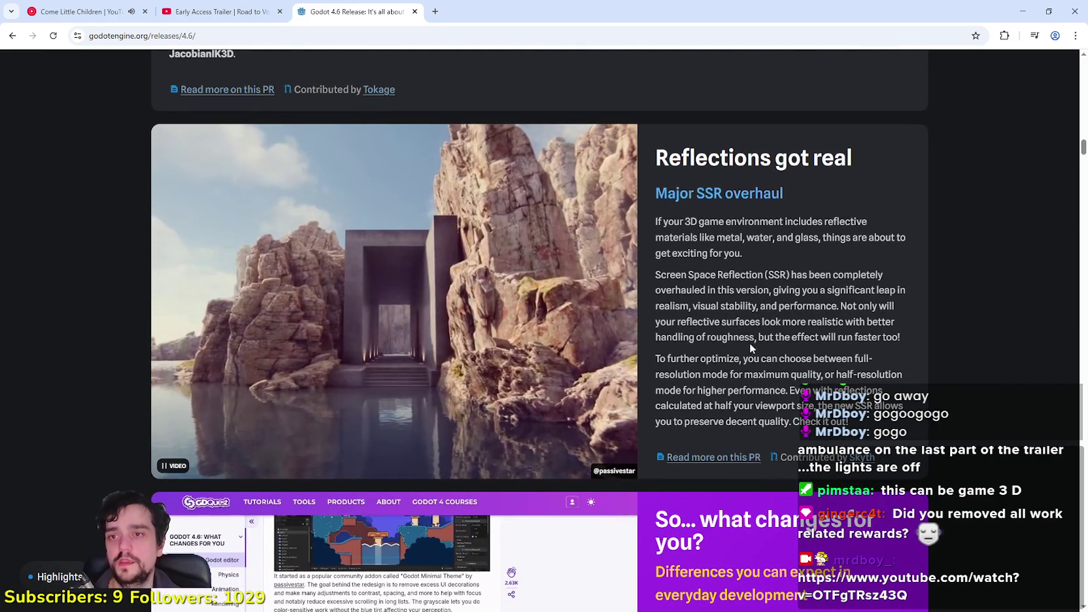
{"action": "scroll", "coordinate": [765, 376], "scroll_direction": "down", "scroll_amount": 5}
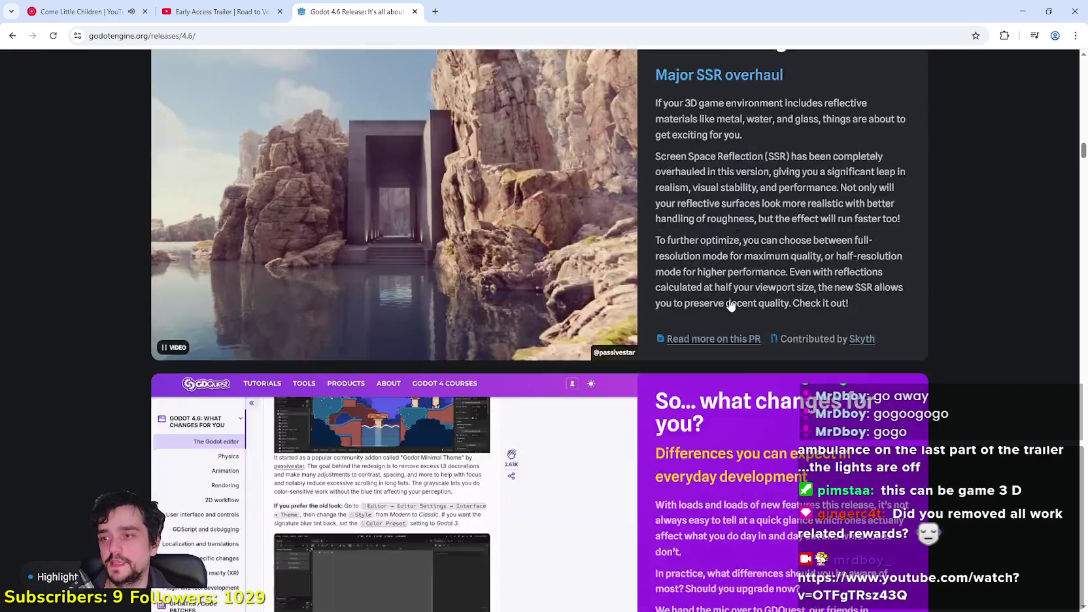
{"action": "scroll", "coordinate": [907, 376], "scroll_direction": "down", "scroll_amount": 15}
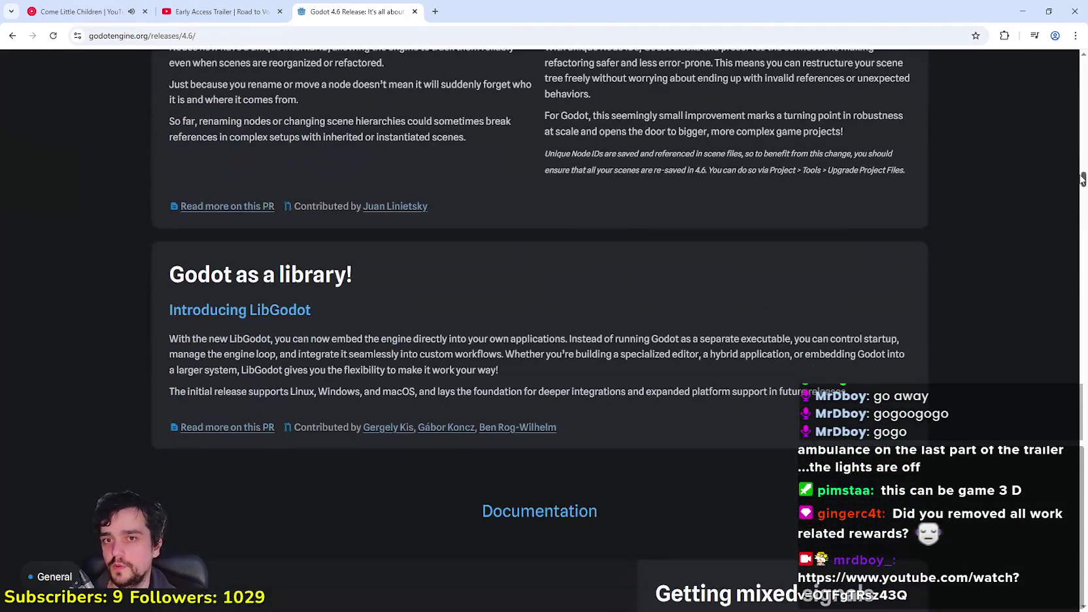
Read down to the Animation editor goodies and Export sections, then switch to the Come Little Children tab.
{"action": "left_click_drag", "start_coordinate": [1083, 180], "coordinate": [1062, 273]}
{"action": "scroll", "coordinate": [1062, 273], "scroll_direction": "down", "scroll_amount": 6}
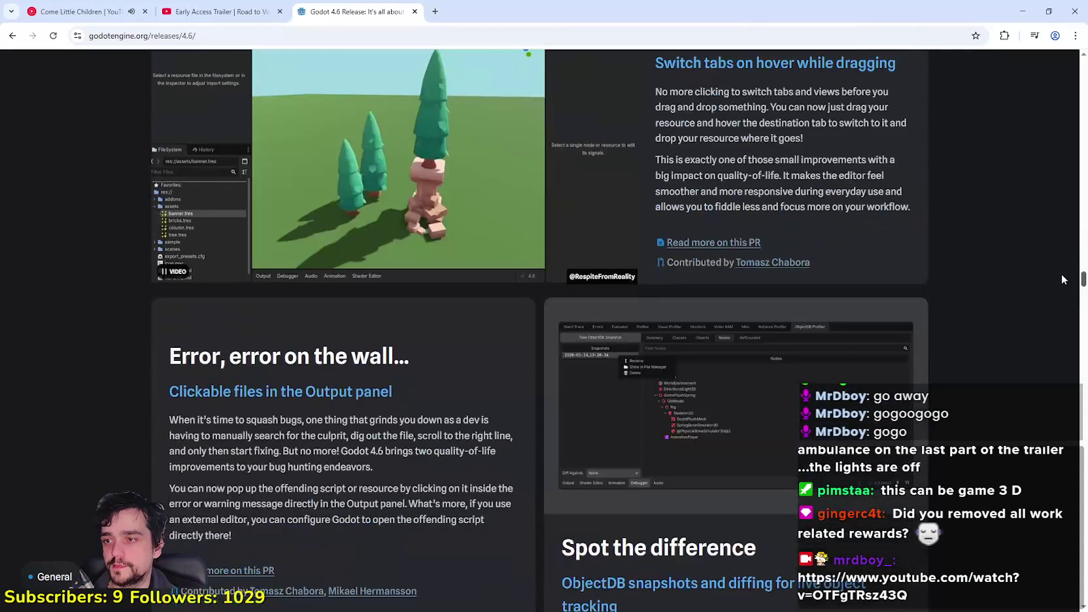
{"action": "scroll", "coordinate": [1058, 275], "scroll_direction": "down", "scroll_amount": 6}
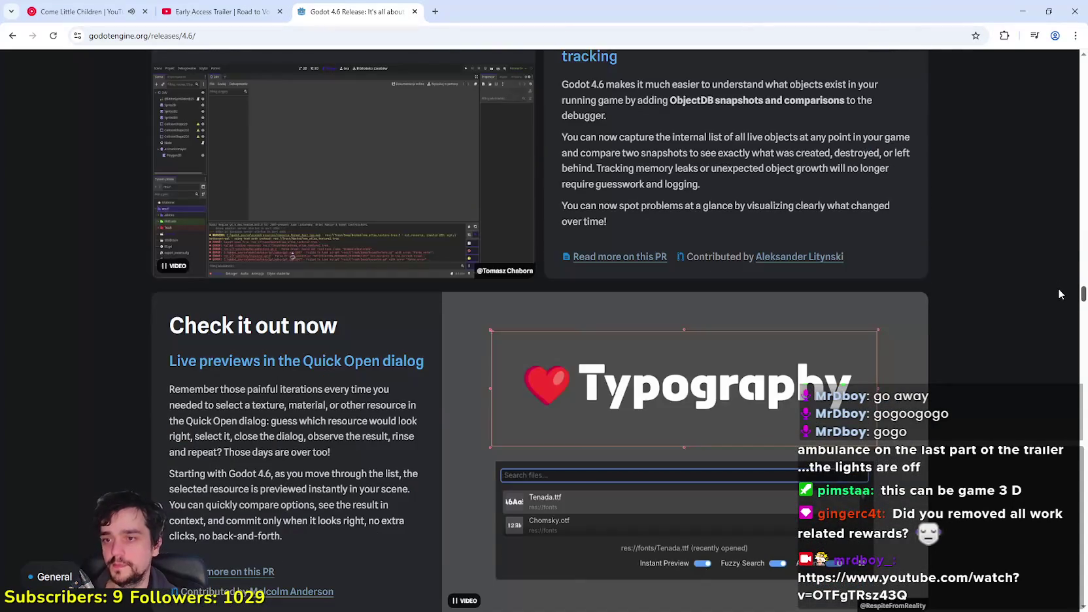
{"action": "scroll", "coordinate": [1058, 288], "scroll_direction": "down", "scroll_amount": 8}
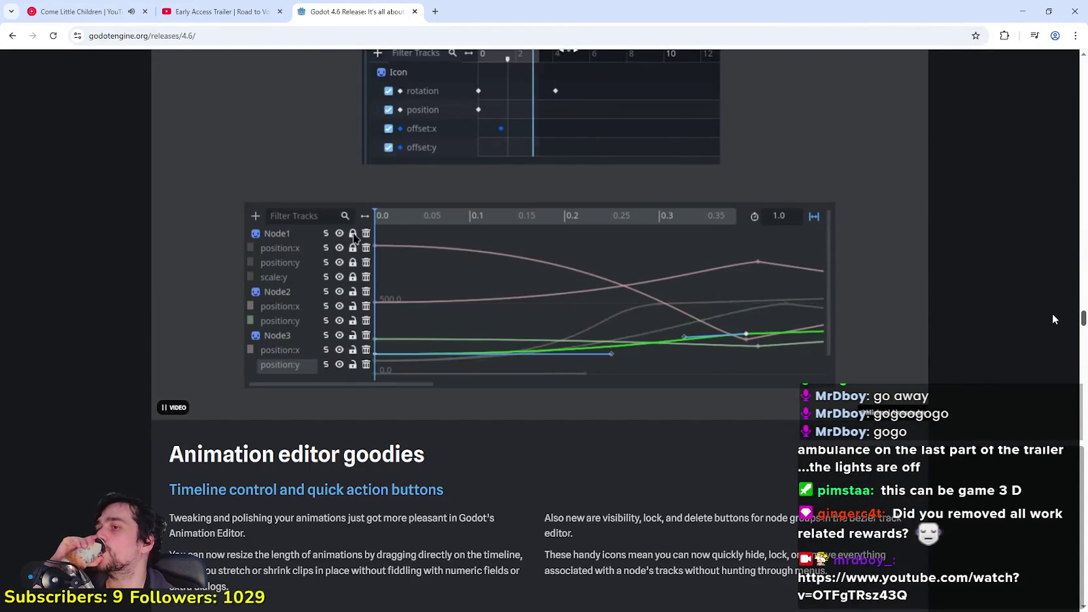
{"action": "scroll", "coordinate": [1052, 312], "scroll_direction": "up", "scroll_amount": 7}
{"action": "scroll", "coordinate": [1050, 300], "scroll_direction": "down", "scroll_amount": 6}
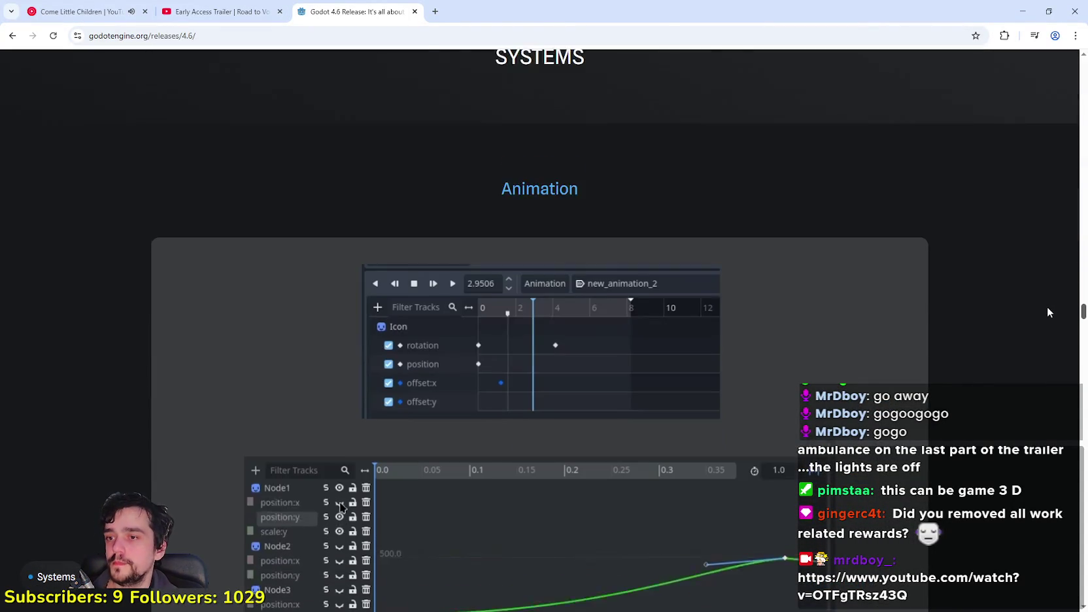
{"action": "scroll", "coordinate": [1046, 310], "scroll_direction": "down", "scroll_amount": 5}
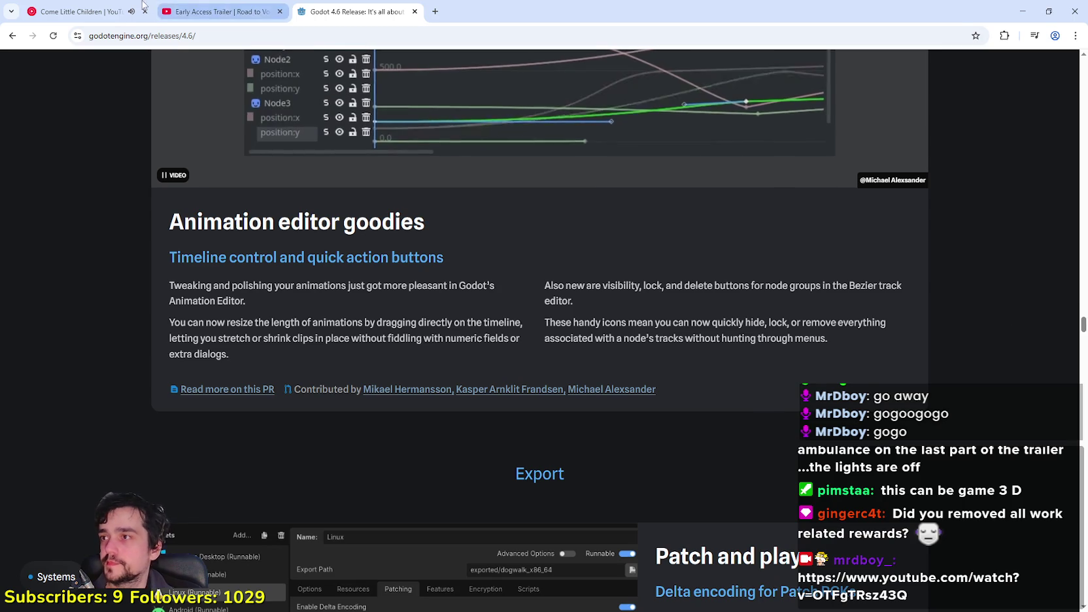
{"action": "key", "text": "ctrl+1"}
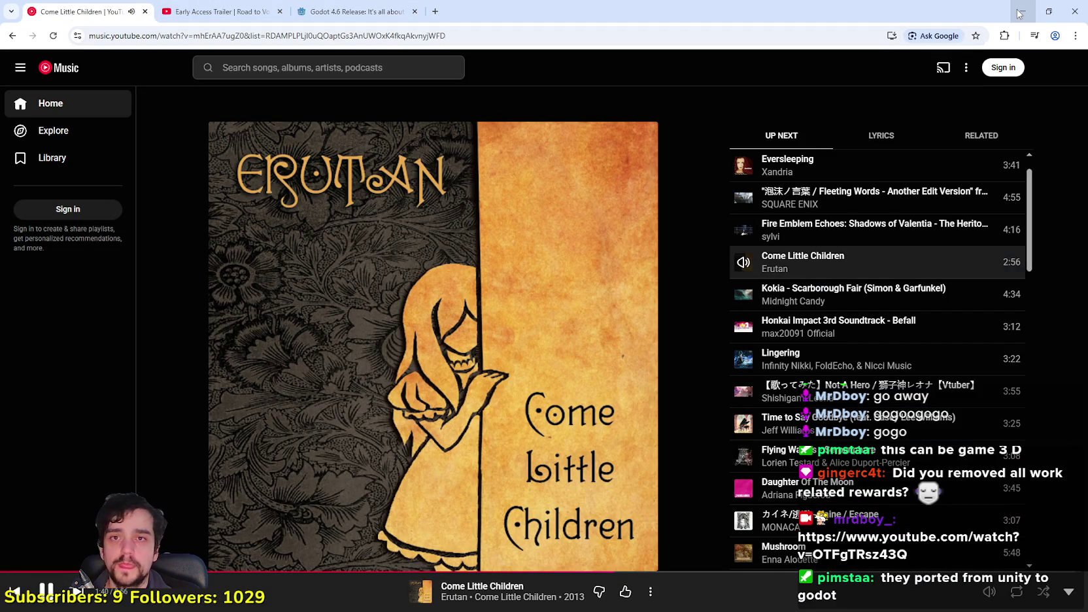
Minimize the browser and zoom around the Third_Map tilemap in the 2D viewport.
{"action": "left_click", "coordinate": [1019, 12]}
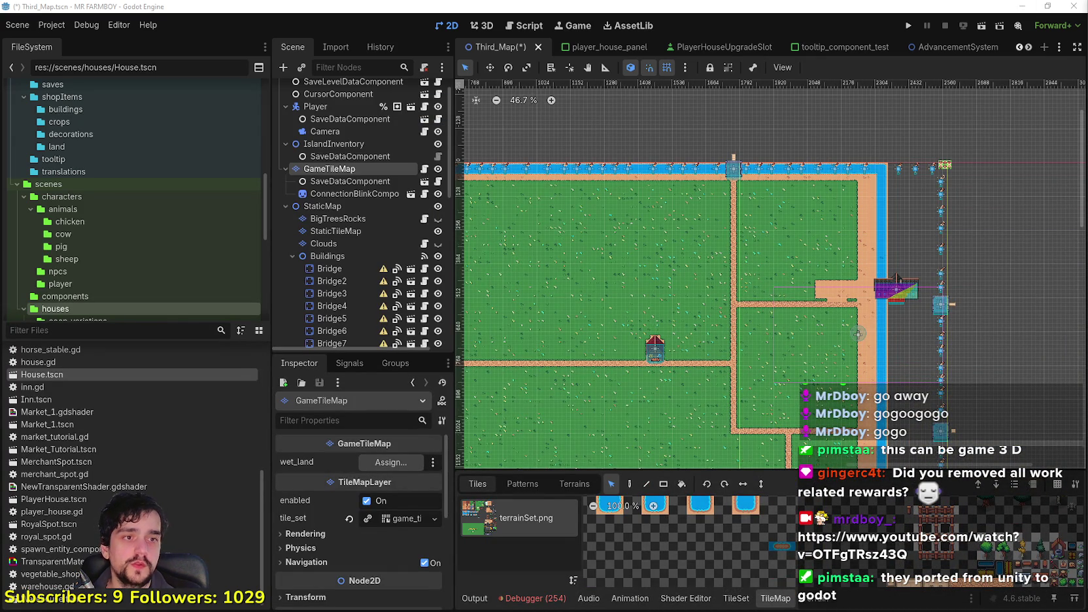
{"action": "scroll", "coordinate": [860, 183], "scroll_direction": "down", "scroll_amount": 3}
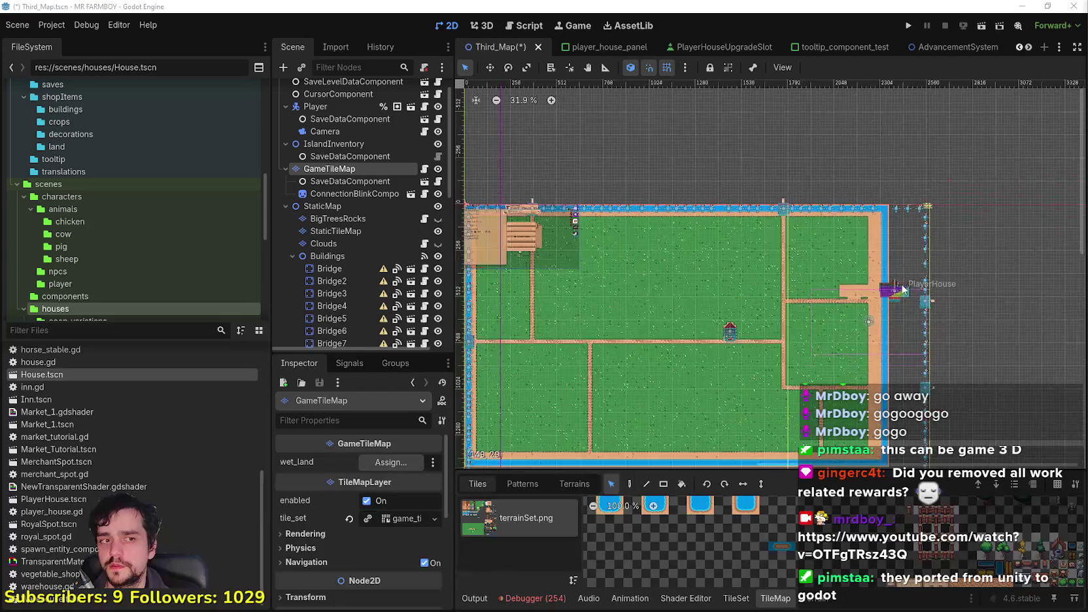
{"action": "scroll", "coordinate": [875, 240], "scroll_direction": "up", "scroll_amount": 8}
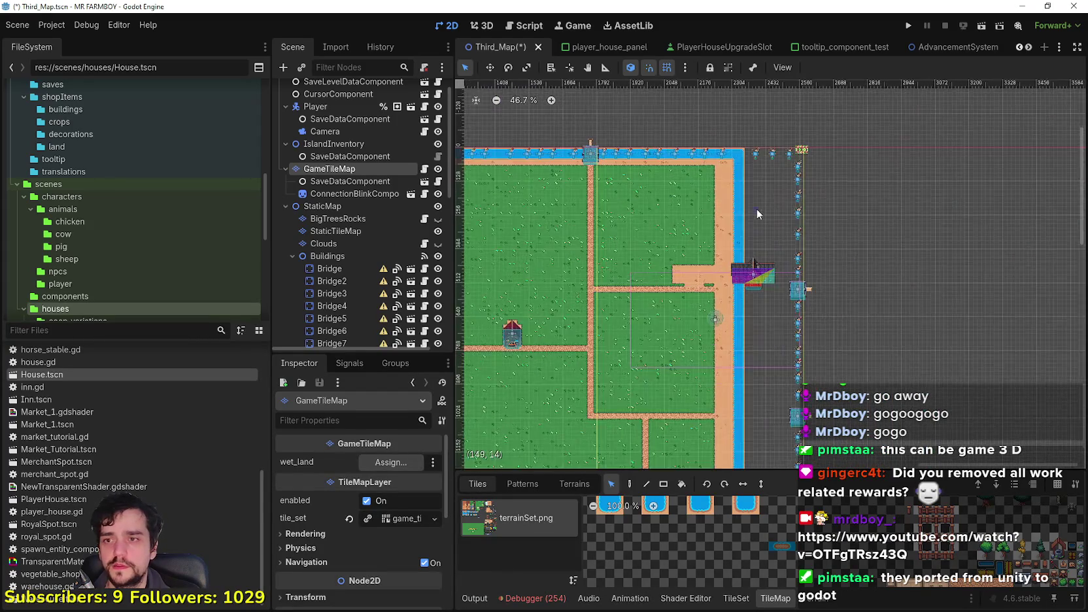
{"action": "scroll", "coordinate": [787, 198], "scroll_direction": "down", "scroll_amount": 5}
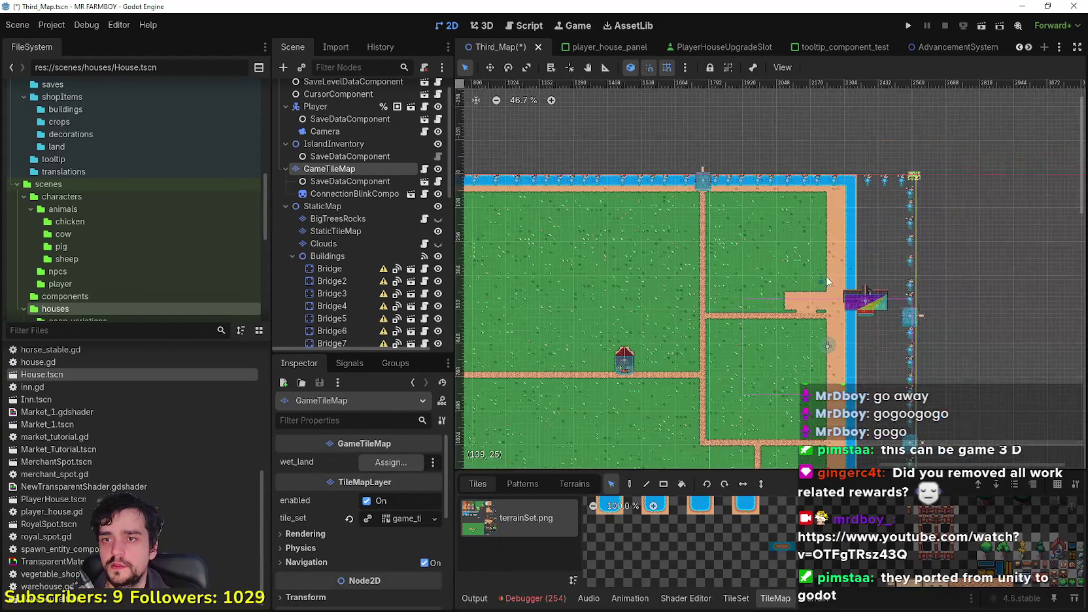
{"action": "scroll", "coordinate": [973, 218], "scroll_direction": "up", "scroll_amount": 3}
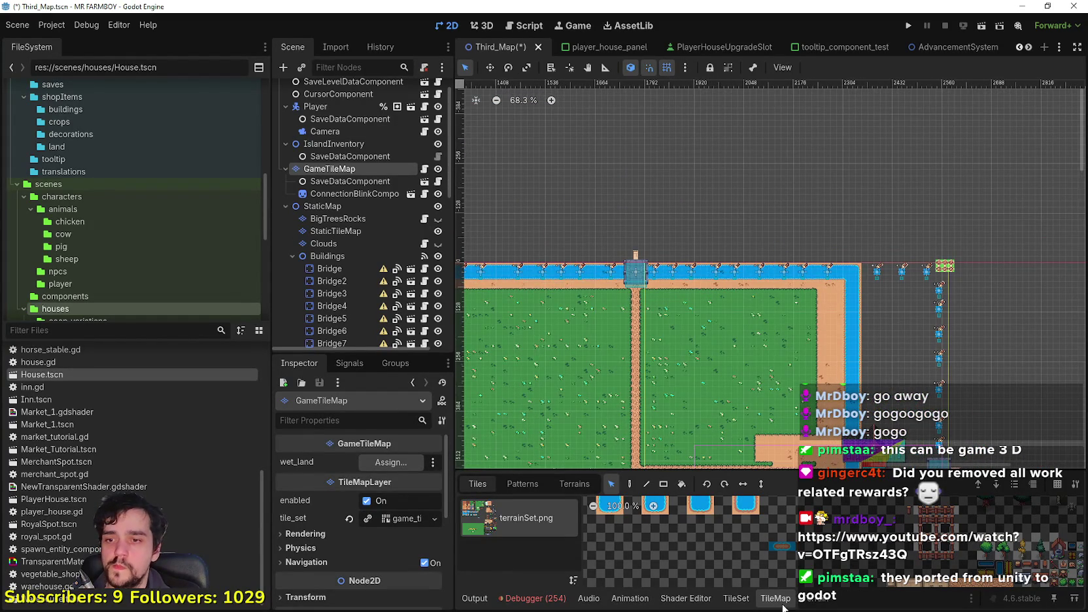
Select the sand terrain and hide the StaticTileMap water layer.
{"action": "left_click", "coordinate": [736, 598]}
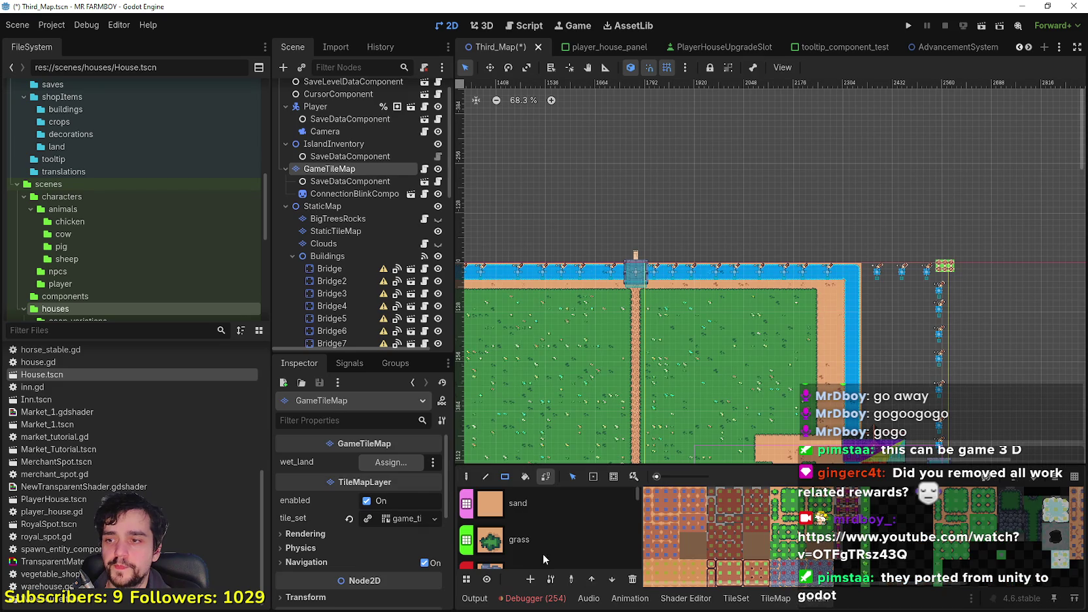
{"action": "left_click", "coordinate": [530, 508]}
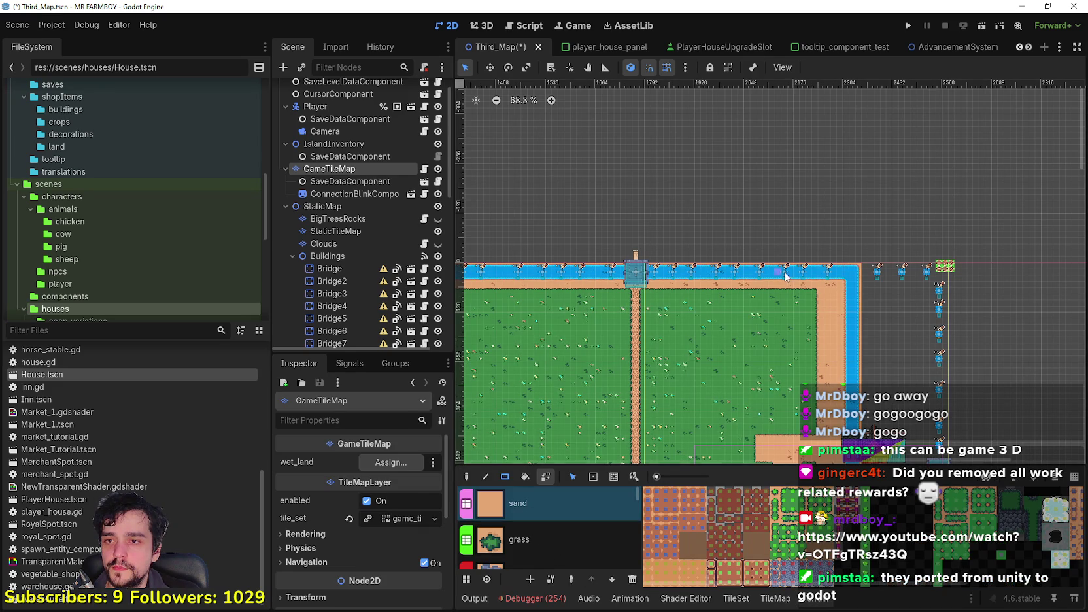
{"action": "scroll", "coordinate": [877, 274], "scroll_direction": "up", "scroll_amount": 5}
{"action": "scroll", "coordinate": [877, 275], "scroll_direction": "up", "scroll_amount": 3}
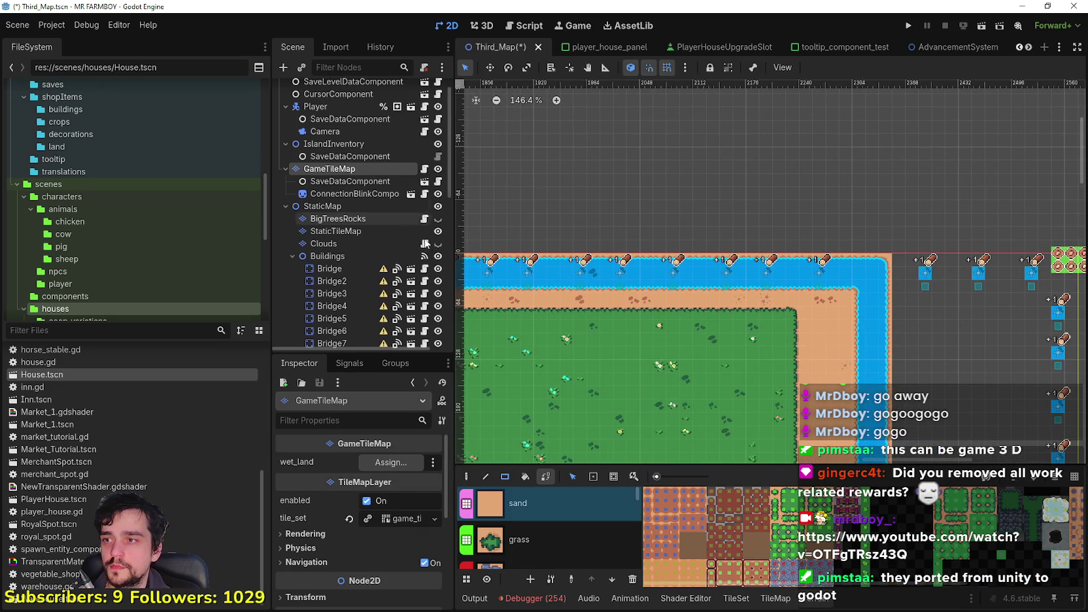
{"action": "left_click", "coordinate": [438, 232]}
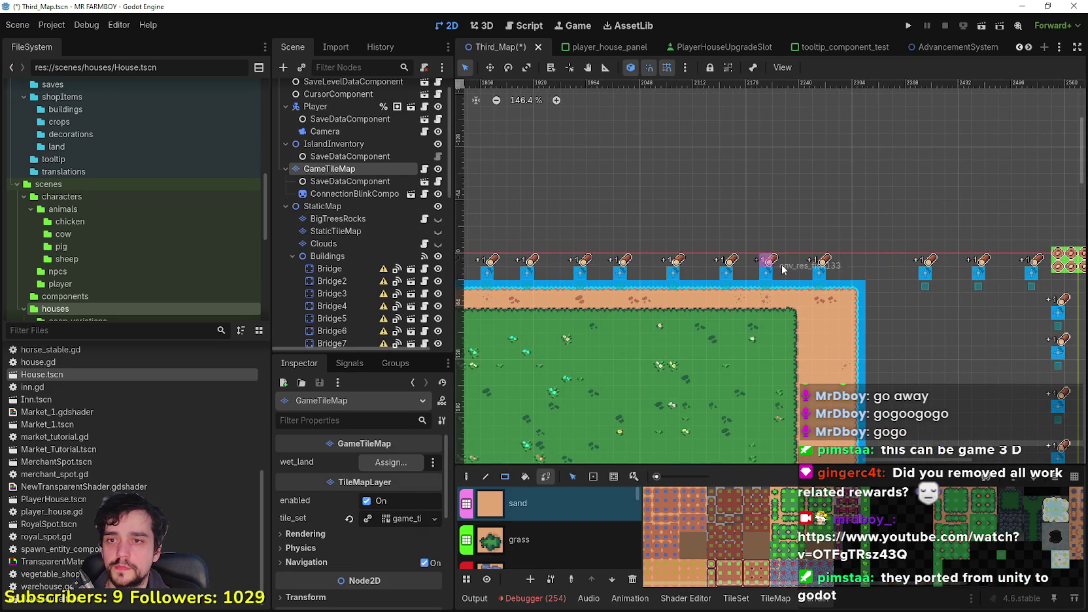
Paint sand at the map's top-right corner and along the top strip.
{"action": "scroll", "coordinate": [841, 292], "scroll_direction": "up", "scroll_amount": 3}
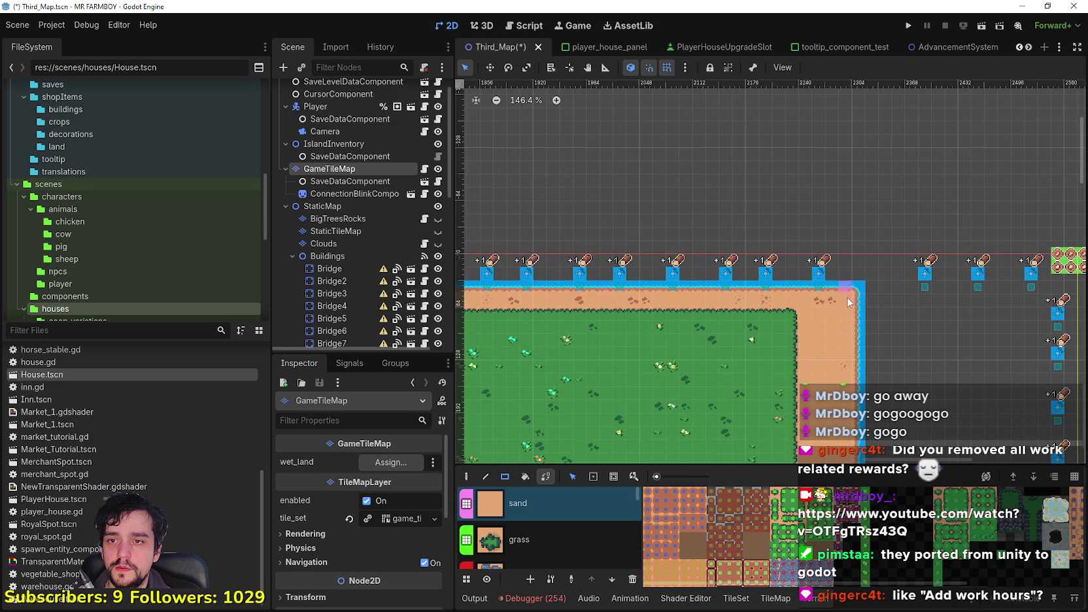
{"action": "mouse_move", "coordinate": [830, 244]}
{"action": "left_mouse_down"}
{"action": "mouse_move", "coordinate": [806, 232]}
{"action": "mouse_move", "coordinate": [823, 266]}
{"action": "mouse_move", "coordinate": [608, 285]}
{"action": "mouse_move", "coordinate": [962, 255]}
{"action": "mouse_move", "coordinate": [640, 271]}
{"action": "left_mouse_up"}
{"action": "scroll", "coordinate": [608, 285], "scroll_direction": "down", "scroll_amount": 4}
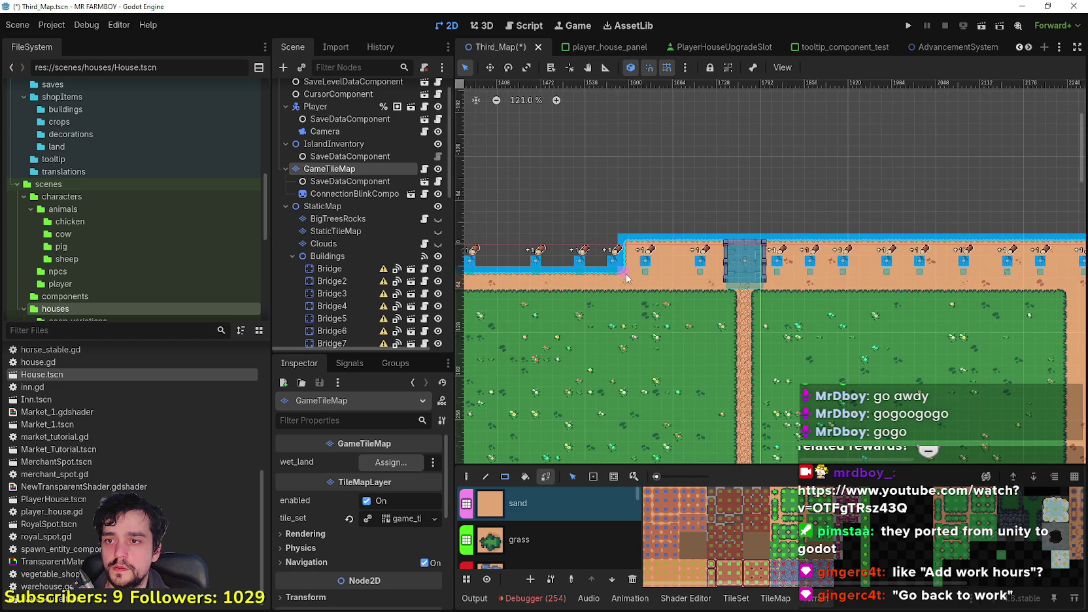
{"action": "scroll", "coordinate": [905, 260], "scroll_direction": "down", "scroll_amount": 1}
{"action": "scroll", "coordinate": [702, 239], "scroll_direction": "up", "scroll_amount": 2}
{"action": "mouse_move", "coordinate": [853, 230]}
{"action": "left_mouse_down"}
{"action": "mouse_move", "coordinate": [608, 274]}
{"action": "mouse_move", "coordinate": [461, 268]}
{"action": "left_mouse_up"}
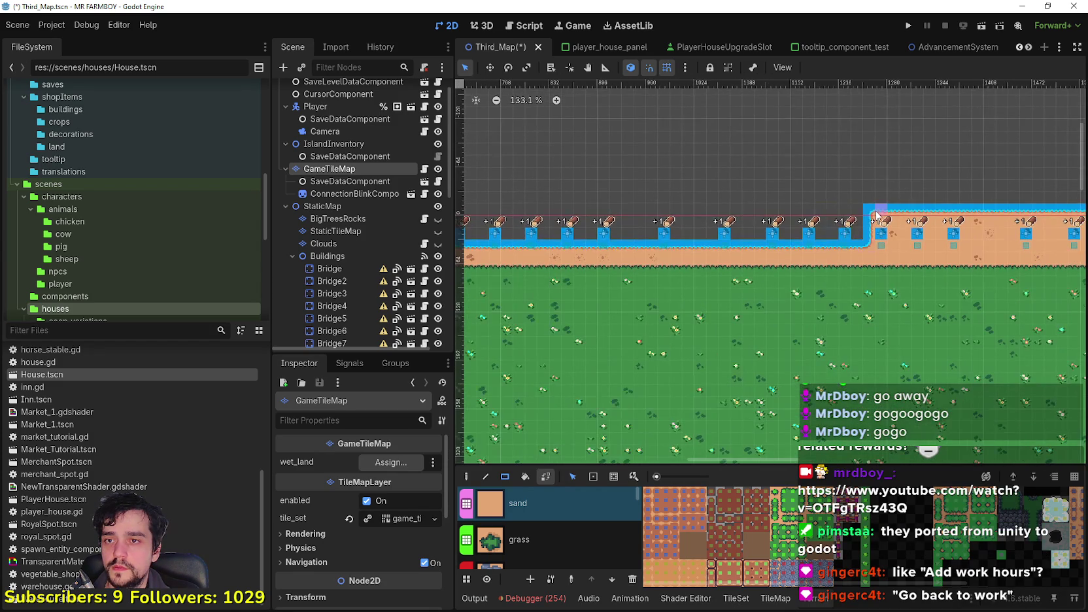
Paint sand rectangles down the map's left edge strip.
{"action": "left_click_drag", "start_coordinate": [621, 238], "coordinate": [829, 211]}
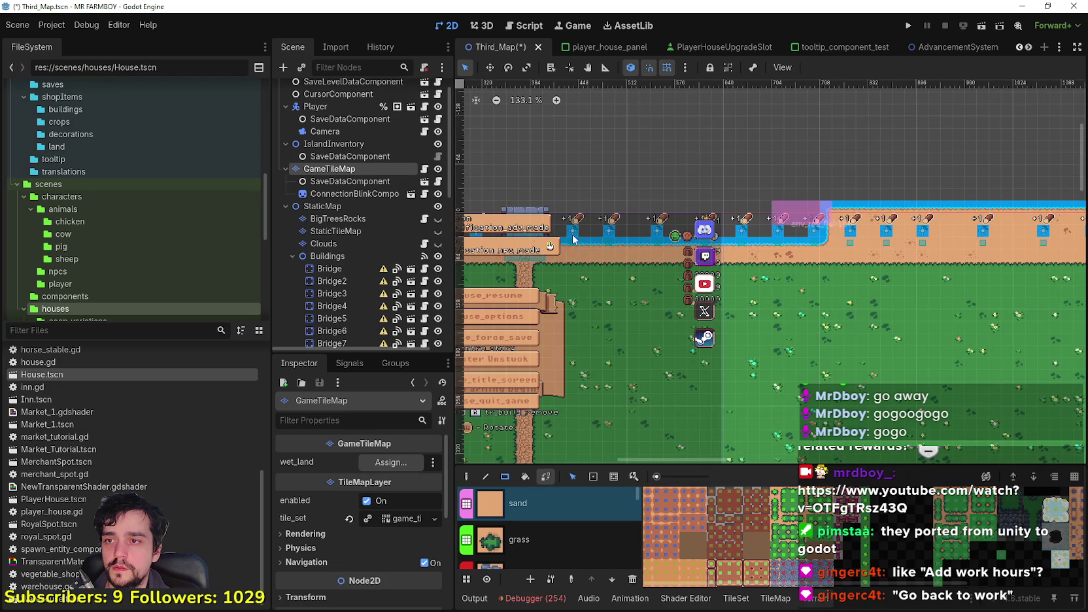
{"action": "left_click_drag", "start_coordinate": [652, 236], "coordinate": [810, 203]}
{"action": "scroll", "coordinate": [817, 201], "scroll_direction": "up", "scroll_amount": 1}
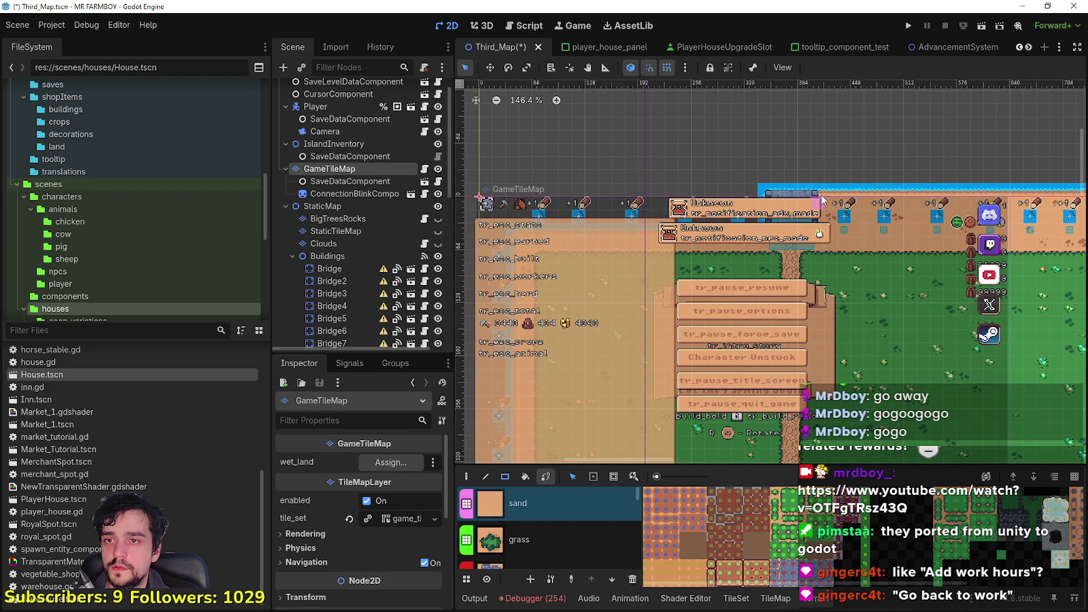
{"action": "mouse_move", "coordinate": [617, 217]}
{"action": "left_mouse_down"}
{"action": "mouse_move", "coordinate": [826, 200]}
{"action": "mouse_move", "coordinate": [853, 177]}
{"action": "mouse_move", "coordinate": [699, 205]}
{"action": "left_mouse_up"}
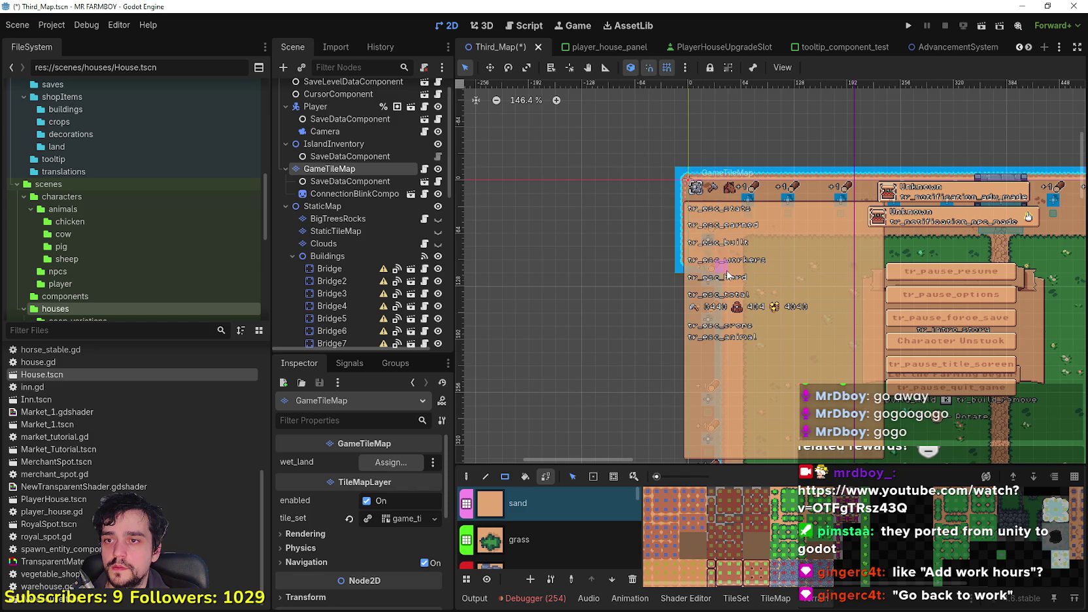
{"action": "scroll", "coordinate": [727, 274], "scroll_direction": "down", "scroll_amount": 2}
{"action": "left_click_drag", "start_coordinate": [660, 152], "coordinate": [714, 359]}
{"action": "scroll", "coordinate": [715, 359], "scroll_direction": "down", "scroll_amount": 2}
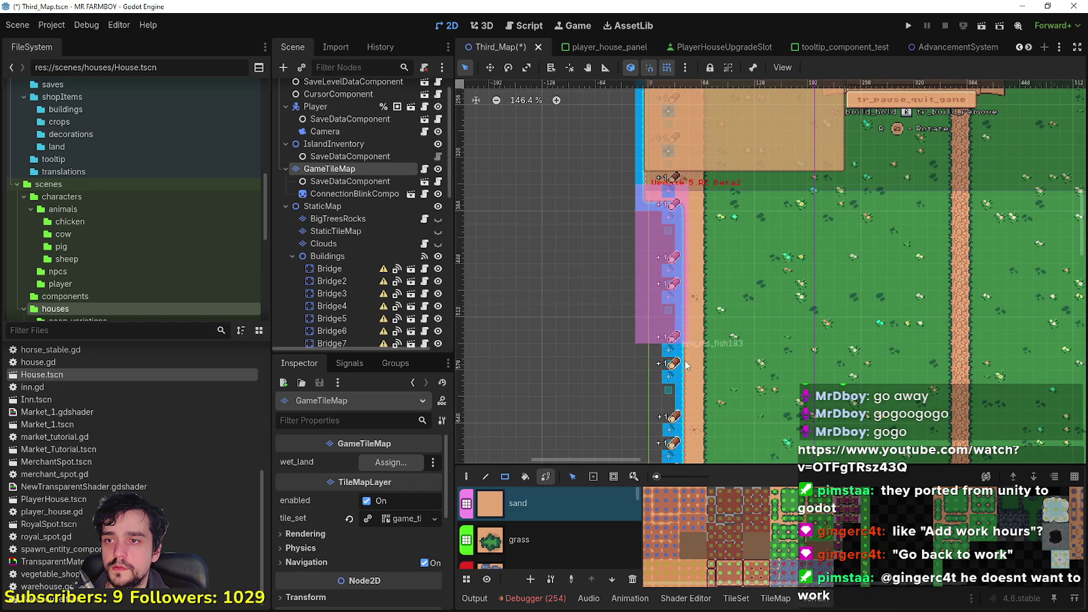
{"action": "scroll", "coordinate": [649, 199], "scroll_direction": "down", "scroll_amount": 2}
{"action": "mouse_move", "coordinate": [624, 170]}
{"action": "left_mouse_down"}
{"action": "mouse_move", "coordinate": [670, 385]}
{"action": "mouse_move", "coordinate": [608, 190]}
{"action": "left_mouse_up"}
{"action": "scroll", "coordinate": [606, 189], "scroll_direction": "down", "scroll_amount": 2}
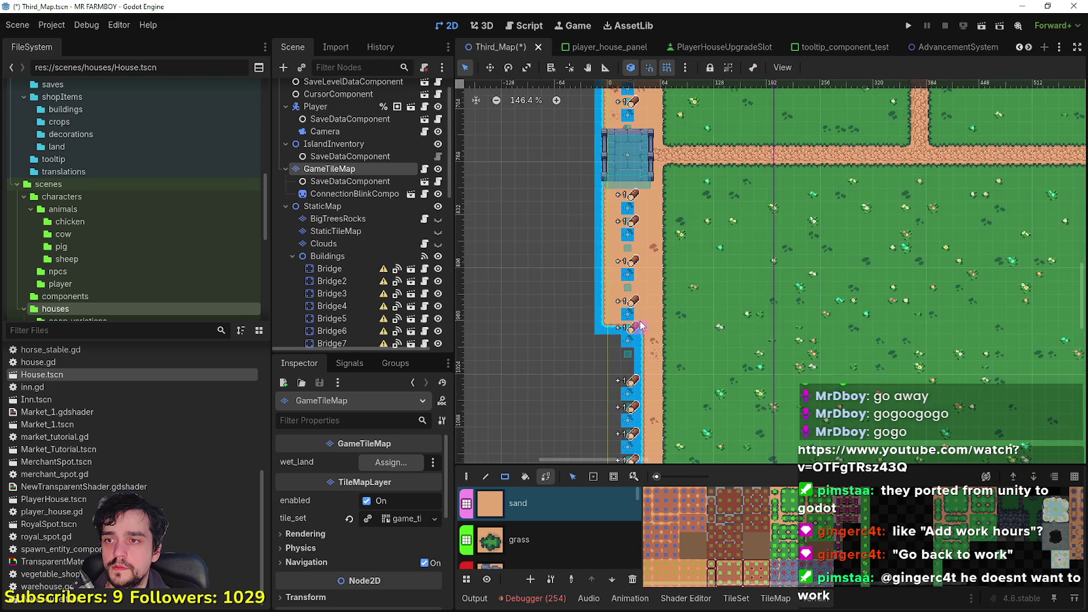
{"action": "scroll", "coordinate": [600, 143], "scroll_direction": "down", "scroll_amount": 2}
{"action": "mouse_move", "coordinate": [586, 144]}
{"action": "left_mouse_down"}
{"action": "mouse_move", "coordinate": [621, 306]}
{"action": "mouse_move", "coordinate": [593, 321]}
{"action": "mouse_move", "coordinate": [597, 366]}
{"action": "mouse_move", "coordinate": [598, 353]}
{"action": "left_mouse_up"}
Review the top-left area, then make the StaticTileMap water layer visible again.
{"action": "scroll", "coordinate": [621, 308], "scroll_direction": "down", "scroll_amount": 3}
{"action": "scroll", "coordinate": [598, 351], "scroll_direction": "down", "scroll_amount": 2}
{"action": "scroll", "coordinate": [598, 351], "scroll_direction": "down", "scroll_amount": 3}
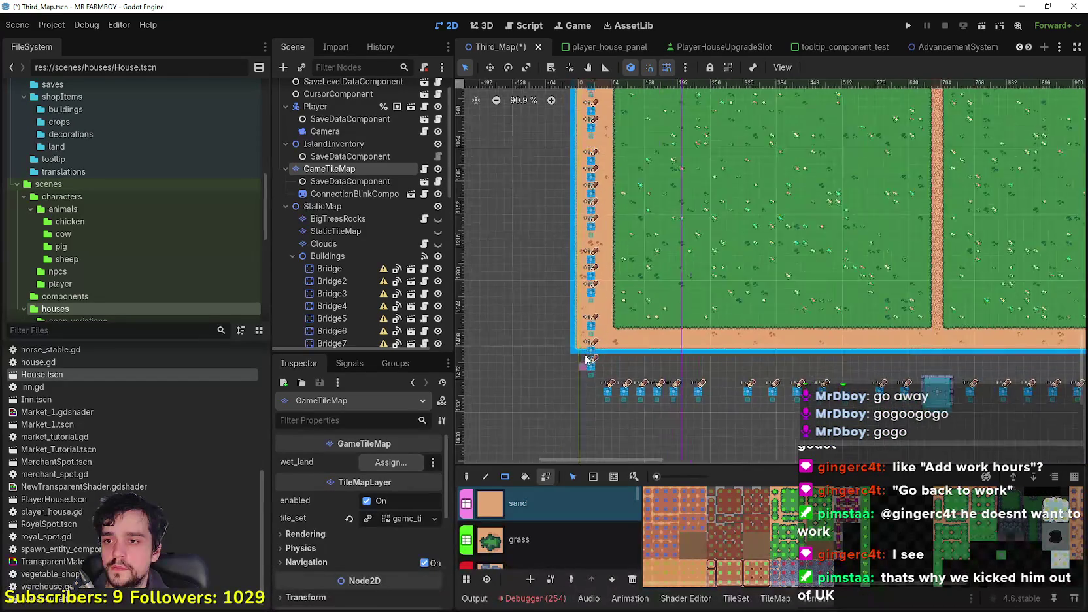
{"action": "scroll", "coordinate": [591, 346], "scroll_direction": "down", "scroll_amount": 10}
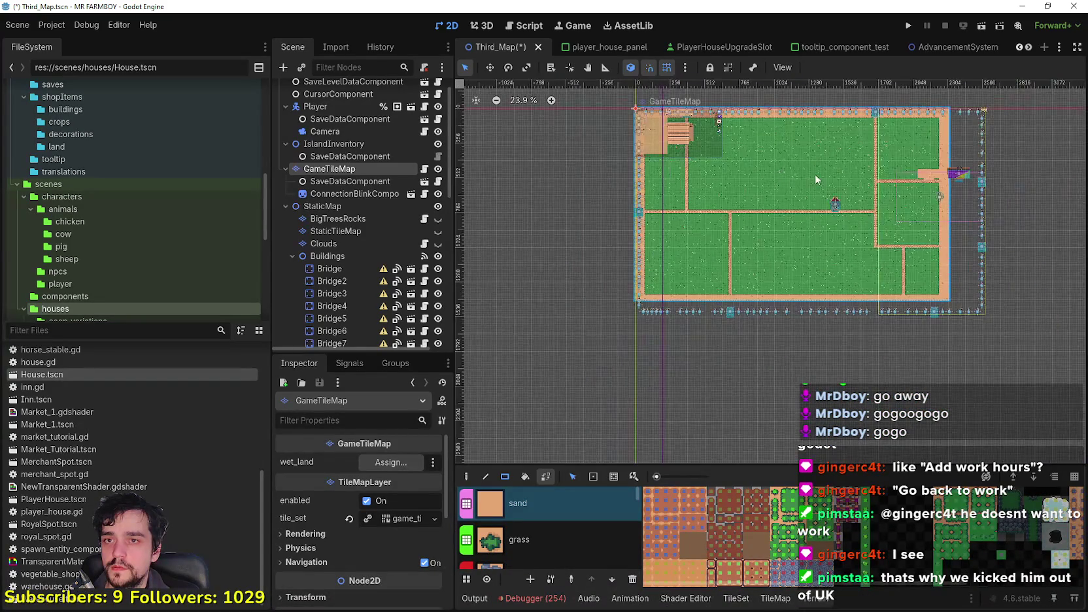
{"action": "scroll", "coordinate": [686, 221], "scroll_direction": "up", "scroll_amount": 5}
{"action": "scroll", "coordinate": [703, 221], "scroll_direction": "up", "scroll_amount": 1}
{"action": "mouse_move", "coordinate": [734, 239]}
{"action": "left_mouse_down"}
{"action": "mouse_move", "coordinate": [752, 216]}
{"action": "mouse_move", "coordinate": [957, 189]}
{"action": "mouse_move", "coordinate": [809, 48]}
{"action": "left_mouse_up"}
{"action": "scroll", "coordinate": [808, 48], "scroll_direction": "down", "scroll_amount": 1}
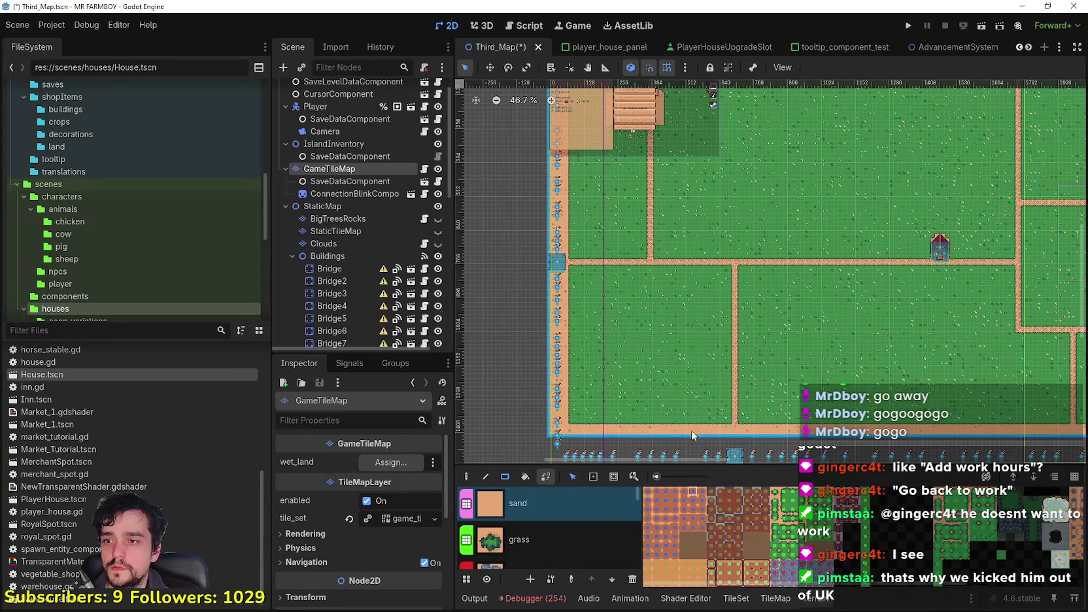
{"action": "scroll", "coordinate": [691, 428], "scroll_direction": "down", "scroll_amount": 2}
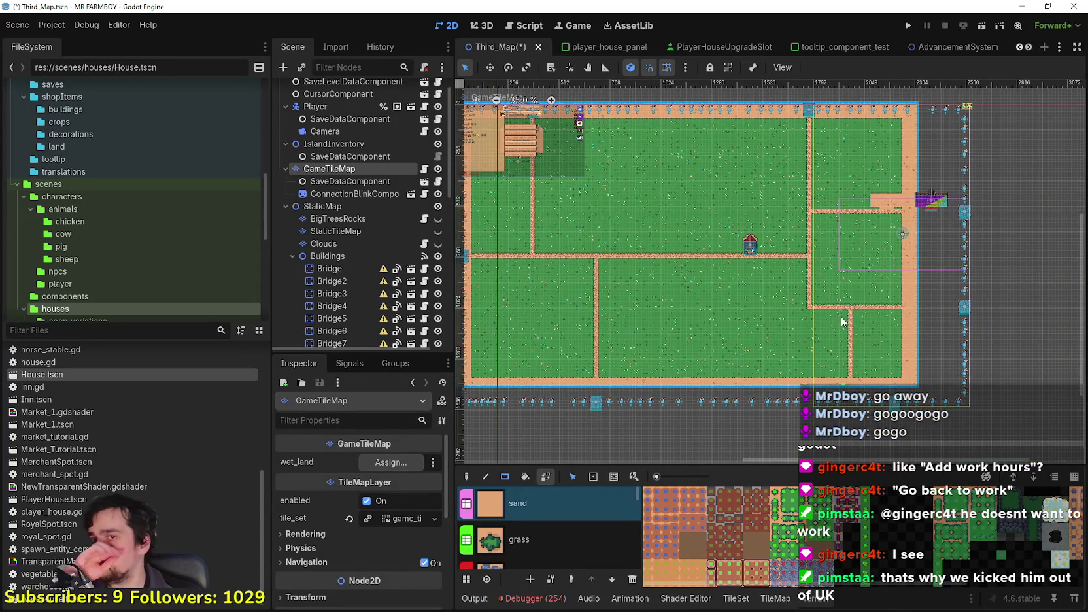
{"action": "scroll", "coordinate": [905, 344], "scroll_direction": "up", "scroll_amount": 2}
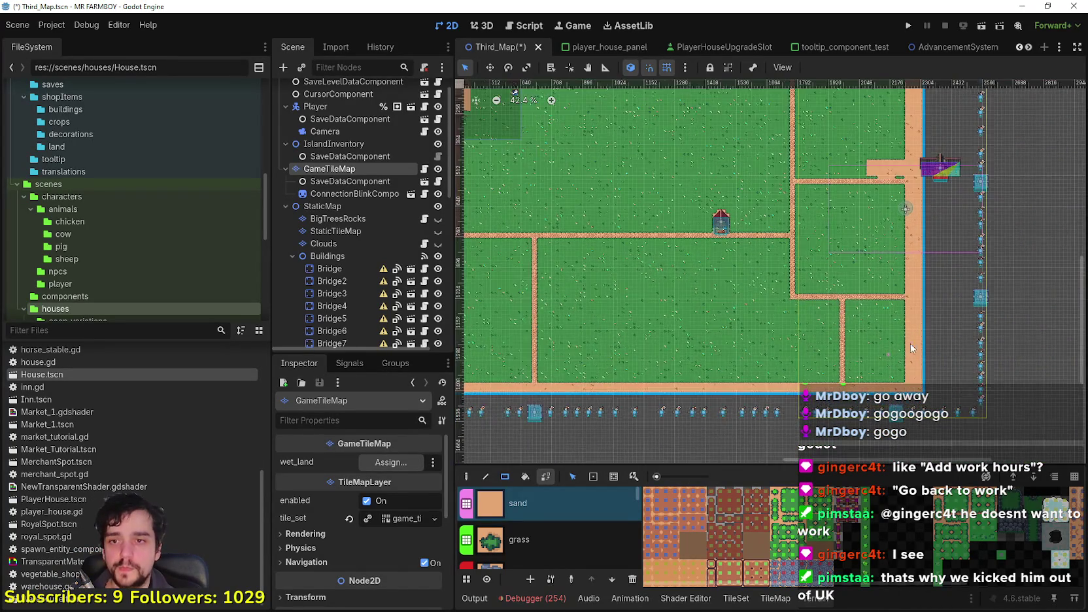
{"action": "left_click", "coordinate": [438, 231]}
{"action": "scroll", "coordinate": [775, 273], "scroll_direction": "down", "scroll_amount": 2}
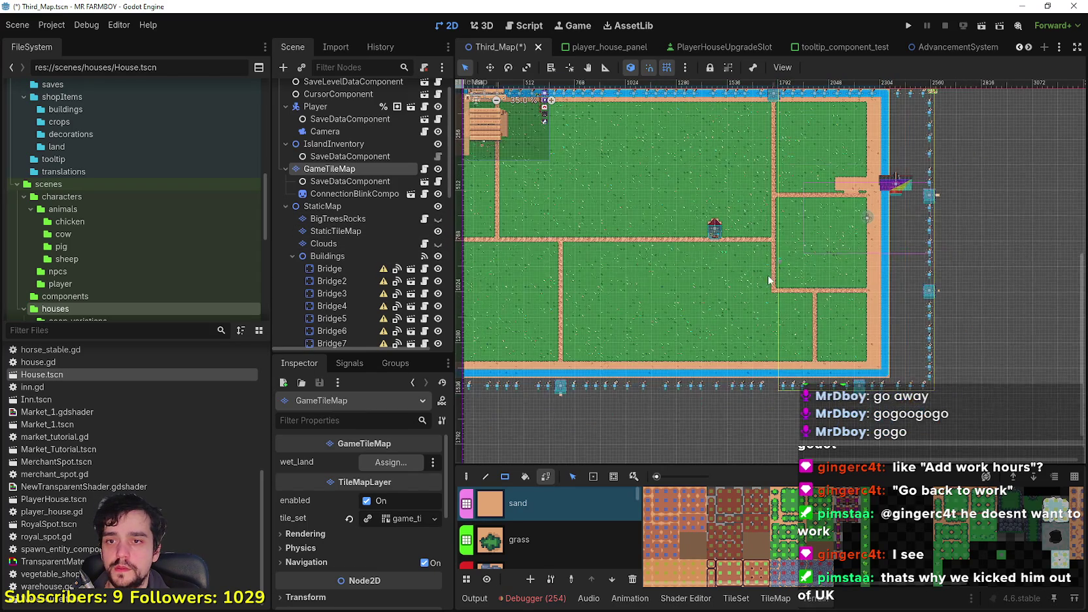
{"action": "scroll", "coordinate": [546, 537], "scroll_direction": "down", "scroll_amount": 4}
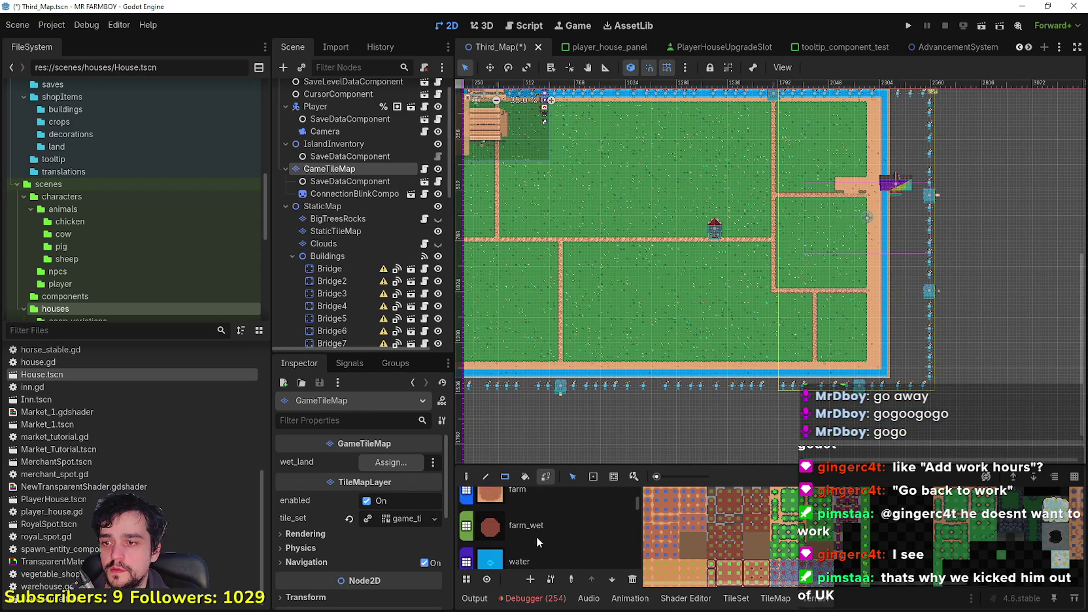
Undo a stray water fill and set StaticTileMap as the edited layer with water terrain.
{"action": "left_click", "coordinate": [536, 536]}
{"action": "mouse_move", "coordinate": [905, 377]}
{"action": "left_mouse_down"}
{"action": "mouse_move", "coordinate": [853, 330]}
{"action": "mouse_move", "coordinate": [861, 341]}
{"action": "left_mouse_up"}
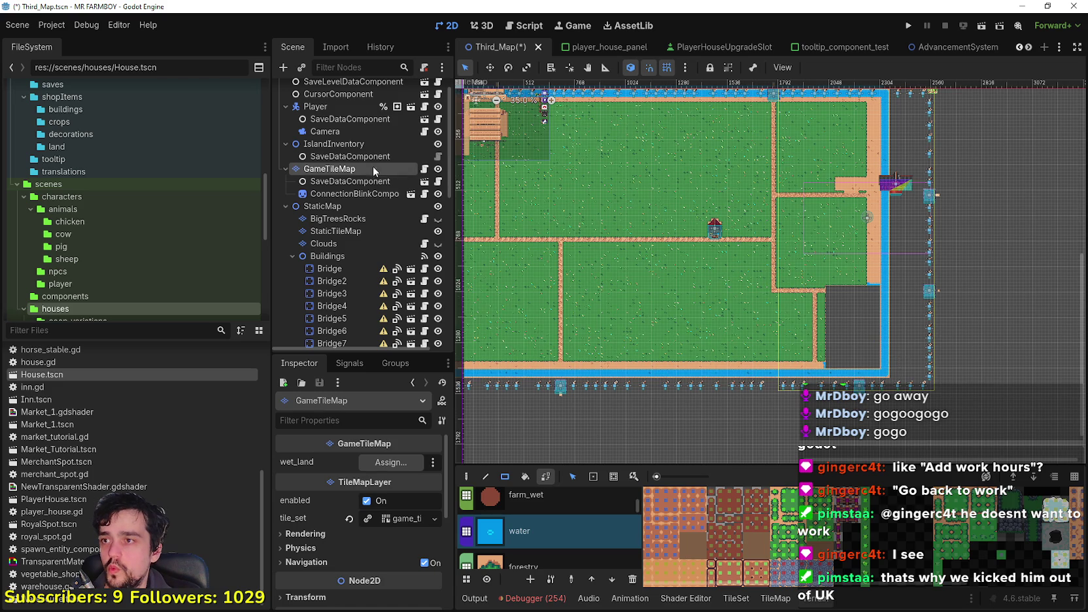
{"action": "key", "text": "ctrl+z"}
{"action": "left_click", "coordinate": [340, 230]}
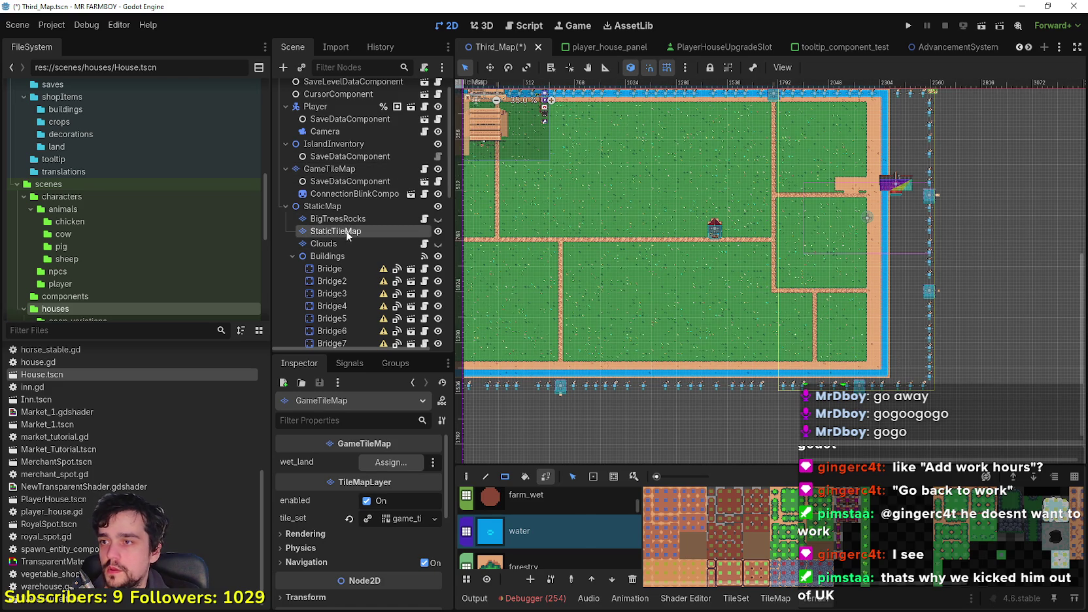
{"action": "left_click", "coordinate": [574, 483]}
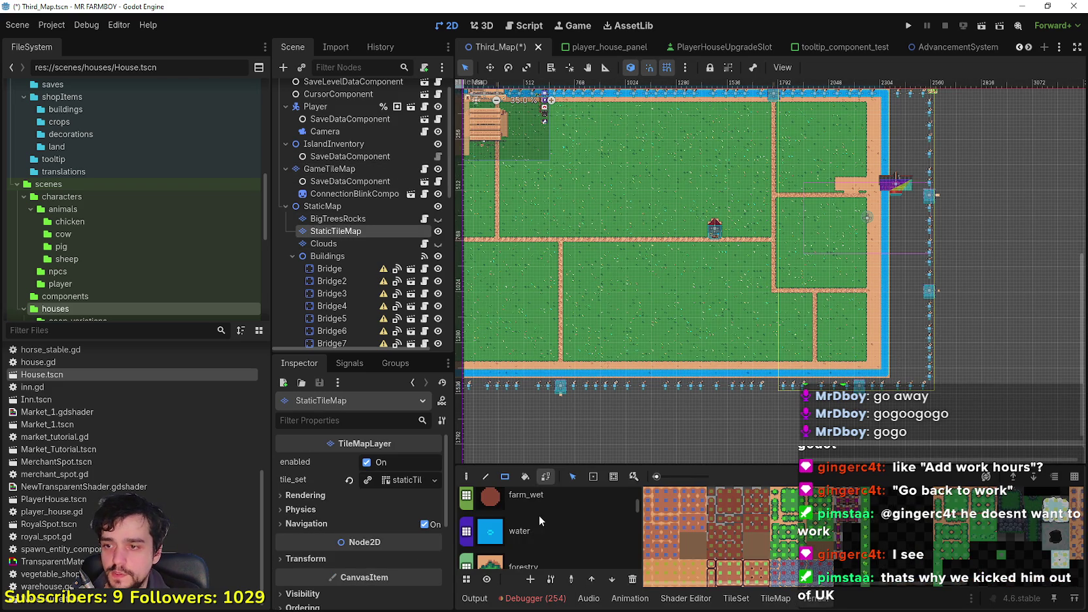
{"action": "left_click", "coordinate": [548, 519]}
{"action": "scroll", "coordinate": [901, 363], "scroll_direction": "up", "scroll_amount": 1}
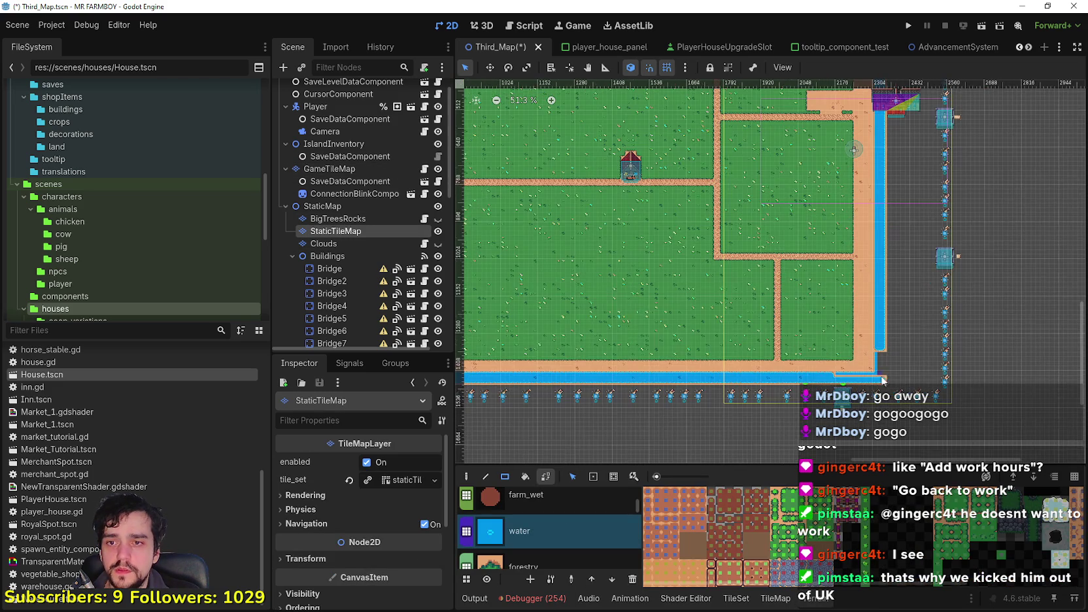
{"action": "scroll", "coordinate": [882, 377], "scroll_direction": "up", "scroll_amount": 1}
{"action": "scroll", "coordinate": [882, 377], "scroll_direction": "down", "scroll_amount": 7}
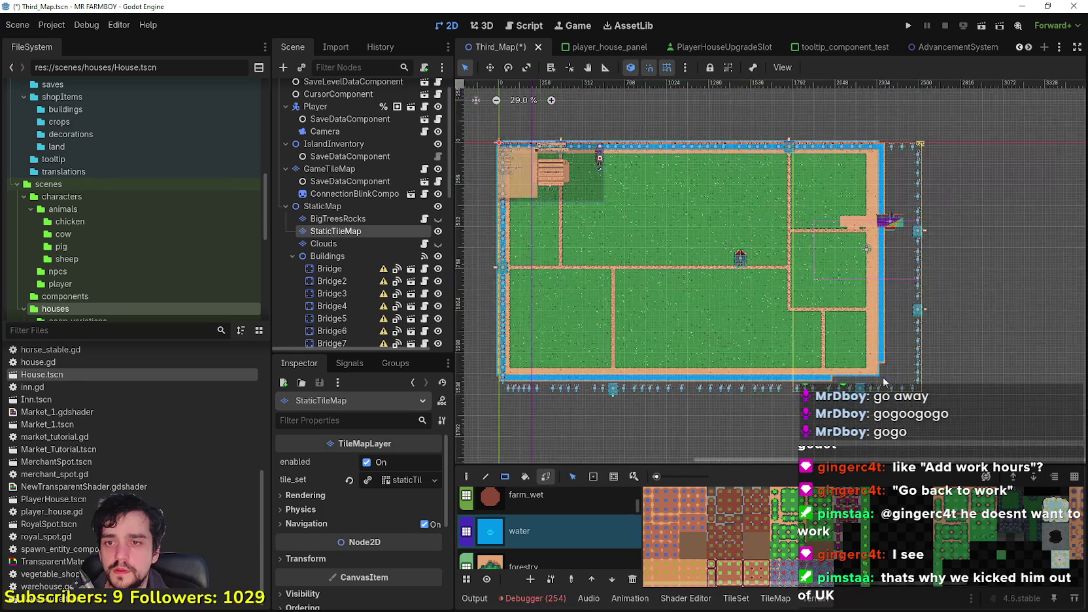
Cancel an unwanted rectangle and fill the top of the right water channel.
{"action": "mouse_move", "coordinate": [887, 385]}
{"action": "left_mouse_down"}
{"action": "mouse_move", "coordinate": [562, 217]}
{"action": "mouse_move", "coordinate": [540, 181]}
{"action": "left_mouse_up"}
{"action": "right_click", "coordinate": [540, 180]}
{"action": "scroll", "coordinate": [866, 220], "scroll_direction": "up", "scroll_amount": 3}
{"action": "scroll", "coordinate": [866, 221], "scroll_direction": "up", "scroll_amount": 4}
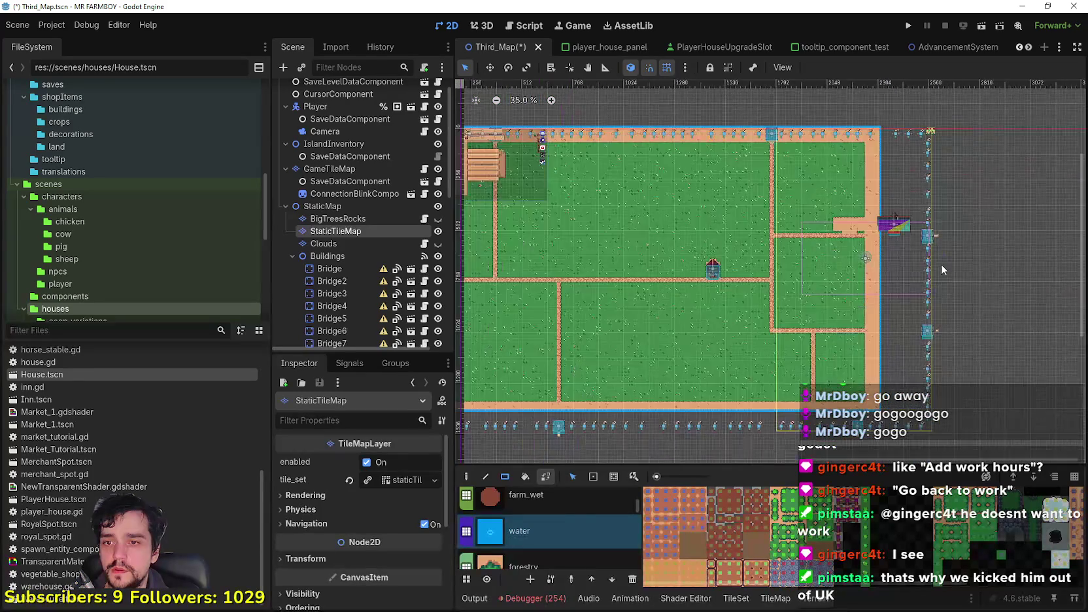
{"action": "scroll", "coordinate": [847, 223], "scroll_direction": "up", "scroll_amount": 5}
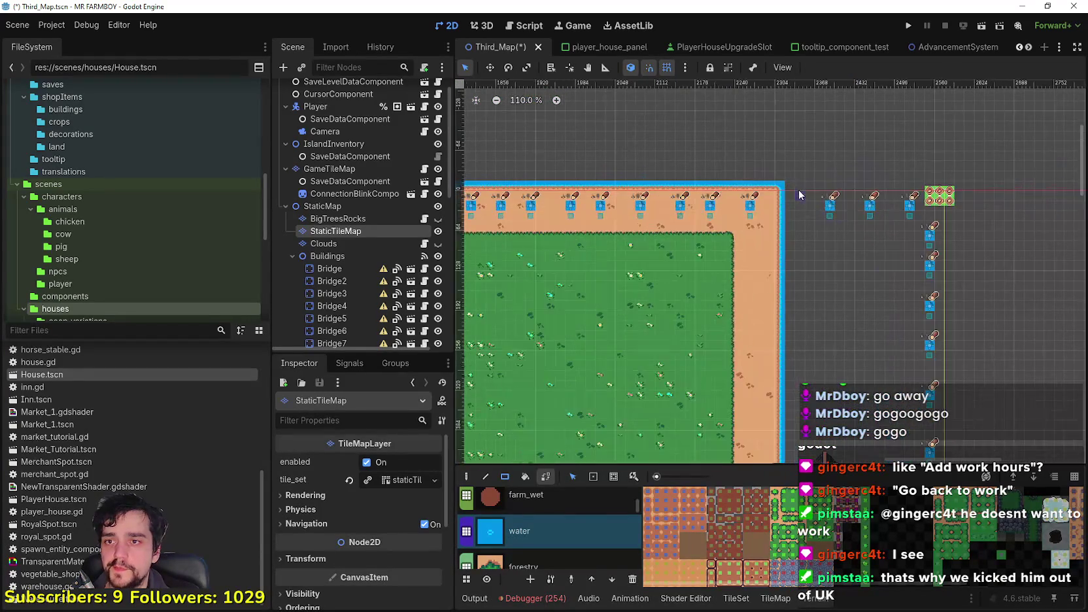
{"action": "scroll", "coordinate": [783, 185], "scroll_direction": "up", "scroll_amount": 1}
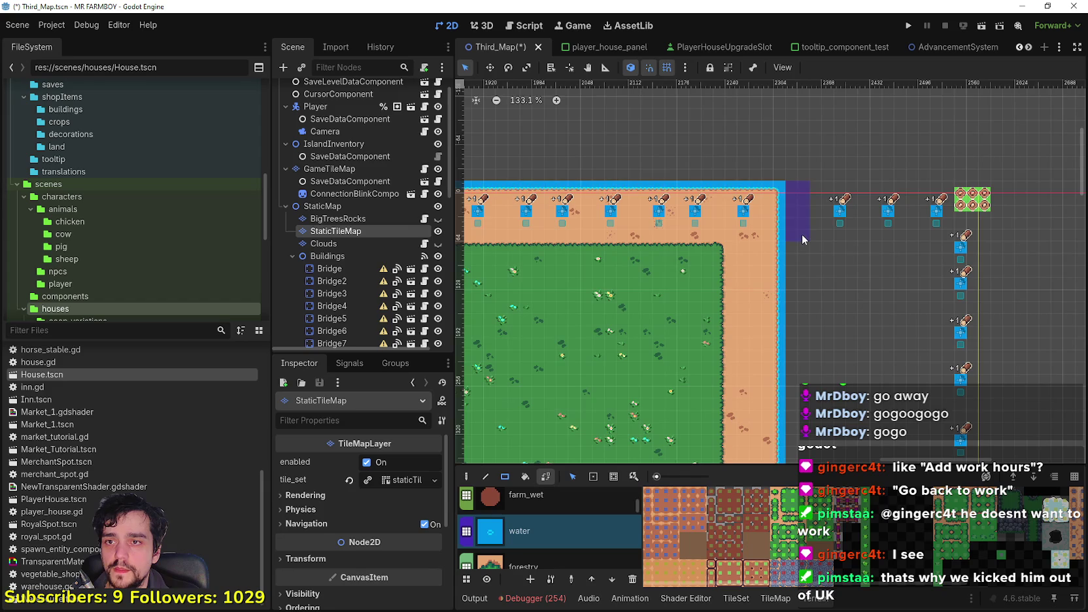
{"action": "scroll", "coordinate": [791, 188], "scroll_direction": "up", "scroll_amount": 1}
{"action": "mouse_move", "coordinate": [776, 186]}
{"action": "left_mouse_down"}
{"action": "mouse_move", "coordinate": [785, 232]}
{"action": "mouse_move", "coordinate": [809, 247]}
{"action": "mouse_move", "coordinate": [808, 337]}
{"action": "left_mouse_up"}
Undo a misplaced water block and paint water along the top row joining the channel.
{"action": "scroll", "coordinate": [805, 230], "scroll_direction": "up", "scroll_amount": 2}
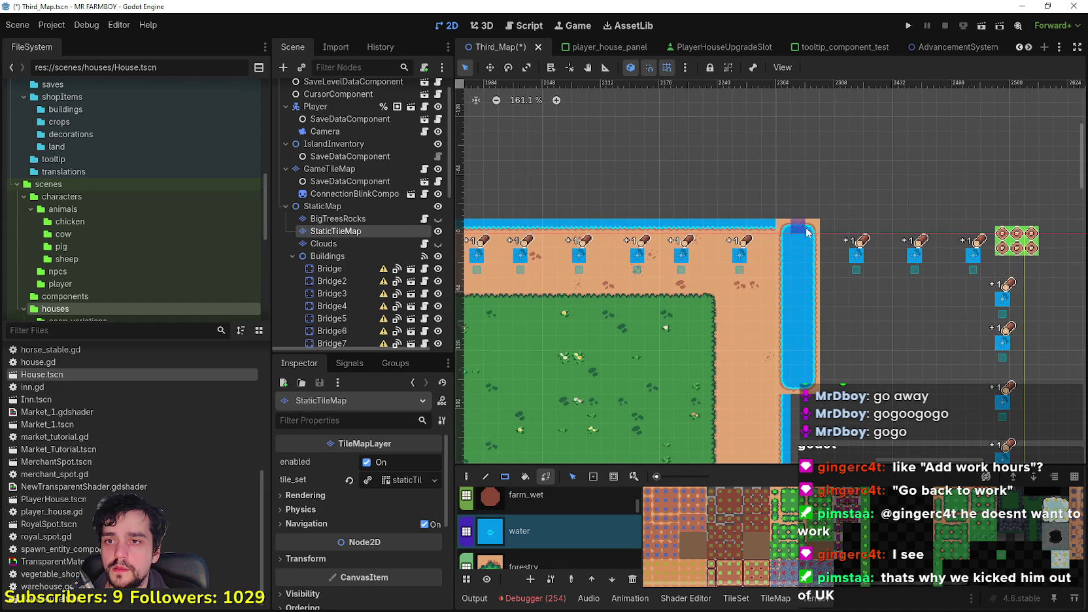
{"action": "left_click_drag", "start_coordinate": [734, 198], "coordinate": [816, 238]}
{"action": "scroll", "coordinate": [849, 235], "scroll_direction": "left", "scroll_amount": 5}
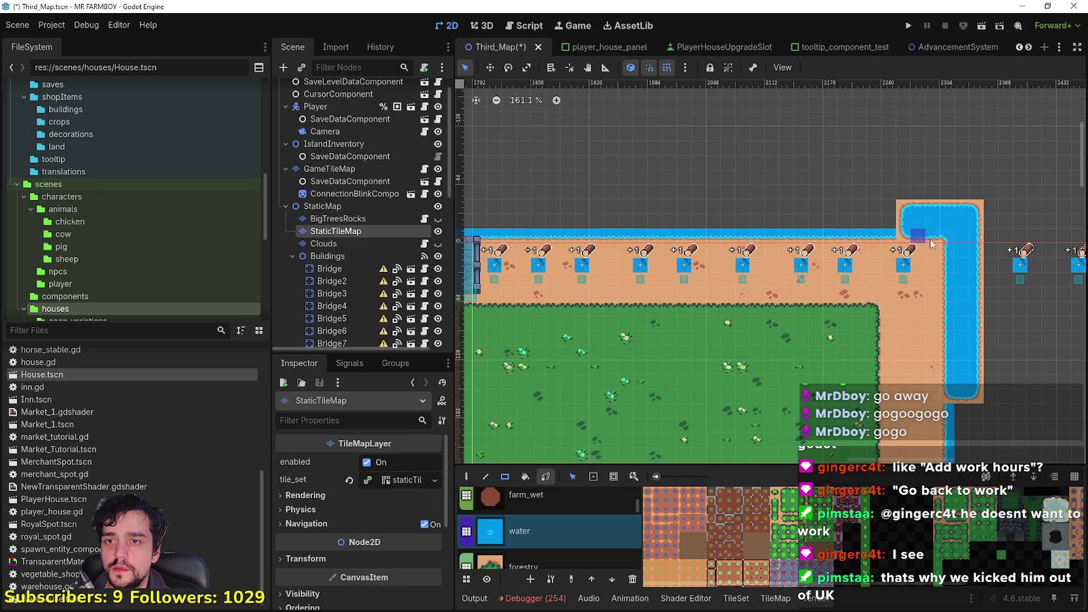
{"action": "key", "text": "ctrl+z"}
{"action": "scroll", "coordinate": [921, 238], "scroll_direction": "up", "scroll_amount": 3}
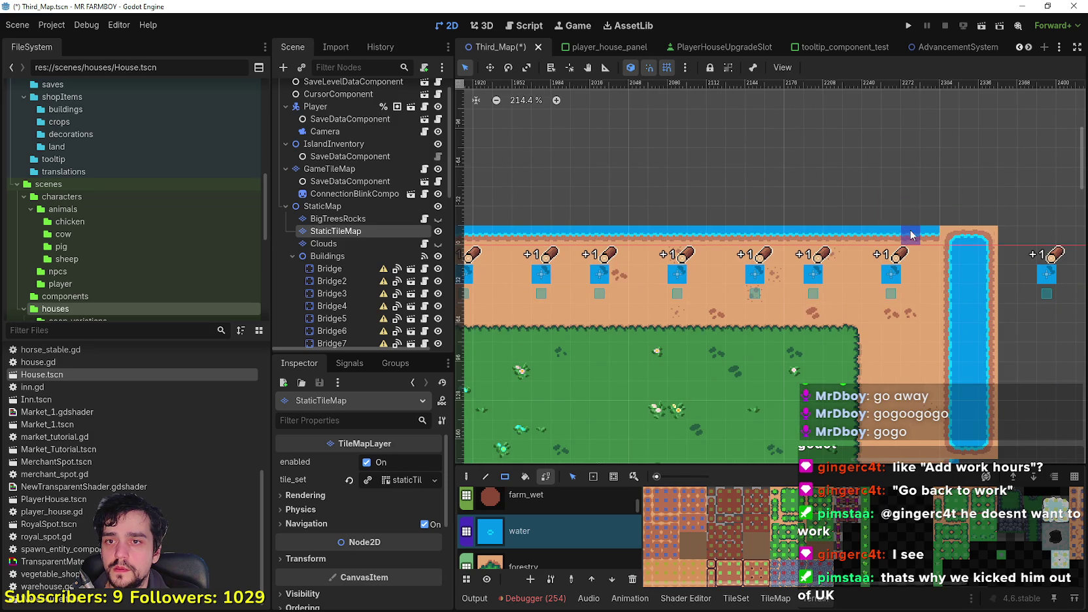
{"action": "mouse_move", "coordinate": [972, 247]}
{"action": "left_mouse_down"}
{"action": "mouse_move", "coordinate": [977, 216]}
{"action": "mouse_move", "coordinate": [870, 214]}
{"action": "left_mouse_up"}
Extend the water strip leftward along the map's top rows.
{"action": "mouse_move", "coordinate": [987, 197]}
{"action": "left_mouse_down"}
{"action": "mouse_move", "coordinate": [987, 216]}
{"action": "mouse_move", "coordinate": [605, 232]}
{"action": "left_mouse_up"}
{"action": "scroll", "coordinate": [605, 232], "scroll_direction": "down", "scroll_amount": 4}
{"action": "left_click_drag", "start_coordinate": [960, 232], "coordinate": [604, 214]}
{"action": "mouse_move", "coordinate": [605, 213]}
{"action": "left_mouse_down"}
{"action": "mouse_move", "coordinate": [887, 200]}
{"action": "mouse_move", "coordinate": [737, 198]}
{"action": "left_mouse_up"}
{"action": "scroll", "coordinate": [737, 197], "scroll_direction": "left", "scroll_amount": 4}
{"action": "mouse_move", "coordinate": [942, 199]}
{"action": "left_mouse_down"}
{"action": "mouse_move", "coordinate": [685, 199]}
{"action": "mouse_move", "coordinate": [945, 232]}
{"action": "left_mouse_up"}
{"action": "mouse_move", "coordinate": [635, 209]}
{"action": "left_mouse_down"}
{"action": "mouse_move", "coordinate": [1033, 214]}
{"action": "mouse_move", "coordinate": [685, 209]}
{"action": "mouse_move", "coordinate": [659, 328]}
{"action": "mouse_move", "coordinate": [680, 341]}
{"action": "left_mouse_up"}
{"action": "scroll", "coordinate": [680, 343], "scroll_direction": "down", "scroll_amount": 4}
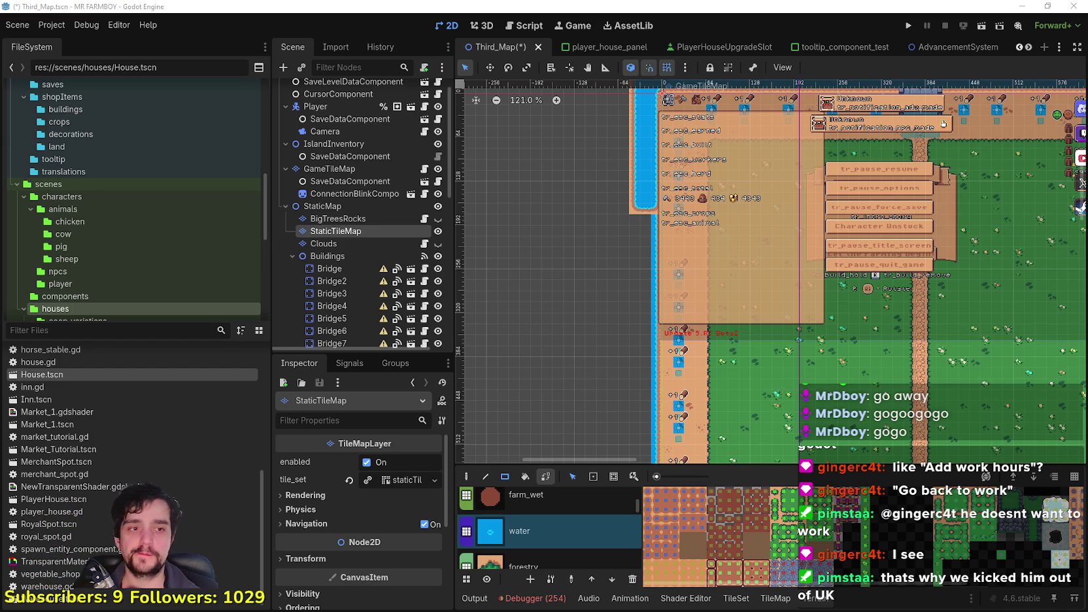
Extend the water strip down the map's left edge to the bottom.
{"action": "scroll", "coordinate": [623, 217], "scroll_direction": "up", "scroll_amount": 1}
{"action": "mouse_move", "coordinate": [626, 217]}
{"action": "left_mouse_down"}
{"action": "mouse_move", "coordinate": [643, 376]}
{"action": "mouse_move", "coordinate": [657, 383]}
{"action": "left_mouse_up"}
{"action": "scroll", "coordinate": [654, 366], "scroll_direction": "down", "scroll_amount": 3}
{"action": "left_click_drag", "start_coordinate": [603, 231], "coordinate": [630, 344]}
{"action": "scroll", "coordinate": [618, 281], "scroll_direction": "down", "scroll_amount": 2}
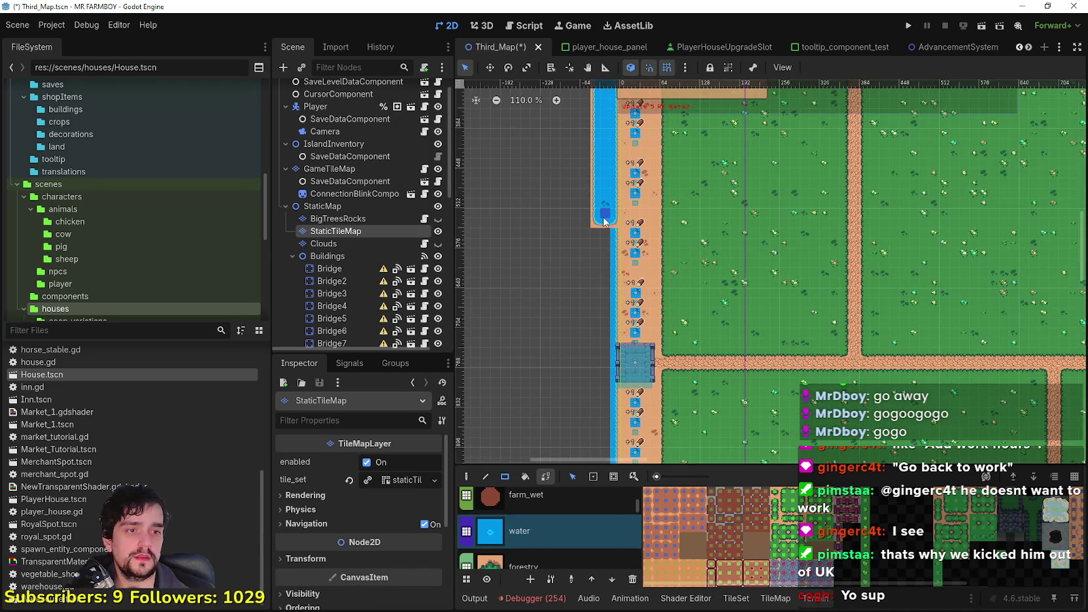
{"action": "scroll", "coordinate": [604, 222], "scroll_direction": "up", "scroll_amount": 1}
{"action": "scroll", "coordinate": [615, 196], "scroll_direction": "up", "scroll_amount": 1}
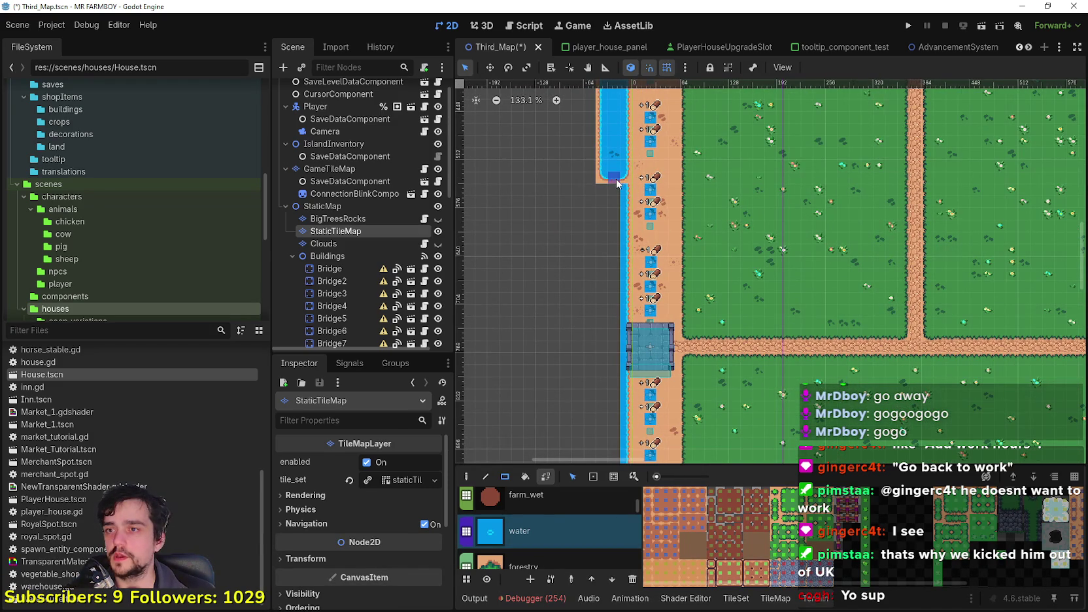
{"action": "left_click_drag", "start_coordinate": [609, 388], "coordinate": [622, 389]}
{"action": "scroll", "coordinate": [623, 389], "scroll_direction": "down", "scroll_amount": 3}
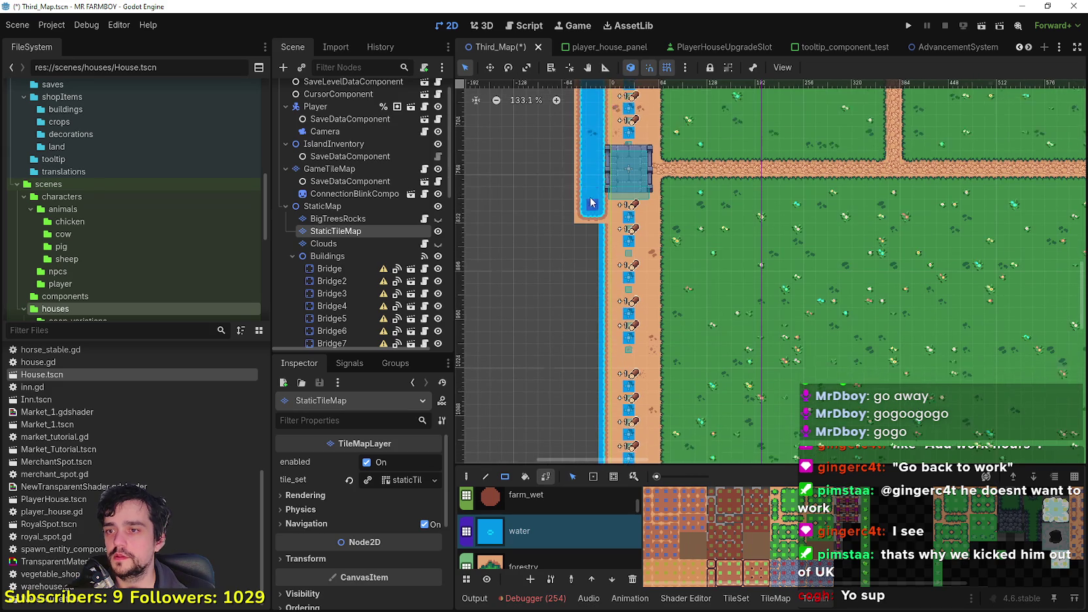
{"action": "left_click_drag", "start_coordinate": [583, 210], "coordinate": [605, 353]}
{"action": "scroll", "coordinate": [604, 353], "scroll_direction": "down", "scroll_amount": 3}
{"action": "left_click_drag", "start_coordinate": [588, 140], "coordinate": [631, 362]}
{"action": "scroll", "coordinate": [608, 357], "scroll_direction": "down", "scroll_amount": 3}
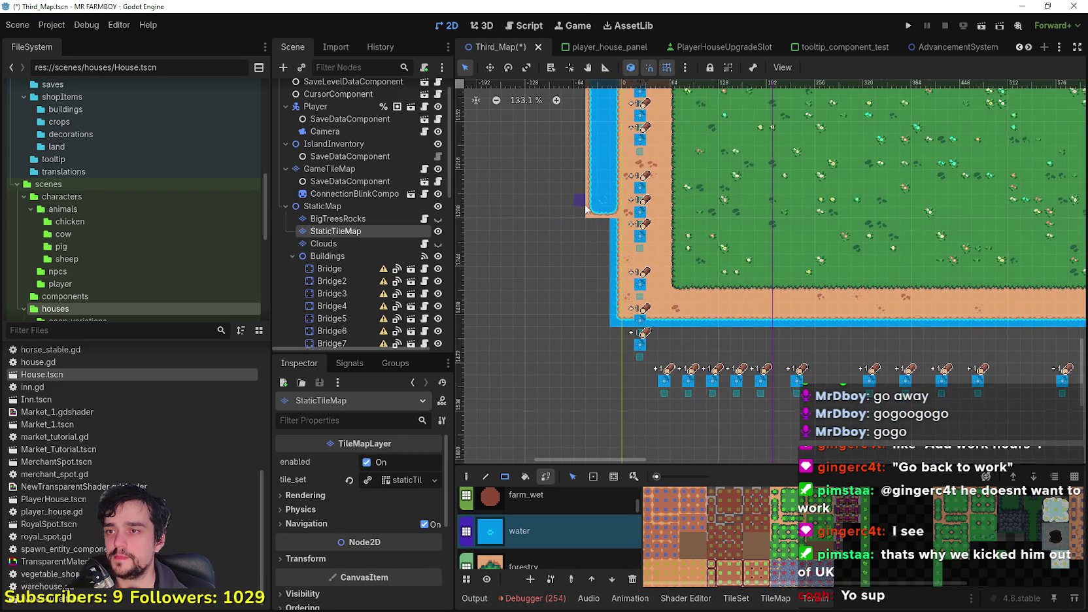
{"action": "mouse_move", "coordinate": [588, 211]}
{"action": "left_mouse_down"}
{"action": "mouse_move", "coordinate": [617, 382]}
{"action": "mouse_move", "coordinate": [615, 346]}
{"action": "left_mouse_up"}
Paint water along the map's bottom edge, working to the right.
{"action": "left_click_drag", "start_coordinate": [613, 320], "coordinate": [823, 323]}
{"action": "scroll", "coordinate": [632, 346], "scroll_direction": "right", "scroll_amount": 4}
{"action": "left_click_drag", "start_coordinate": [632, 347], "coordinate": [1007, 350]}
{"action": "scroll", "coordinate": [662, 330], "scroll_direction": "right", "scroll_amount": 5}
{"action": "left_click_drag", "start_coordinate": [663, 307], "coordinate": [863, 304]}
{"action": "scroll", "coordinate": [719, 296], "scroll_direction": "right", "scroll_amount": 1}
{"action": "scroll", "coordinate": [719, 296], "scroll_direction": "right", "scroll_amount": 2}
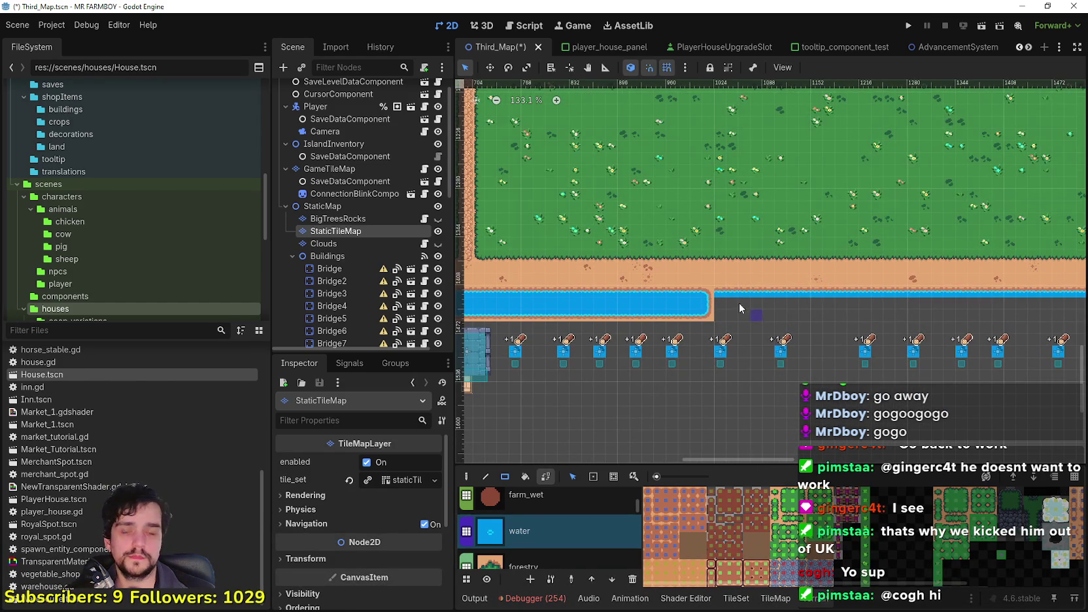
{"action": "left_click_drag", "start_coordinate": [706, 327], "coordinate": [804, 303]}
{"action": "mouse_move", "coordinate": [721, 338]}
{"action": "left_mouse_down"}
{"action": "mouse_move", "coordinate": [741, 306]}
{"action": "mouse_move", "coordinate": [866, 304]}
{"action": "left_mouse_up"}
{"action": "scroll", "coordinate": [866, 304], "scroll_direction": "right", "scroll_amount": 3}
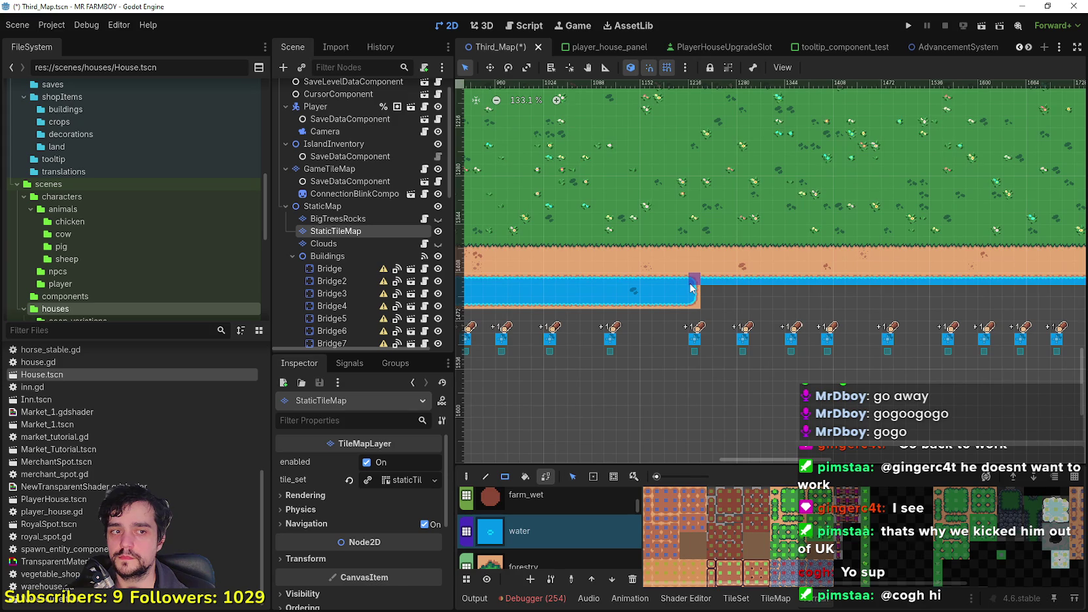
{"action": "left_click_drag", "start_coordinate": [691, 289], "coordinate": [870, 284]}
Continue the bottom water channel further right and tidy its right end.
{"action": "scroll", "coordinate": [746, 284], "scroll_direction": "right", "scroll_amount": 5}
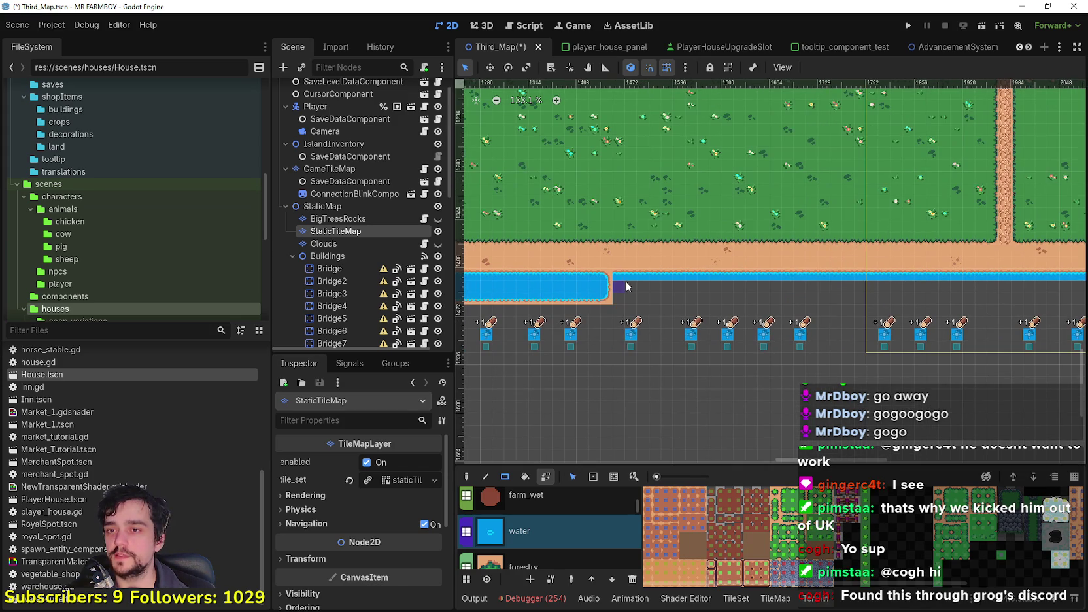
{"action": "left_click_drag", "start_coordinate": [608, 295], "coordinate": [846, 281]}
{"action": "scroll", "coordinate": [650, 302], "scroll_direction": "right", "scroll_amount": 3}
{"action": "left_click_drag", "start_coordinate": [651, 302], "coordinate": [817, 285]}
{"action": "scroll", "coordinate": [560, 300], "scroll_direction": "right", "scroll_amount": 5}
{"action": "left_click_drag", "start_coordinate": [560, 300], "coordinate": [827, 285]}
{"action": "scroll", "coordinate": [839, 293], "scroll_direction": "down", "scroll_amount": 3}
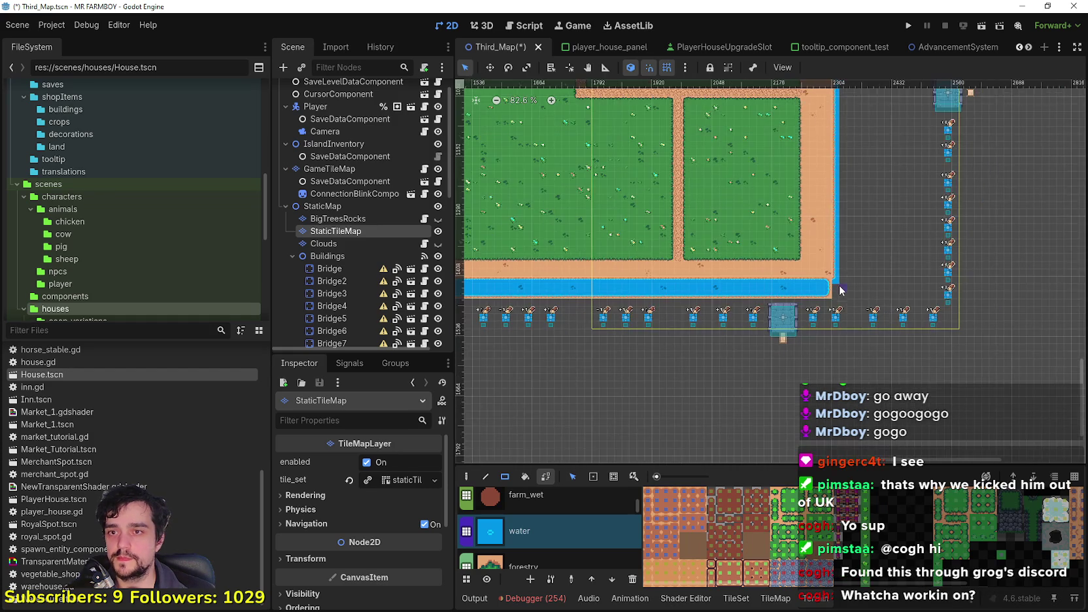
{"action": "scroll", "coordinate": [837, 291], "scroll_direction": "down", "scroll_amount": 2}
{"action": "scroll", "coordinate": [848, 231], "scroll_direction": "up", "scroll_amount": 6}
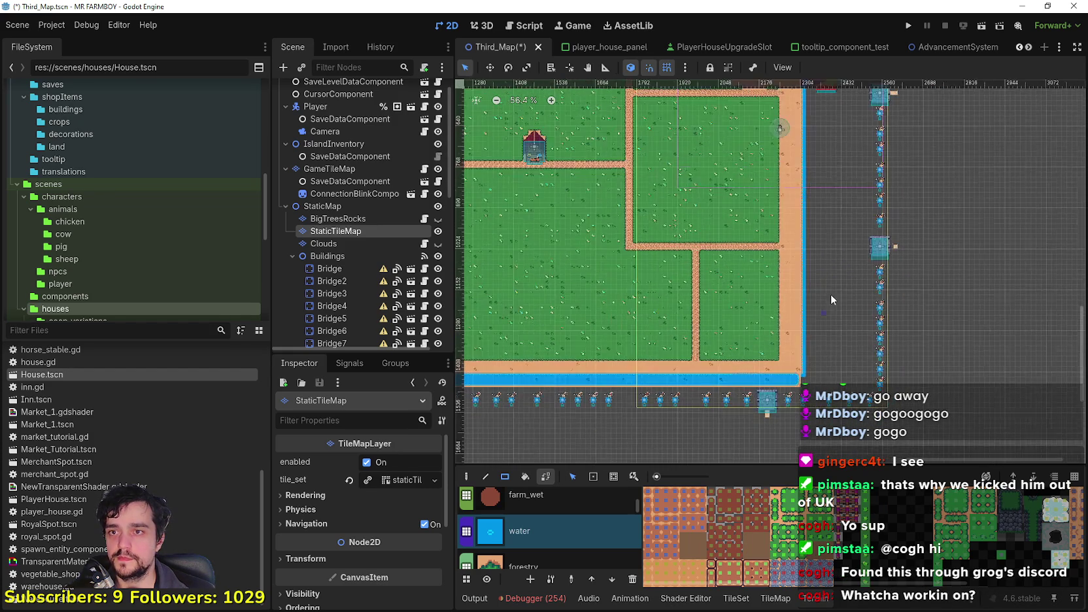
{"action": "left_click", "coordinate": [796, 390]}
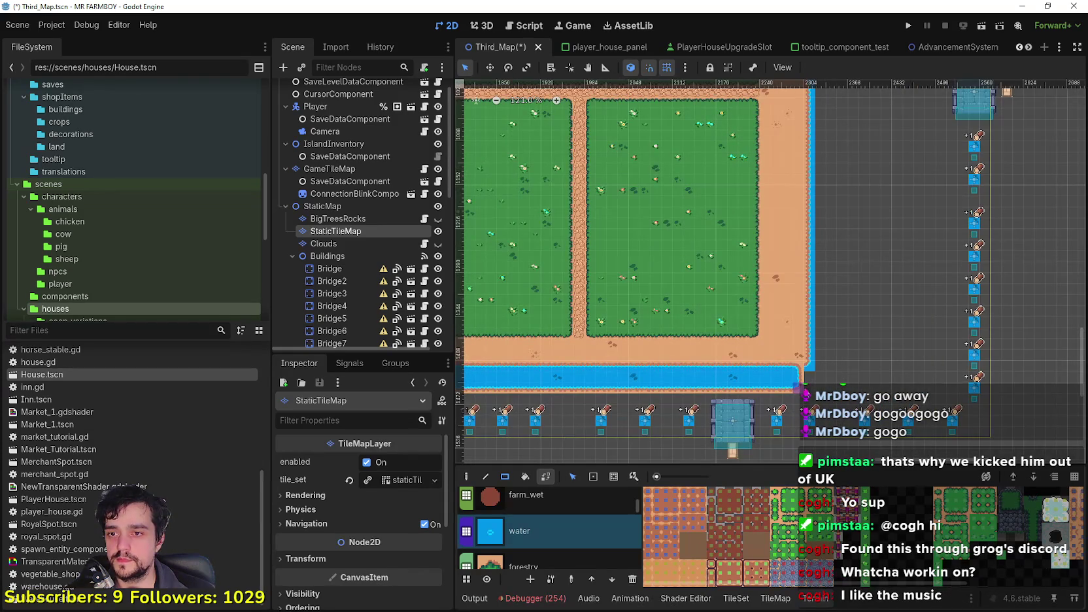
Paint water up the right-side column, fill its gap, and save Third_Map.
{"action": "scroll", "coordinate": [836, 325], "scroll_direction": "up", "scroll_amount": 2}
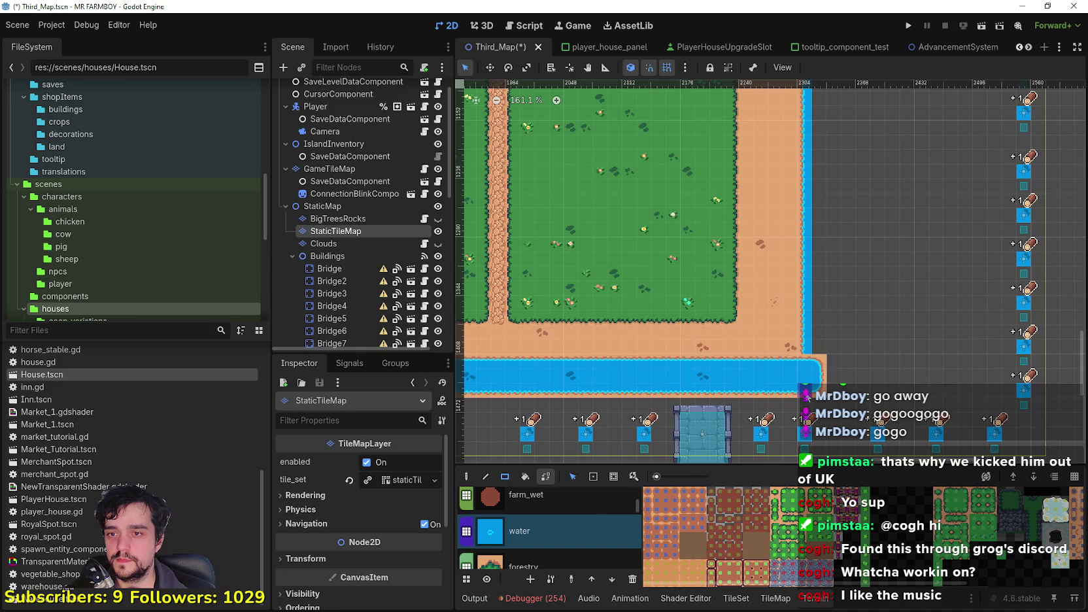
{"action": "mouse_move", "coordinate": [836, 321]}
{"action": "left_mouse_down"}
{"action": "mouse_move", "coordinate": [811, 238]}
{"action": "mouse_move", "coordinate": [814, 184]}
{"action": "mouse_move", "coordinate": [844, 277]}
{"action": "left_mouse_up"}
{"action": "scroll", "coordinate": [811, 214], "scroll_direction": "down", "scroll_amount": 1}
{"action": "scroll", "coordinate": [810, 215], "scroll_direction": "up", "scroll_amount": 3}
{"action": "scroll", "coordinate": [814, 184], "scroll_direction": "down", "scroll_amount": 1}
{"action": "scroll", "coordinate": [830, 235], "scroll_direction": "up", "scroll_amount": 4}
{"action": "left_click_drag", "start_coordinate": [842, 210], "coordinate": [846, 384]}
{"action": "scroll", "coordinate": [843, 382], "scroll_direction": "up", "scroll_amount": 1}
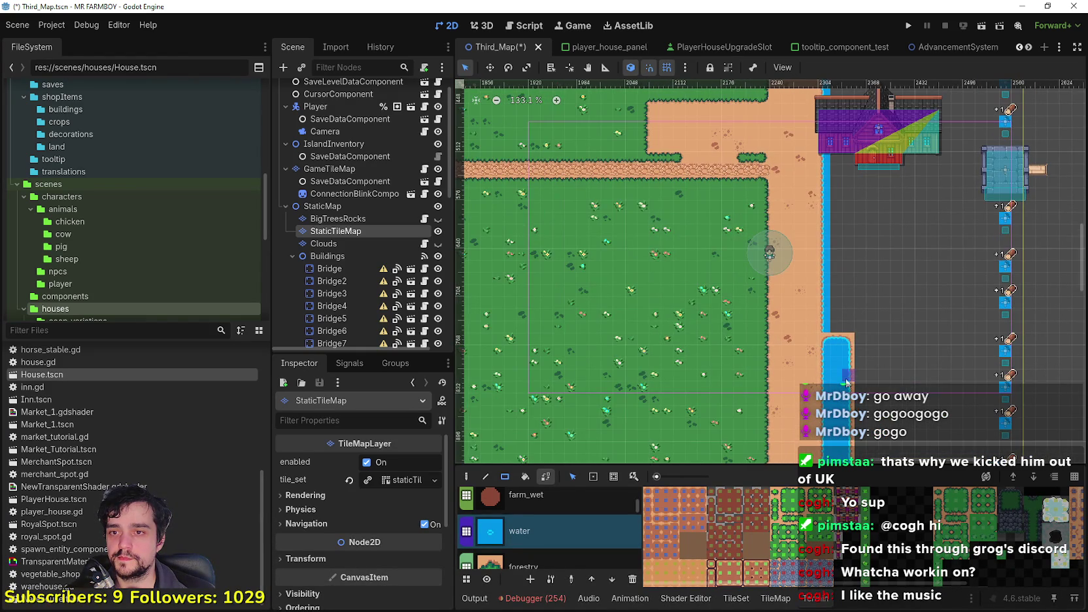
{"action": "scroll", "coordinate": [850, 344], "scroll_direction": "up", "scroll_amount": 3}
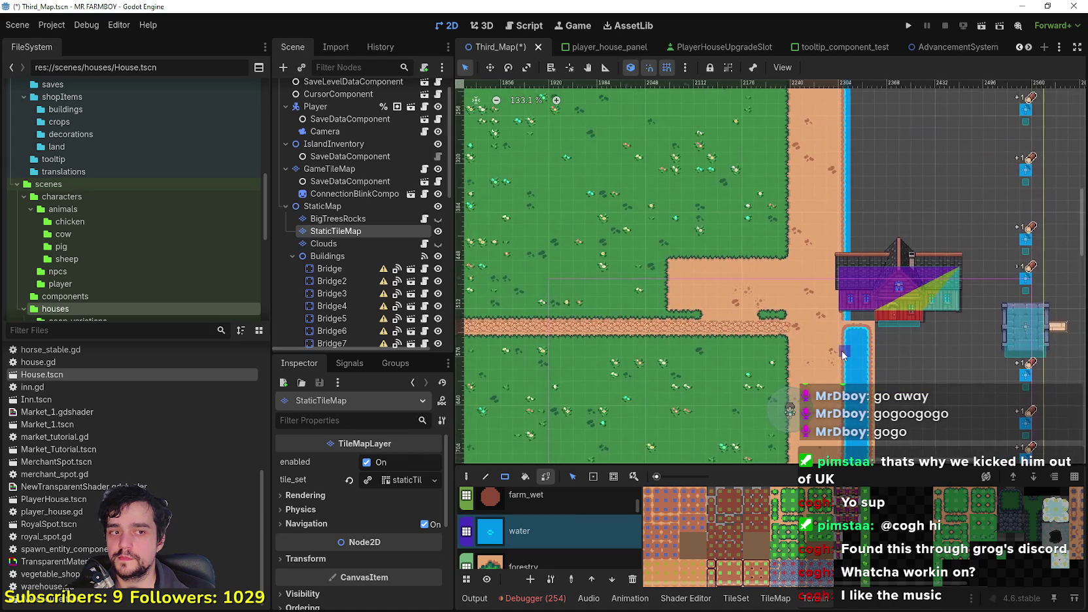
{"action": "left_click_drag", "start_coordinate": [848, 347], "coordinate": [870, 176]}
{"action": "scroll", "coordinate": [870, 176], "scroll_direction": "up", "scroll_amount": 3}
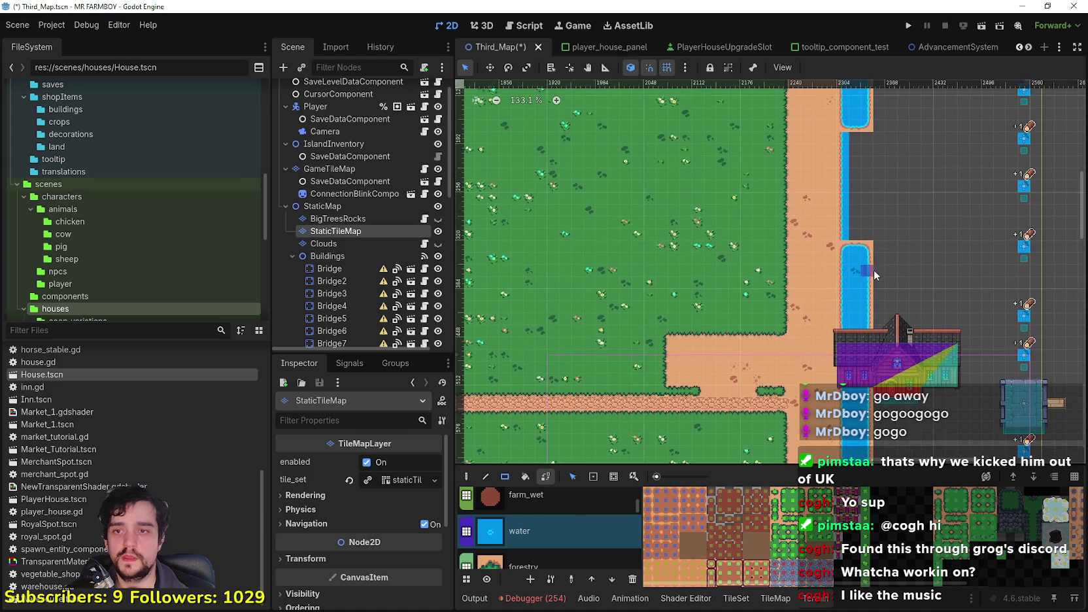
{"action": "mouse_move", "coordinate": [866, 256]}
{"action": "left_mouse_down"}
{"action": "mouse_move", "coordinate": [853, 126]}
{"action": "mouse_move", "coordinate": [845, 259]}
{"action": "mouse_move", "coordinate": [855, 201]}
{"action": "mouse_move", "coordinate": [875, 234]}
{"action": "left_mouse_up"}
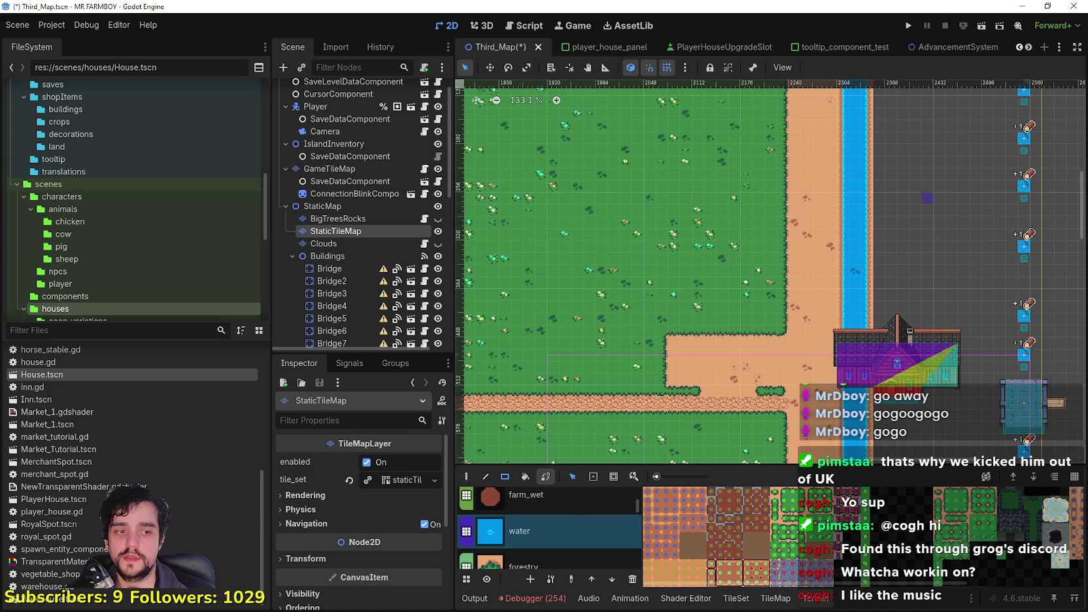
{"action": "scroll", "coordinate": [758, 299], "scroll_direction": "down", "scroll_amount": 5}
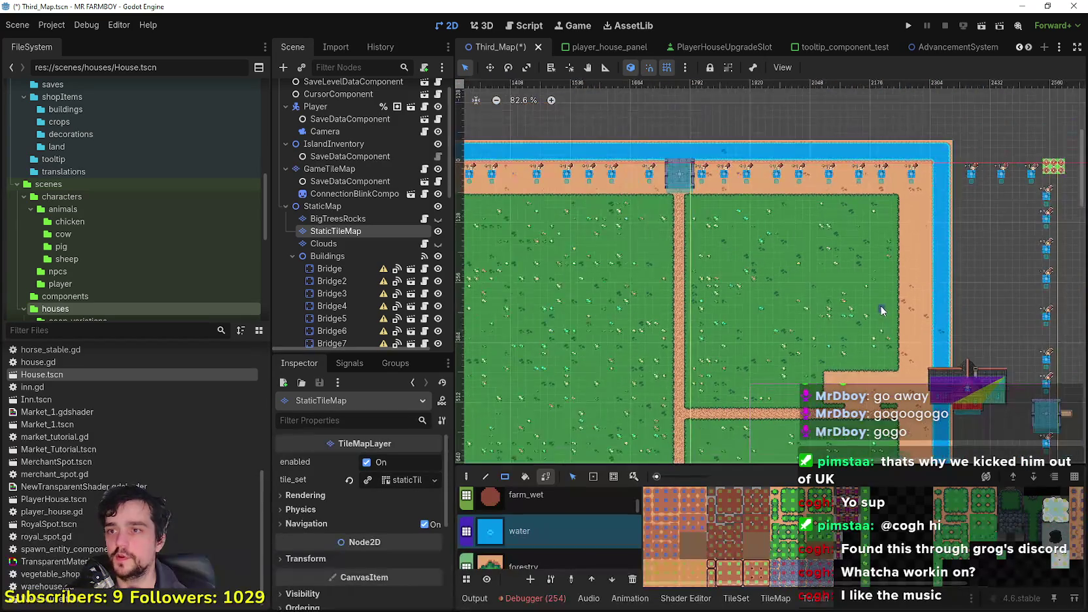
{"action": "key", "text": "ctrl+s"}
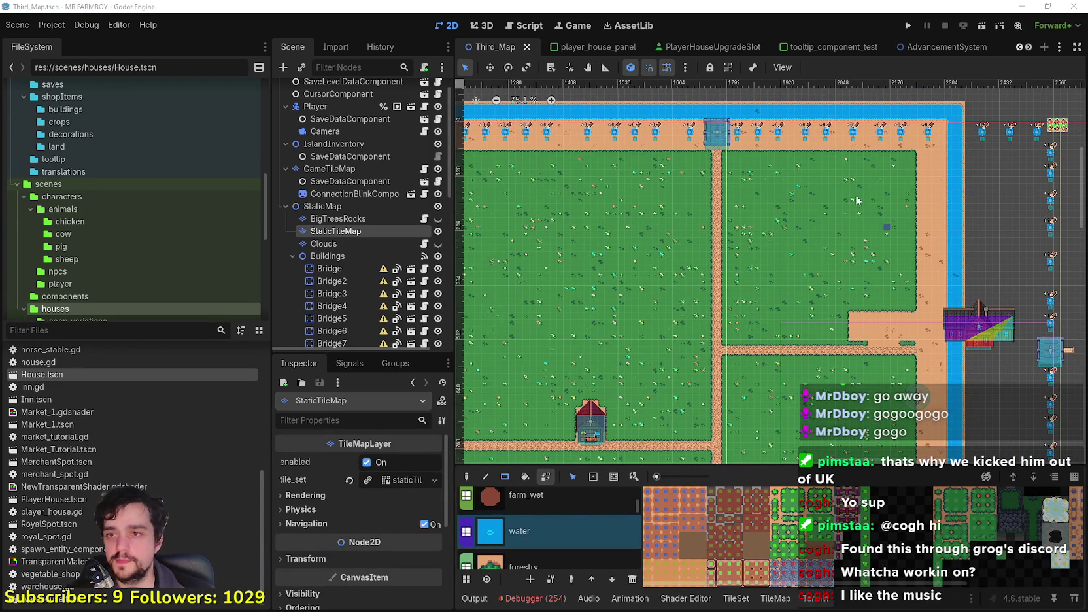
Scroll around the map to review the water border on all four edges.
{"action": "scroll", "coordinate": [788, 223], "scroll_direction": "down", "scroll_amount": 2}
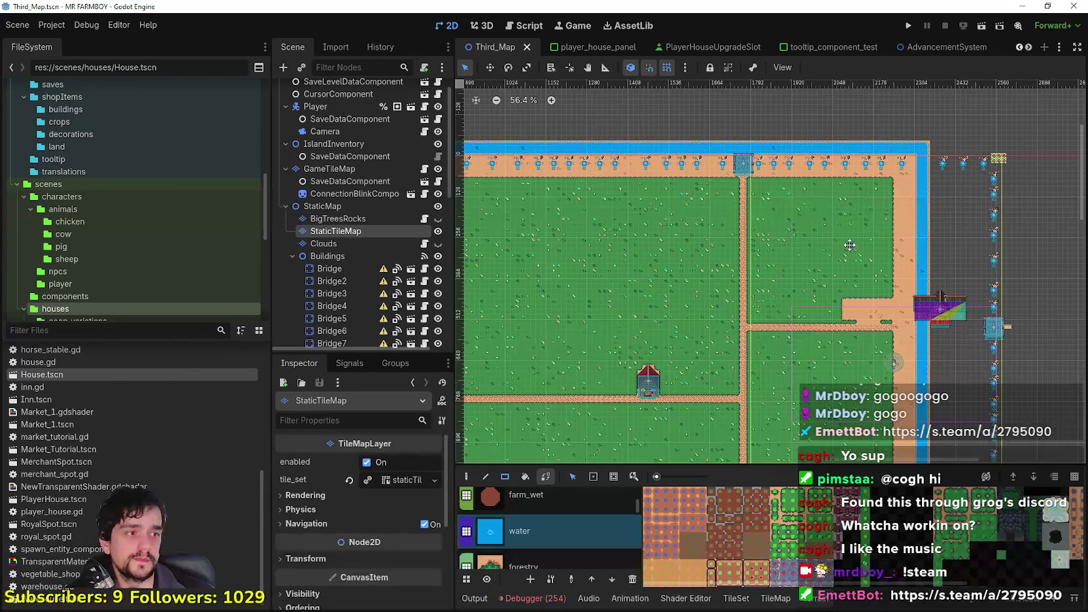
{"action": "scroll", "coordinate": [824, 223], "scroll_direction": "down", "scroll_amount": 5}
{"action": "scroll", "coordinate": [791, 198], "scroll_direction": "up", "scroll_amount": 5}
{"action": "scroll", "coordinate": [633, 259], "scroll_direction": "right", "scroll_amount": 10}
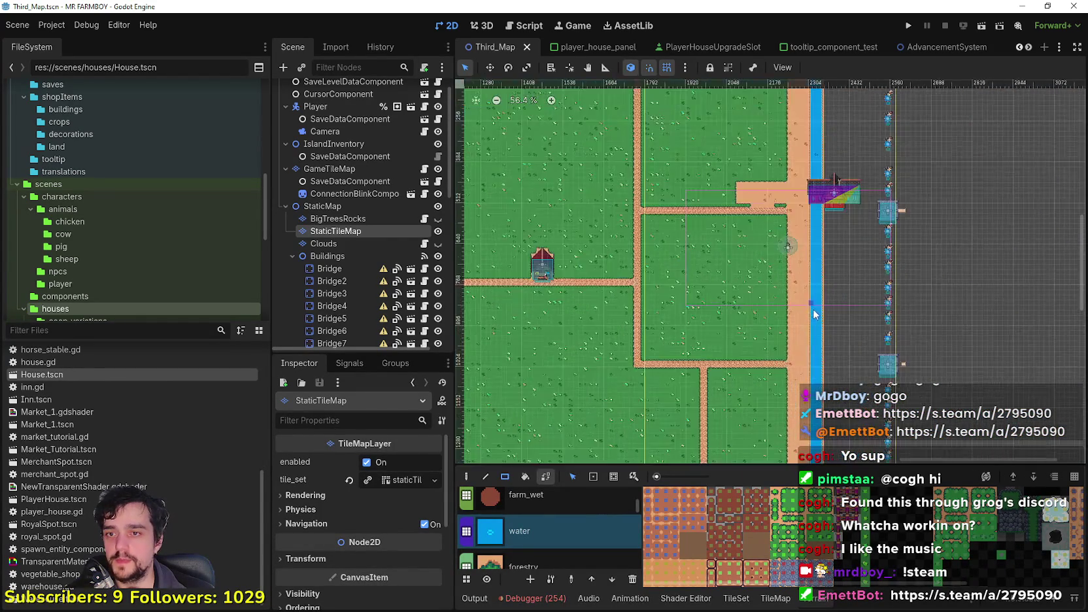
{"action": "scroll", "coordinate": [814, 314], "scroll_direction": "up", "scroll_amount": 5}
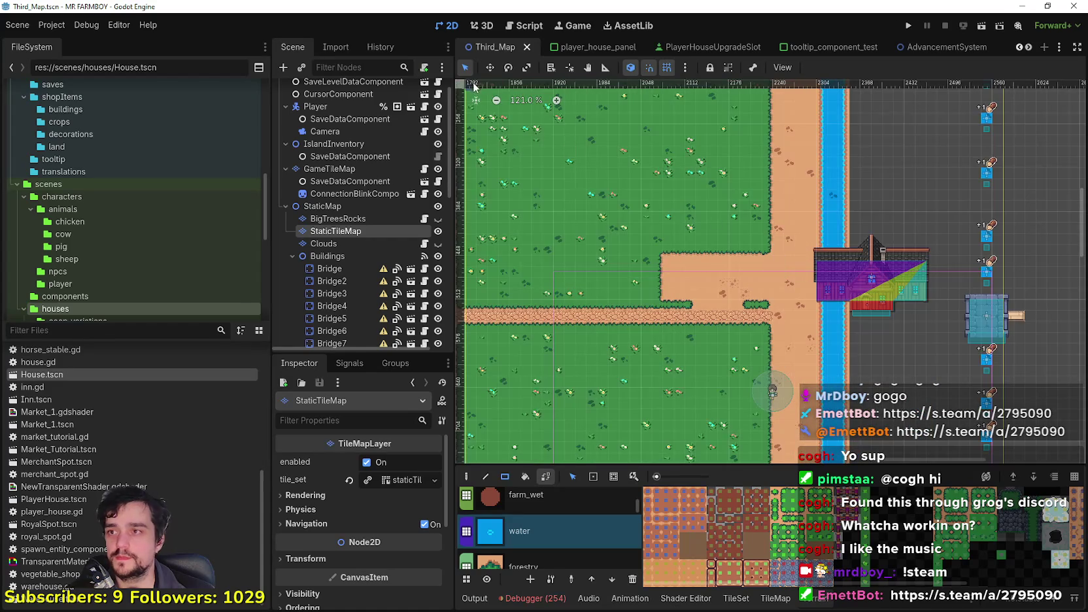
{"action": "scroll", "coordinate": [393, 293], "scroll_direction": "down", "scroll_amount": 5}
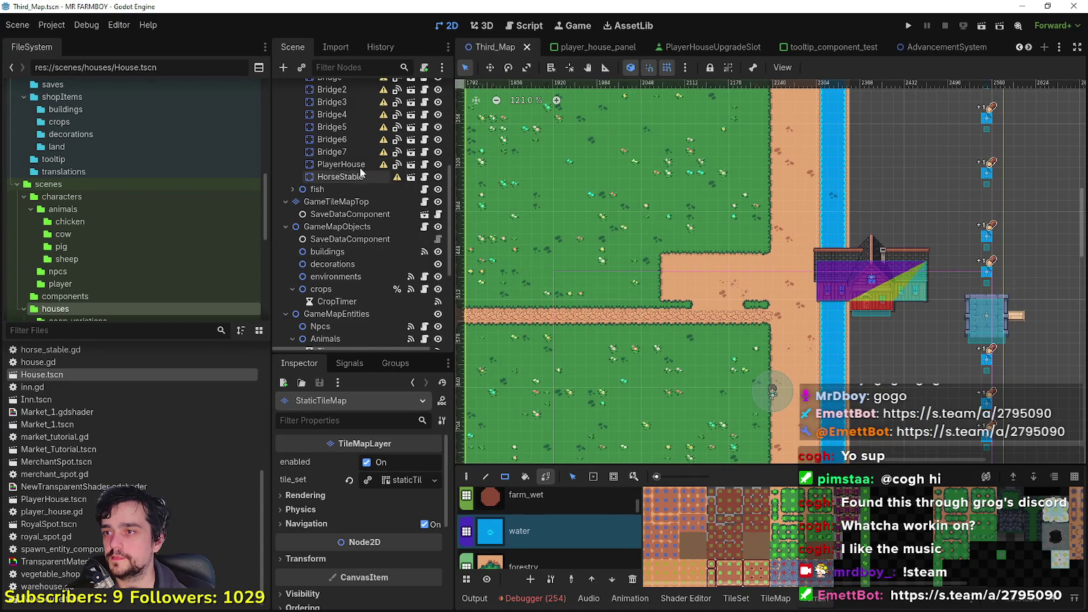
Drag PlayerHouse left in the viewport, off the river and next to the path.
{"action": "scroll", "coordinate": [859, 232], "scroll_direction": "up", "scroll_amount": 1}
{"action": "scroll", "coordinate": [789, 283], "scroll_direction": "down", "scroll_amount": 1}
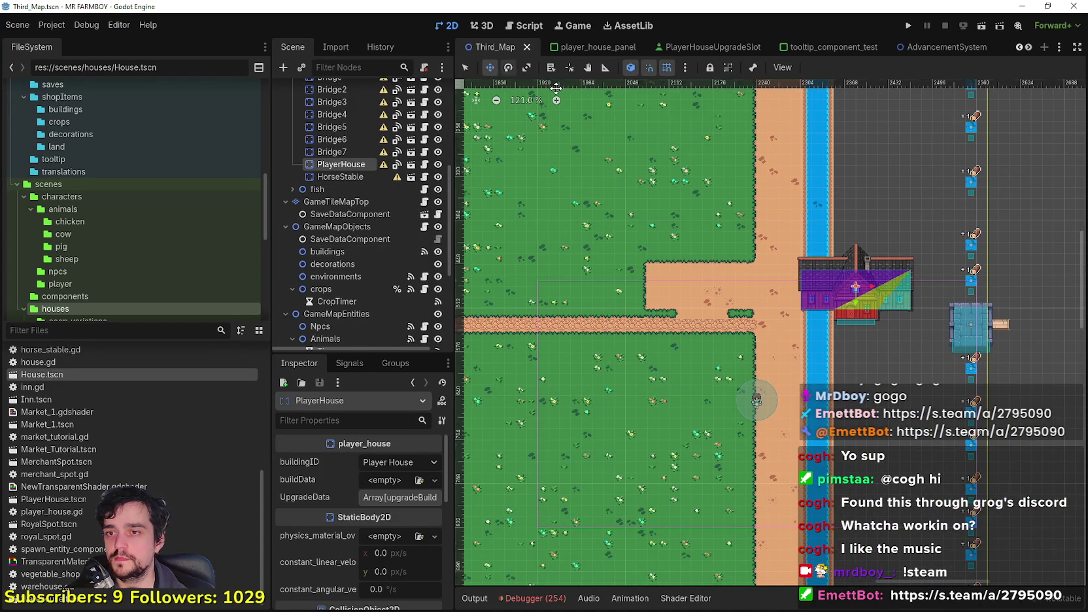
{"action": "mouse_move", "coordinate": [847, 277]}
{"action": "left_mouse_down"}
{"action": "mouse_move", "coordinate": [680, 258]}
{"action": "mouse_move", "coordinate": [713, 289]}
{"action": "left_mouse_up"}
{"action": "scroll", "coordinate": [705, 275], "scroll_direction": "down", "scroll_amount": 1}
{"action": "scroll", "coordinate": [705, 275], "scroll_direction": "up", "scroll_amount": 9}
{"action": "scroll", "coordinate": [719, 285], "scroll_direction": "down", "scroll_amount": 8}
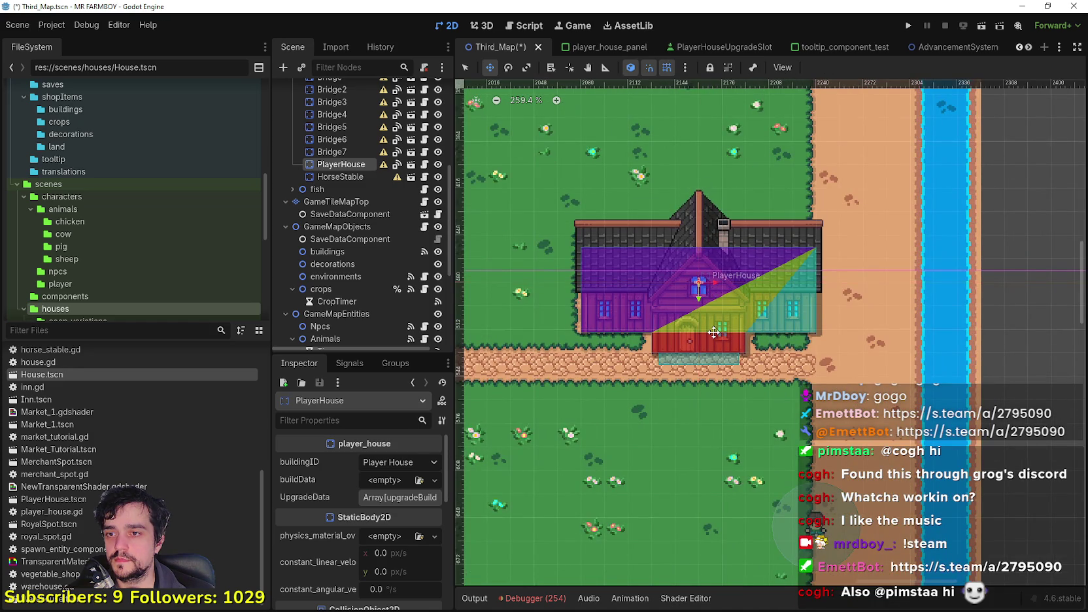
Select HorseStable and then Bridge7 to inspect their placement on the map.
{"action": "left_click", "coordinate": [357, 181]}
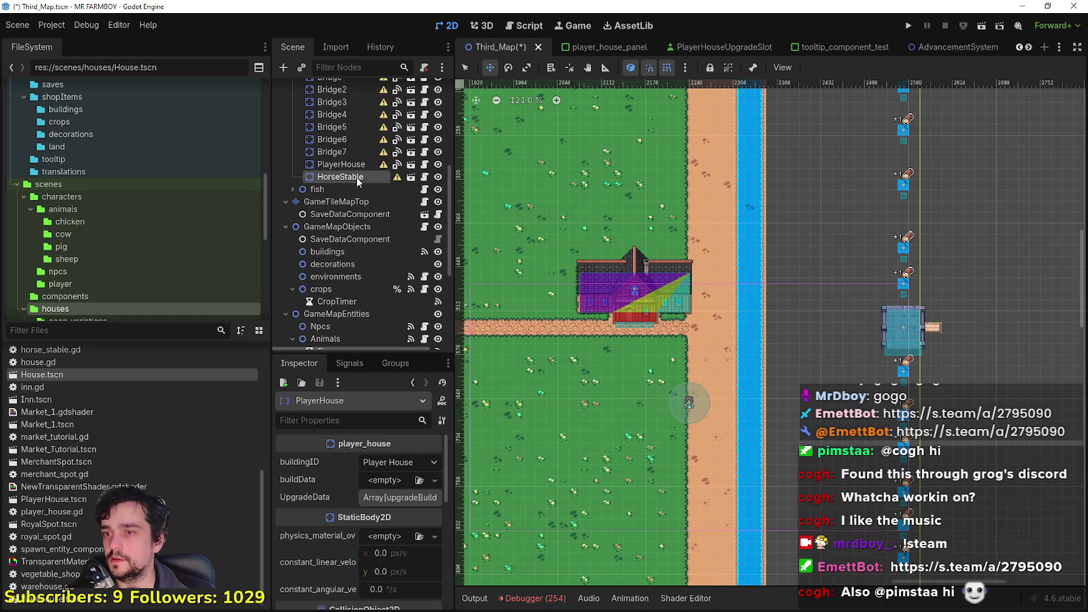
{"action": "scroll", "coordinate": [725, 328], "scroll_direction": "down", "scroll_amount": 5}
{"action": "scroll", "coordinate": [725, 329], "scroll_direction": "up", "scroll_amount": 4}
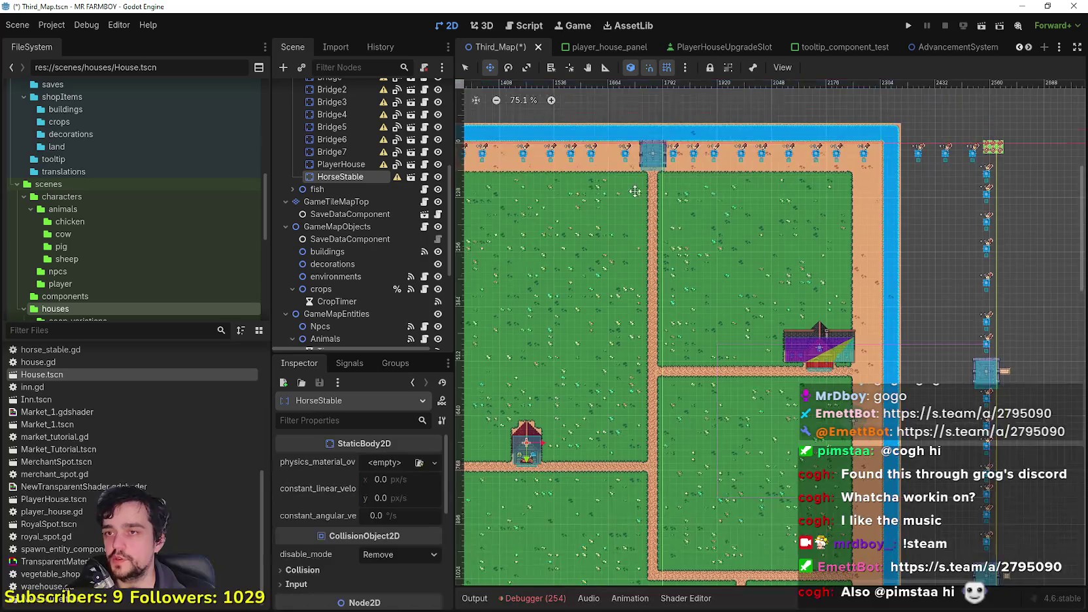
{"action": "scroll", "coordinate": [661, 248], "scroll_direction": "up", "scroll_amount": 4}
{"action": "left_click", "coordinate": [349, 151]}
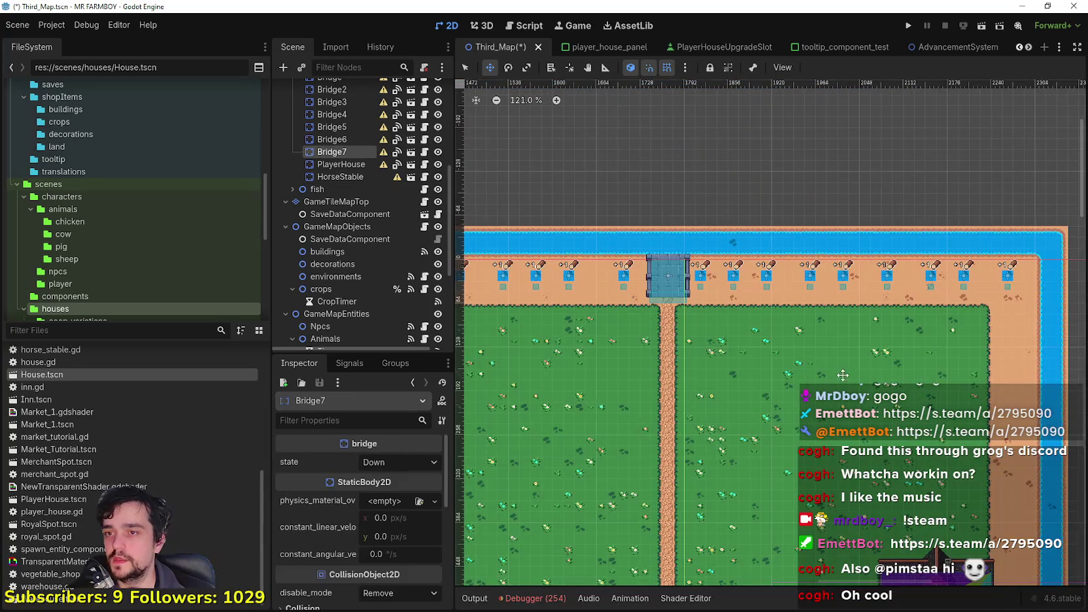
{"action": "scroll", "coordinate": [791, 343], "scroll_direction": "down", "scroll_amount": 7}
{"action": "scroll", "coordinate": [792, 343], "scroll_direction": "down", "scroll_amount": 5}
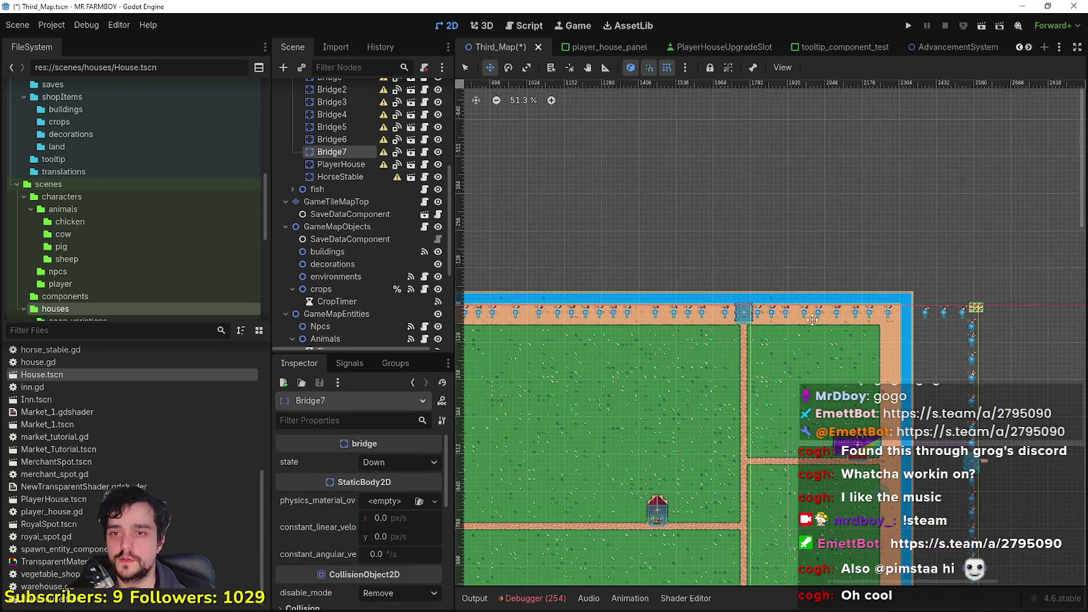
{"action": "scroll", "coordinate": [753, 226], "scroll_direction": "up", "scroll_amount": 3}
{"action": "scroll", "coordinate": [785, 196], "scroll_direction": "left", "scroll_amount": 1}
{"action": "scroll", "coordinate": [954, 237], "scroll_direction": "down", "scroll_amount": 5}
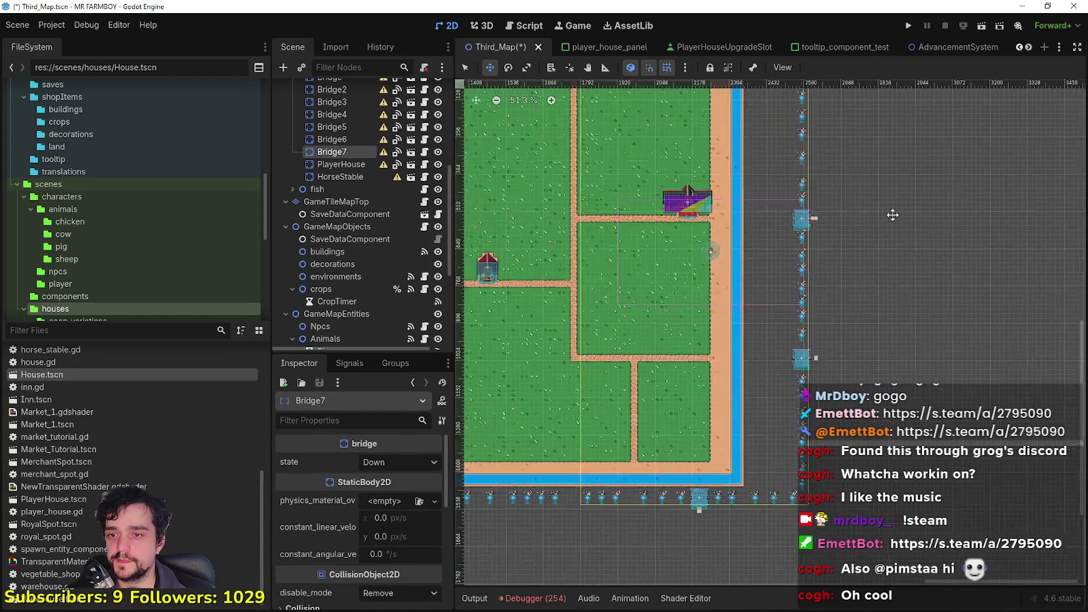
{"action": "scroll", "coordinate": [826, 335], "scroll_direction": "left", "scroll_amount": 2}
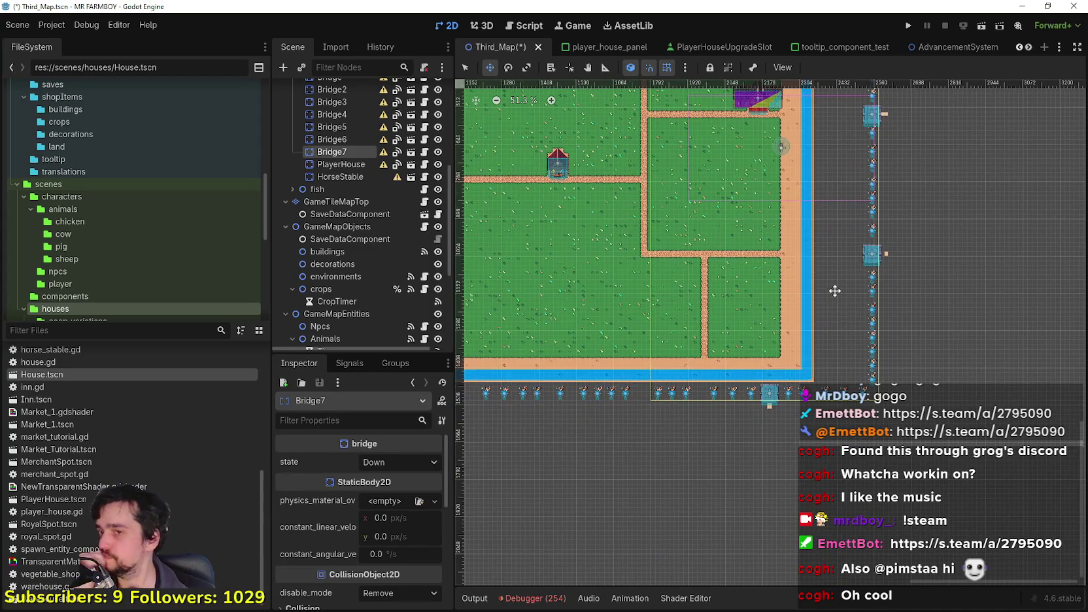
{"action": "scroll", "coordinate": [835, 291], "scroll_direction": "up", "scroll_amount": 3}
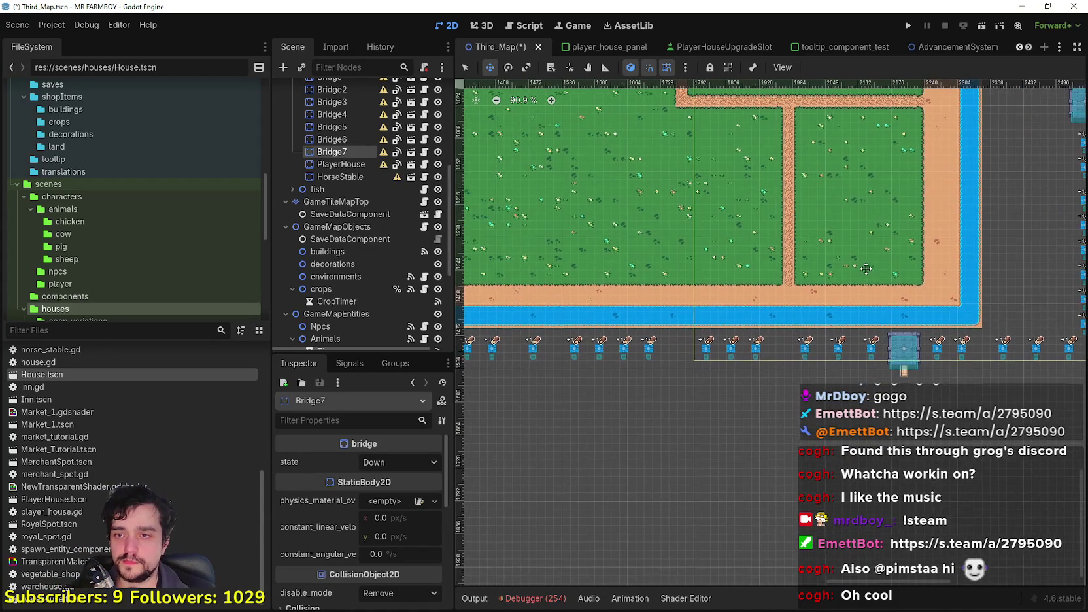
{"action": "scroll", "coordinate": [868, 268], "scroll_direction": "down", "scroll_amount": 2}
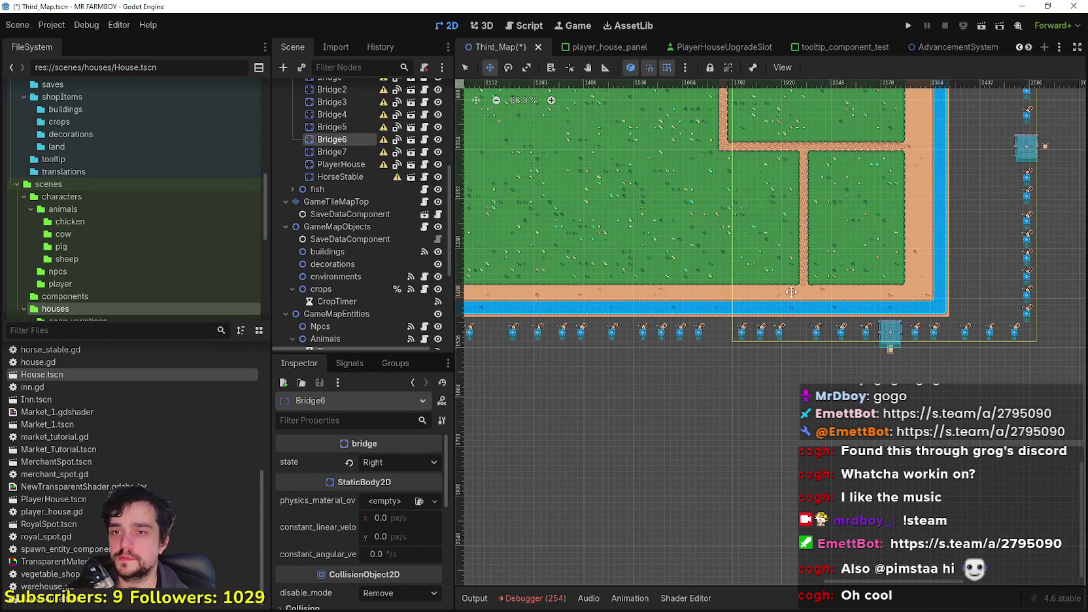
{"action": "scroll", "coordinate": [459, 100], "scroll_direction": "up", "scroll_amount": 1}
{"action": "scroll", "coordinate": [869, 333], "scroll_direction": "up", "scroll_amount": 3}
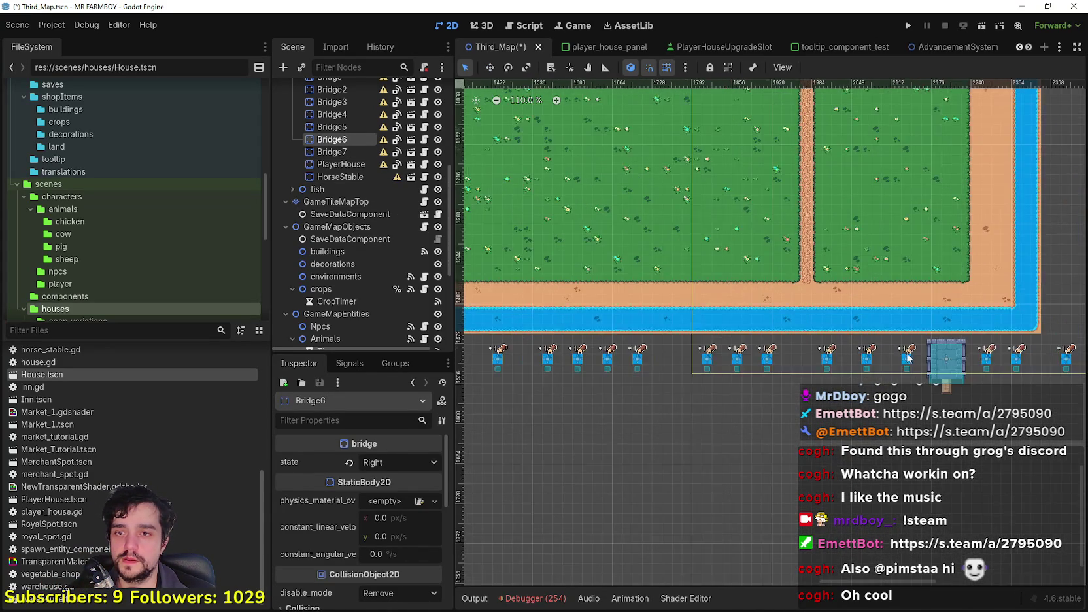
Select Bridge4 and drag it up and left onto the river.
{"action": "left_click", "coordinate": [945, 360]}
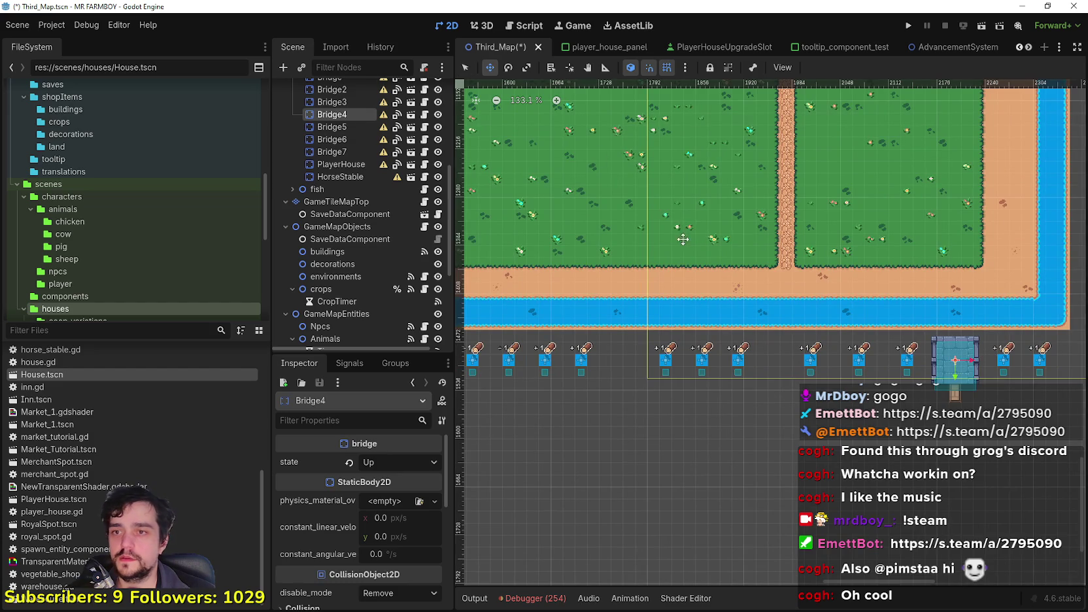
{"action": "left_click_drag", "start_coordinate": [954, 359], "coordinate": [755, 302]}
{"action": "scroll", "coordinate": [757, 304], "scroll_direction": "up", "scroll_amount": 3}
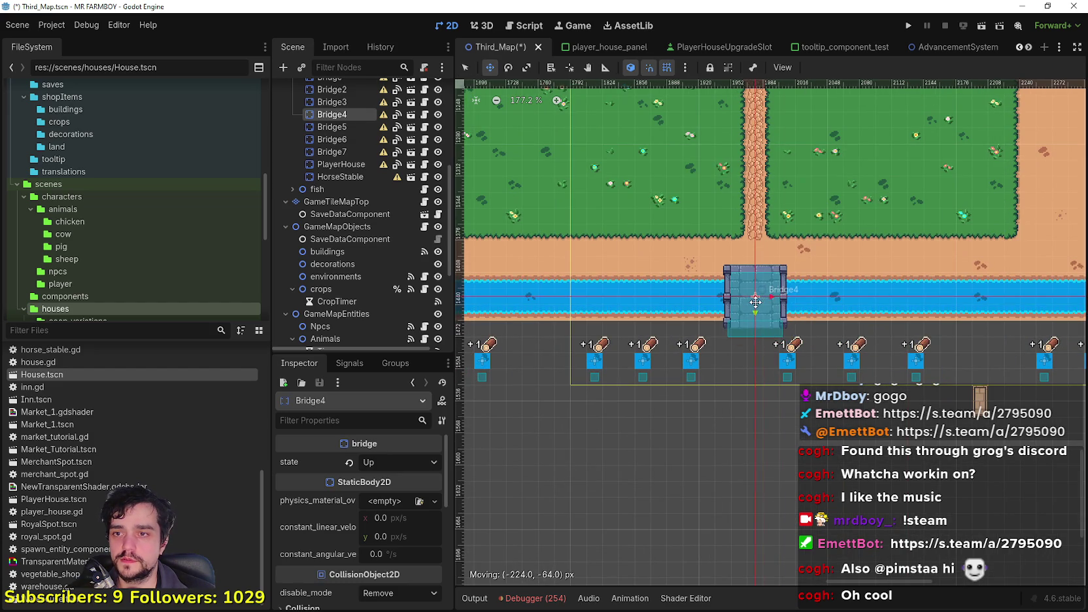
{"action": "scroll", "coordinate": [757, 296], "scroll_direction": "up", "scroll_amount": 9}
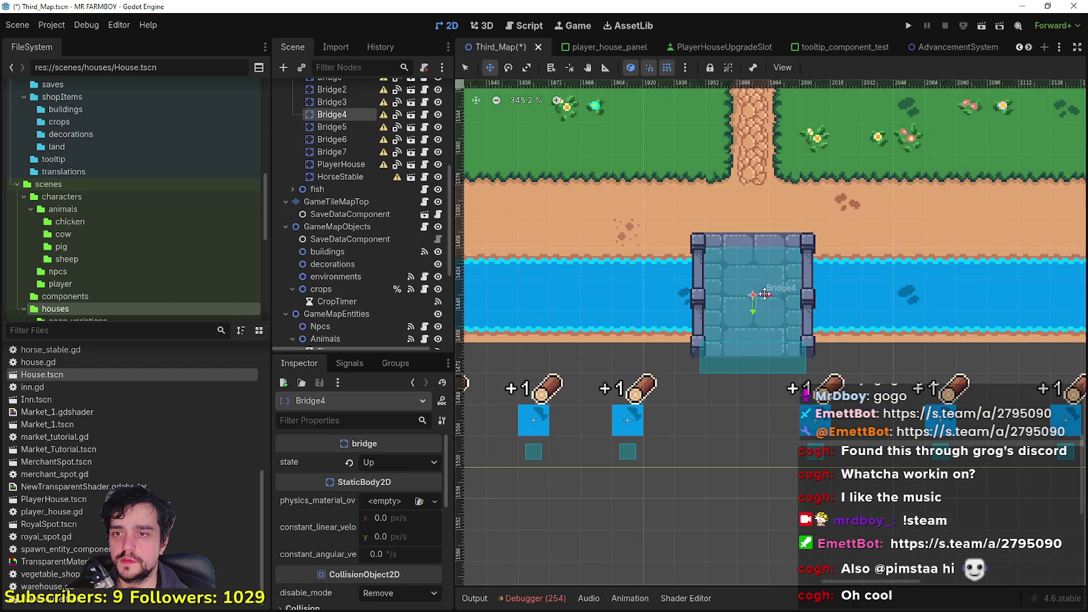
{"action": "scroll", "coordinate": [764, 294], "scroll_direction": "down", "scroll_amount": 1}
{"action": "scroll", "coordinate": [752, 281], "scroll_direction": "up", "scroll_amount": 3}
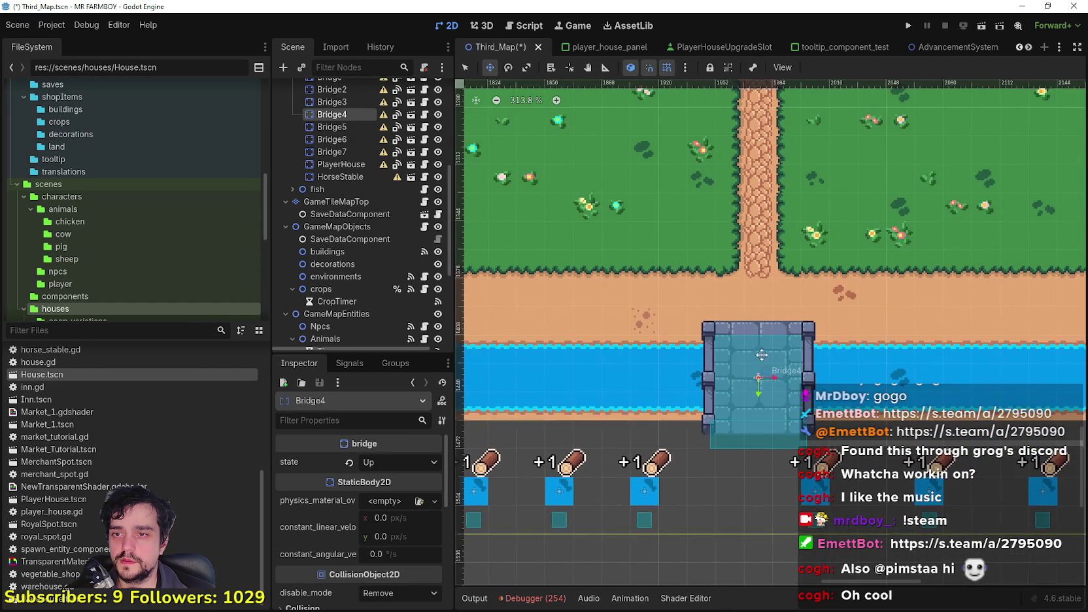
{"action": "scroll", "coordinate": [745, 268], "scroll_direction": "down", "scroll_amount": 8}
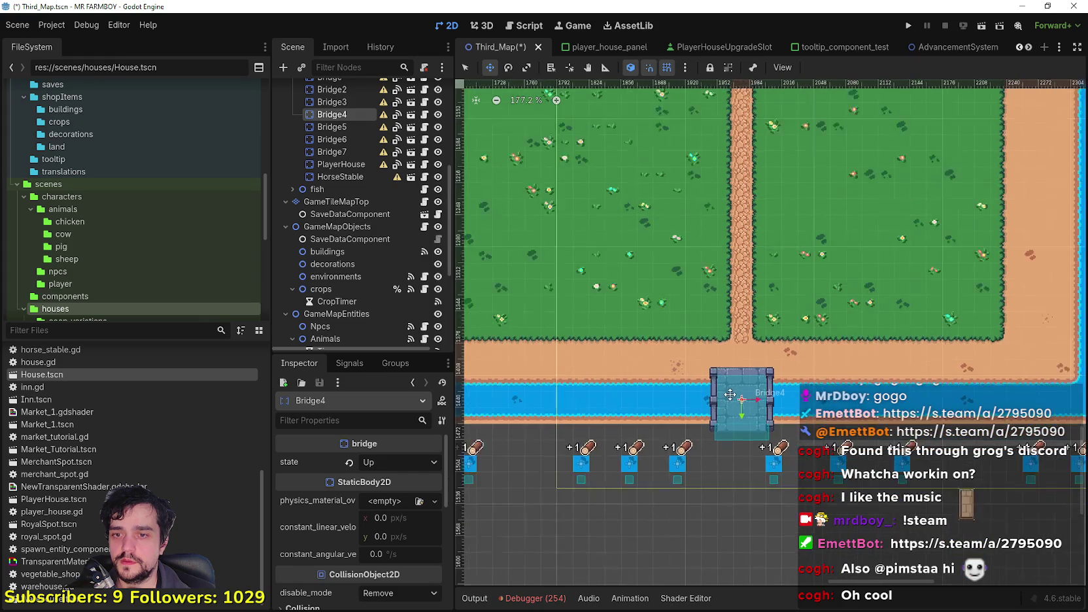
{"action": "scroll", "coordinate": [598, 298], "scroll_direction": "down", "scroll_amount": 7}
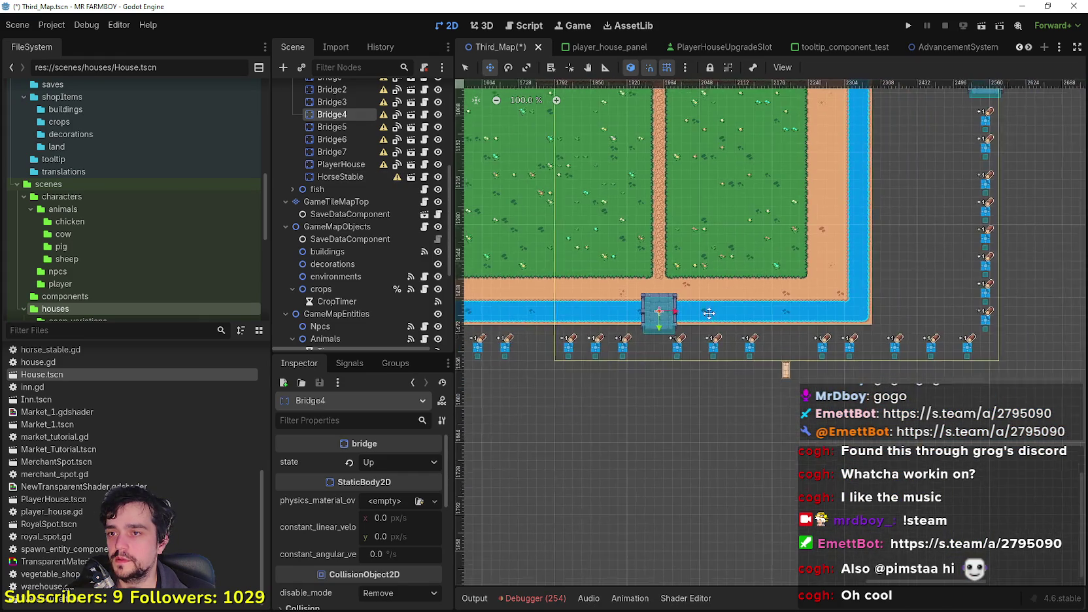
{"action": "scroll", "coordinate": [774, 346], "scroll_direction": "up", "scroll_amount": 4}
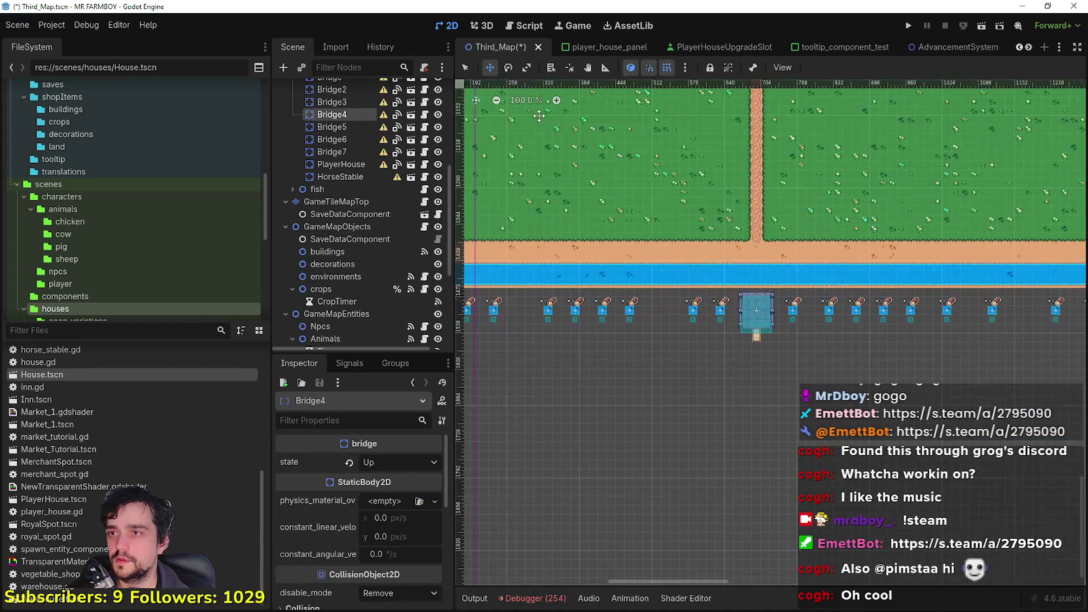
{"action": "scroll", "coordinate": [756, 302], "scroll_direction": "up", "scroll_amount": 4}
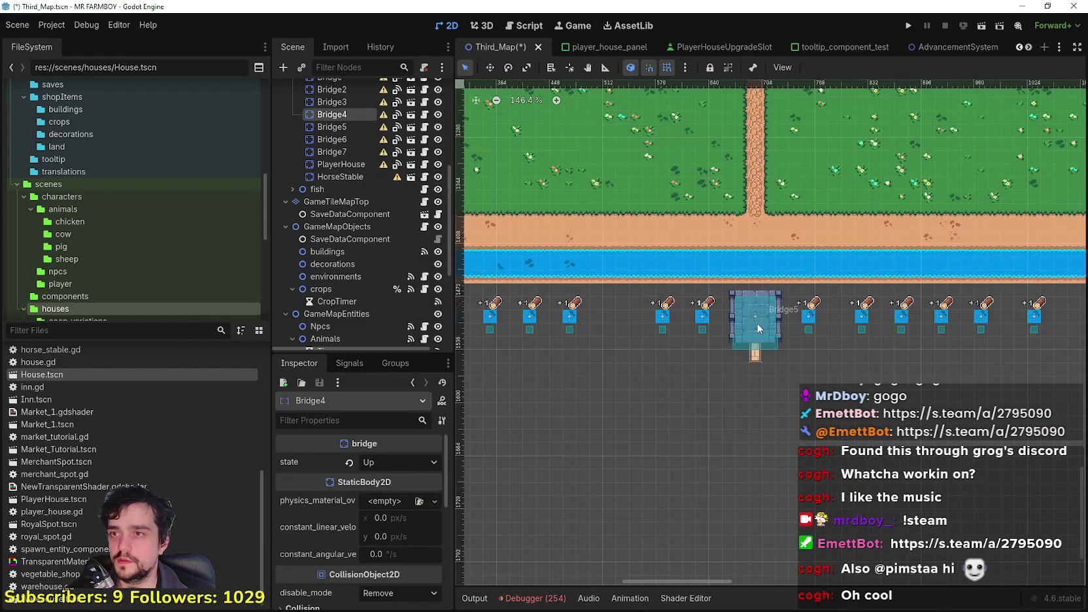
Select Bridge5 with the Move tool and shift it up until it spans the bottom river.
{"action": "left_click", "coordinate": [754, 317]}
{"action": "left_click", "coordinate": [495, 68]}
{"action": "scroll", "coordinate": [764, 343], "scroll_direction": "up", "scroll_amount": 3}
{"action": "left_click_drag", "start_coordinate": [764, 347], "coordinate": [765, 273]}
{"action": "scroll", "coordinate": [763, 270], "scroll_direction": "up", "scroll_amount": 4}
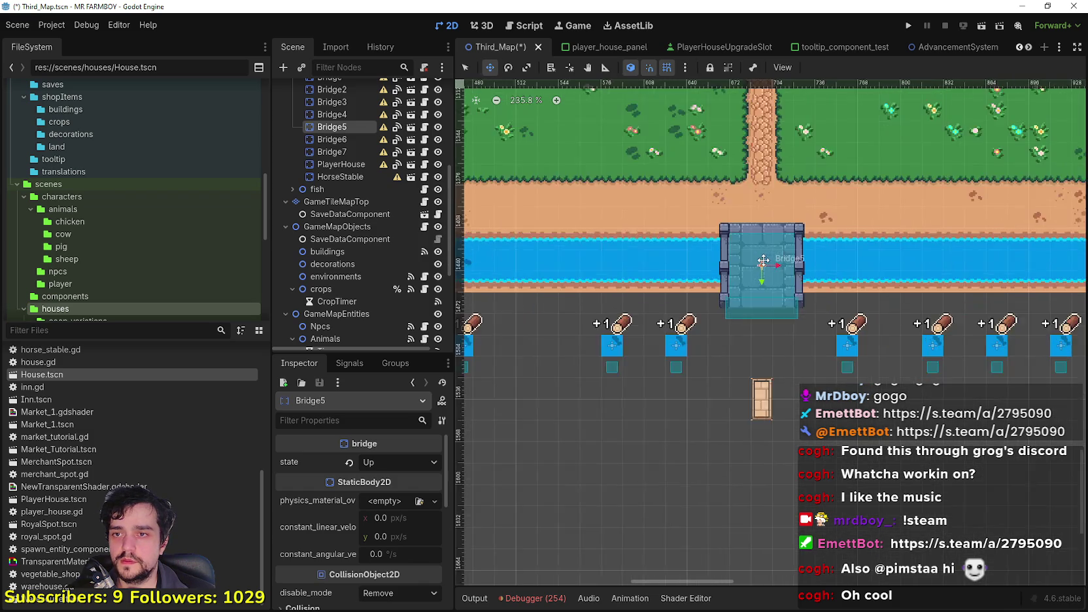
{"action": "scroll", "coordinate": [763, 262], "scroll_direction": "up", "scroll_amount": 6}
{"action": "left_click_drag", "start_coordinate": [766, 253], "coordinate": [766, 247]}
{"action": "scroll", "coordinate": [762, 248], "scroll_direction": "down", "scroll_amount": 20}
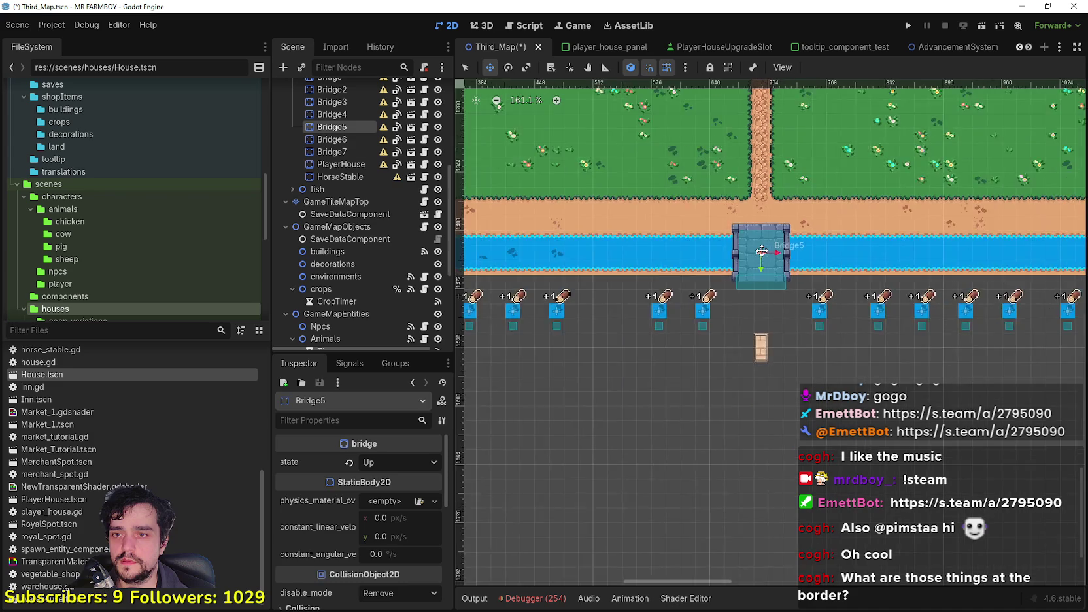
{"action": "scroll", "coordinate": [767, 270], "scroll_direction": "up", "scroll_amount": 13}
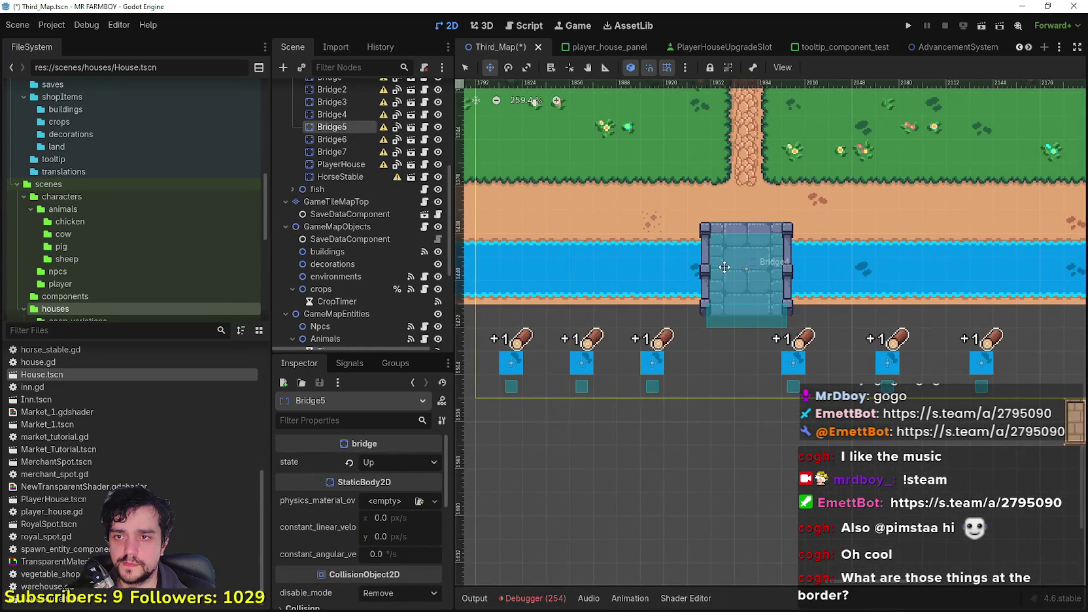
{"action": "scroll", "coordinate": [724, 267], "scroll_direction": "down", "scroll_amount": 16}
{"action": "scroll", "coordinate": [647, 297], "scroll_direction": "up", "scroll_amount": 6}
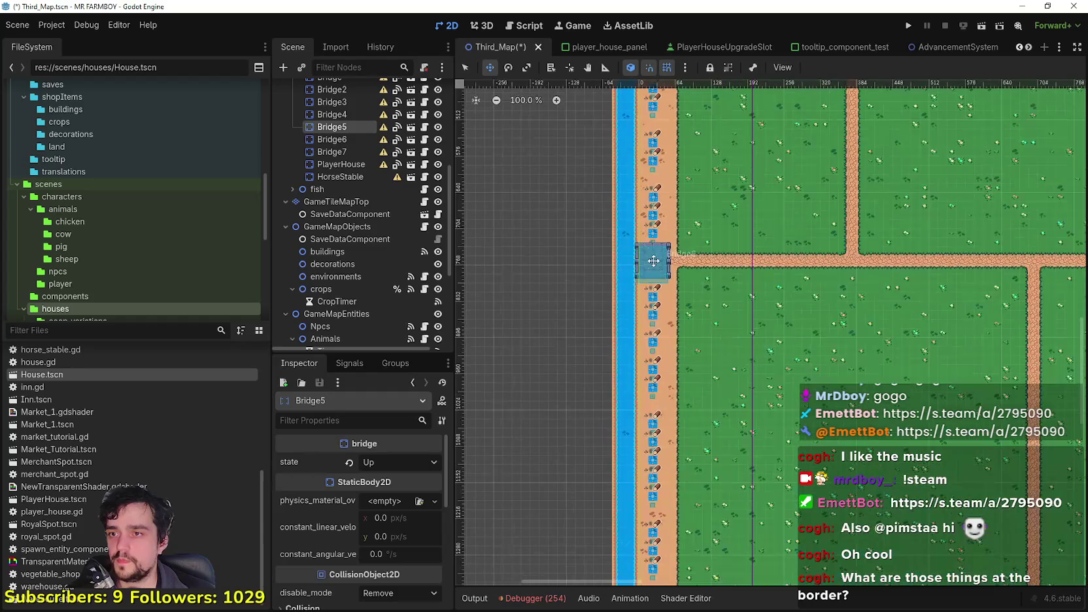
{"action": "scroll", "coordinate": [599, 202], "scroll_direction": "up", "scroll_amount": 6}
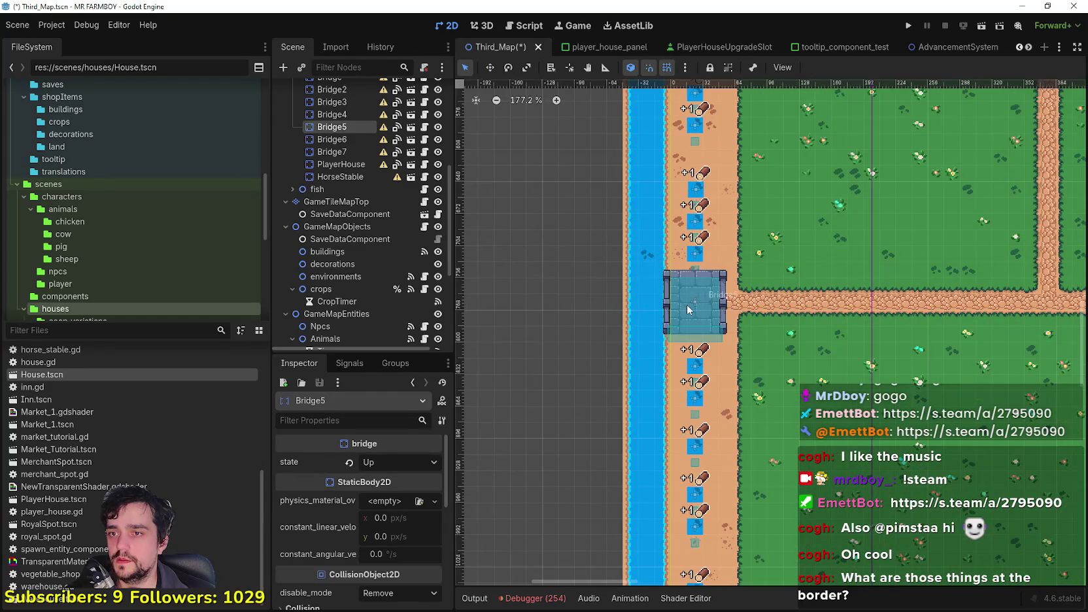
Shift Bridge6 sideways onto the left river and fine-tune its position at the path.
{"action": "left_click", "coordinate": [687, 309]}
{"action": "scroll", "coordinate": [688, 309], "scroll_direction": "up", "scroll_amount": 4}
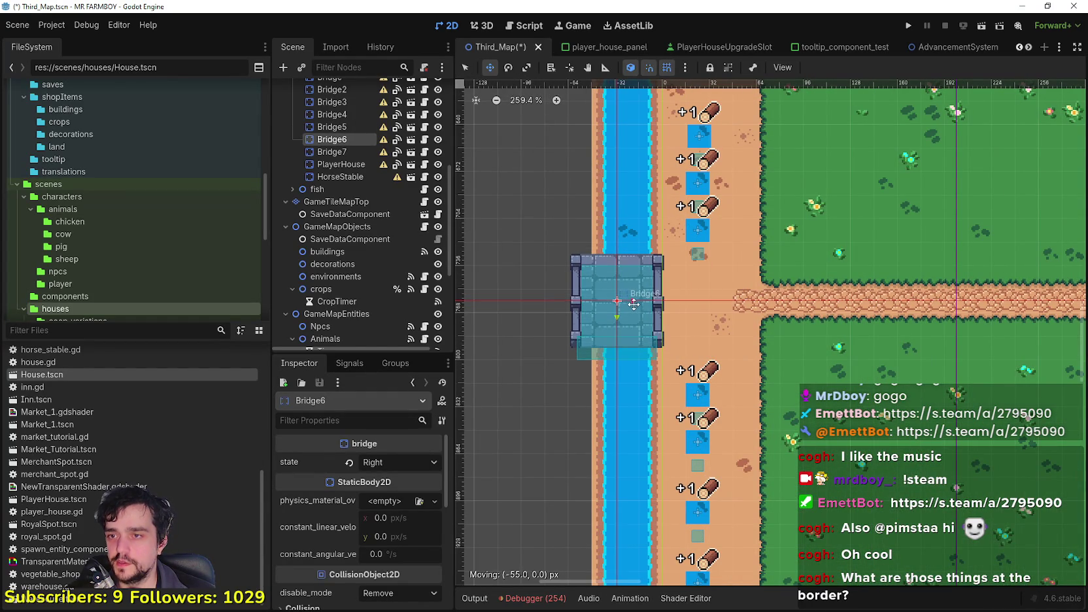
{"action": "scroll", "coordinate": [603, 298], "scroll_direction": "up", "scroll_amount": 9}
{"action": "mouse_move", "coordinate": [646, 300]}
{"action": "left_mouse_down"}
{"action": "mouse_move", "coordinate": [603, 297]}
{"action": "mouse_move", "coordinate": [625, 299]}
{"action": "left_mouse_up"}
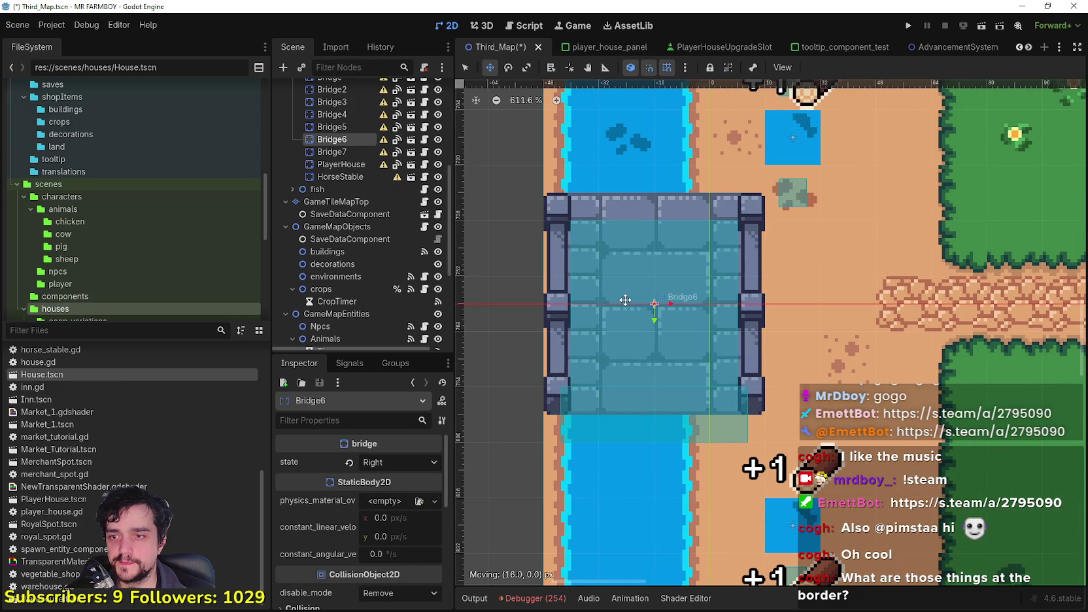
{"action": "scroll", "coordinate": [621, 301], "scroll_direction": "down", "scroll_amount": 17}
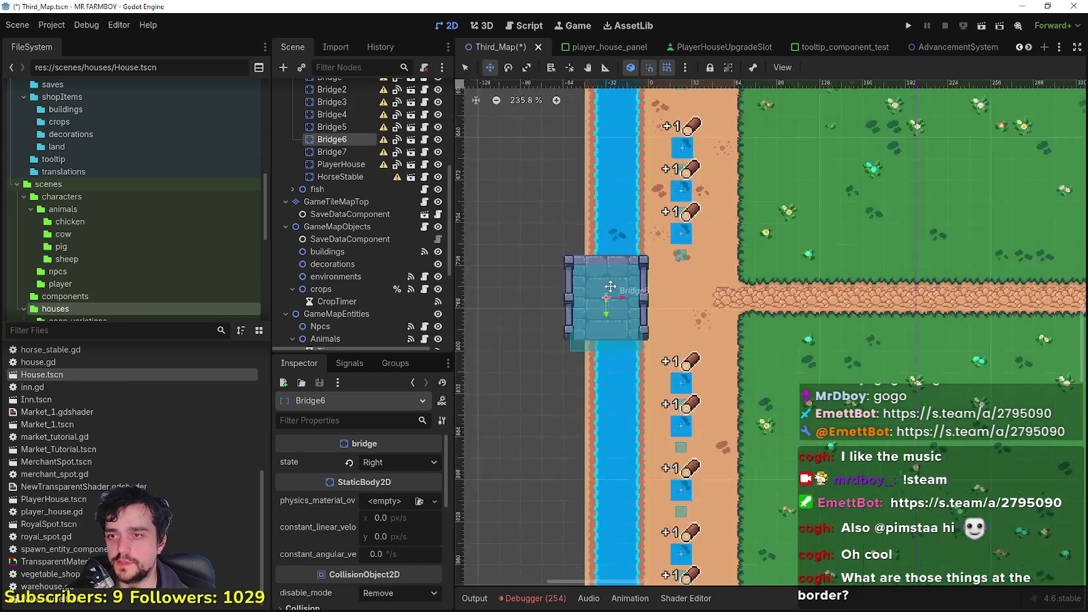
{"action": "scroll", "coordinate": [611, 285], "scroll_direction": "down", "scroll_amount": 7}
{"action": "scroll", "coordinate": [560, 391], "scroll_direction": "down", "scroll_amount": 5}
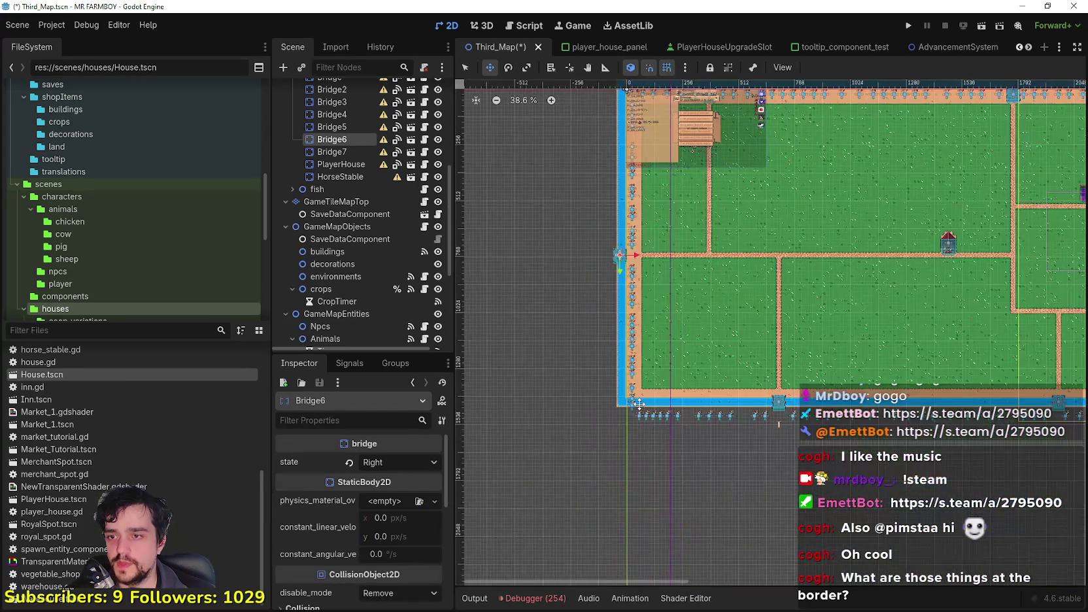
{"action": "scroll", "coordinate": [559, 390], "scroll_direction": "down", "scroll_amount": 2}
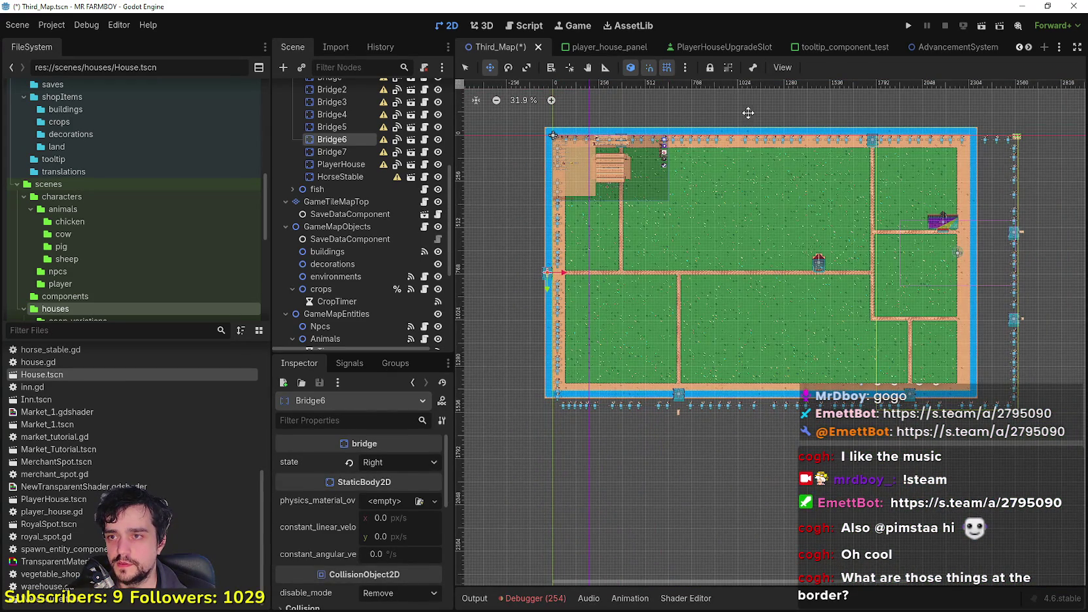
{"action": "scroll", "coordinate": [556, 111], "scroll_direction": "up", "scroll_amount": 4, "text": "ctrl"}
{"action": "scroll", "coordinate": [1000, 257], "scroll_direction": "up", "scroll_amount": 8}
{"action": "scroll", "coordinate": [958, 280], "scroll_direction": "up", "scroll_amount": 2}
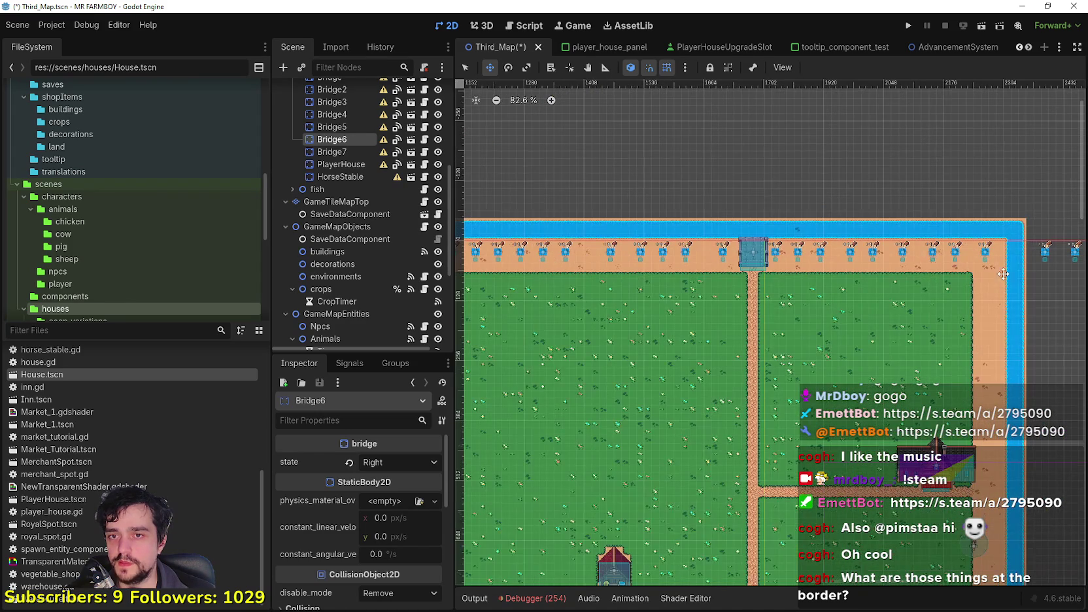
{"action": "scroll", "coordinate": [1007, 262], "scroll_direction": "up", "scroll_amount": 5}
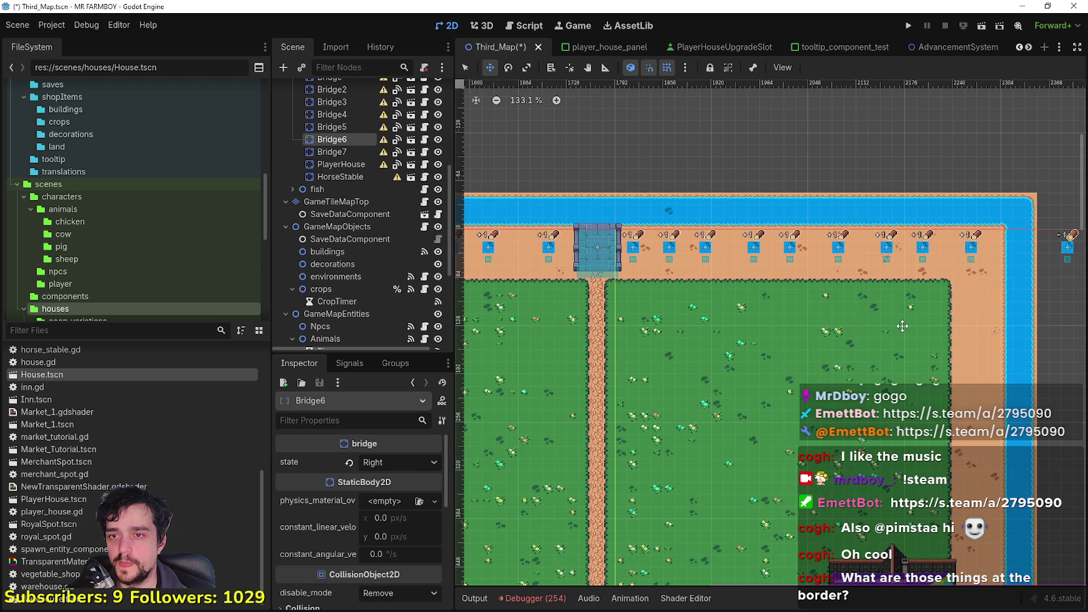
{"action": "scroll", "coordinate": [878, 359], "scroll_direction": "down", "scroll_amount": 8}
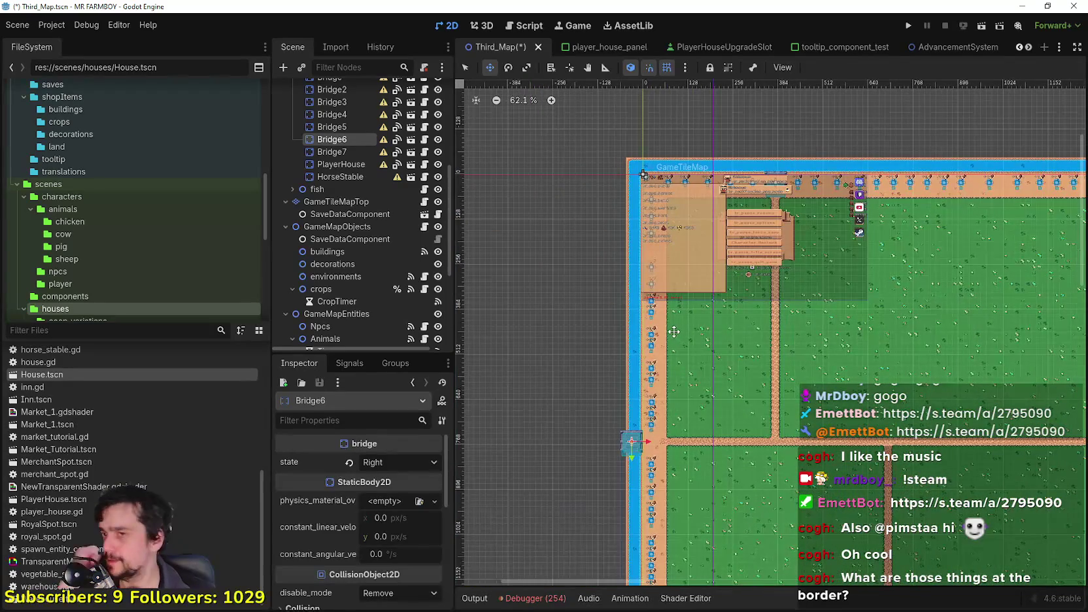
{"action": "scroll", "coordinate": [734, 397], "scroll_direction": "down", "scroll_amount": 2}
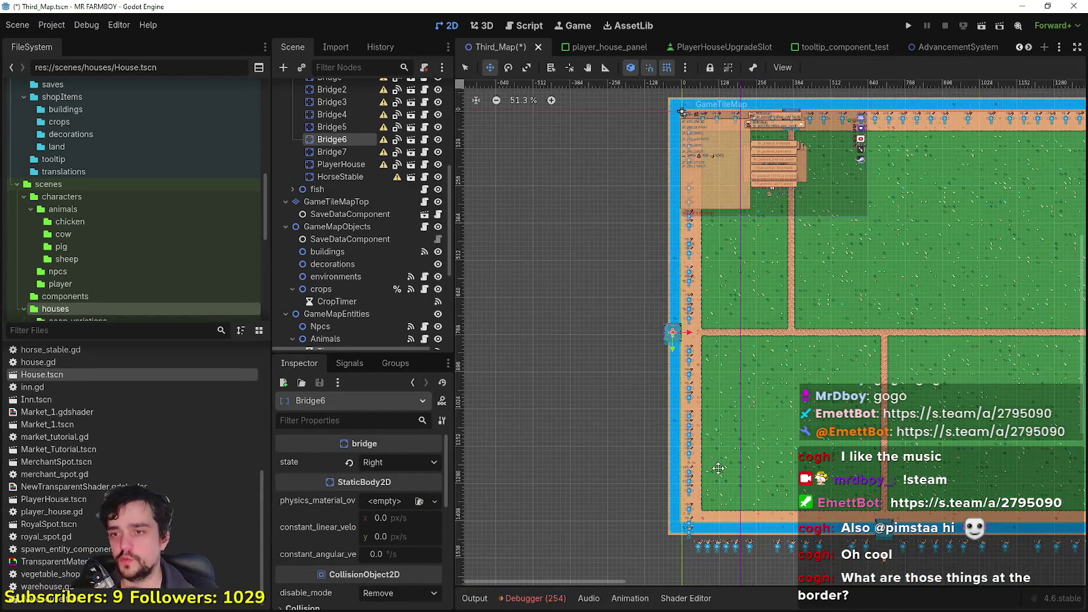
{"action": "scroll", "coordinate": [673, 324], "scroll_direction": "up", "scroll_amount": 20}
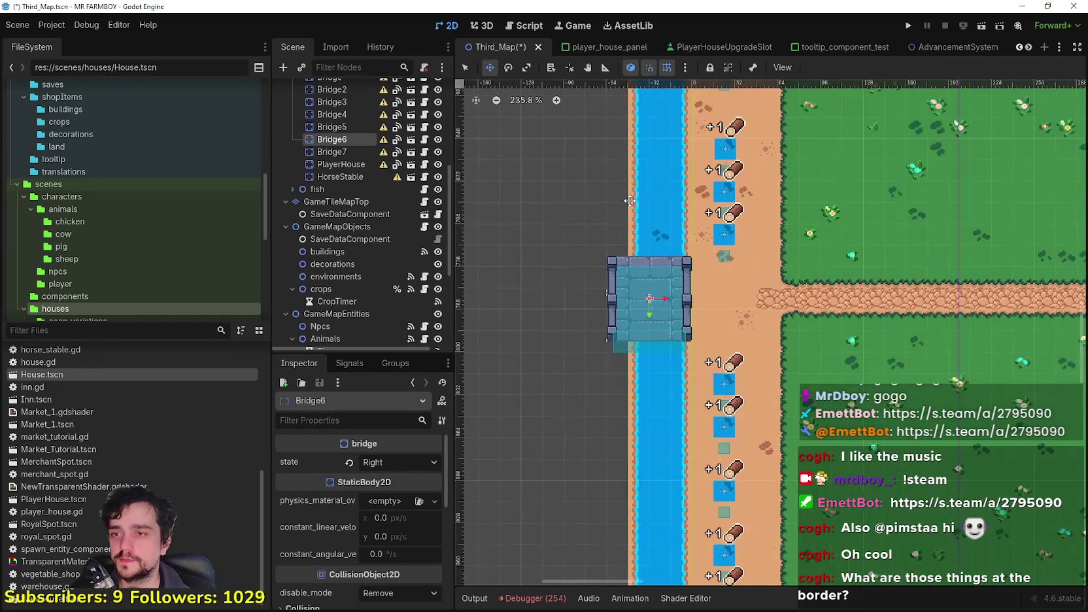
{"action": "scroll", "coordinate": [668, 325], "scroll_direction": "up", "scroll_amount": 2}
{"action": "left_click_drag", "start_coordinate": [668, 325], "coordinate": [676, 317]}
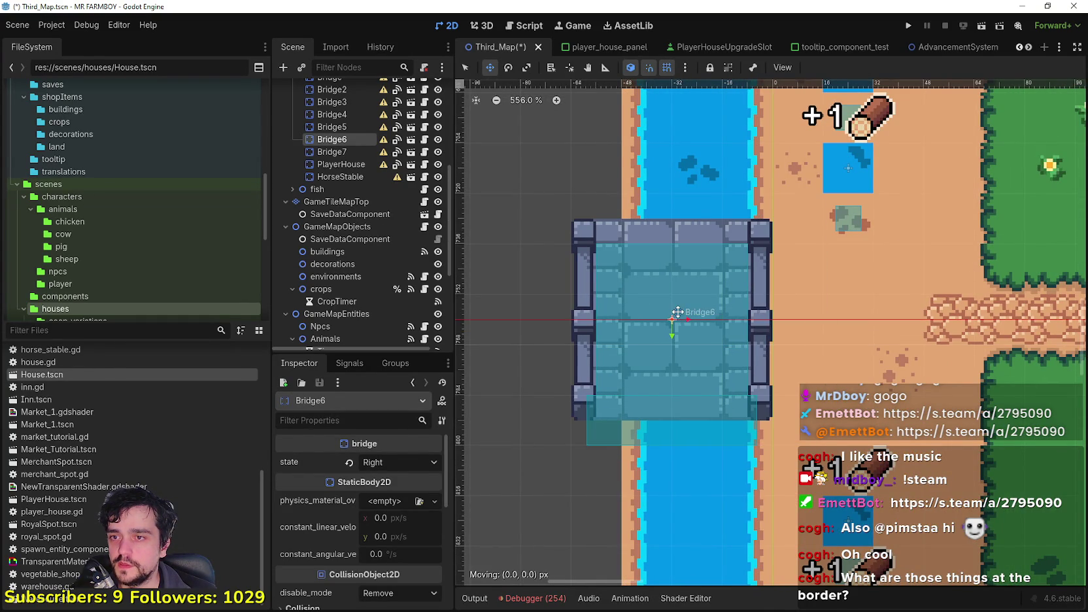
Hide the GameScreen overlay and select Bridge7 at the top river.
{"action": "scroll", "coordinate": [677, 312], "scroll_direction": "down", "scroll_amount": 1}
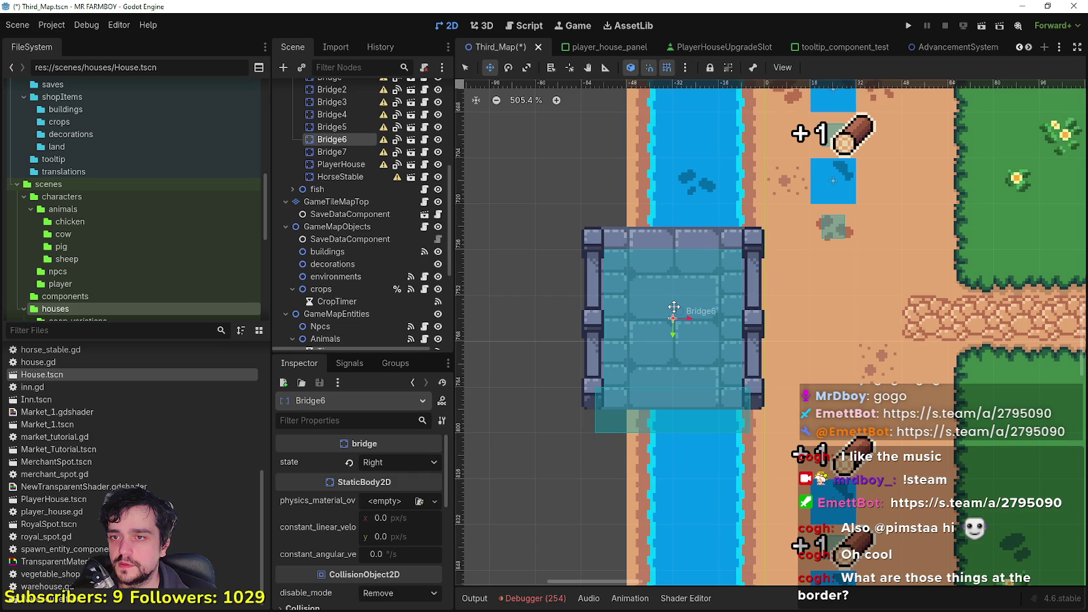
{"action": "scroll", "coordinate": [673, 307], "scroll_direction": "down", "scroll_amount": 19}
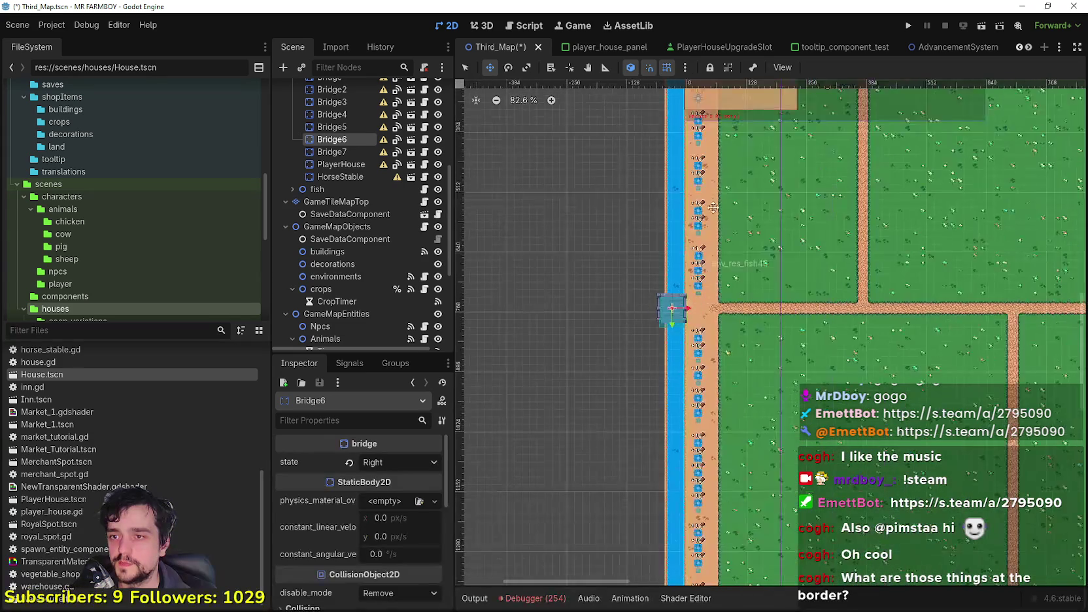
{"action": "scroll", "coordinate": [710, 221], "scroll_direction": "up", "scroll_amount": 3}
{"action": "scroll", "coordinate": [710, 220], "scroll_direction": "down", "scroll_amount": 6}
{"action": "scroll", "coordinate": [667, 251], "scroll_direction": "up", "scroll_amount": 6}
{"action": "scroll", "coordinate": [668, 251], "scroll_direction": "down", "scroll_amount": 4}
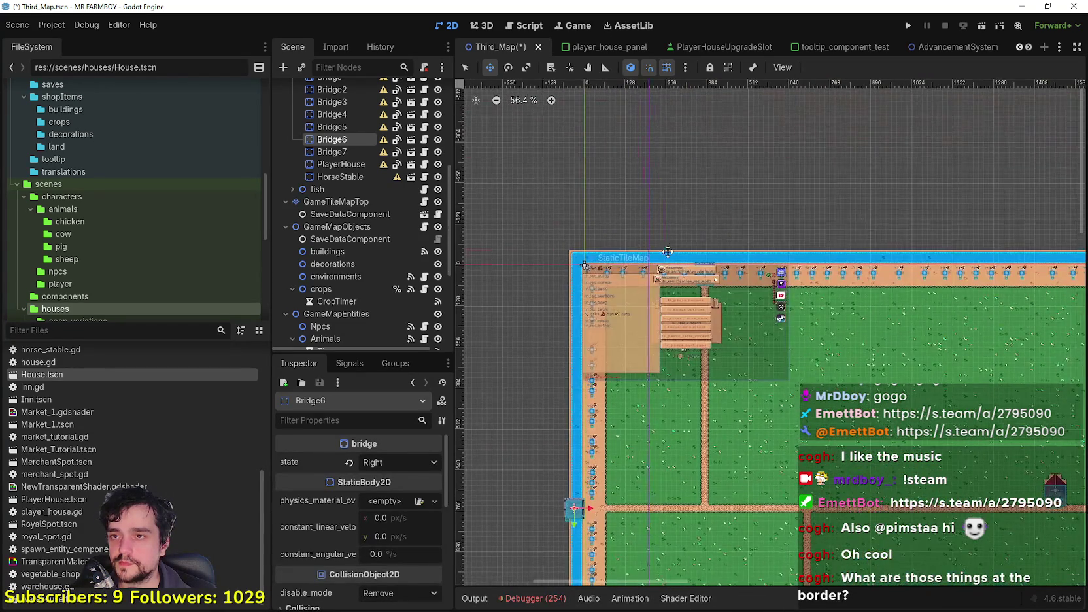
{"action": "scroll", "coordinate": [668, 251], "scroll_direction": "up", "scroll_amount": 15}
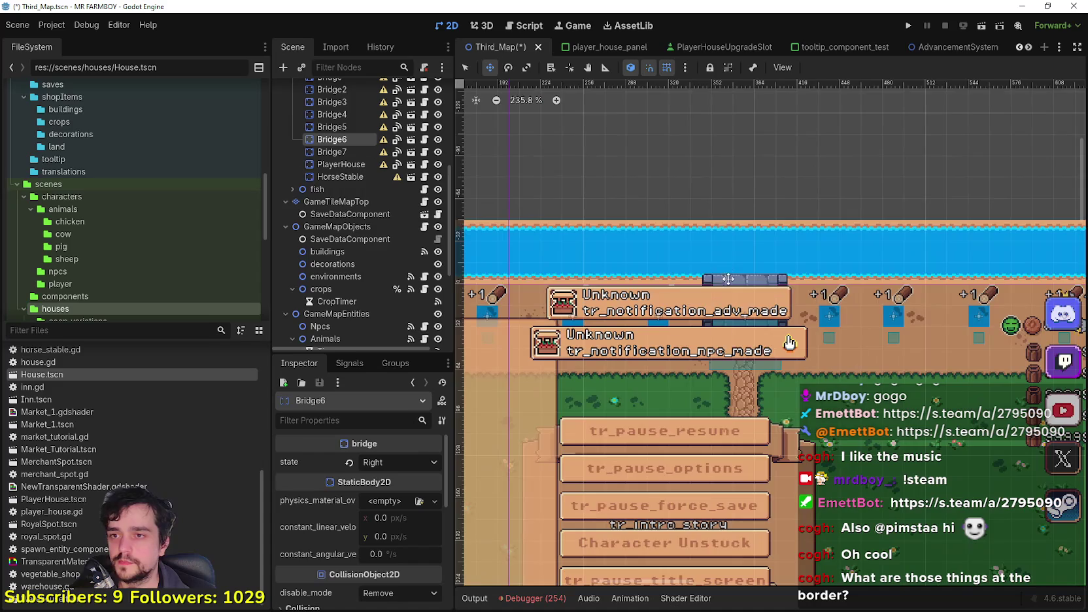
{"action": "scroll", "coordinate": [725, 268], "scroll_direction": "down", "scroll_amount": 3}
{"action": "scroll", "coordinate": [374, 326], "scroll_direction": "down", "scroll_amount": 5}
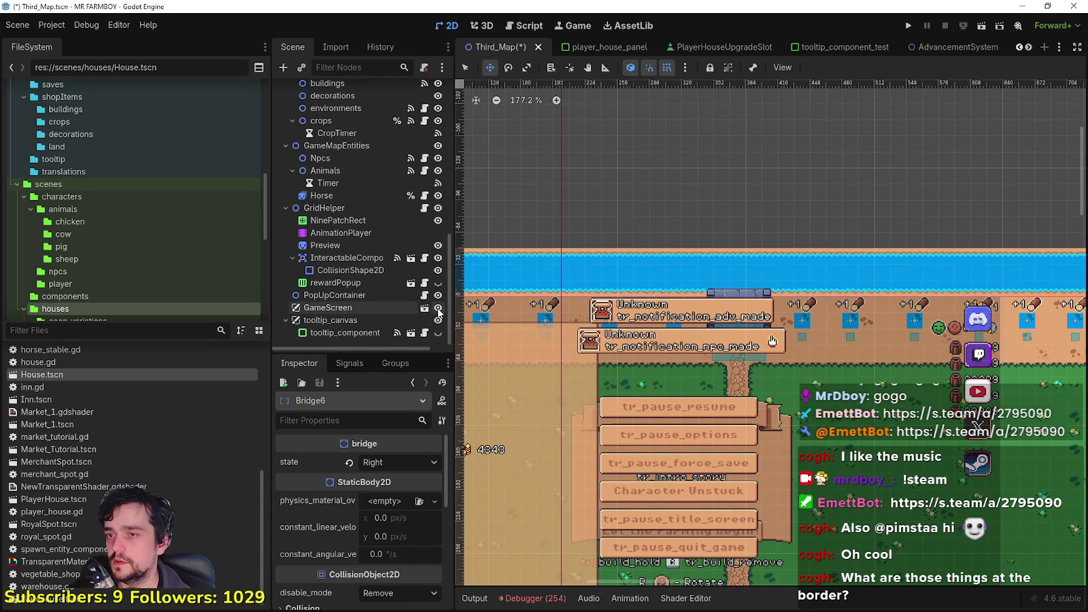
{"action": "left_click", "coordinate": [438, 307]}
{"action": "key", "text": "q"}
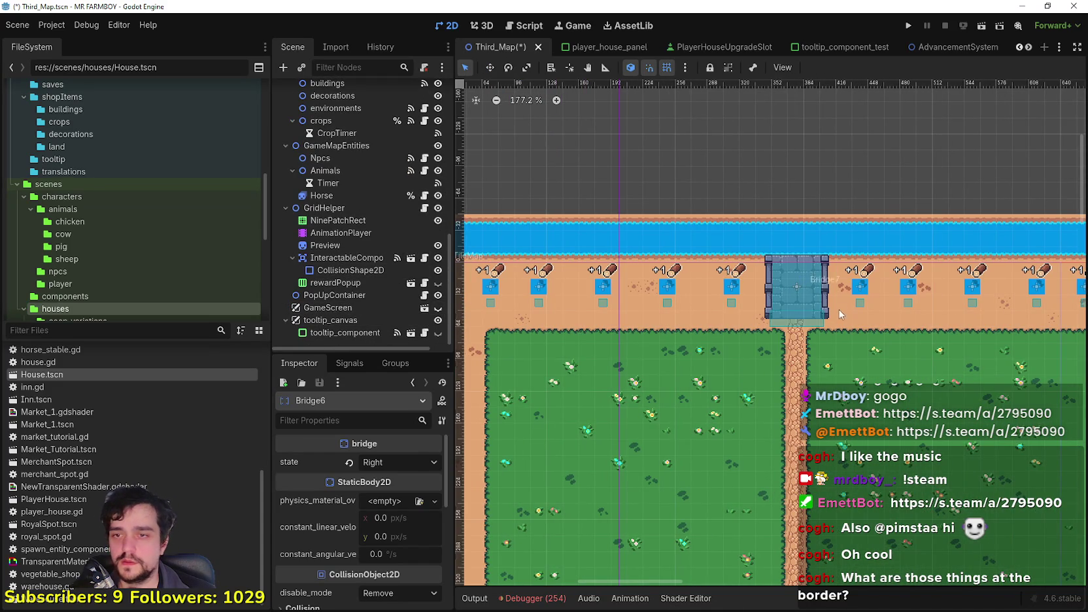
{"action": "left_click", "coordinate": [811, 294]}
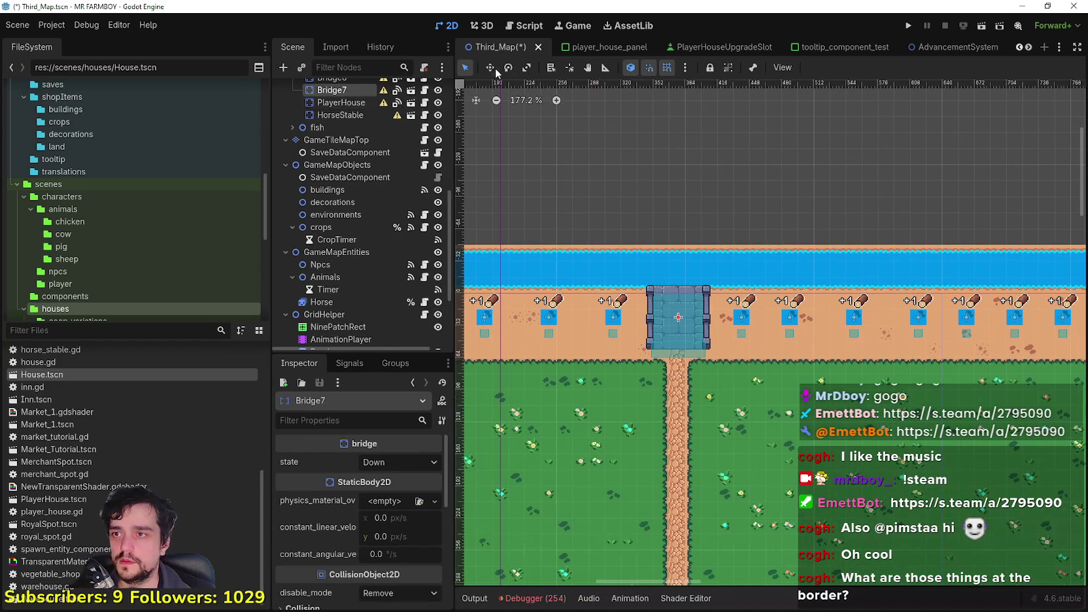
Move Bridge7 up onto the narrow top water strip, directly above the vertical dirt path.
{"action": "key", "text": "w"}
{"action": "mouse_move", "coordinate": [678, 317]}
{"action": "left_mouse_down"}
{"action": "mouse_move", "coordinate": [674, 268]}
{"action": "mouse_move", "coordinate": [655, 242]}
{"action": "mouse_move", "coordinate": [656, 190]}
{"action": "mouse_move", "coordinate": [659, 242]}
{"action": "left_mouse_up"}
{"action": "scroll", "coordinate": [656, 243], "scroll_direction": "up", "scroll_amount": 6}
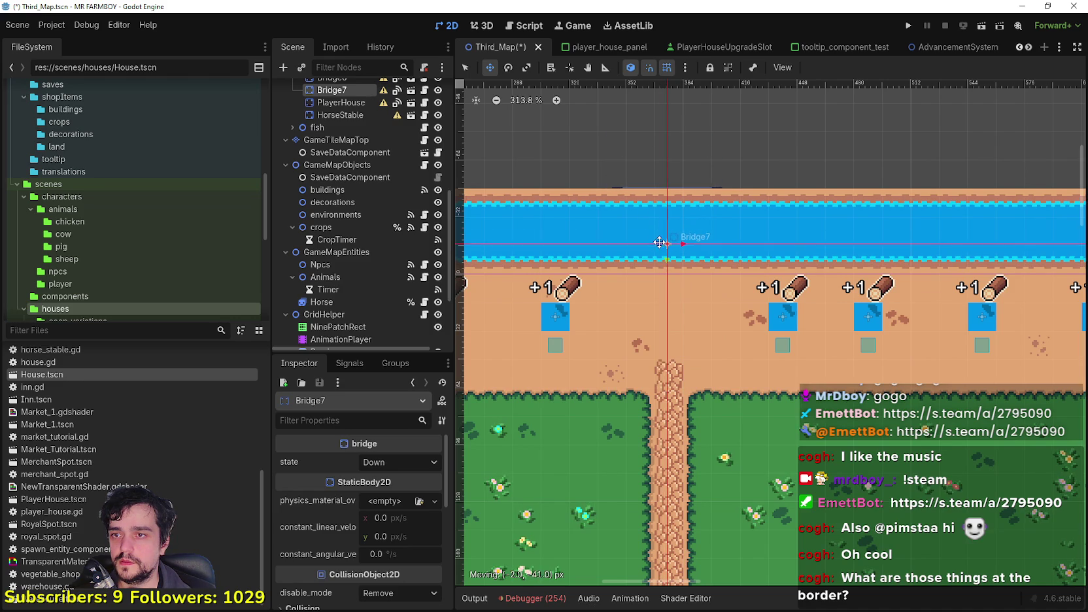
{"action": "scroll", "coordinate": [652, 244], "scroll_direction": "down", "scroll_amount": 10}
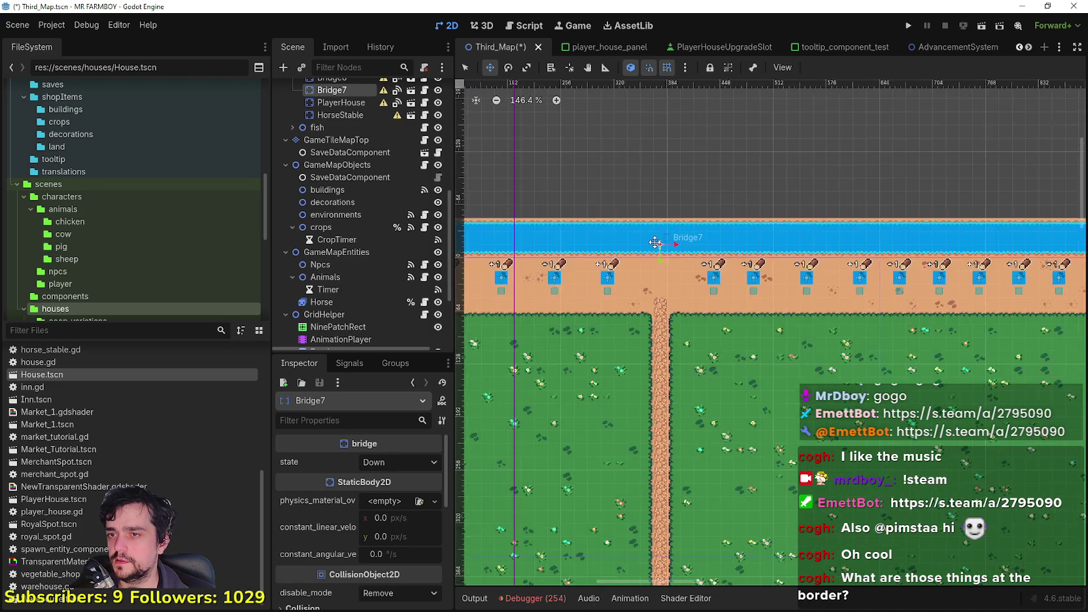
{"action": "scroll", "coordinate": [655, 241], "scroll_direction": "down", "scroll_amount": 4}
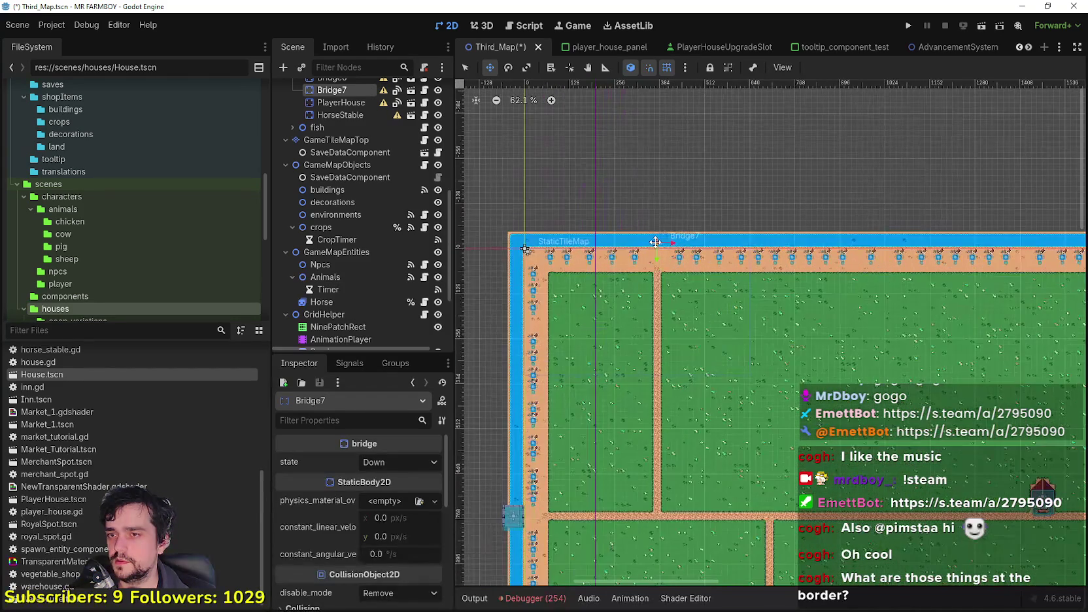
{"action": "left_click_drag", "start_coordinate": [661, 289], "coordinate": [658, 241]}
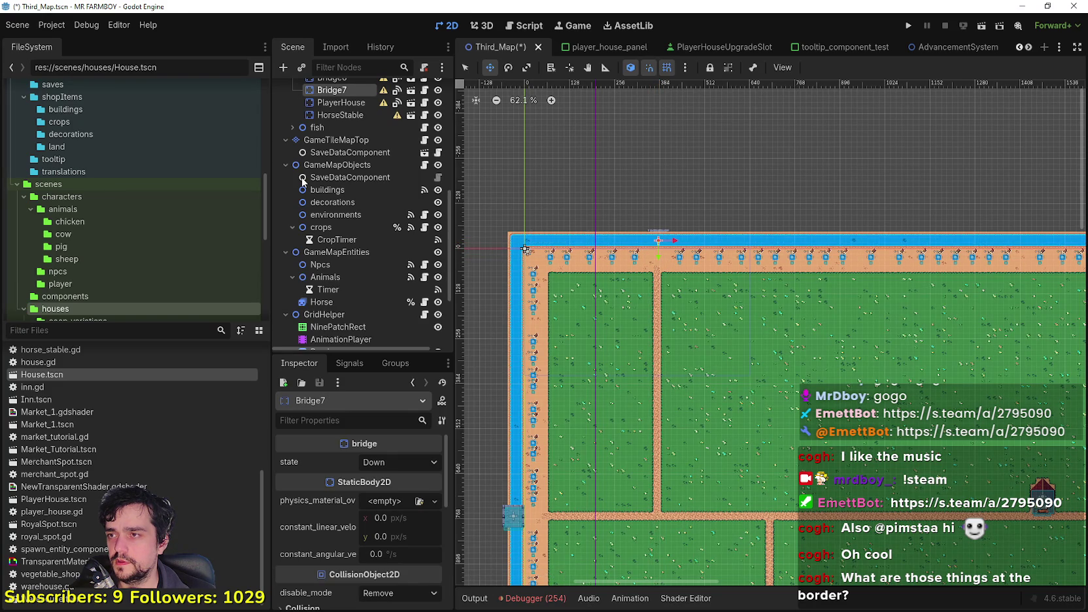
{"action": "scroll", "coordinate": [371, 249], "scroll_direction": "up", "scroll_amount": 5}
{"action": "left_click", "coordinate": [330, 131]}
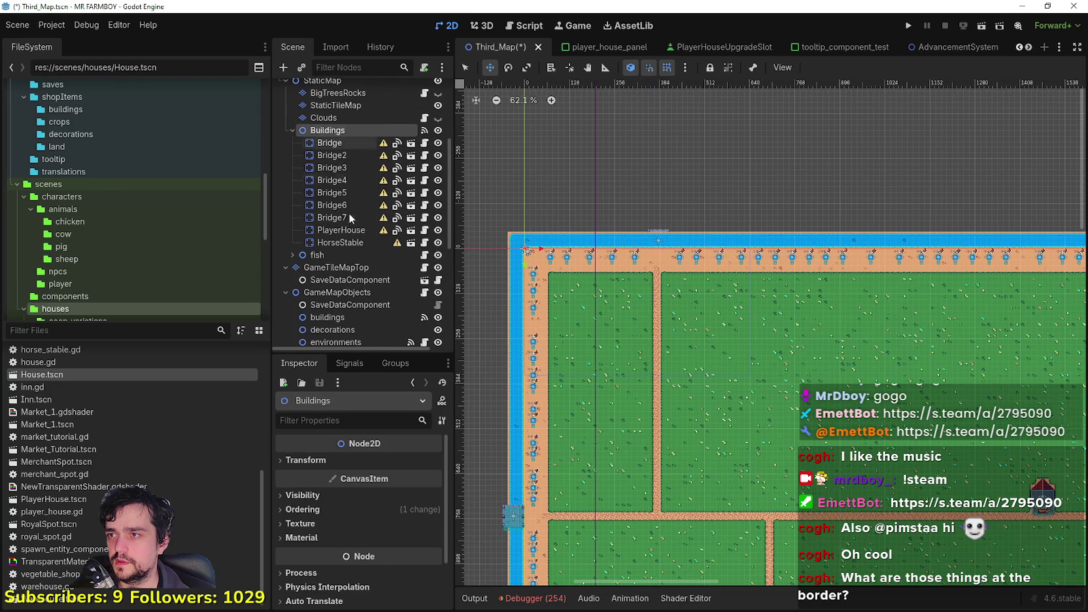
Collapse the bridges under Buildings and trial-drag Buildings above BigTreesRocks, then drop it back.
{"action": "scroll", "coordinate": [349, 219], "scroll_direction": "up", "scroll_amount": 3}
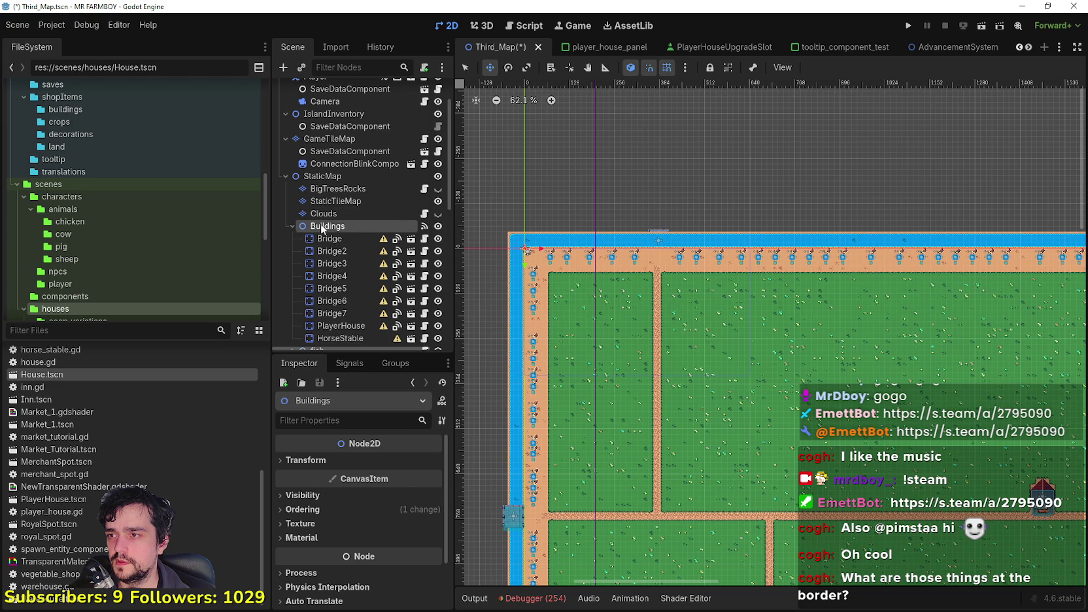
{"action": "left_click", "coordinate": [307, 176]}
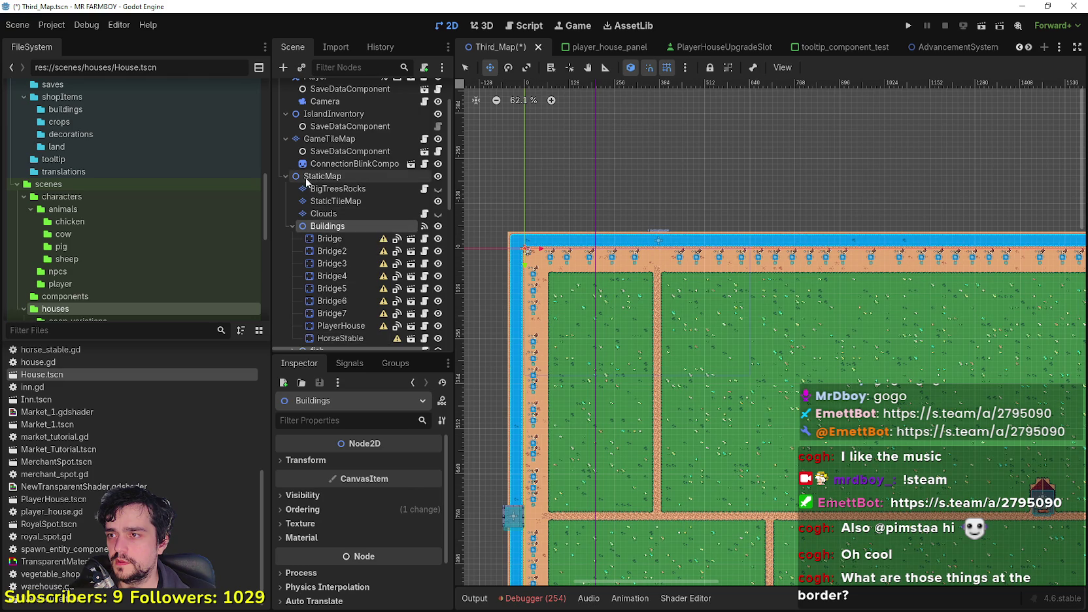
{"action": "left_click", "coordinate": [292, 226]}
{"action": "left_click", "coordinate": [313, 227]}
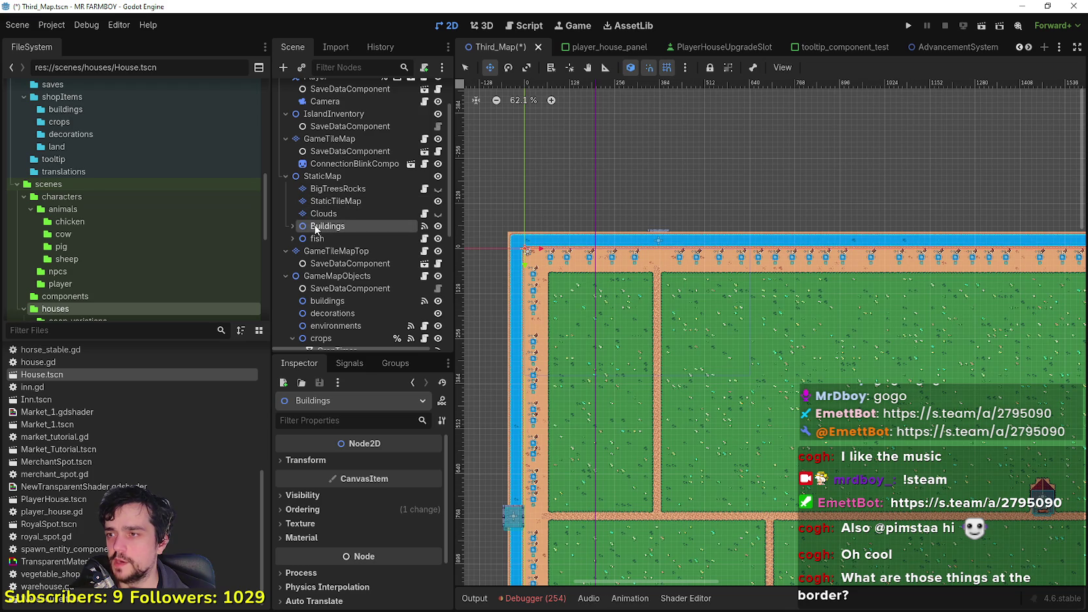
{"action": "left_click_drag", "start_coordinate": [312, 224], "coordinate": [315, 168]}
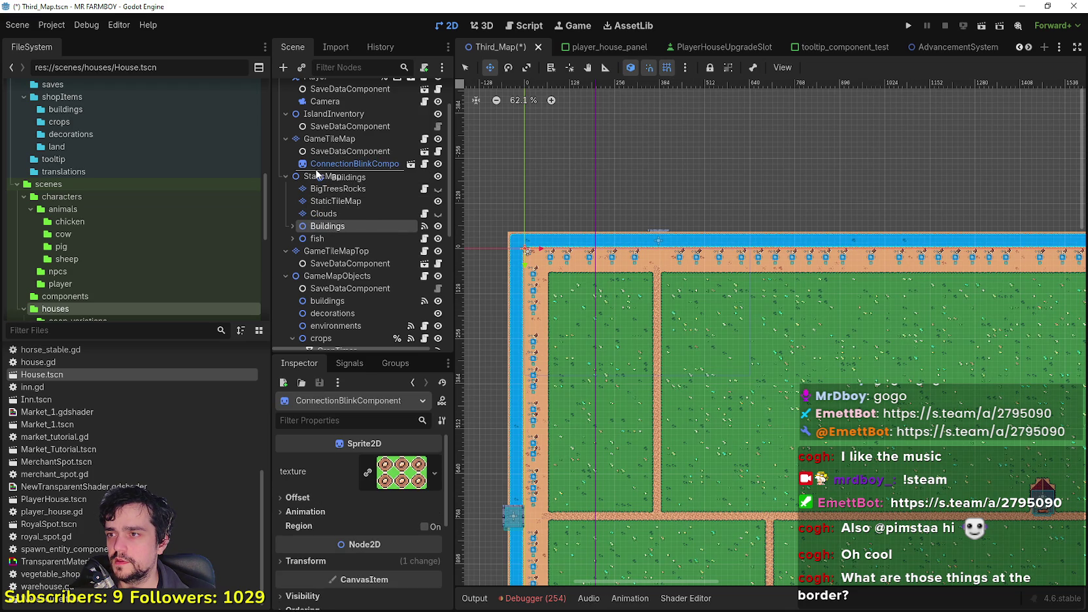
{"action": "mouse_move", "coordinate": [315, 168]}
{"action": "left_mouse_down"}
{"action": "mouse_move", "coordinate": [336, 245]}
{"action": "mouse_move", "coordinate": [336, 226]}
{"action": "left_mouse_up"}
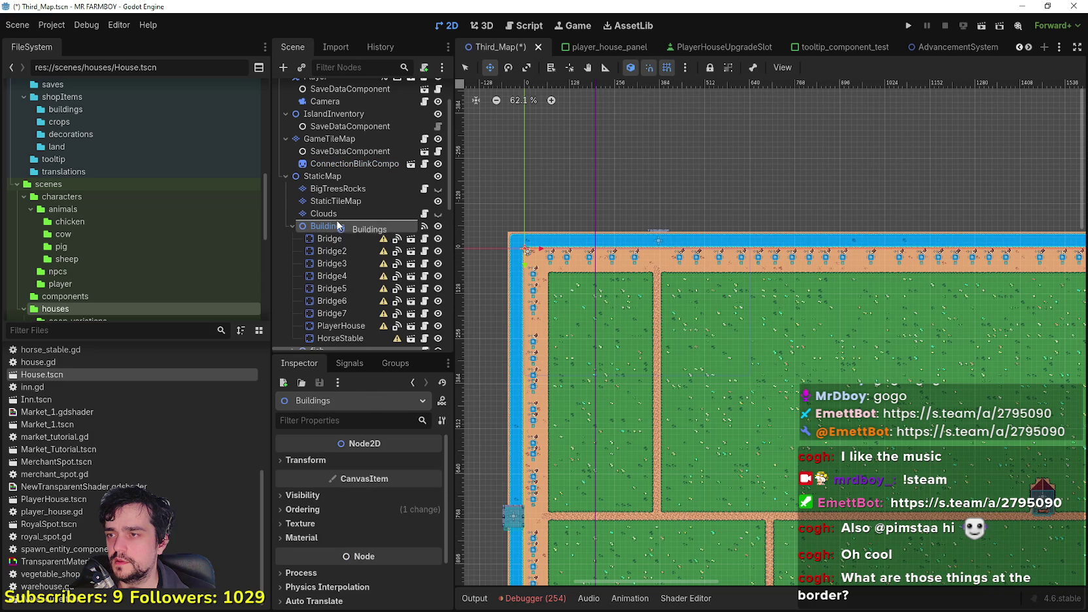
Drag Buildings to the top of StaticMap's children, ahead of BigTreesRocks.
{"action": "left_click", "coordinate": [288, 225]}
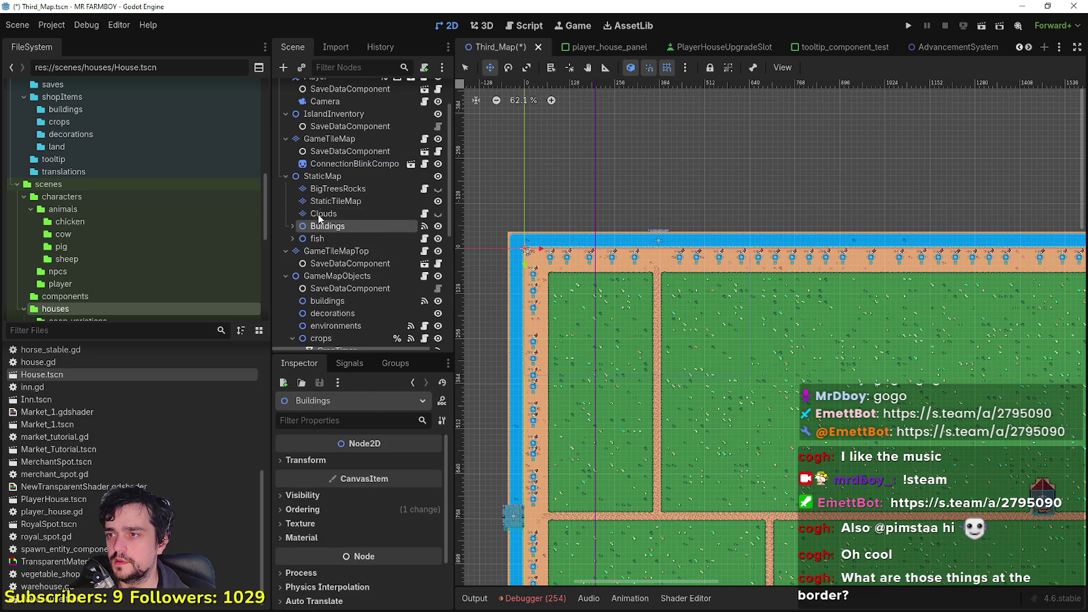
{"action": "left_click", "coordinate": [327, 175]}
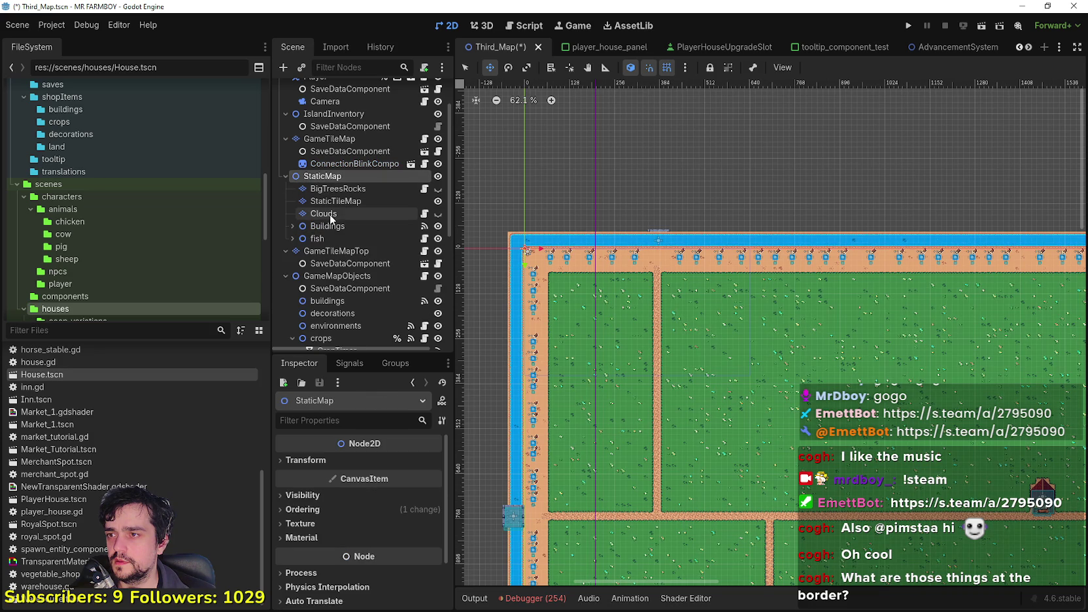
{"action": "left_click_drag", "start_coordinate": [327, 226], "coordinate": [327, 189]}
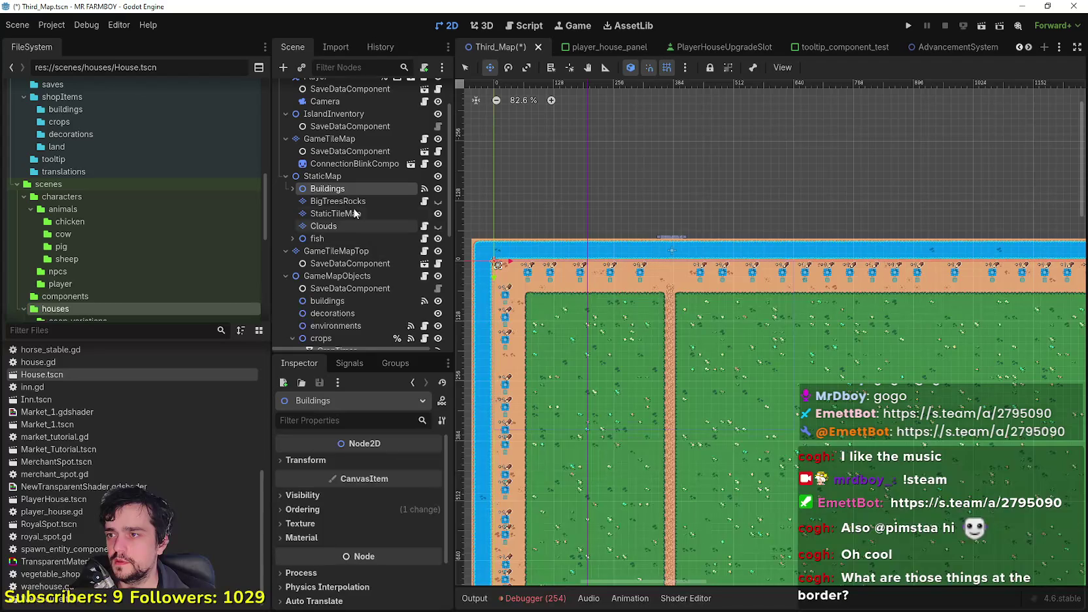
{"action": "scroll", "coordinate": [673, 250], "scroll_direction": "up", "scroll_amount": 2}
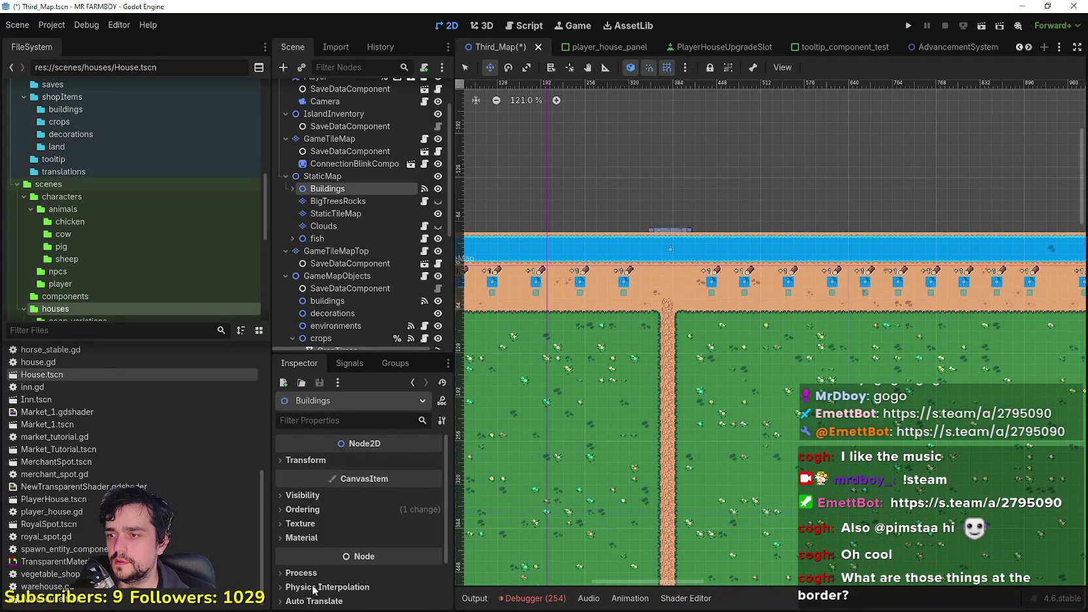
{"action": "left_click", "coordinate": [322, 509]}
{"action": "left_click", "coordinate": [323, 509]}
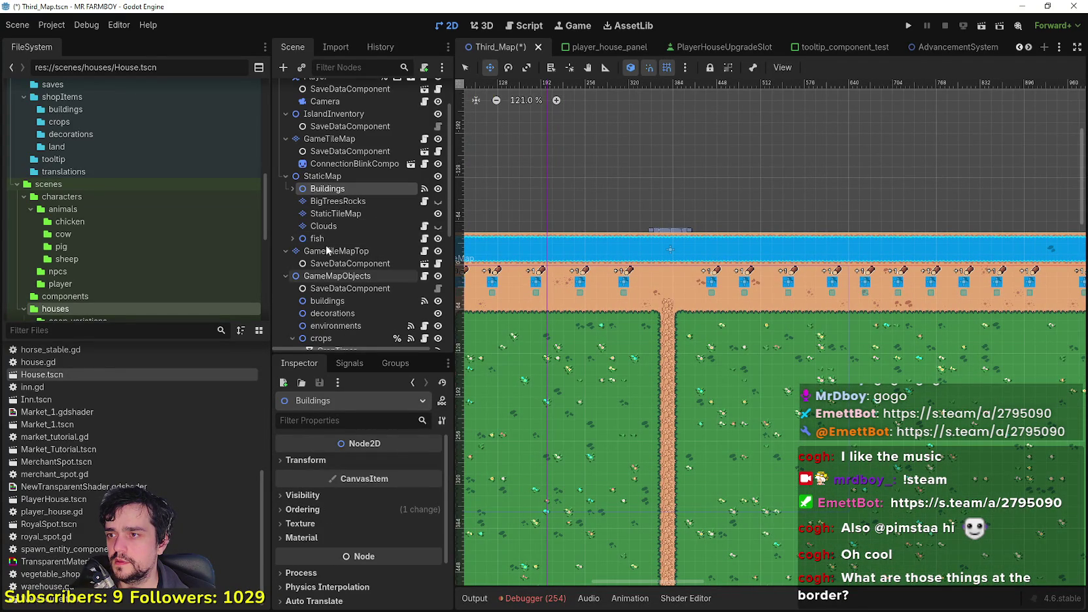
{"action": "left_click", "coordinate": [343, 216]}
{"action": "scroll", "coordinate": [374, 543], "scroll_direction": "down", "scroll_amount": 5}
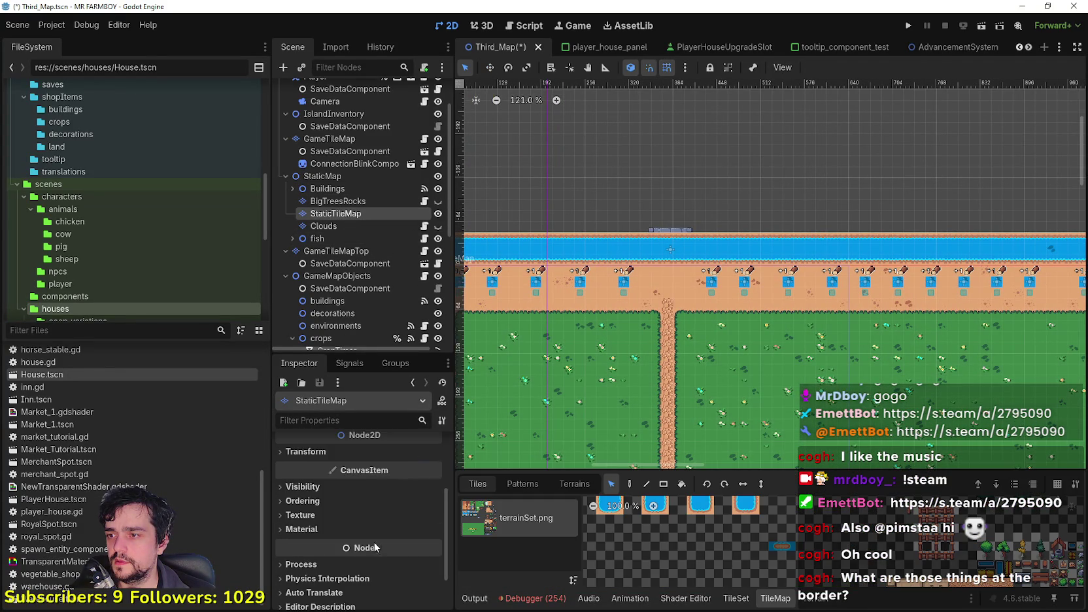
Toggle y_sort_enabled on StaticTileMap under Ordering on and back off.
{"action": "left_click", "coordinate": [314, 466]}
{"action": "left_click", "coordinate": [319, 450]}
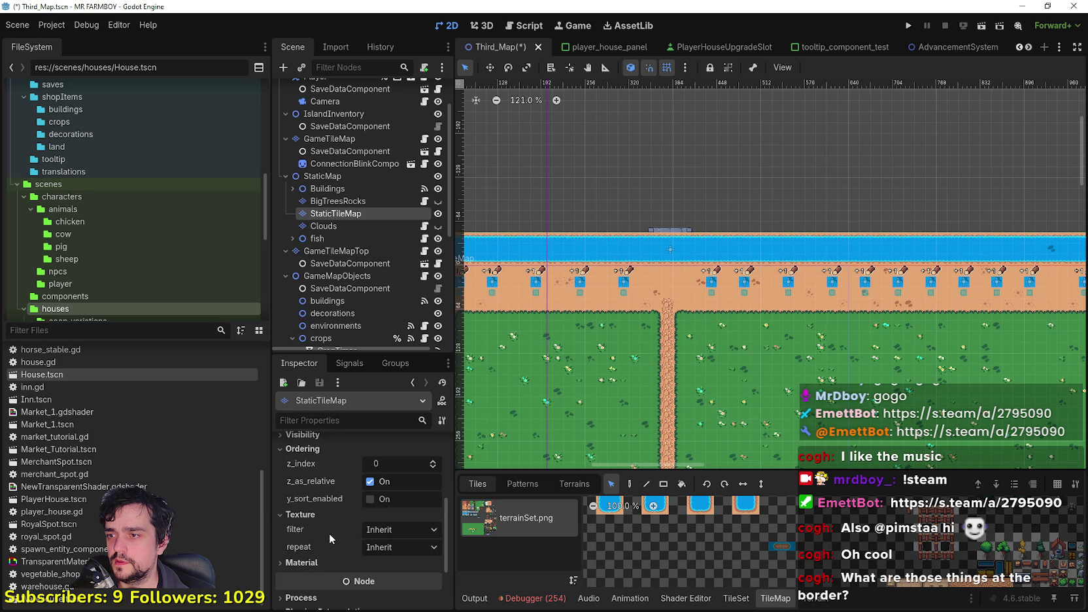
{"action": "scroll", "coordinate": [666, 247], "scroll_direction": "up", "scroll_amount": 2}
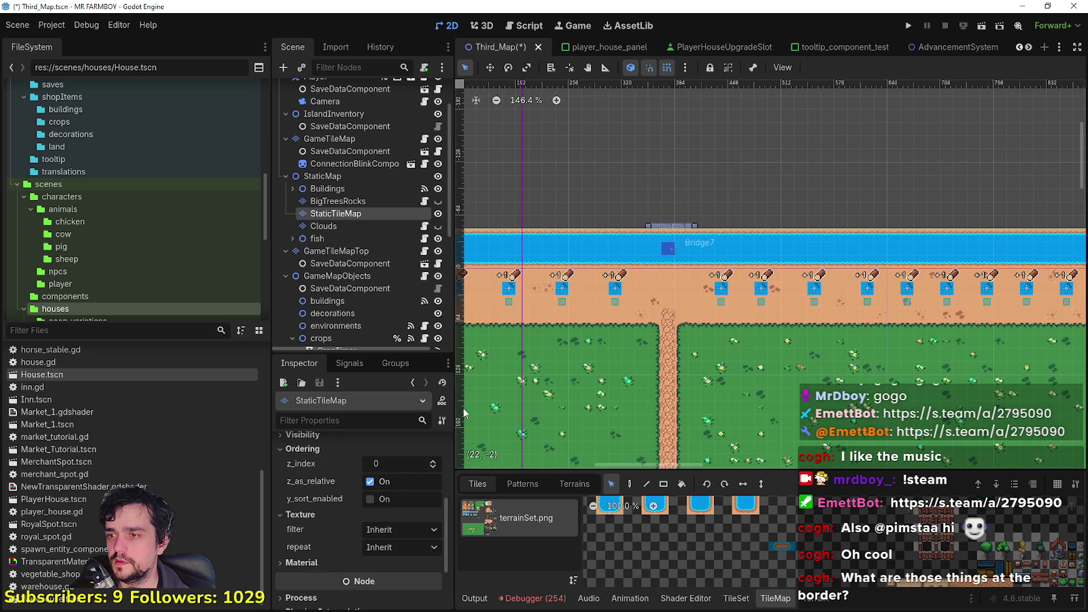
{"action": "left_click", "coordinate": [370, 499]}
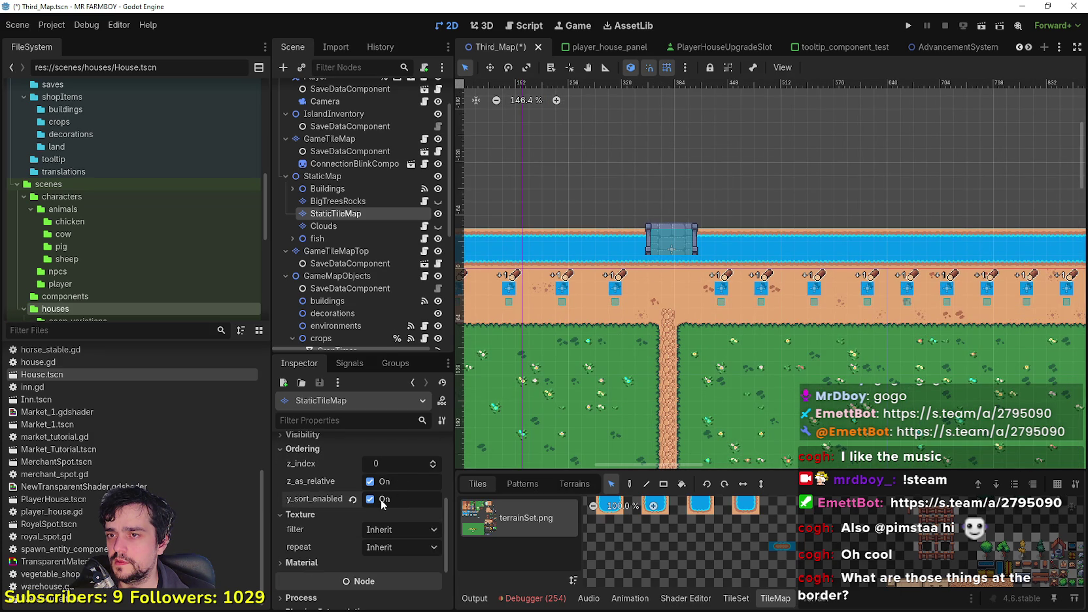
{"action": "left_click", "coordinate": [378, 501]}
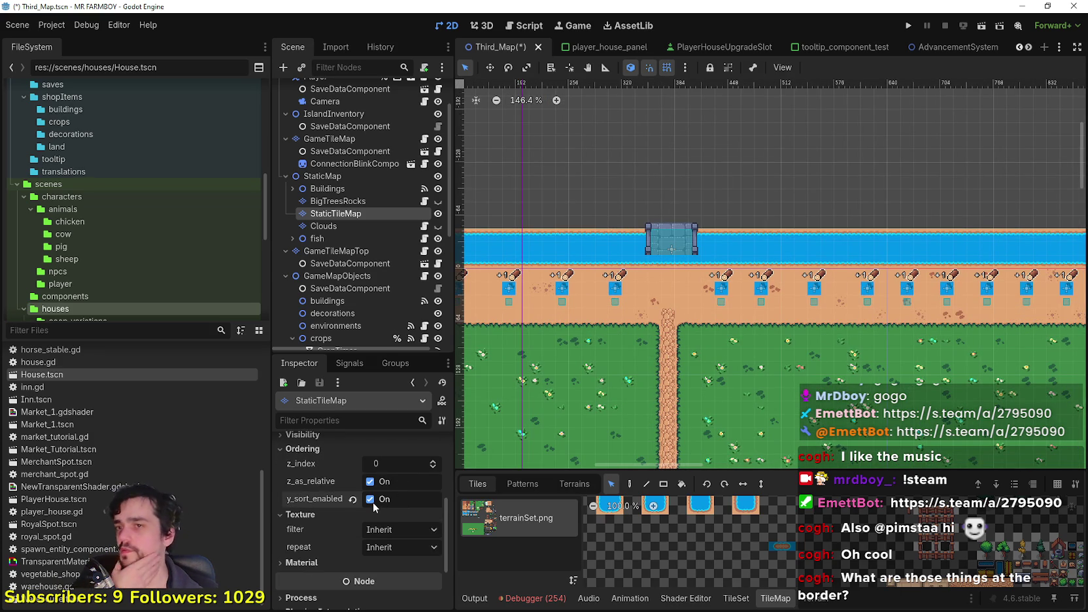
Drag Buildings back below Clouds in StaticMap's children list.
{"action": "left_click", "coordinate": [317, 190]}
{"action": "left_click_drag", "start_coordinate": [317, 193], "coordinate": [344, 230]}
{"action": "left_click", "coordinate": [338, 189]}
Select StaticTileMap and pan the view to show the whole farm map.
{"action": "left_click", "coordinate": [344, 202]}
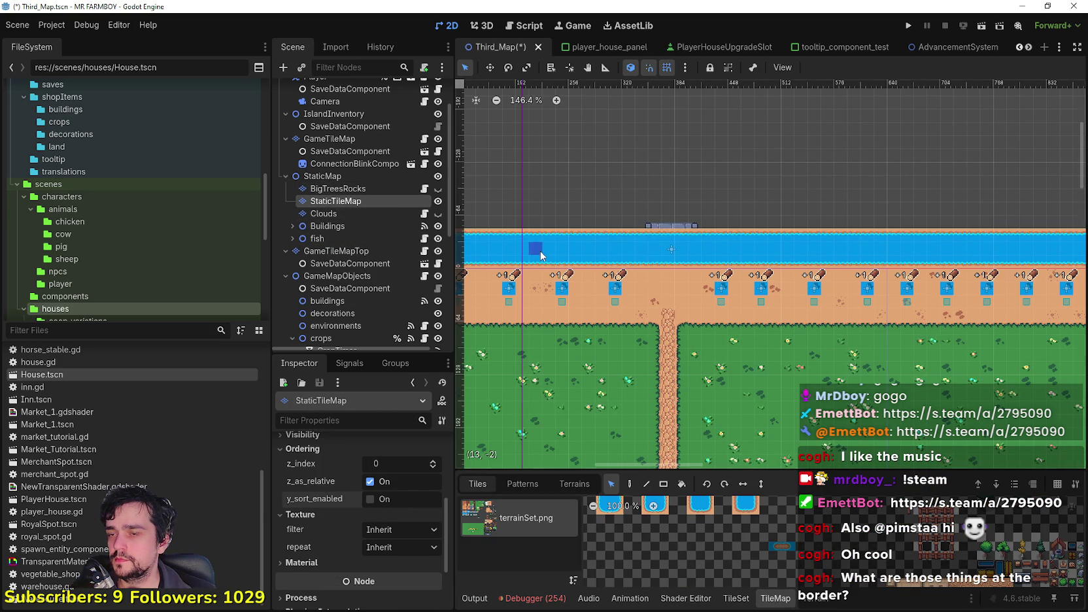
{"action": "scroll", "coordinate": [561, 285], "scroll_direction": "down", "scroll_amount": 2}
{"action": "scroll", "coordinate": [561, 285], "scroll_direction": "down", "scroll_amount": 4}
{"action": "left_click_drag", "start_coordinate": [493, 267], "coordinate": [632, 186]}
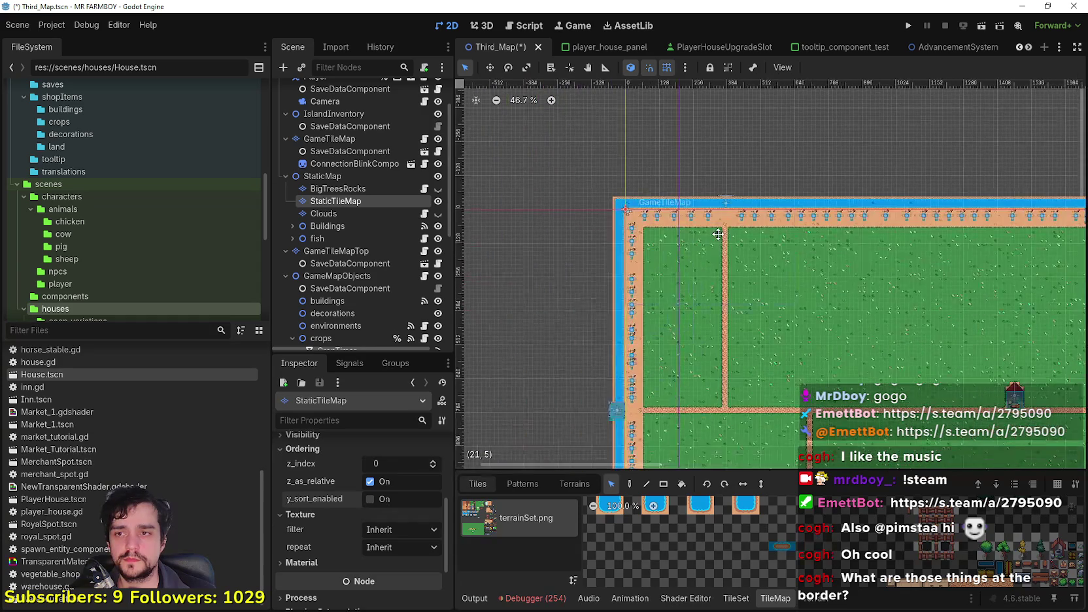
{"action": "scroll", "coordinate": [634, 184], "scroll_direction": "down", "scroll_amount": 1}
{"action": "mouse_move", "coordinate": [801, 332]}
{"action": "left_mouse_down"}
{"action": "mouse_move", "coordinate": [718, 214]}
{"action": "mouse_move", "coordinate": [664, 212]}
{"action": "mouse_move", "coordinate": [665, 257]}
{"action": "mouse_move", "coordinate": [643, 265]}
{"action": "left_mouse_up"}
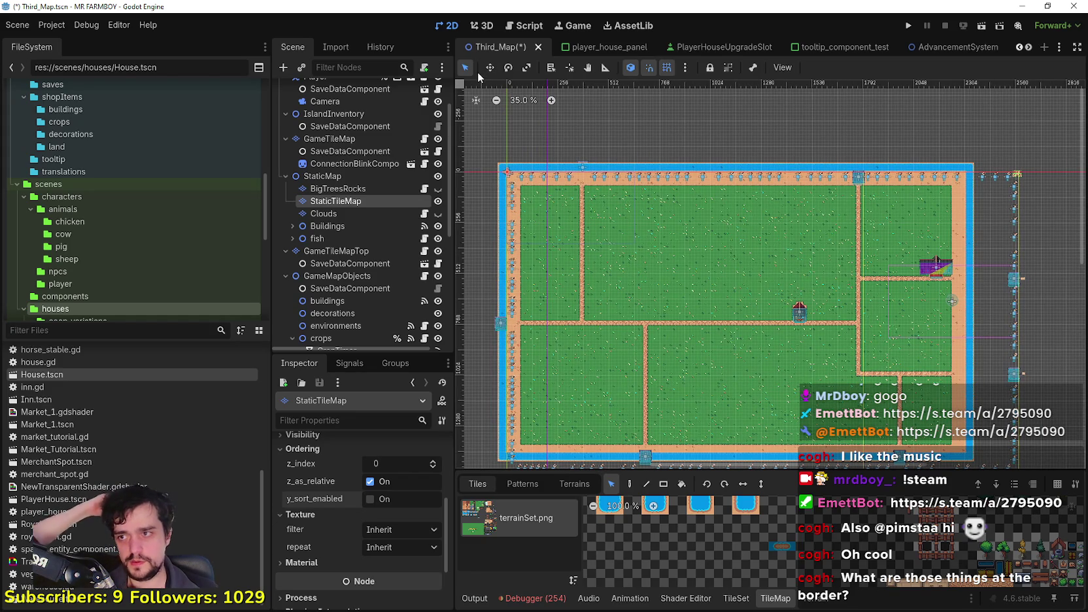
{"action": "scroll", "coordinate": [376, 183], "scroll_direction": "up", "scroll_amount": 3}
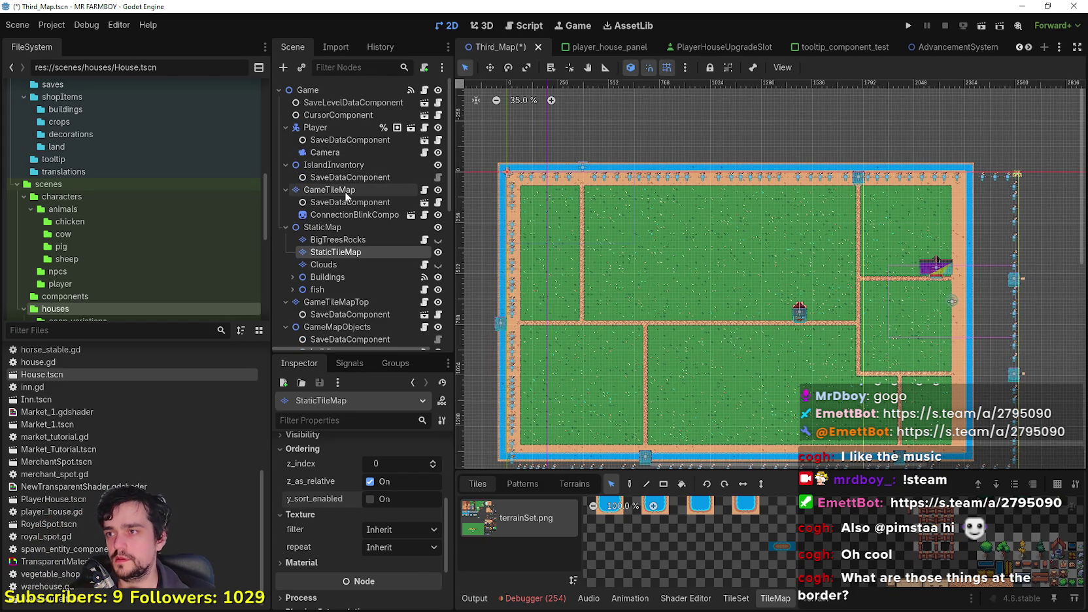
{"action": "left_click", "coordinate": [346, 190]}
{"action": "left_click_drag", "start_coordinate": [482, 157], "coordinate": [523, 147]}
{"action": "scroll", "coordinate": [523, 142], "scroll_direction": "down", "scroll_amount": 1}
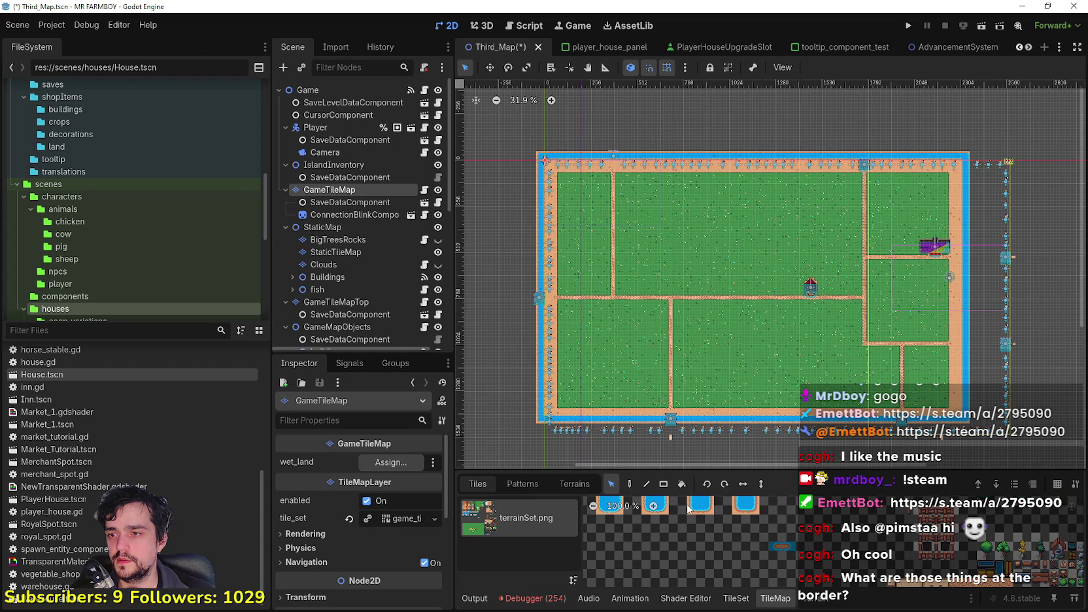
{"action": "mouse_move", "coordinate": [520, 142]}
{"action": "left_mouse_down"}
{"action": "mouse_move", "coordinate": [1052, 465]}
{"action": "mouse_move", "coordinate": [1022, 449]}
{"action": "left_mouse_up"}
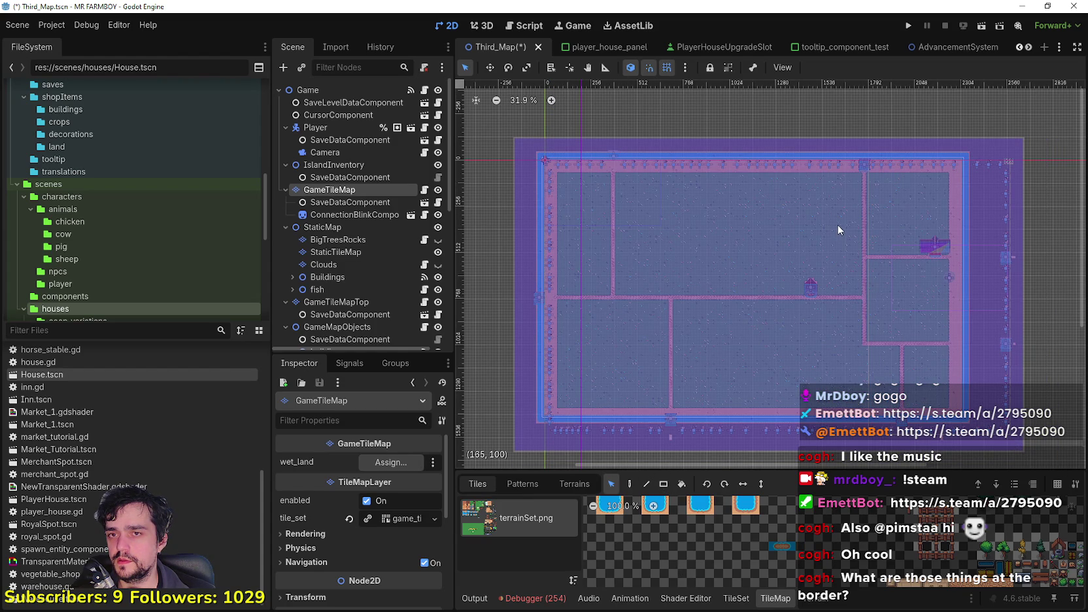
{"action": "key", "text": "Delete"}
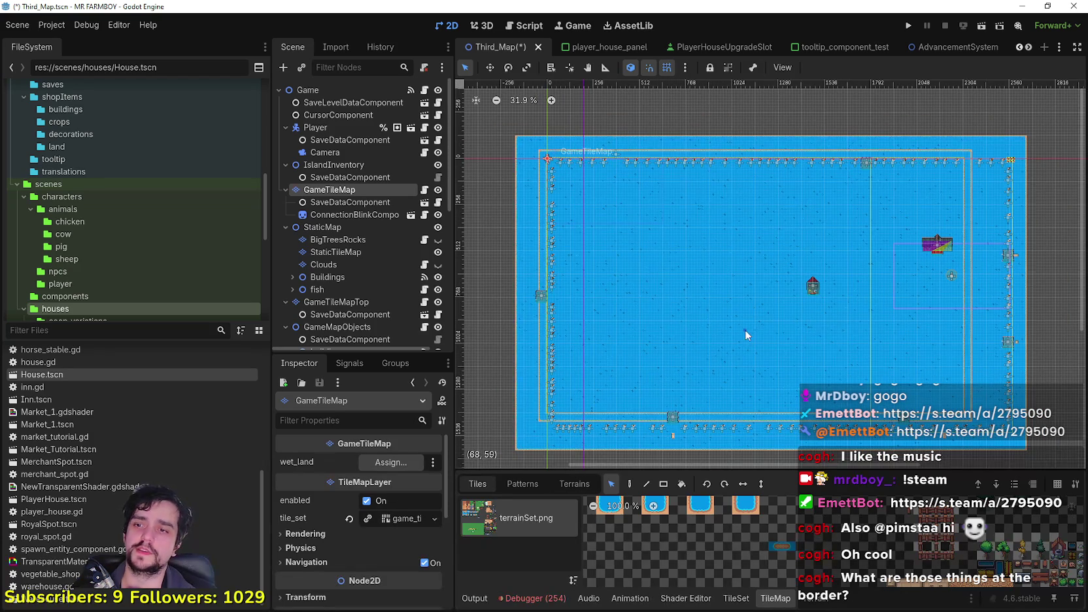
{"action": "key", "text": "ctrl+z"}
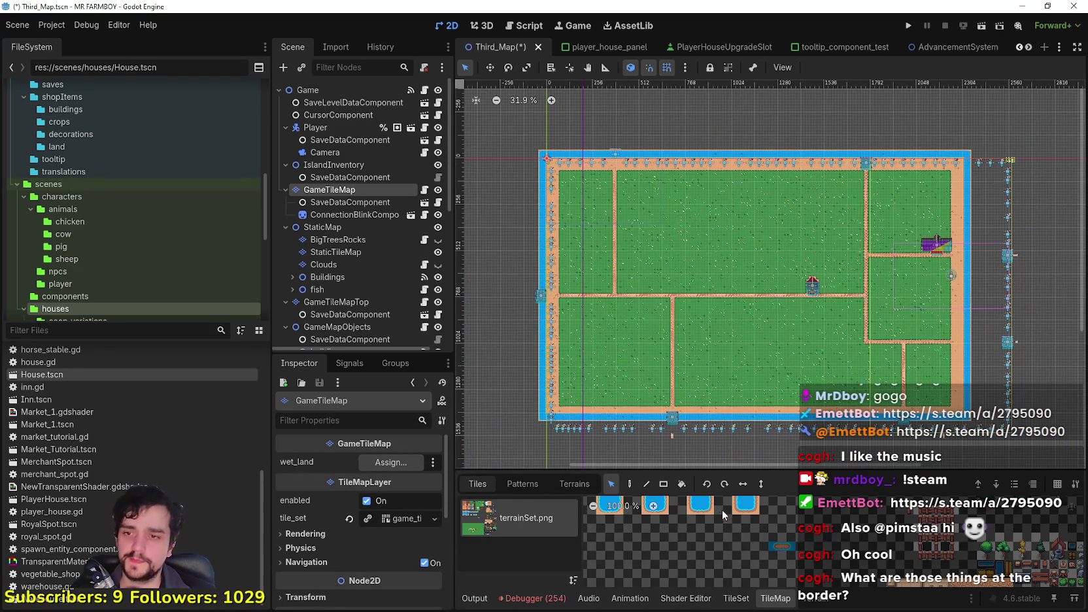
{"action": "left_click", "coordinate": [808, 605]}
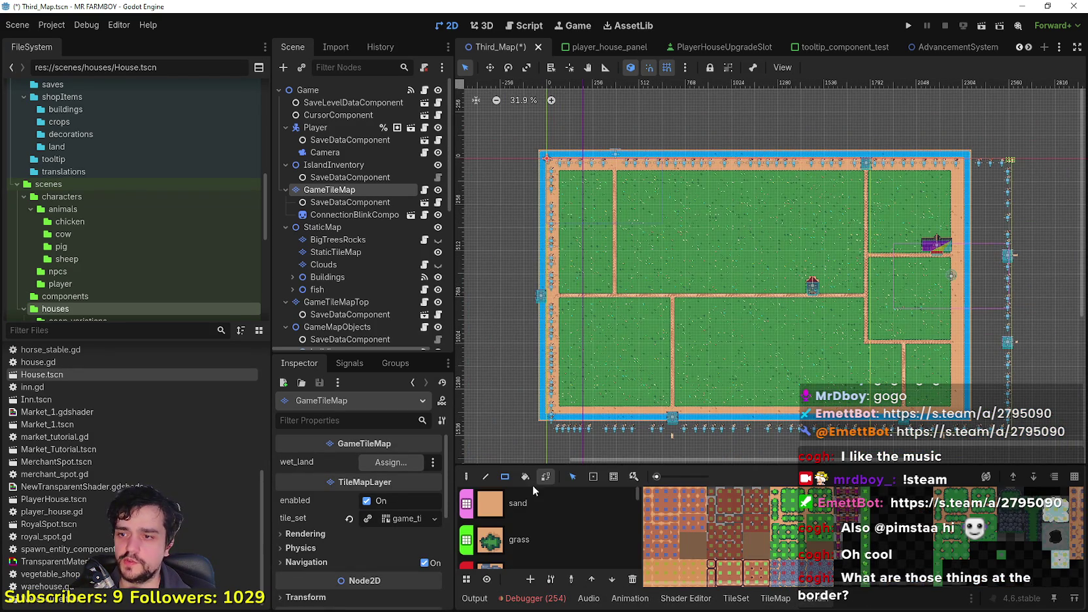
{"action": "left_click", "coordinate": [468, 477]}
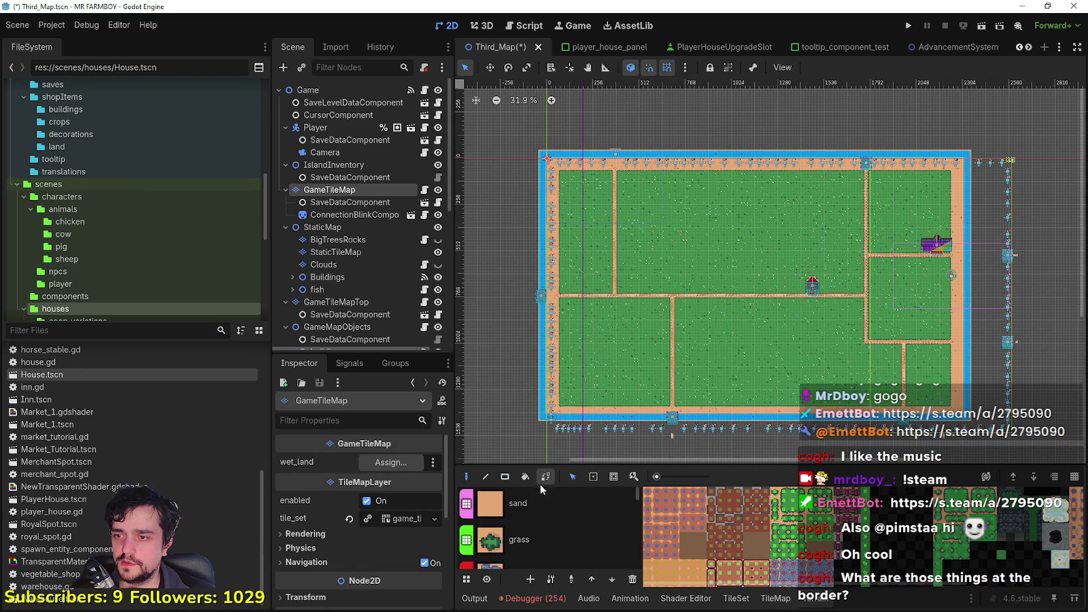
{"action": "scroll", "coordinate": [552, 526], "scroll_direction": "down", "scroll_amount": 5}
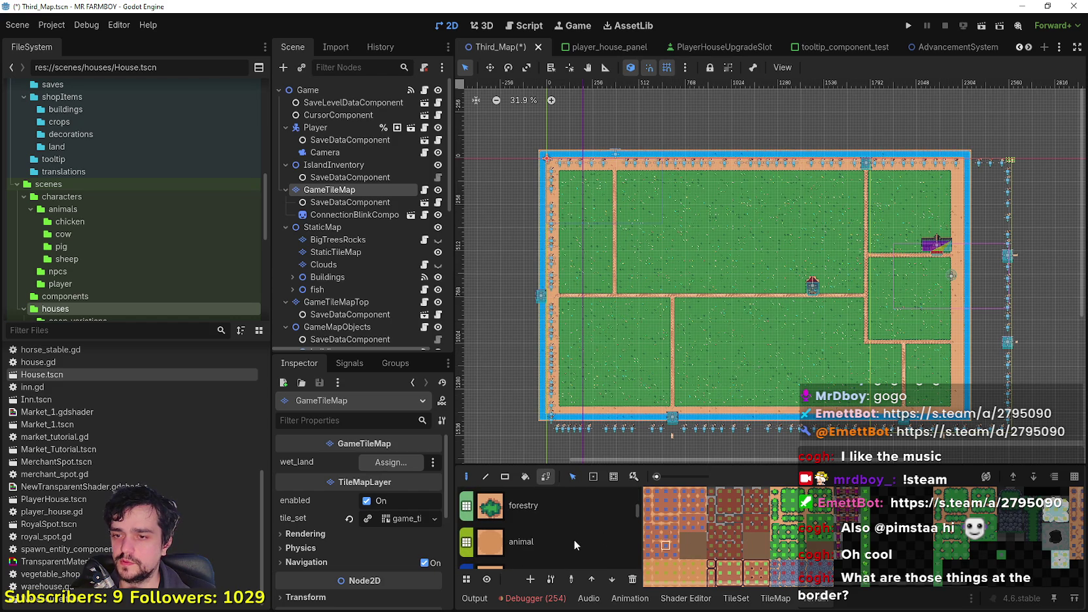
{"action": "left_click", "coordinate": [784, 601]}
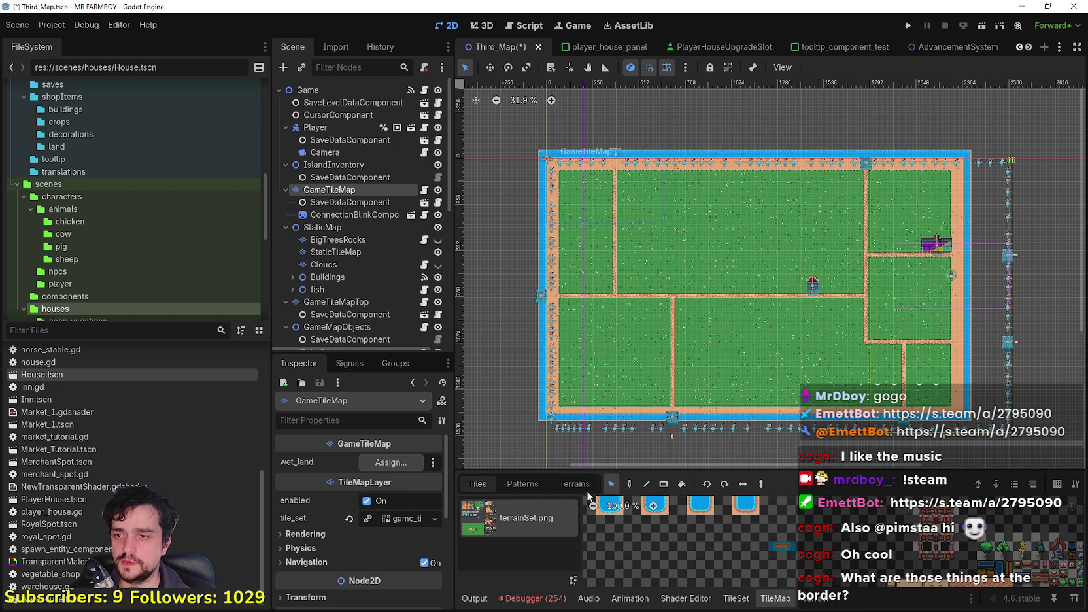
{"action": "scroll", "coordinate": [571, 218], "scroll_direction": "down", "scroll_amount": 1}
{"action": "mouse_move", "coordinate": [549, 169]}
{"action": "left_mouse_down"}
{"action": "mouse_move", "coordinate": [644, 219]}
{"action": "mouse_move", "coordinate": [876, 379]}
{"action": "left_mouse_up"}
Undo the accidental diagonal tile line and a stray freehand line beside the map.
{"action": "key", "text": "ctrl+z"}
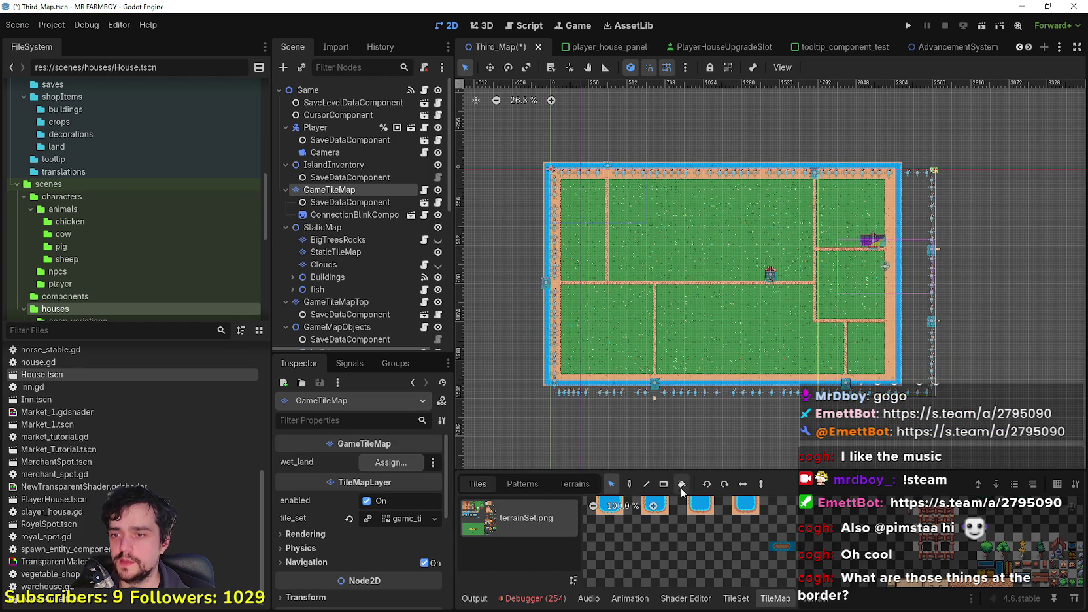
{"action": "mouse_move", "coordinate": [957, 352]}
{"action": "left_mouse_down"}
{"action": "mouse_move", "coordinate": [1016, 284]}
{"action": "mouse_move", "coordinate": [891, 334]}
{"action": "left_mouse_up"}
{"action": "key", "text": "ctrl+z"}
{"action": "scroll", "coordinate": [898, 339], "scroll_direction": "up", "scroll_amount": 5}
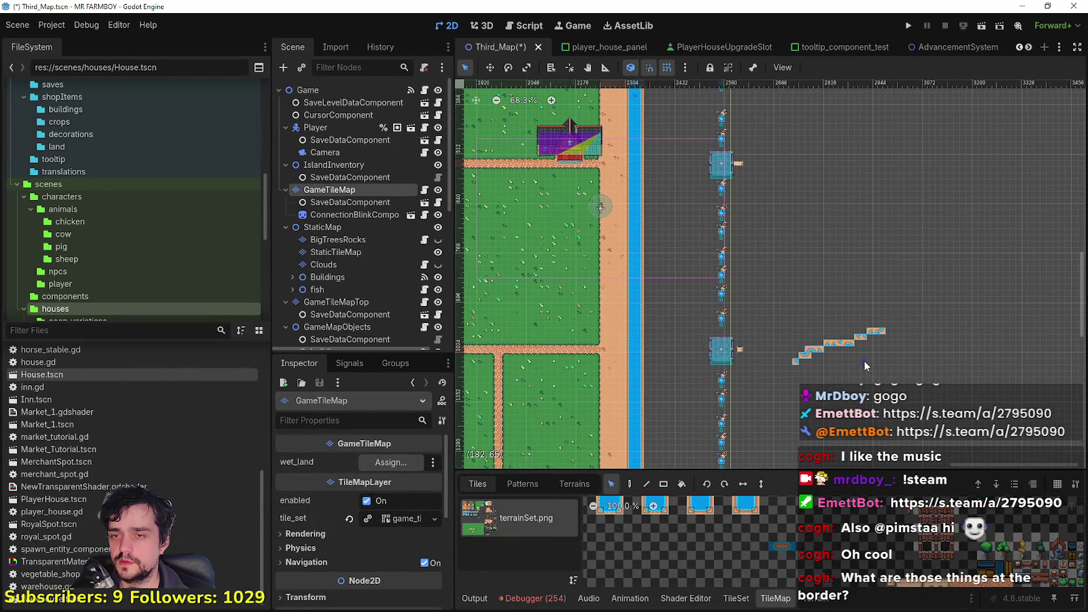
{"action": "scroll", "coordinate": [814, 371], "scroll_direction": "down", "scroll_amount": 3}
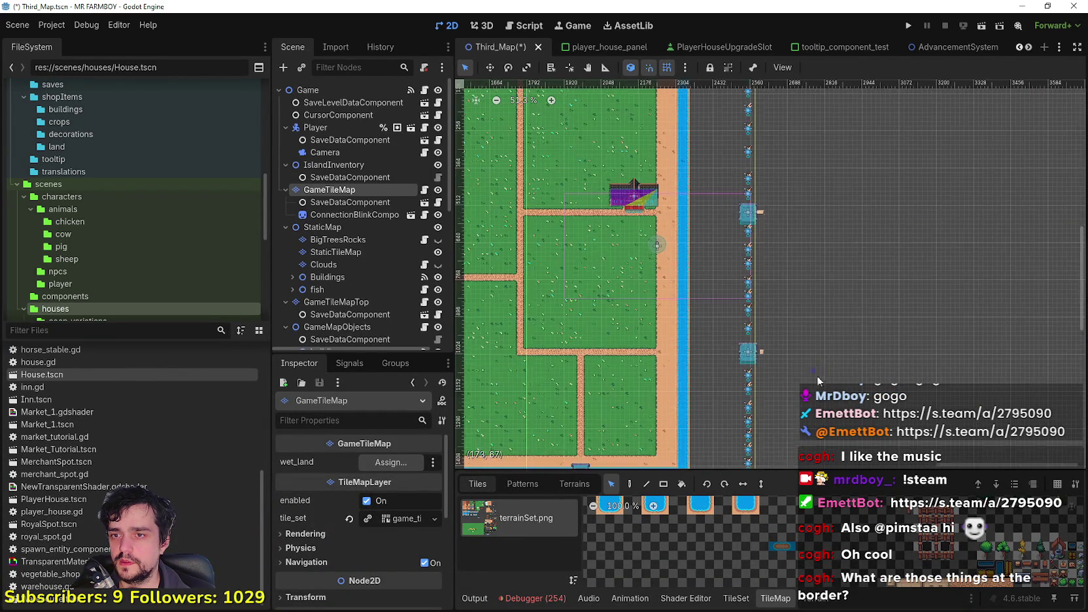
{"action": "scroll", "coordinate": [928, 331], "scroll_direction": "down", "scroll_amount": 2}
Box-select the map's tiles corner to corner and save Third_Map with Ctrl+S.
{"action": "mouse_move", "coordinate": [968, 376]}
{"action": "left_mouse_down"}
{"action": "mouse_move", "coordinate": [688, 261]}
{"action": "mouse_move", "coordinate": [614, 183]}
{"action": "left_mouse_up"}
{"action": "scroll", "coordinate": [661, 209], "scroll_direction": "up", "scroll_amount": 5}
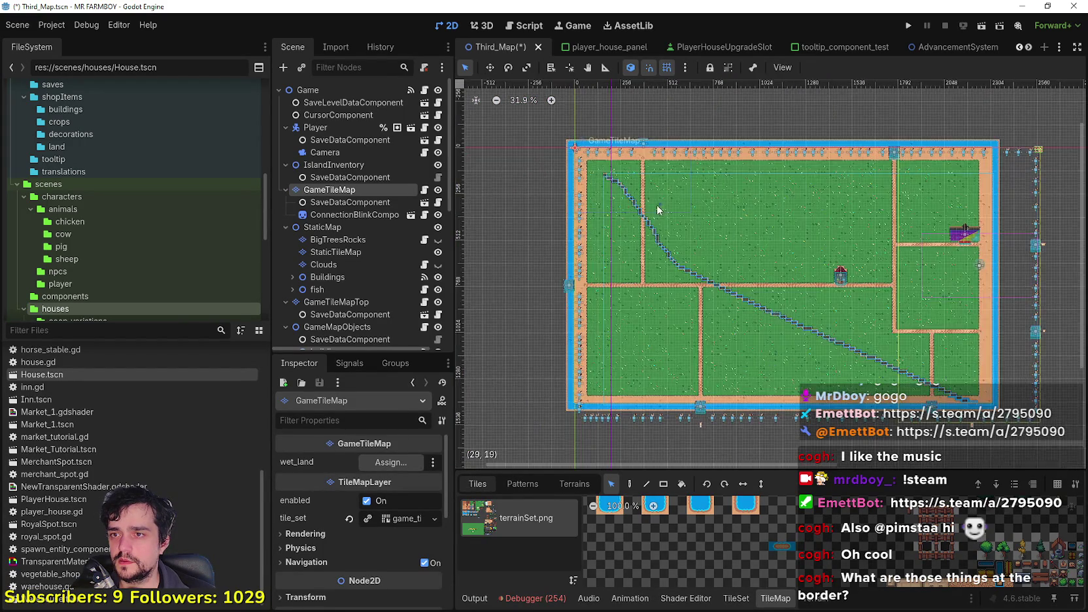
{"action": "scroll", "coordinate": [725, 339], "scroll_direction": "down", "scroll_amount": 3}
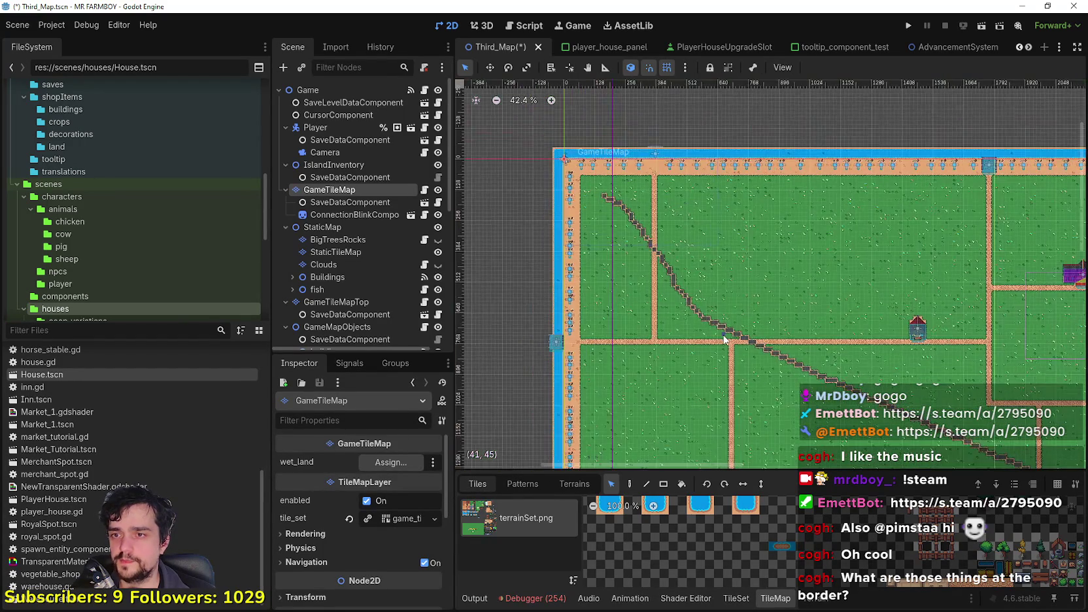
{"action": "key", "text": "ctrl+s"}
Draw a diagonal line of tiles from the top-left corner, then undo it.
{"action": "scroll", "coordinate": [724, 338], "scroll_direction": "down", "scroll_amount": 3}
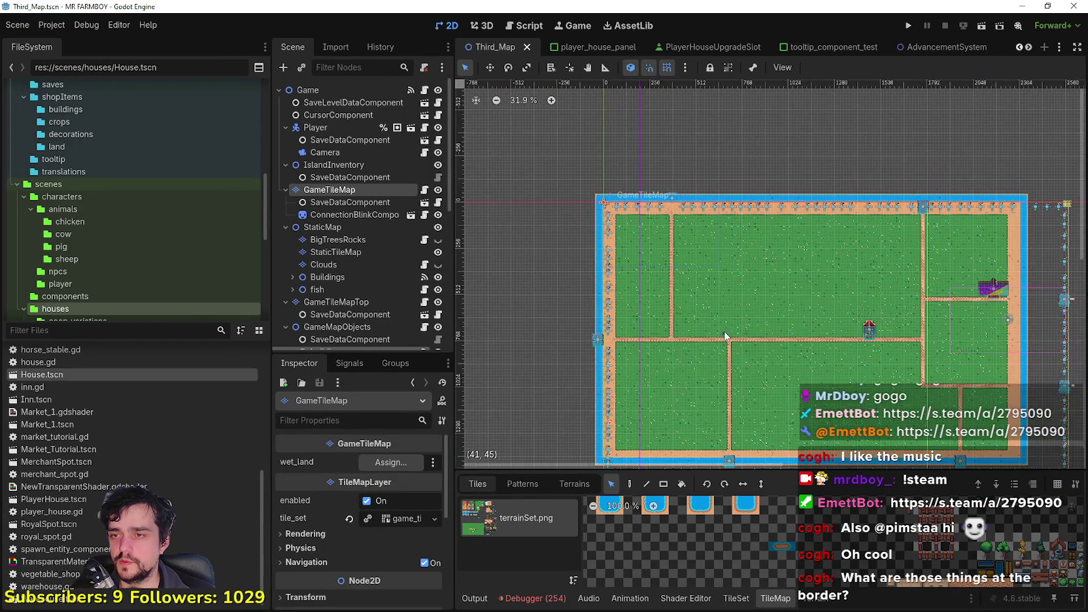
{"action": "scroll", "coordinate": [541, 168], "scroll_direction": "up", "scroll_amount": 1}
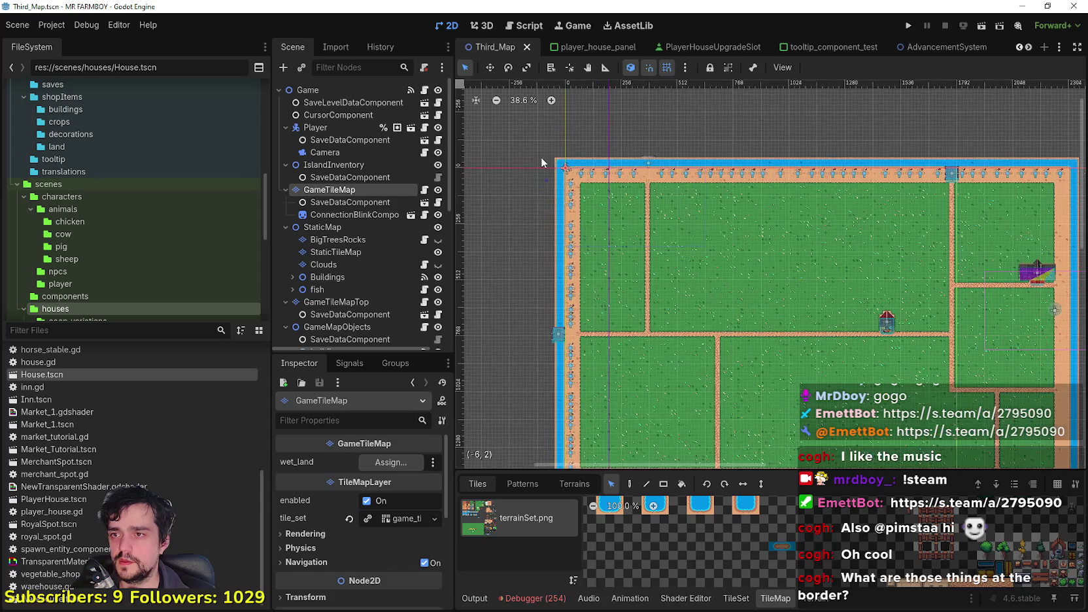
{"action": "left_click_drag", "start_coordinate": [529, 149], "coordinate": [618, 238]}
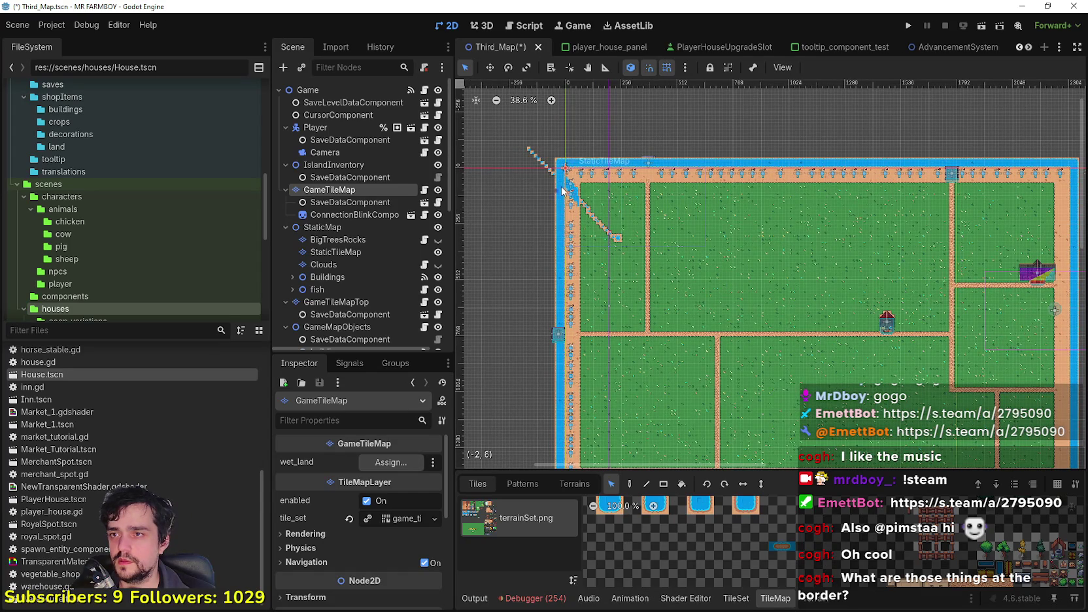
{"action": "key", "text": "ctrl+z"}
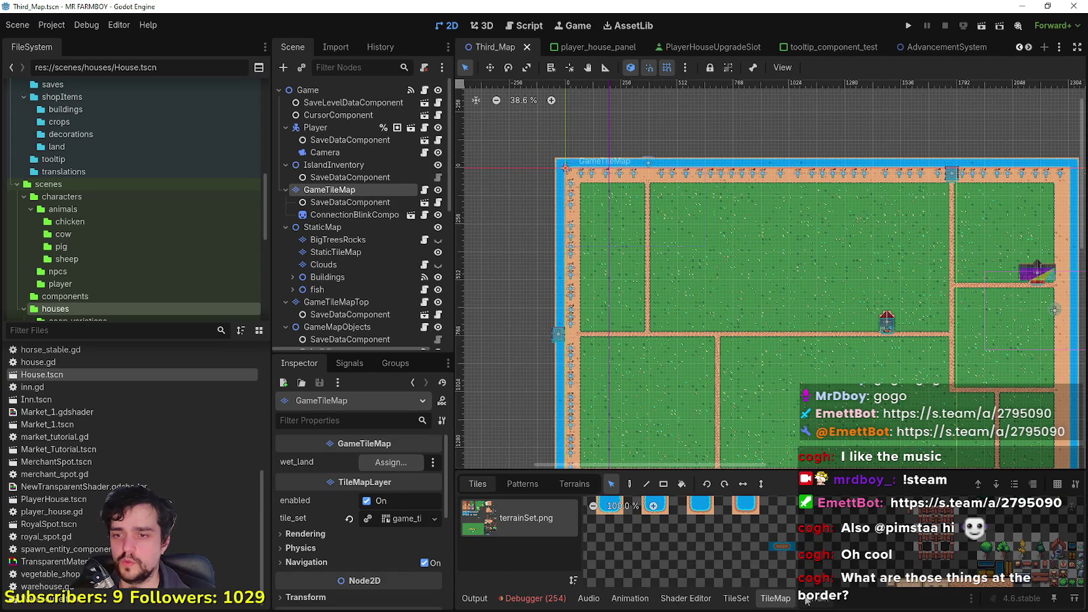
Show the TileSet's source list with farm, fence and Decoration.
{"action": "left_click", "coordinate": [735, 598]}
{"action": "scroll", "coordinate": [550, 526], "scroll_direction": "down", "scroll_amount": 3}
{"action": "mouse_move", "coordinate": [634, 519]}
{"action": "left_mouse_down"}
{"action": "mouse_move", "coordinate": [633, 563]}
{"action": "mouse_move", "coordinate": [636, 488]}
{"action": "mouse_move", "coordinate": [632, 584]}
{"action": "left_mouse_up"}
Pick the Decoration tile source and box-select objects across the map.
{"action": "left_click", "coordinate": [558, 540]}
{"action": "scroll", "coordinate": [569, 237], "scroll_direction": "down", "scroll_amount": 1}
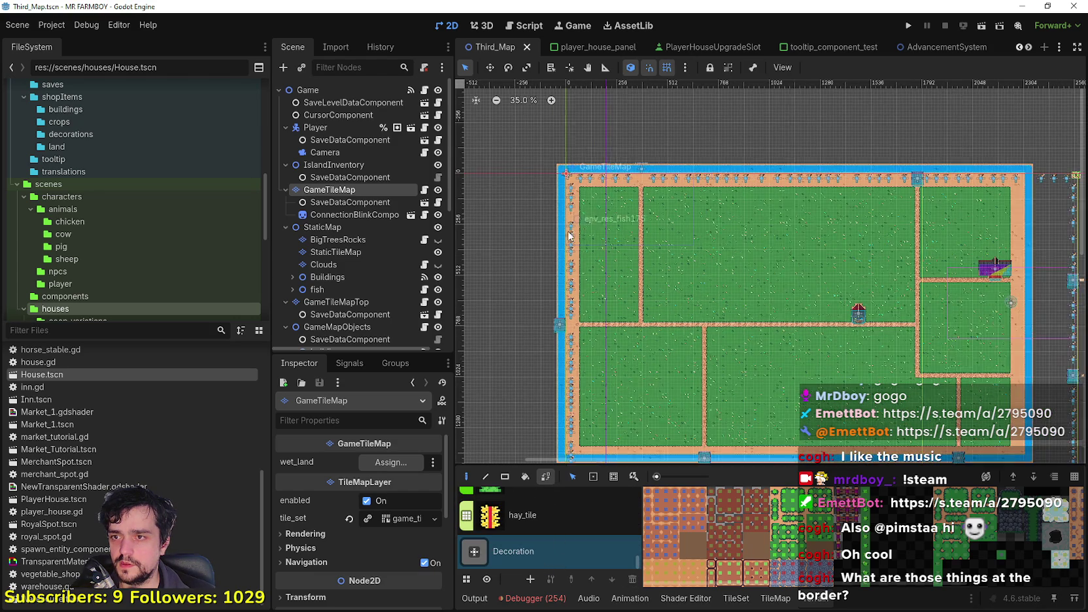
{"action": "mouse_move", "coordinate": [539, 151]}
{"action": "left_mouse_down"}
{"action": "mouse_move", "coordinate": [628, 251]}
{"action": "mouse_move", "coordinate": [703, 278]}
{"action": "left_mouse_up"}
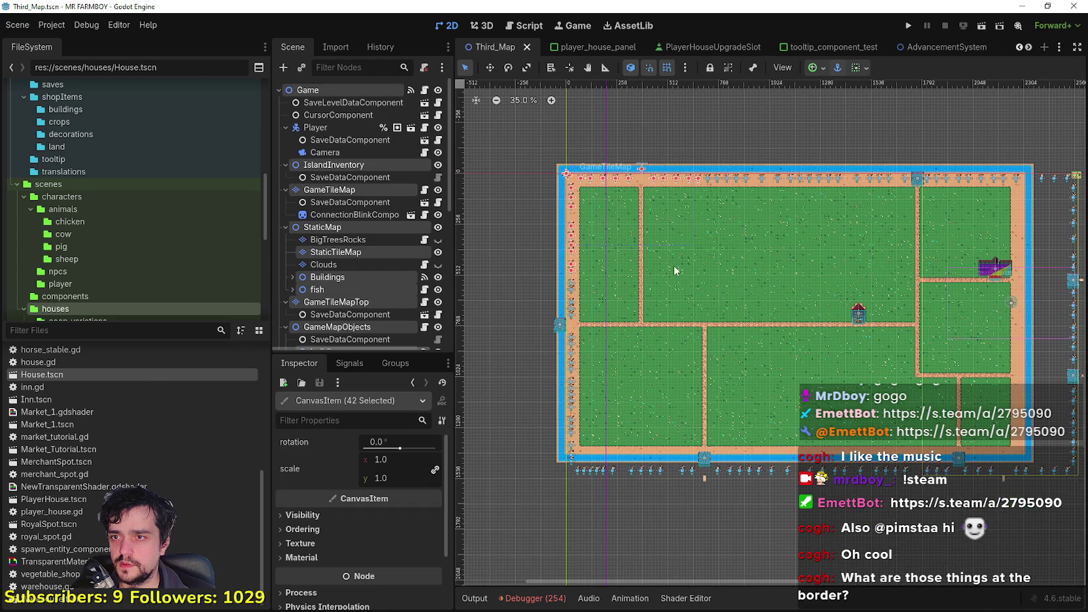
{"action": "scroll", "coordinate": [675, 270], "scroll_direction": "down", "scroll_amount": 3}
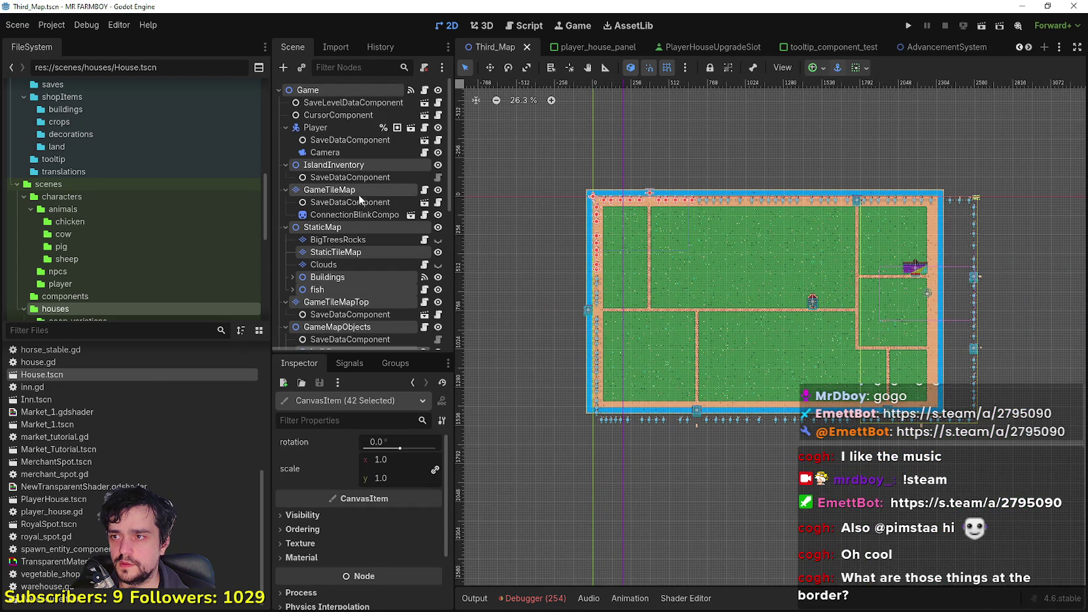
Select the GameTileMap layer, box-select the whole map and pan toward its right side.
{"action": "left_click", "coordinate": [361, 190]}
{"action": "scroll", "coordinate": [566, 226], "scroll_direction": "up", "scroll_amount": 1}
{"action": "mouse_move", "coordinate": [569, 154]}
{"action": "left_mouse_down"}
{"action": "mouse_move", "coordinate": [702, 326]}
{"action": "mouse_move", "coordinate": [1047, 463]}
{"action": "mouse_move", "coordinate": [1033, 458]}
{"action": "left_mouse_up"}
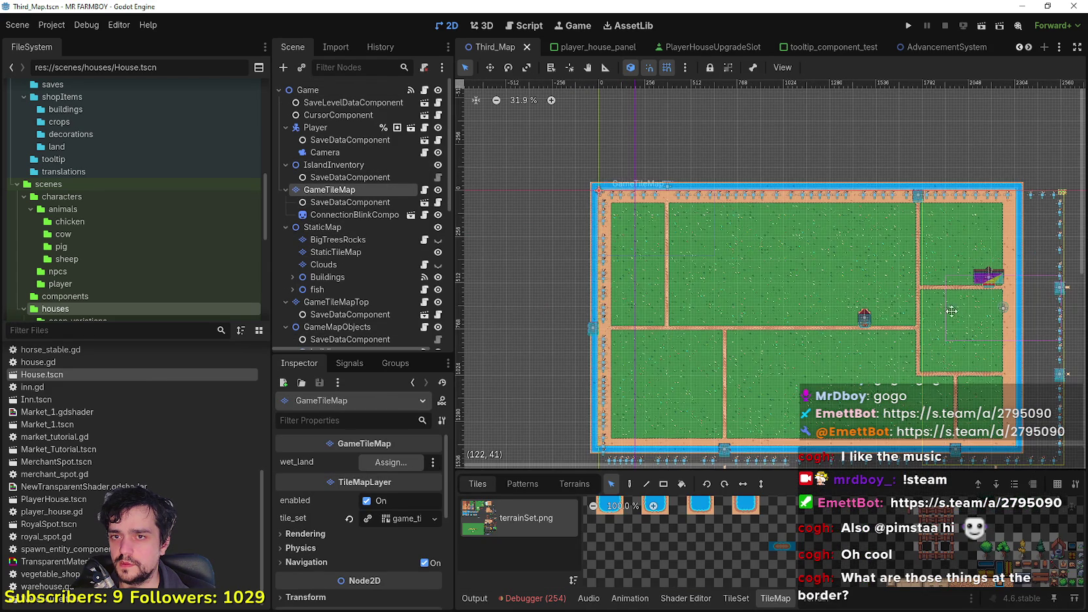
{"action": "left_click_drag", "start_coordinate": [952, 310], "coordinate": [830, 260]}
{"action": "scroll", "coordinate": [595, 274], "scroll_direction": "up", "scroll_amount": 1}
{"action": "left_click_drag", "start_coordinate": [595, 274], "coordinate": [693, 268]}
{"action": "left_click", "coordinate": [490, 68]}
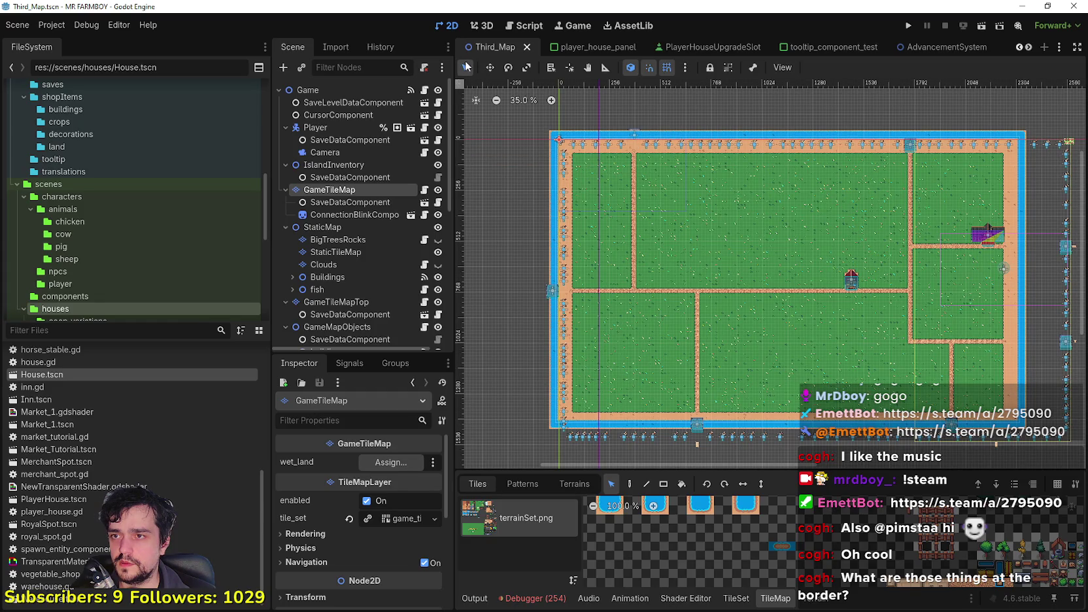
{"action": "scroll", "coordinate": [637, 458], "scroll_direction": "up", "scroll_amount": 3}
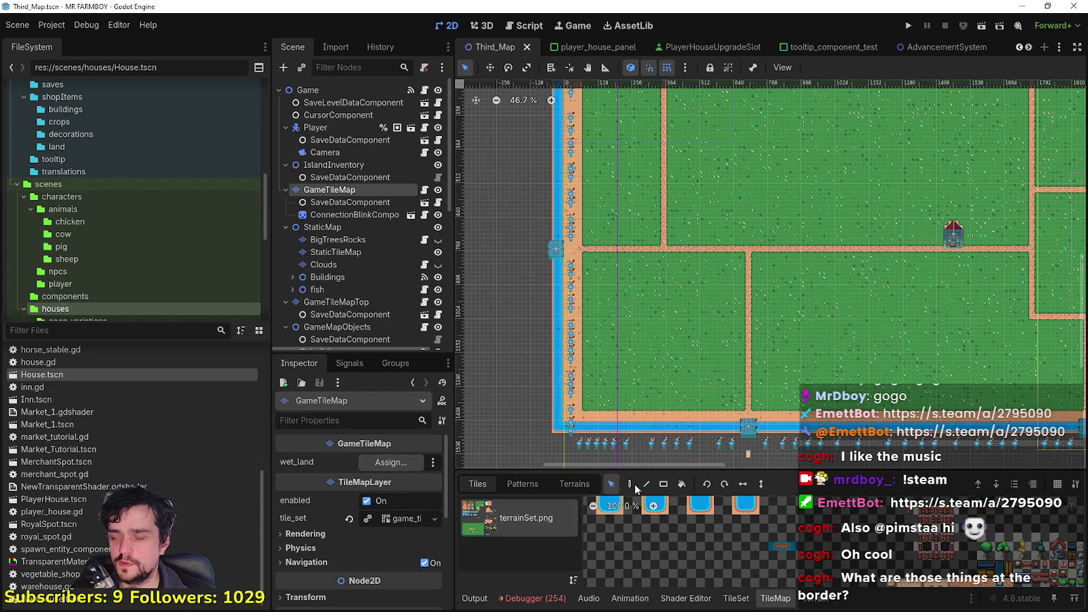
Paint the copied GameTileMap fields and paths offset down and right inside the water border.
{"action": "left_click", "coordinate": [629, 483]}
{"action": "scroll", "coordinate": [788, 328], "scroll_direction": "down", "scroll_amount": 4}
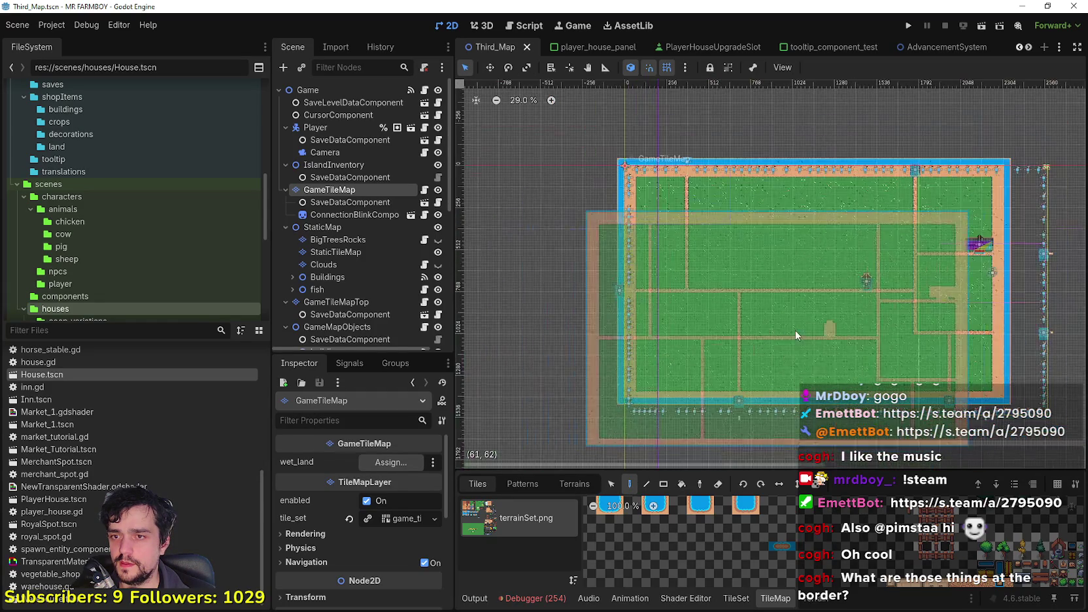
{"action": "scroll", "coordinate": [820, 285], "scroll_direction": "up", "scroll_amount": 1}
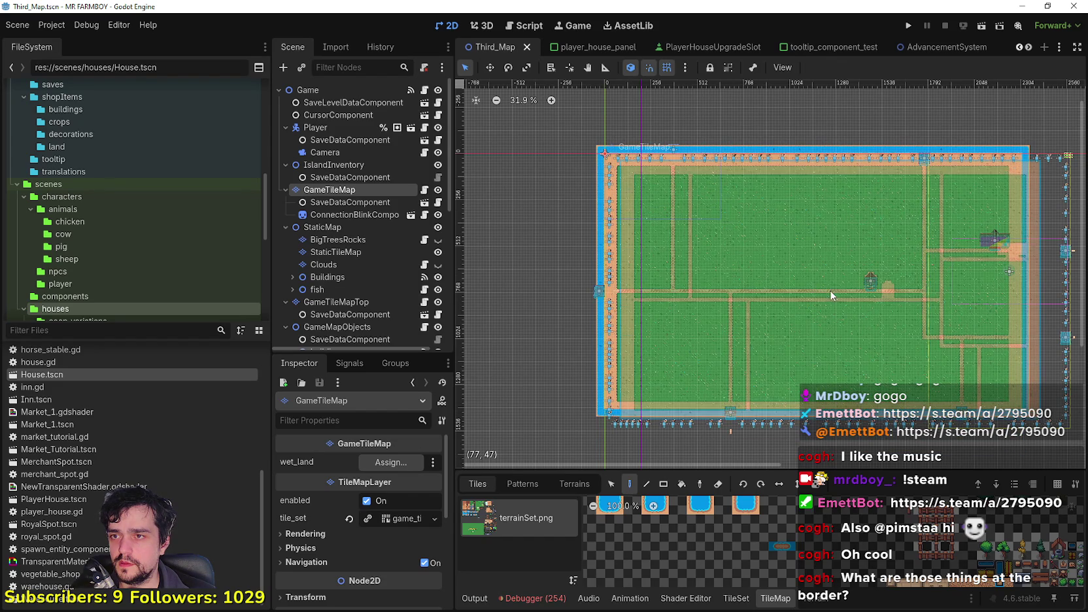
{"action": "scroll", "coordinate": [821, 306], "scroll_direction": "up", "scroll_amount": 3}
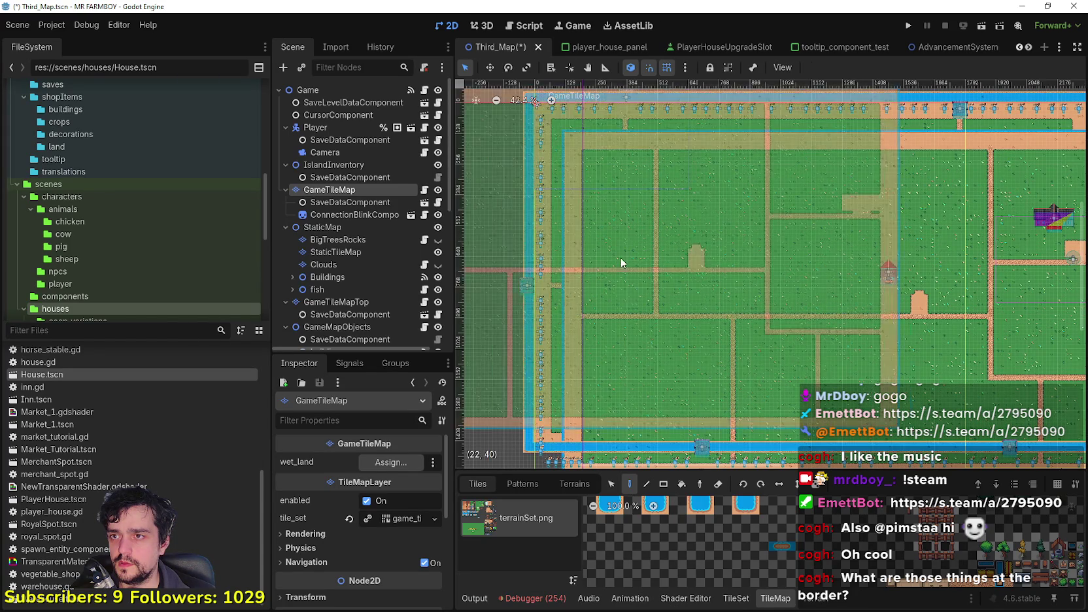
Expand the Buildings node under the map objects in the Scene tree to list its bridges.
{"action": "left_click", "coordinate": [615, 492]}
{"action": "scroll", "coordinate": [497, 386], "scroll_direction": "up", "scroll_amount": 4}
{"action": "scroll", "coordinate": [371, 274], "scroll_direction": "down", "scroll_amount": 5}
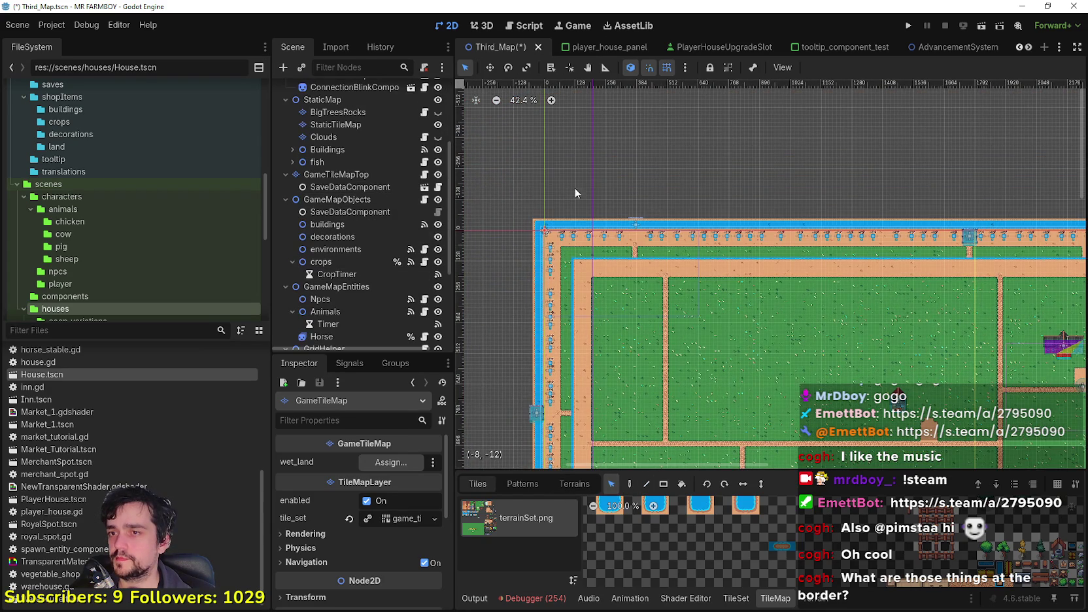
{"action": "scroll", "coordinate": [598, 207], "scroll_direction": "up", "scroll_amount": 2}
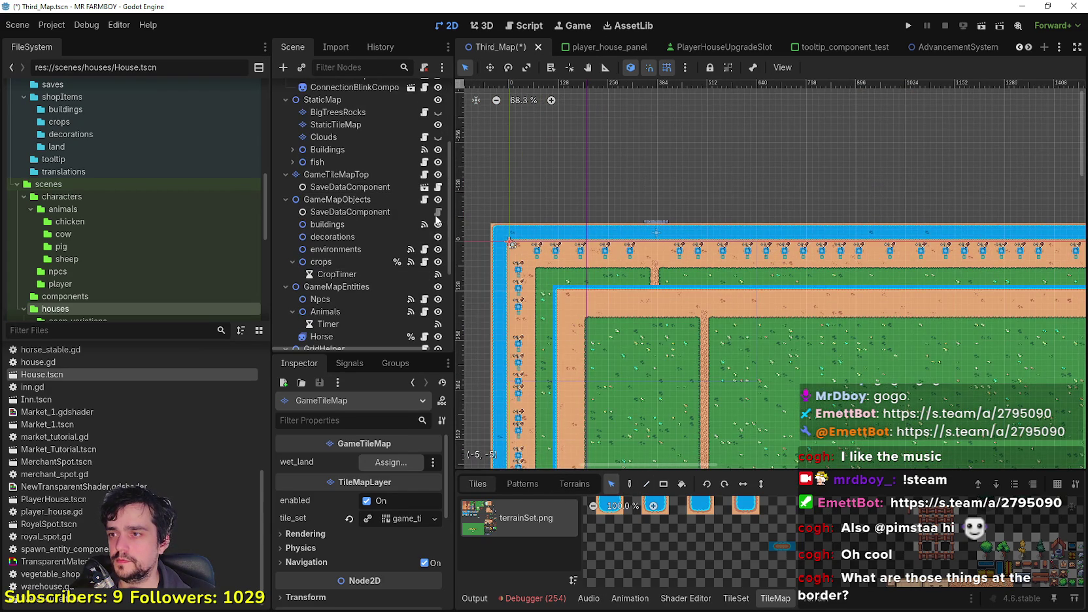
{"action": "scroll", "coordinate": [399, 271], "scroll_direction": "up", "scroll_amount": 4}
{"action": "scroll", "coordinate": [604, 202], "scroll_direction": "up", "scroll_amount": 1}
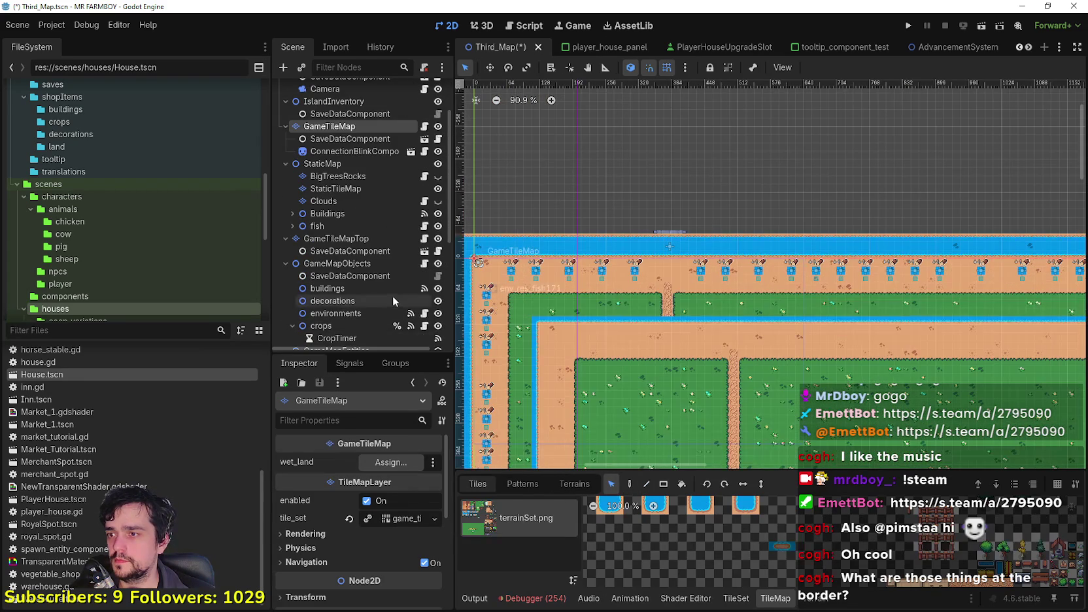
{"action": "scroll", "coordinate": [393, 295], "scroll_direction": "down", "scroll_amount": 4}
{"action": "left_click", "coordinate": [328, 162]}
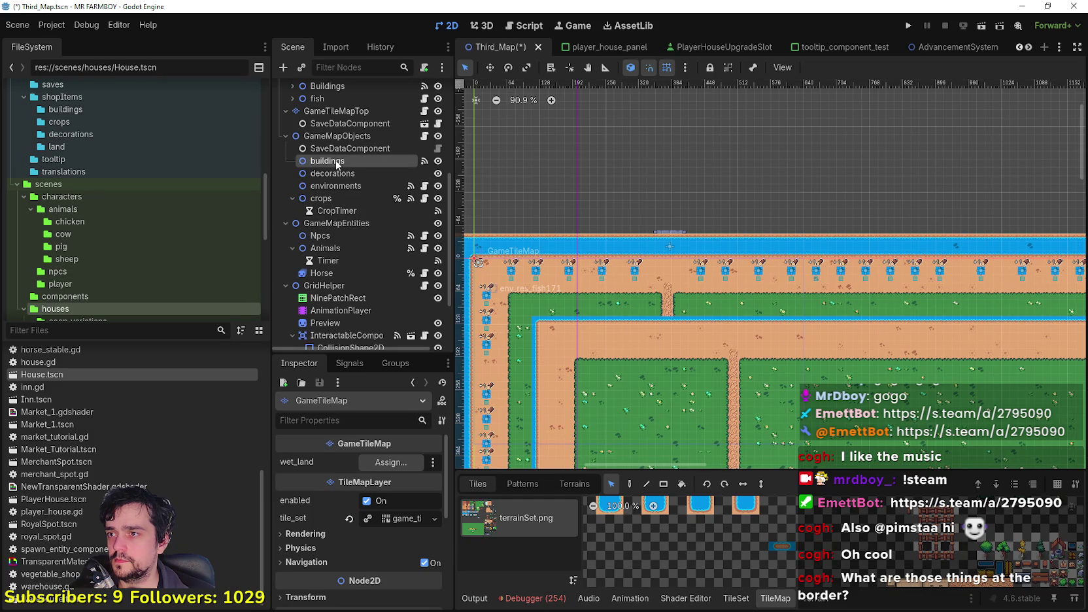
{"action": "scroll", "coordinate": [334, 152], "scroll_direction": "up", "scroll_amount": 1}
{"action": "left_click", "coordinate": [320, 118]}
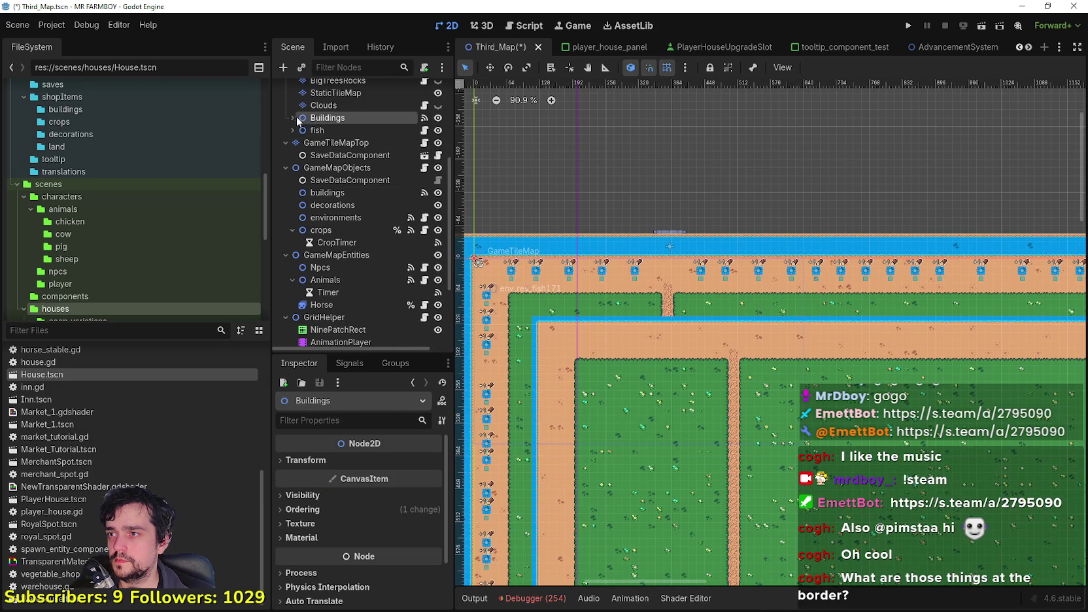
{"action": "left_click", "coordinate": [292, 117]}
Find Bridge7 and drag it off the top river down onto the grass strip.
{"action": "left_click", "coordinate": [333, 142]}
{"action": "left_click", "coordinate": [333, 155]}
{"action": "left_click", "coordinate": [334, 167]}
{"action": "left_click", "coordinate": [332, 192]}
{"action": "left_click", "coordinate": [332, 205]}
{"action": "scroll", "coordinate": [664, 237], "scroll_direction": "up", "scroll_amount": 2}
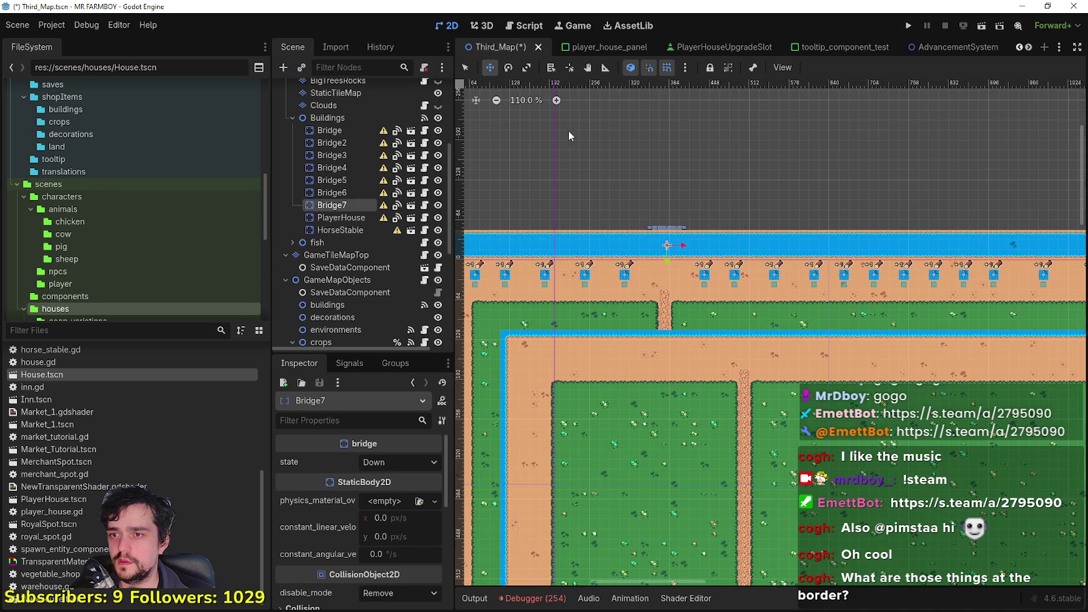
{"action": "left_click_drag", "start_coordinate": [675, 253], "coordinate": [666, 325]}
{"action": "scroll", "coordinate": [368, 196], "scroll_direction": "up", "scroll_amount": 3}
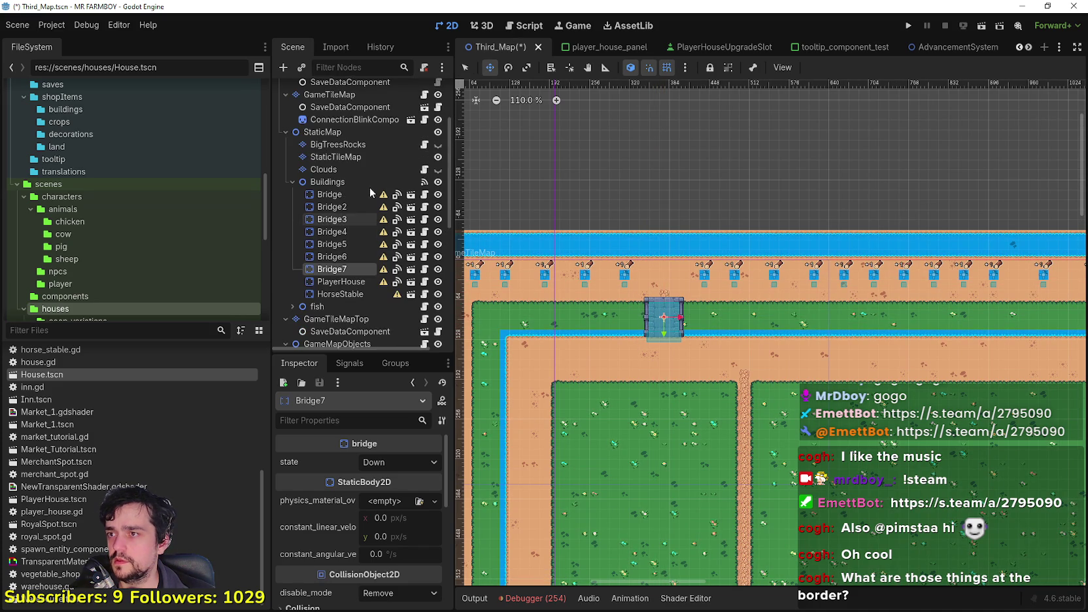
{"action": "left_click", "coordinate": [356, 158]}
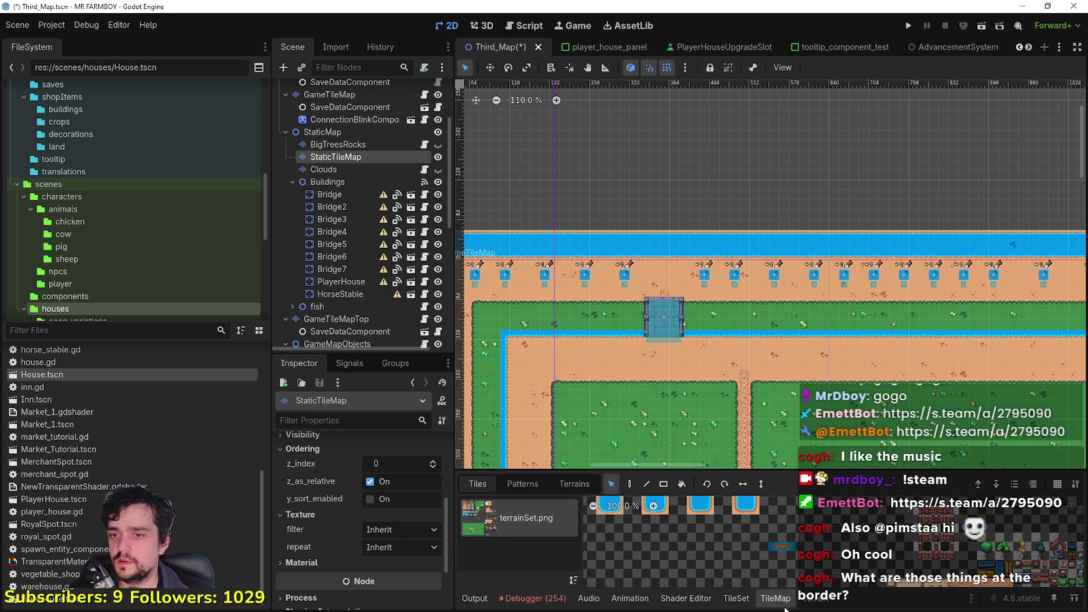
Paint water pools on both sides of the bridge on the StaticTileMap layer.
{"action": "scroll", "coordinate": [542, 533], "scroll_direction": "down", "scroll_amount": 3}
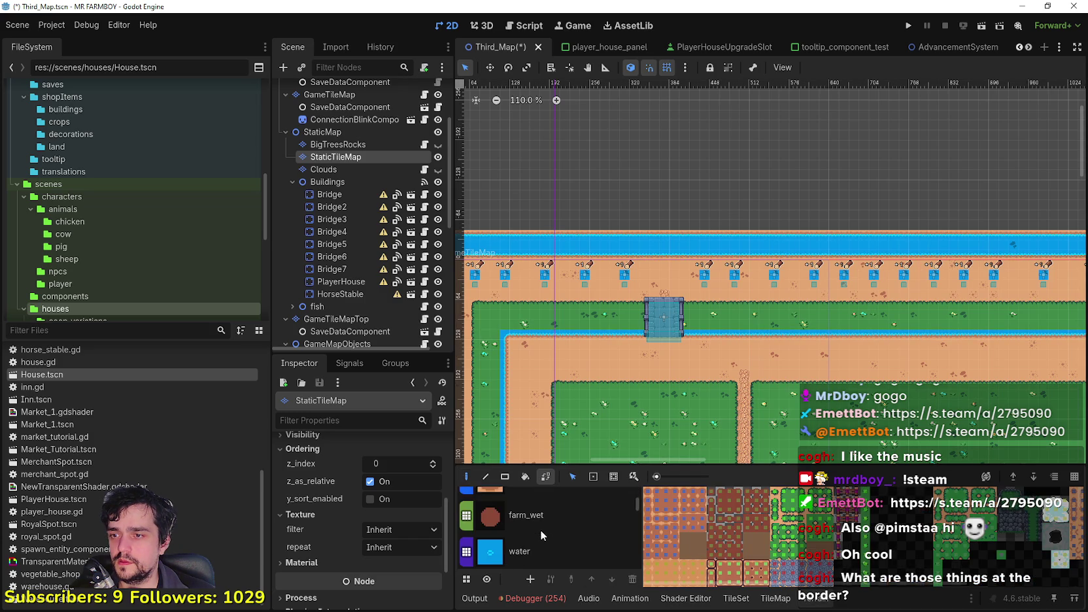
{"action": "left_click", "coordinate": [536, 538]}
{"action": "scroll", "coordinate": [685, 337], "scroll_direction": "up", "scroll_amount": 3}
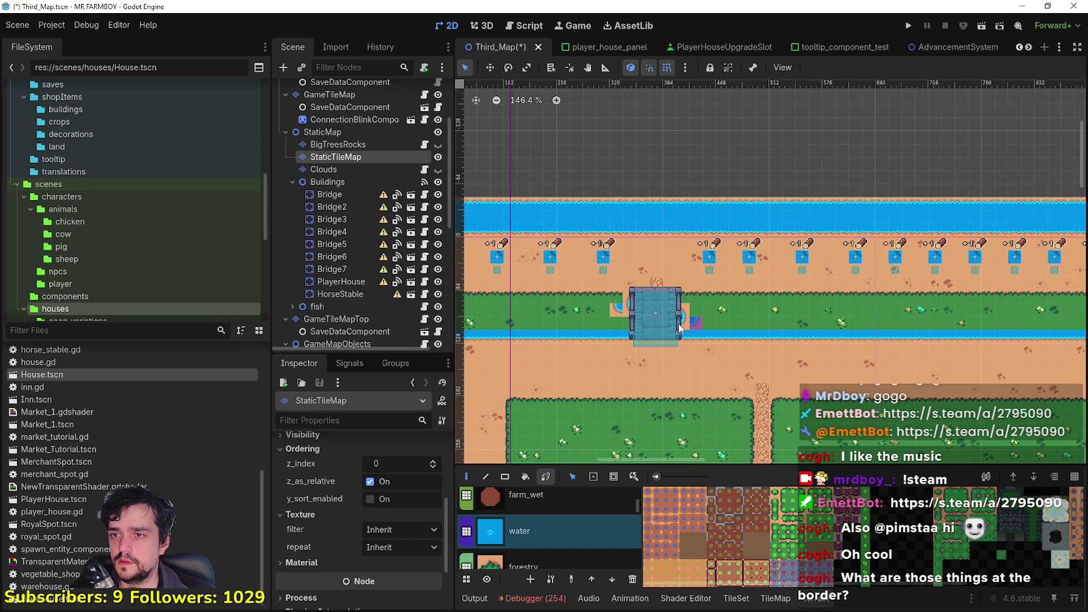
{"action": "left_click_drag", "start_coordinate": [615, 315], "coordinate": [727, 319]}
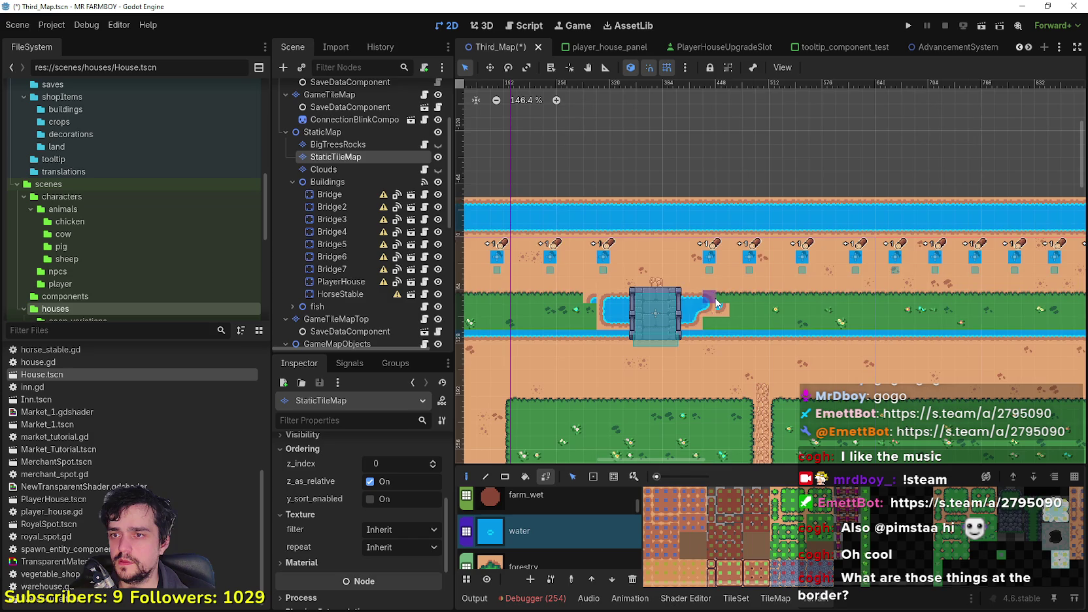
Paint a water strip along the map's top border.
{"action": "scroll", "coordinate": [657, 337], "scroll_direction": "down", "scroll_amount": 10}
{"action": "scroll", "coordinate": [661, 395], "scroll_direction": "up", "scroll_amount": 4}
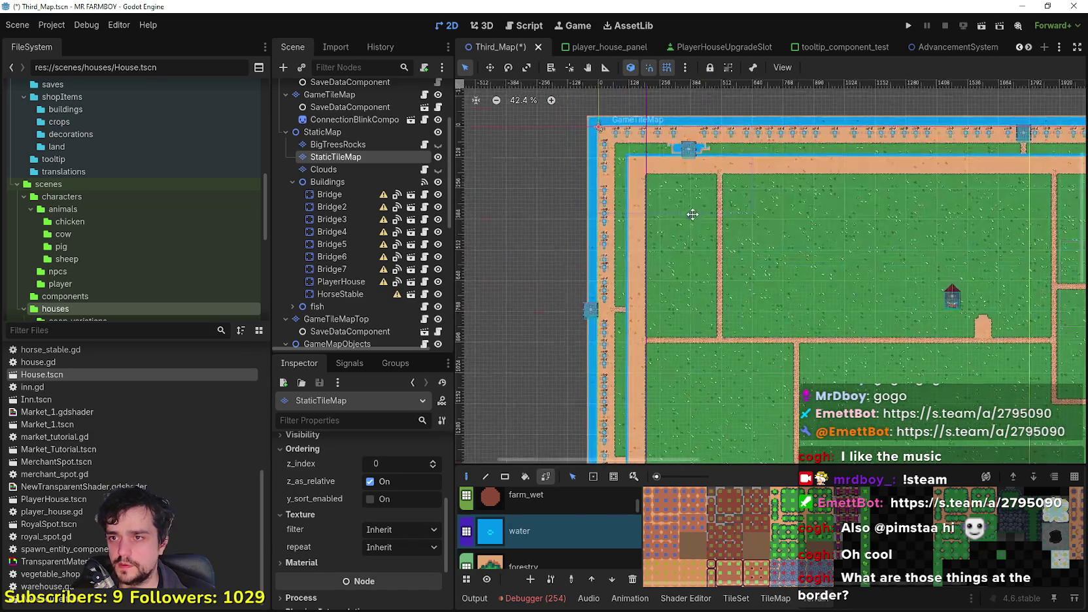
{"action": "scroll", "coordinate": [698, 318], "scroll_direction": "down", "scroll_amount": 3}
{"action": "scroll", "coordinate": [687, 160], "scroll_direction": "up", "scroll_amount": 2}
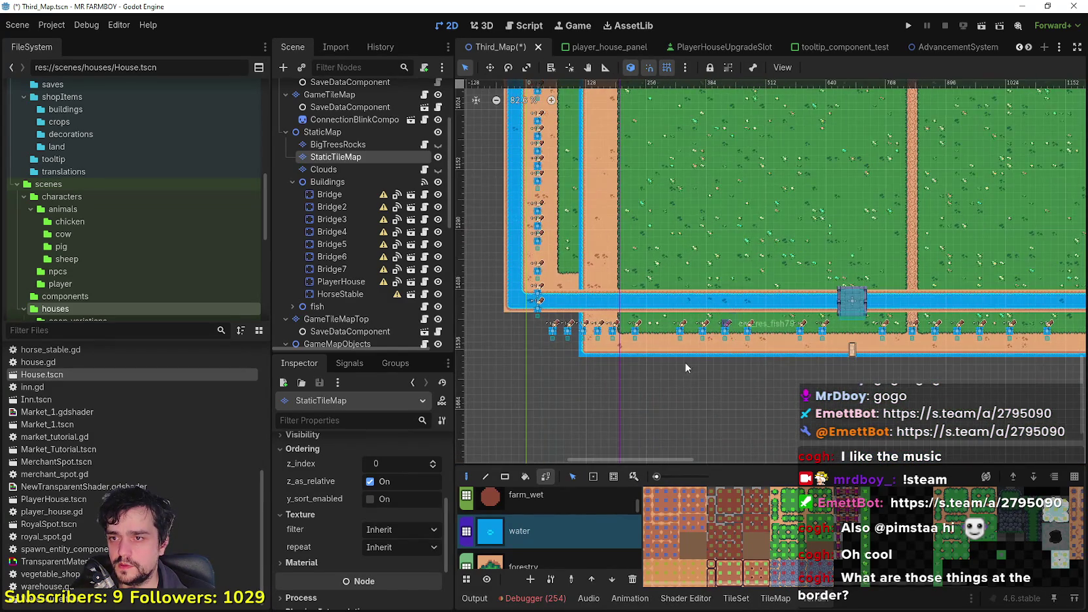
{"action": "scroll", "coordinate": [677, 355], "scroll_direction": "down", "scroll_amount": 3}
{"action": "scroll", "coordinate": [676, 355], "scroll_direction": "down", "scroll_amount": 5}
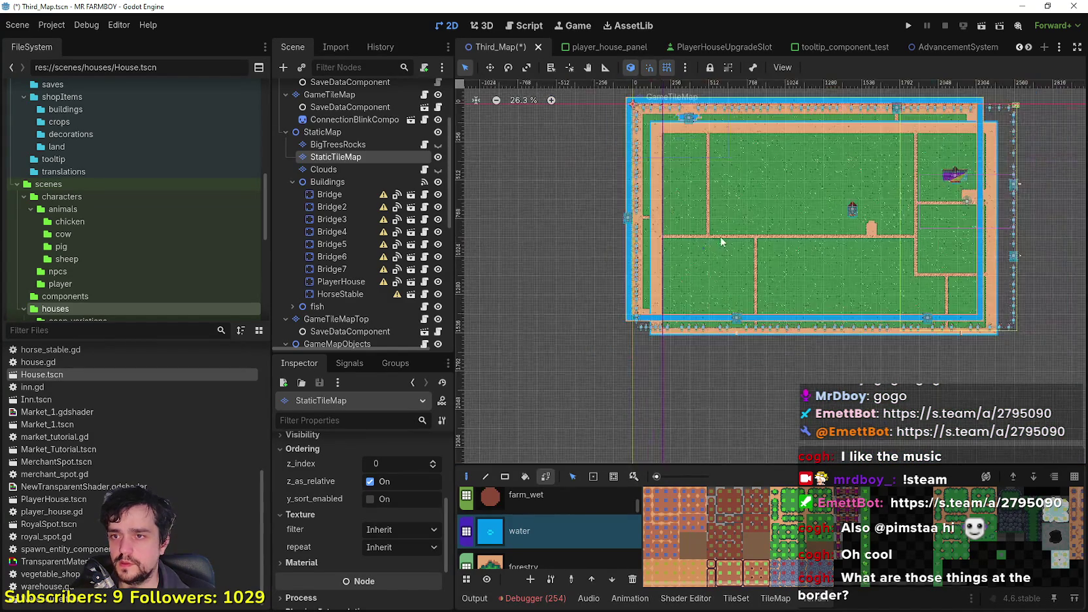
{"action": "scroll", "coordinate": [530, 202], "scroll_direction": "up", "scroll_amount": 1}
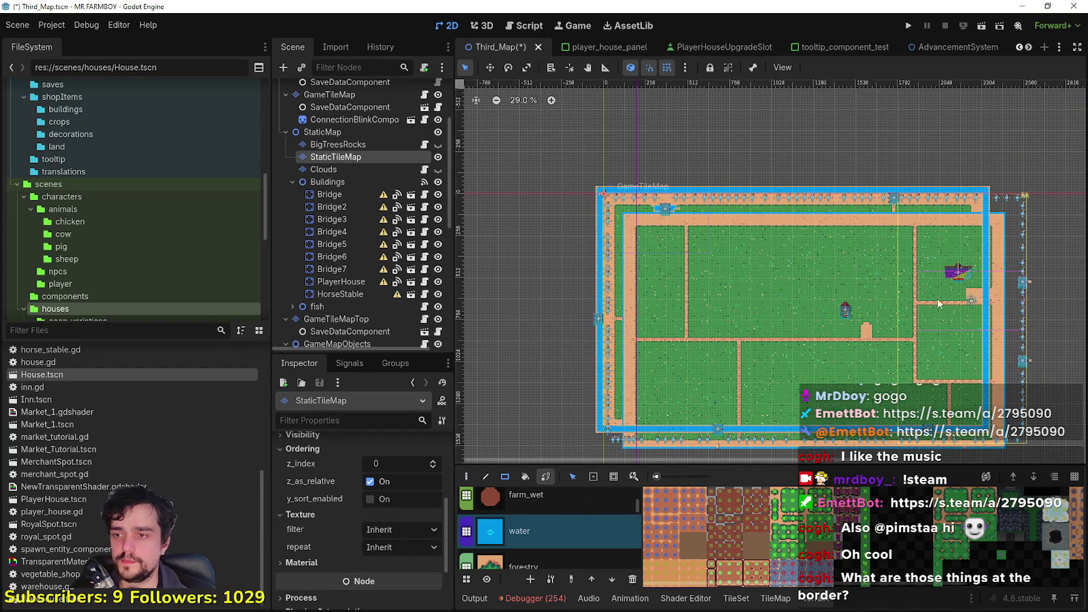
{"action": "mouse_move", "coordinate": [1010, 181]}
{"action": "left_mouse_down"}
{"action": "mouse_move", "coordinate": [704, 204]}
{"action": "mouse_move", "coordinate": [565, 202]}
{"action": "mouse_move", "coordinate": [611, 427]}
{"action": "left_mouse_up"}
Paint water strips up the left border and along the full bottom border.
{"action": "scroll", "coordinate": [538, 372], "scroll_direction": "down", "scroll_amount": 3}
{"action": "mouse_move", "coordinate": [539, 368]}
{"action": "left_mouse_down"}
{"action": "mouse_move", "coordinate": [561, 114]}
{"action": "mouse_move", "coordinate": [577, 112]}
{"action": "left_mouse_up"}
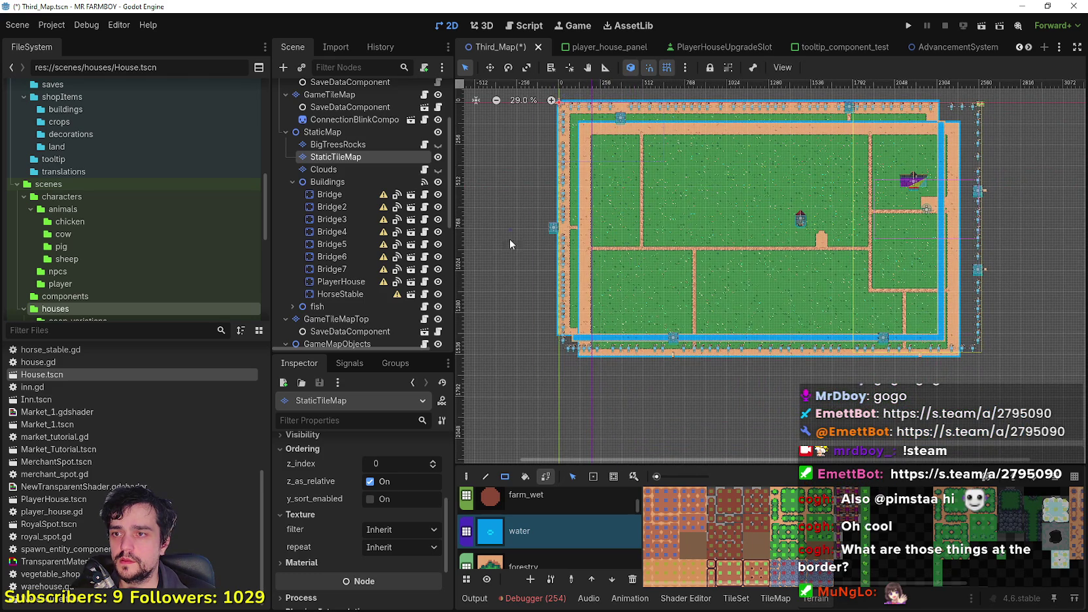
{"action": "left_click_drag", "start_coordinate": [629, 375], "coordinate": [1002, 344]}
{"action": "scroll", "coordinate": [966, 376], "scroll_direction": "up", "scroll_amount": 2}
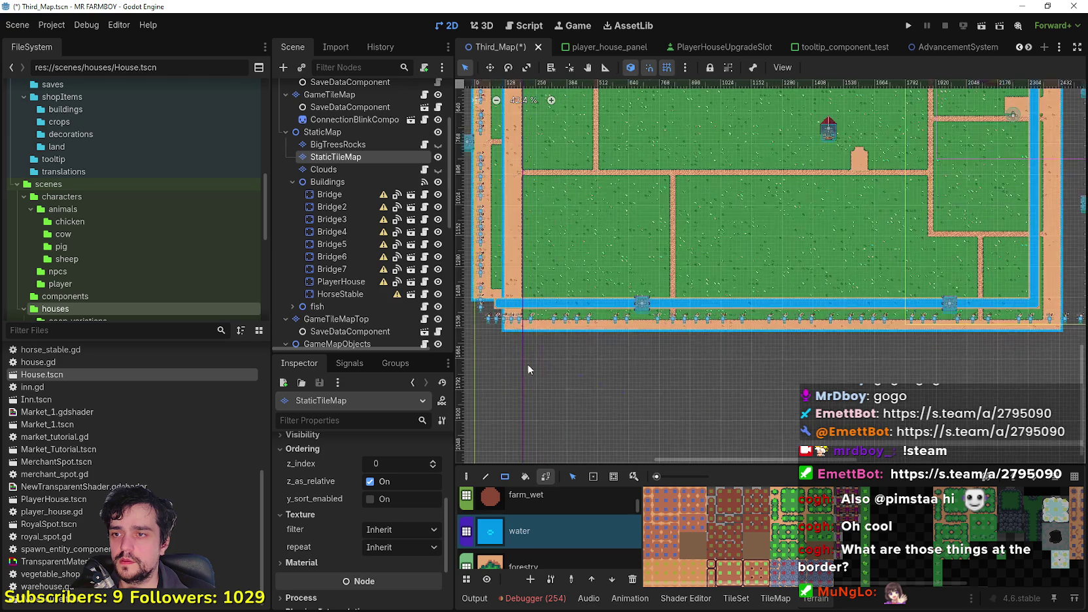
{"action": "mouse_move", "coordinate": [492, 363]}
{"action": "left_mouse_down"}
{"action": "mouse_move", "coordinate": [771, 315]}
{"action": "mouse_move", "coordinate": [1065, 307]}
{"action": "mouse_move", "coordinate": [1078, 294]}
{"action": "left_mouse_up"}
Pan the map view and select the GameTileMap layer in the Scene tree.
{"action": "scroll", "coordinate": [980, 216], "scroll_direction": "up", "scroll_amount": 5}
{"action": "scroll", "coordinate": [915, 147], "scroll_direction": "down", "scroll_amount": 1}
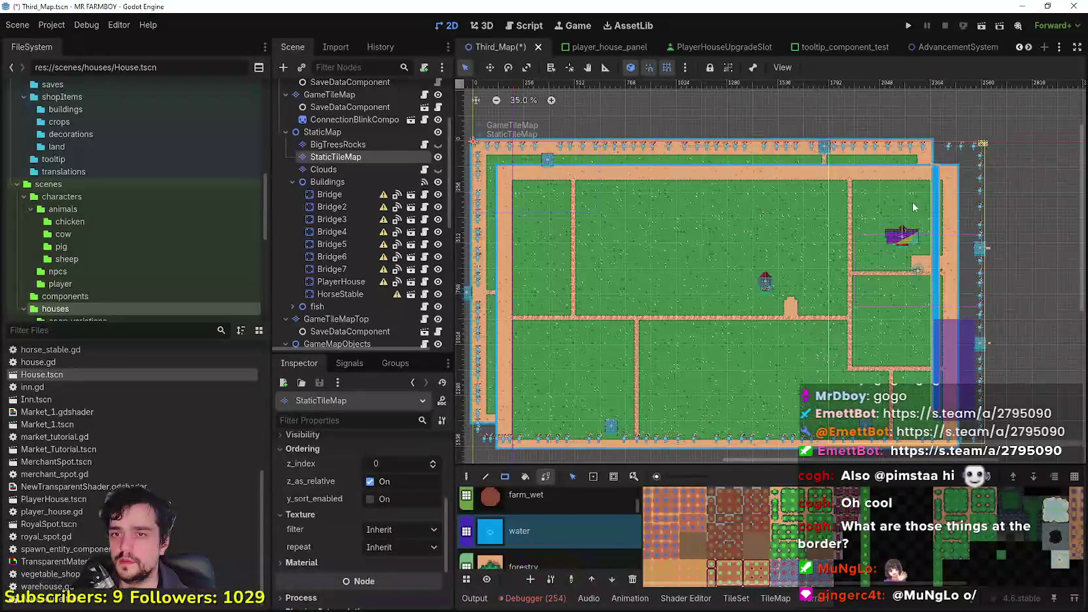
{"action": "left_click_drag", "start_coordinate": [915, 146], "coordinate": [915, 147]}
{"action": "scroll", "coordinate": [771, 281], "scroll_direction": "left", "scroll_amount": 5}
{"action": "scroll", "coordinate": [771, 281], "scroll_direction": "up", "scroll_amount": 3}
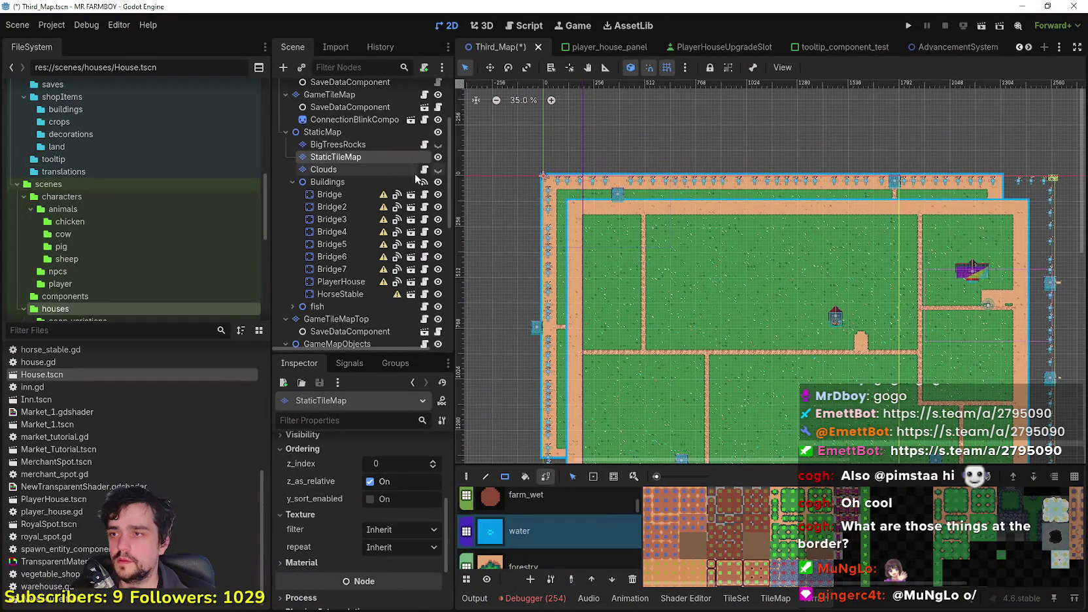
{"action": "scroll", "coordinate": [376, 209], "scroll_direction": "up", "scroll_amount": 3}
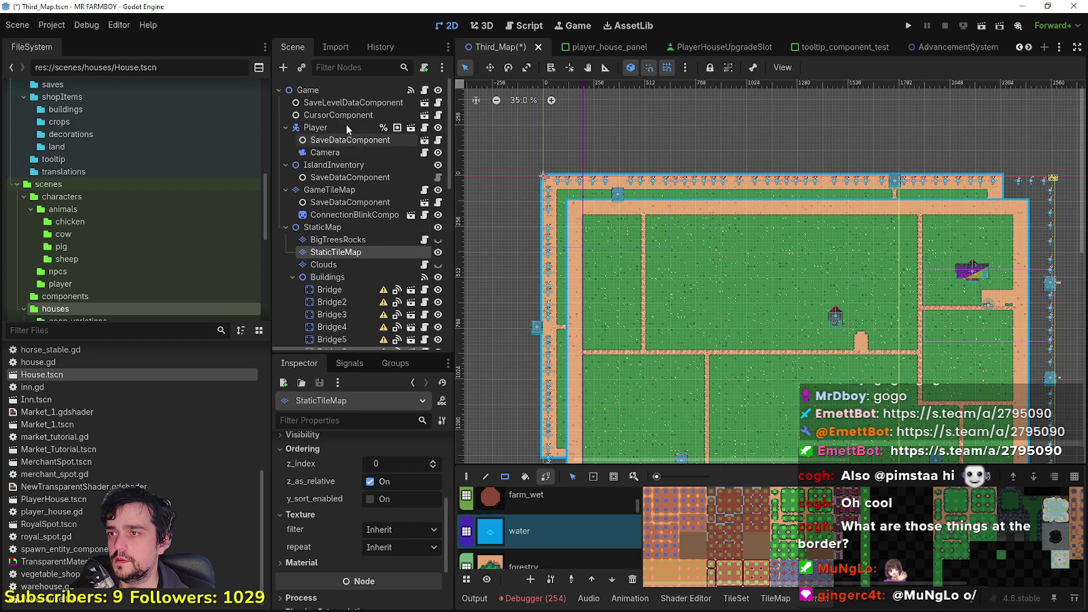
{"action": "left_click", "coordinate": [371, 191]}
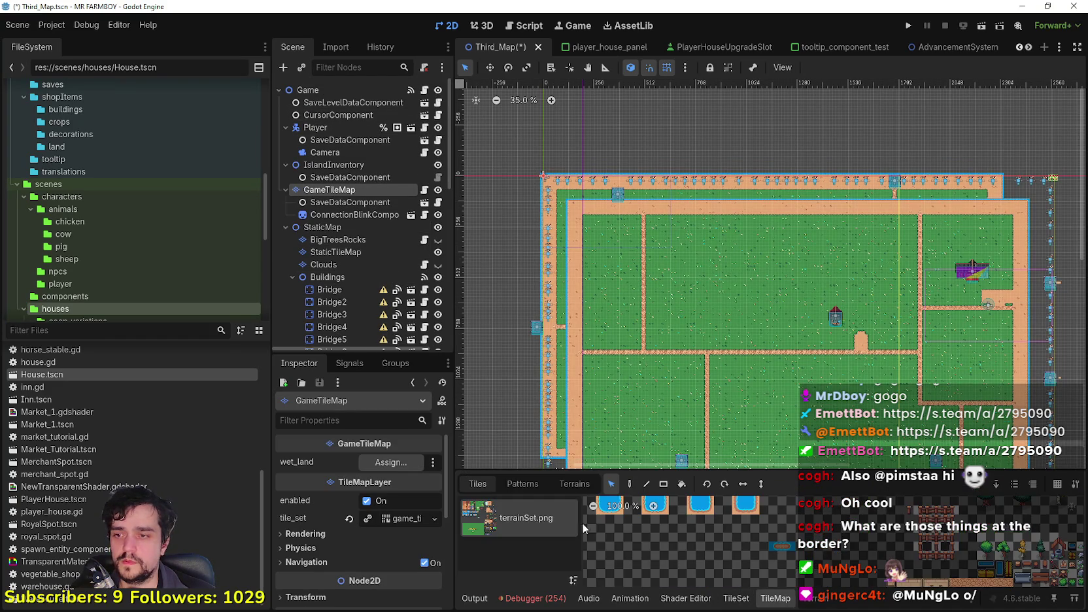
With the sand terrain picked, erase the stray border tiles at the top-left corner.
{"action": "scroll", "coordinate": [532, 509], "scroll_direction": "up", "scroll_amount": 5}
{"action": "left_click", "coordinate": [518, 503]}
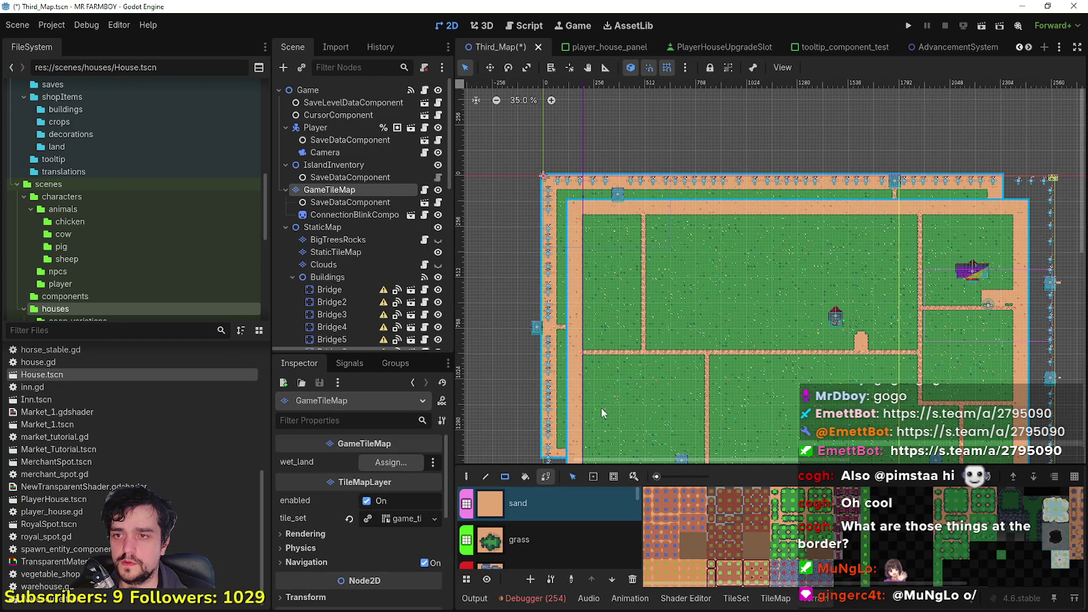
{"action": "scroll", "coordinate": [529, 196], "scroll_direction": "up", "scroll_amount": 2}
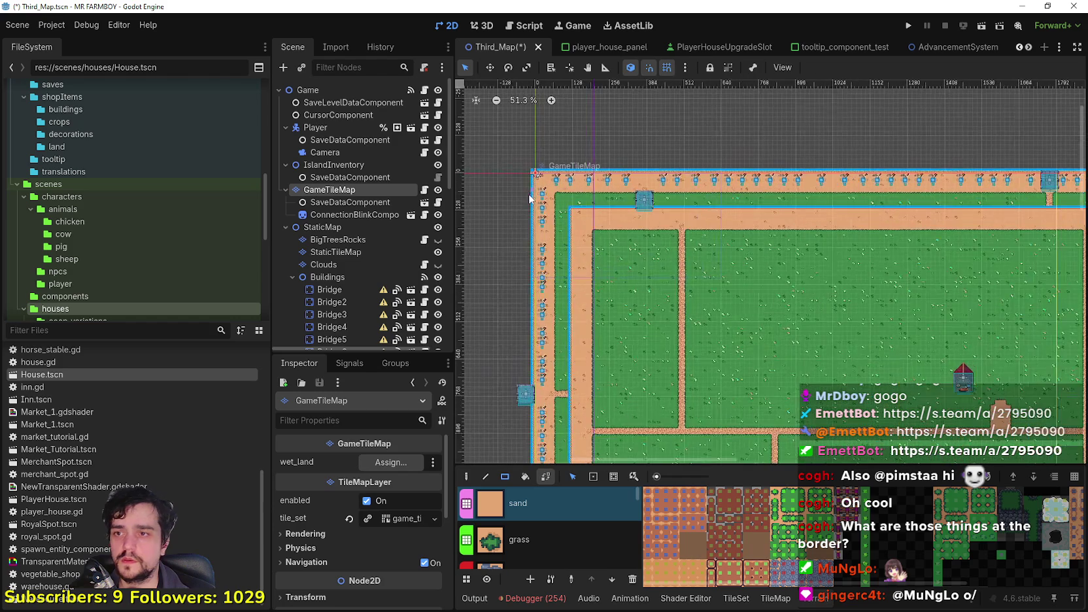
{"action": "left_click_drag", "start_coordinate": [530, 207], "coordinate": [654, 138]}
{"action": "scroll", "coordinate": [530, 170], "scroll_direction": "up", "scroll_amount": 3}
{"action": "mouse_move", "coordinate": [491, 217]}
{"action": "left_mouse_down"}
{"action": "mouse_move", "coordinate": [650, 179]}
{"action": "mouse_move", "coordinate": [628, 176]}
{"action": "left_mouse_up"}
Erase leftover tiles along the top and left borders, including the sand-and-grass patch at the left edge.
{"action": "scroll", "coordinate": [624, 189], "scroll_direction": "up", "scroll_amount": 2}
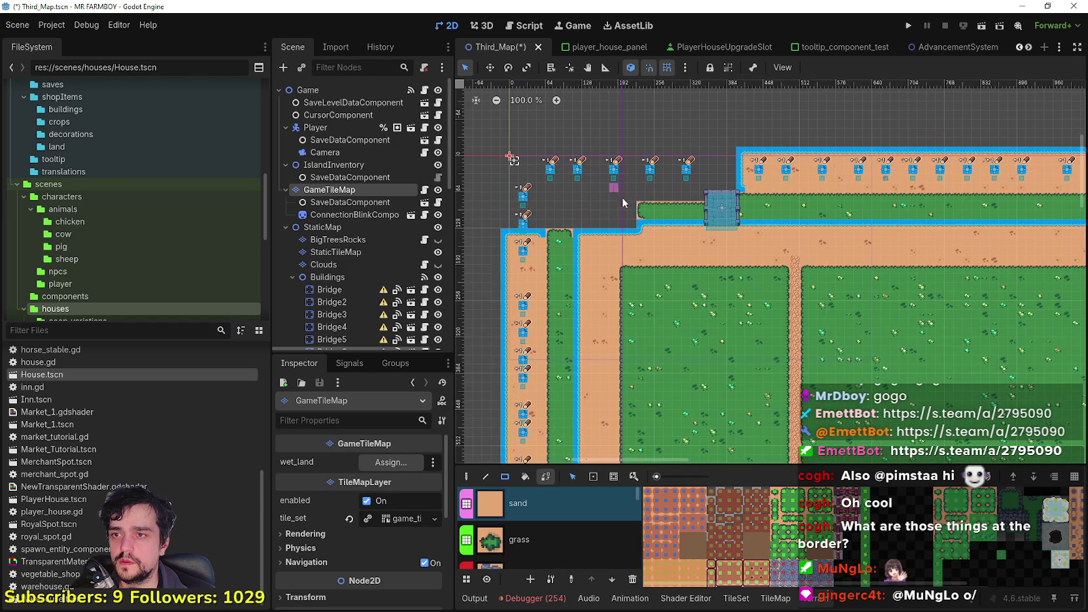
{"action": "scroll", "coordinate": [592, 183], "scroll_direction": "up", "scroll_amount": 1}
{"action": "scroll", "coordinate": [628, 197], "scroll_direction": "down", "scroll_amount": 2}
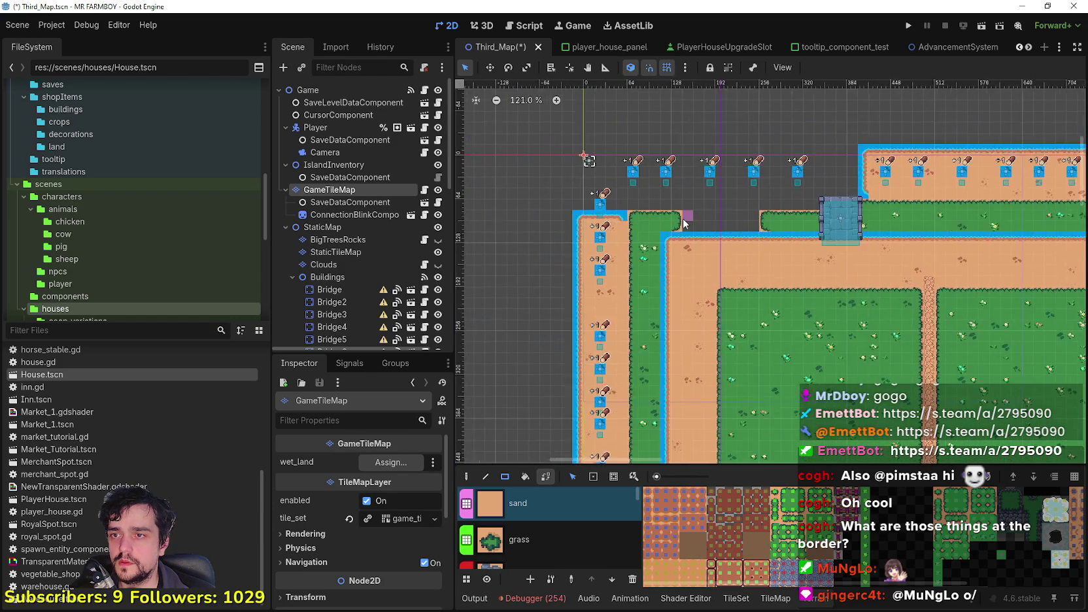
{"action": "scroll", "coordinate": [612, 184], "scroll_direction": "down", "scroll_amount": 3}
{"action": "left_click_drag", "start_coordinate": [579, 200], "coordinate": [630, 353]}
{"action": "scroll", "coordinate": [548, 189], "scroll_direction": "down", "scroll_amount": 2}
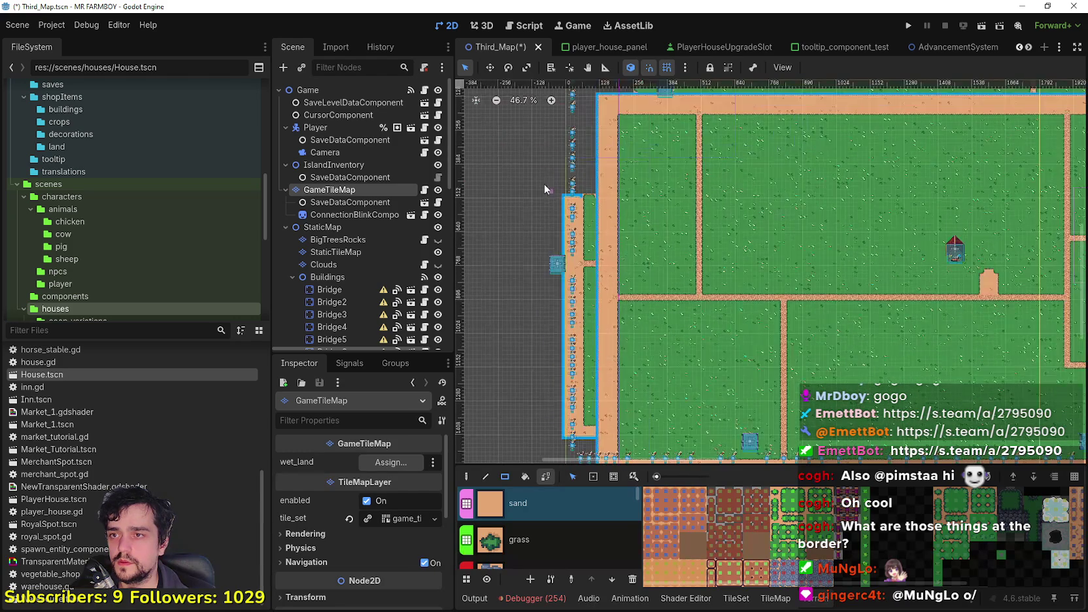
{"action": "left_click_drag", "start_coordinate": [551, 354], "coordinate": [592, 408]}
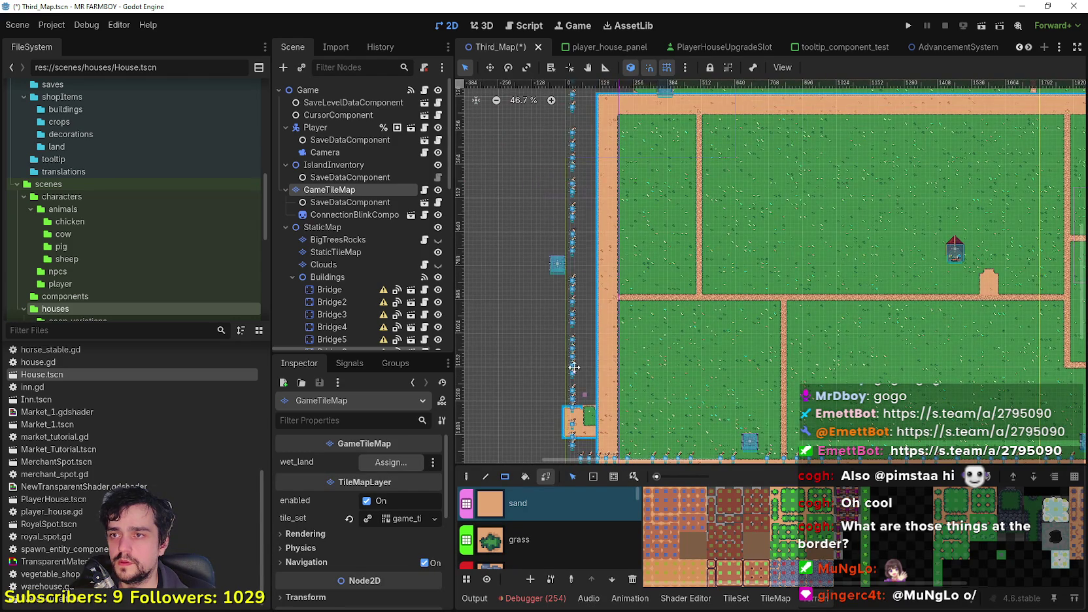
{"action": "scroll", "coordinate": [523, 229], "scroll_direction": "down", "scroll_amount": 2}
{"action": "scroll", "coordinate": [564, 336], "scroll_direction": "up", "scroll_amount": 1}
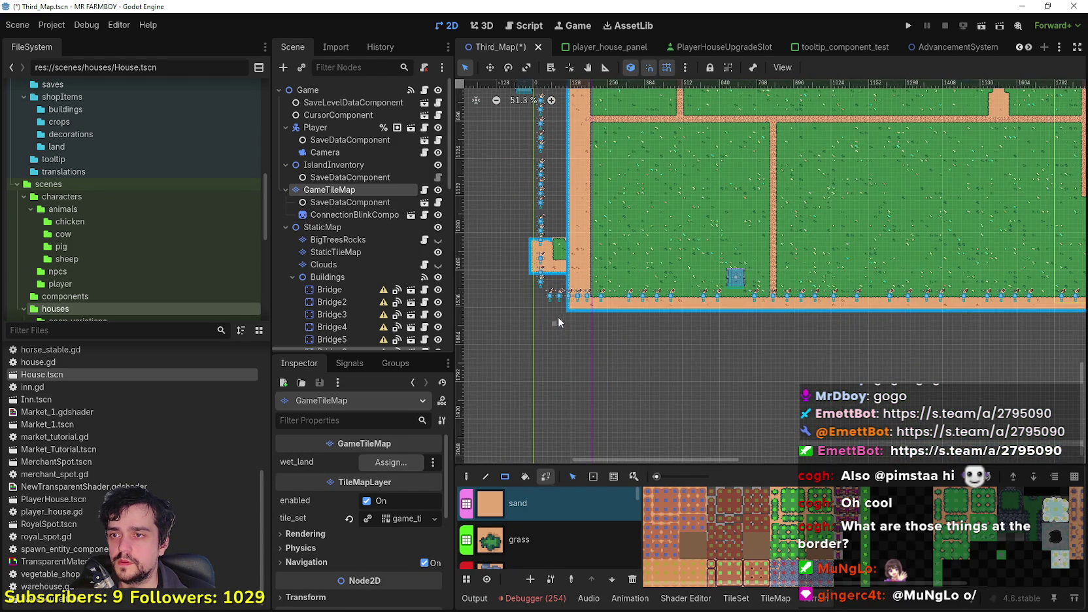
{"action": "scroll", "coordinate": [557, 319], "scroll_direction": "up", "scroll_amount": 3}
{"action": "left_click_drag", "start_coordinate": [517, 193], "coordinate": [566, 294]}
Clear the overhanging sand and grass strip along the top edge toward the top-right corner.
{"action": "scroll", "coordinate": [566, 294], "scroll_direction": "down", "scroll_amount": 2}
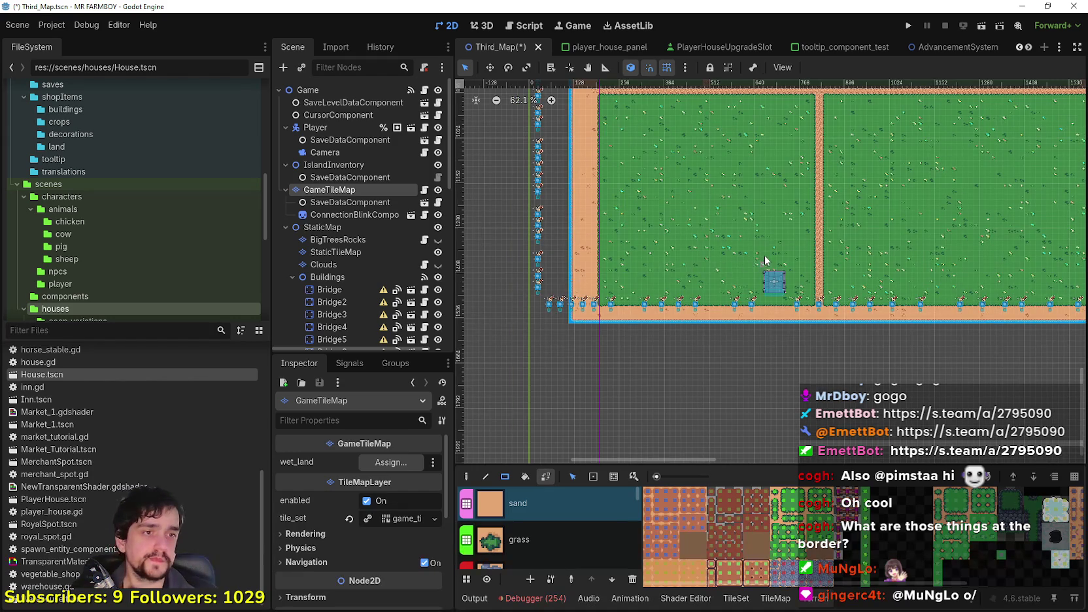
{"action": "scroll", "coordinate": [765, 263], "scroll_direction": "down", "scroll_amount": 2}
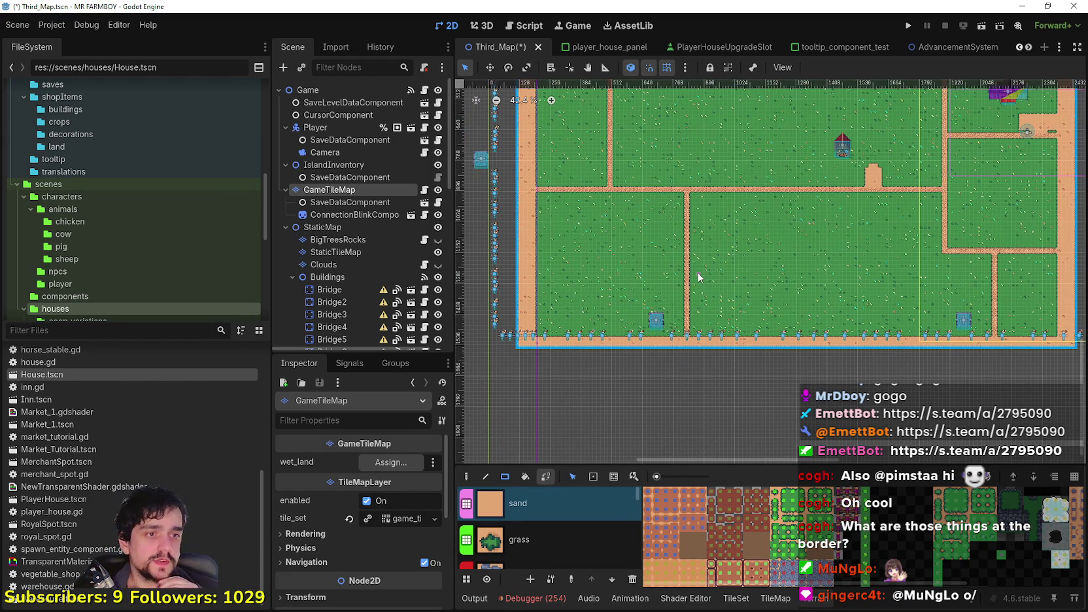
{"action": "scroll", "coordinate": [640, 356], "scroll_direction": "down", "scroll_amount": 1}
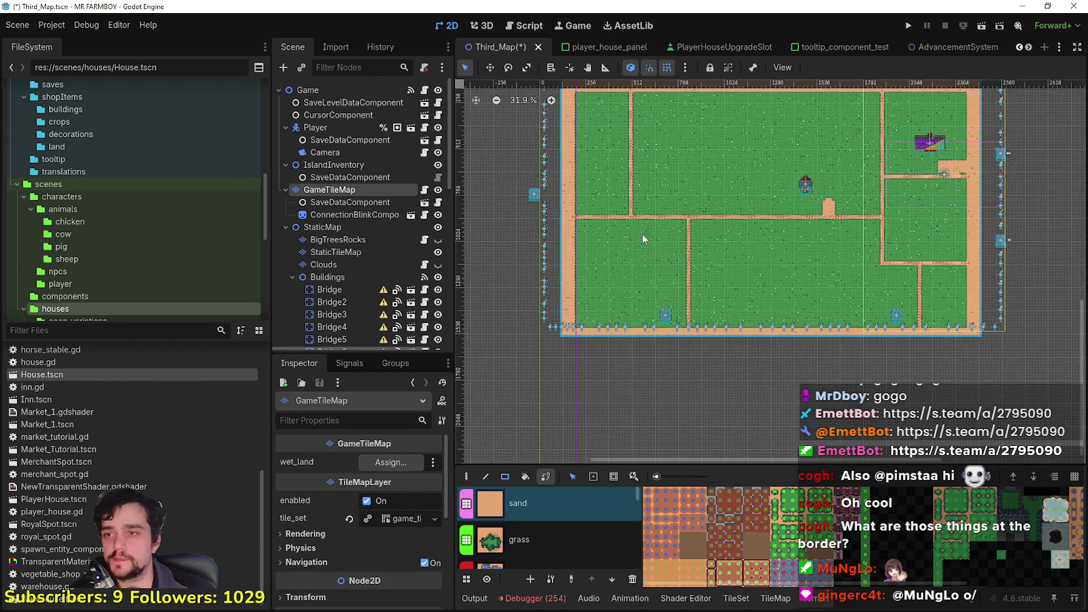
{"action": "scroll", "coordinate": [753, 315], "scroll_direction": "up", "scroll_amount": 2}
{"action": "scroll", "coordinate": [753, 315], "scroll_direction": "down", "scroll_amount": 2}
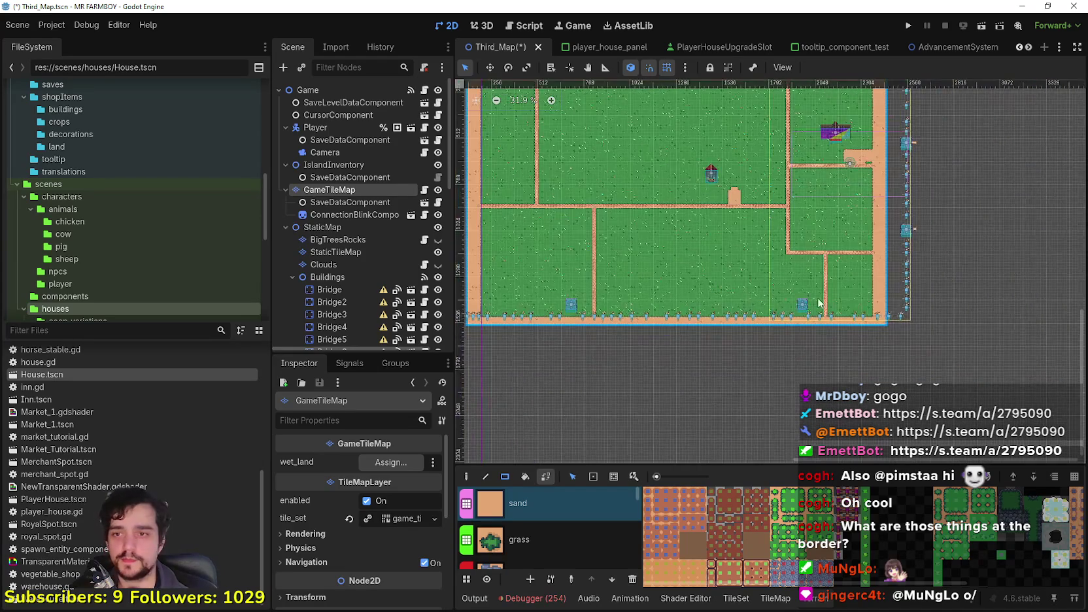
{"action": "scroll", "coordinate": [670, 317], "scroll_direction": "up", "scroll_amount": 5}
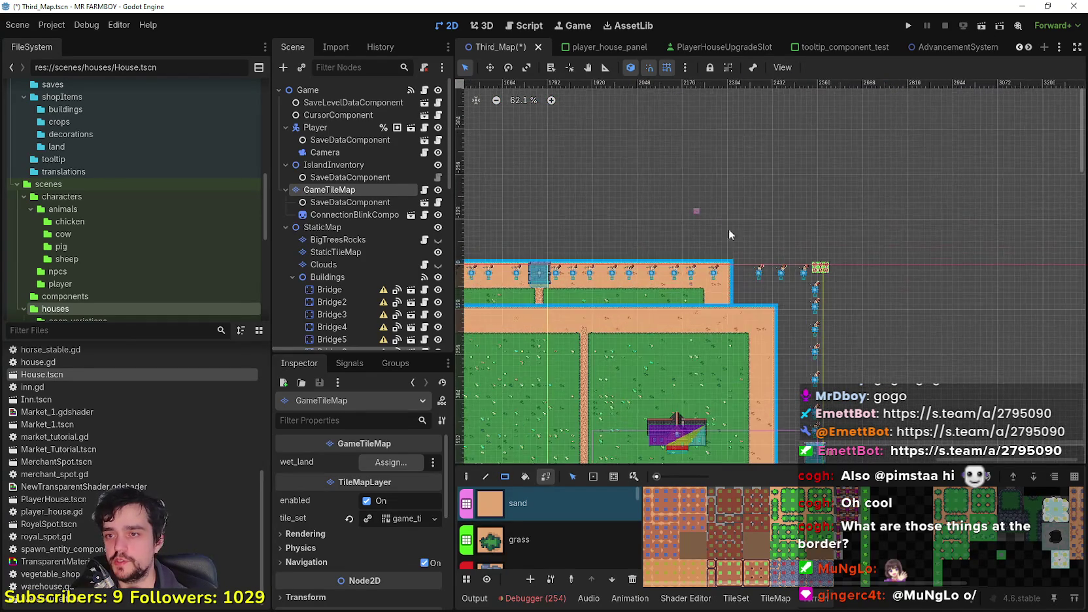
{"action": "mouse_move", "coordinate": [755, 256]}
{"action": "left_mouse_down"}
{"action": "mouse_move", "coordinate": [567, 305]}
{"action": "mouse_move", "coordinate": [538, 326]}
{"action": "left_mouse_up"}
{"action": "scroll", "coordinate": [933, 206], "scroll_direction": "down", "scroll_amount": 3}
{"action": "mouse_move", "coordinate": [929, 193]}
{"action": "left_mouse_down"}
{"action": "mouse_move", "coordinate": [813, 258]}
{"action": "mouse_move", "coordinate": [719, 260]}
{"action": "left_mouse_up"}
{"action": "scroll", "coordinate": [719, 259], "scroll_direction": "left", "scroll_amount": 5}
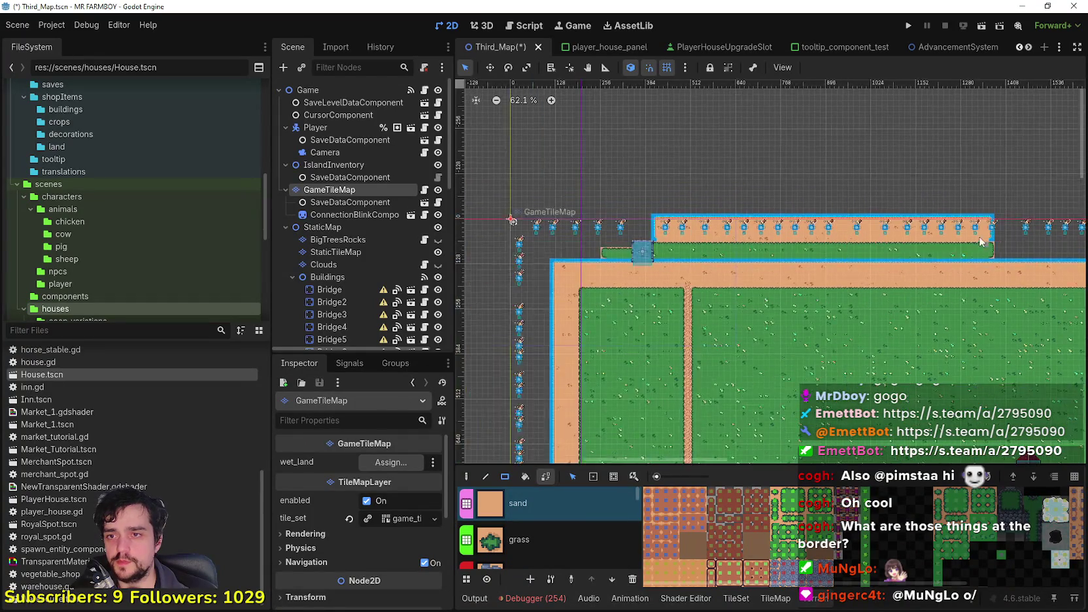
{"action": "scroll", "coordinate": [654, 248], "scroll_direction": "down", "scroll_amount": 1}
{"action": "mouse_move", "coordinate": [1015, 199]}
{"action": "left_mouse_down"}
{"action": "mouse_move", "coordinate": [556, 239]}
{"action": "mouse_move", "coordinate": [611, 261]}
{"action": "left_mouse_up"}
{"action": "scroll", "coordinate": [693, 247], "scroll_direction": "up", "scroll_amount": 3}
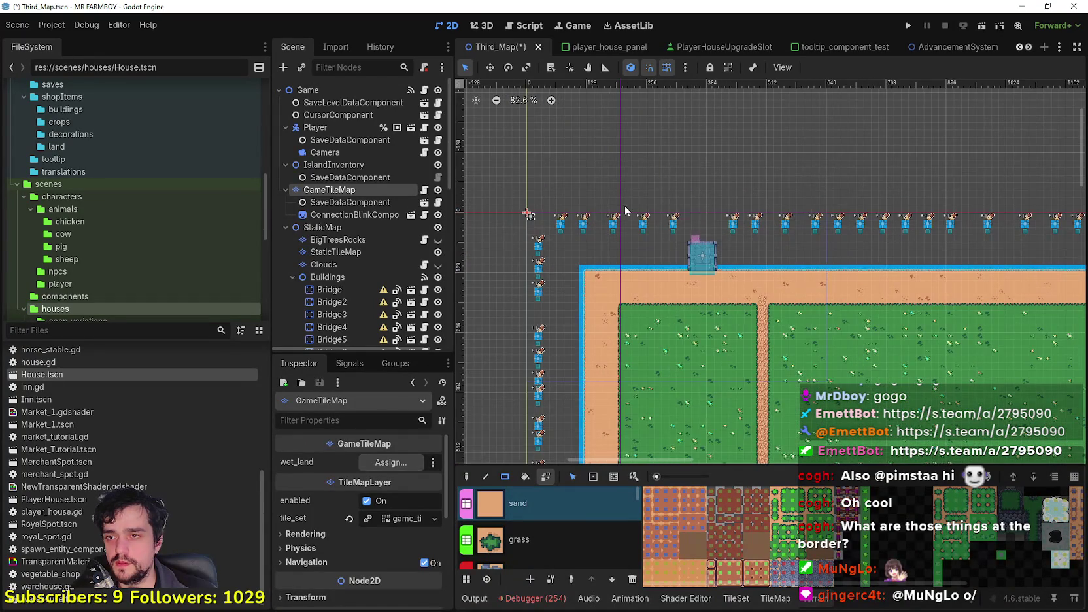
{"action": "scroll", "coordinate": [642, 219], "scroll_direction": "up", "scroll_amount": 5}
{"action": "scroll", "coordinate": [603, 206], "scroll_direction": "down", "scroll_amount": 5}
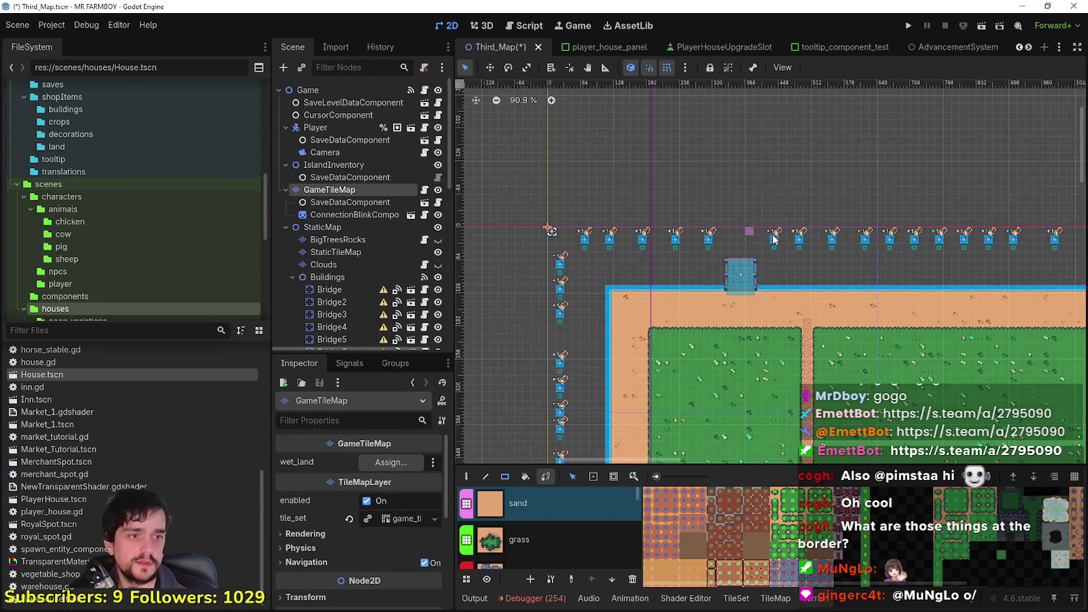
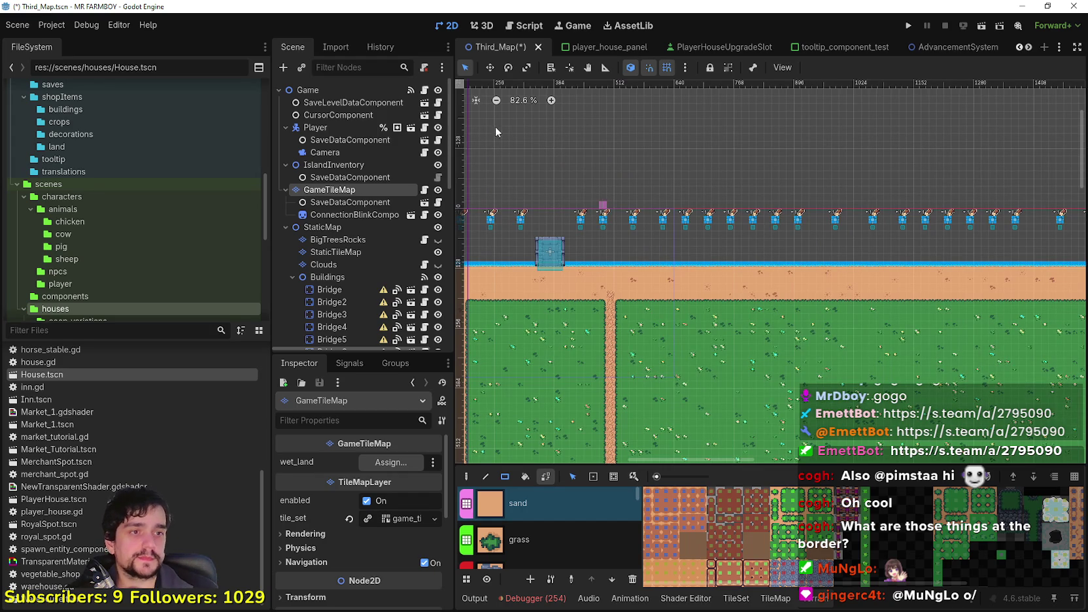
Select the StaticTileMap node and choose the water terrain for painting.
{"action": "scroll", "coordinate": [714, 196], "scroll_direction": "down", "scroll_amount": 6}
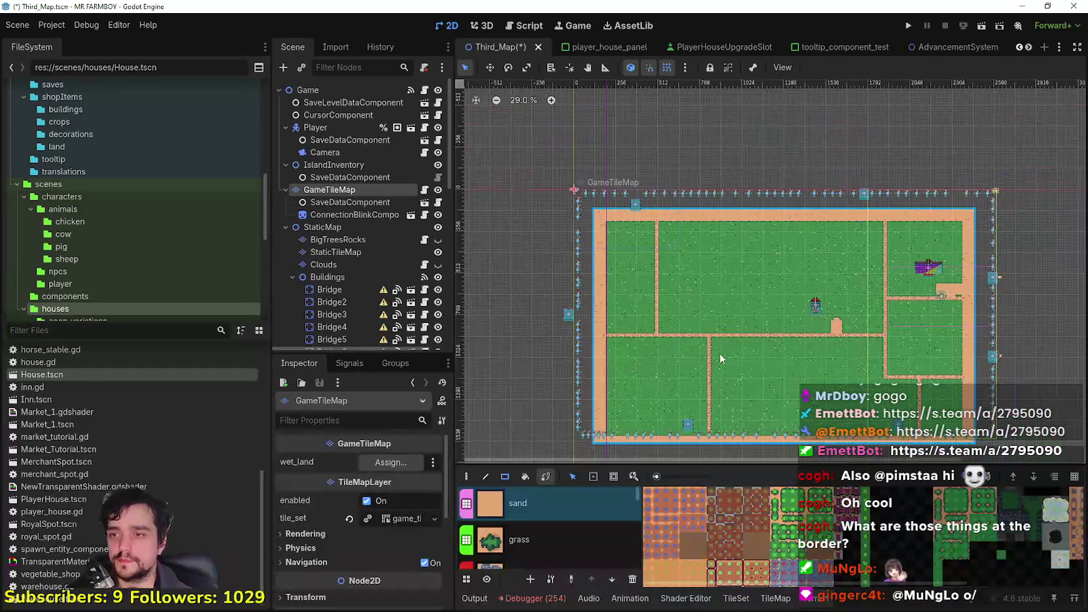
{"action": "scroll", "coordinate": [656, 403], "scroll_direction": "up", "scroll_amount": 7}
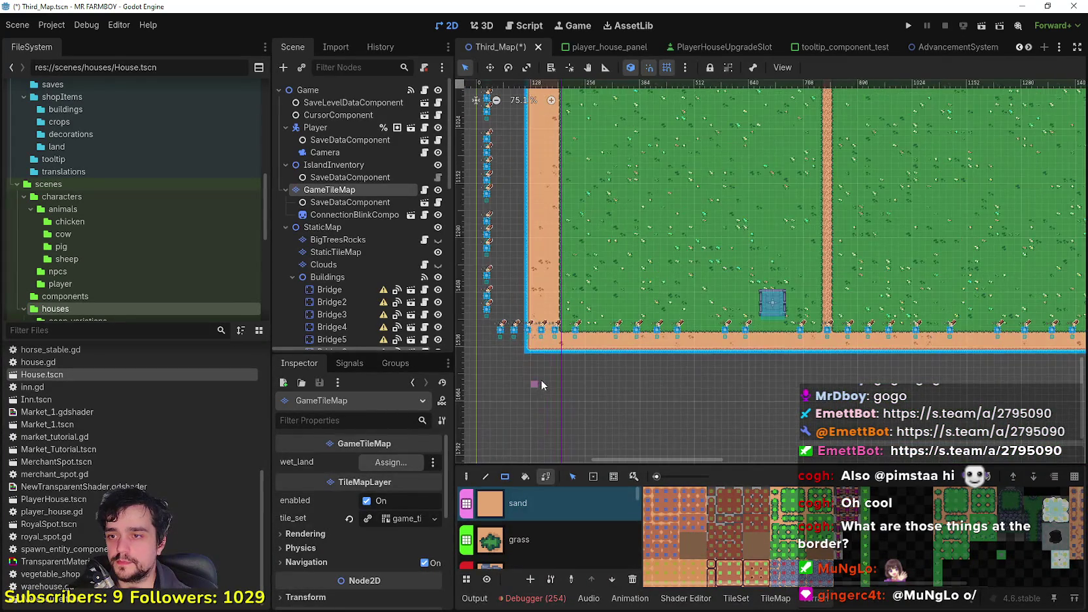
{"action": "scroll", "coordinate": [608, 357], "scroll_direction": "up", "scroll_amount": 10}
{"action": "scroll", "coordinate": [628, 329], "scroll_direction": "down", "scroll_amount": 3}
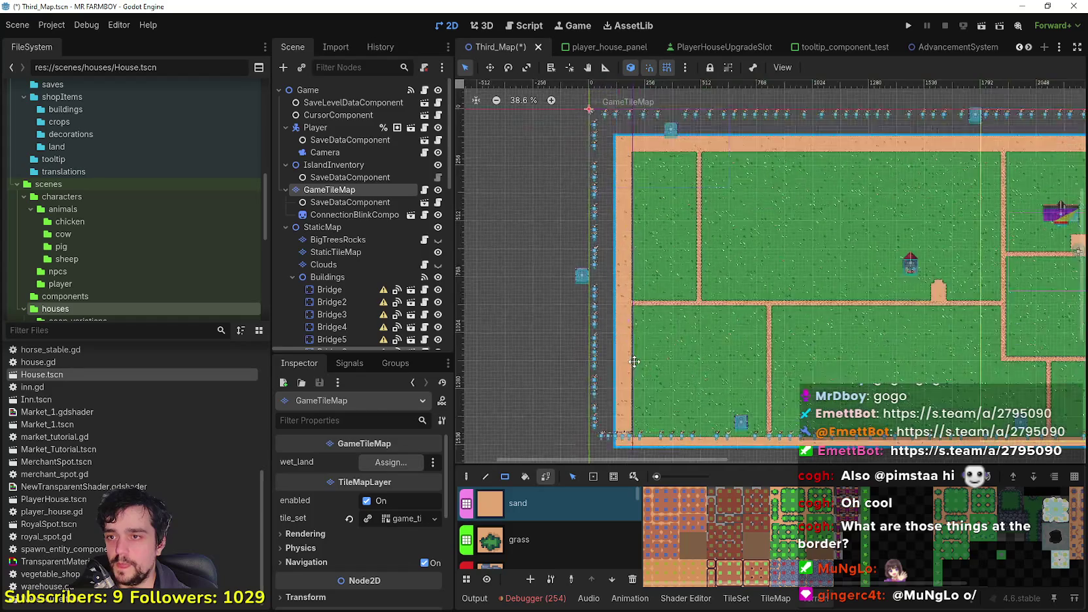
{"action": "scroll", "coordinate": [591, 275], "scroll_direction": "up", "scroll_amount": 3}
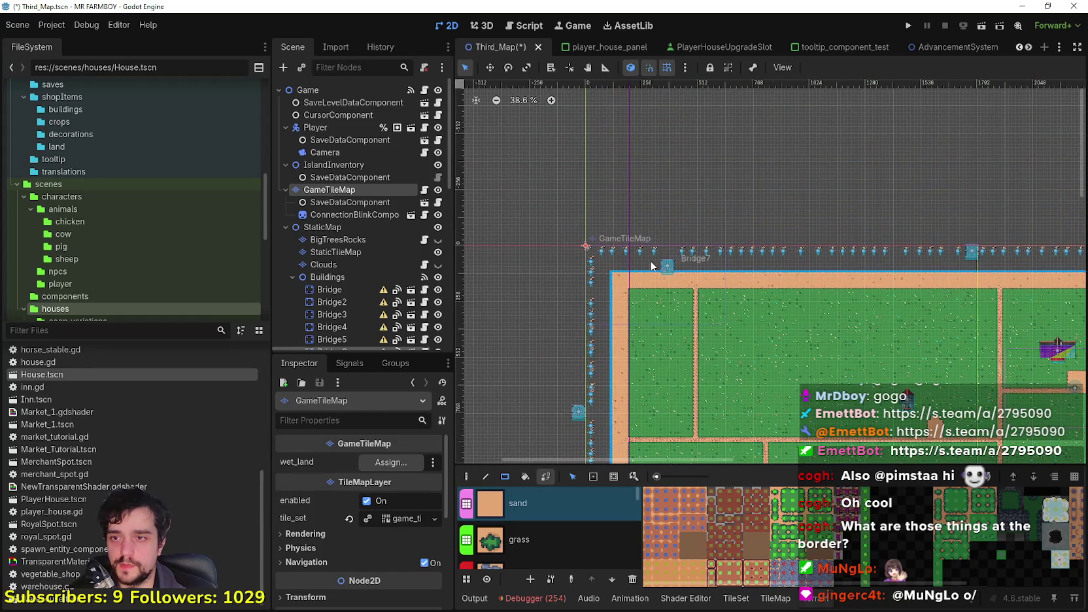
{"action": "scroll", "coordinate": [633, 270], "scroll_direction": "up", "scroll_amount": 2}
{"action": "scroll", "coordinate": [696, 311], "scroll_direction": "right", "scroll_amount": 10}
{"action": "scroll", "coordinate": [696, 311], "scroll_direction": "down", "scroll_amount": 5}
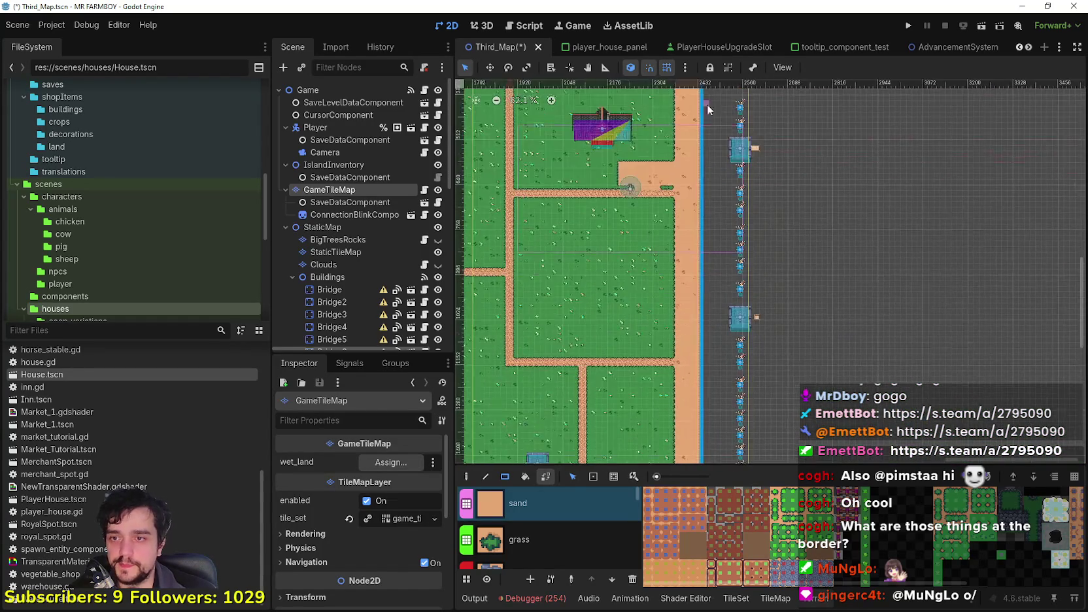
{"action": "scroll", "coordinate": [709, 102], "scroll_direction": "down", "scroll_amount": 2}
{"action": "scroll", "coordinate": [709, 102], "scroll_direction": "up", "scroll_amount": 3}
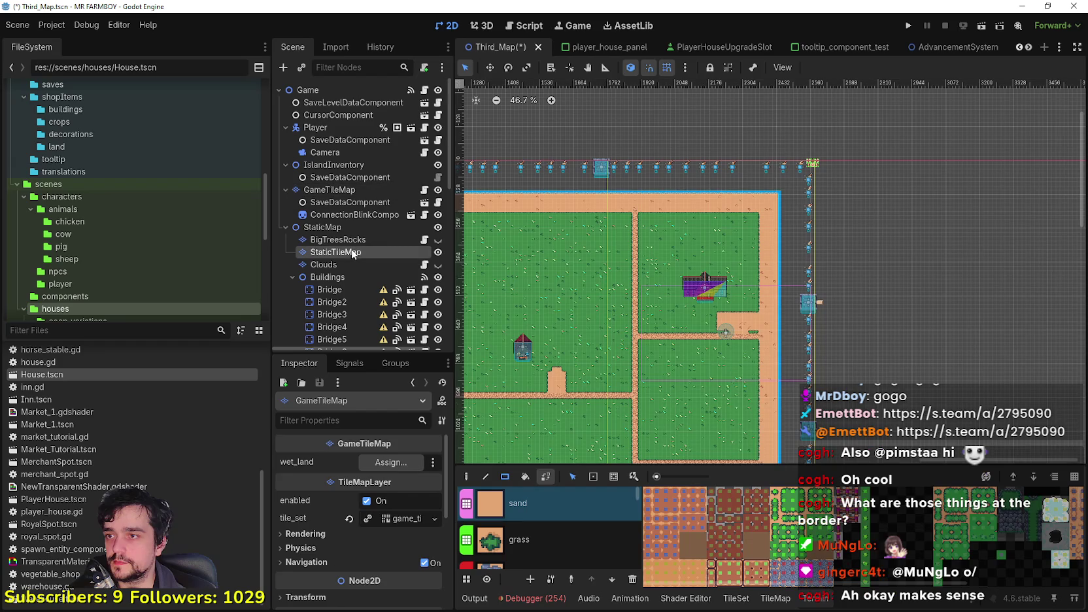
{"action": "left_click", "coordinate": [351, 255]}
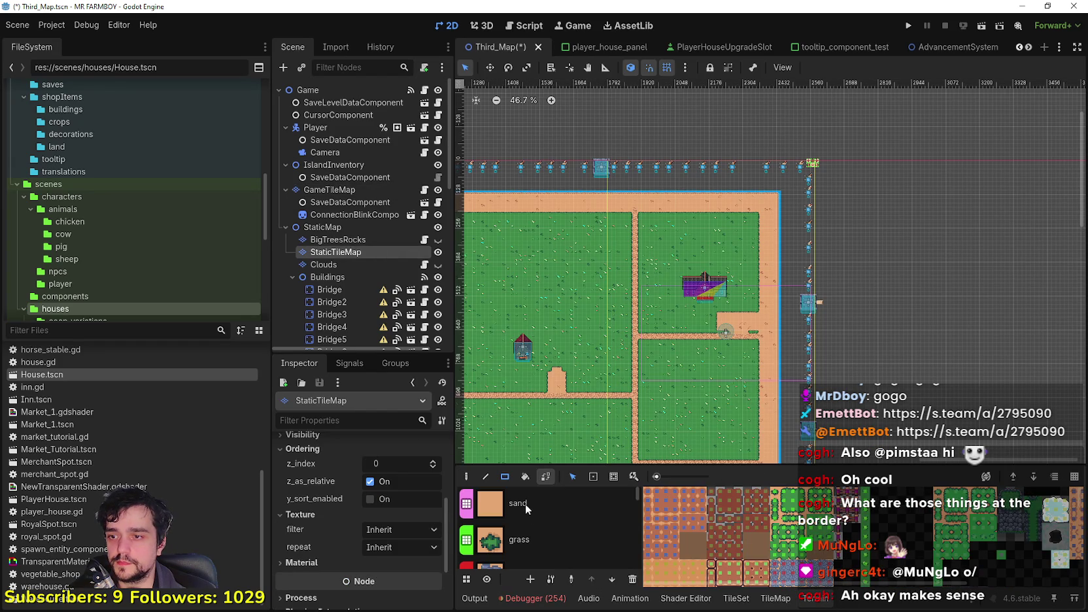
{"action": "scroll", "coordinate": [536, 542], "scroll_direction": "down", "scroll_amount": 5}
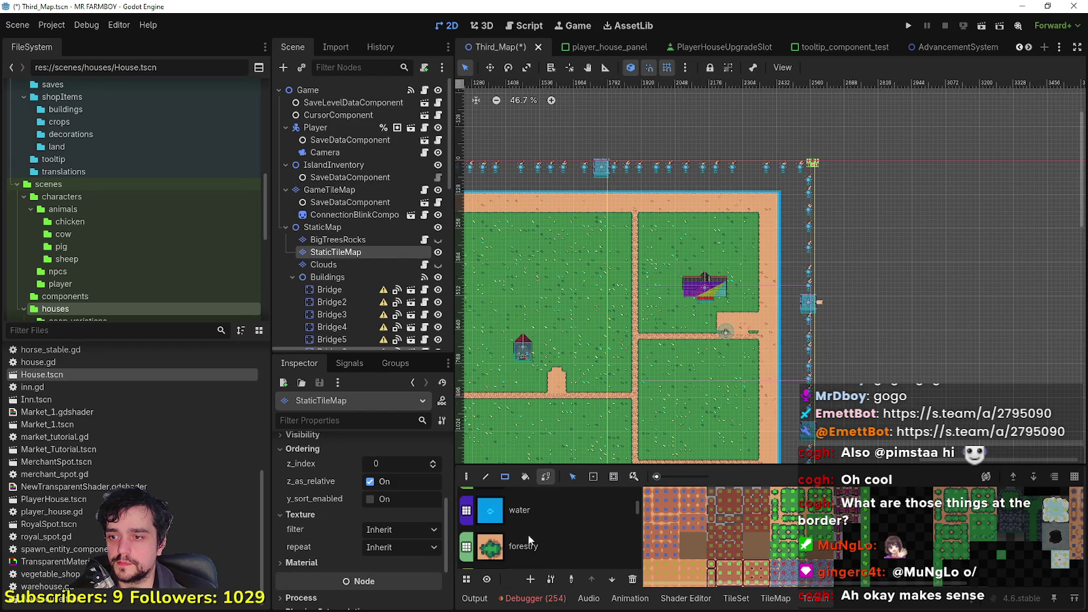
{"action": "left_click", "coordinate": [532, 509]}
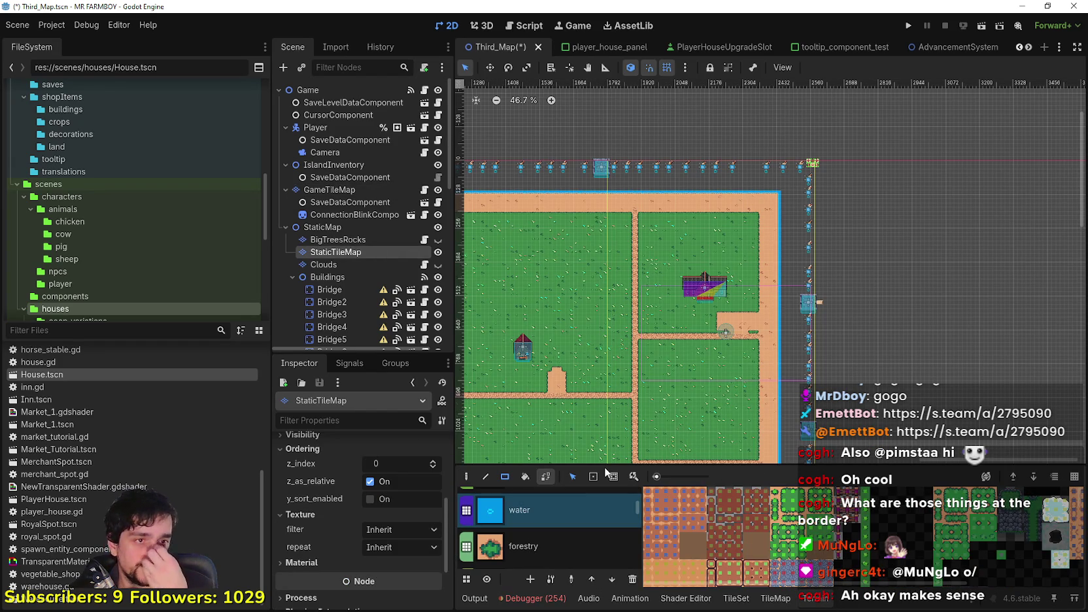
Paint a water strip along the island's top edge, cancelling one misplaced rectangle.
{"action": "scroll", "coordinate": [811, 202], "scroll_direction": "up", "scroll_amount": 8}
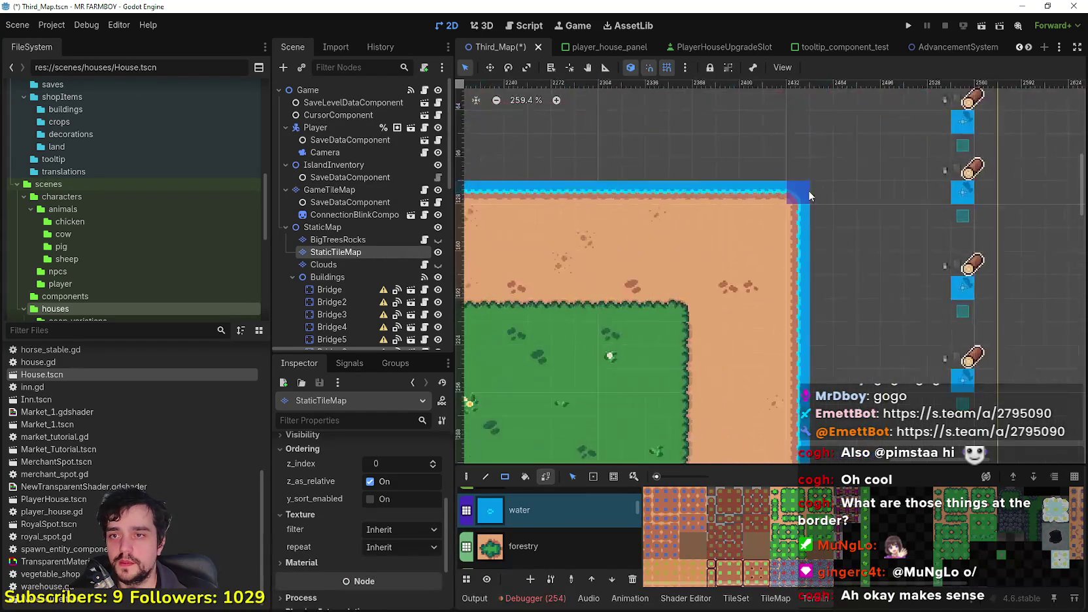
{"action": "scroll", "coordinate": [941, 200], "scroll_direction": "down", "scroll_amount": 1}
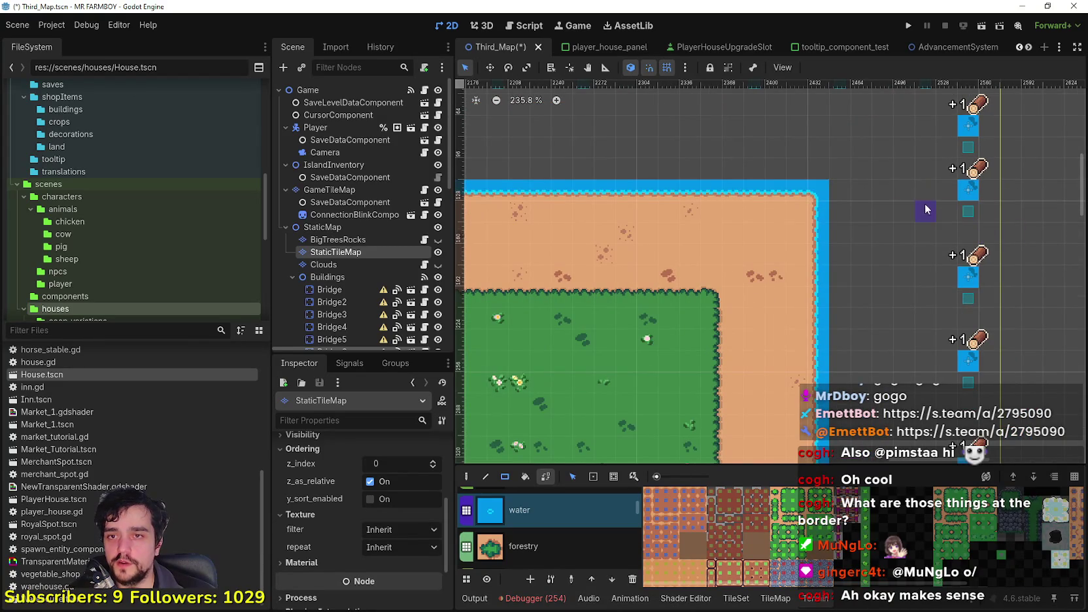
{"action": "scroll", "coordinate": [942, 209], "scroll_direction": "down", "scroll_amount": 2}
{"action": "mouse_move", "coordinate": [861, 195]}
{"action": "left_mouse_down"}
{"action": "mouse_move", "coordinate": [899, 281]}
{"action": "mouse_move", "coordinate": [869, 210]}
{"action": "mouse_move", "coordinate": [886, 304]}
{"action": "left_mouse_up"}
{"action": "right_click", "coordinate": [854, 206]}
{"action": "mouse_move", "coordinate": [861, 195]}
{"action": "left_mouse_down"}
{"action": "mouse_move", "coordinate": [869, 173]}
{"action": "mouse_move", "coordinate": [785, 159]}
{"action": "left_mouse_up"}
{"action": "scroll", "coordinate": [788, 163], "scroll_direction": "down", "scroll_amount": 2}
{"action": "left_click_drag", "start_coordinate": [888, 196], "coordinate": [697, 183]}
{"action": "scroll", "coordinate": [922, 199], "scroll_direction": "down", "scroll_amount": 2}
{"action": "scroll", "coordinate": [922, 199], "scroll_direction": "left", "scroll_amount": 2}
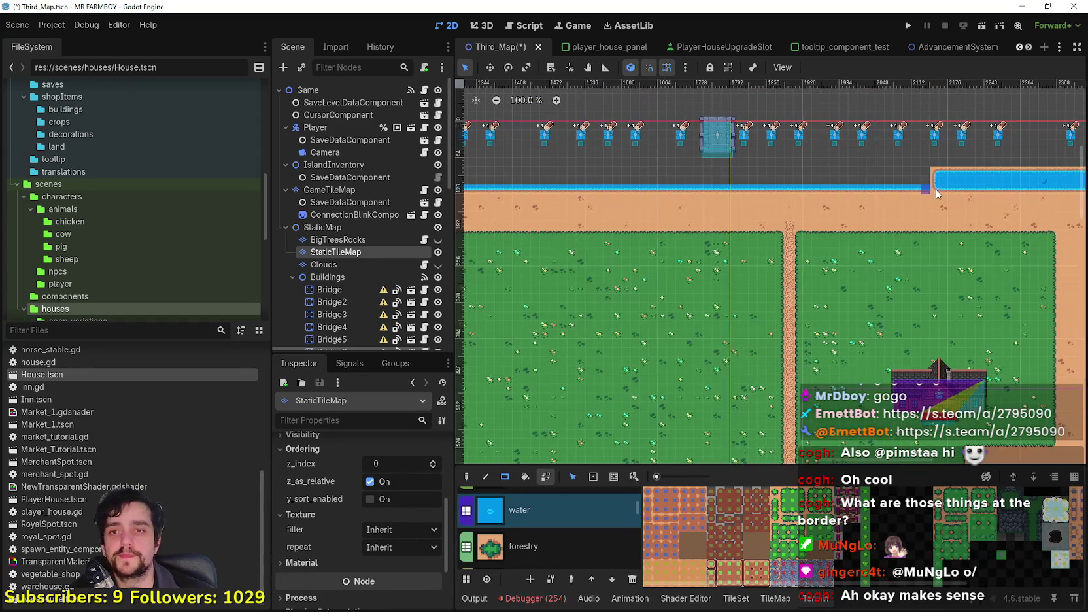
{"action": "mouse_move", "coordinate": [928, 173]}
{"action": "left_mouse_down"}
{"action": "mouse_move", "coordinate": [688, 172]}
{"action": "mouse_move", "coordinate": [930, 205]}
{"action": "mouse_move", "coordinate": [741, 197]}
{"action": "left_mouse_up"}
{"action": "mouse_move", "coordinate": [741, 197]}
{"action": "left_mouse_down"}
{"action": "mouse_move", "coordinate": [962, 227]}
{"action": "mouse_move", "coordinate": [738, 211]}
{"action": "mouse_move", "coordinate": [985, 227]}
{"action": "mouse_move", "coordinate": [549, 213]}
{"action": "mouse_move", "coordinate": [540, 203]}
{"action": "mouse_move", "coordinate": [806, 202]}
{"action": "mouse_move", "coordinate": [820, 212]}
{"action": "mouse_move", "coordinate": [750, 204]}
{"action": "mouse_move", "coordinate": [769, 376]}
{"action": "left_mouse_up"}
Run water partway down the island's left edge and center the map in view.
{"action": "scroll", "coordinate": [745, 203], "scroll_direction": "up", "scroll_amount": 2}
{"action": "scroll", "coordinate": [768, 376], "scroll_direction": "down", "scroll_amount": 2}
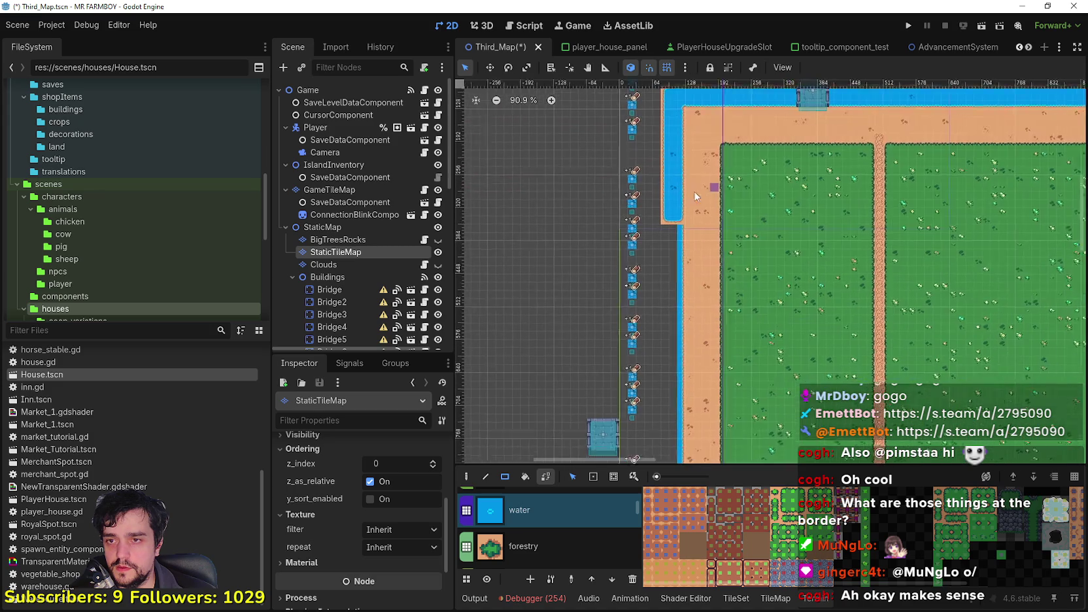
{"action": "left_click_drag", "start_coordinate": [662, 229], "coordinate": [679, 317]}
{"action": "scroll", "coordinate": [680, 317], "scroll_direction": "down", "scroll_amount": 5}
{"action": "left_click_drag", "start_coordinate": [706, 237], "coordinate": [614, 205]}
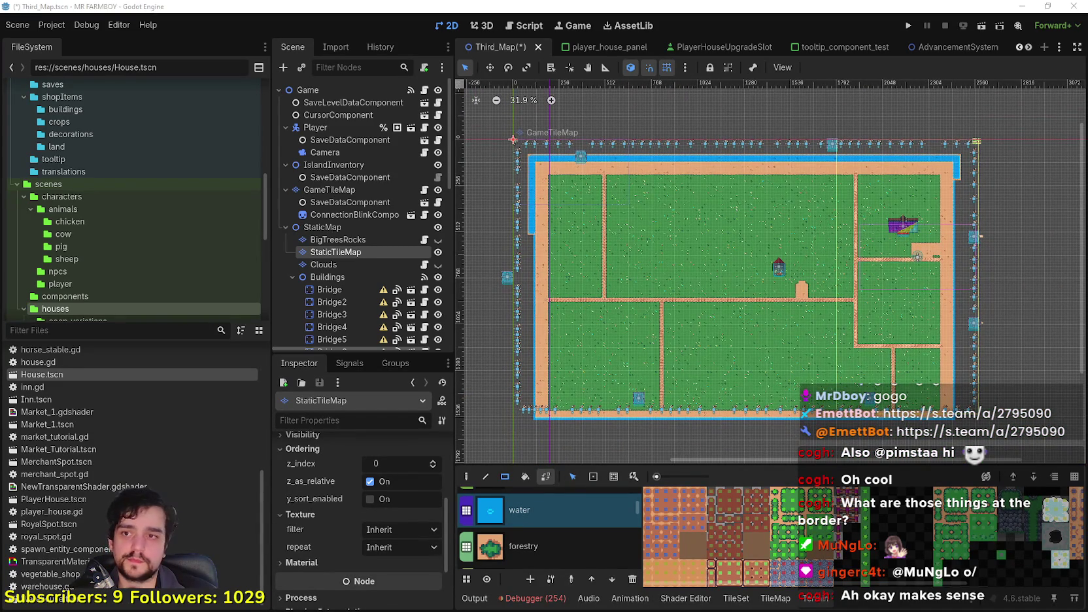
Snip the whole island map area as an image and go to Aseprite.
{"action": "key", "text": "F5"}
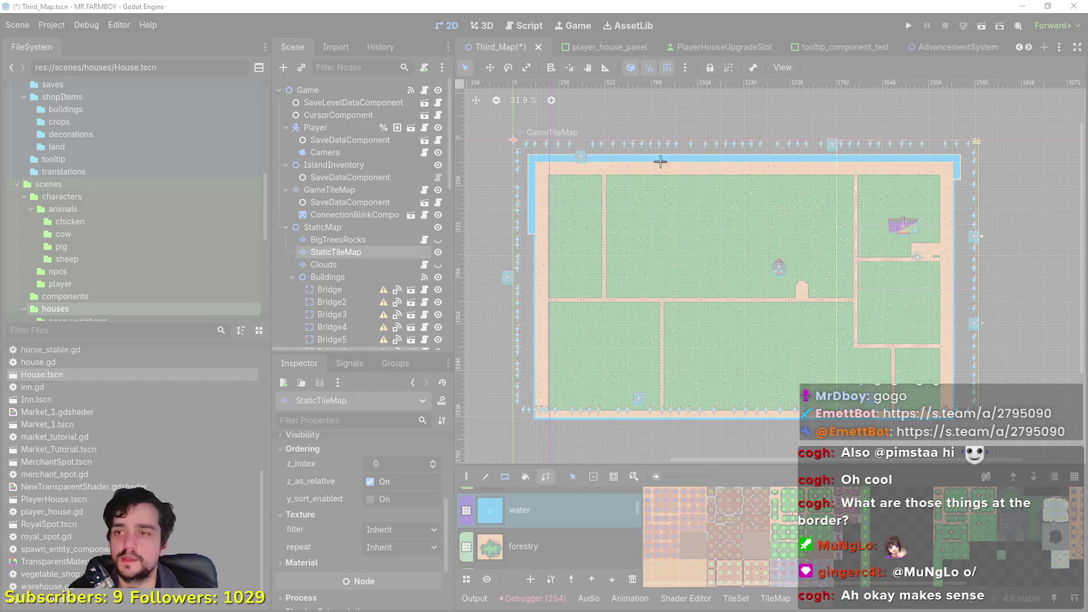
{"action": "mouse_move", "coordinate": [506, 120]}
{"action": "left_mouse_down"}
{"action": "mouse_move", "coordinate": [1003, 467]}
{"action": "mouse_move", "coordinate": [994, 443]}
{"action": "left_mouse_up"}
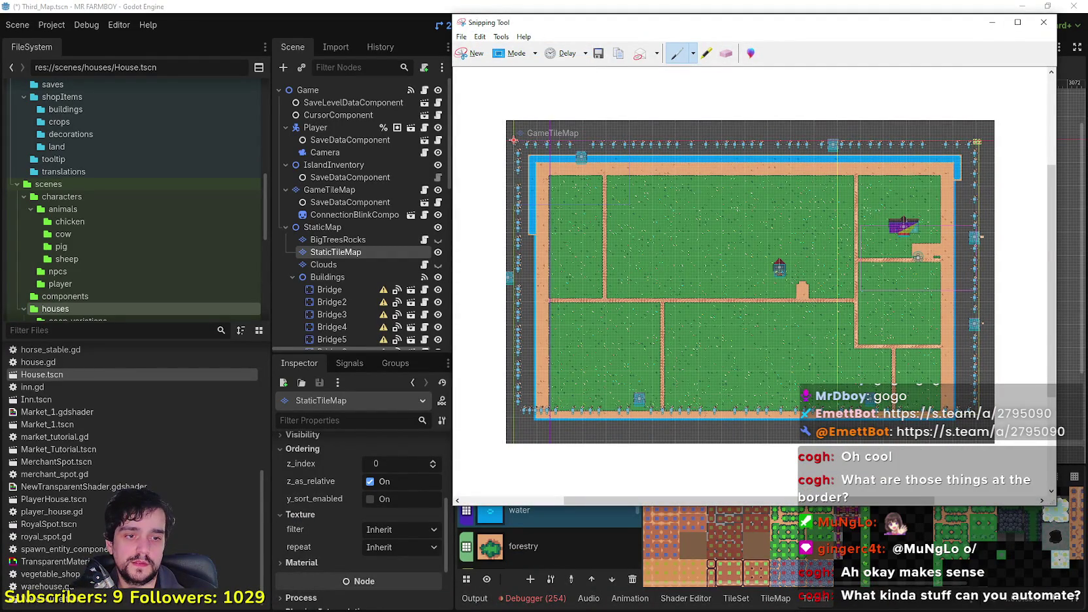
{"action": "key", "text": "alt+Tab"}
{"action": "scroll", "coordinate": [588, 326], "scroll_direction": "down", "scroll_amount": 3}
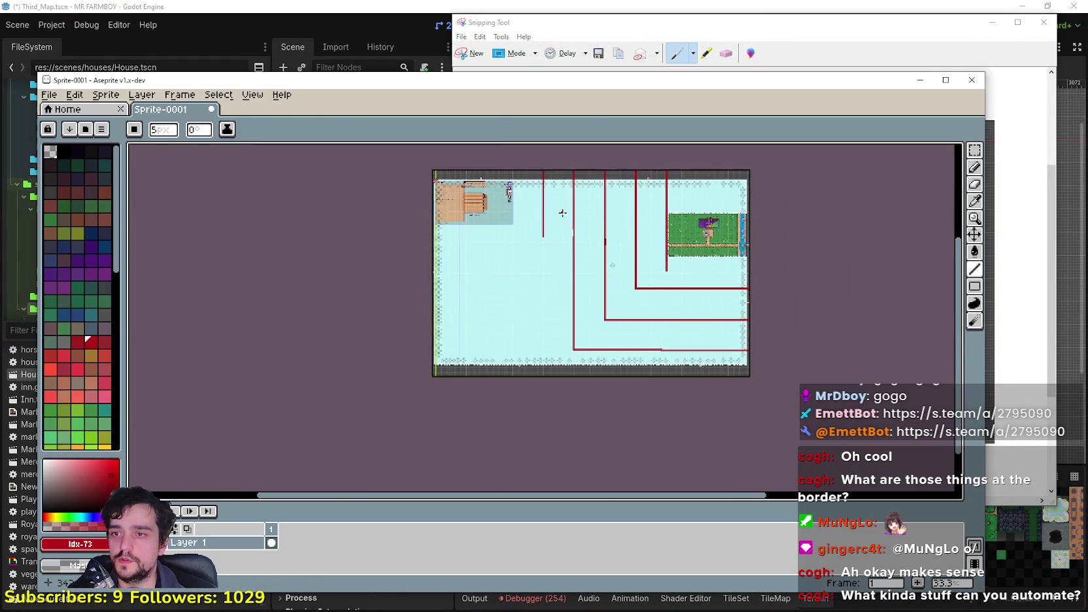
Paste the captured map into Sprite-0001 and shift it down-left into place.
{"action": "key", "text": "ctrl+v"}
{"action": "scroll", "coordinate": [612, 274], "scroll_direction": "up", "scroll_amount": 2}
{"action": "scroll", "coordinate": [789, 313], "scroll_direction": "down", "scroll_amount": 1}
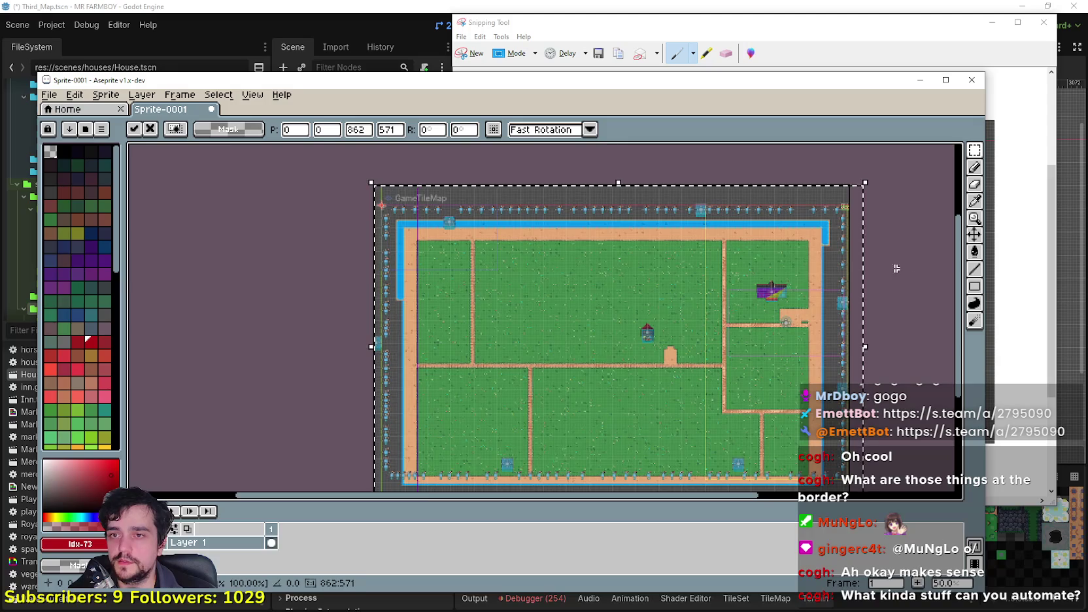
{"action": "scroll", "coordinate": [895, 244], "scroll_direction": "up", "scroll_amount": 2}
{"action": "left_click_drag", "start_coordinate": [895, 243], "coordinate": [870, 275]}
Choose the Line tool with a brush size of 52.
{"action": "left_click", "coordinate": [974, 167]}
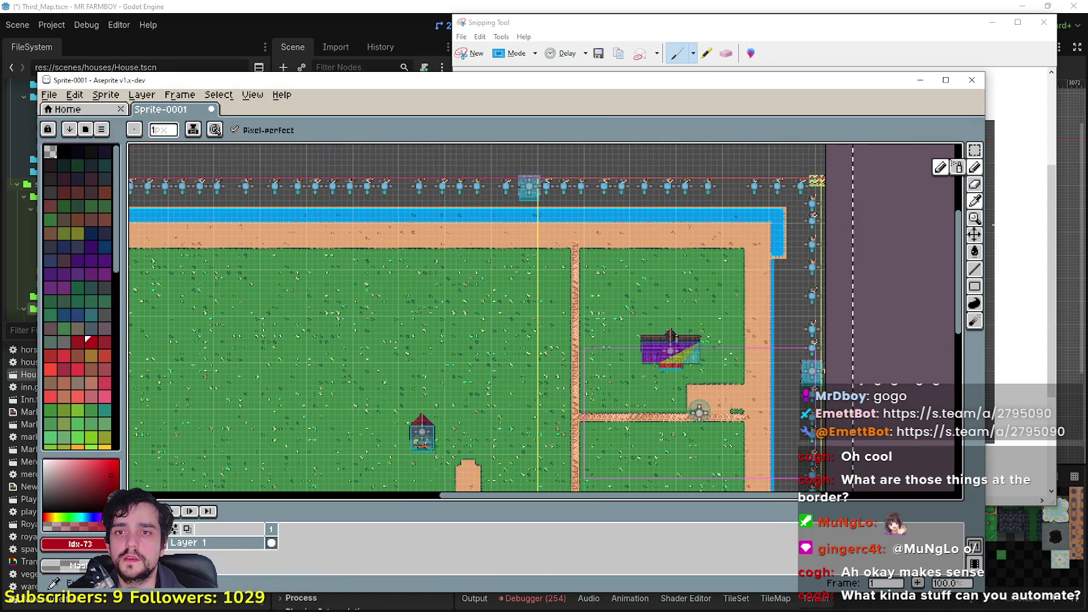
{"action": "left_click", "coordinate": [974, 270]}
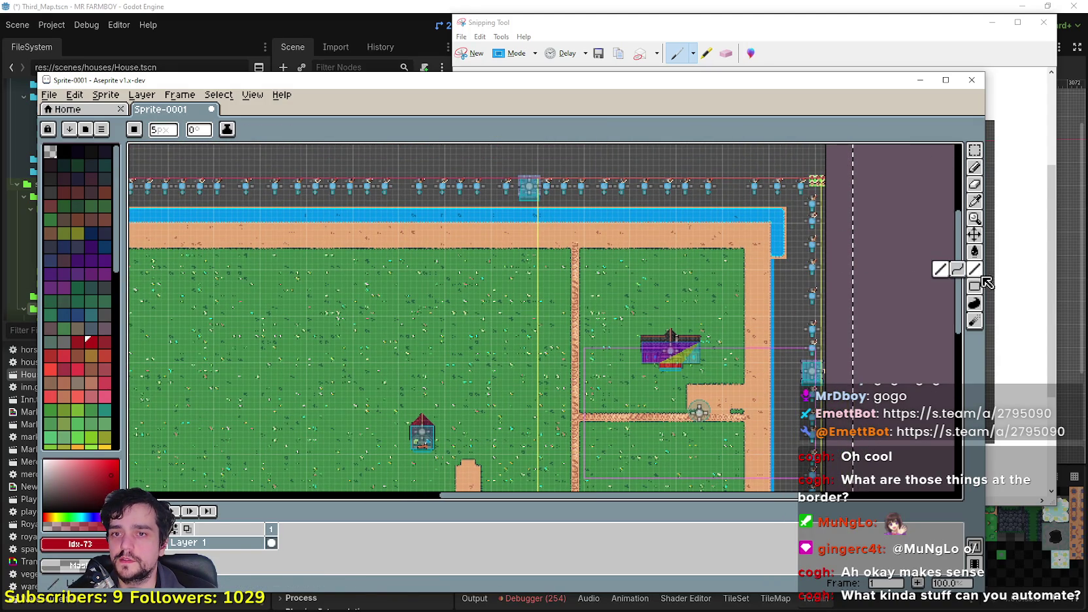
{"action": "scroll", "coordinate": [837, 243], "scroll_direction": "up", "scroll_amount": 1}
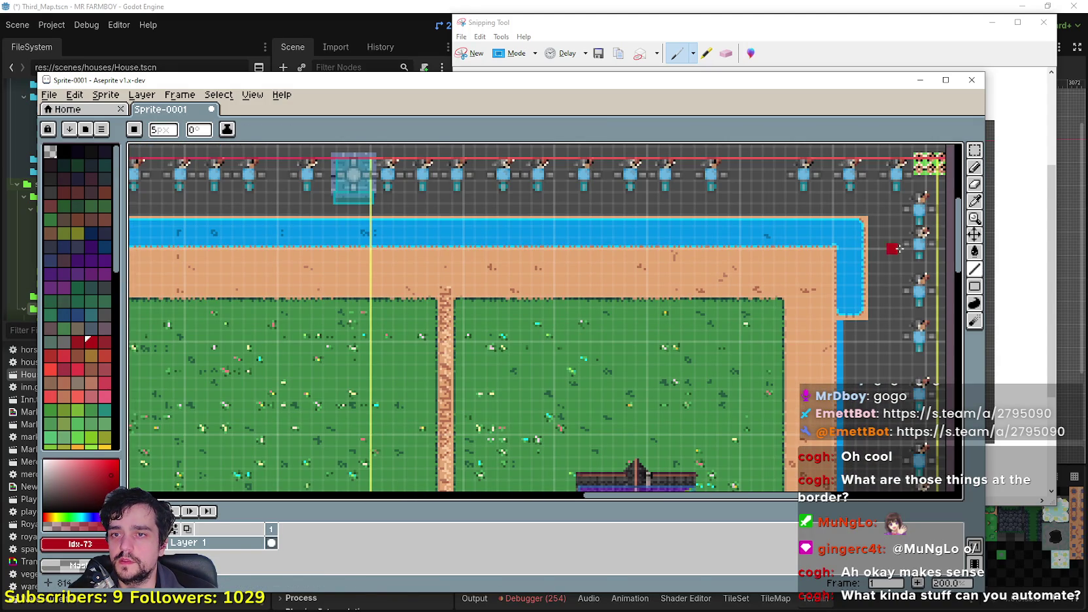
{"action": "left_click", "coordinate": [159, 132]}
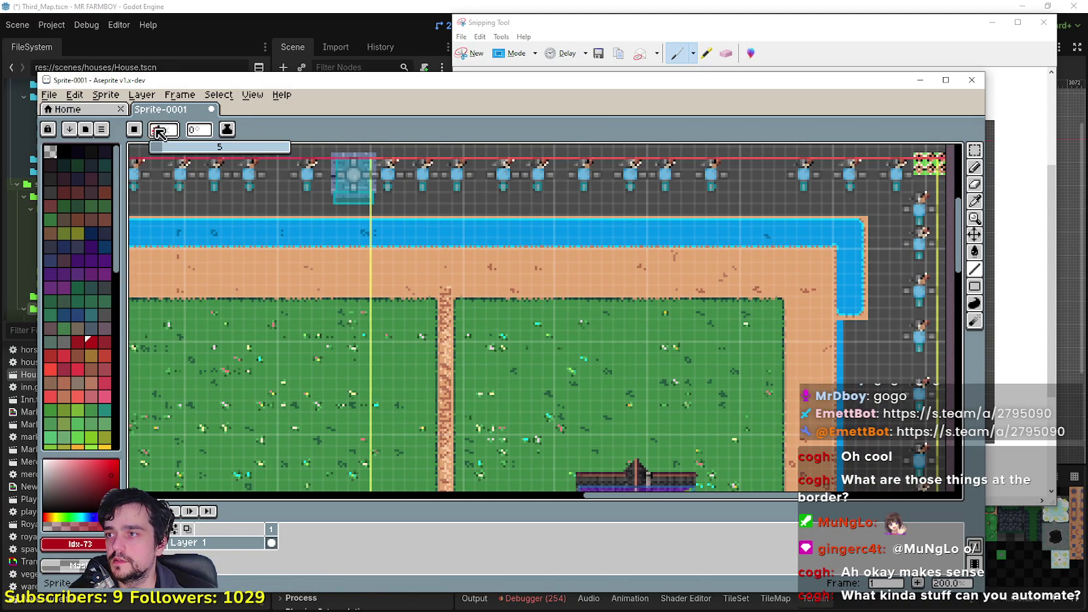
{"action": "type", "text": "2"}
{"action": "key", "text": "Return"}
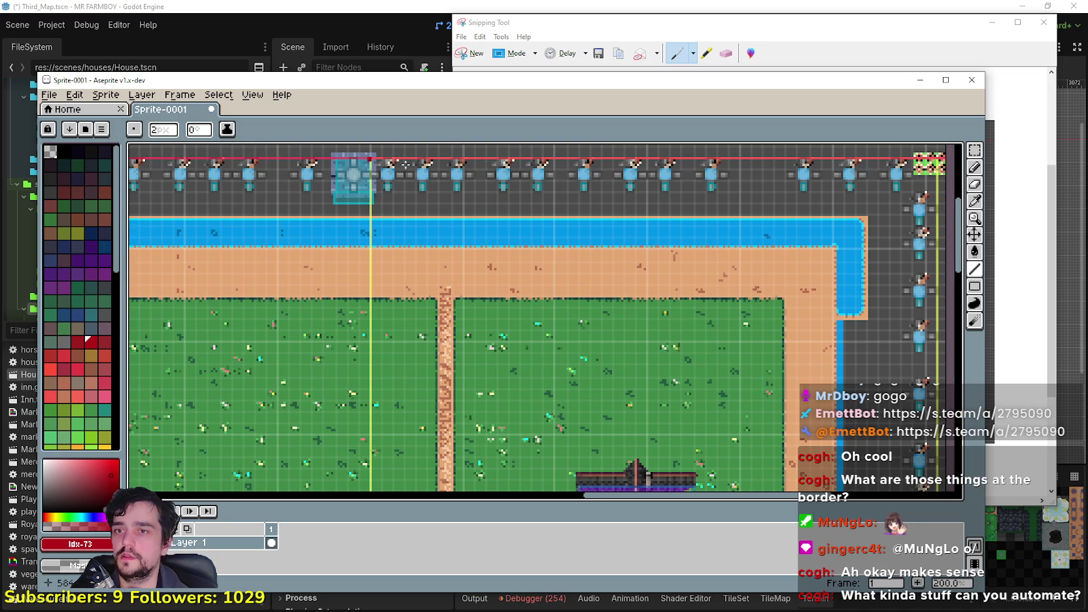
Pick the Rectangle shape tool group.
{"action": "scroll", "coordinate": [794, 209], "scroll_direction": "up", "scroll_amount": 1}
{"action": "scroll", "coordinate": [795, 209], "scroll_direction": "down", "scroll_amount": 1}
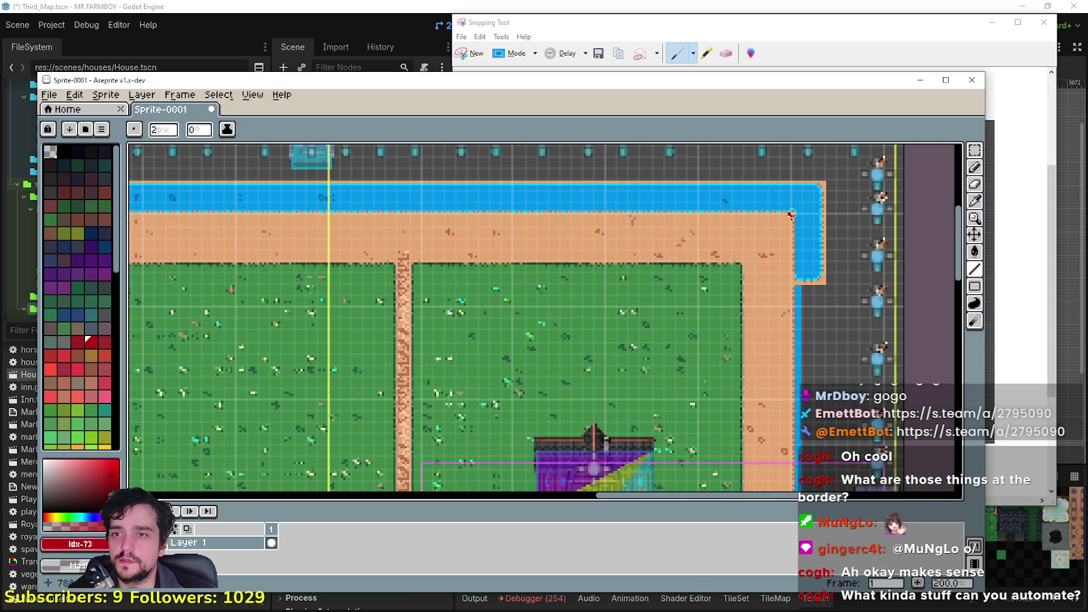
{"action": "scroll", "coordinate": [421, 253], "scroll_direction": "down", "scroll_amount": 2}
{"action": "scroll", "coordinate": [458, 295], "scroll_direction": "down", "scroll_amount": 1}
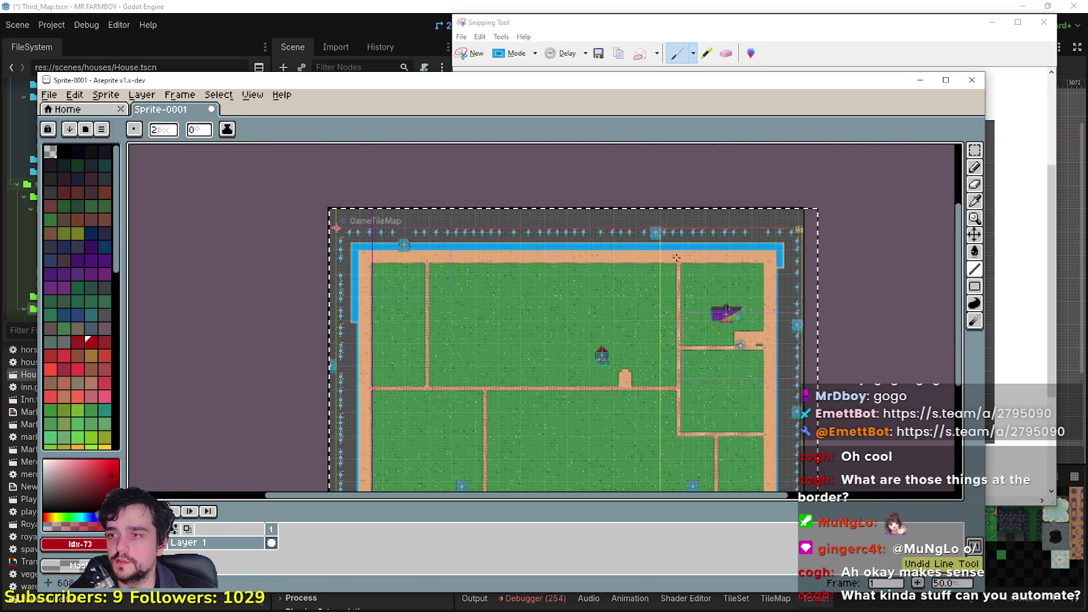
{"action": "scroll", "coordinate": [706, 294], "scroll_direction": "up", "scroll_amount": 3}
{"action": "left_click", "coordinate": [974, 285]}
{"action": "scroll", "coordinate": [857, 199], "scroll_direction": "up", "scroll_amount": 2}
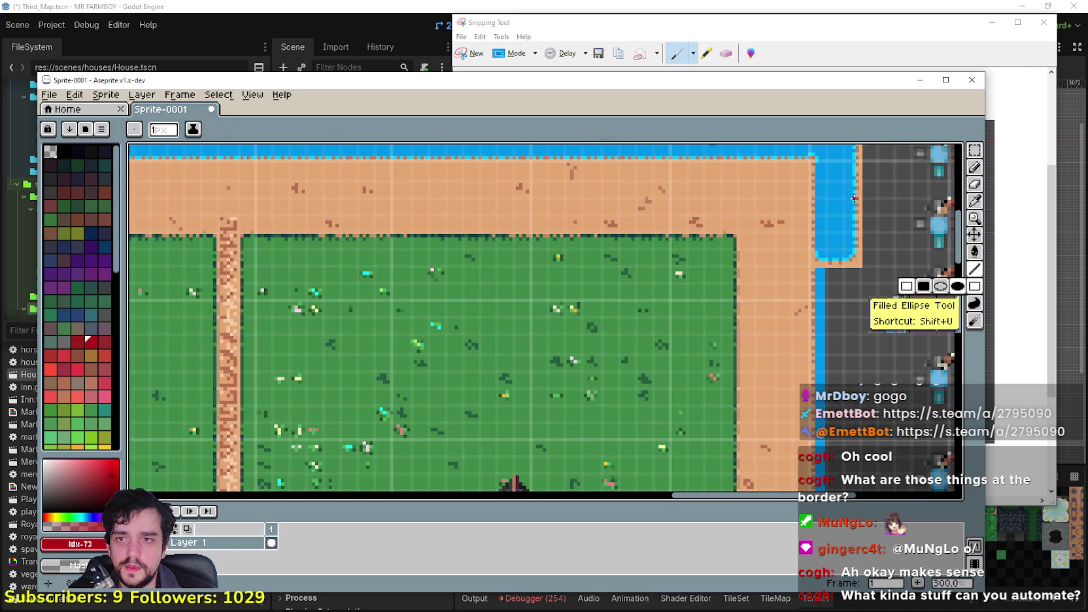
Settle the brush size at 3 px after trying 21, 2 and 4.
{"action": "scroll", "coordinate": [812, 159], "scroll_direction": "up", "scroll_amount": 3}
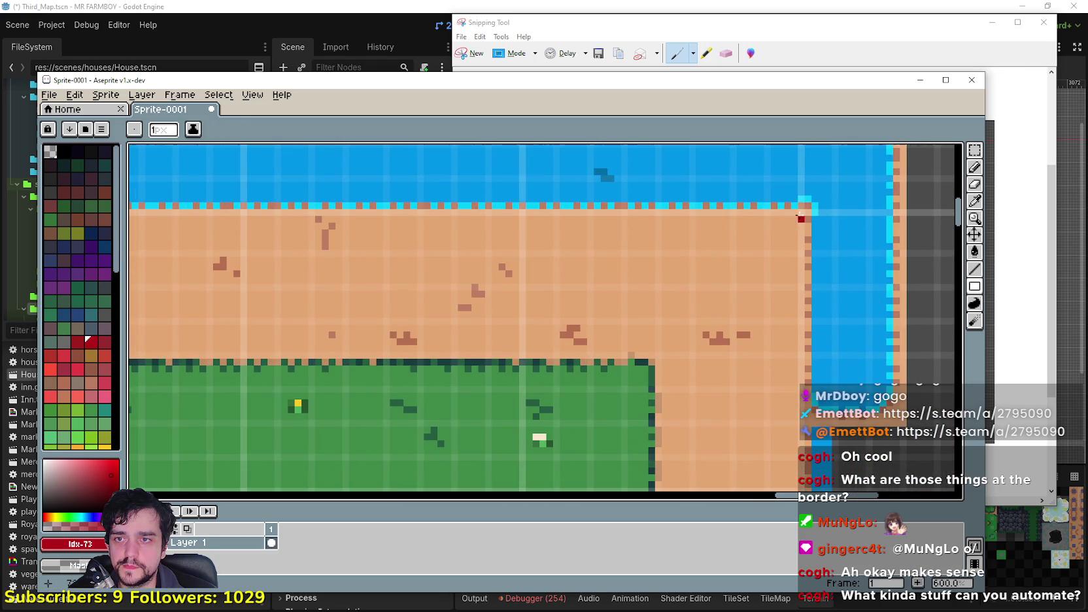
{"action": "left_click", "coordinate": [151, 135]}
{"action": "key", "text": "Return"}
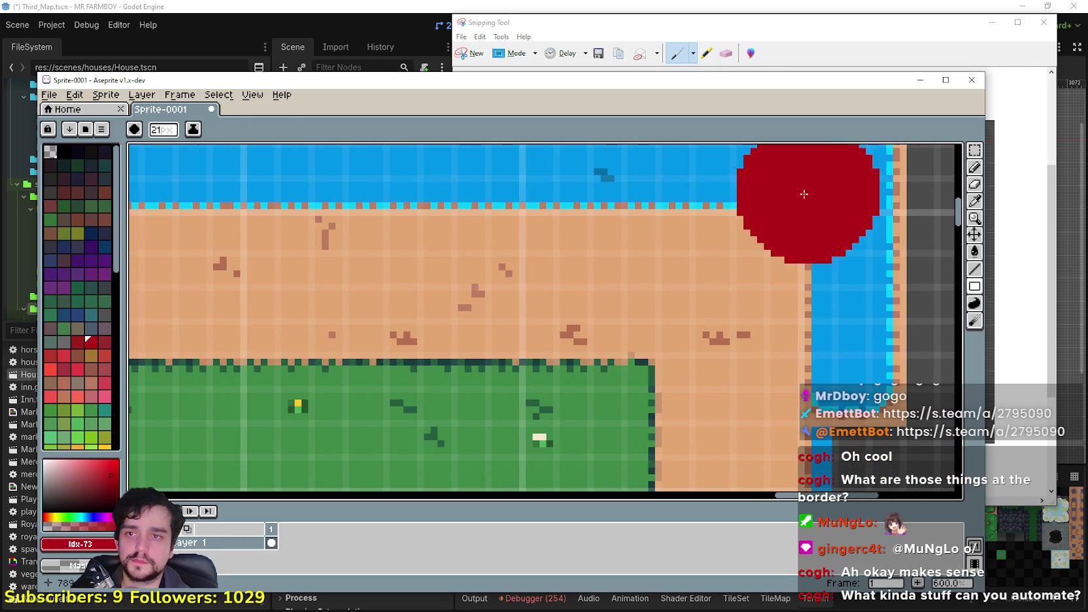
{"action": "key", "text": "Return"}
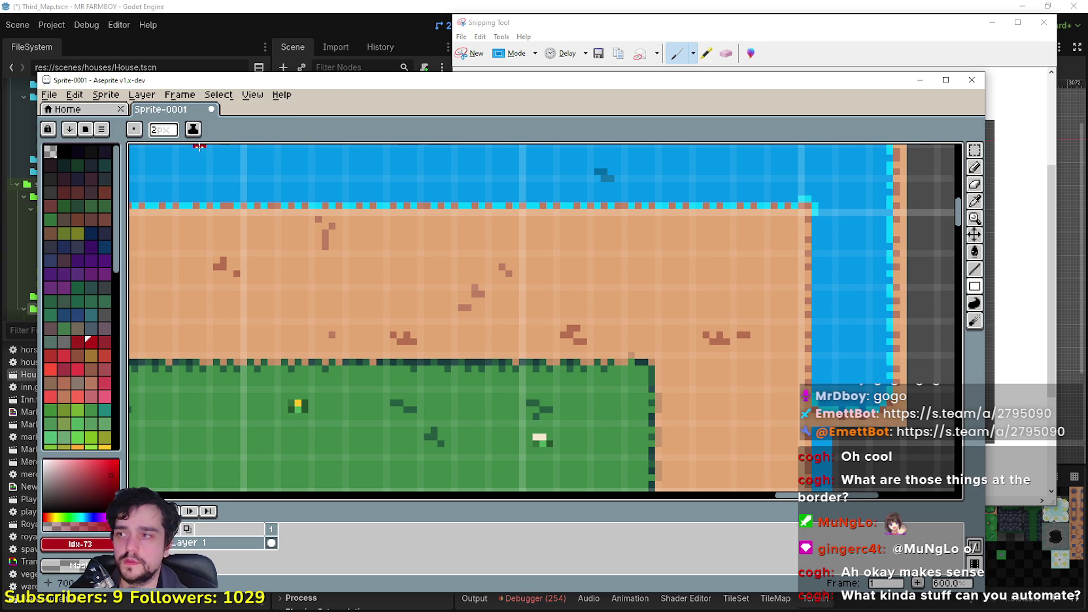
{"action": "left_click", "coordinate": [178, 134]}
{"action": "type", "text": "4"}
{"action": "key", "text": "Return"}
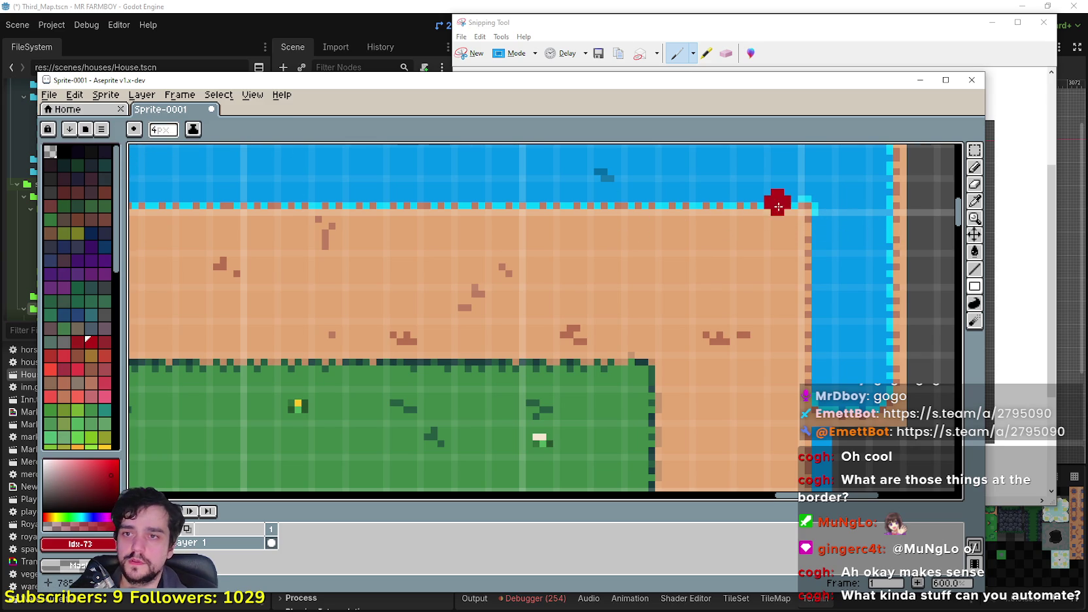
{"action": "left_click", "coordinate": [170, 132]}
{"action": "key", "text": "Return"}
Draw red guide marks along the sand's top edge and water corner, undoing a misplaced rectangle.
{"action": "mouse_move", "coordinate": [800, 211]}
{"action": "left_mouse_down"}
{"action": "mouse_move", "coordinate": [551, 217]}
{"action": "mouse_move", "coordinate": [425, 319]}
{"action": "left_mouse_up"}
{"action": "scroll", "coordinate": [547, 292], "scroll_direction": "down", "scroll_amount": 2}
{"action": "scroll", "coordinate": [661, 232], "scroll_direction": "up", "scroll_amount": 1}
{"action": "key", "text": "ctrl+z"}
{"action": "type", "text": "2"}
{"action": "left_click", "coordinate": [628, 215]}
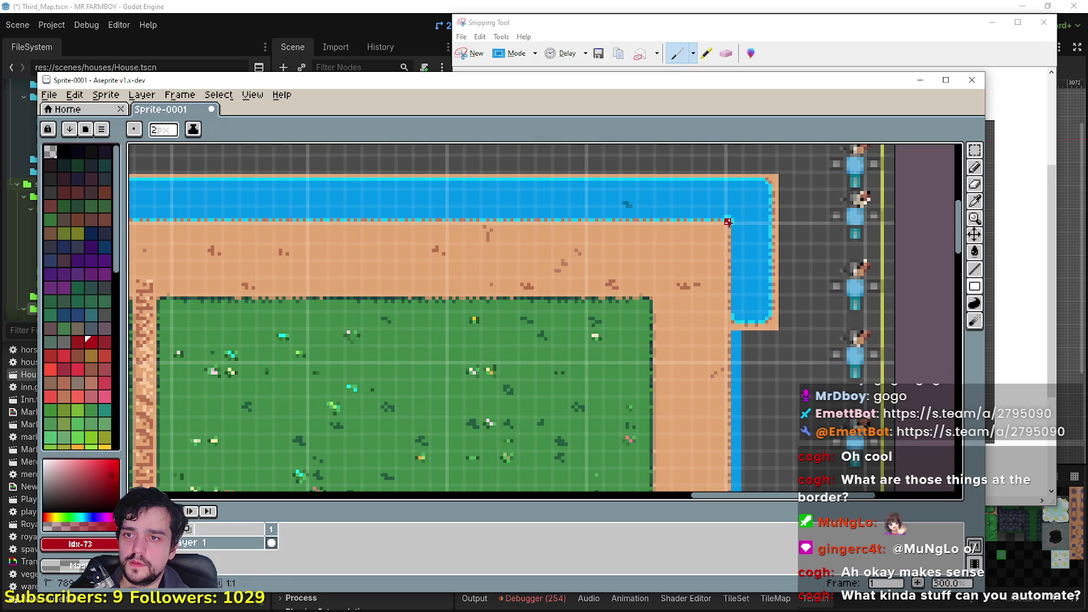
{"action": "scroll", "coordinate": [727, 221], "scroll_direction": "down", "scroll_amount": 3}
{"action": "scroll", "coordinate": [491, 489], "scroll_direction": "up", "scroll_amount": 3}
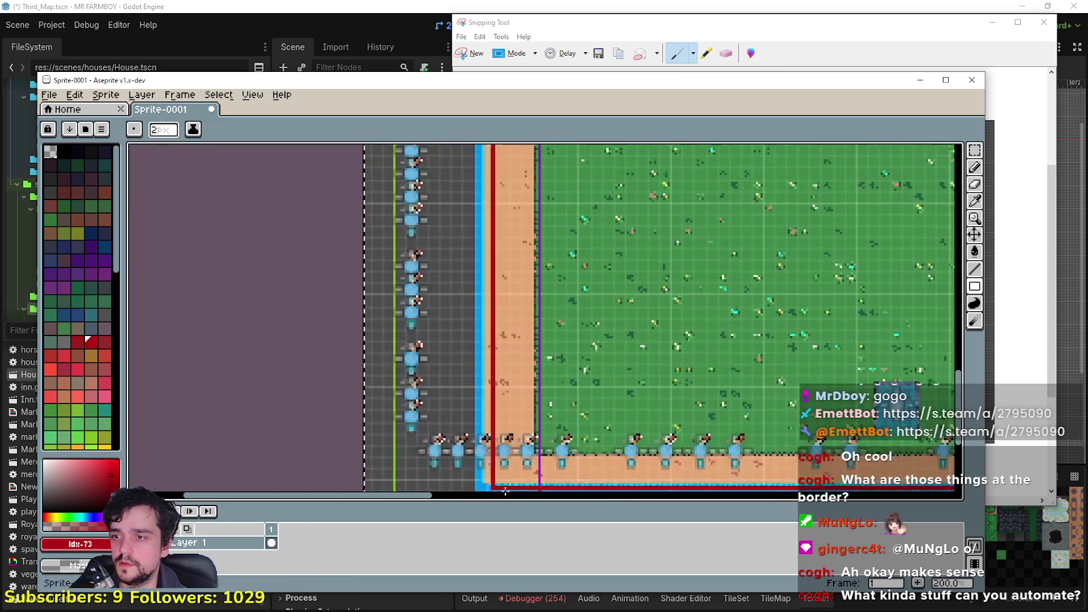
{"action": "scroll", "coordinate": [492, 490], "scroll_direction": "up", "scroll_amount": 3}
{"action": "mouse_move", "coordinate": [461, 410]}
{"action": "left_mouse_down"}
{"action": "mouse_move", "coordinate": [486, 410]}
{"action": "mouse_move", "coordinate": [466, 413]}
{"action": "left_mouse_up"}
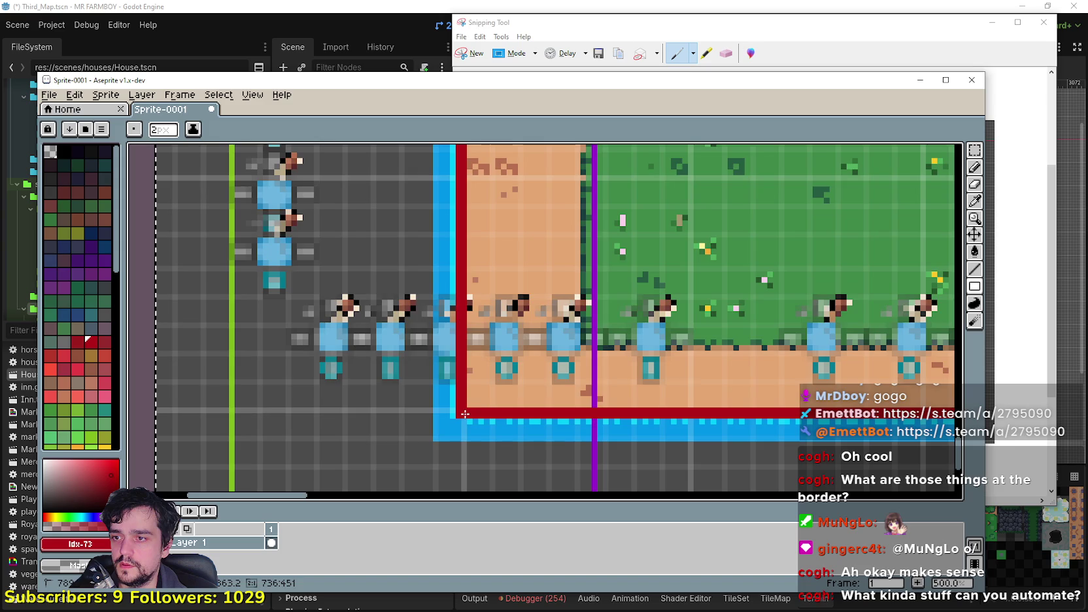
Look over the red guides, then return to the Godot map editor.
{"action": "scroll", "coordinate": [679, 288], "scroll_direction": "down", "scroll_amount": 4}
{"action": "scroll", "coordinate": [677, 284], "scroll_direction": "up", "scroll_amount": 3}
{"action": "scroll", "coordinate": [678, 284], "scroll_direction": "down", "scroll_amount": 4}
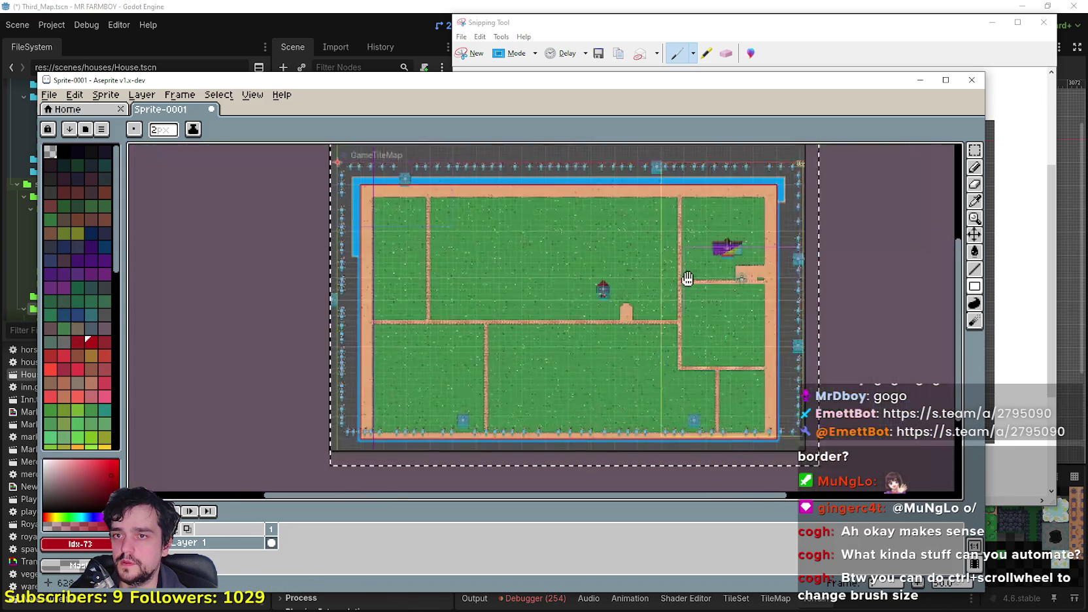
{"action": "scroll", "coordinate": [680, 268], "scroll_direction": "up", "scroll_amount": 1}
{"action": "scroll", "coordinate": [668, 251], "scroll_direction": "up", "scroll_amount": 3}
{"action": "scroll", "coordinate": [668, 251], "scroll_direction": "down", "scroll_amount": 3}
{"action": "scroll", "coordinate": [677, 268], "scroll_direction": "up", "scroll_amount": 3}
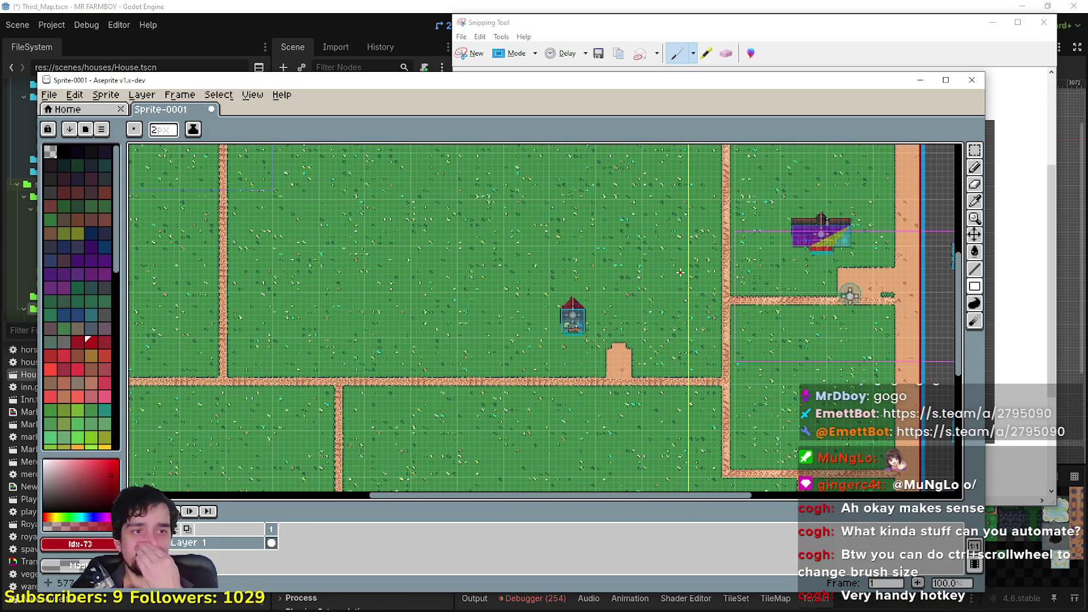
{"action": "scroll", "coordinate": [707, 237], "scroll_direction": "down", "scroll_amount": 2}
{"action": "scroll", "coordinate": [458, 274], "scroll_direction": "up", "scroll_amount": 2}
{"action": "scroll", "coordinate": [405, 288], "scroll_direction": "up", "scroll_amount": 1}
{"action": "scroll", "coordinate": [385, 310], "scroll_direction": "down", "scroll_amount": 3}
{"action": "scroll", "coordinate": [385, 310], "scroll_direction": "up", "scroll_amount": 2}
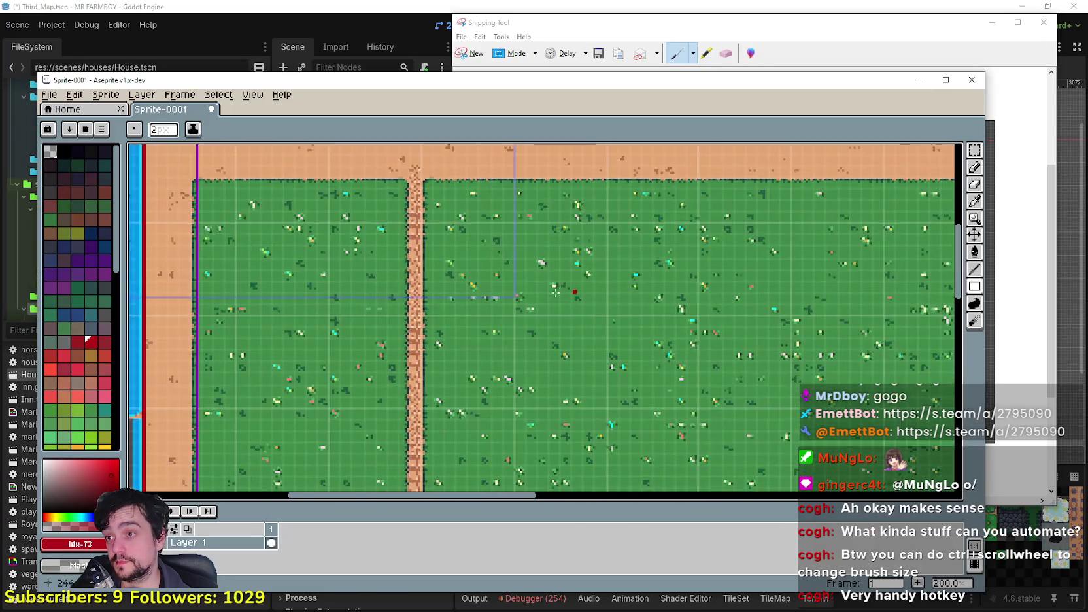
{"action": "scroll", "coordinate": [487, 307], "scroll_direction": "down", "scroll_amount": 1}
{"action": "scroll", "coordinate": [611, 320], "scroll_direction": "down", "scroll_amount": 2}
{"action": "scroll", "coordinate": [611, 321], "scroll_direction": "up", "scroll_amount": 2}
{"action": "left_click", "coordinate": [938, 8]}
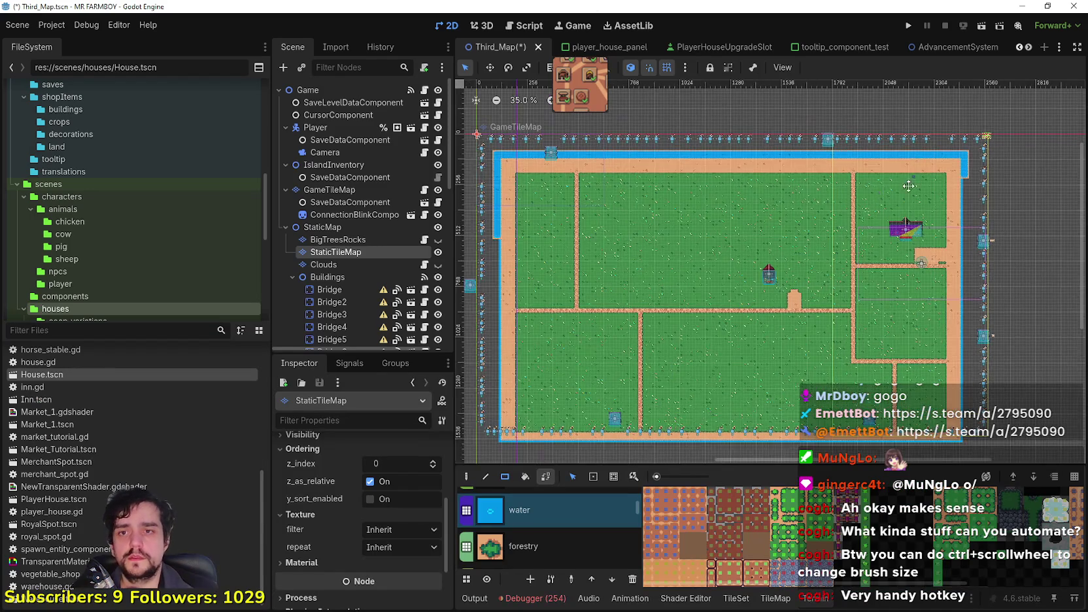
Paint water strips down the right-side channel.
{"action": "scroll", "coordinate": [761, 278], "scroll_direction": "up", "scroll_amount": 3}
{"action": "scroll", "coordinate": [830, 238], "scroll_direction": "up", "scroll_amount": 4}
{"action": "left_click_drag", "start_coordinate": [873, 190], "coordinate": [853, 403]}
{"action": "scroll", "coordinate": [854, 403], "scroll_direction": "down", "scroll_amount": 5}
{"action": "scroll", "coordinate": [785, 262], "scroll_direction": "up", "scroll_amount": 1}
{"action": "mouse_move", "coordinate": [729, 134]}
{"action": "left_mouse_down"}
{"action": "mouse_move", "coordinate": [789, 406]}
{"action": "mouse_move", "coordinate": [761, 414]}
{"action": "left_mouse_up"}
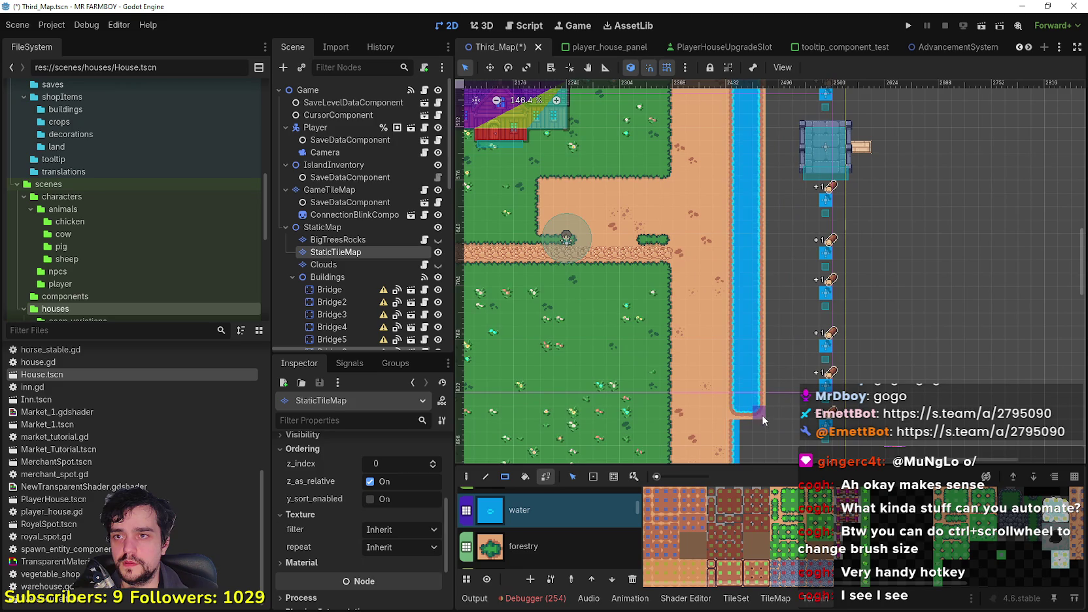
{"action": "scroll", "coordinate": [758, 327], "scroll_direction": "down", "scroll_amount": 4}
{"action": "left_click_drag", "start_coordinate": [730, 217], "coordinate": [751, 441]}
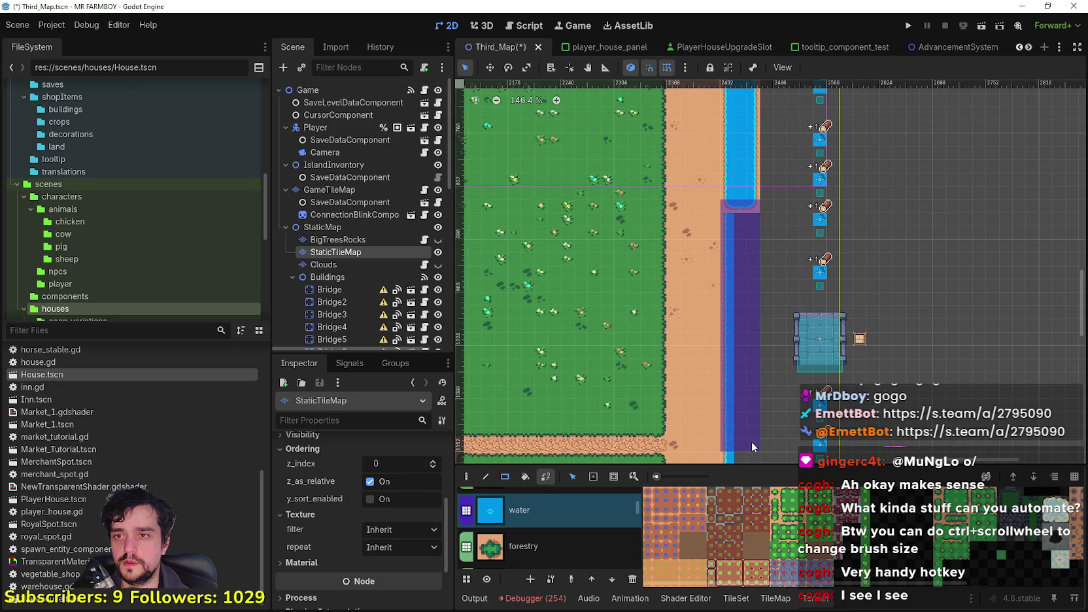
{"action": "scroll", "coordinate": [751, 441], "scroll_direction": "down", "scroll_amount": 5}
{"action": "left_click_drag", "start_coordinate": [700, 168], "coordinate": [725, 366]}
{"action": "scroll", "coordinate": [659, 302], "scroll_direction": "down", "scroll_amount": 5}
{"action": "scroll", "coordinate": [659, 303], "scroll_direction": "up", "scroll_amount": 3}
Continue the water lower down and leftward along the moat across the map.
{"action": "mouse_move", "coordinate": [666, 208]}
{"action": "left_mouse_down"}
{"action": "mouse_move", "coordinate": [677, 330]}
{"action": "mouse_move", "coordinate": [695, 343]}
{"action": "mouse_move", "coordinate": [541, 374]}
{"action": "mouse_move", "coordinate": [985, 359]}
{"action": "mouse_move", "coordinate": [586, 339]}
{"action": "left_mouse_up"}
{"action": "mouse_move", "coordinate": [586, 339]}
{"action": "left_mouse_down"}
{"action": "mouse_move", "coordinate": [933, 357]}
{"action": "mouse_move", "coordinate": [588, 363]}
{"action": "left_mouse_up"}
{"action": "mouse_move", "coordinate": [589, 362]}
{"action": "left_mouse_down"}
{"action": "mouse_move", "coordinate": [997, 362]}
{"action": "mouse_move", "coordinate": [527, 346]}
{"action": "left_mouse_up"}
{"action": "scroll", "coordinate": [555, 349], "scroll_direction": "down", "scroll_amount": 1}
{"action": "mouse_move", "coordinate": [922, 356]}
{"action": "left_mouse_down"}
{"action": "mouse_move", "coordinate": [554, 349]}
{"action": "mouse_move", "coordinate": [602, 343]}
{"action": "mouse_move", "coordinate": [586, 351]}
{"action": "mouse_move", "coordinate": [613, 192]}
{"action": "mouse_move", "coordinate": [621, 396]}
{"action": "left_mouse_up"}
Paint water columns up the side, joining everything into one continuous river.
{"action": "left_click_drag", "start_coordinate": [597, 207], "coordinate": [591, 99]}
{"action": "left_click_drag", "start_coordinate": [616, 121], "coordinate": [664, 374]}
{"action": "left_click_drag", "start_coordinate": [650, 236], "coordinate": [638, 151]}
{"action": "left_click_drag", "start_coordinate": [662, 166], "coordinate": [712, 424]}
{"action": "left_click_drag", "start_coordinate": [709, 344], "coordinate": [704, 250]}
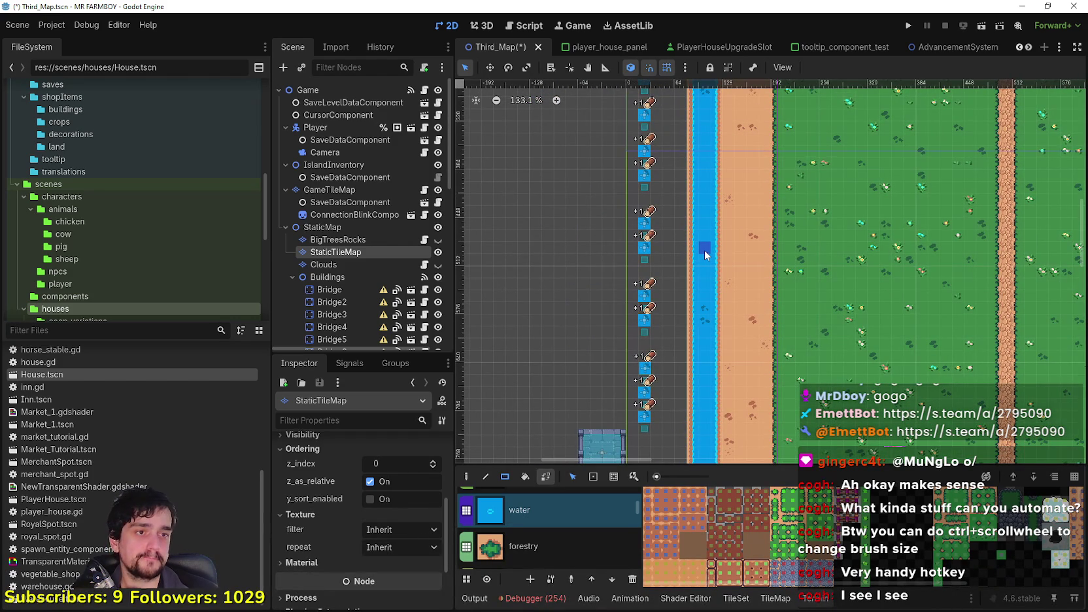
{"action": "scroll", "coordinate": [703, 250], "scroll_direction": "down", "scroll_amount": 6}
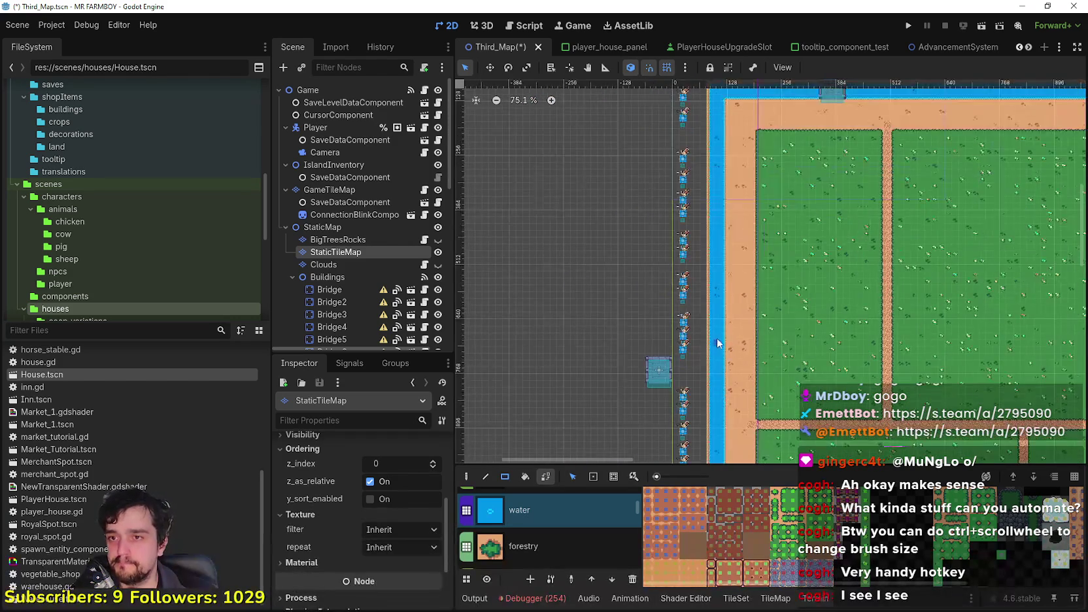
{"action": "scroll", "coordinate": [718, 344], "scroll_direction": "up", "scroll_amount": 5}
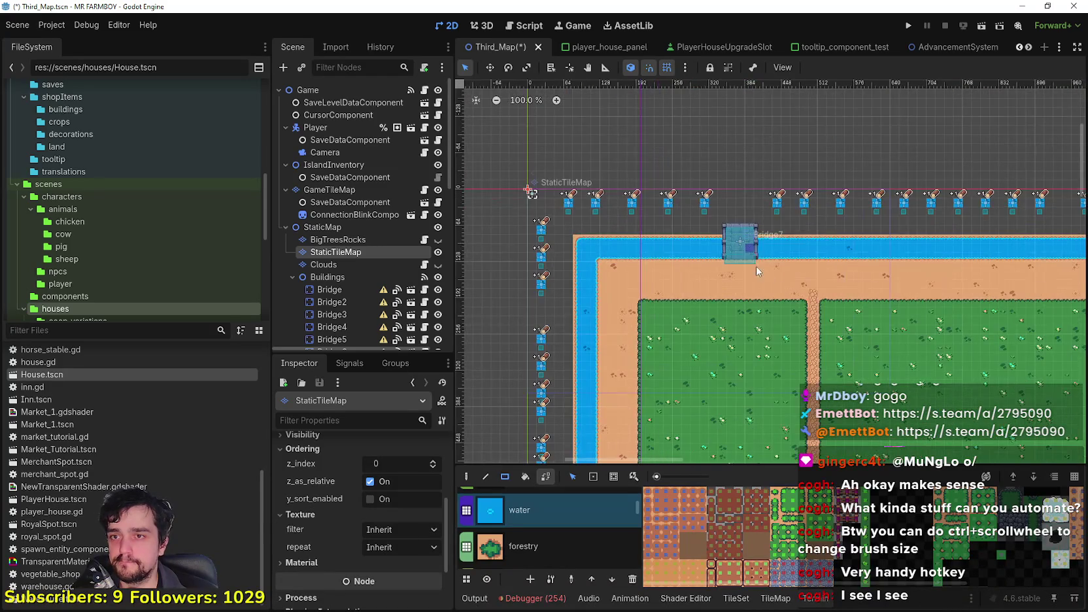
{"action": "scroll", "coordinate": [751, 260], "scroll_direction": "up", "scroll_amount": 1}
Select Bridge7 on the top river and activate the Move tool.
{"action": "scroll", "coordinate": [340, 255], "scroll_direction": "down", "scroll_amount": 3}
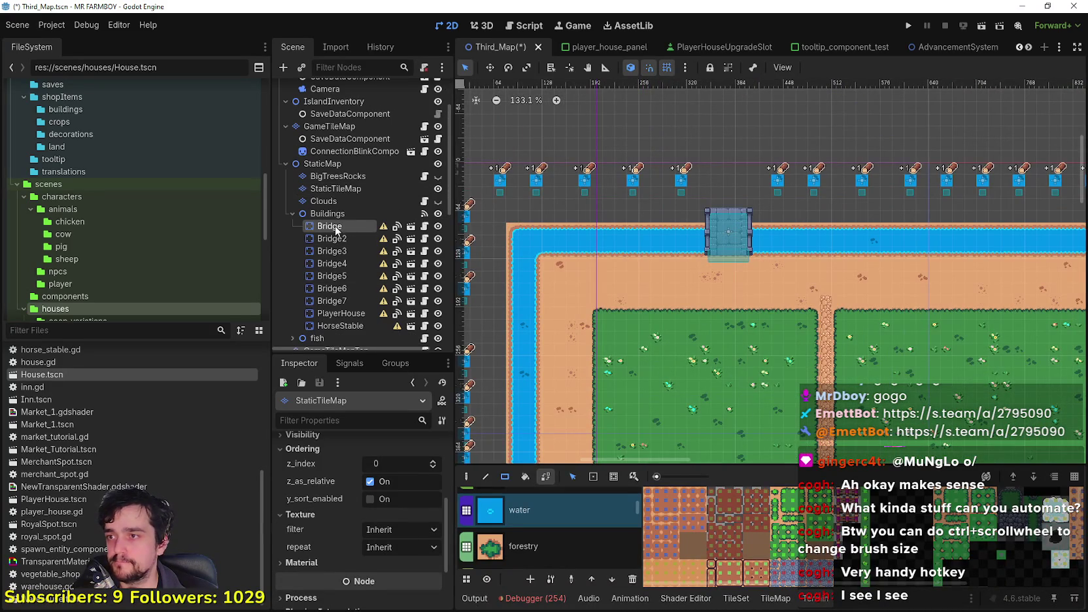
{"action": "left_click", "coordinate": [336, 228]}
{"action": "left_click", "coordinate": [743, 228]}
{"action": "scroll", "coordinate": [742, 227], "scroll_direction": "up", "scroll_amount": 10}
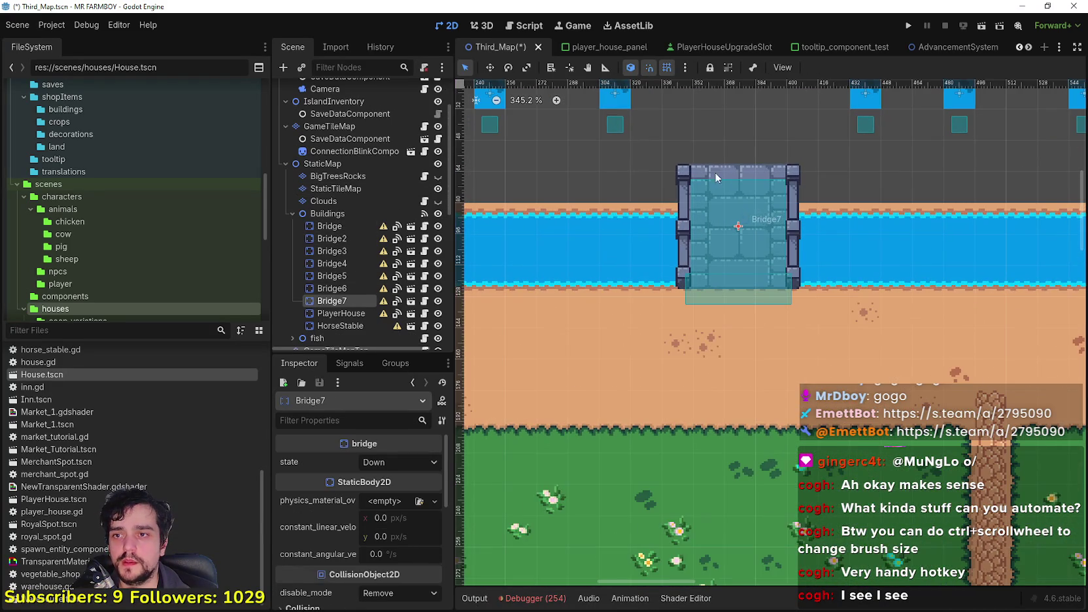
{"action": "left_click", "coordinate": [489, 67]}
{"action": "scroll", "coordinate": [691, 226], "scroll_direction": "down", "scroll_amount": 7}
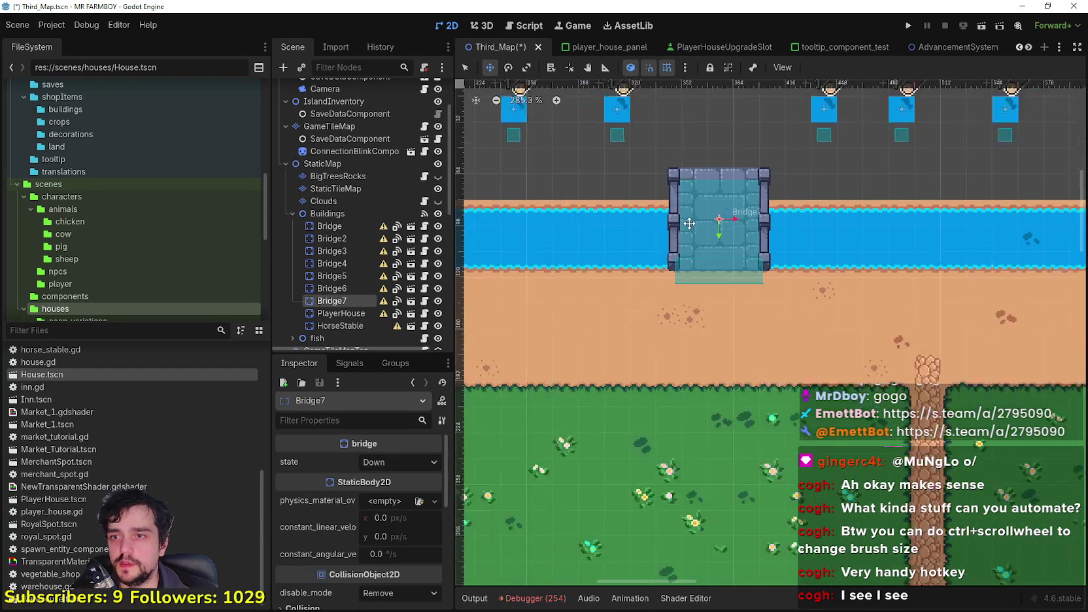
{"action": "scroll", "coordinate": [690, 226], "scroll_direction": "down", "scroll_amount": 12}
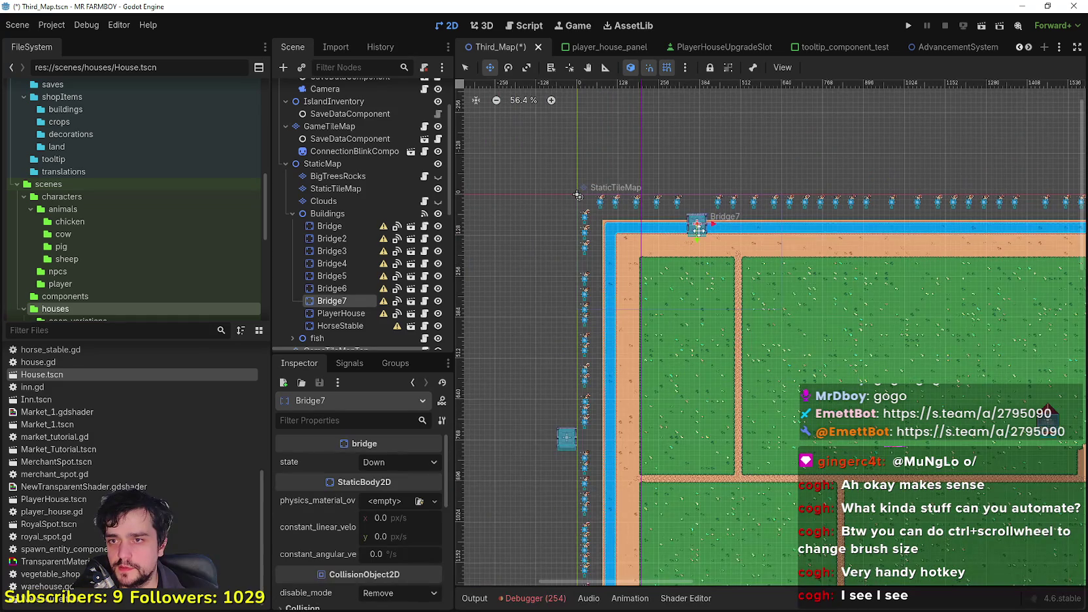
Move Bridge7 right above the dirt path and nudge it up 2 pixels.
{"action": "left_click_drag", "start_coordinate": [711, 223], "coordinate": [744, 223]}
{"action": "scroll", "coordinate": [745, 222], "scroll_direction": "up", "scroll_amount": 15}
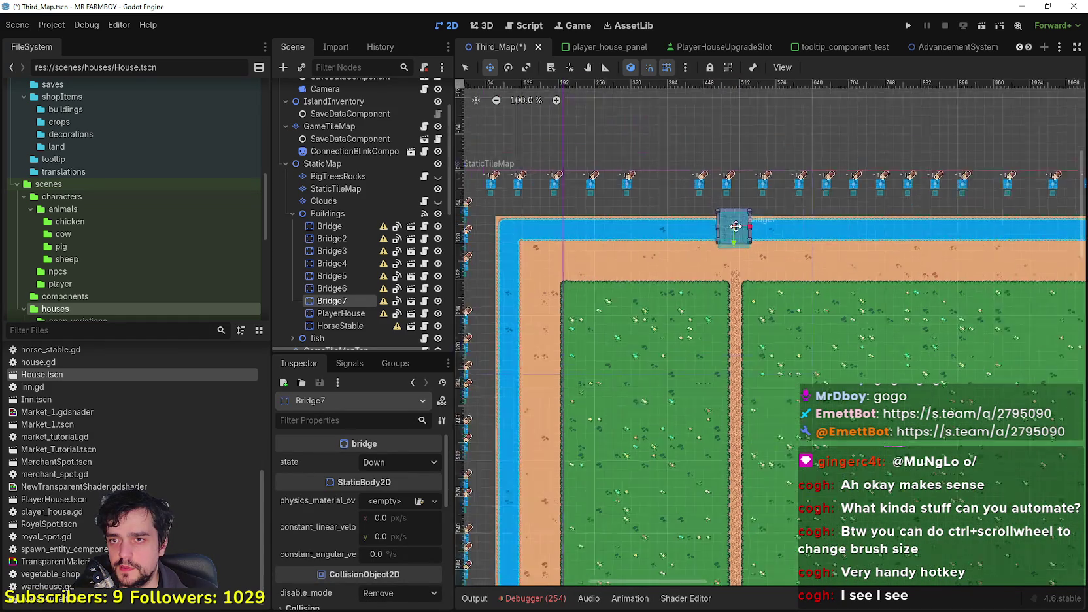
{"action": "scroll", "coordinate": [737, 239], "scroll_direction": "up", "scroll_amount": 6}
{"action": "left_click_drag", "start_coordinate": [730, 225], "coordinate": [740, 226]}
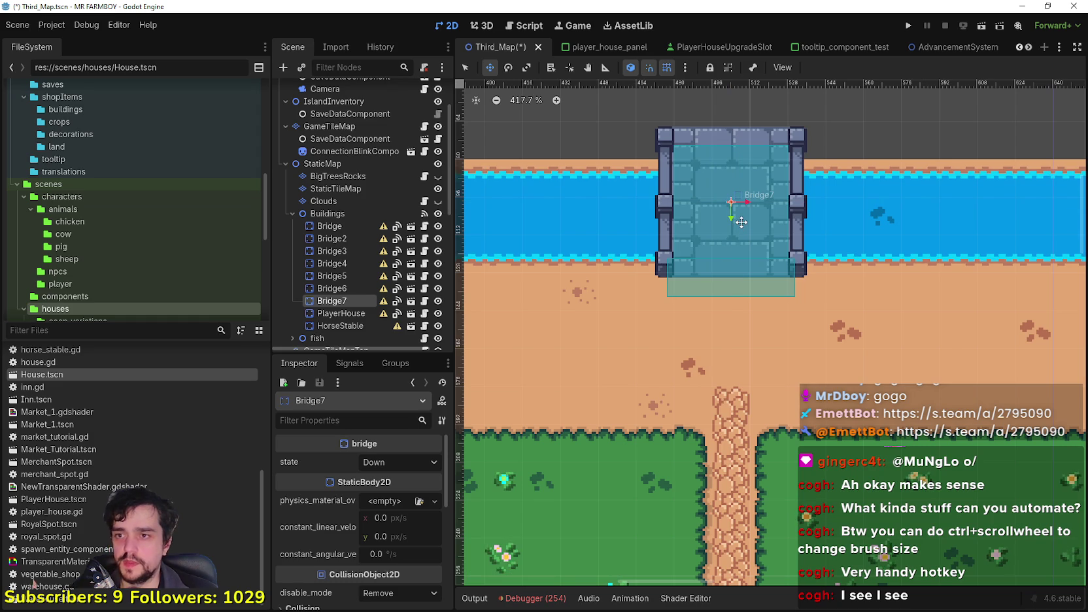
{"action": "scroll", "coordinate": [740, 226], "scroll_direction": "up", "scroll_amount": 6}
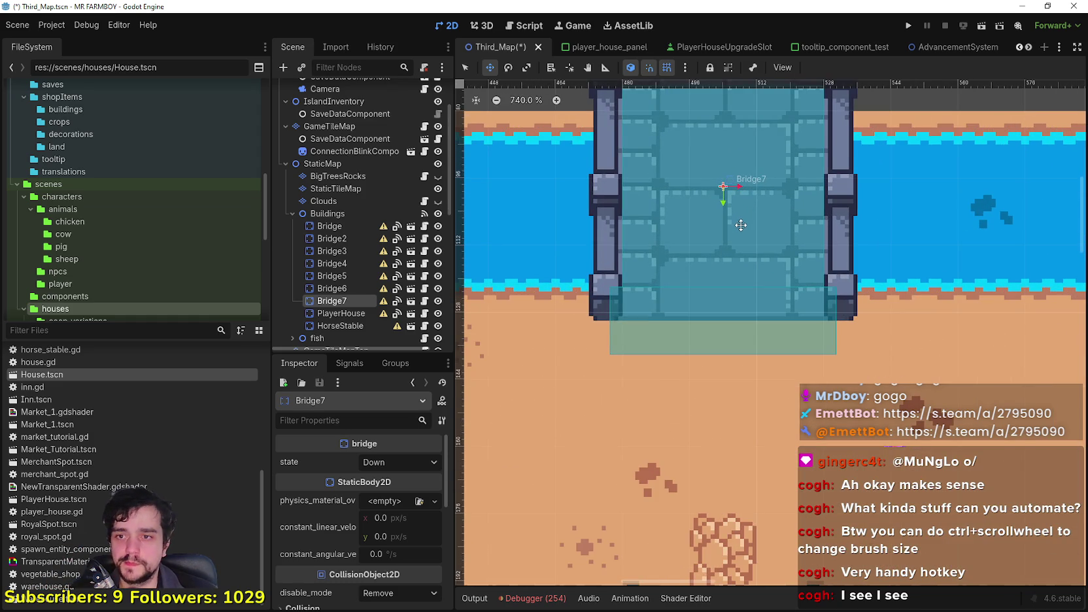
{"action": "key", "text": "Up"}
{"action": "key", "text": "Up"}
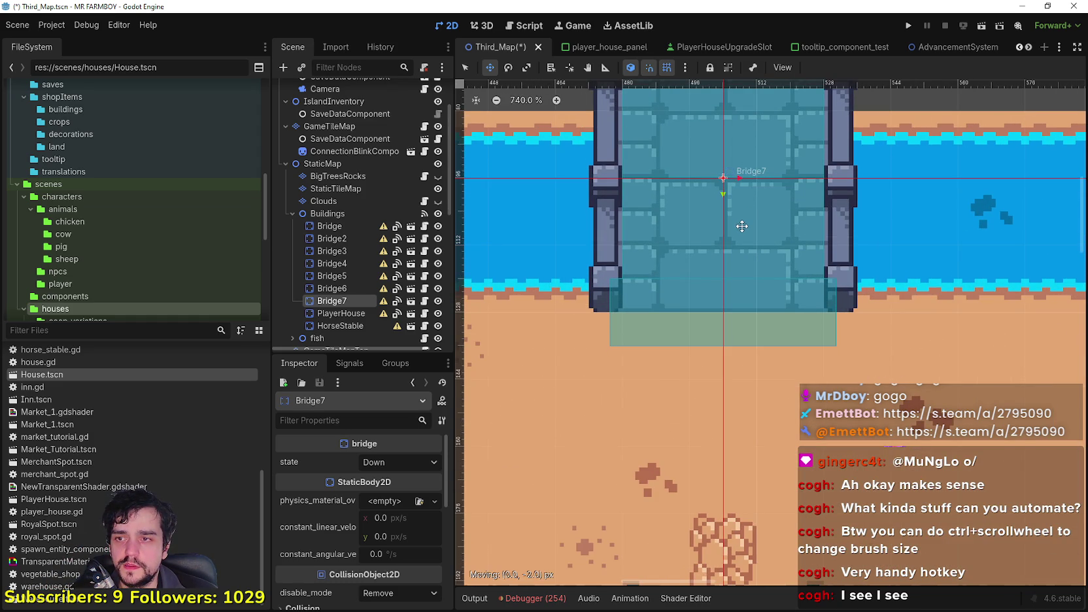
{"action": "scroll", "coordinate": [741, 226], "scroll_direction": "down", "scroll_amount": 2}
{"action": "scroll", "coordinate": [741, 226], "scroll_direction": "up", "scroll_amount": 3}
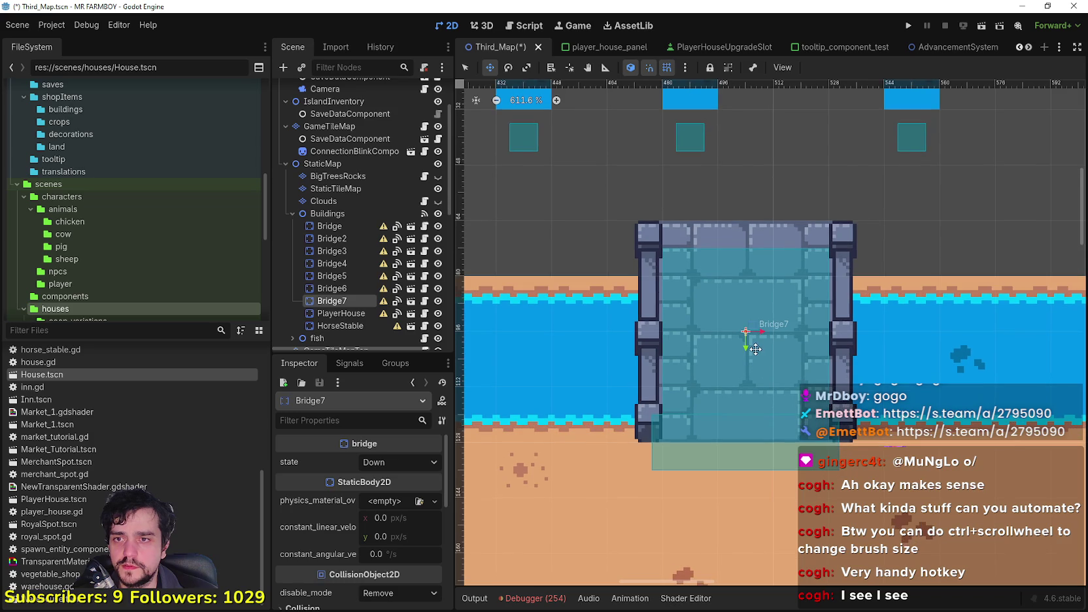
{"action": "scroll", "coordinate": [755, 348], "scroll_direction": "down", "scroll_amount": 12}
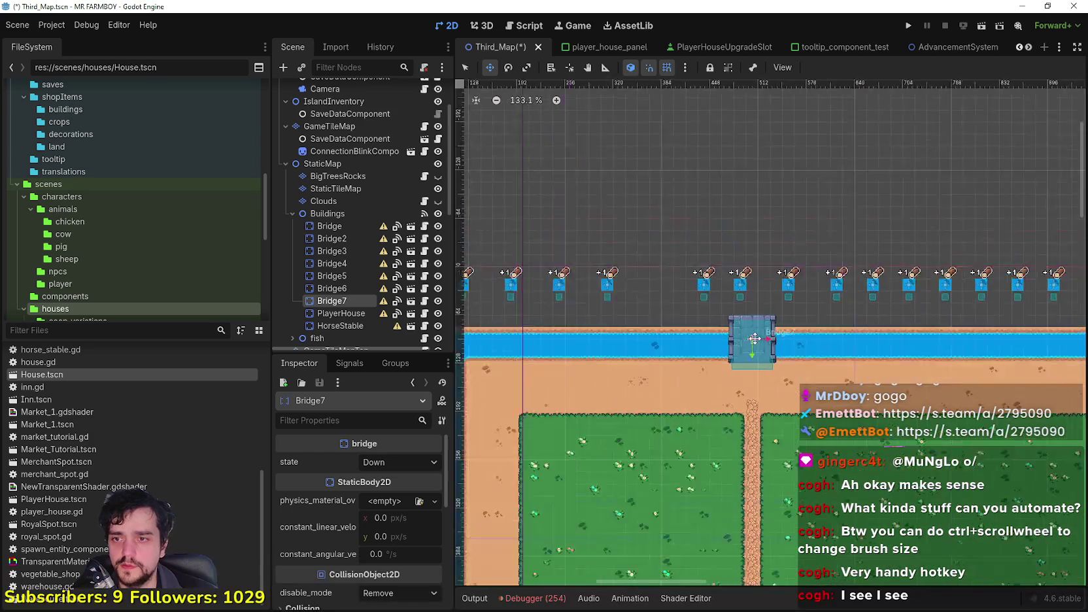
{"action": "scroll", "coordinate": [745, 356], "scroll_direction": "up", "scroll_amount": 6}
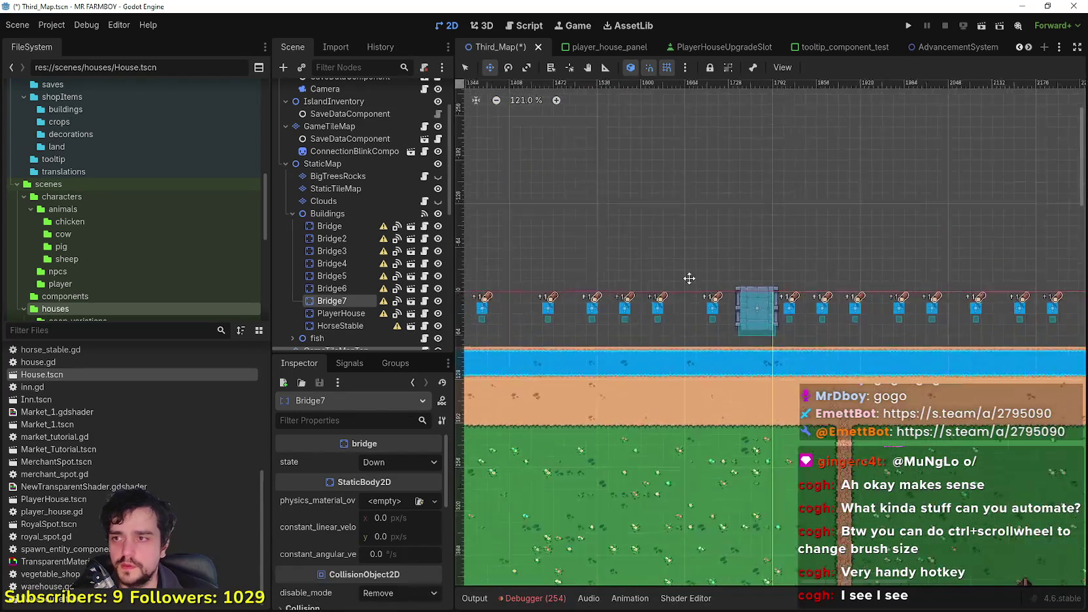
Return to Select mode and select the other bridge named Bridge.
{"action": "key", "text": "q"}
{"action": "left_click", "coordinate": [781, 314]}
{"action": "scroll", "coordinate": [781, 314], "scroll_direction": "up", "scroll_amount": 1}
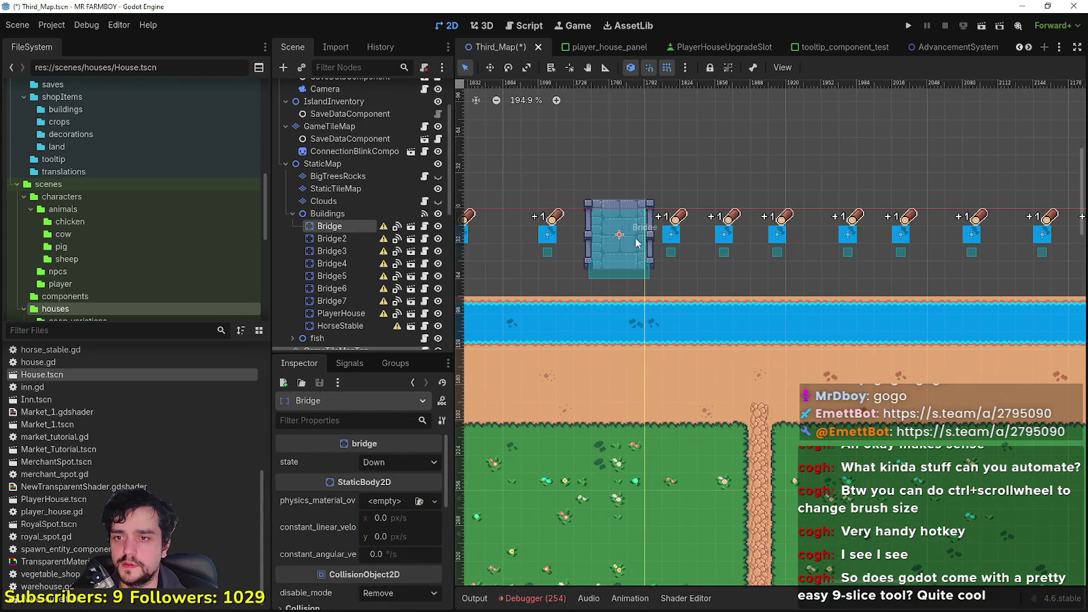
With the Move tool, drag the bridge down onto the top river and nudge it one pixel lower.
{"action": "left_click", "coordinate": [489, 67]}
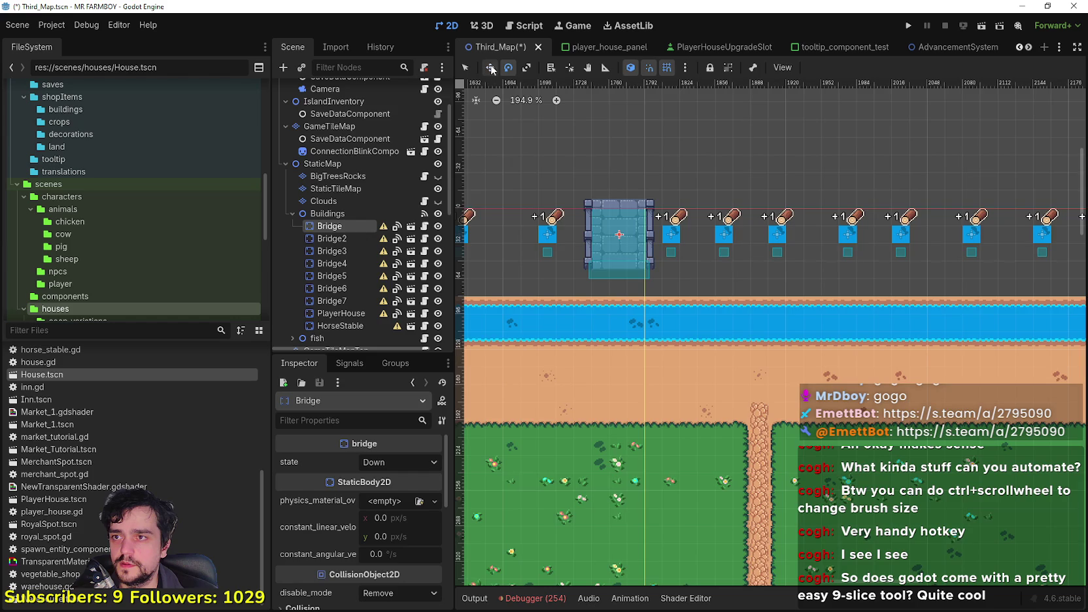
{"action": "scroll", "coordinate": [625, 240], "scroll_direction": "up", "scroll_amount": 5}
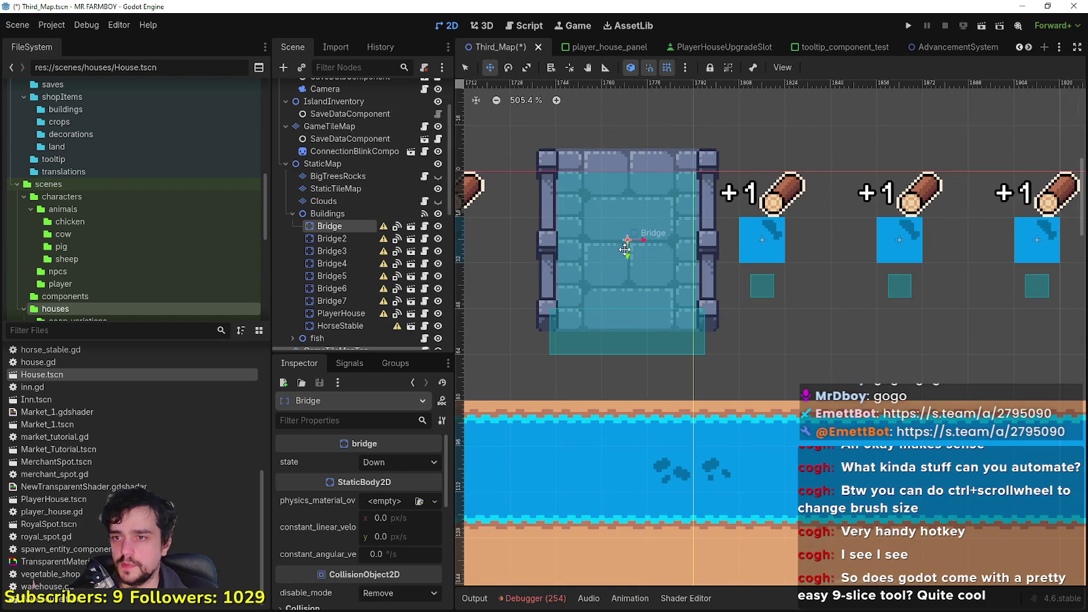
{"action": "scroll", "coordinate": [626, 249], "scroll_direction": "down", "scroll_amount": 1}
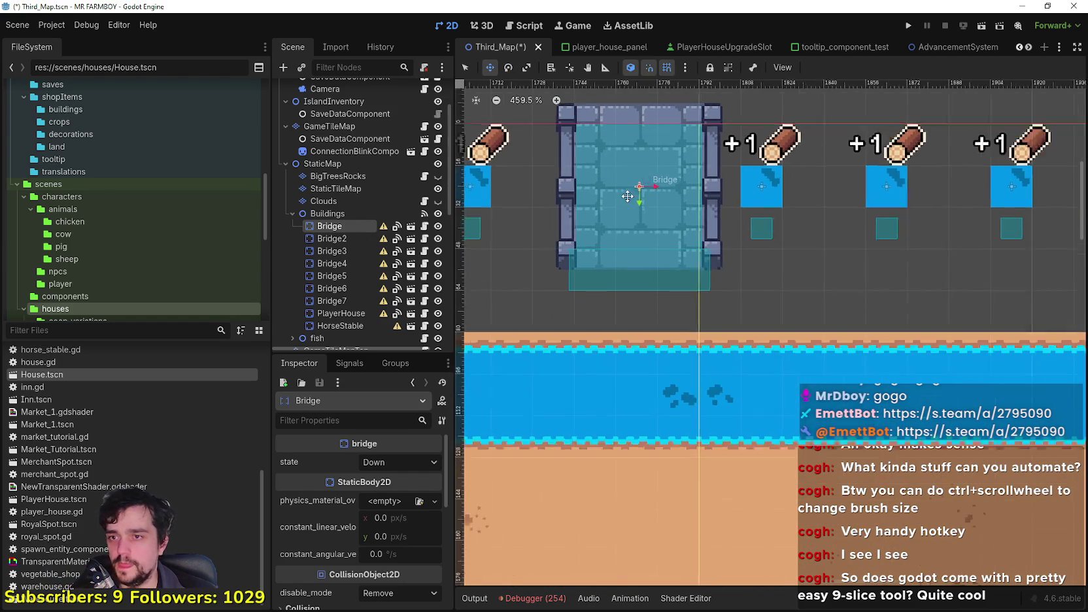
{"action": "mouse_move", "coordinate": [632, 223]}
{"action": "left_mouse_down"}
{"action": "mouse_move", "coordinate": [857, 337]}
{"action": "mouse_move", "coordinate": [575, 261]}
{"action": "mouse_move", "coordinate": [556, 268]}
{"action": "mouse_move", "coordinate": [581, 320]}
{"action": "mouse_move", "coordinate": [574, 337]}
{"action": "left_mouse_up"}
{"action": "scroll", "coordinate": [727, 332], "scroll_direction": "up", "scroll_amount": 2}
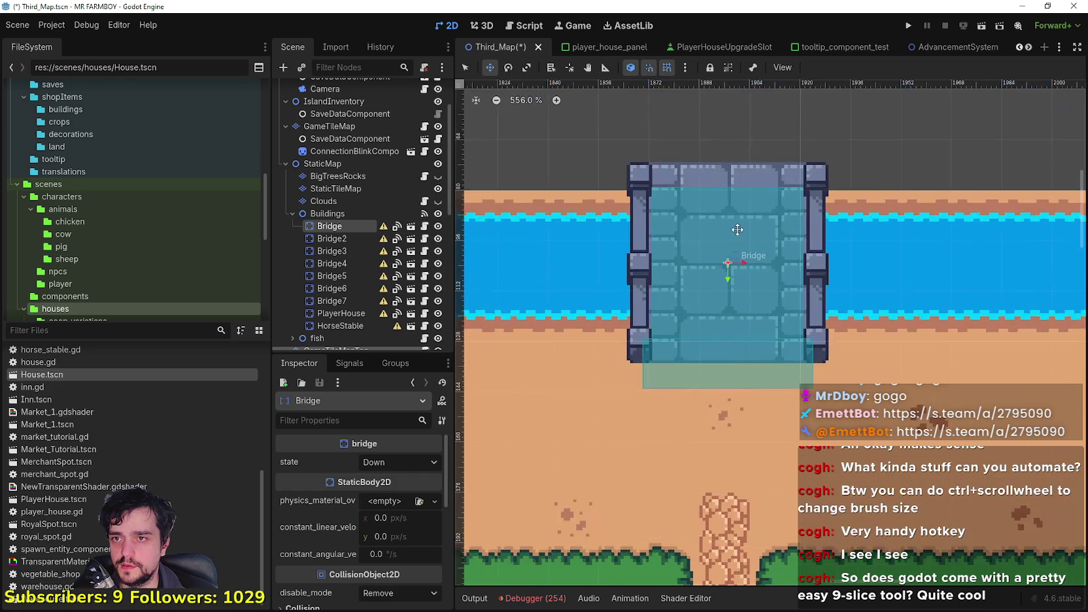
{"action": "left_click_drag", "start_coordinate": [728, 285], "coordinate": [727, 285]}
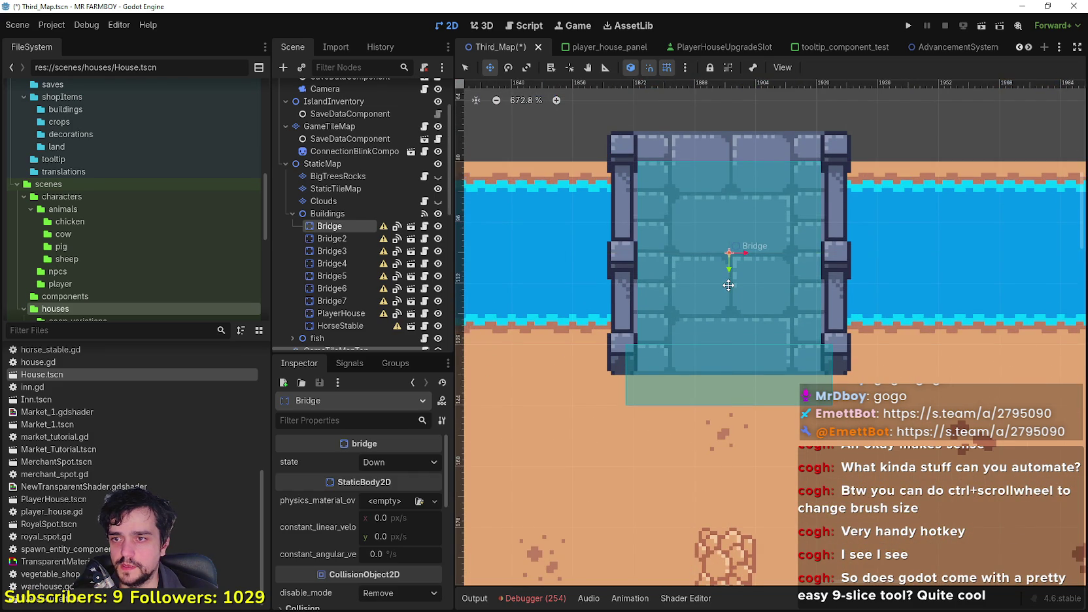
Reselect Bridge7 and nudge it down so it is centered across the top moat above the path.
{"action": "scroll", "coordinate": [728, 284], "scroll_direction": "down", "scroll_amount": 10}
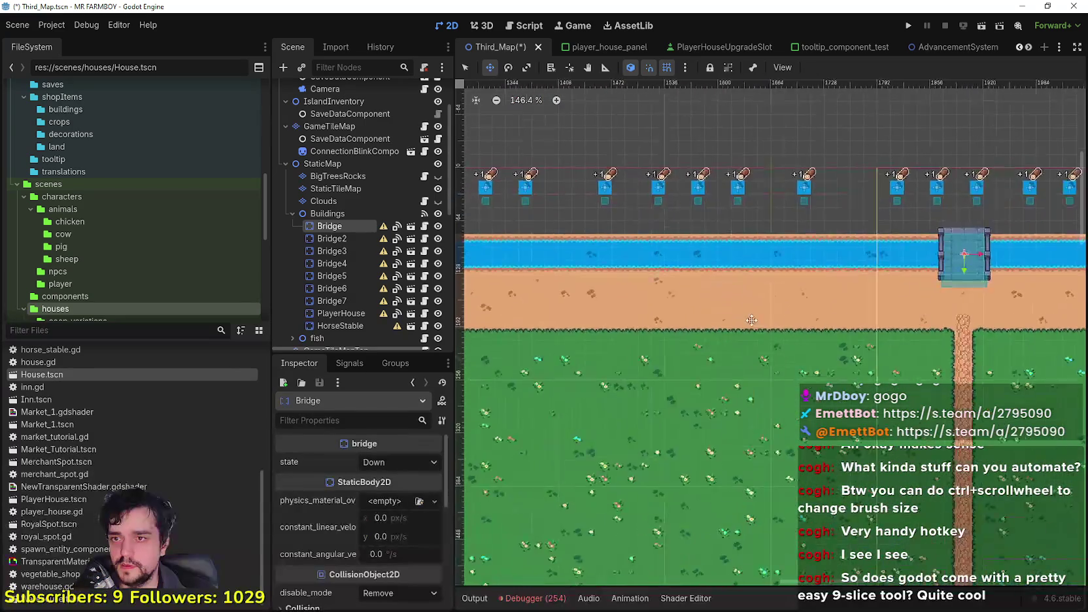
{"action": "scroll", "coordinate": [951, 323], "scroll_direction": "up", "scroll_amount": 6}
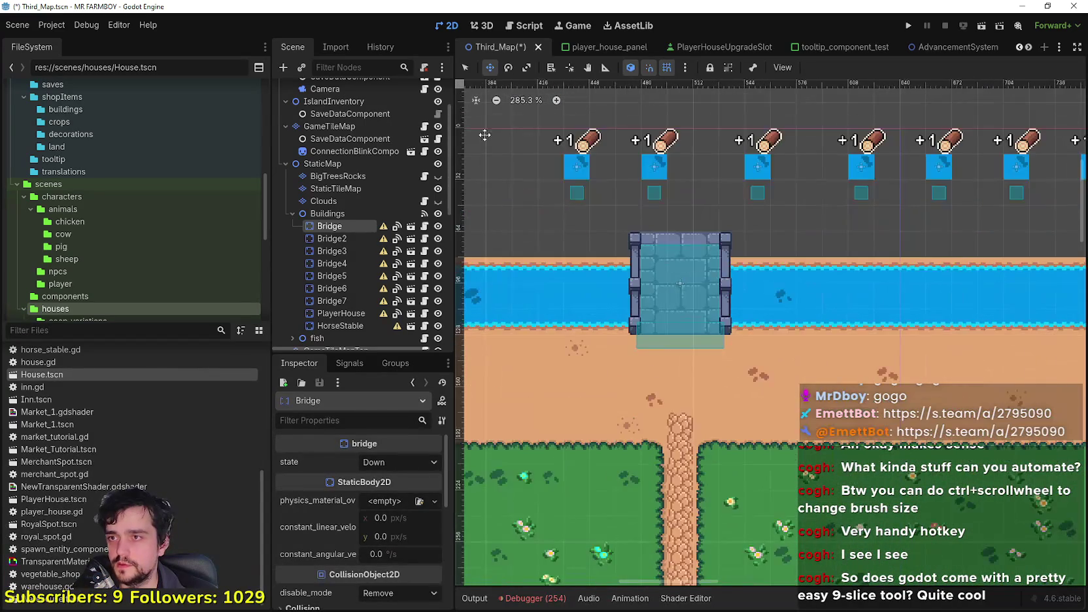
{"action": "scroll", "coordinate": [634, 343], "scroll_direction": "up", "scroll_amount": 4}
{"action": "left_click", "coordinate": [691, 303]}
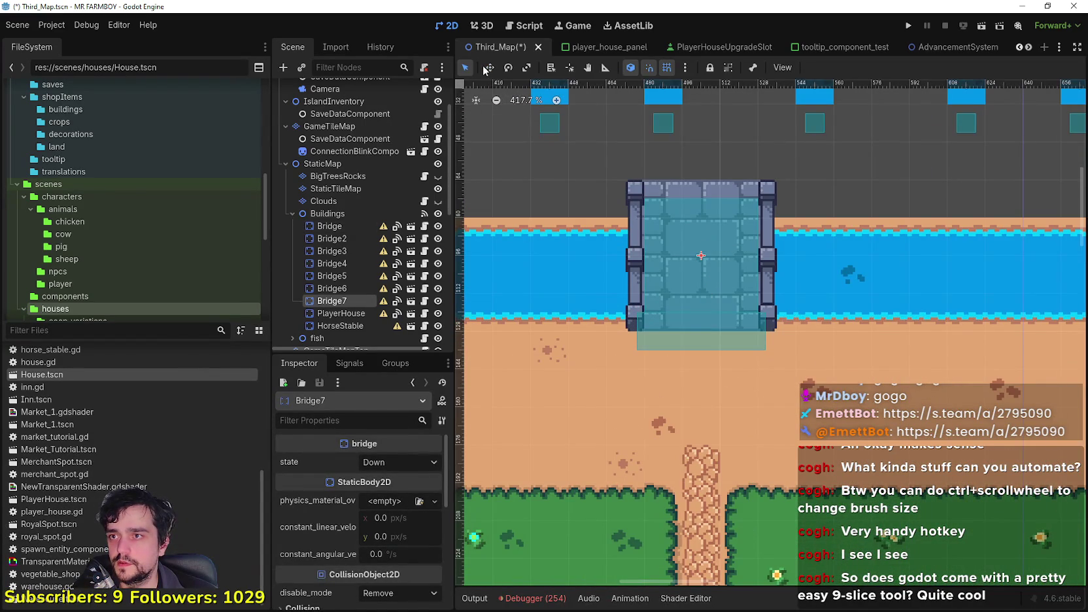
{"action": "scroll", "coordinate": [766, 324], "scroll_direction": "up", "scroll_amount": 1}
{"action": "mouse_move", "coordinate": [683, 236]}
{"action": "left_mouse_down"}
{"action": "mouse_move", "coordinate": [682, 269]}
{"action": "mouse_move", "coordinate": [680, 261]}
{"action": "left_mouse_up"}
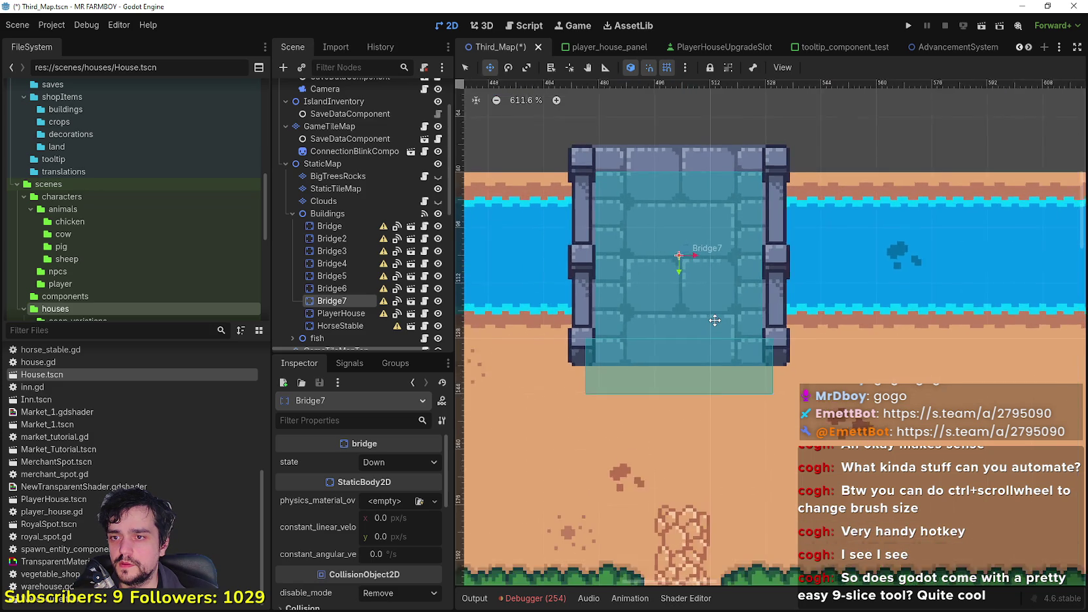
{"action": "scroll", "coordinate": [715, 319], "scroll_direction": "down", "scroll_amount": 2}
{"action": "scroll", "coordinate": [711, 312], "scroll_direction": "down", "scroll_amount": 20}
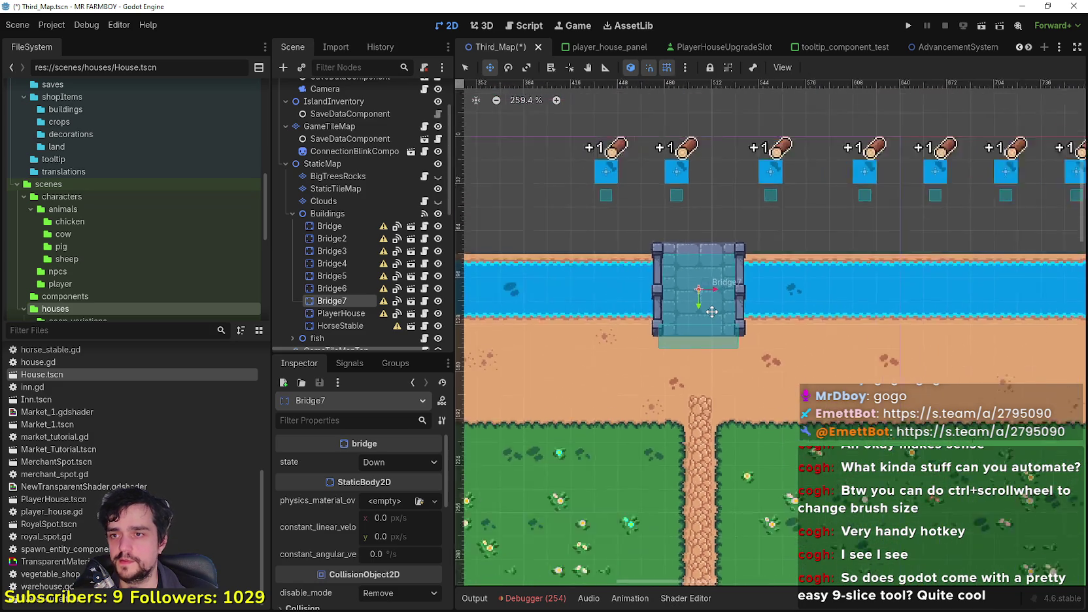
{"action": "scroll", "coordinate": [926, 364], "scroll_direction": "up", "scroll_amount": 10}
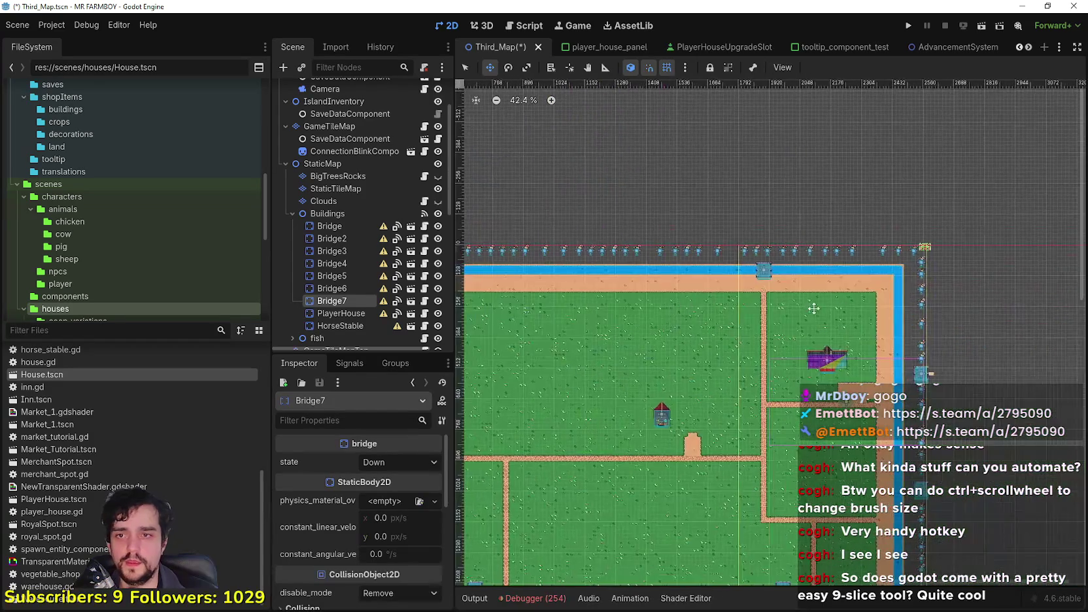
{"action": "scroll", "coordinate": [733, 291], "scroll_direction": "up", "scroll_amount": 1}
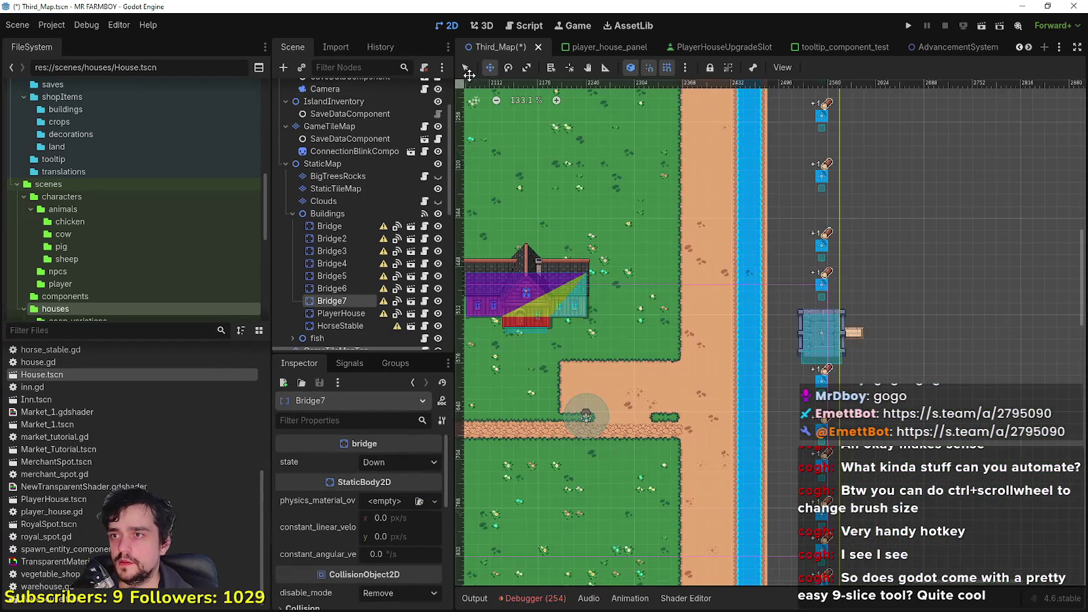
Move Bridge2 from the empty area onto the right river, lined up with its road.
{"action": "scroll", "coordinate": [814, 308], "scroll_direction": "up", "scroll_amount": 7}
{"action": "left_click", "coordinate": [829, 360]}
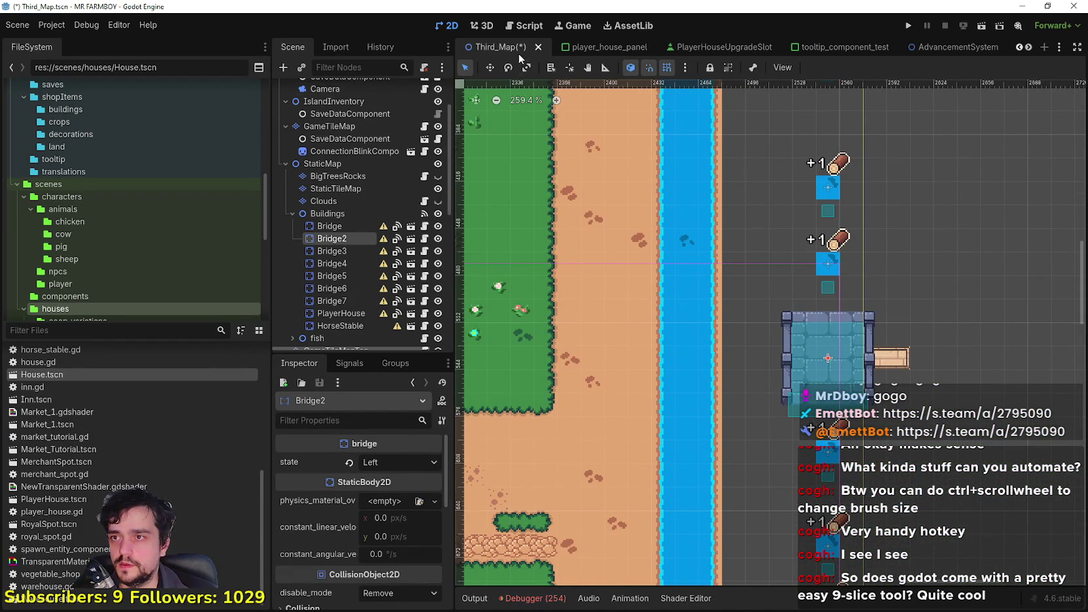
{"action": "left_click_drag", "start_coordinate": [841, 330], "coordinate": [741, 324]}
{"action": "scroll", "coordinate": [701, 352], "scroll_direction": "down", "scroll_amount": 7}
{"action": "scroll", "coordinate": [701, 352], "scroll_direction": "down", "scroll_amount": 3}
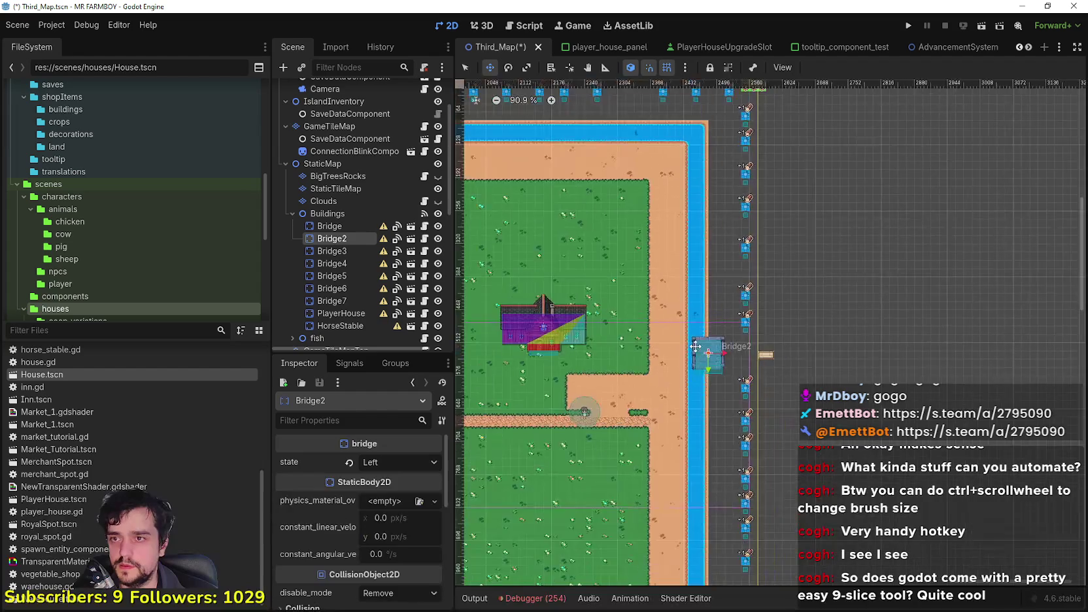
{"action": "scroll", "coordinate": [700, 319], "scroll_direction": "up", "scroll_amount": 4}
{"action": "scroll", "coordinate": [699, 319], "scroll_direction": "up", "scroll_amount": 5}
{"action": "left_click_drag", "start_coordinate": [699, 319], "coordinate": [719, 321]}
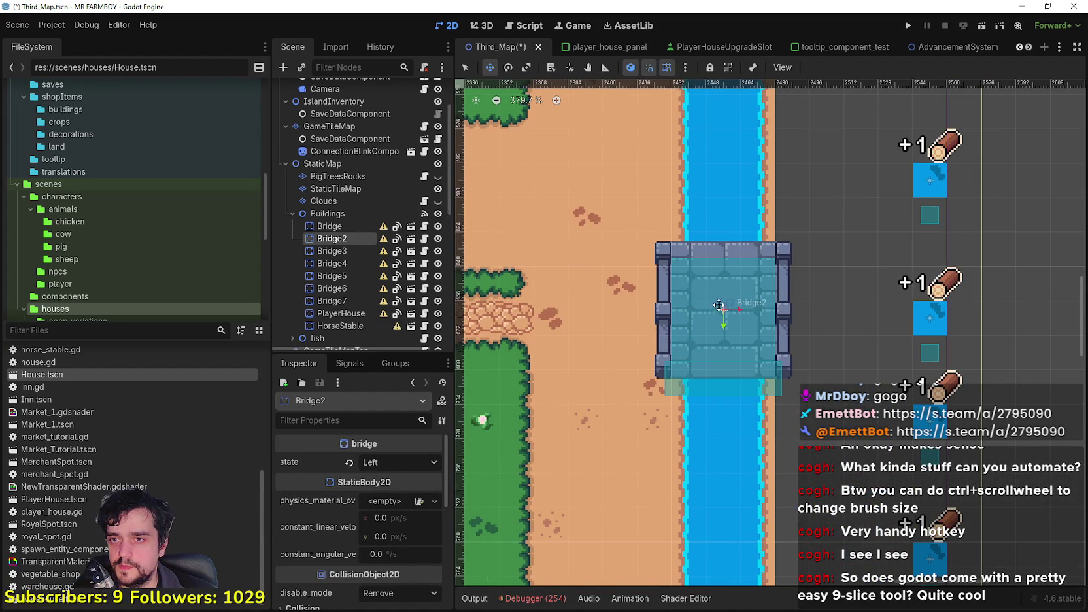
{"action": "scroll", "coordinate": [719, 322], "scroll_direction": "up", "scroll_amount": 3}
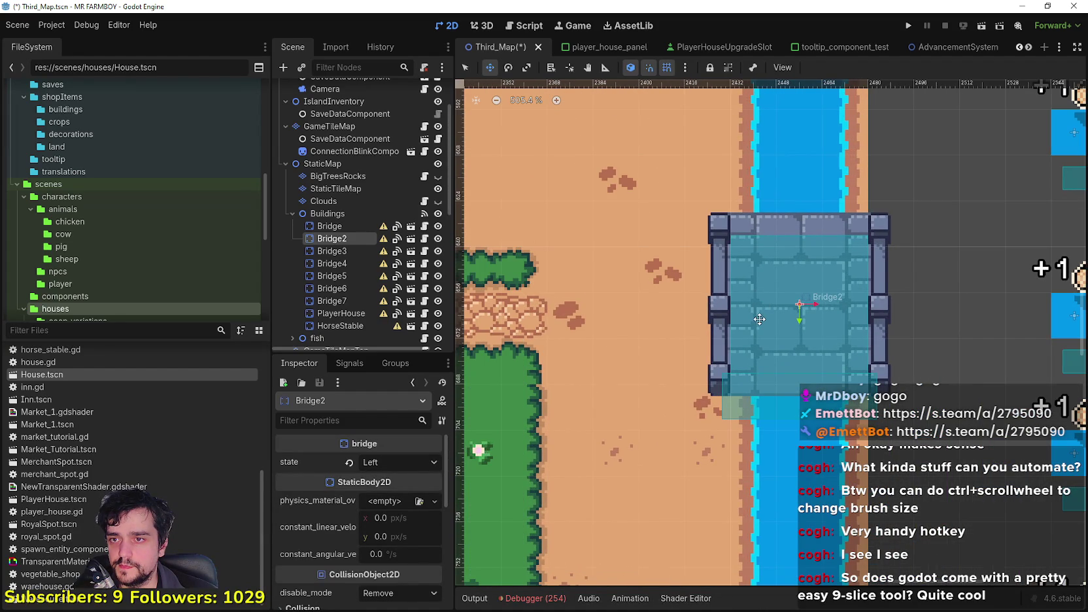
{"action": "left_click_drag", "start_coordinate": [762, 318], "coordinate": [792, 302]}
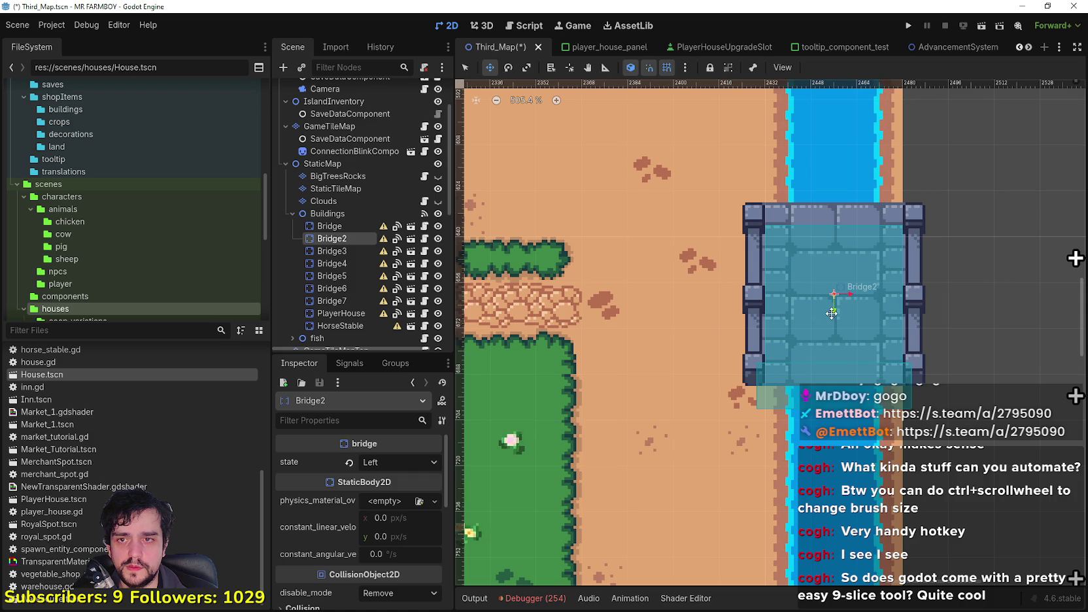
{"action": "left_click_drag", "start_coordinate": [832, 318], "coordinate": [832, 319]}
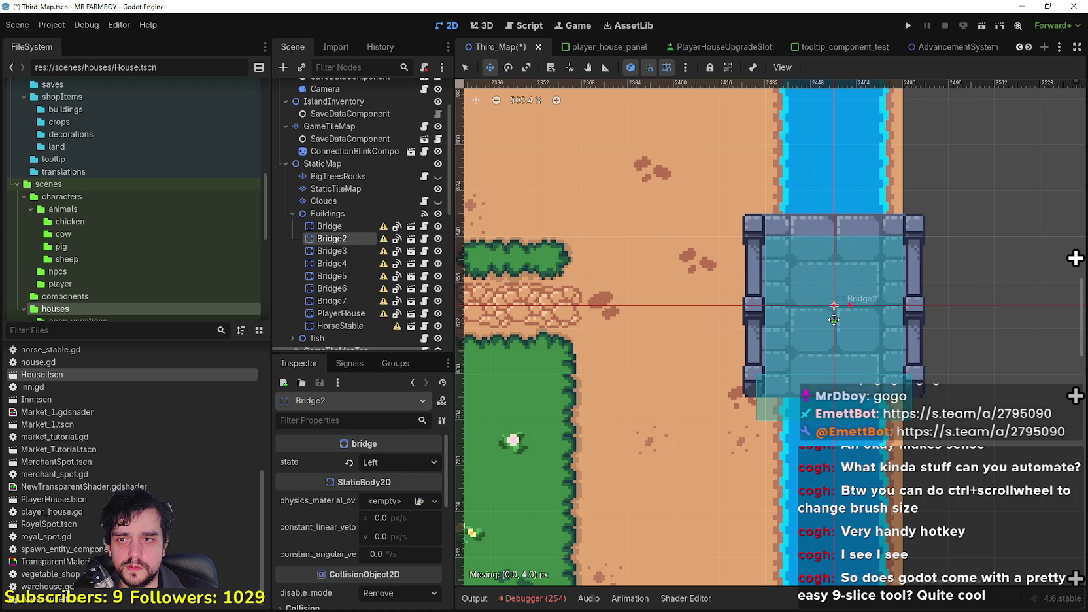
Place Bridge3 across the right river at the horizontal path, then drag Bridge4 toward the bottom moat.
{"action": "scroll", "coordinate": [833, 315], "scroll_direction": "down", "scroll_amount": 6}
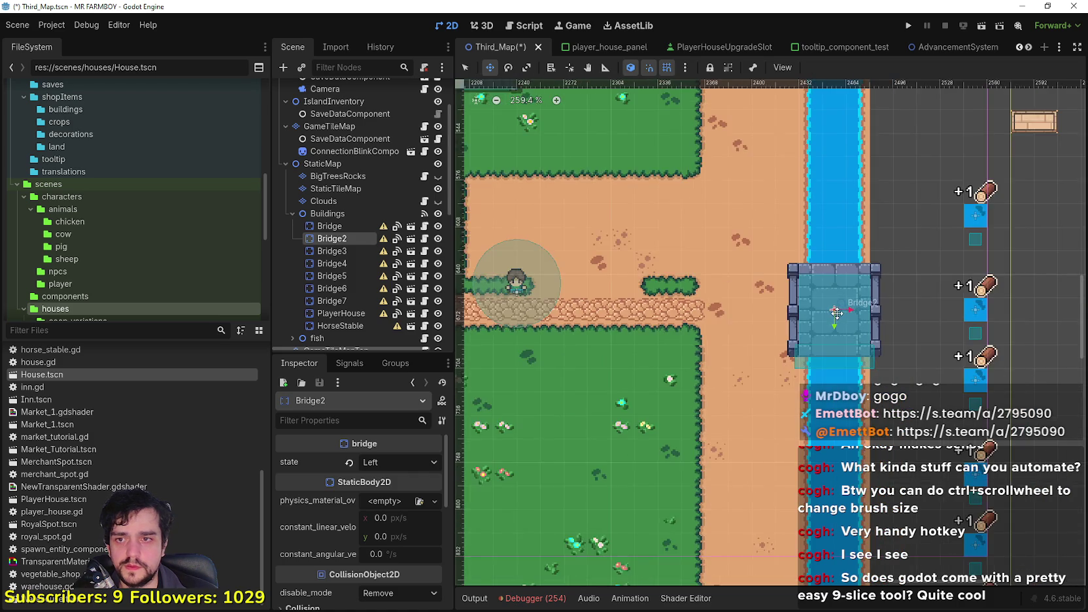
{"action": "left_click_drag", "start_coordinate": [772, 252], "coordinate": [730, 204]}
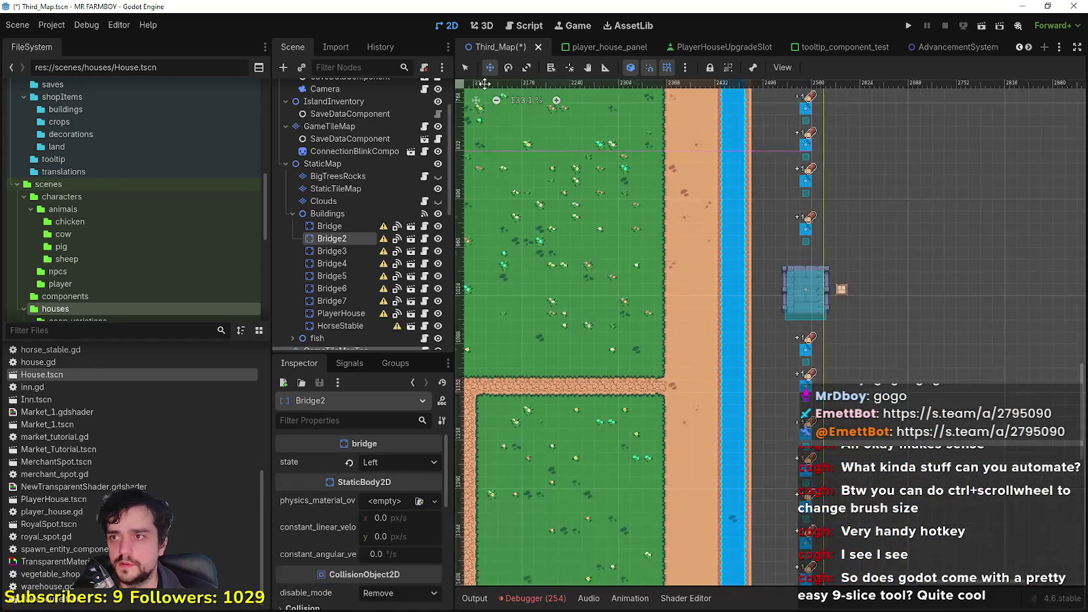
{"action": "scroll", "coordinate": [837, 295], "scroll_direction": "up", "scroll_amount": 2}
{"action": "left_click", "coordinate": [779, 293]}
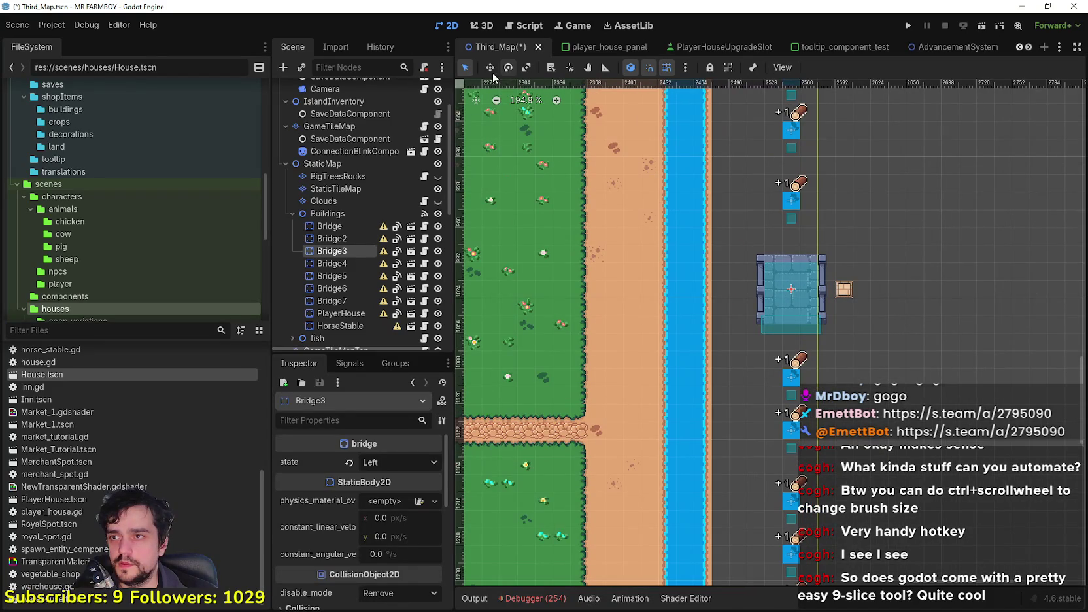
{"action": "scroll", "coordinate": [842, 312], "scroll_direction": "up", "scroll_amount": 3}
{"action": "mouse_move", "coordinate": [798, 252]}
{"action": "left_mouse_down"}
{"action": "mouse_move", "coordinate": [690, 249]}
{"action": "mouse_move", "coordinate": [657, 432]}
{"action": "left_mouse_up"}
{"action": "scroll", "coordinate": [808, 294], "scroll_direction": "up", "scroll_amount": 6}
{"action": "left_click_drag", "start_coordinate": [810, 292], "coordinate": [803, 299]}
{"action": "scroll", "coordinate": [805, 300], "scroll_direction": "down", "scroll_amount": 14}
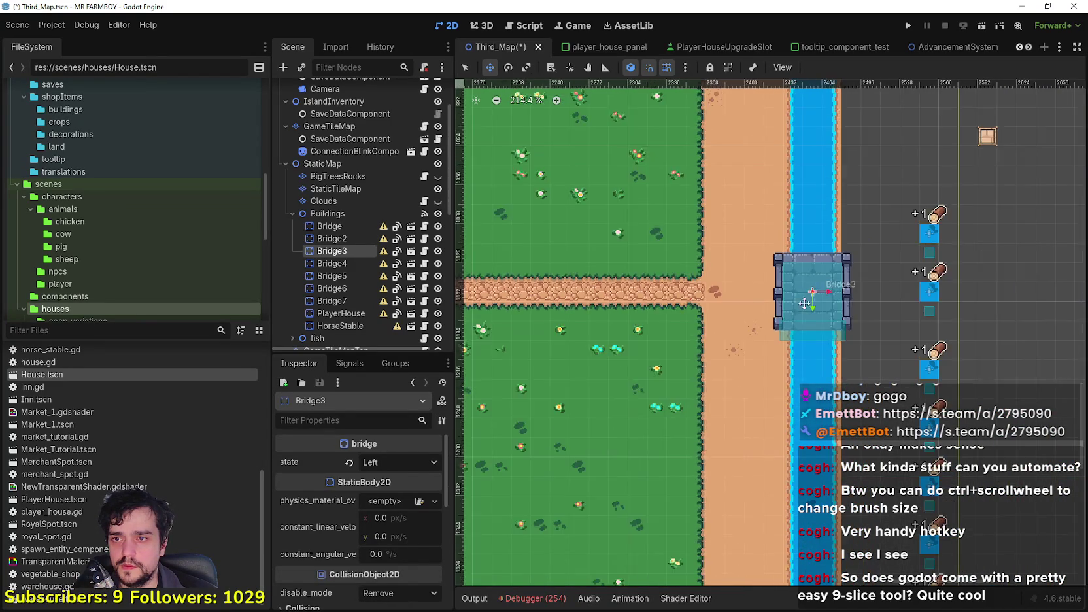
{"action": "key", "text": "f"}
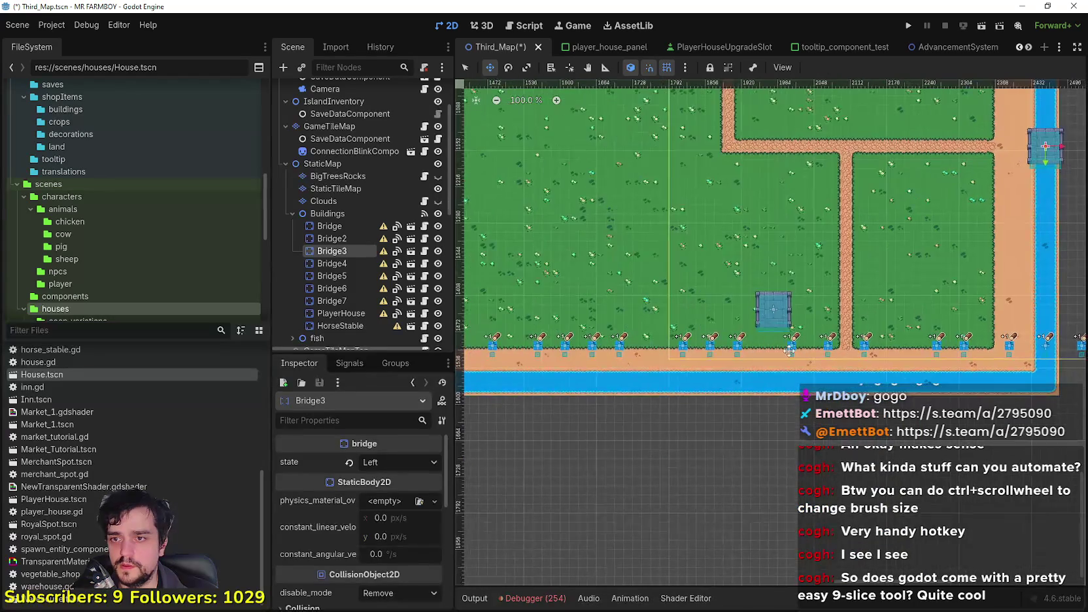
{"action": "scroll", "coordinate": [722, 278], "scroll_direction": "up", "scroll_amount": 1}
{"action": "mouse_move", "coordinate": [795, 319]}
{"action": "left_mouse_down"}
{"action": "mouse_move", "coordinate": [857, 375]}
{"action": "mouse_move", "coordinate": [915, 399]}
{"action": "mouse_move", "coordinate": [915, 422]}
{"action": "left_mouse_up"}
Fine-tune Bridge4's position over the bottom river.
{"action": "scroll", "coordinate": [798, 335], "scroll_direction": "up", "scroll_amount": 5}
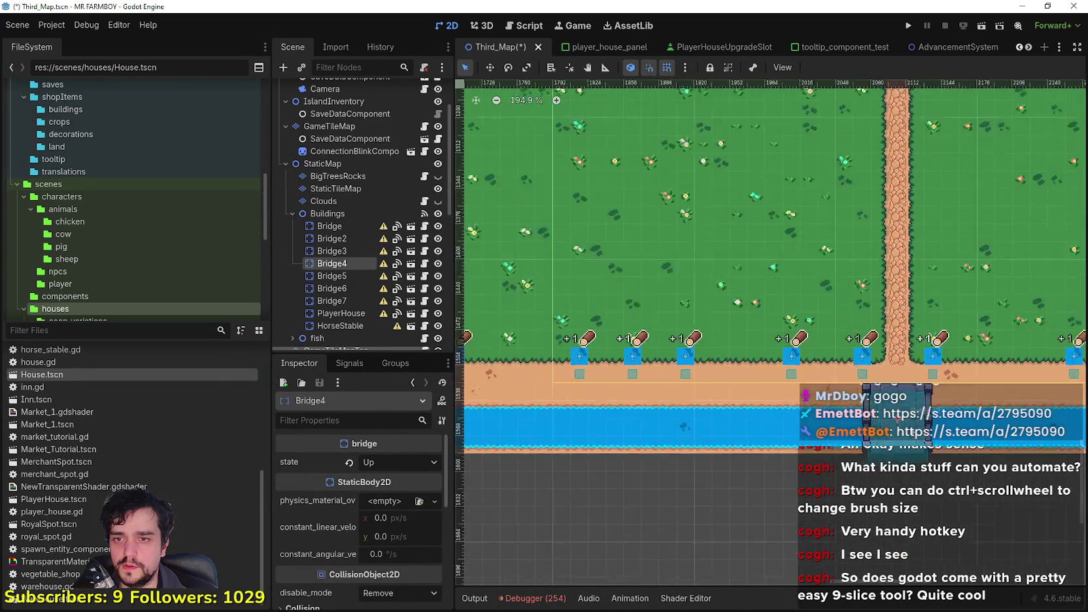
{"action": "scroll", "coordinate": [778, 319], "scroll_direction": "up", "scroll_amount": 1}
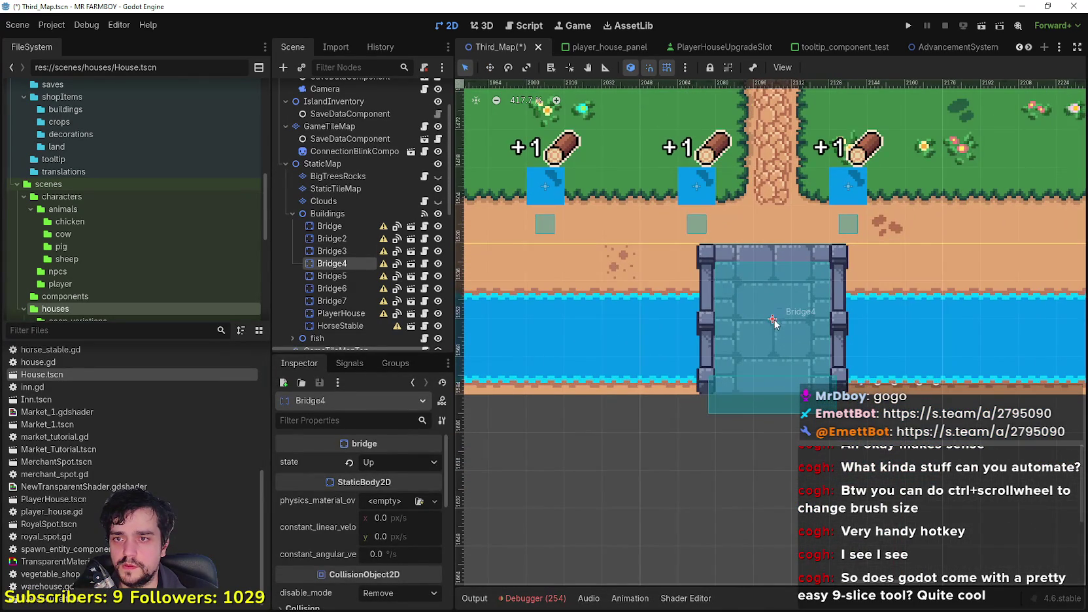
{"action": "mouse_move", "coordinate": [774, 329]}
{"action": "left_mouse_down"}
{"action": "mouse_move", "coordinate": [778, 343]}
{"action": "mouse_move", "coordinate": [775, 324]}
{"action": "left_mouse_up"}
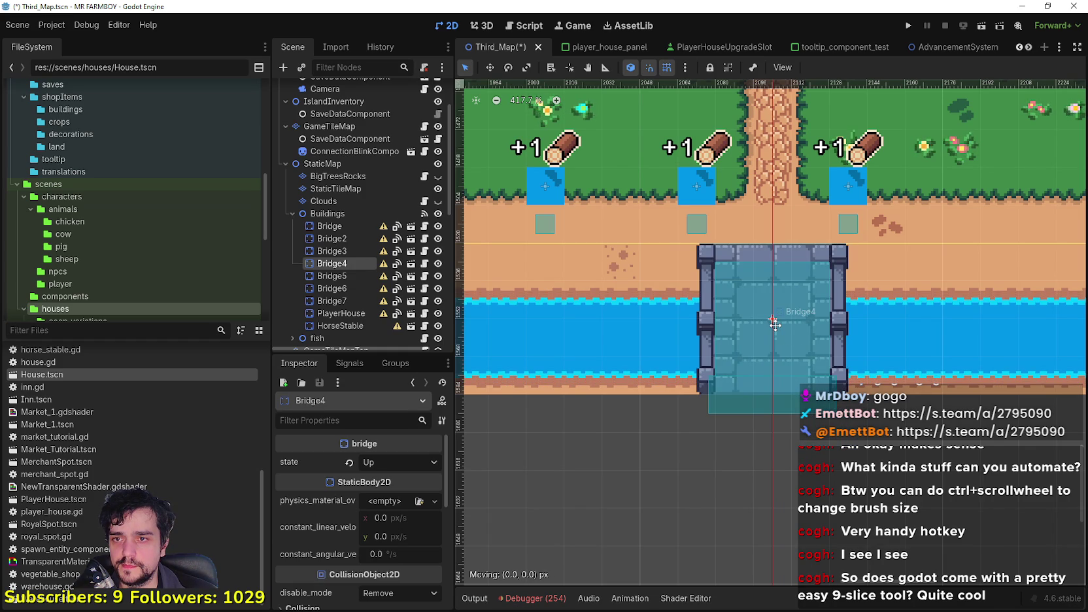
{"action": "scroll", "coordinate": [781, 323], "scroll_direction": "down", "scroll_amount": 10}
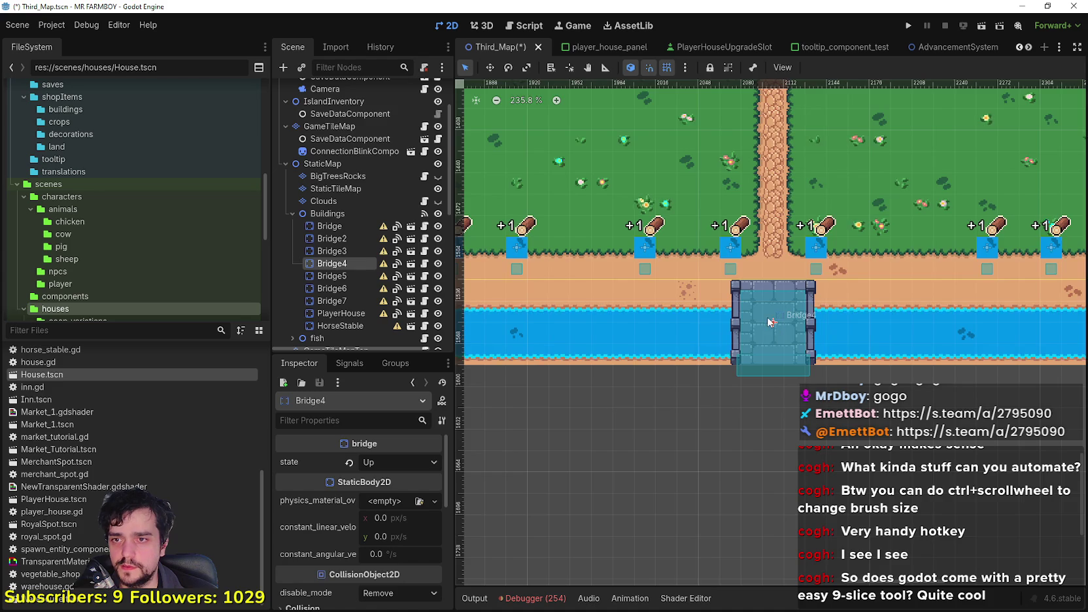
{"action": "scroll", "coordinate": [715, 342], "scroll_direction": "down", "scroll_amount": 1}
{"action": "scroll", "coordinate": [685, 372], "scroll_direction": "left", "scroll_amount": 10}
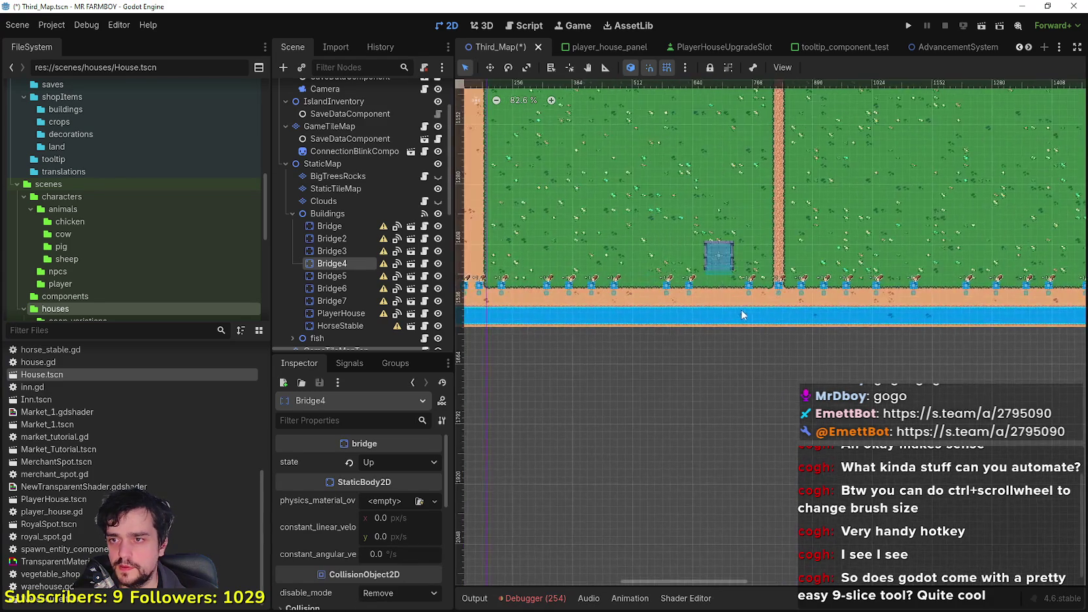
Move Bridge5 onto the bottom moat, aligned beneath the vertical dirt road.
{"action": "left_click", "coordinate": [716, 249]}
{"action": "scroll", "coordinate": [713, 246], "scroll_direction": "up", "scroll_amount": 3}
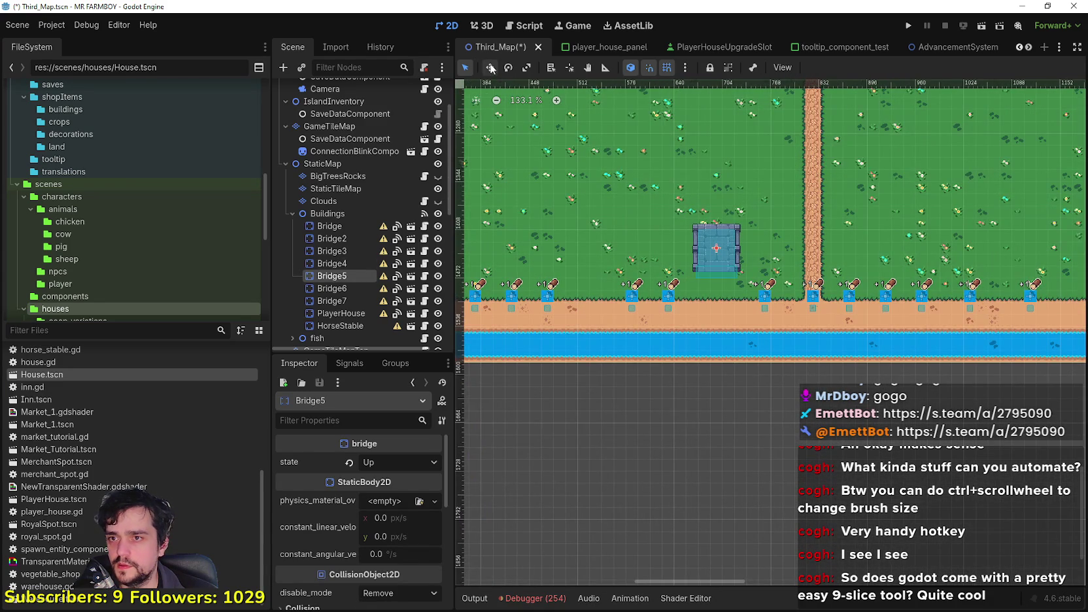
{"action": "left_click", "coordinate": [491, 69]}
{"action": "scroll", "coordinate": [716, 255], "scroll_direction": "up", "scroll_amount": 4}
{"action": "mouse_move", "coordinate": [717, 262]}
{"action": "left_mouse_down"}
{"action": "mouse_move", "coordinate": [720, 304]}
{"action": "mouse_move", "coordinate": [873, 425]}
{"action": "mouse_move", "coordinate": [859, 390]}
{"action": "left_mouse_up"}
{"action": "scroll", "coordinate": [873, 425], "scroll_direction": "up", "scroll_amount": 9}
{"action": "scroll", "coordinate": [859, 390], "scroll_direction": "up", "scroll_amount": 2}
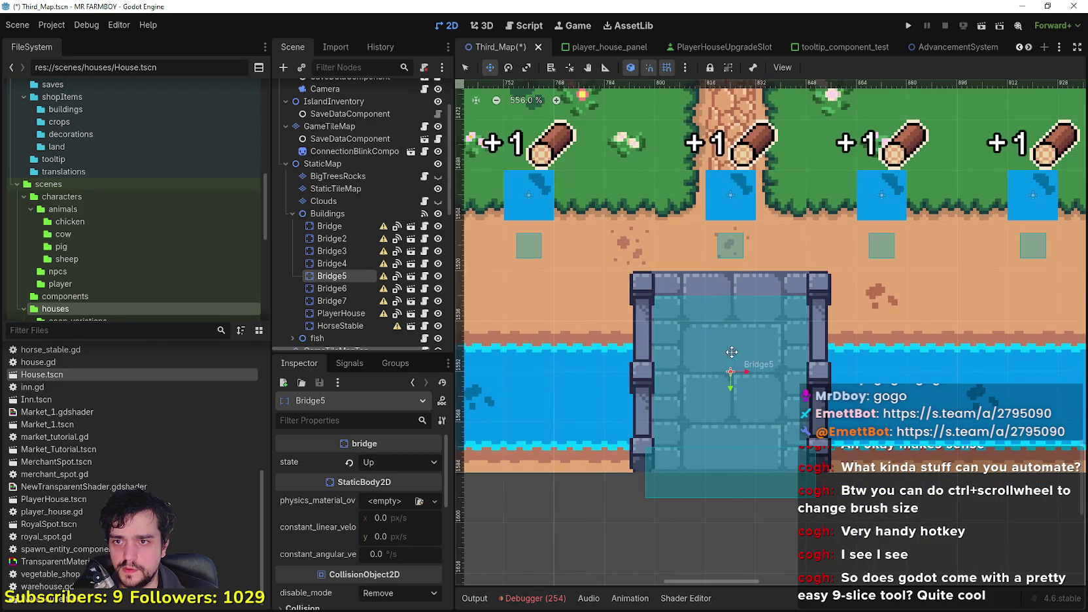
{"action": "left_click_drag", "start_coordinate": [734, 356], "coordinate": [731, 355]}
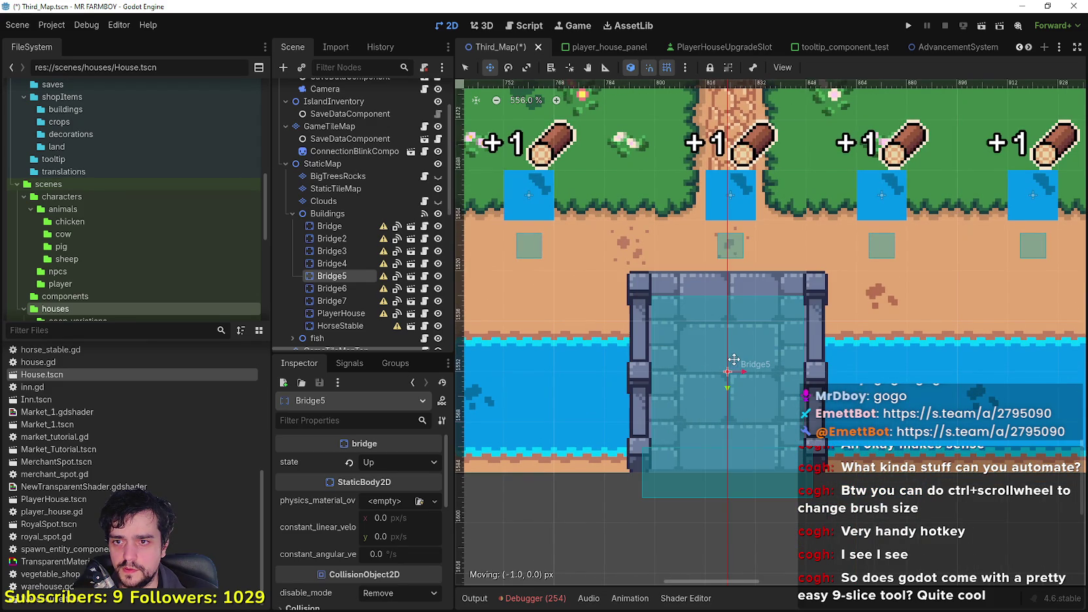
{"action": "scroll", "coordinate": [734, 358], "scroll_direction": "up", "scroll_amount": 3}
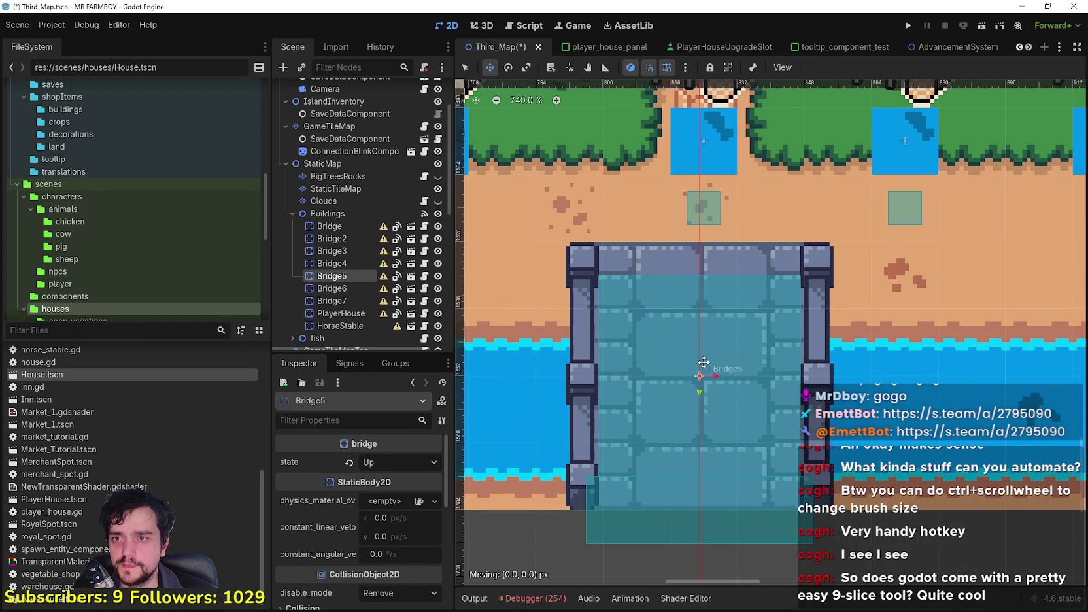
{"action": "left_click", "coordinate": [685, 68]}
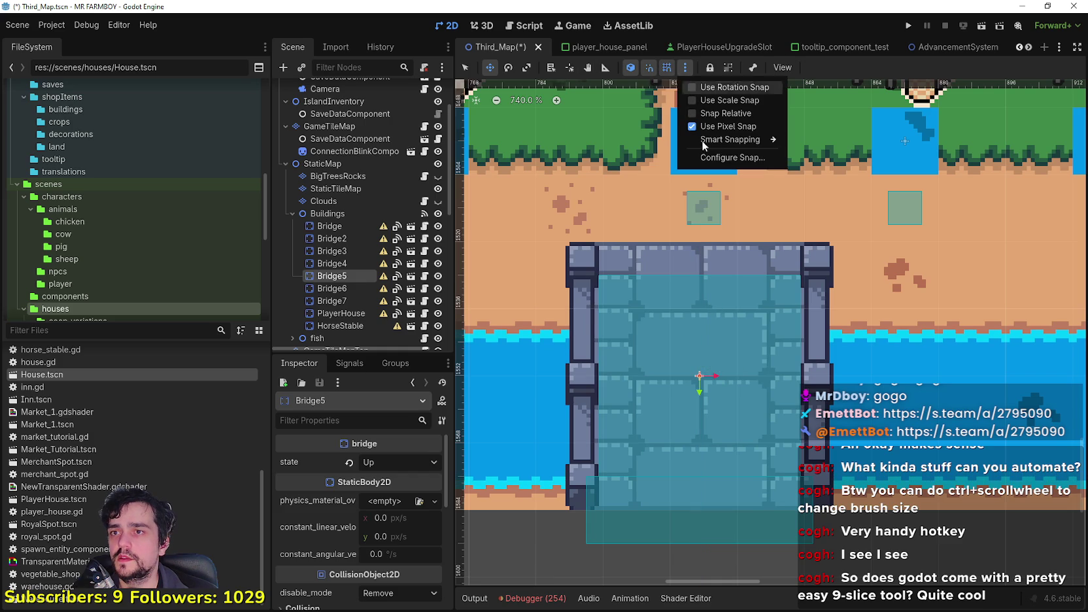
Set the snap grid step to 8 × 8 px and lower Bridge5 by one 8 px step.
{"action": "left_click", "coordinate": [726, 158]}
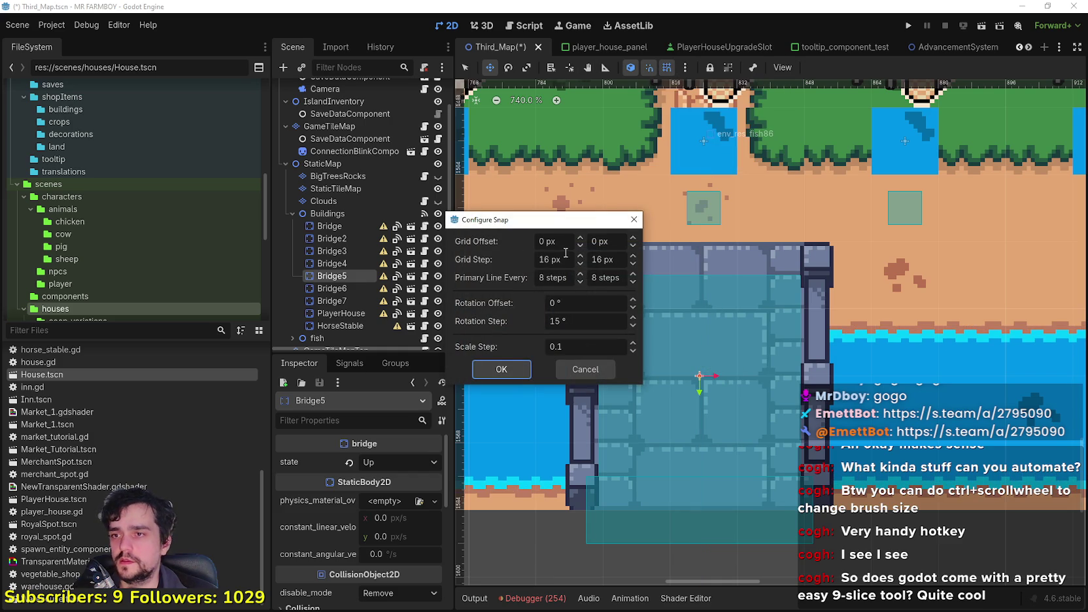
{"action": "type", "text": "8"}
{"action": "key", "text": "Tab"}
{"action": "type", "text": "8"}
{"action": "left_click", "coordinate": [501, 368]}
{"action": "left_click_drag", "start_coordinate": [699, 341], "coordinate": [698, 353]}
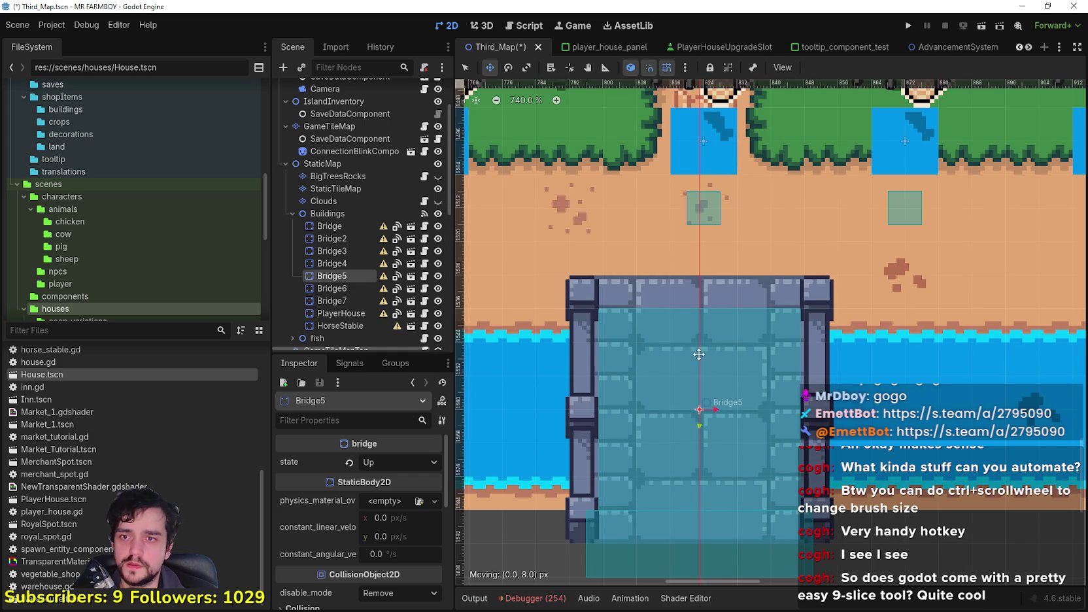
{"action": "scroll", "coordinate": [697, 358], "scroll_direction": "down", "scroll_amount": 8}
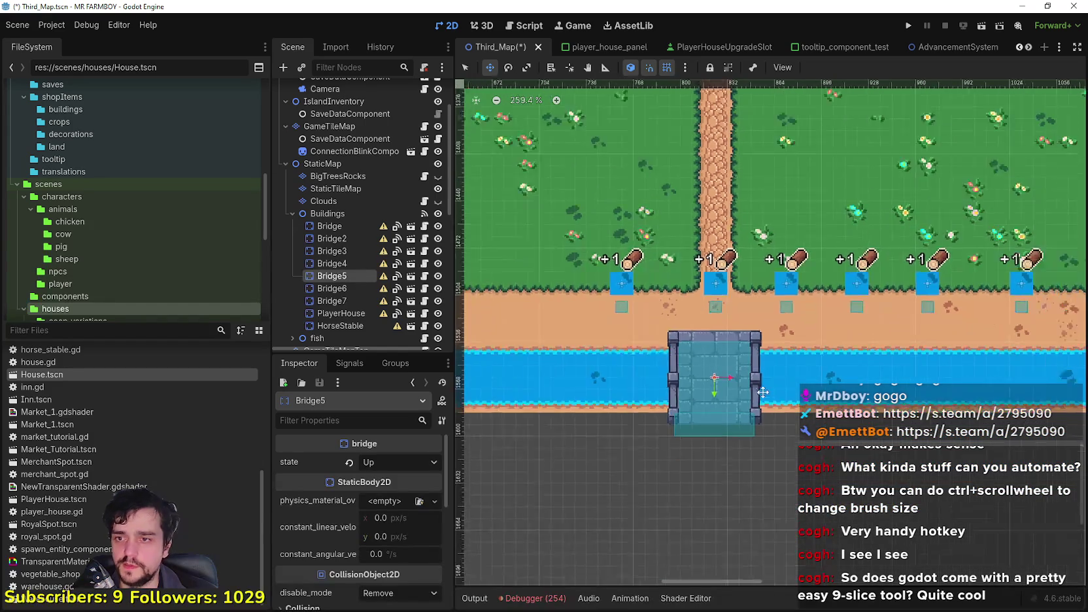
{"action": "scroll", "coordinate": [763, 390], "scroll_direction": "down", "scroll_amount": 5}
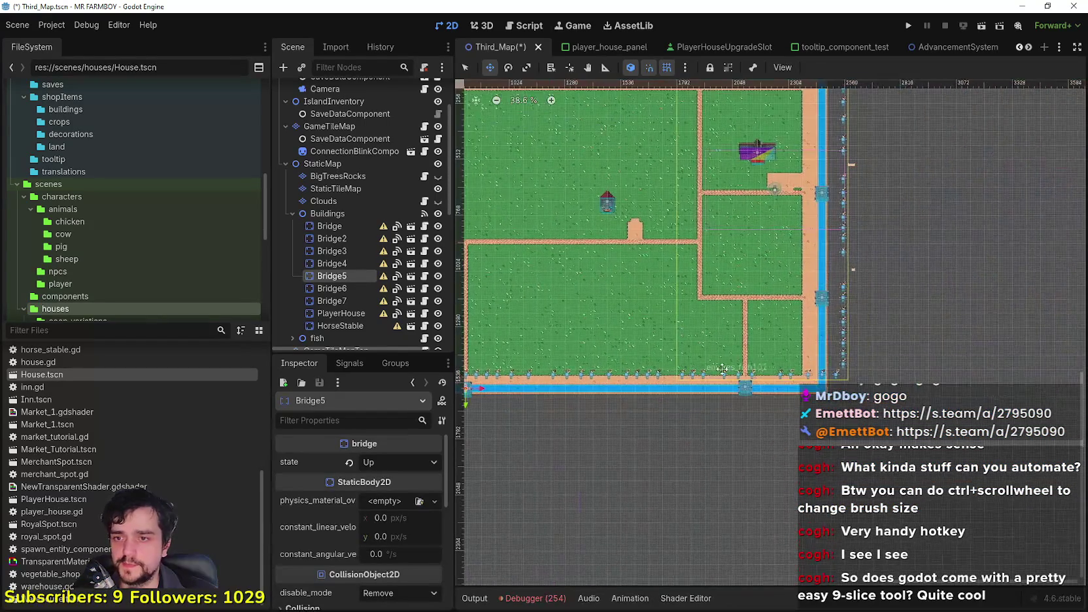
{"action": "scroll", "coordinate": [741, 387], "scroll_direction": "up", "scroll_amount": 3}
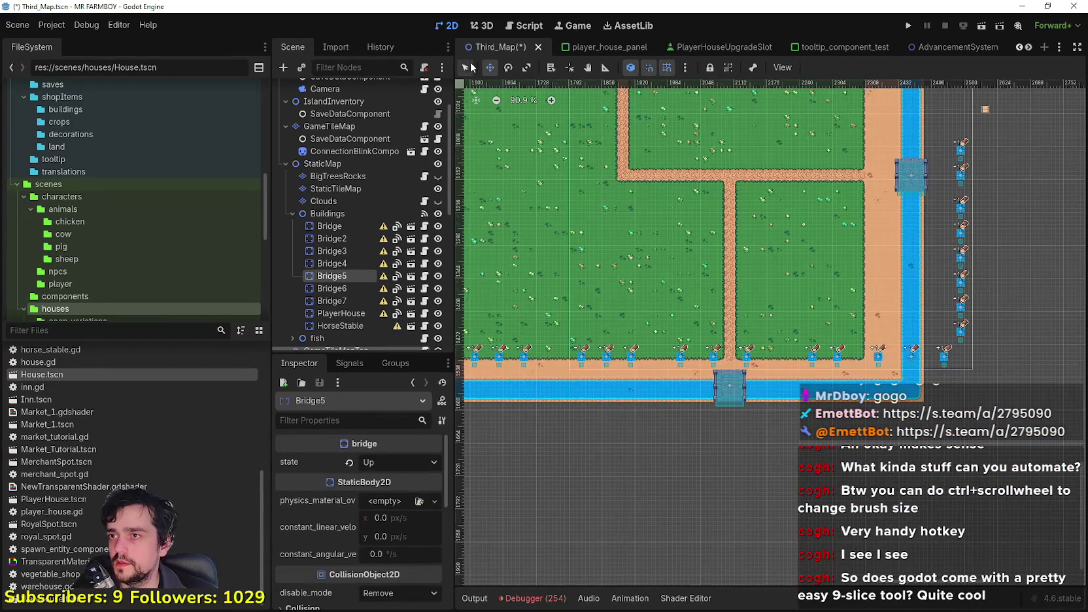
Lower Bridge4 8 px onto the bottom water and save the scene.
{"action": "left_click", "coordinate": [471, 66]}
{"action": "scroll", "coordinate": [762, 442], "scroll_direction": "up", "scroll_amount": 4}
{"action": "left_click", "coordinate": [722, 359]}
{"action": "scroll", "coordinate": [722, 359], "scroll_direction": "up", "scroll_amount": 4}
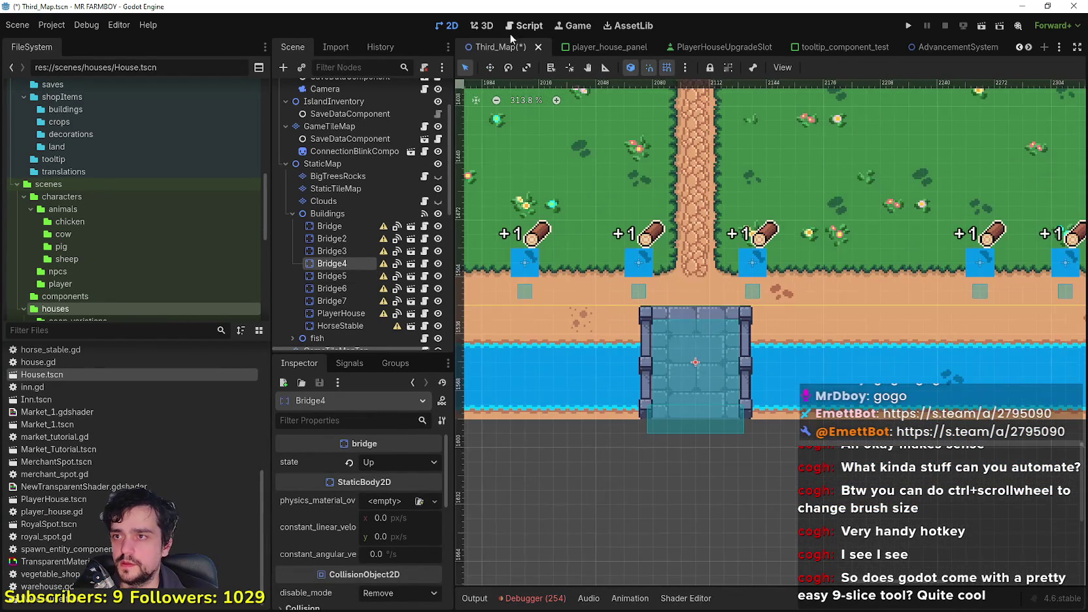
{"action": "left_click", "coordinate": [490, 67]}
{"action": "scroll", "coordinate": [658, 333], "scroll_direction": "up", "scroll_amount": 2}
{"action": "left_click_drag", "start_coordinate": [721, 335], "coordinate": [721, 361]}
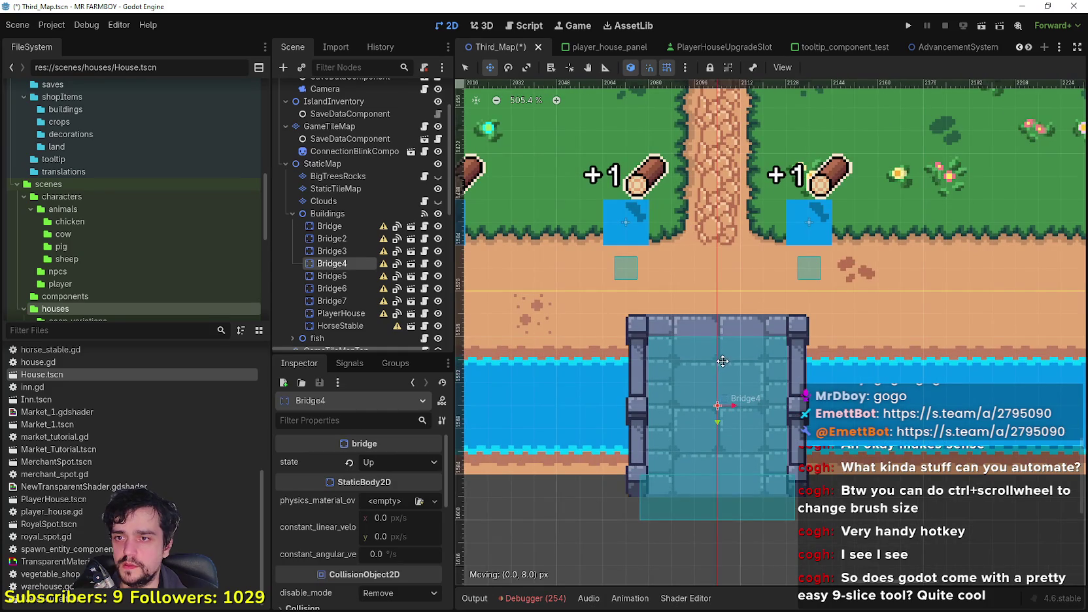
{"action": "scroll", "coordinate": [717, 364], "scroll_direction": "down", "scroll_amount": 10}
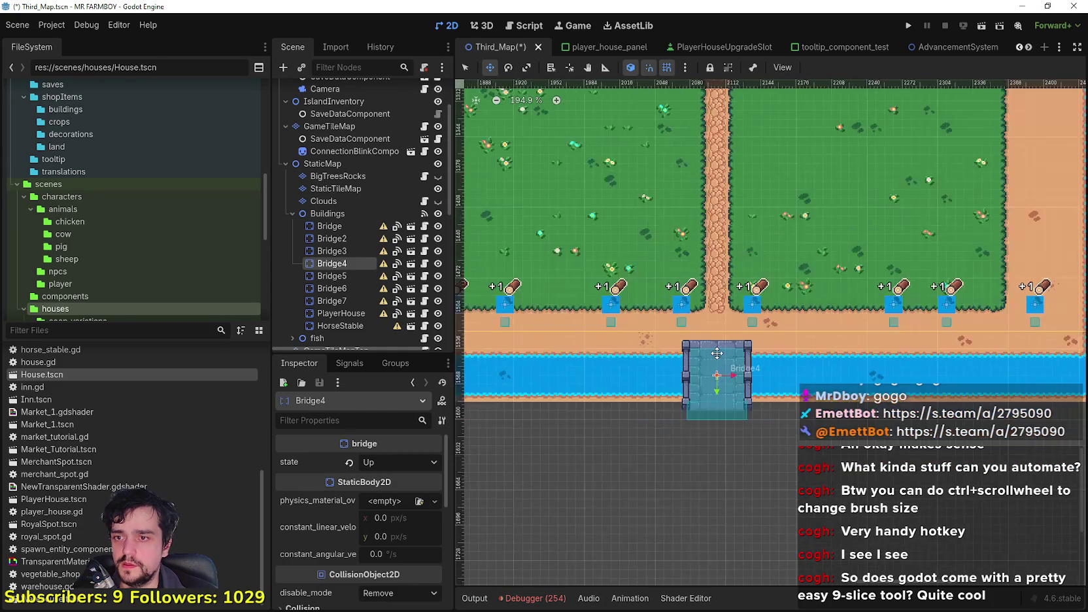
{"action": "scroll", "coordinate": [853, 269], "scroll_direction": "up", "scroll_amount": 5}
{"action": "key", "text": "ctrl+s"}
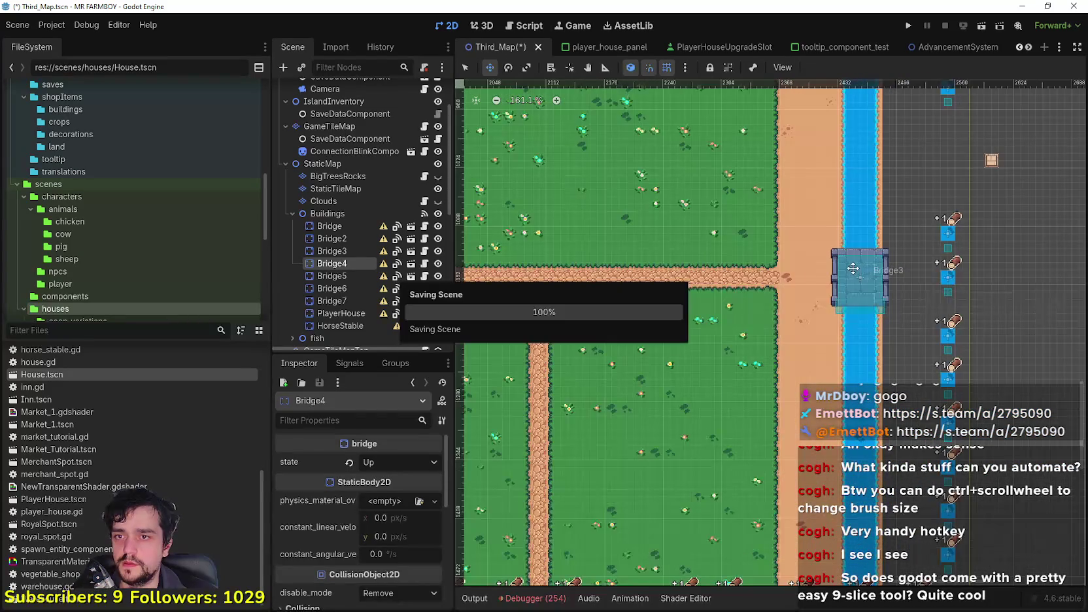
{"action": "scroll", "coordinate": [702, 299], "scroll_direction": "down", "scroll_amount": 9}
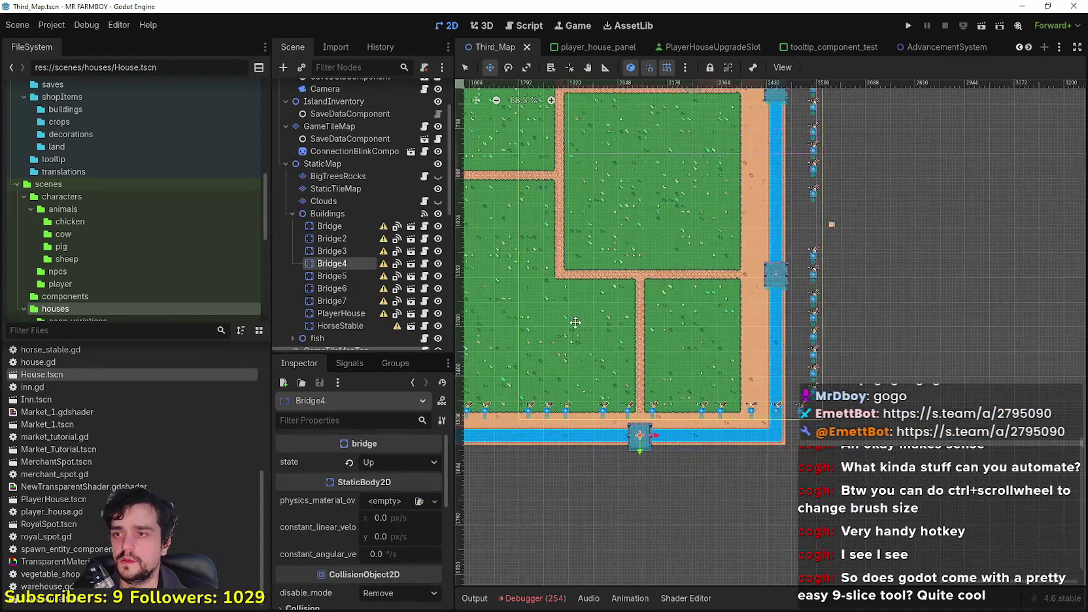
{"action": "scroll", "coordinate": [490, 138], "scroll_direction": "up", "scroll_amount": 7}
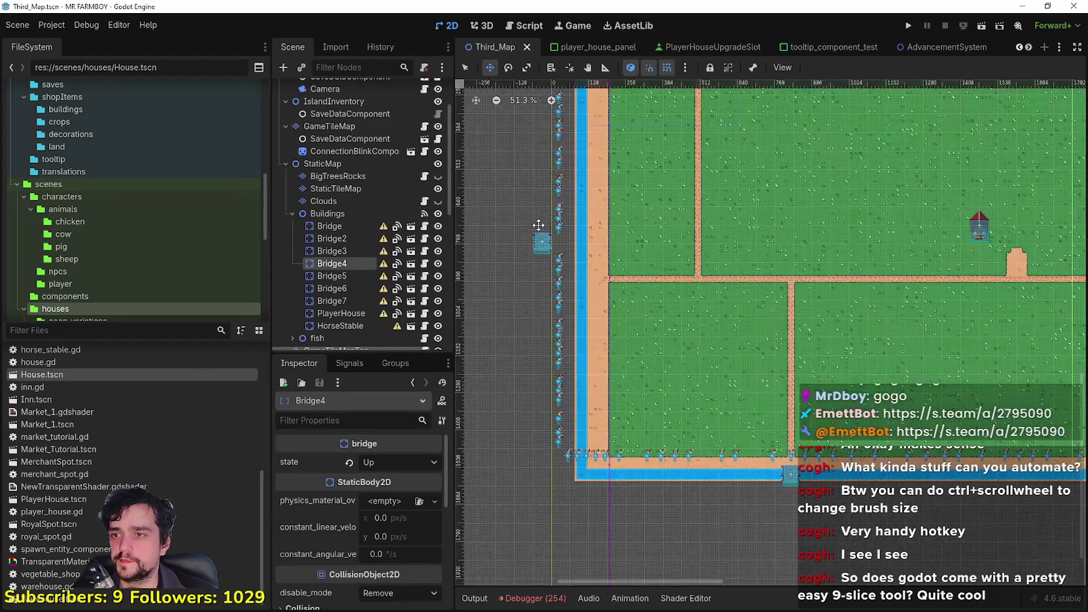
{"action": "scroll", "coordinate": [557, 276], "scroll_direction": "up", "scroll_amount": 2}
Move Bridge6 over the left water channel, centre it on the path, and save Third_Map.
{"action": "left_click", "coordinate": [555, 271]}
{"action": "scroll", "coordinate": [553, 262], "scroll_direction": "up", "scroll_amount": 1}
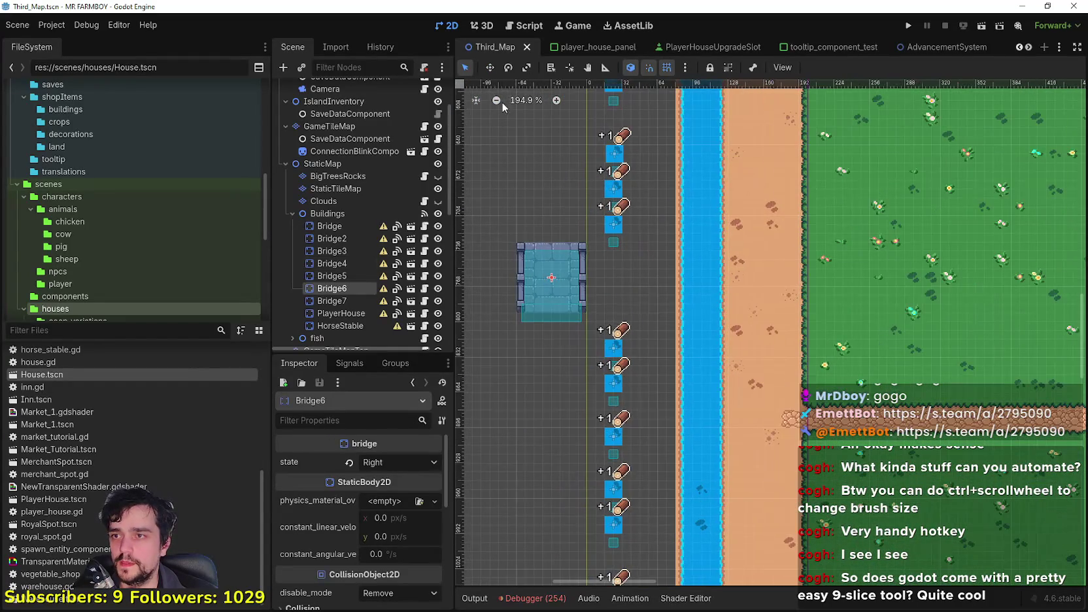
{"action": "mouse_move", "coordinate": [553, 258]}
{"action": "left_mouse_down"}
{"action": "mouse_move", "coordinate": [680, 413]}
{"action": "mouse_move", "coordinate": [710, 417]}
{"action": "mouse_move", "coordinate": [709, 427]}
{"action": "left_mouse_up"}
{"action": "scroll", "coordinate": [691, 421], "scroll_direction": "up", "scroll_amount": 5}
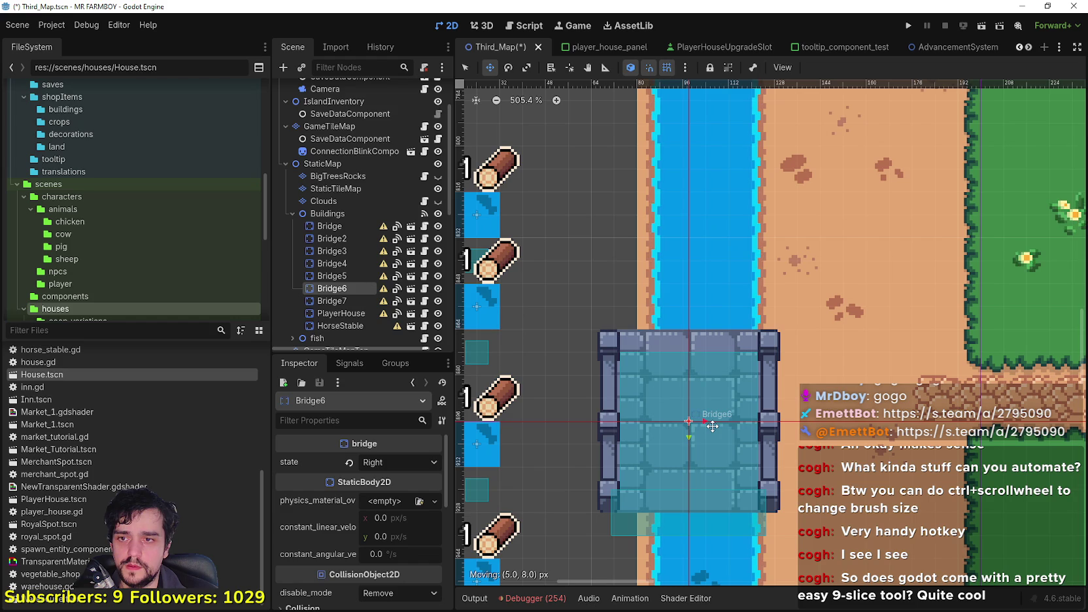
{"action": "scroll", "coordinate": [669, 327], "scroll_direction": "up", "scroll_amount": 1}
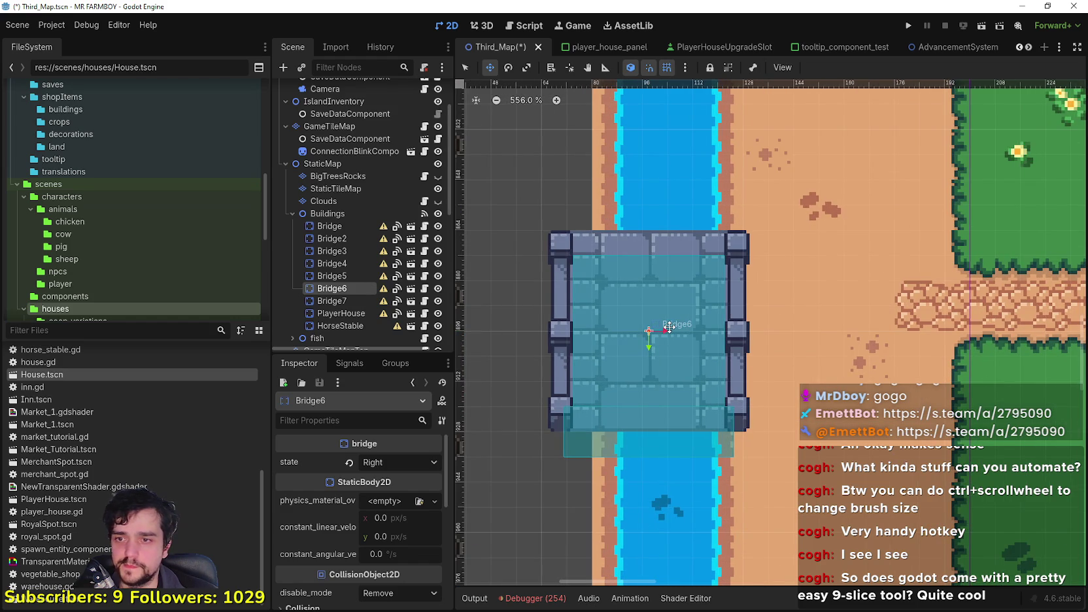
{"action": "mouse_move", "coordinate": [679, 308]}
{"action": "left_mouse_down"}
{"action": "mouse_move", "coordinate": [700, 292]}
{"action": "mouse_move", "coordinate": [674, 293]}
{"action": "mouse_move", "coordinate": [701, 295]}
{"action": "left_mouse_up"}
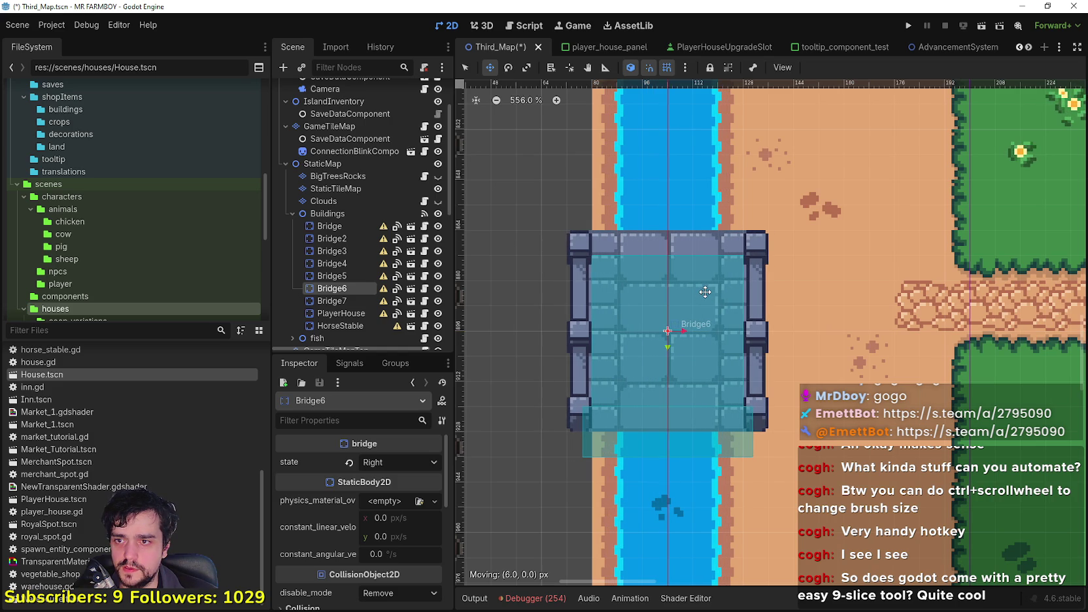
{"action": "scroll", "coordinate": [700, 296], "scroll_direction": "down", "scroll_amount": 2}
{"action": "scroll", "coordinate": [701, 295], "scroll_direction": "down", "scroll_amount": 9}
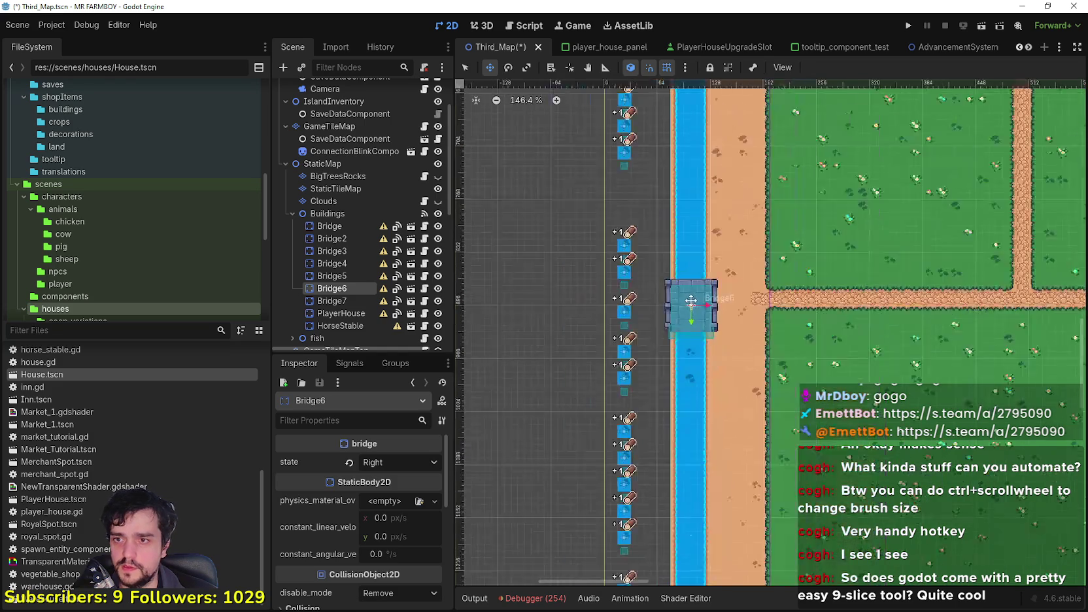
{"action": "key", "text": "ctrl+s"}
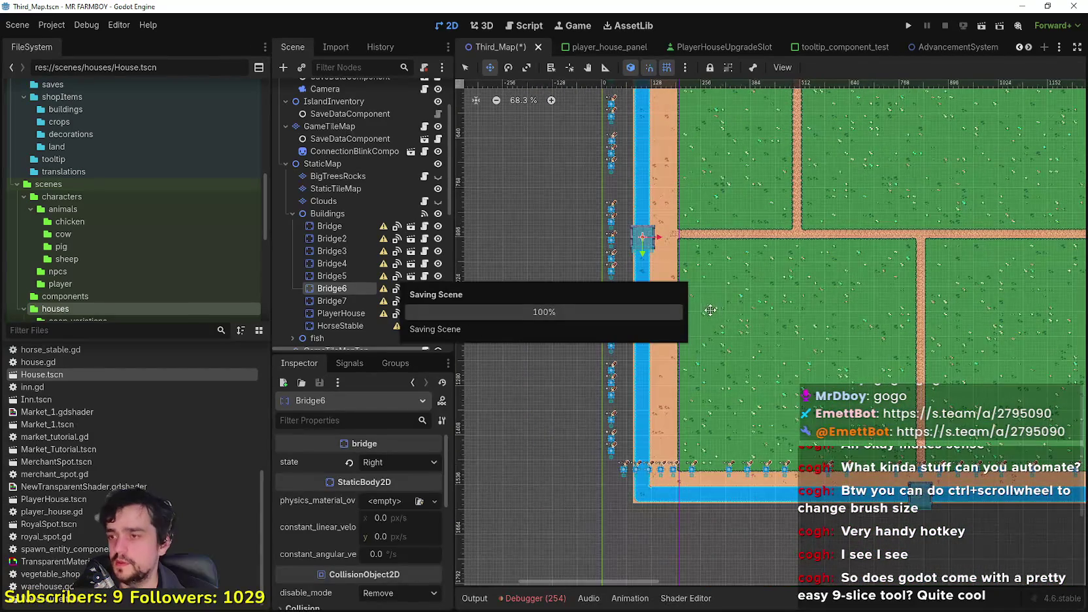
{"action": "scroll", "coordinate": [657, 281], "scroll_direction": "down", "scroll_amount": 5}
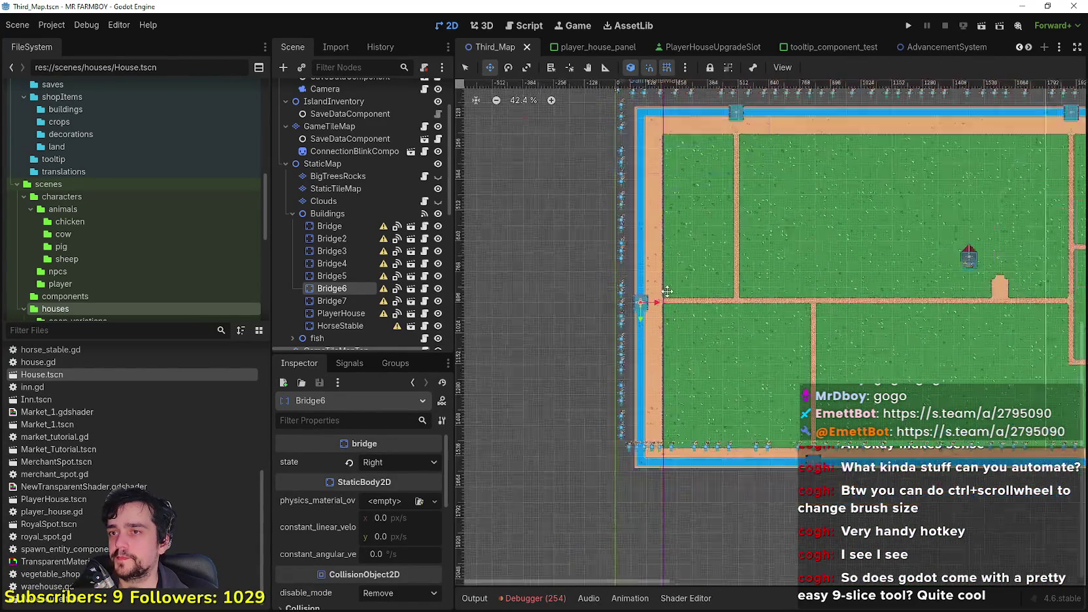
{"action": "scroll", "coordinate": [660, 277], "scroll_direction": "up", "scroll_amount": 2}
{"action": "scroll", "coordinate": [661, 278], "scroll_direction": "right", "scroll_amount": 3}
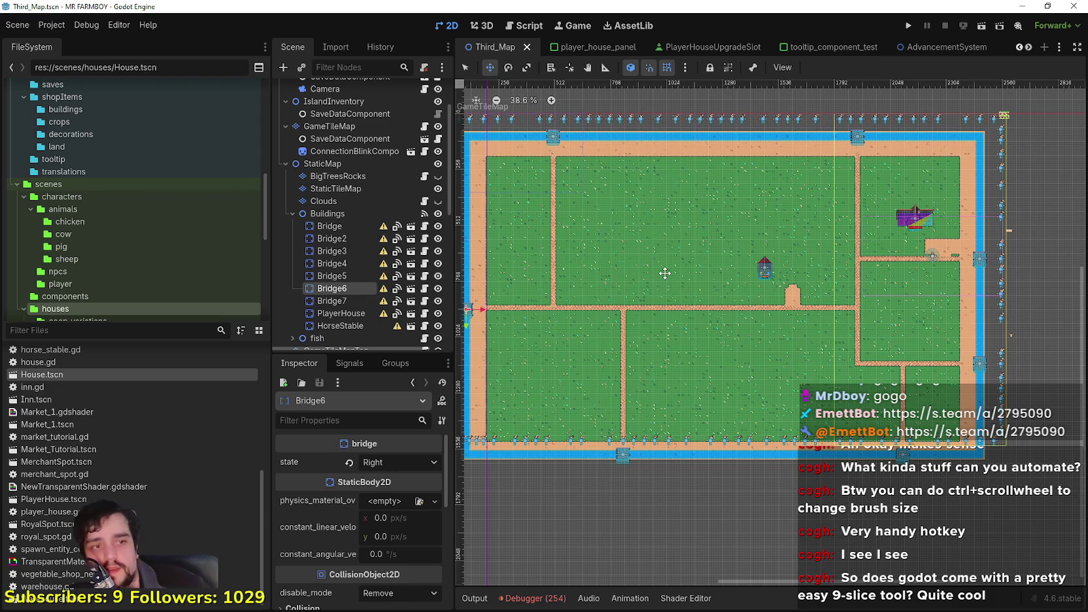
{"action": "scroll", "coordinate": [726, 248], "scroll_direction": "up", "scroll_amount": 2}
{"action": "scroll", "coordinate": [726, 249], "scroll_direction": "left", "scroll_amount": 1}
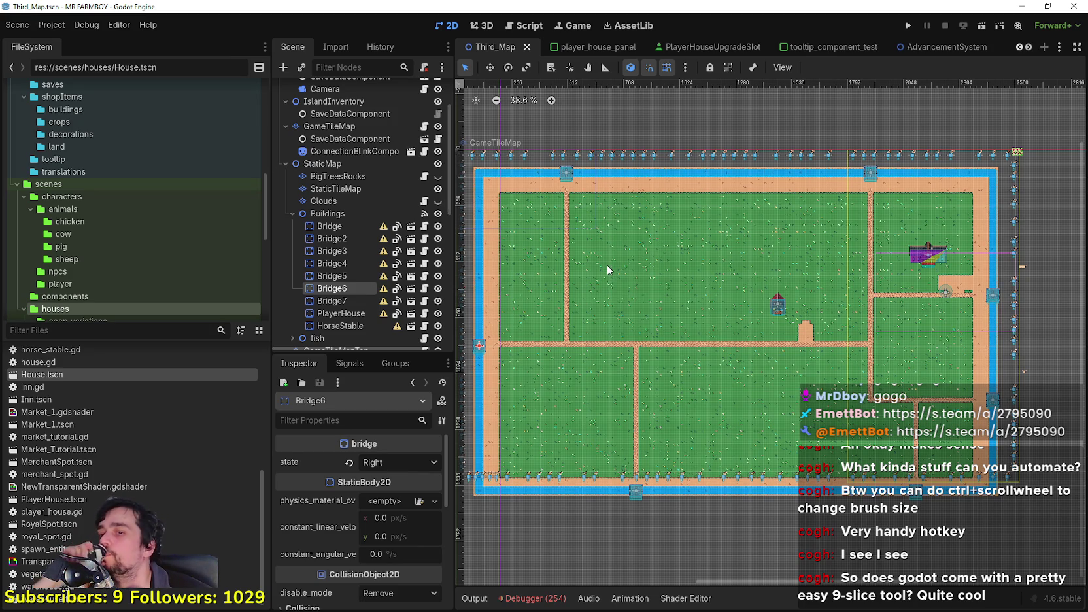
{"action": "scroll", "coordinate": [615, 395], "scroll_direction": "up", "scroll_amount": 6, "text": "ctrl"}
{"action": "scroll", "coordinate": [688, 344], "scroll_direction": "down", "scroll_amount": 3}
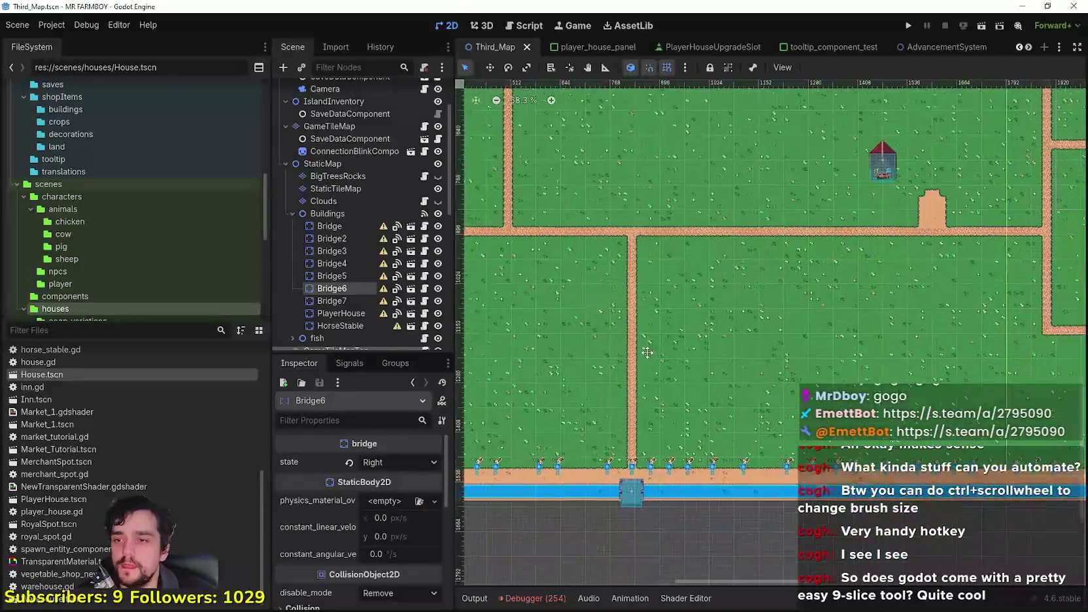
{"action": "scroll", "coordinate": [688, 344], "scroll_direction": "down", "scroll_amount": 1, "text": "ctrl"}
{"action": "scroll", "coordinate": [679, 300], "scroll_direction": "left", "scroll_amount": 2}
{"action": "scroll", "coordinate": [672, 260], "scroll_direction": "down", "scroll_amount": 1}
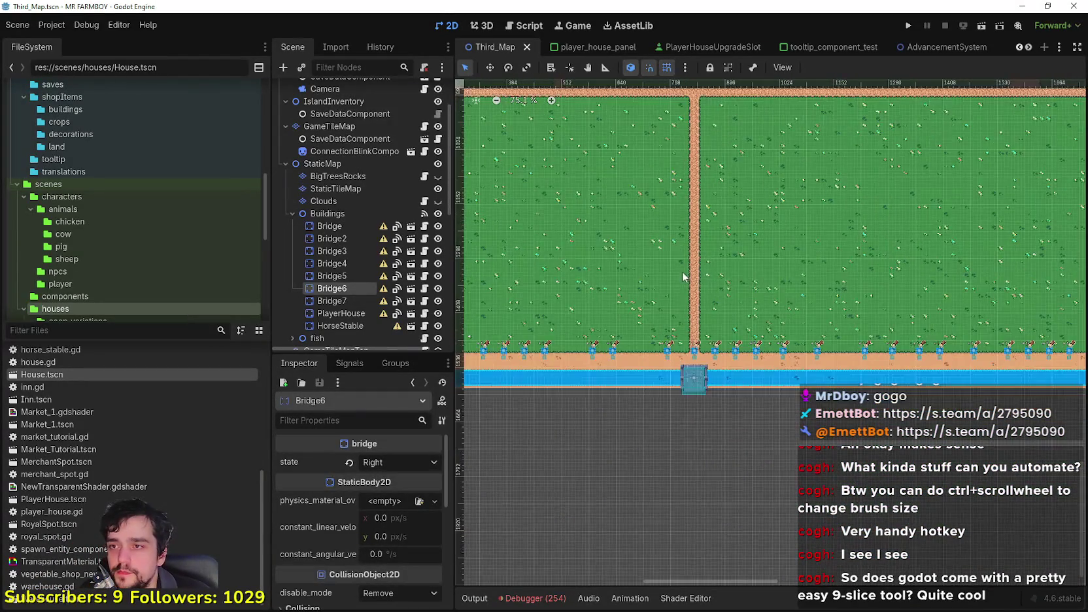
{"action": "scroll", "coordinate": [358, 236], "scroll_direction": "down", "scroll_amount": 3}
{"action": "scroll", "coordinate": [355, 196], "scroll_direction": "up", "scroll_amount": 3}
{"action": "left_click", "coordinate": [351, 177]}
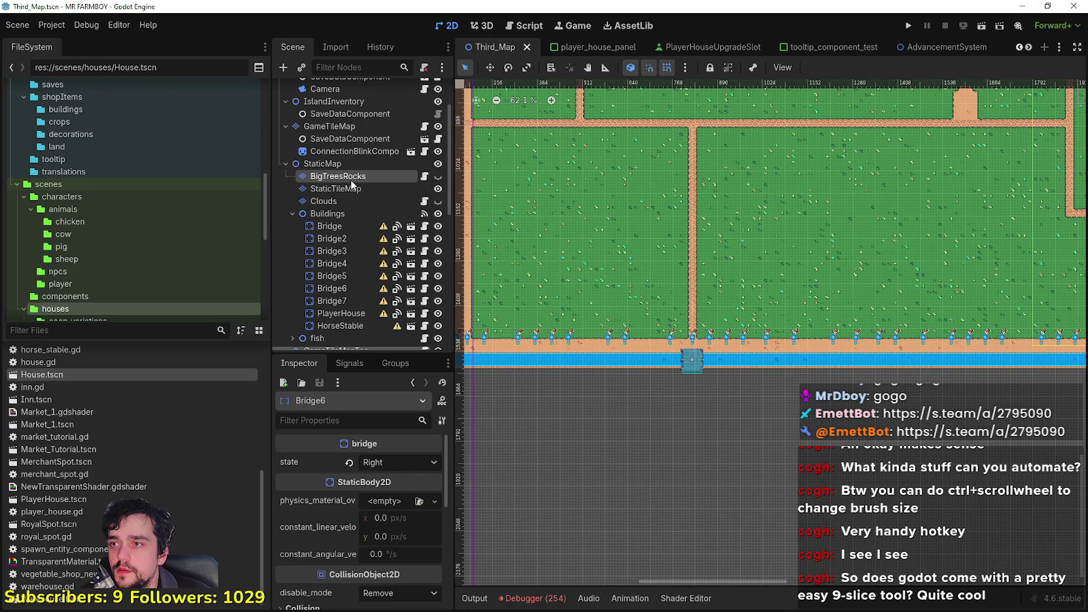
Select StaticTileMap and choose the road_2 terrain in the TileMap Terrains list.
{"action": "left_click", "coordinate": [350, 189]}
{"action": "left_click", "coordinate": [574, 484]}
{"action": "scroll", "coordinate": [578, 527], "scroll_direction": "down", "scroll_amount": 4}
{"action": "scroll", "coordinate": [531, 527], "scroll_direction": "down", "scroll_amount": 5}
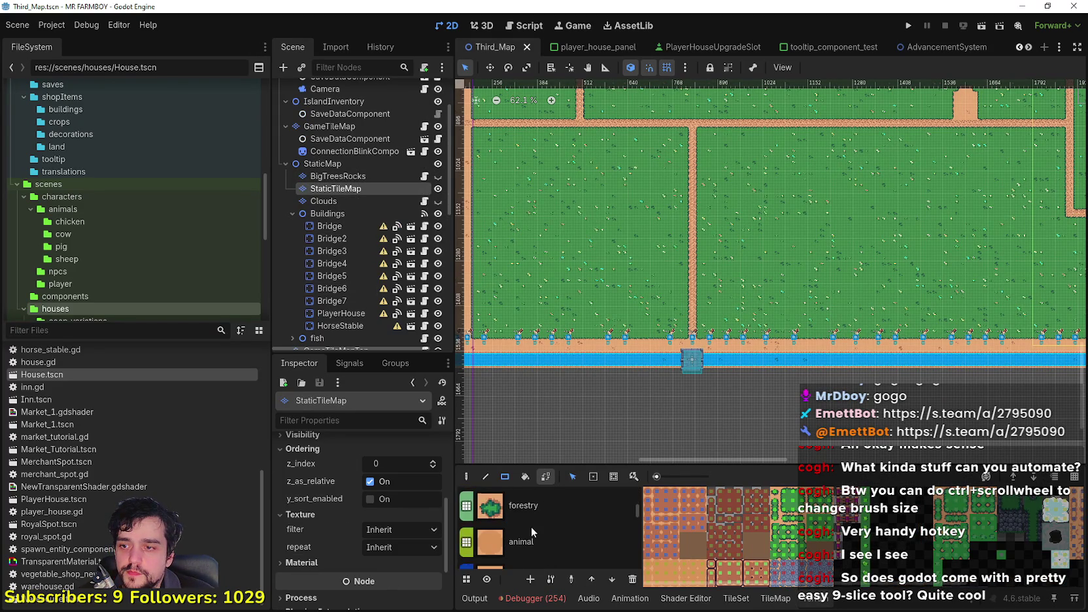
{"action": "scroll", "coordinate": [528, 524], "scroll_direction": "down", "scroll_amount": 5}
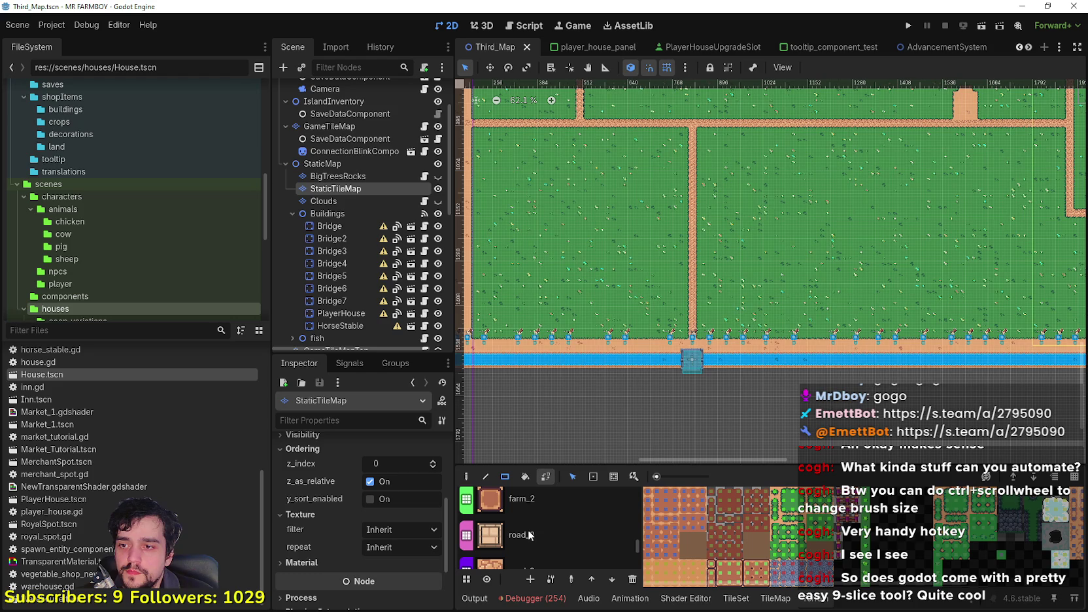
{"action": "left_click", "coordinate": [527, 532]}
{"action": "scroll", "coordinate": [722, 372], "scroll_direction": "up", "scroll_amount": 5}
Paint road_2 tiles just below the bottom bridge, then pick the road_3 terrain.
{"action": "left_click", "coordinate": [467, 477]}
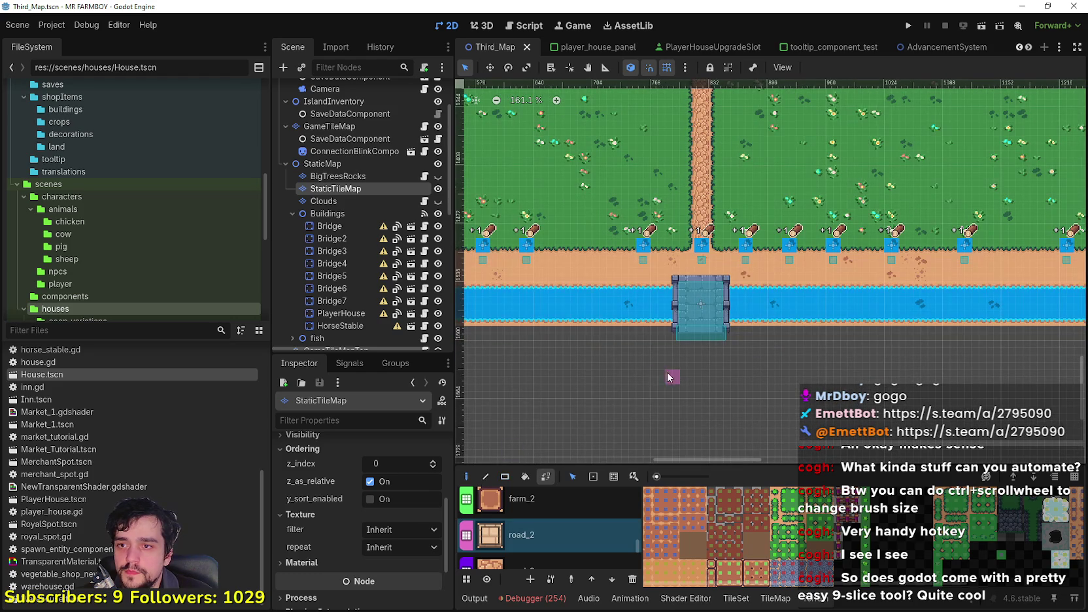
{"action": "scroll", "coordinate": [708, 364], "scroll_direction": "up", "scroll_amount": 3}
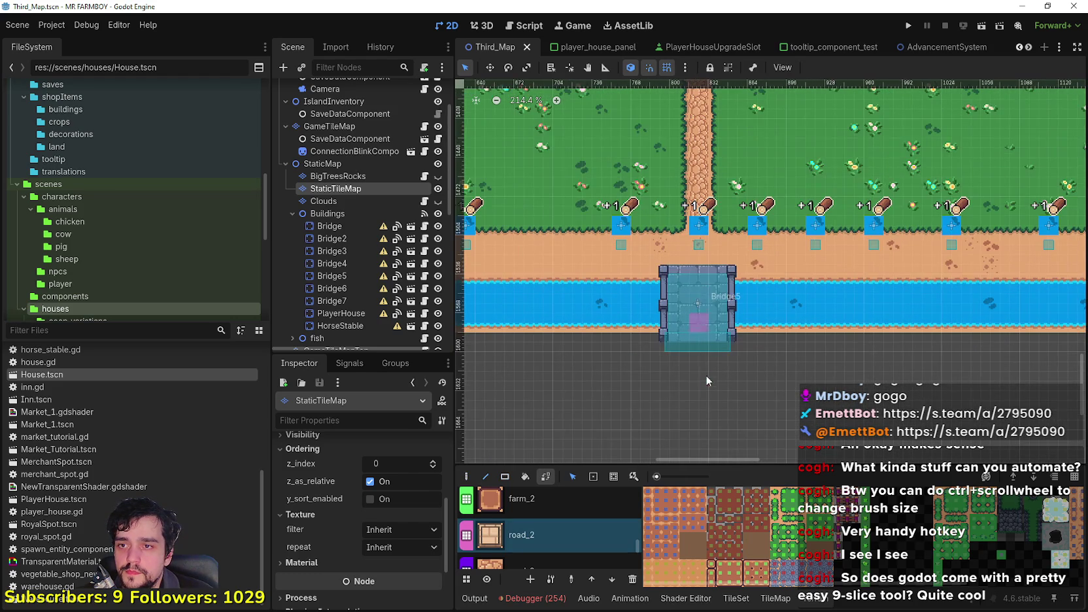
{"action": "left_click_drag", "start_coordinate": [697, 354], "coordinate": [697, 281]}
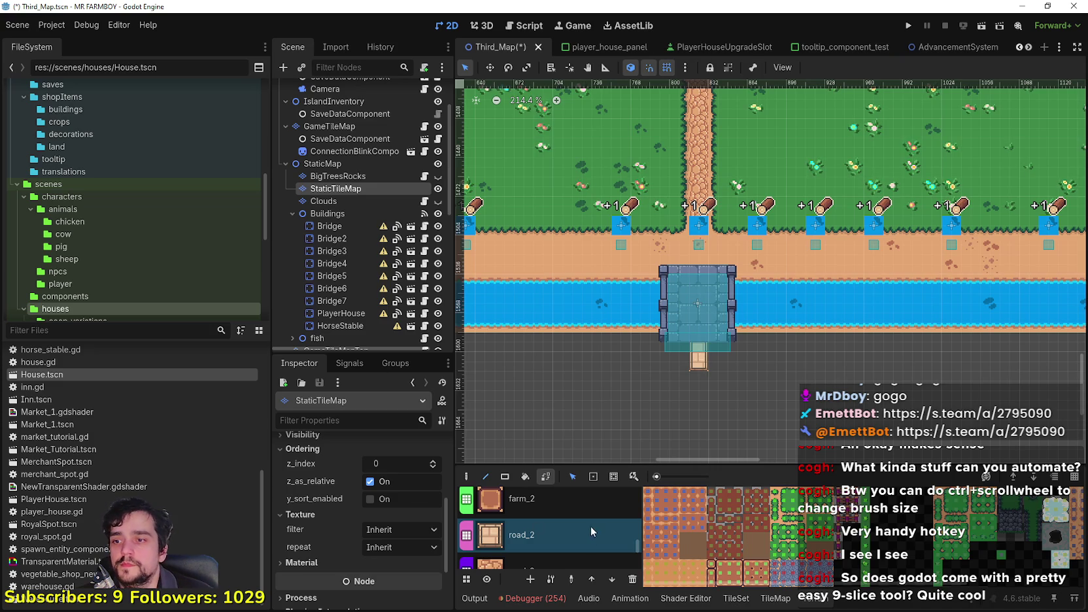
{"action": "scroll", "coordinate": [626, 532], "scroll_direction": "down", "scroll_amount": 5}
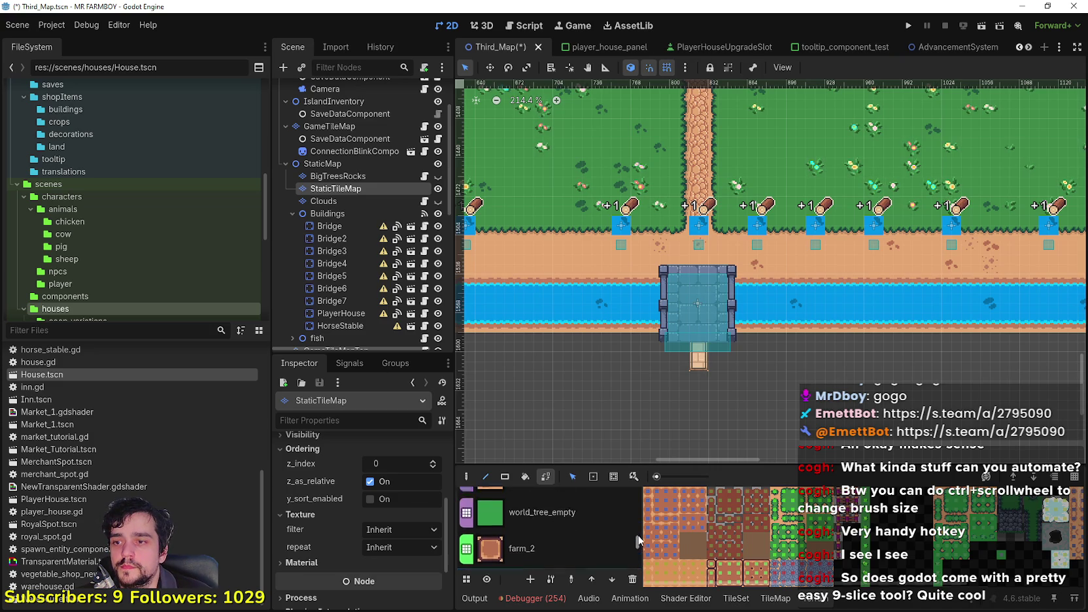
{"action": "scroll", "coordinate": [636, 531], "scroll_direction": "down", "scroll_amount": 5}
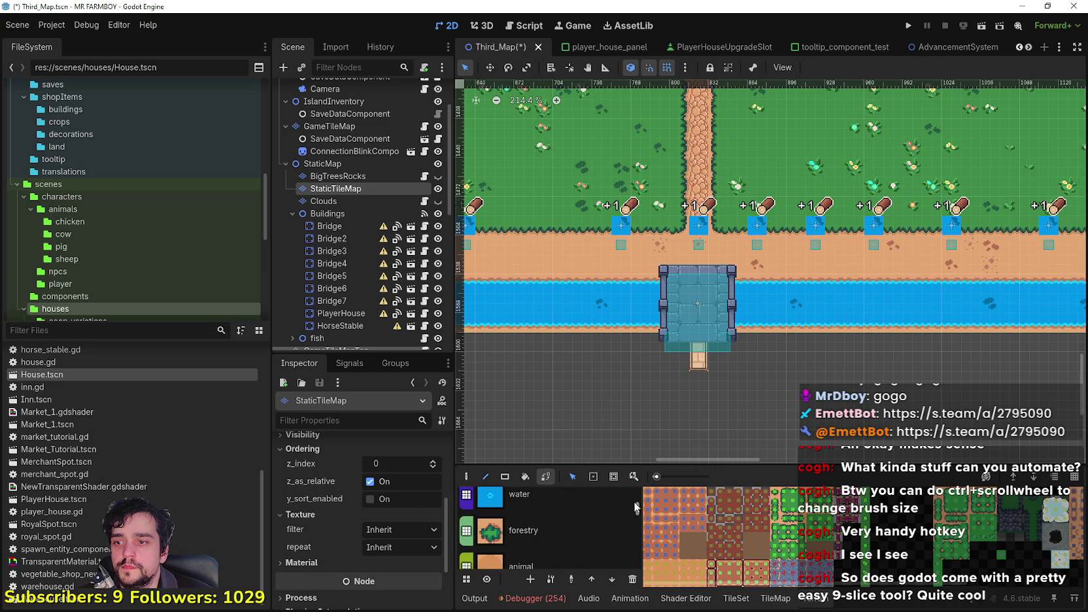
{"action": "scroll", "coordinate": [628, 526], "scroll_direction": "up", "scroll_amount": 10}
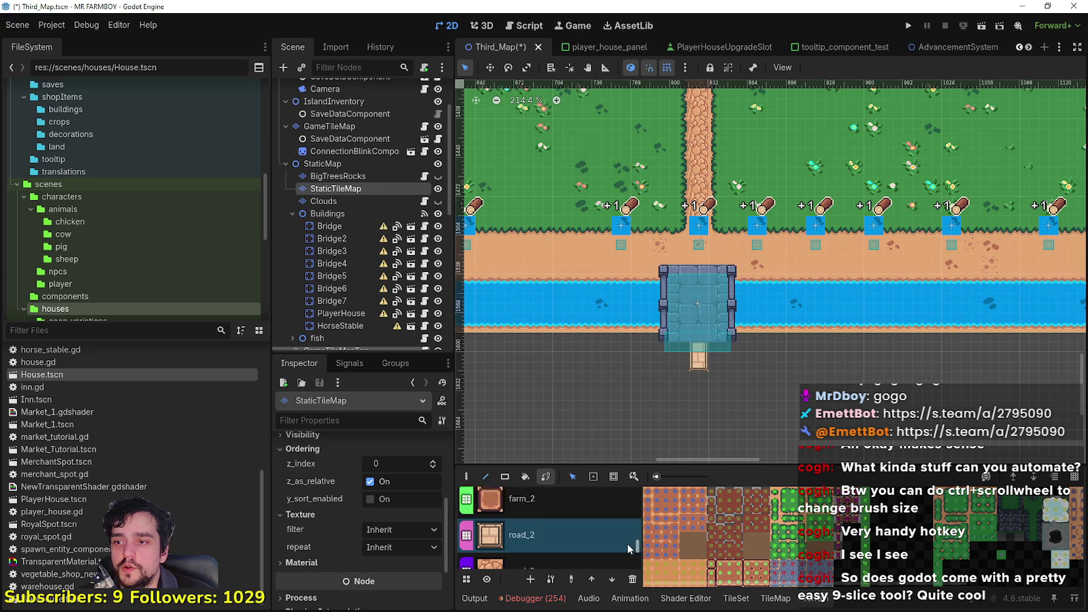
{"action": "left_click", "coordinate": [567, 541]}
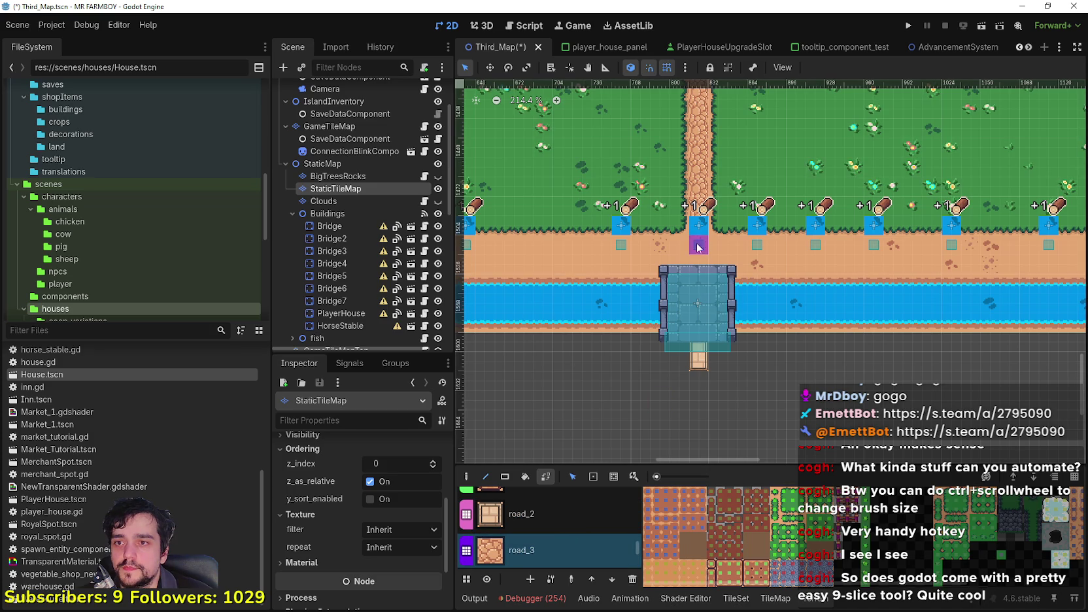
Paint road_3 from the grass edge down toward the bottom bridge, then switch to road_2.
{"action": "mouse_move", "coordinate": [698, 226]}
{"action": "left_mouse_down"}
{"action": "mouse_move", "coordinate": [700, 268]}
{"action": "mouse_move", "coordinate": [699, 257]}
{"action": "left_mouse_up"}
{"action": "scroll", "coordinate": [708, 302], "scroll_direction": "down", "scroll_amount": 3}
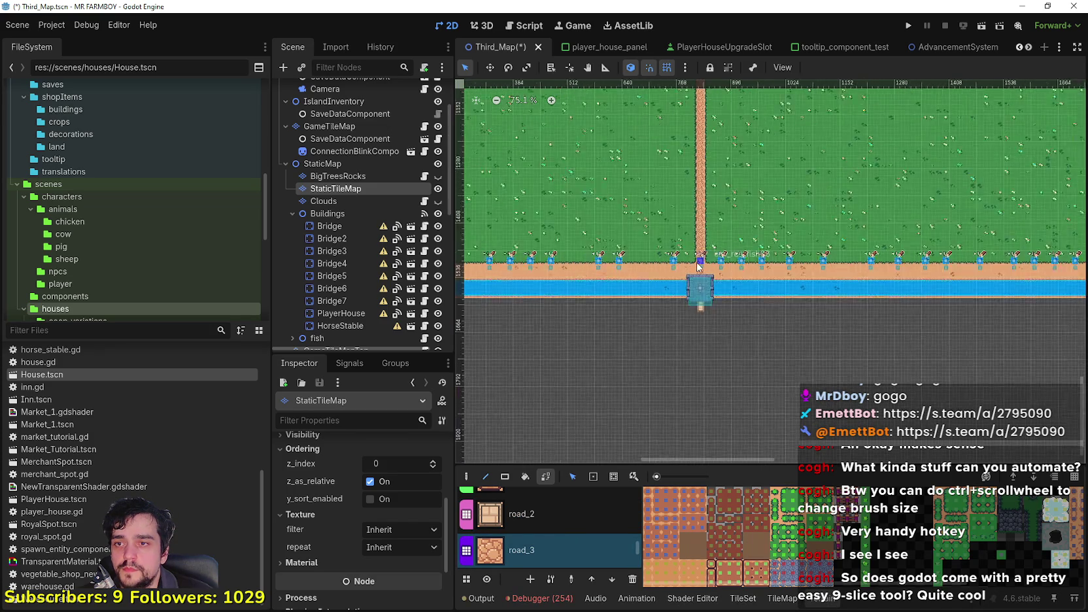
{"action": "scroll", "coordinate": [700, 265], "scroll_direction": "down", "scroll_amount": 6}
{"action": "scroll", "coordinate": [860, 288], "scroll_direction": "up", "scroll_amount": 6}
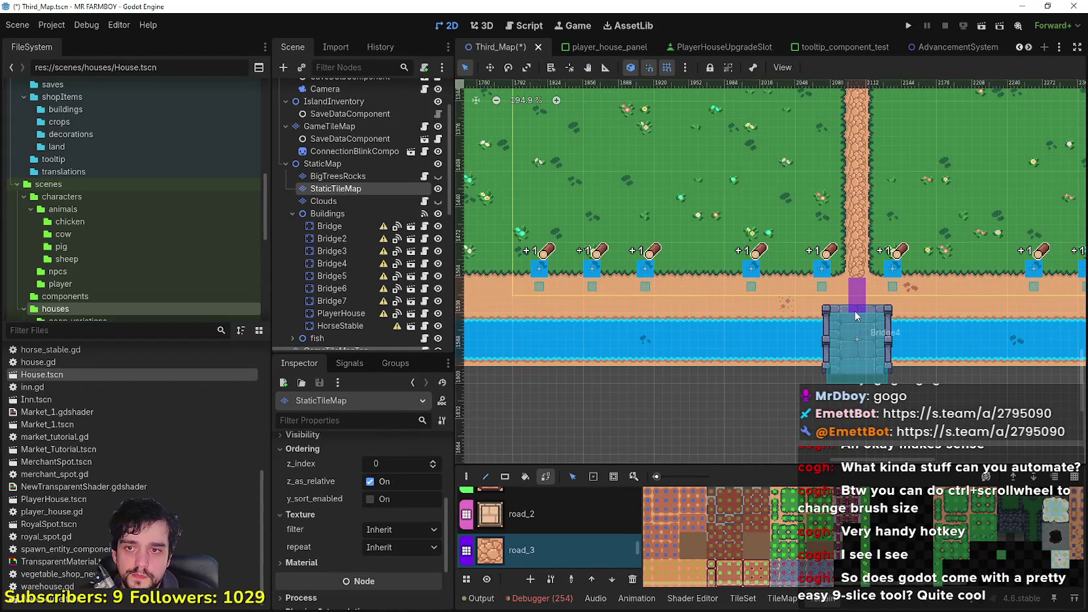
{"action": "scroll", "coordinate": [856, 308], "scroll_direction": "up", "scroll_amount": 2}
{"action": "scroll", "coordinate": [859, 308], "scroll_direction": "up", "scroll_amount": 1}
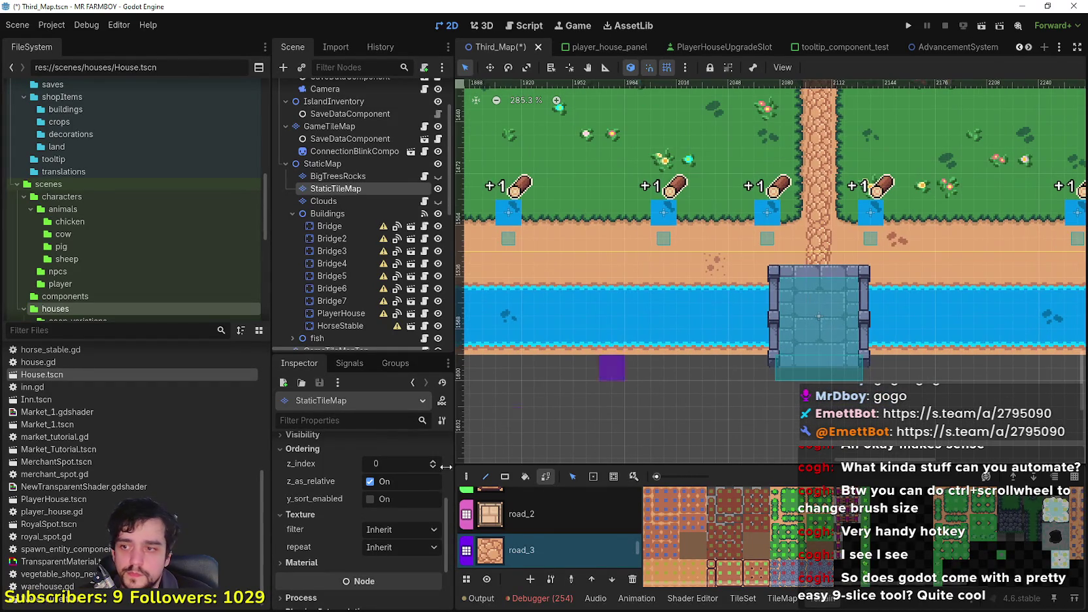
{"action": "left_click", "coordinate": [533, 518]}
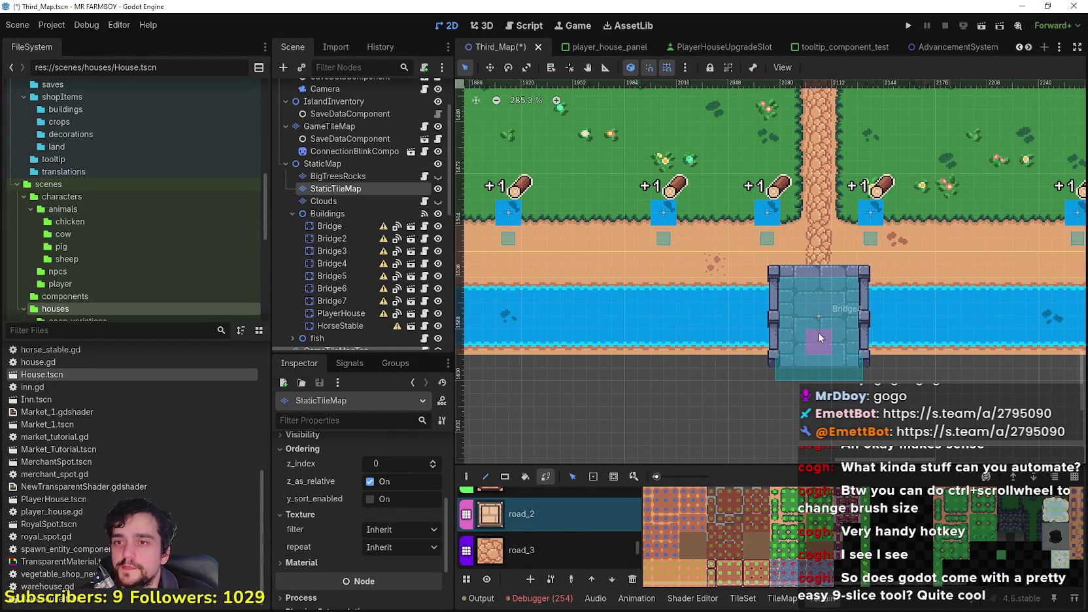
Pan and zoom around the map to inspect each bridge over the moat.
{"action": "scroll", "coordinate": [818, 326], "scroll_direction": "down", "scroll_amount": 2}
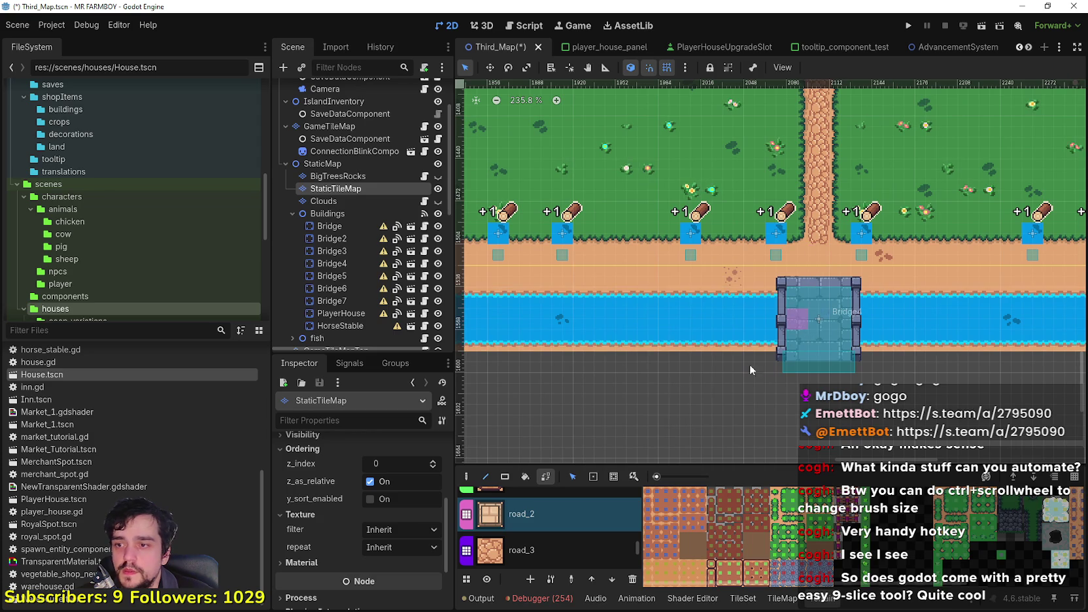
{"action": "scroll", "coordinate": [805, 330], "scroll_direction": "down", "scroll_amount": 7}
{"action": "scroll", "coordinate": [761, 371], "scroll_direction": "left", "scroll_amount": 10}
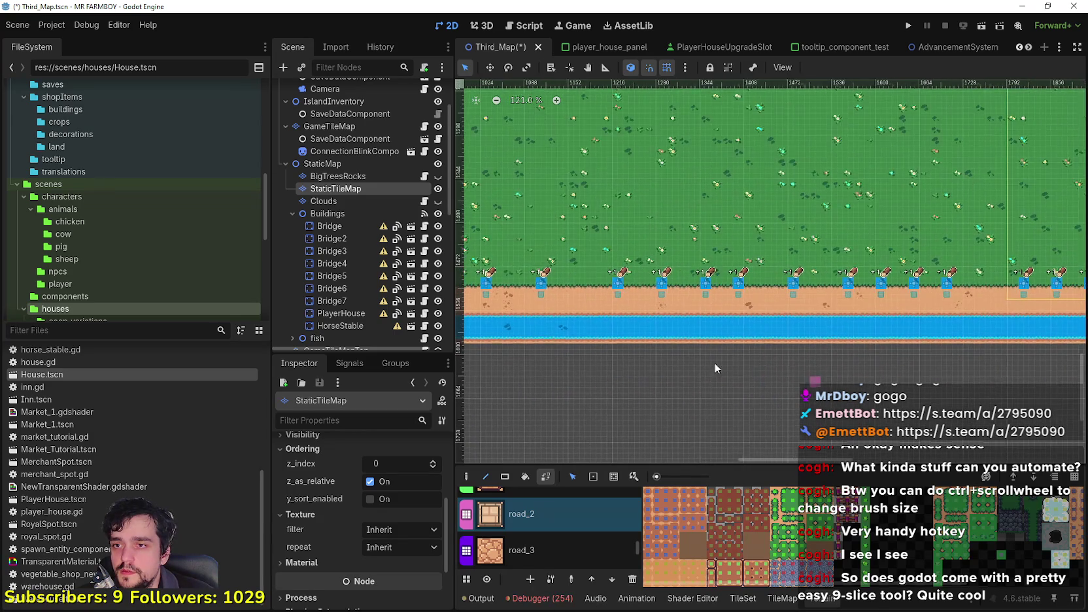
{"action": "scroll", "coordinate": [696, 347], "scroll_direction": "up", "scroll_amount": 3}
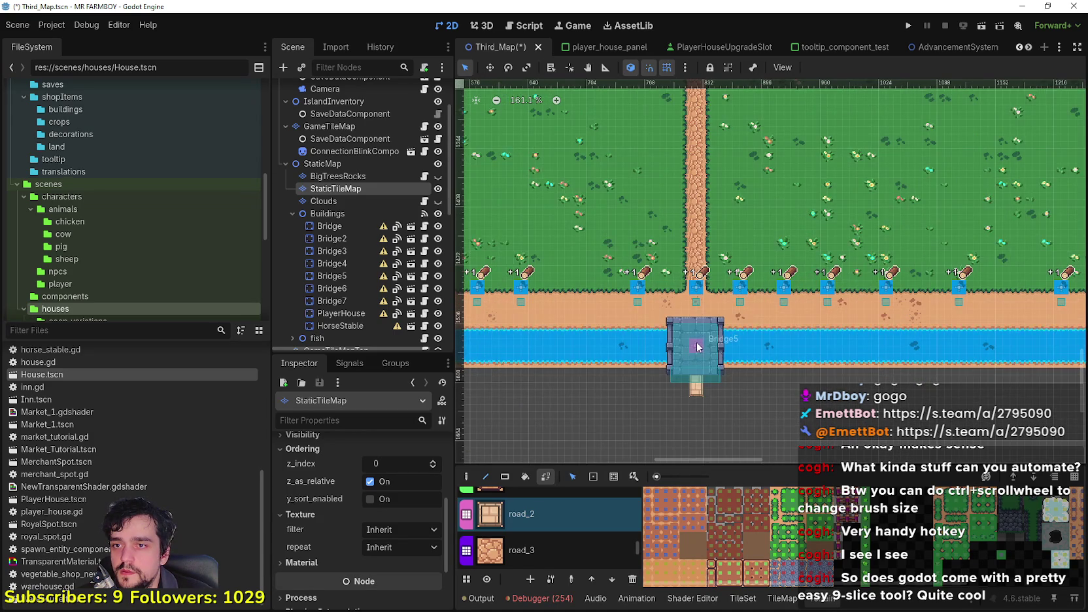
{"action": "scroll", "coordinate": [696, 342], "scroll_direction": "down", "scroll_amount": 6}
{"action": "scroll", "coordinate": [696, 343], "scroll_direction": "right", "scroll_amount": 10}
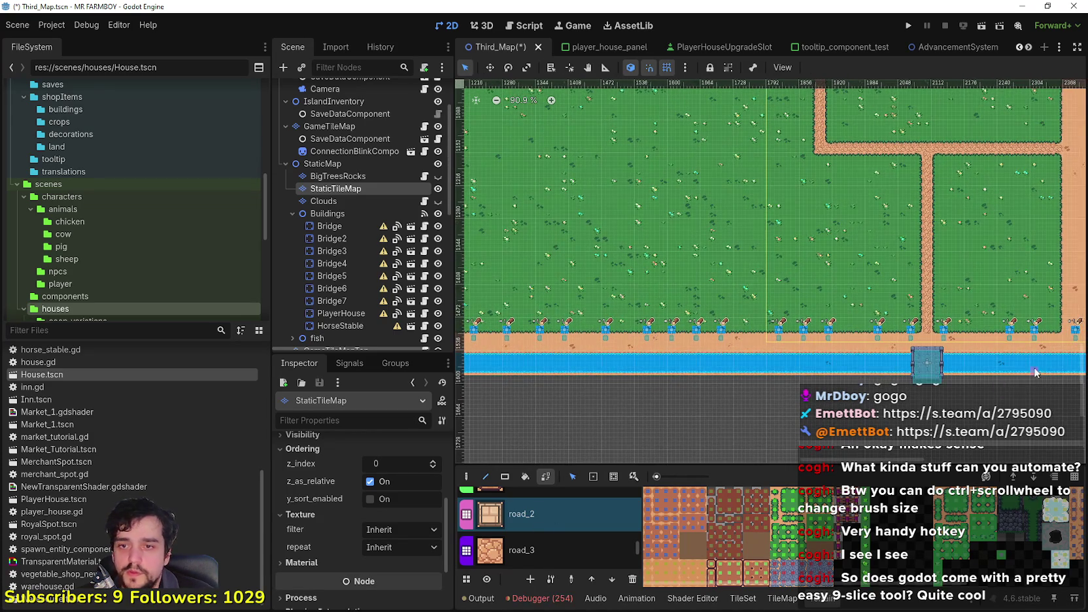
{"action": "scroll", "coordinate": [1034, 373], "scroll_direction": "left", "scroll_amount": 5}
{"action": "scroll", "coordinate": [595, 336], "scroll_direction": "down", "scroll_amount": 4}
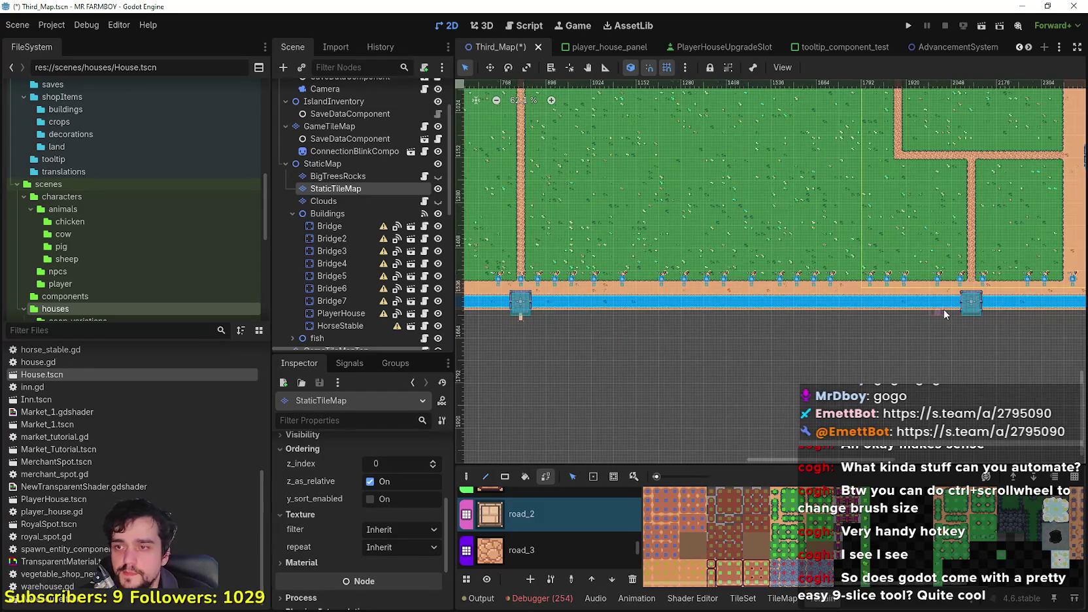
{"action": "scroll", "coordinate": [839, 347], "scroll_direction": "up", "scroll_amount": 13}
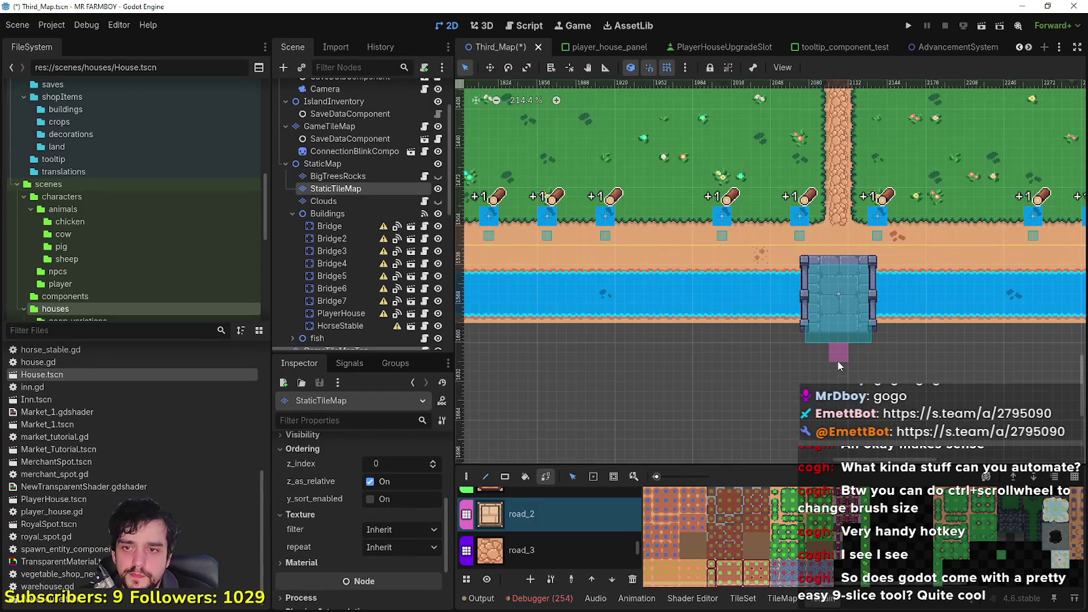
{"action": "scroll", "coordinate": [679, 378], "scroll_direction": "down", "scroll_amount": 6}
{"action": "scroll", "coordinate": [1027, 369], "scroll_direction": "left", "scroll_amount": 6}
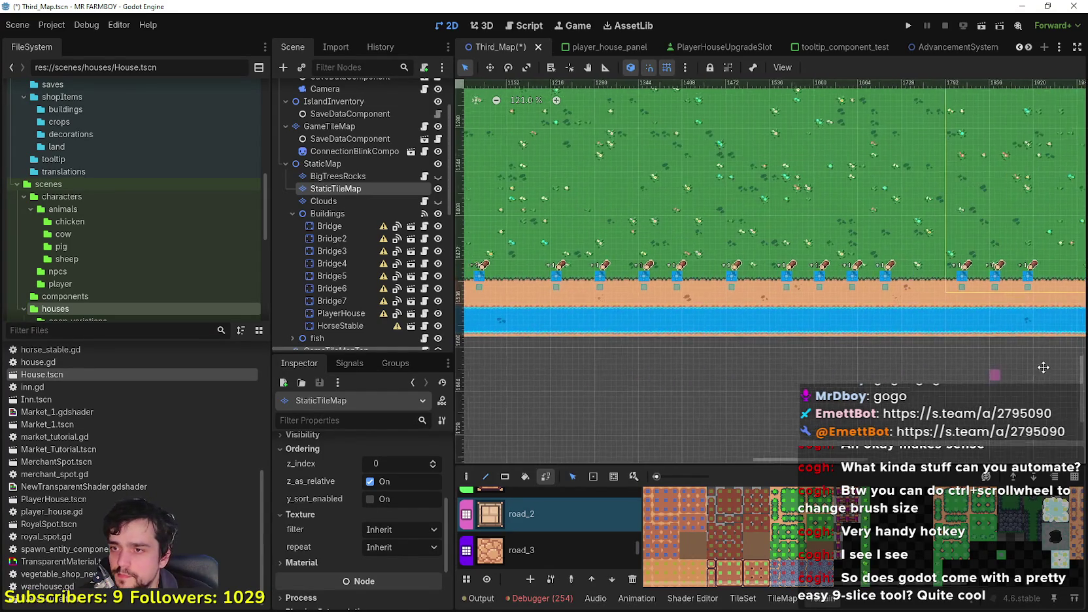
{"action": "scroll", "coordinate": [553, 364], "scroll_direction": "right", "scroll_amount": 3}
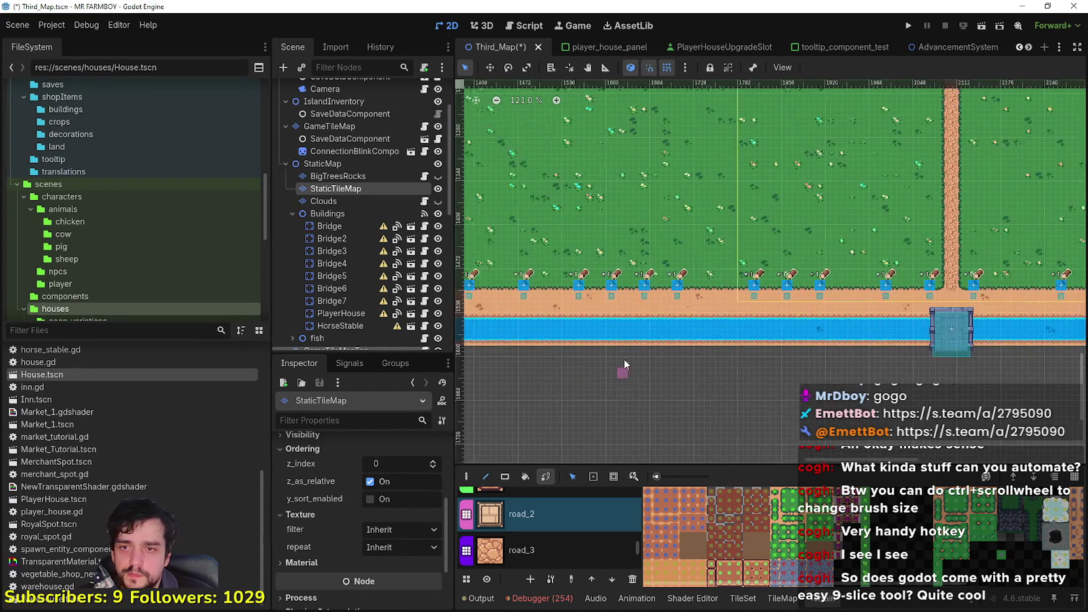
{"action": "scroll", "coordinate": [592, 368], "scroll_direction": "right", "scroll_amount": 2}
{"action": "scroll", "coordinate": [794, 359], "scroll_direction": "up", "scroll_amount": 7}
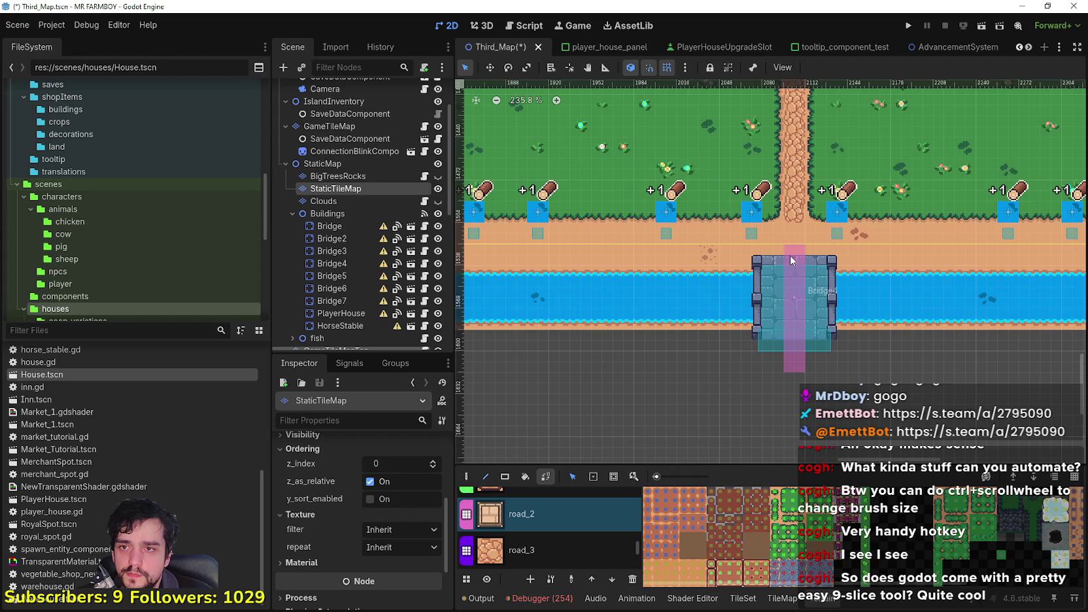
{"action": "scroll", "coordinate": [788, 266], "scroll_direction": "down", "scroll_amount": 6}
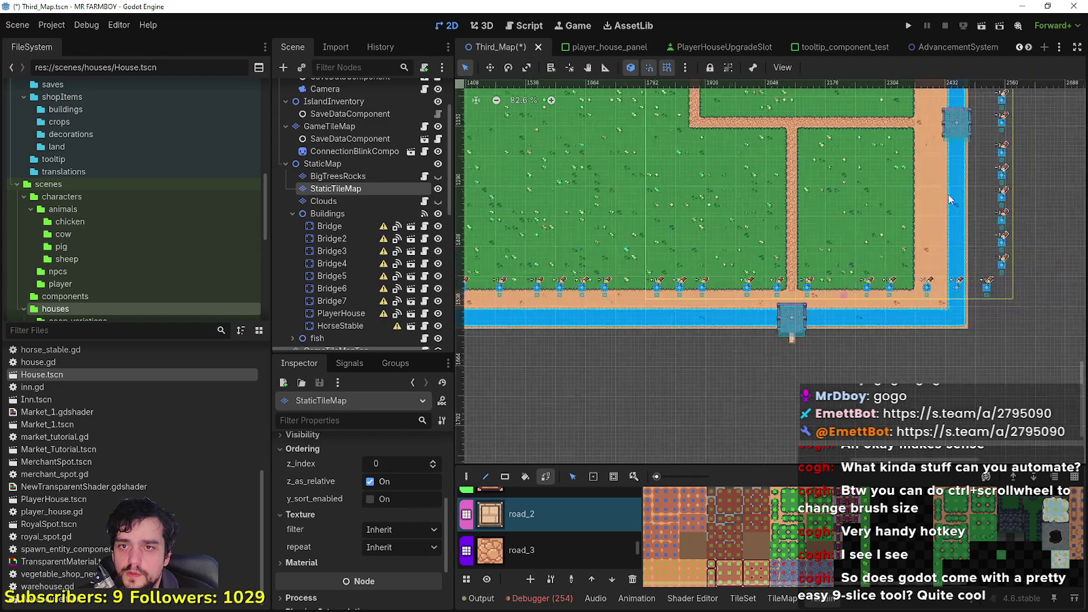
Paint road_2 tiles across the east bridge leading outward from the right moat.
{"action": "scroll", "coordinate": [825, 301], "scroll_direction": "up", "scroll_amount": 5}
{"action": "scroll", "coordinate": [822, 285], "scroll_direction": "up", "scroll_amount": 1}
{"action": "scroll", "coordinate": [751, 291], "scroll_direction": "down", "scroll_amount": 2}
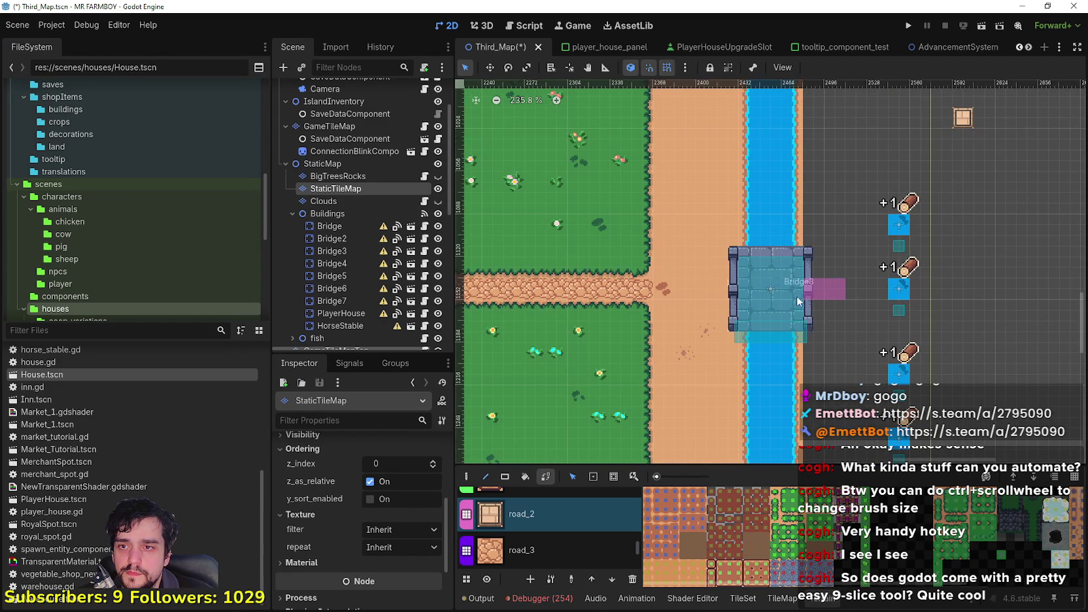
{"action": "scroll", "coordinate": [752, 291], "scroll_direction": "down", "scroll_amount": 2}
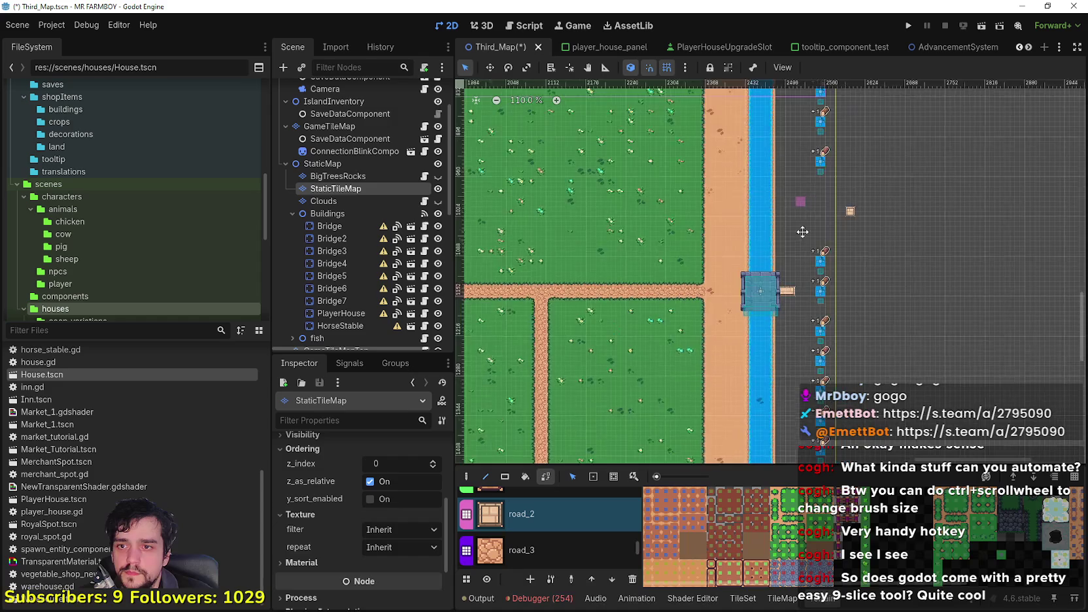
{"action": "left_click_drag", "start_coordinate": [818, 255], "coordinate": [768, 256]}
{"action": "scroll", "coordinate": [785, 235], "scroll_direction": "up", "scroll_amount": 5}
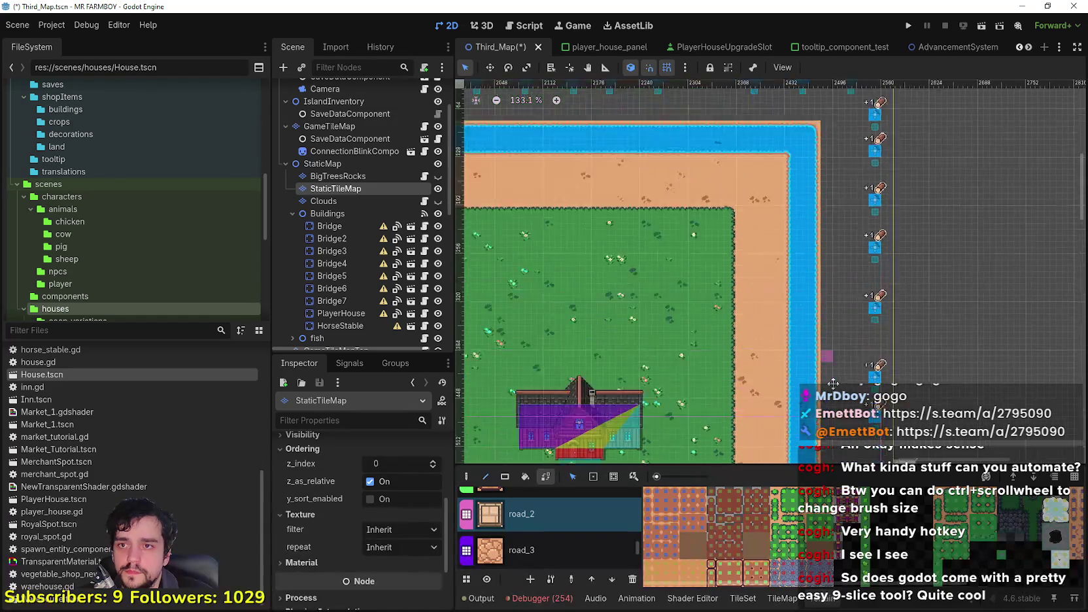
{"action": "scroll", "coordinate": [723, 255], "scroll_direction": "up", "scroll_amount": 4}
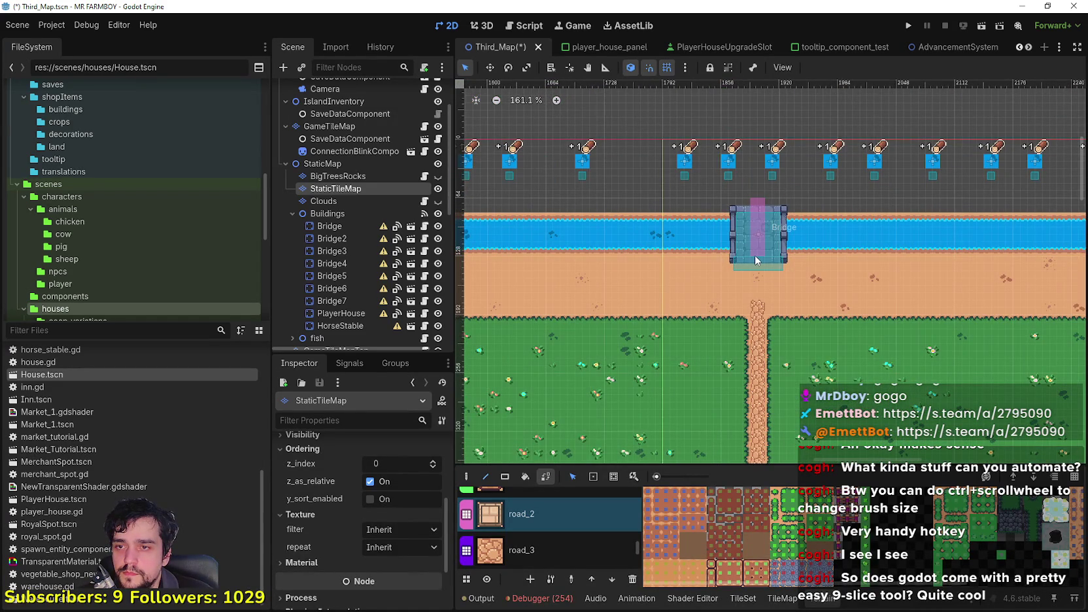
Paint a road strip leading west from the bridge over the left moat.
{"action": "scroll", "coordinate": [726, 272], "scroll_direction": "down", "scroll_amount": 7}
{"action": "scroll", "coordinate": [597, 287], "scroll_direction": "up", "scroll_amount": 3}
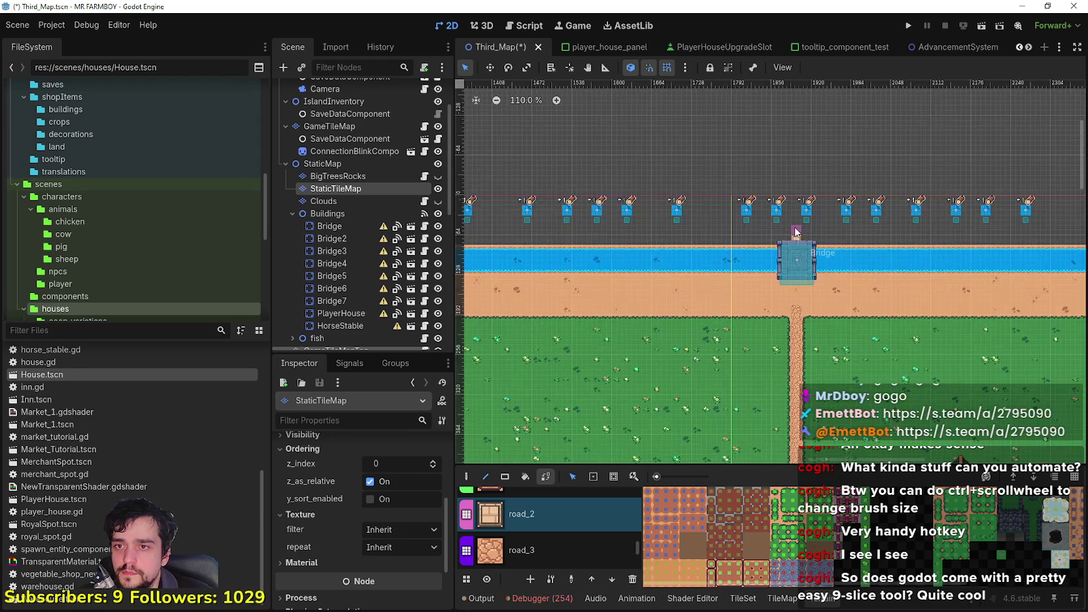
{"action": "scroll", "coordinate": [702, 277], "scroll_direction": "up", "scroll_amount": 4}
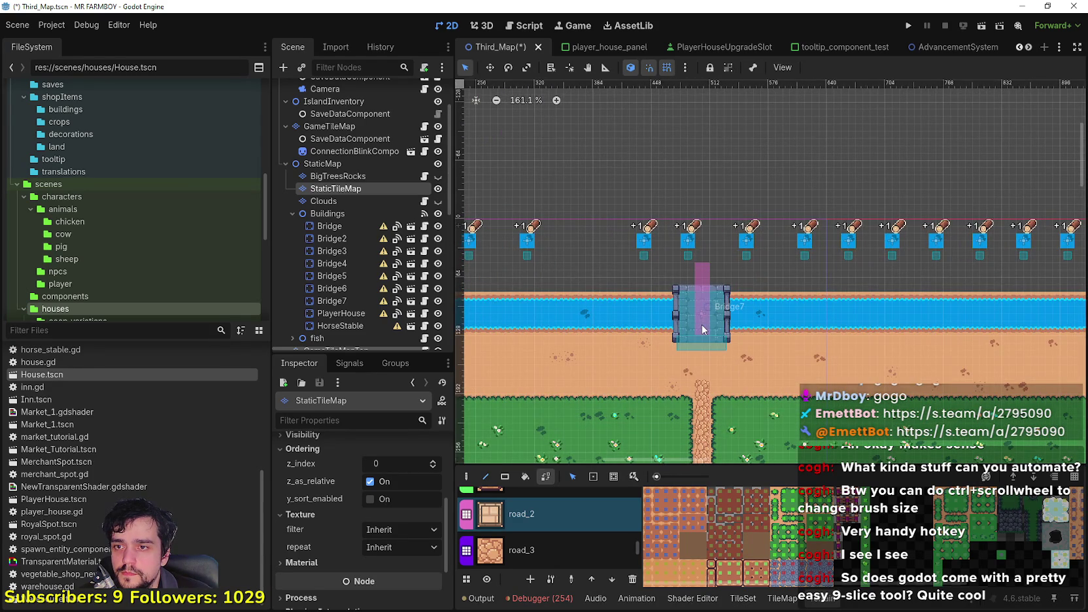
{"action": "scroll", "coordinate": [701, 324], "scroll_direction": "down", "scroll_amount": 7}
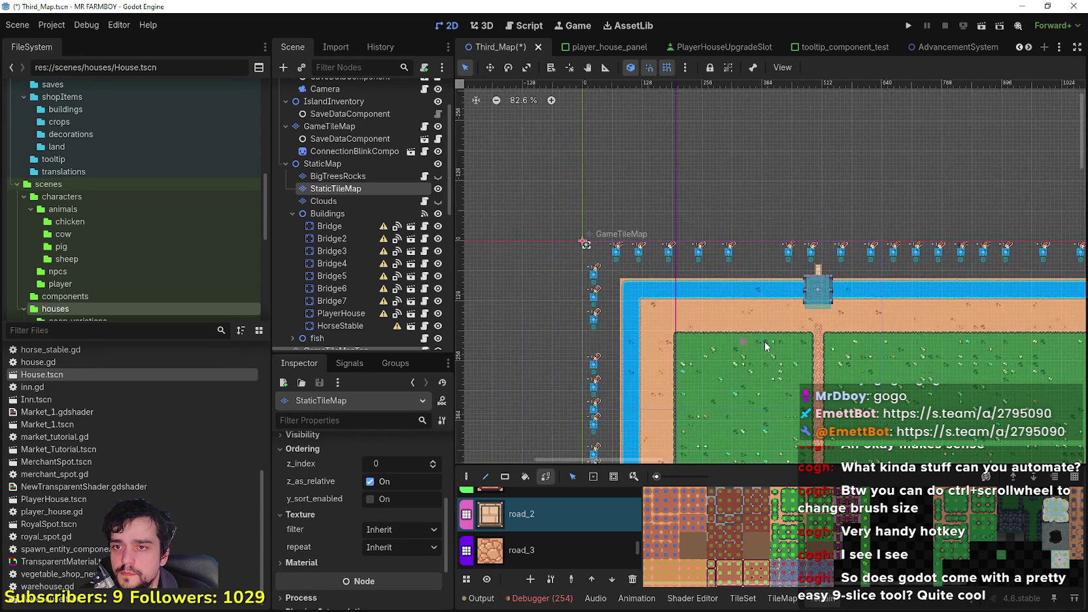
{"action": "scroll", "coordinate": [735, 295], "scroll_direction": "up", "scroll_amount": 2}
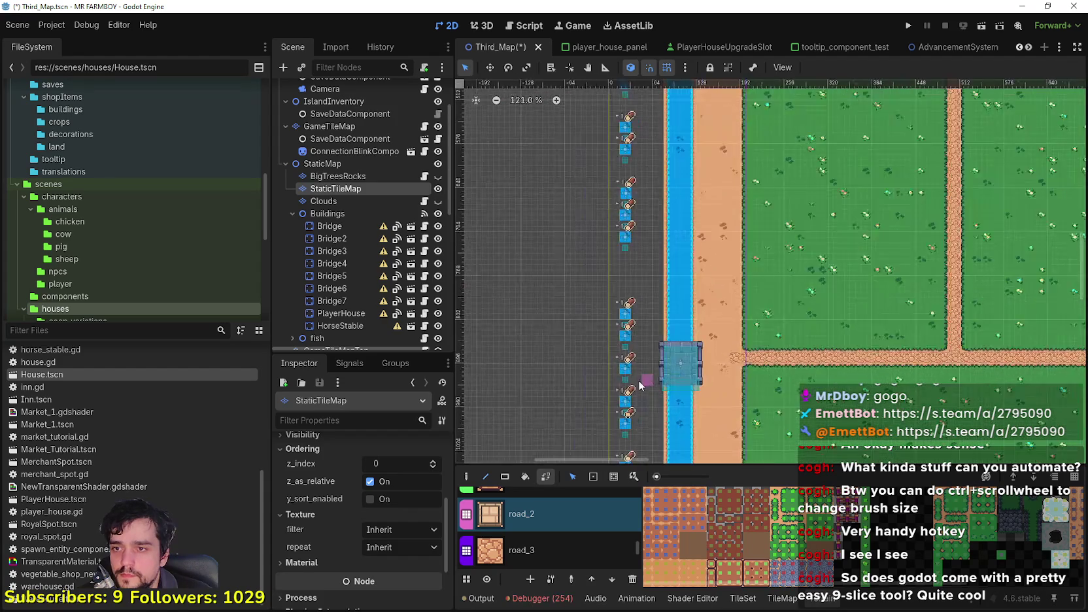
{"action": "scroll", "coordinate": [647, 379], "scroll_direction": "up", "scroll_amount": 5}
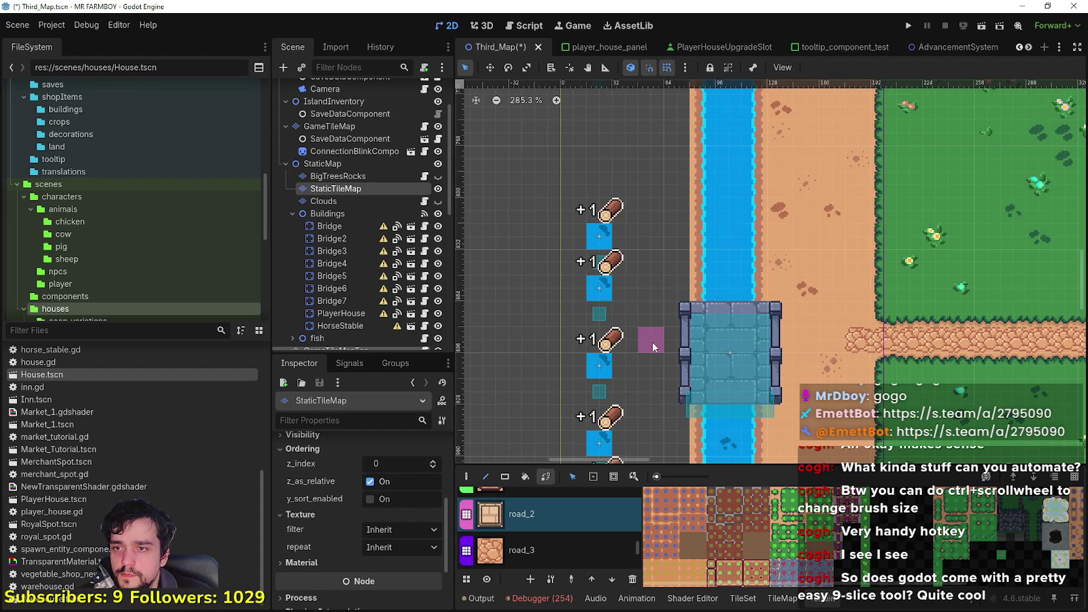
{"action": "left_click_drag", "start_coordinate": [643, 340], "coordinate": [745, 341]}
{"action": "scroll", "coordinate": [650, 343], "scroll_direction": "down", "scroll_amount": 8}
{"action": "scroll", "coordinate": [662, 248], "scroll_direction": "up", "scroll_amount": 6}
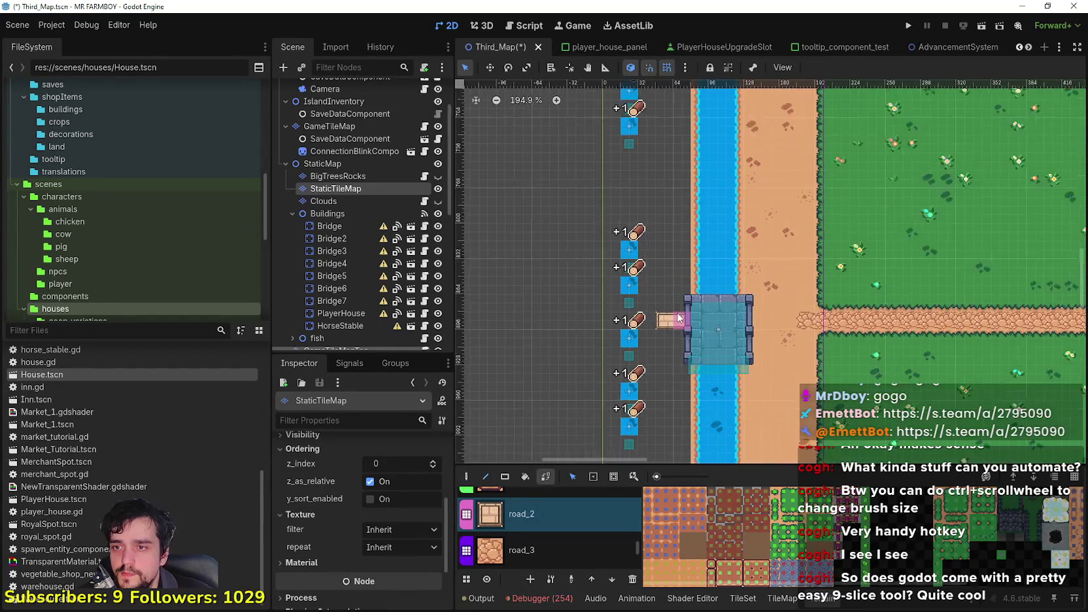
{"action": "scroll", "coordinate": [551, 428], "scroll_direction": "down", "scroll_amount": 3}
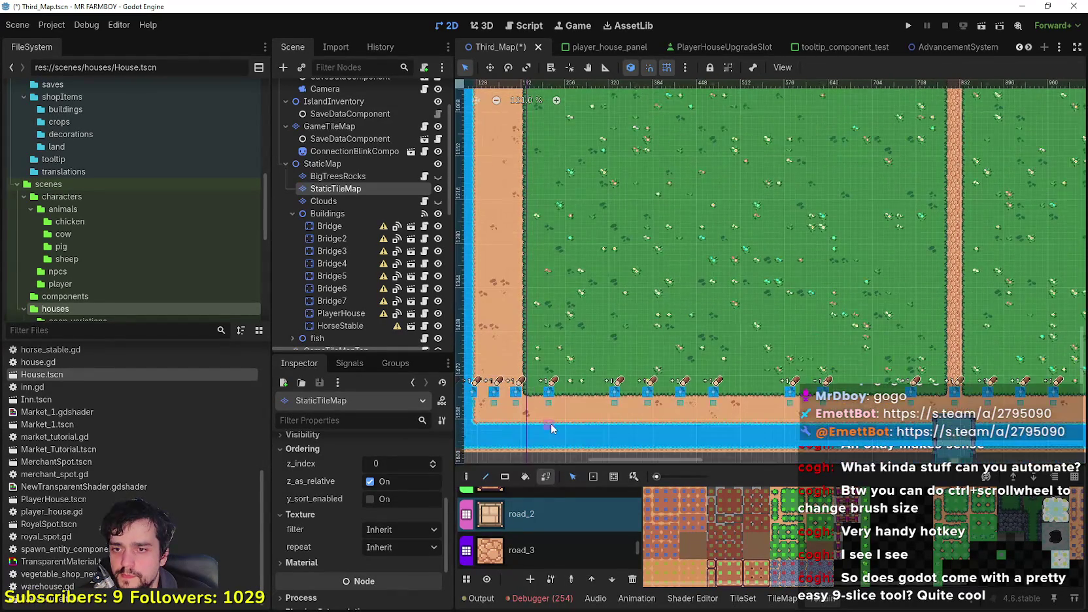
Nudge Bridge6 up about 8 pixels so it lines up with its road tile.
{"action": "scroll", "coordinate": [683, 305], "scroll_direction": "up", "scroll_amount": 5}
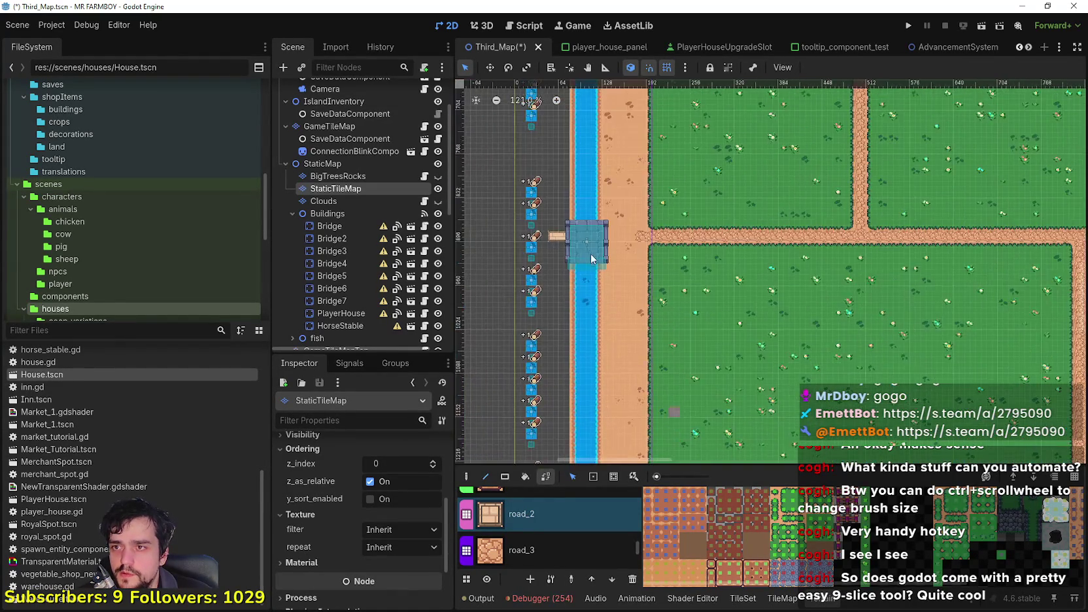
{"action": "scroll", "coordinate": [599, 342], "scroll_direction": "up", "scroll_amount": 3}
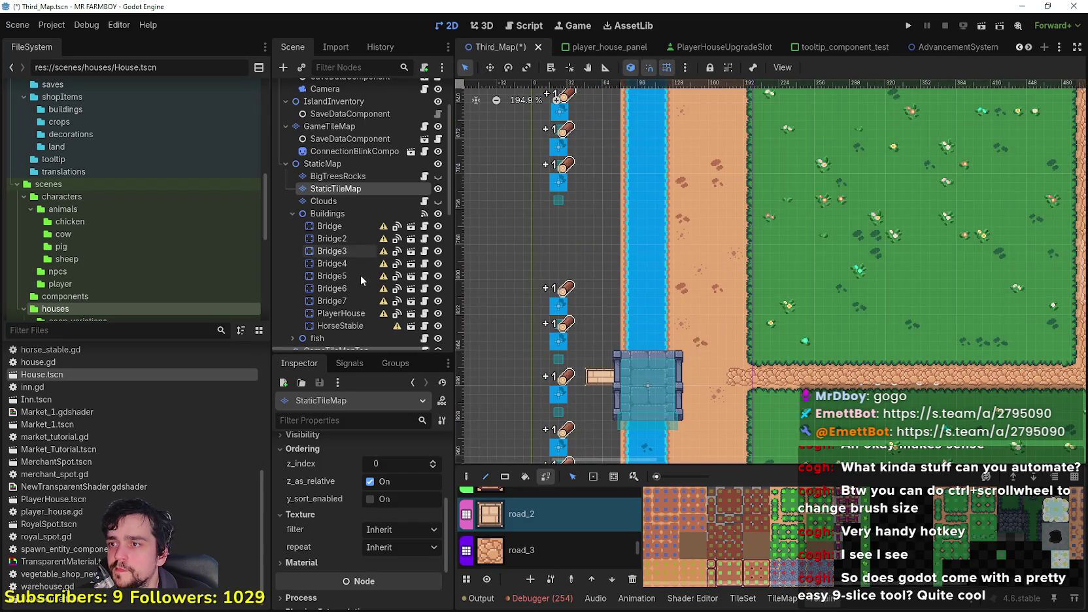
{"action": "left_click", "coordinate": [351, 300]}
{"action": "scroll", "coordinate": [660, 421], "scroll_direction": "up", "scroll_amount": 4}
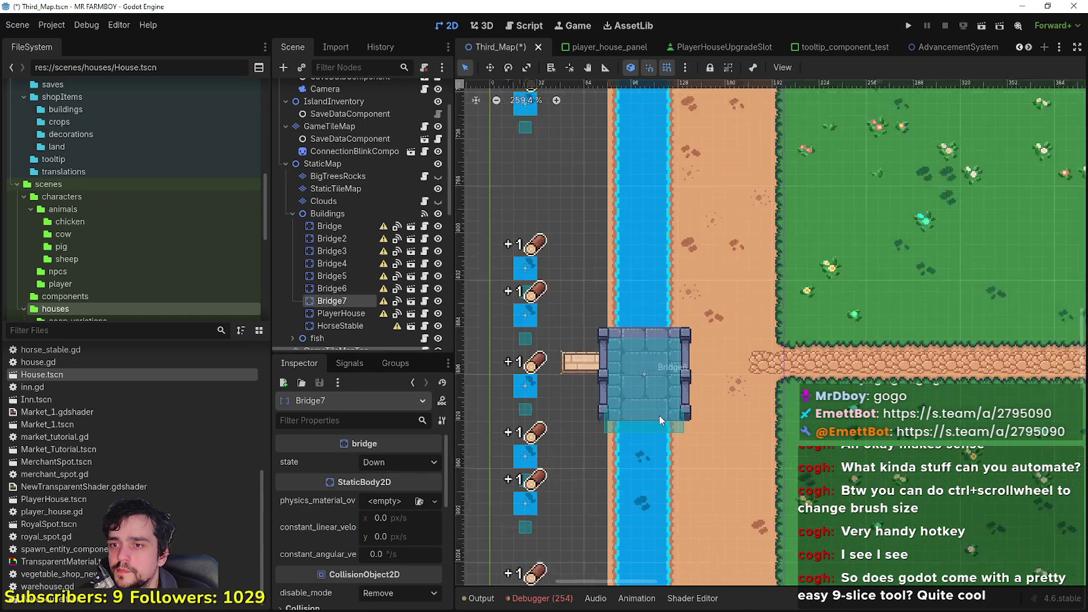
{"action": "left_click", "coordinate": [489, 274]}
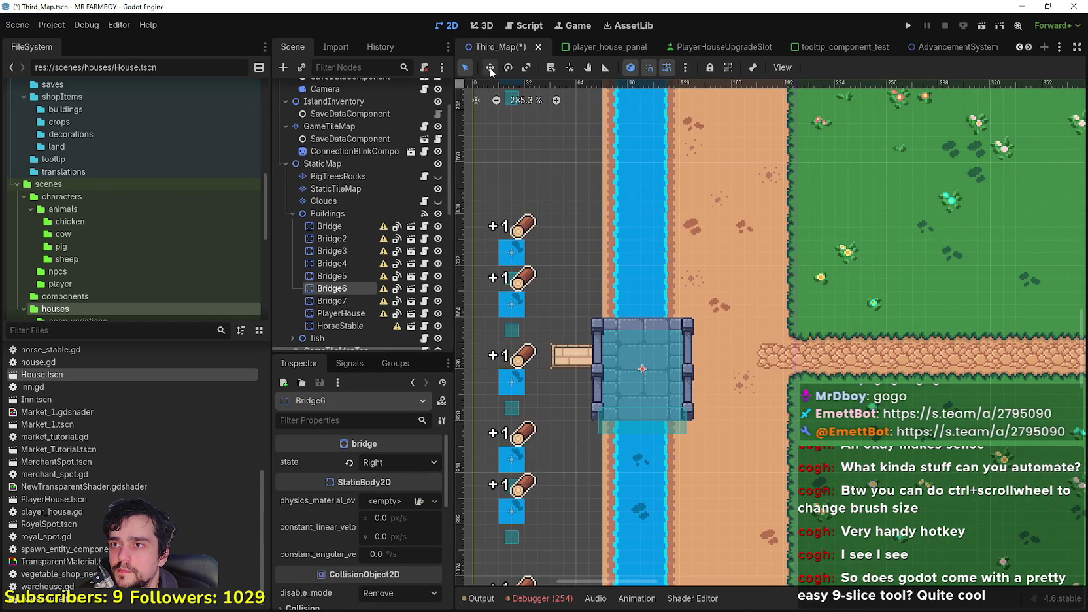
{"action": "scroll", "coordinate": [663, 419], "scroll_direction": "up", "scroll_amount": 4}
{"action": "mouse_move", "coordinate": [640, 374]}
{"action": "left_mouse_down"}
{"action": "mouse_move", "coordinate": [639, 353]}
{"action": "mouse_move", "coordinate": [620, 356]}
{"action": "mouse_move", "coordinate": [650, 356]}
{"action": "mouse_move", "coordinate": [635, 350]}
{"action": "left_mouse_up"}
Save the Third_Map scene with Bridge6 in its new position.
{"action": "key", "text": "ctrl+s"}
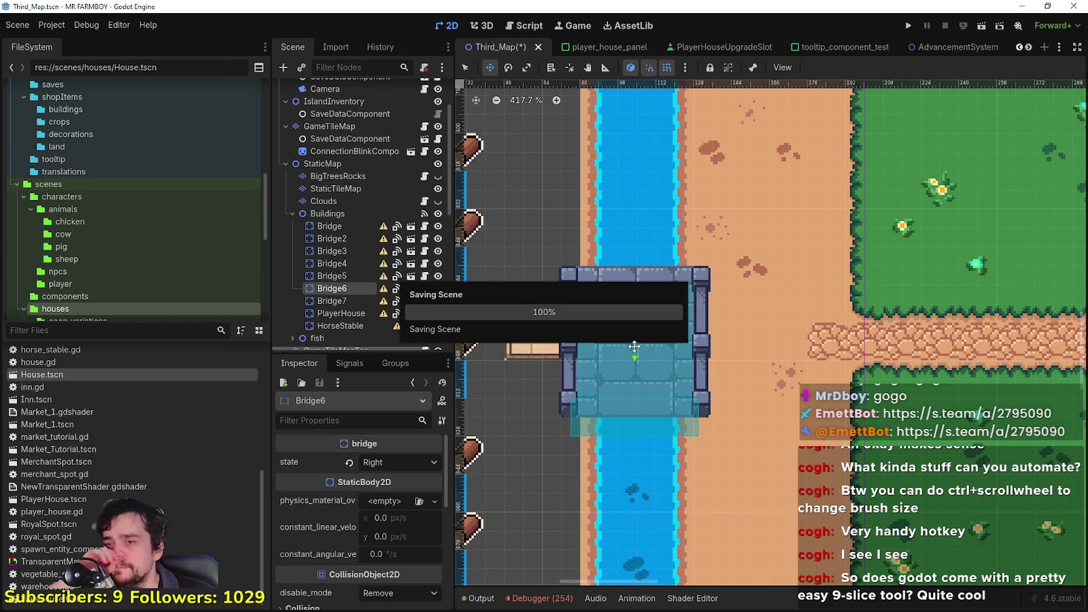
{"action": "scroll", "coordinate": [634, 334], "scroll_direction": "down", "scroll_amount": 5}
{"action": "scroll", "coordinate": [632, 327], "scroll_direction": "up", "scroll_amount": 7}
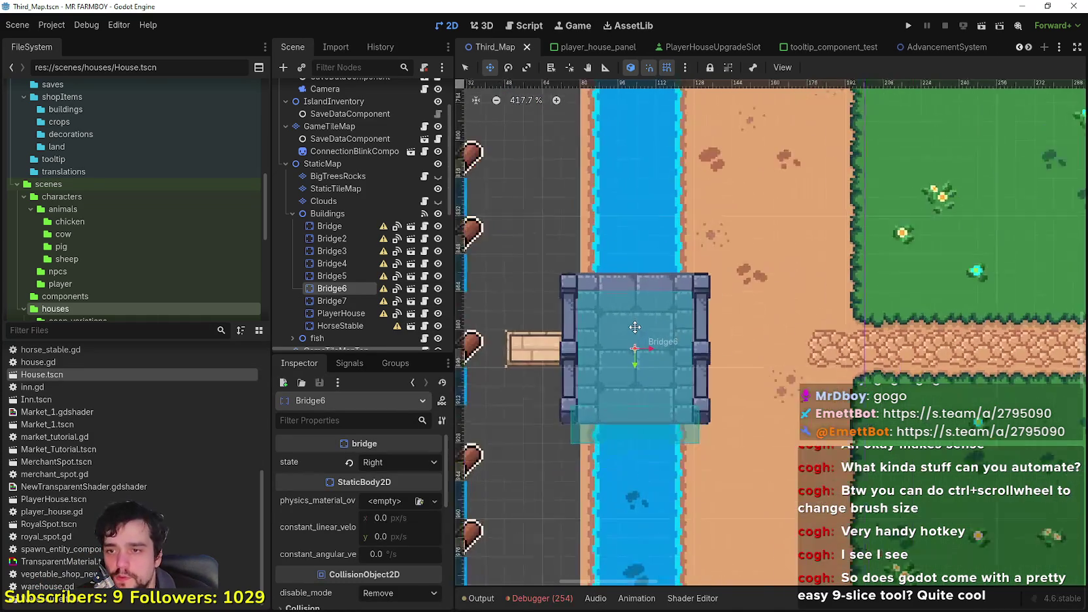
{"action": "key", "text": "ctrl+s"}
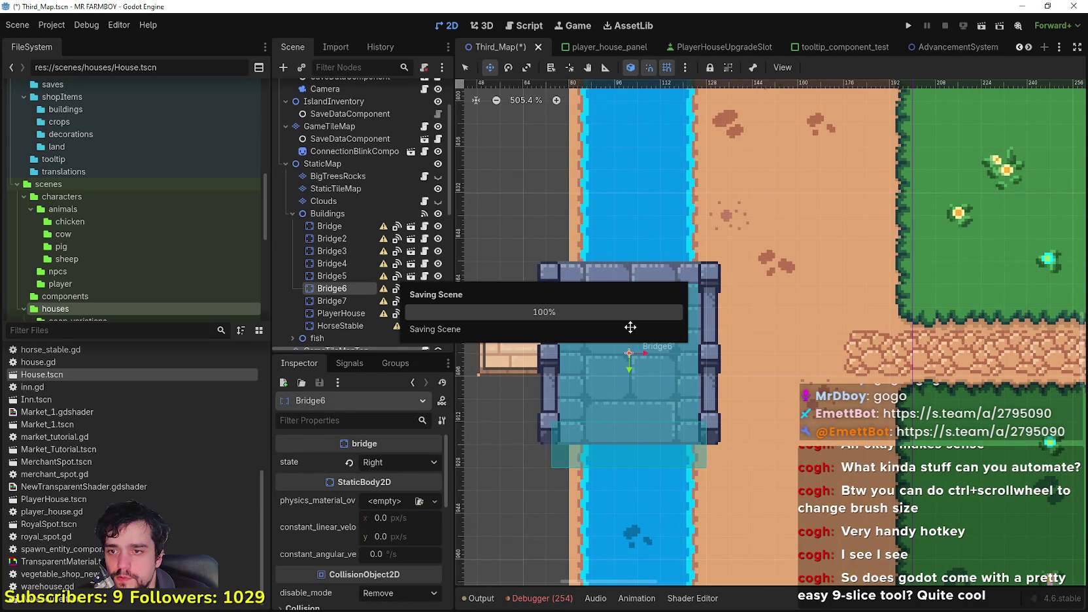
{"action": "scroll", "coordinate": [630, 326], "scroll_direction": "down", "scroll_amount": 10}
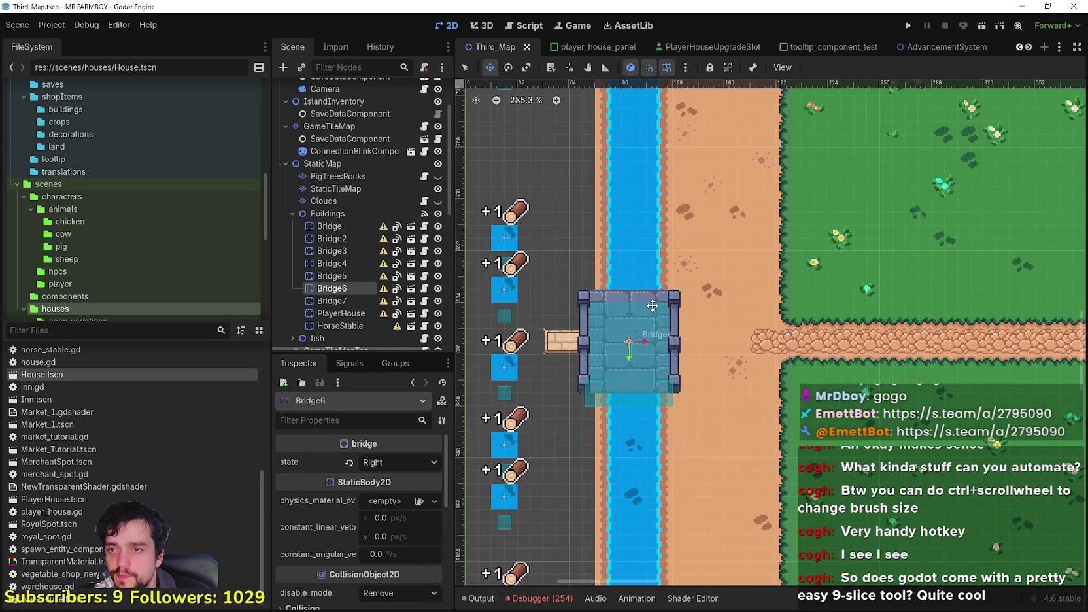
{"action": "scroll", "coordinate": [374, 172], "scroll_direction": "up", "scroll_amount": 3}
On the GameTileMap layer, choose the road_3 terrain for painting.
{"action": "left_click", "coordinate": [359, 189]}
{"action": "left_click", "coordinate": [815, 604]}
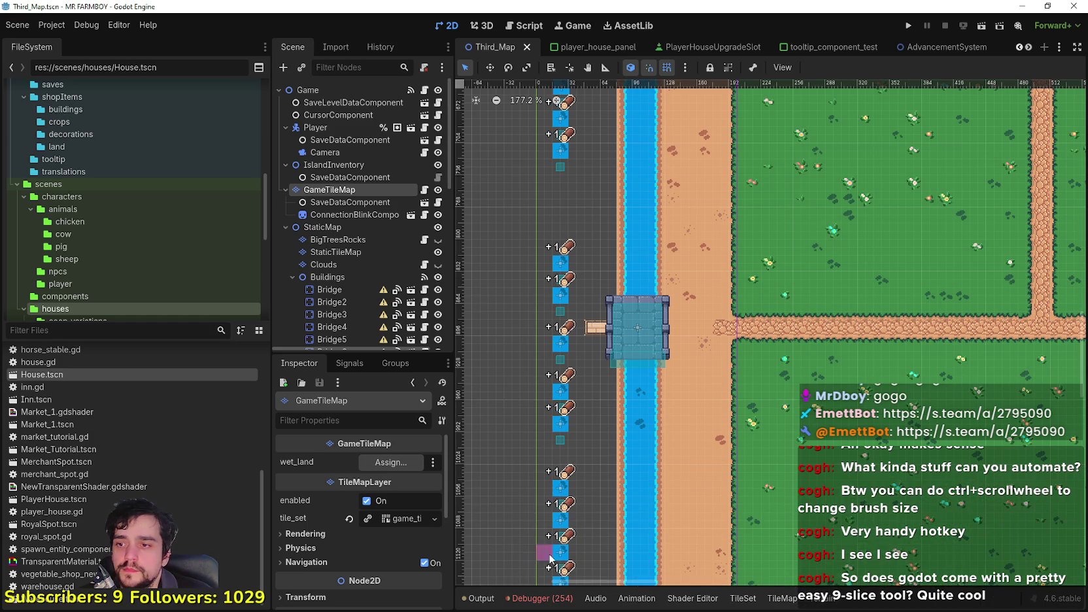
{"action": "left_click", "coordinate": [811, 605]}
{"action": "scroll", "coordinate": [540, 519], "scroll_direction": "down", "scroll_amount": 5}
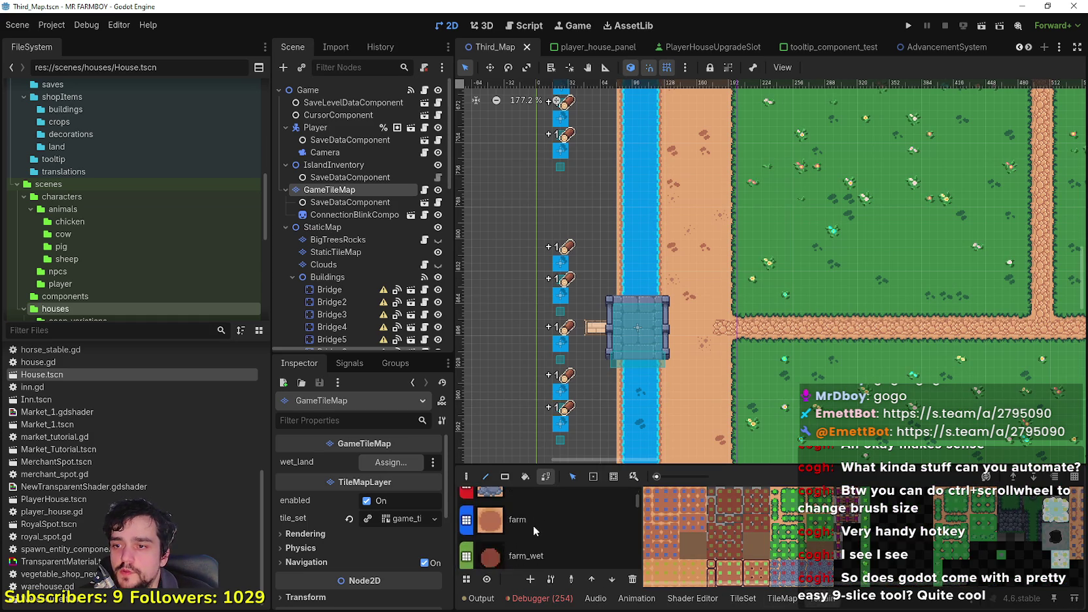
{"action": "scroll", "coordinate": [535, 532], "scroll_direction": "down", "scroll_amount": 5}
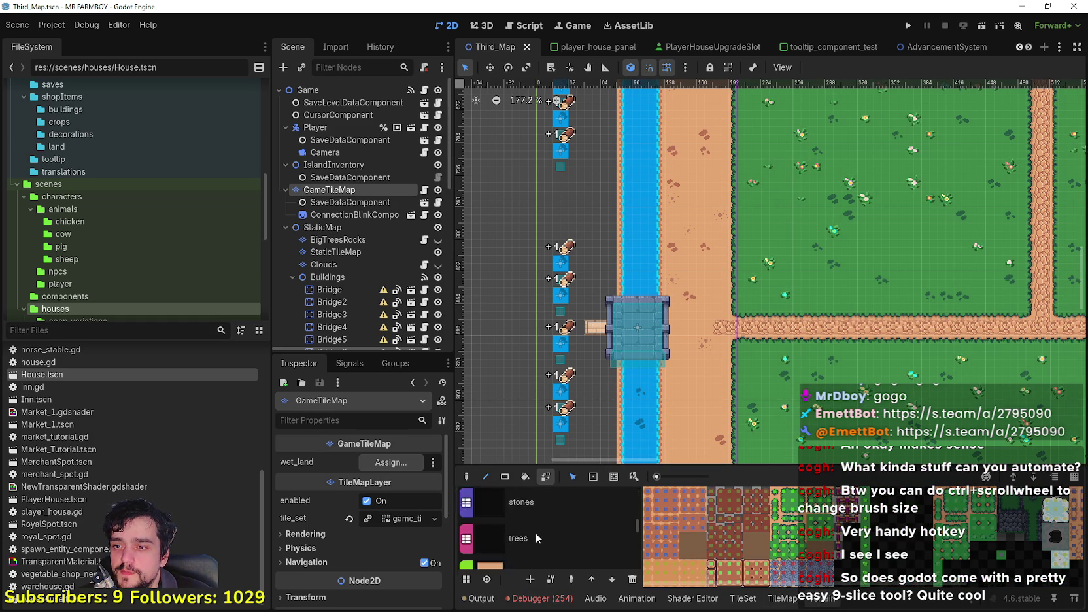
{"action": "scroll", "coordinate": [535, 533], "scroll_direction": "down", "scroll_amount": 4}
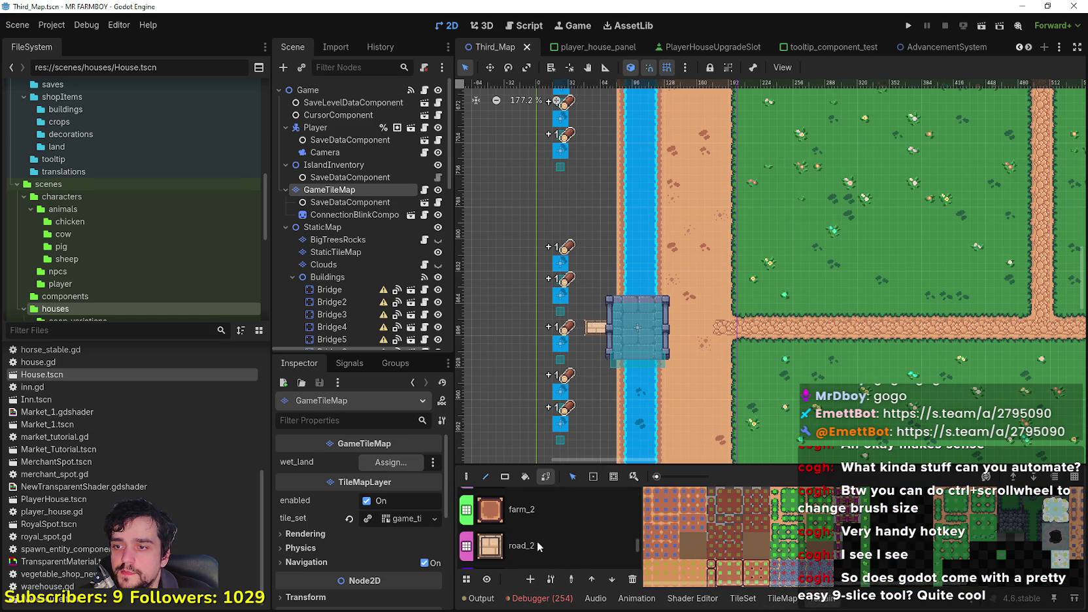
{"action": "left_click", "coordinate": [537, 540]}
Paint road_3 tiles linking the bridges to the existing dirt roads.
{"action": "scroll", "coordinate": [736, 312], "scroll_direction": "up", "scroll_amount": 4}
{"action": "left_click_drag", "start_coordinate": [687, 334], "coordinate": [639, 332]}
{"action": "scroll", "coordinate": [778, 268], "scroll_direction": "down", "scroll_amount": 13}
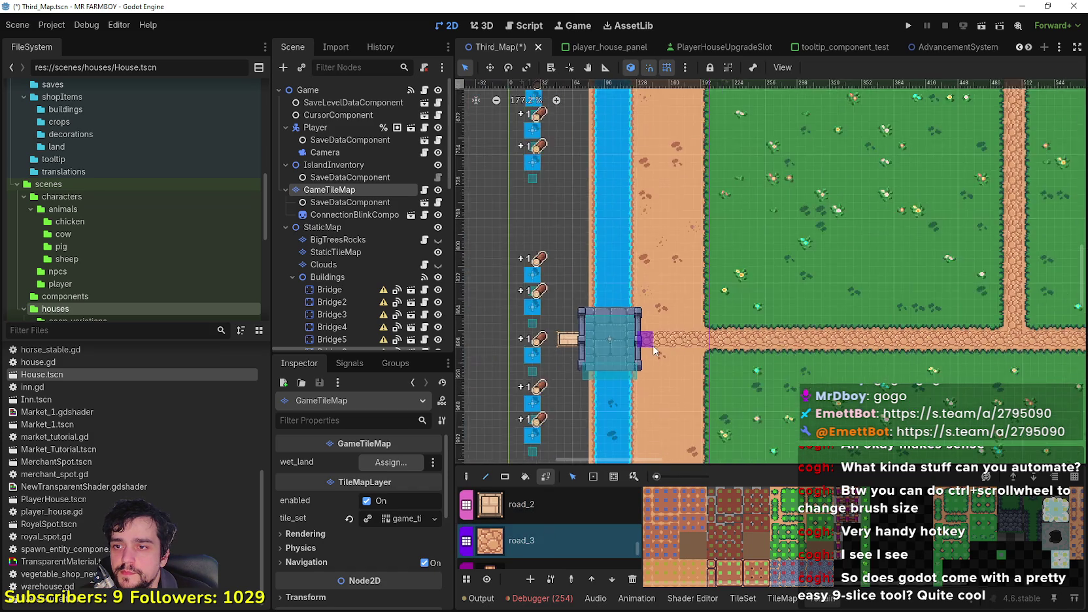
{"action": "scroll", "coordinate": [777, 268], "scroll_direction": "up", "scroll_amount": 4}
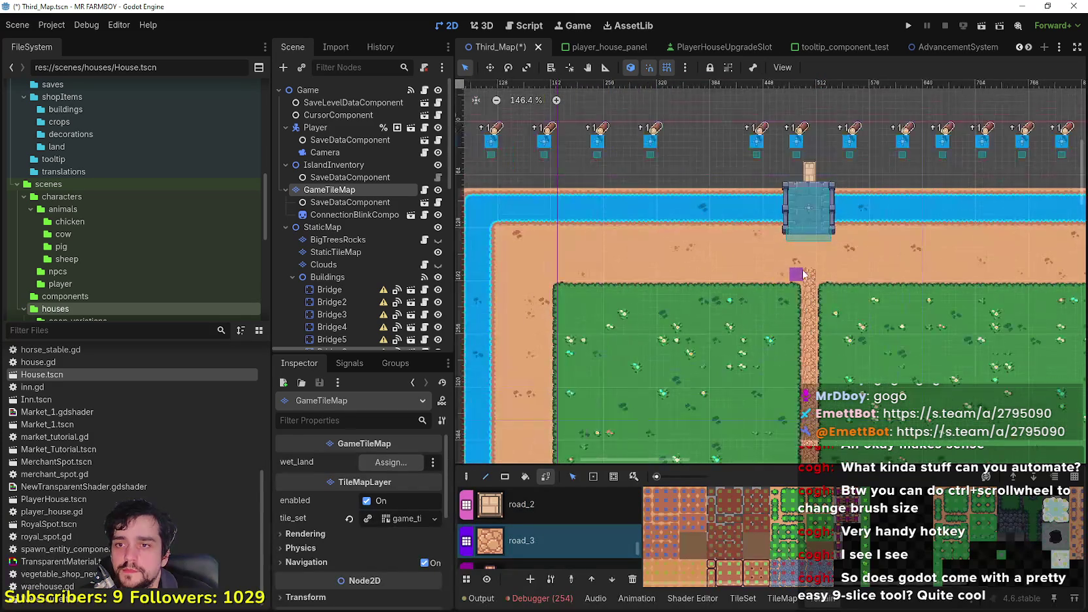
{"action": "left_click_drag", "start_coordinate": [811, 251], "coordinate": [811, 243]}
{"action": "scroll", "coordinate": [867, 268], "scroll_direction": "down", "scroll_amount": 7}
{"action": "scroll", "coordinate": [792, 280], "scroll_direction": "up", "scroll_amount": 5}
{"action": "scroll", "coordinate": [795, 297], "scroll_direction": "up", "scroll_amount": 3}
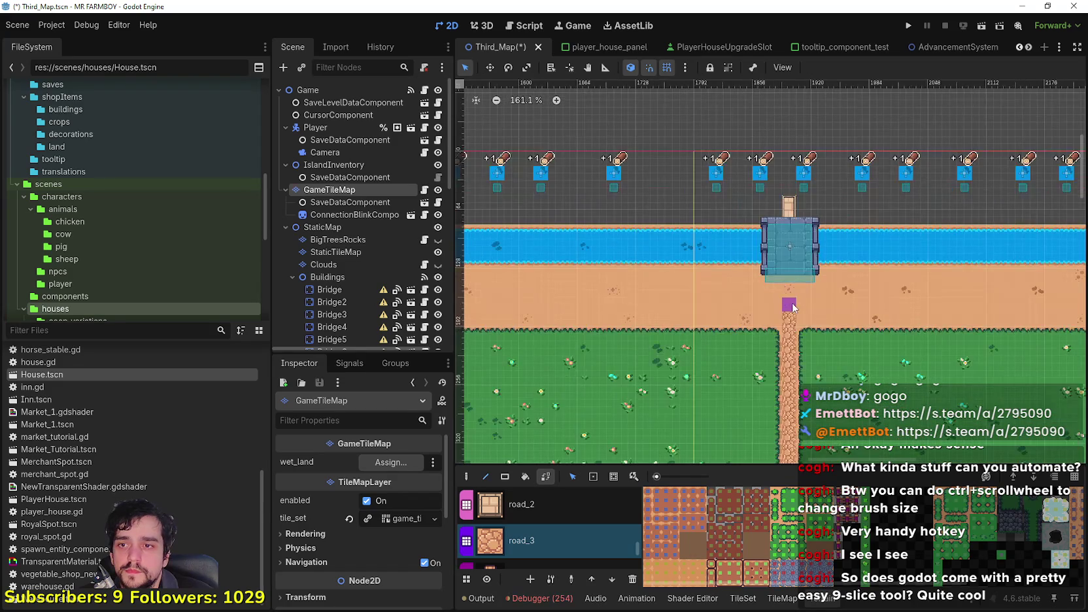
{"action": "scroll", "coordinate": [789, 284], "scroll_direction": "down", "scroll_amount": 5}
{"action": "scroll", "coordinate": [902, 307], "scroll_direction": "up", "scroll_amount": 6}
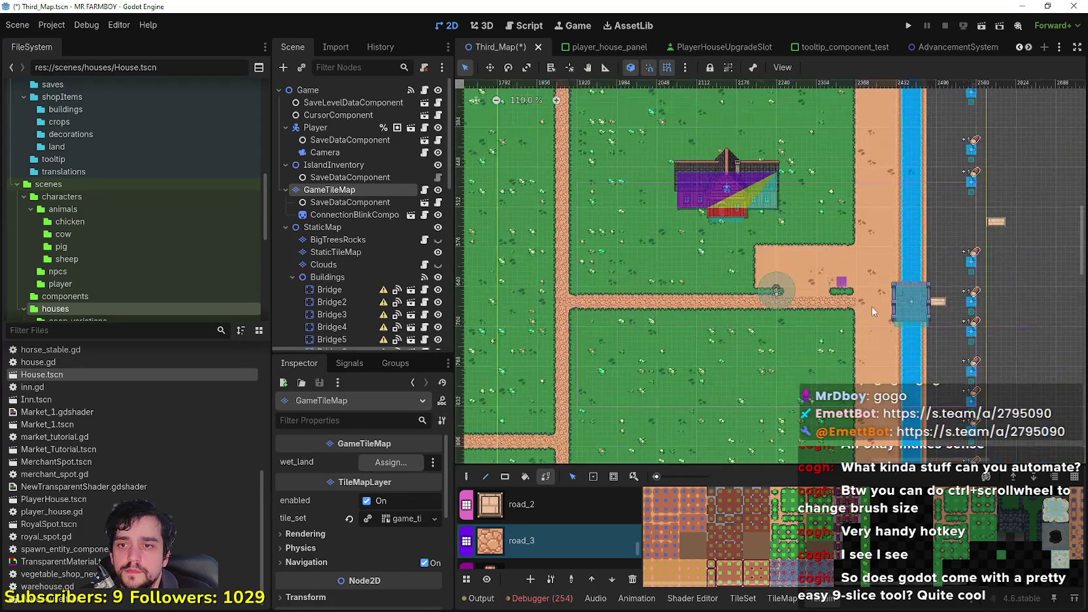
{"action": "scroll", "coordinate": [853, 301], "scroll_direction": "down", "scroll_amount": 3}
{"action": "scroll", "coordinate": [781, 138], "scroll_direction": "down", "scroll_amount": 2}
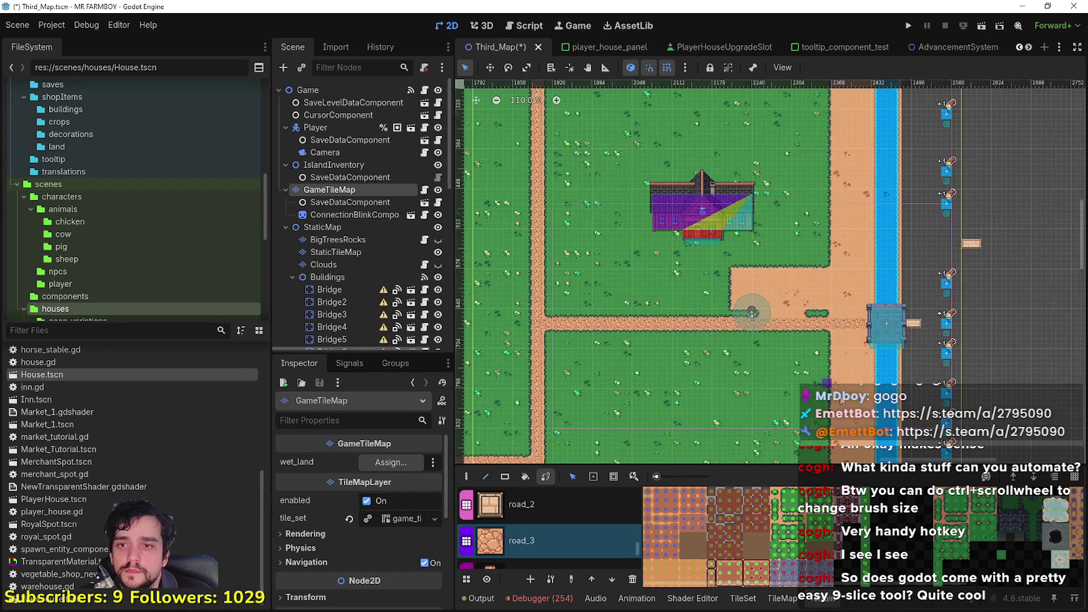
{"action": "scroll", "coordinate": [788, 360], "scroll_direction": "up", "scroll_amount": 5}
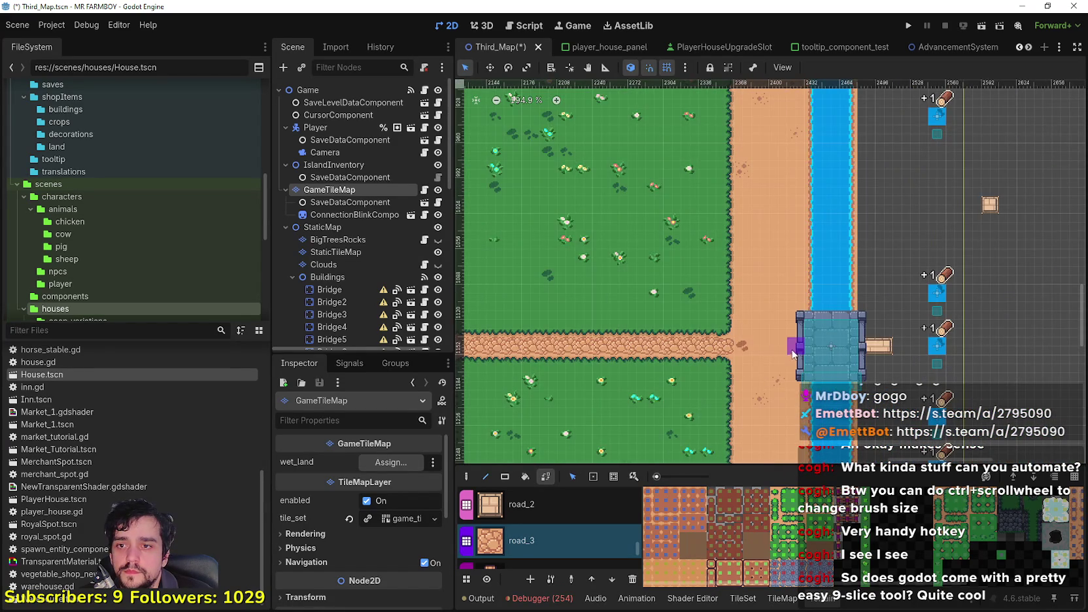
{"action": "scroll", "coordinate": [757, 368], "scroll_direction": "down", "scroll_amount": 4}
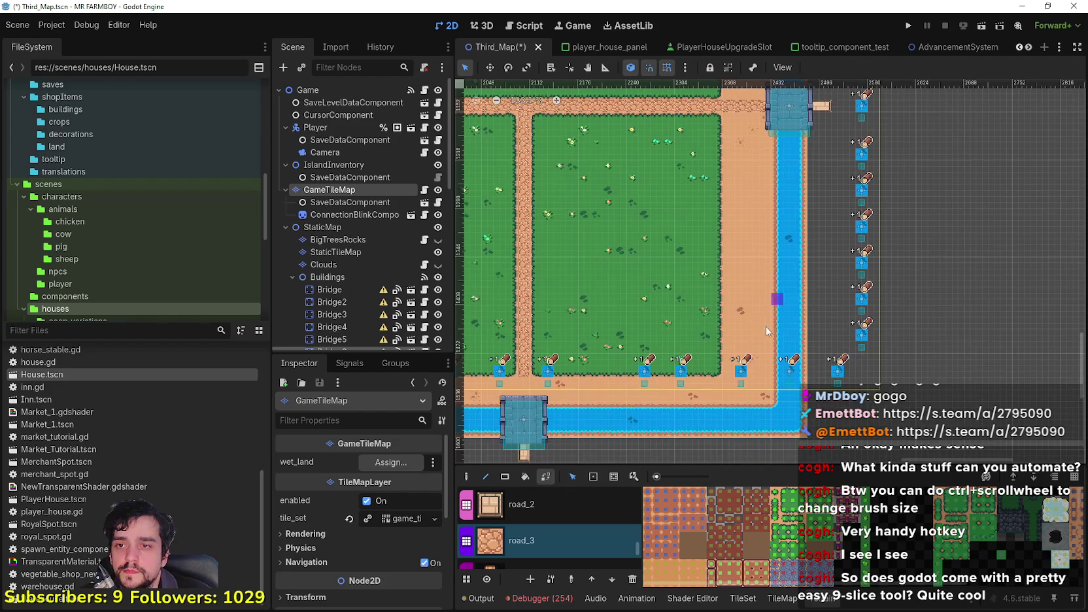
{"action": "scroll", "coordinate": [722, 292], "scroll_direction": "up", "scroll_amount": 5}
{"action": "scroll", "coordinate": [575, 373], "scroll_direction": "up", "scroll_amount": 1}
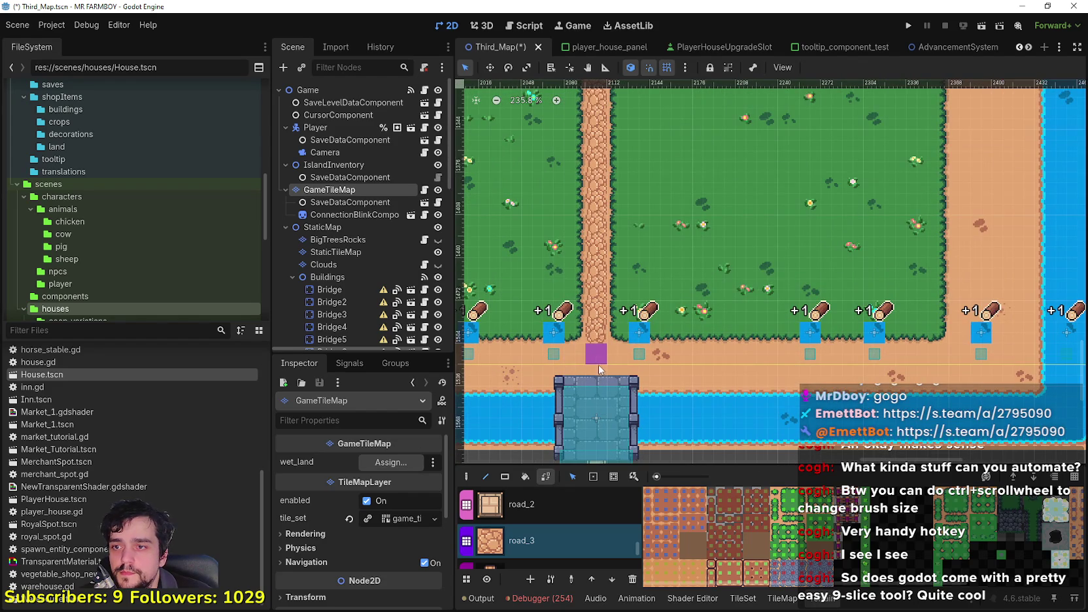
{"action": "scroll", "coordinate": [584, 365], "scroll_direction": "down", "scroll_amount": 8}
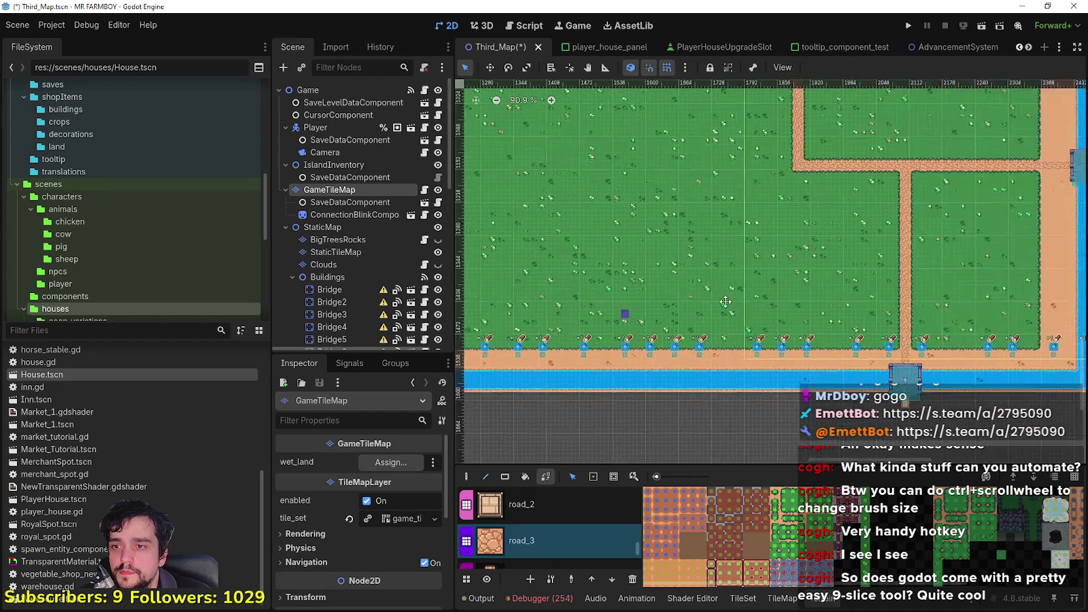
Check the road at the bottom bridge and save Third_Map.
{"action": "left_click_drag", "start_coordinate": [511, 317], "coordinate": [719, 325]}
{"action": "scroll", "coordinate": [722, 329], "scroll_direction": "up", "scroll_amount": 7}
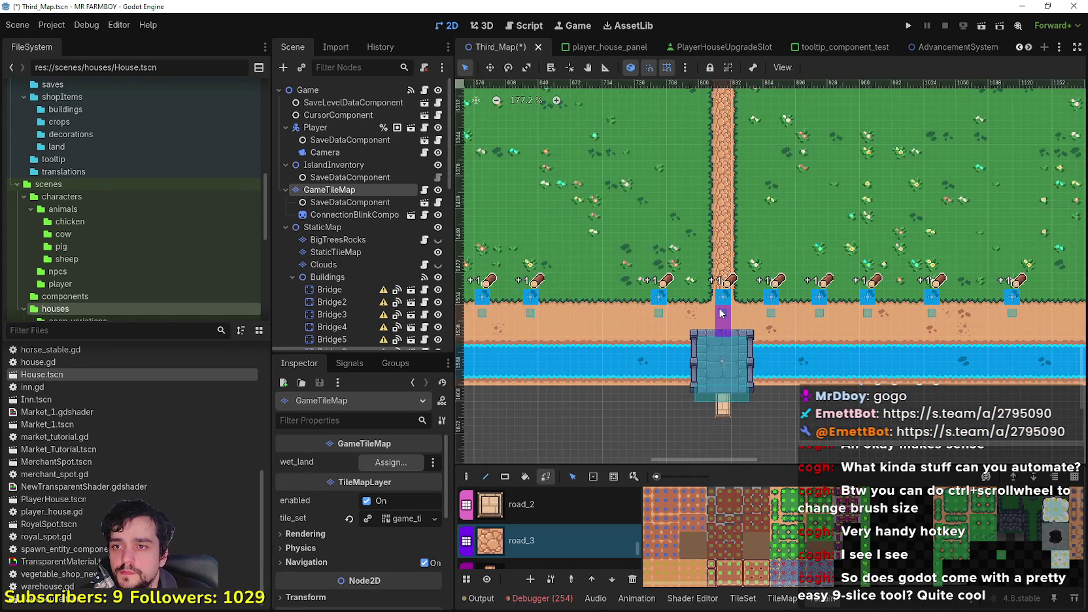
{"action": "scroll", "coordinate": [716, 307], "scroll_direction": "down", "scroll_amount": 6}
{"action": "scroll", "coordinate": [715, 307], "scroll_direction": "up", "scroll_amount": 5}
{"action": "scroll", "coordinate": [716, 307], "scroll_direction": "down", "scroll_amount": 7}
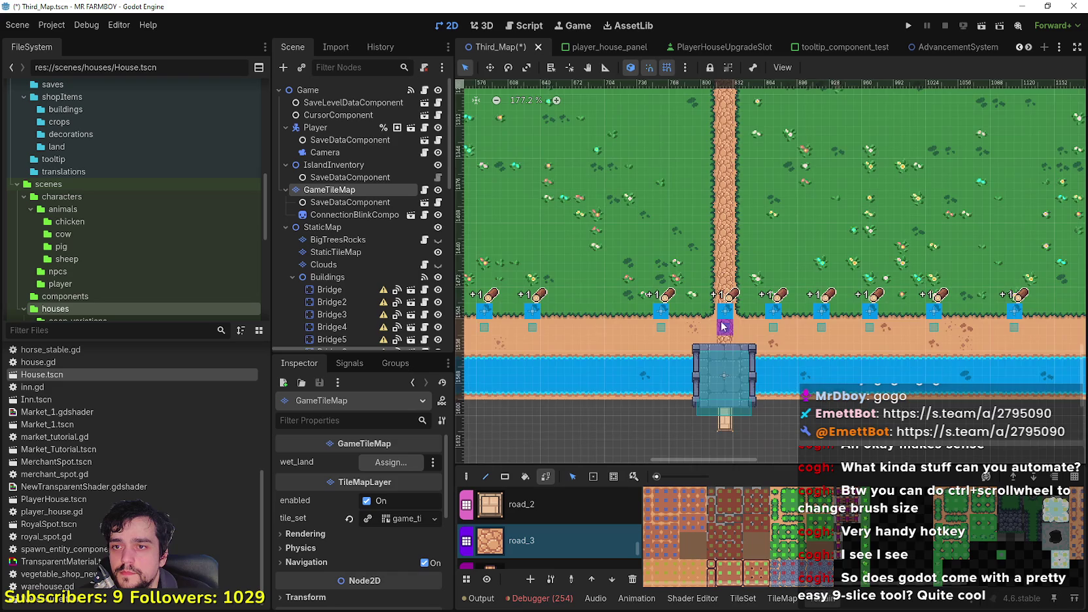
{"action": "scroll", "coordinate": [586, 324], "scroll_direction": "down", "scroll_amount": 5}
{"action": "scroll", "coordinate": [760, 299], "scroll_direction": "up", "scroll_amount": 4}
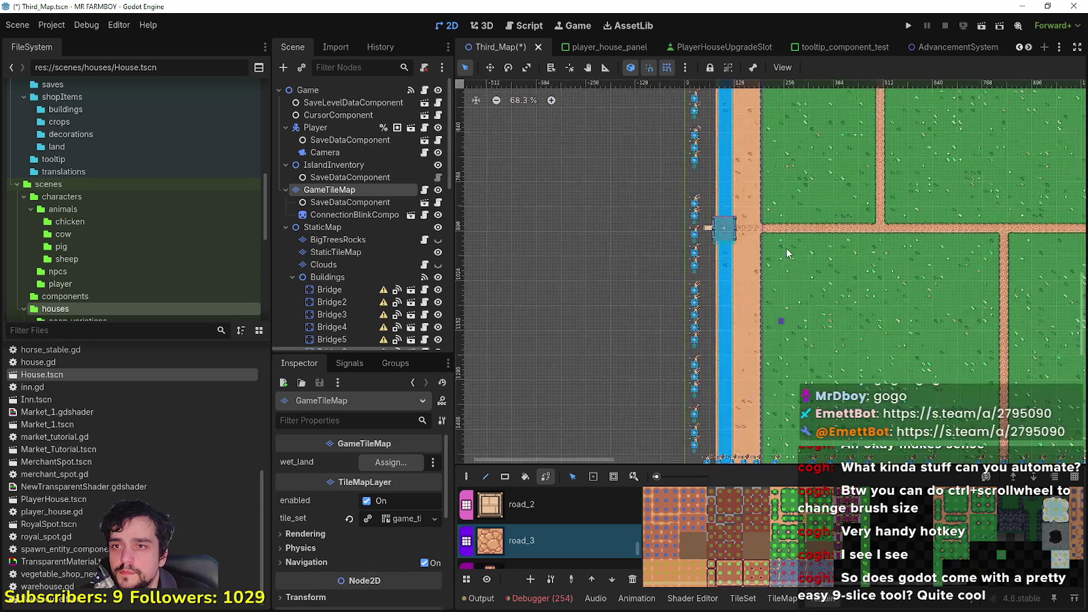
{"action": "scroll", "coordinate": [760, 299], "scroll_direction": "down", "scroll_amount": 7}
{"action": "key", "text": "ctrl+s"}
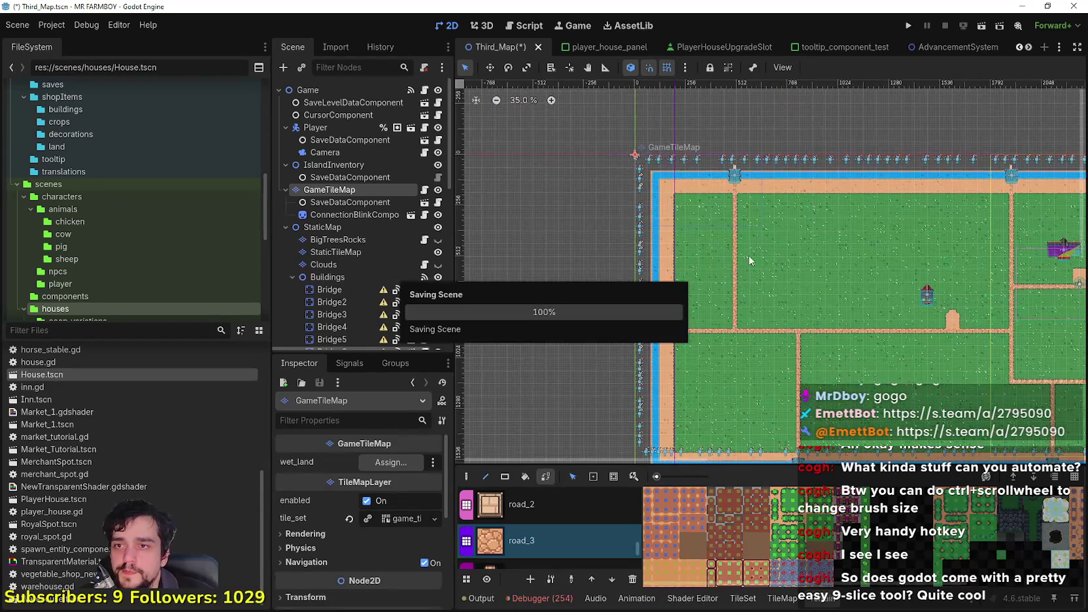
Switch to the grass terrain and paint grass over the sand near the top bridge.
{"action": "scroll", "coordinate": [560, 538], "scroll_direction": "up", "scroll_amount": 10}
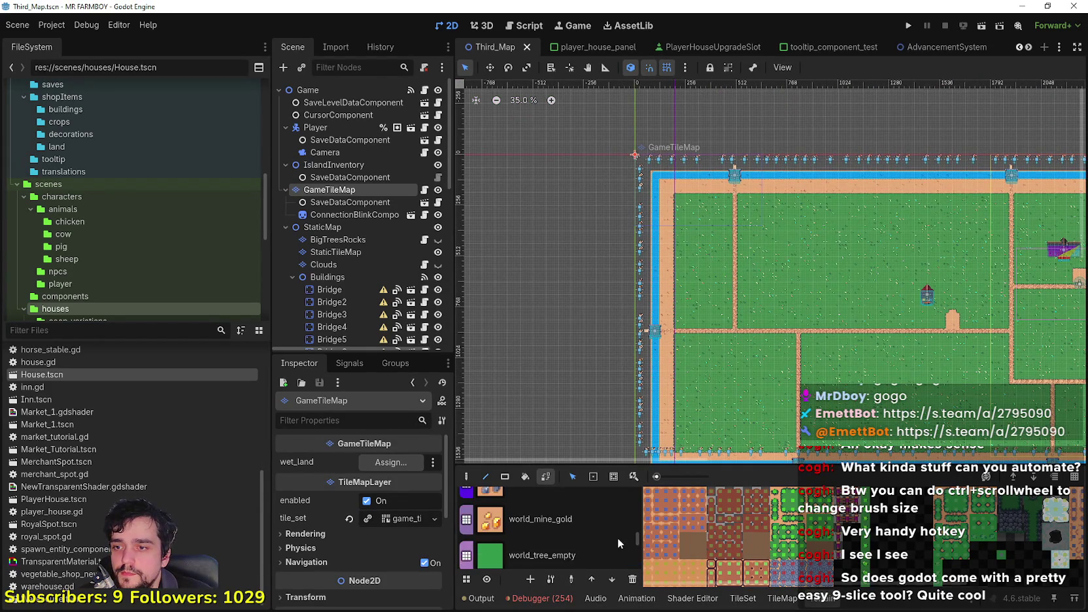
{"action": "left_click_drag", "start_coordinate": [633, 509], "coordinate": [629, 492]}
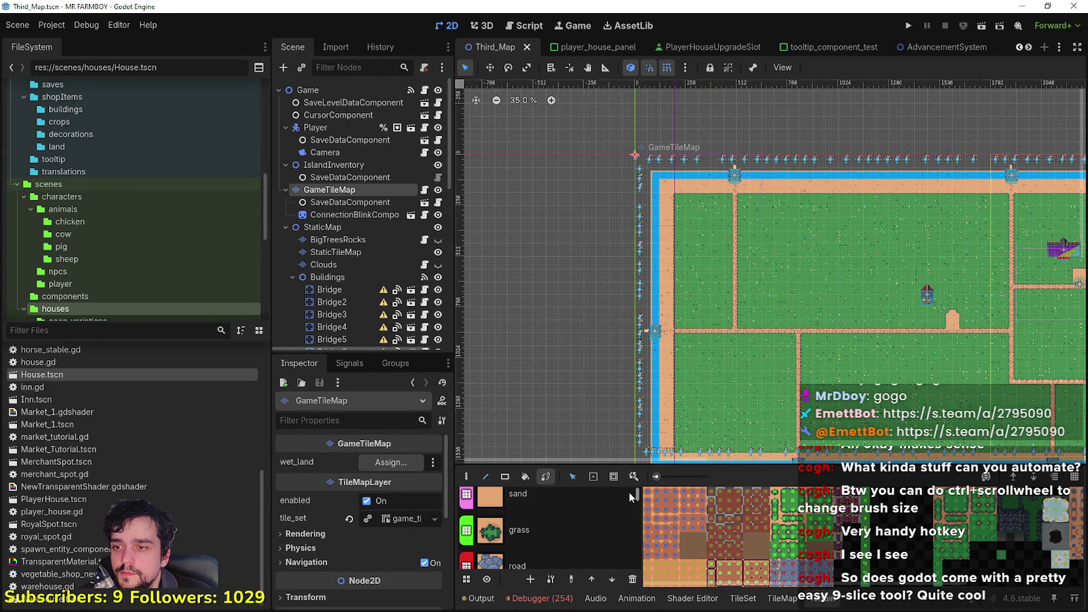
{"action": "left_click", "coordinate": [563, 522]}
{"action": "scroll", "coordinate": [725, 193], "scroll_direction": "up", "scroll_amount": 6}
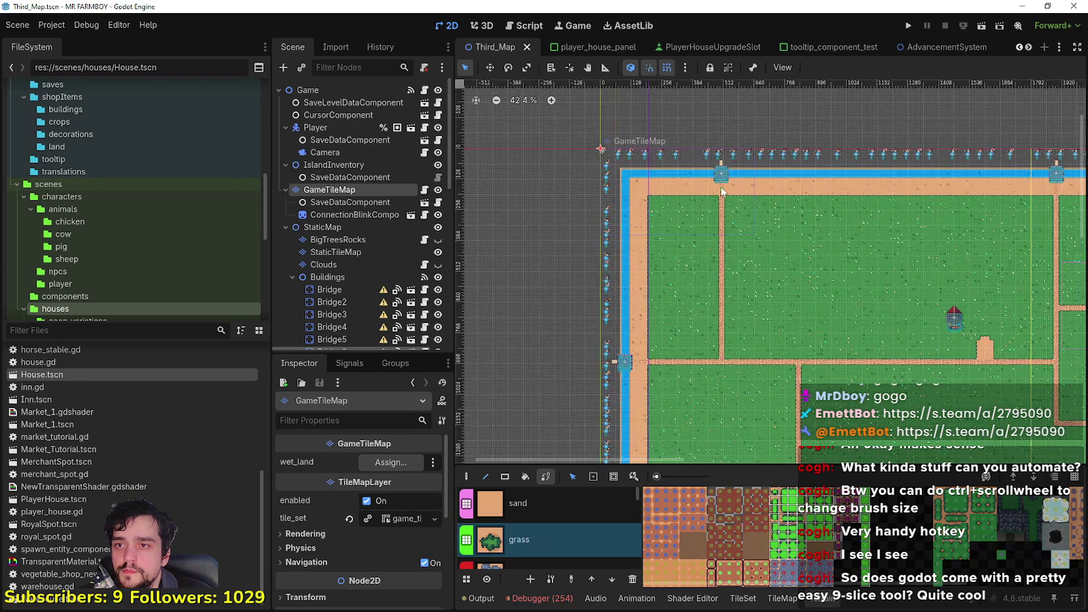
{"action": "left_click_drag", "start_coordinate": [734, 193], "coordinate": [698, 202]}
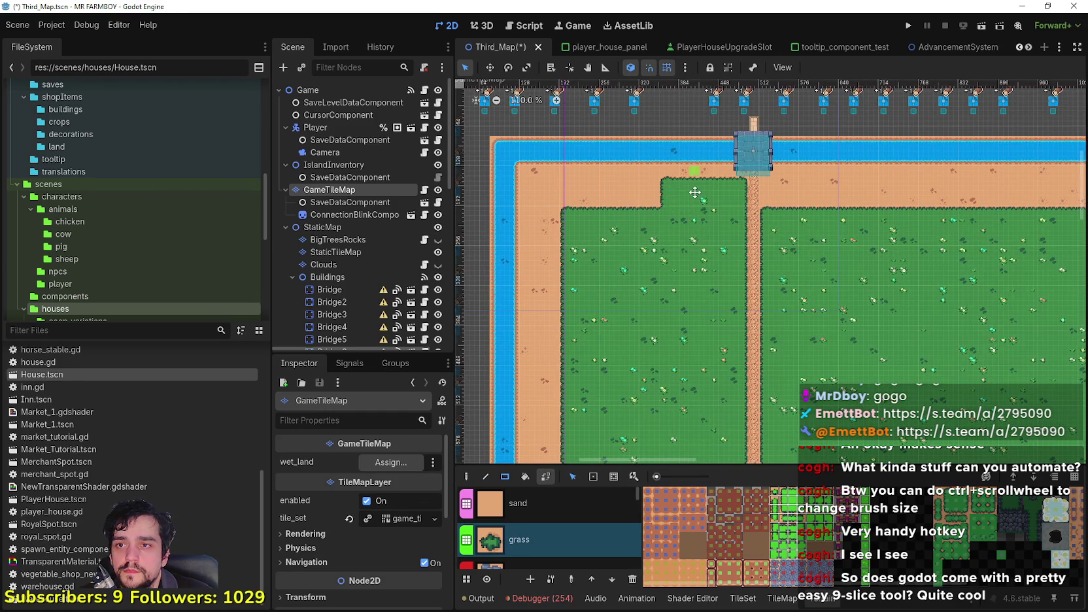
Paint grass rectangles down the wide sand strip at the river's left edge.
{"action": "scroll", "coordinate": [699, 248], "scroll_direction": "up", "scroll_amount": 5}
{"action": "left_click_drag", "start_coordinate": [495, 302], "coordinate": [717, 224]}
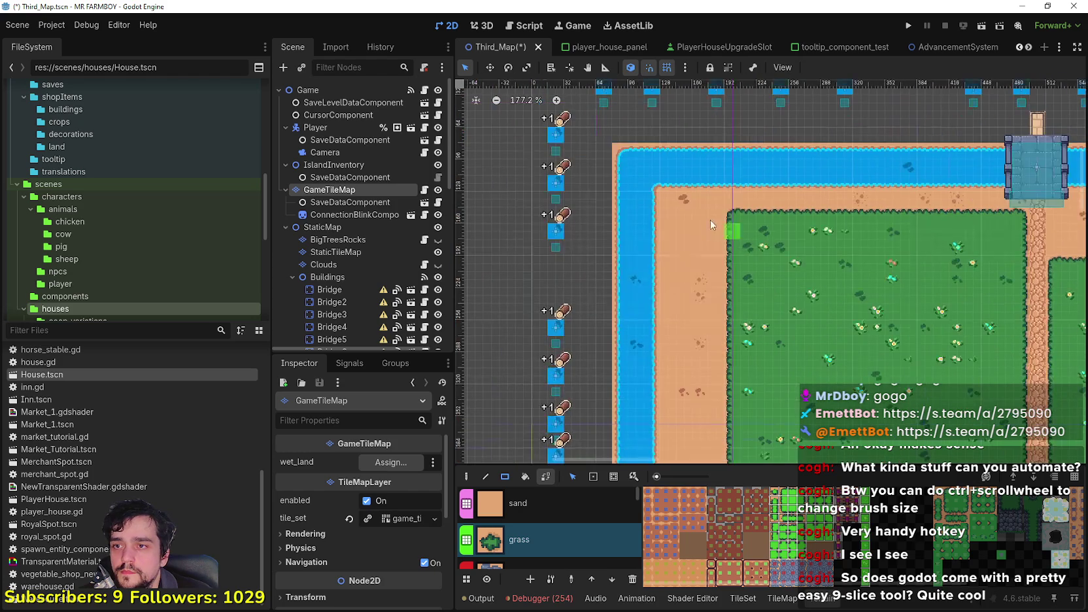
{"action": "scroll", "coordinate": [726, 271], "scroll_direction": "down", "scroll_amount": 3}
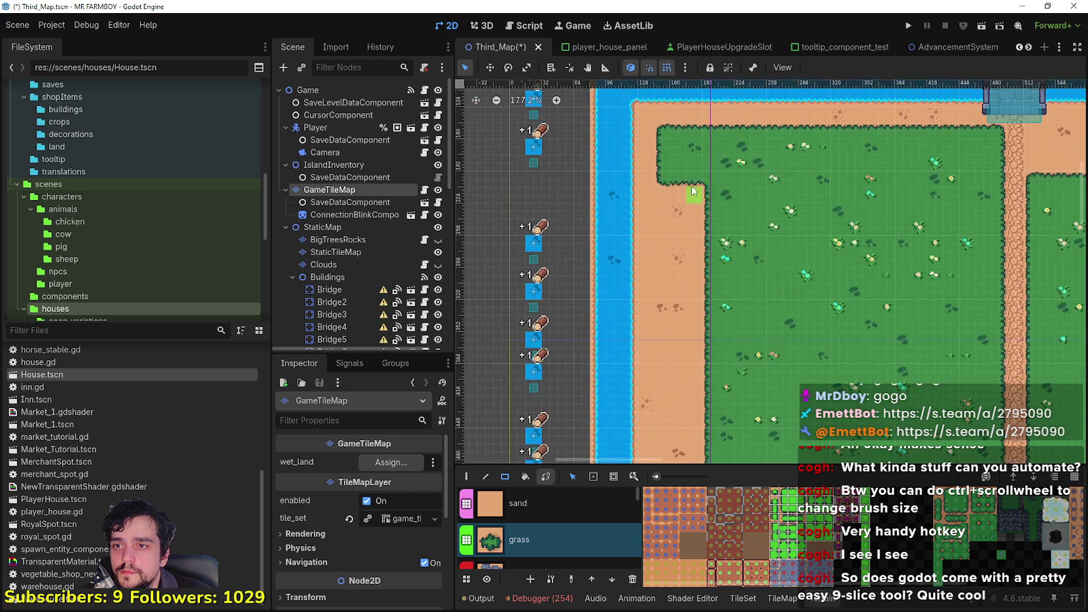
{"action": "scroll", "coordinate": [669, 174], "scroll_direction": "down", "scroll_amount": 3}
{"action": "scroll", "coordinate": [669, 174], "scroll_direction": "down", "scroll_amount": 3}
{"action": "mouse_move", "coordinate": [650, 186]}
{"action": "left_mouse_down"}
{"action": "mouse_move", "coordinate": [686, 428]}
{"action": "mouse_move", "coordinate": [631, 182]}
{"action": "left_mouse_up"}
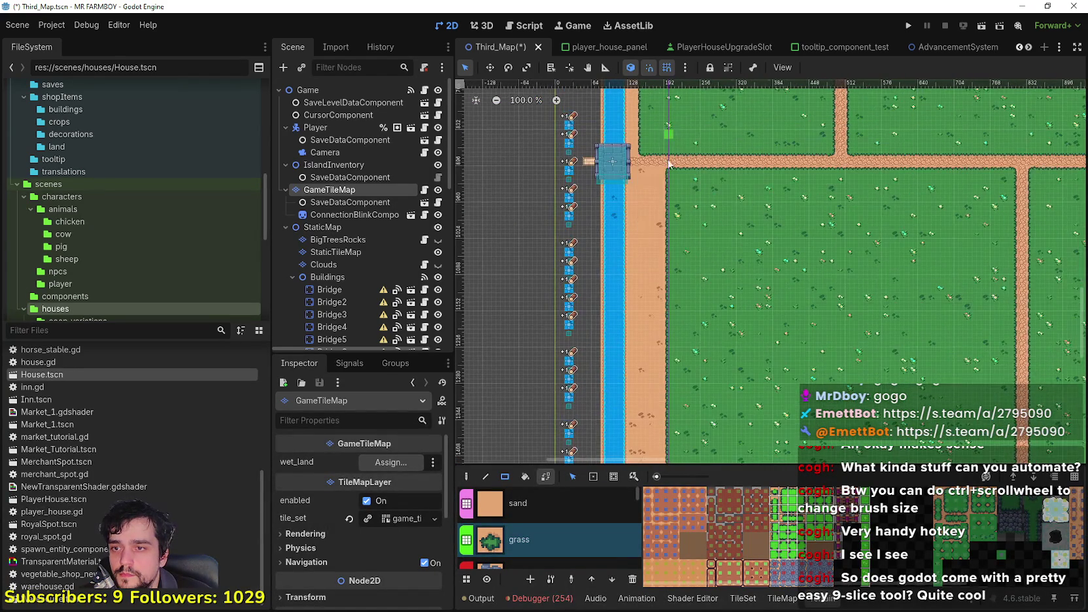
{"action": "scroll", "coordinate": [631, 181], "scroll_direction": "up", "scroll_amount": 2}
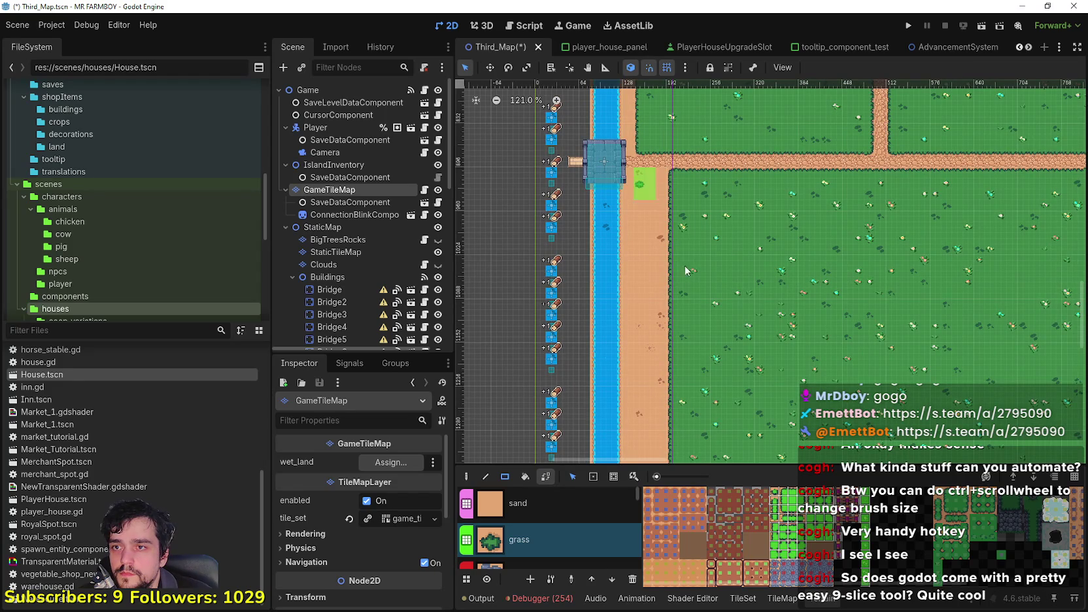
{"action": "scroll", "coordinate": [647, 176], "scroll_direction": "down", "scroll_amount": 5}
{"action": "mouse_move", "coordinate": [635, 155]}
{"action": "left_mouse_down"}
{"action": "mouse_move", "coordinate": [656, 397]}
{"action": "mouse_move", "coordinate": [677, 415]}
{"action": "mouse_move", "coordinate": [540, 318]}
{"action": "left_mouse_up"}
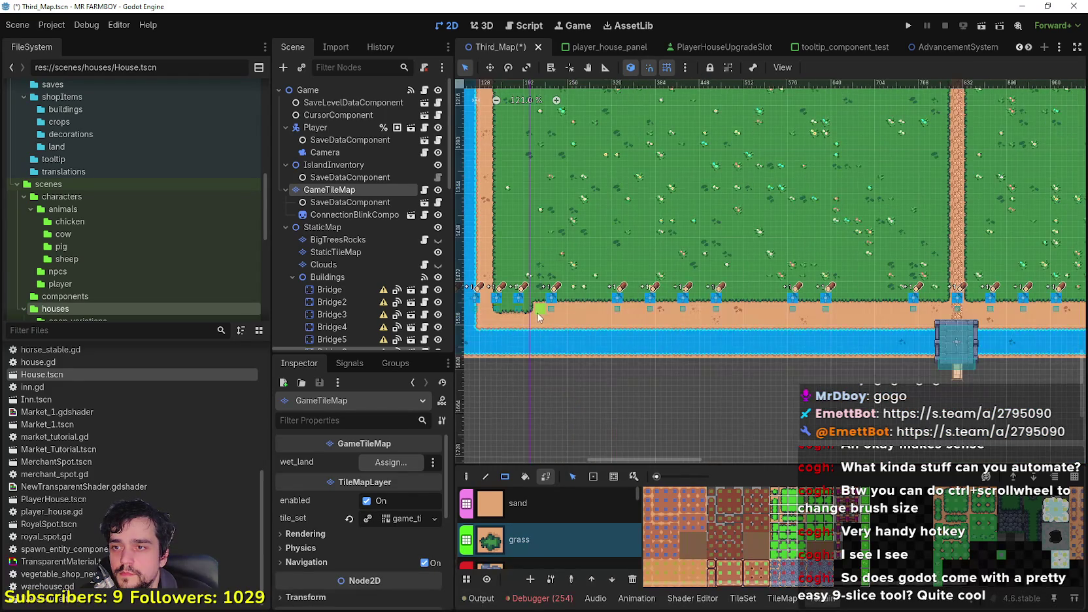
Fill the sand row along the bottom moat with grass rectangles.
{"action": "left_click_drag", "start_coordinate": [836, 296], "coordinate": [925, 293]}
{"action": "scroll", "coordinate": [925, 293], "scroll_direction": "up", "scroll_amount": 3}
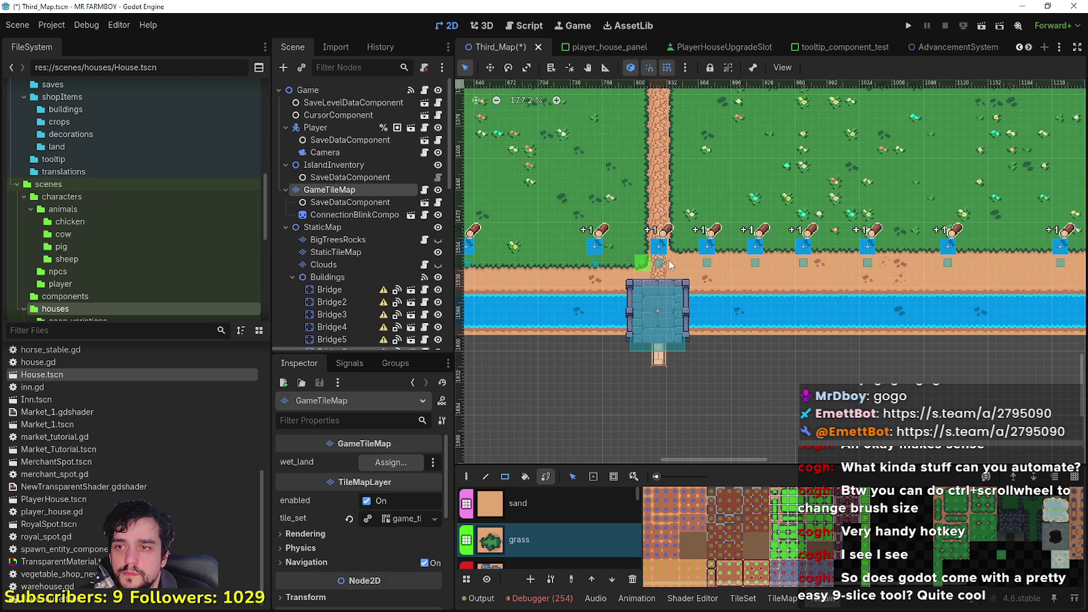
{"action": "scroll", "coordinate": [683, 289], "scroll_direction": "right", "scroll_amount": 5}
{"action": "mouse_move", "coordinate": [684, 289]}
{"action": "left_mouse_down"}
{"action": "mouse_move", "coordinate": [920, 257]}
{"action": "mouse_move", "coordinate": [987, 261]}
{"action": "left_mouse_up"}
{"action": "scroll", "coordinate": [987, 261], "scroll_direction": "right", "scroll_amount": 5}
{"action": "left_click_drag", "start_coordinate": [654, 262], "coordinate": [974, 261]}
{"action": "scroll", "coordinate": [726, 256], "scroll_direction": "right", "scroll_amount": 5}
{"action": "left_click_drag", "start_coordinate": [606, 262], "coordinate": [923, 249]}
{"action": "scroll", "coordinate": [923, 250], "scroll_direction": "right", "scroll_amount": 5}
{"action": "left_click_drag", "start_coordinate": [609, 262], "coordinate": [819, 261]}
{"action": "scroll", "coordinate": [792, 216], "scroll_direction": "right", "scroll_amount": 3}
{"action": "scroll", "coordinate": [730, 342], "scroll_direction": "up", "scroll_amount": 2}
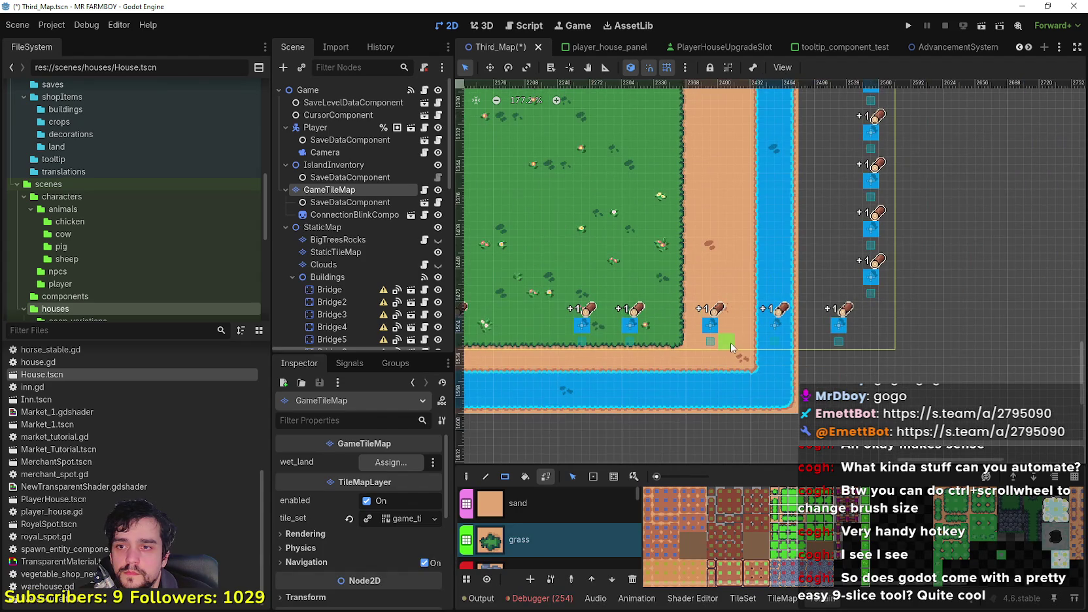
Paint grass over the sand strip running beside the river.
{"action": "scroll", "coordinate": [682, 272], "scroll_direction": "up", "scroll_amount": 2}
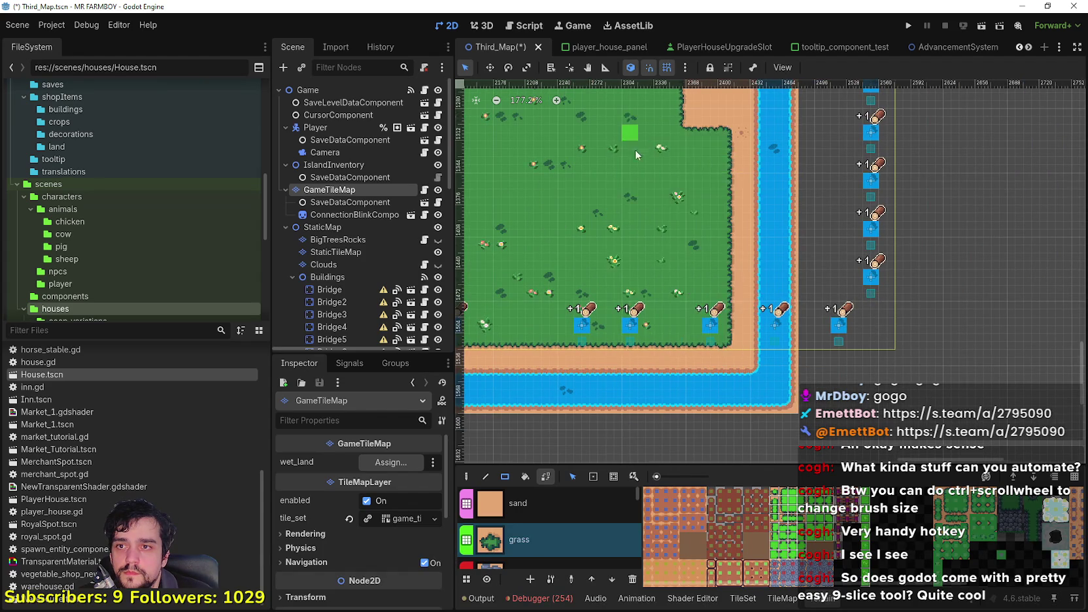
{"action": "scroll", "coordinate": [682, 272], "scroll_direction": "down", "scroll_amount": 3}
{"action": "scroll", "coordinate": [707, 372], "scroll_direction": "left", "scroll_amount": 1}
{"action": "left_click_drag", "start_coordinate": [724, 374], "coordinate": [687, 292]}
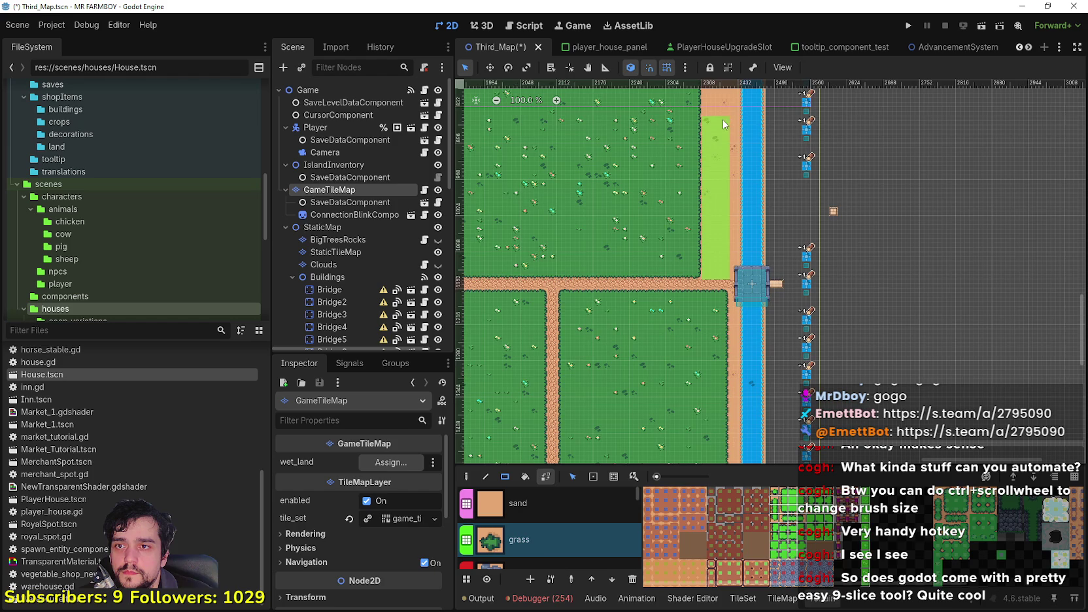
{"action": "left_click_drag", "start_coordinate": [723, 124], "coordinate": [723, 125]}
{"action": "scroll", "coordinate": [726, 196], "scroll_direction": "up", "scroll_amount": 3}
{"action": "left_click_drag", "start_coordinate": [741, 353], "coordinate": [738, 230]}
{"action": "left_click_drag", "start_coordinate": [739, 352], "coordinate": [739, 352]}
Turn the sand patch near the player and the remaining riverside sand into grass.
{"action": "scroll", "coordinate": [664, 282], "scroll_direction": "up", "scroll_amount": 5}
{"action": "left_click_drag", "start_coordinate": [650, 373], "coordinate": [785, 311]}
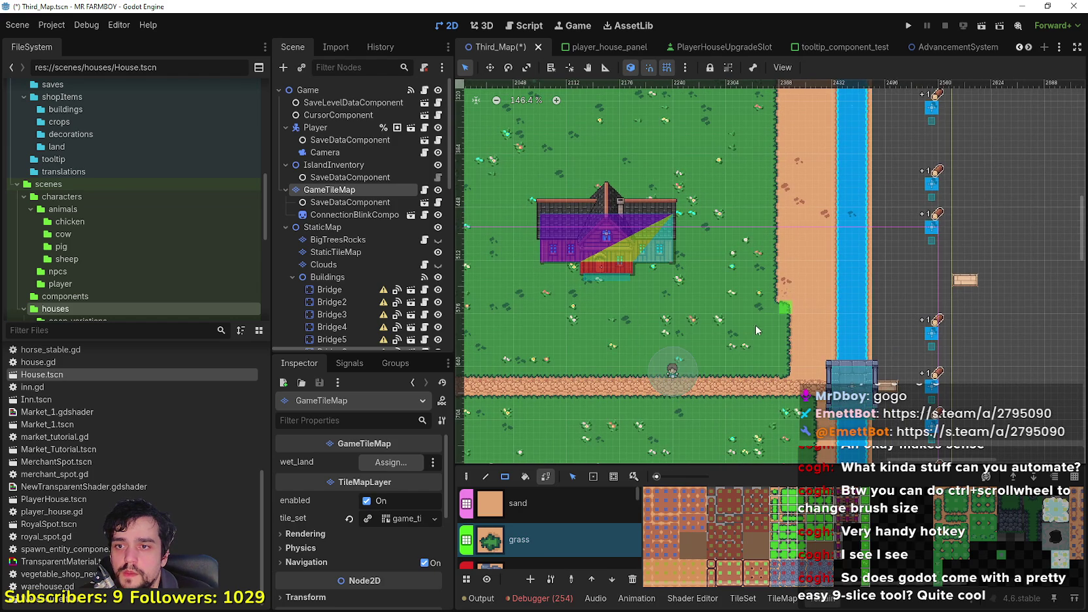
{"action": "left_click_drag", "start_coordinate": [813, 371], "coordinate": [782, 184]}
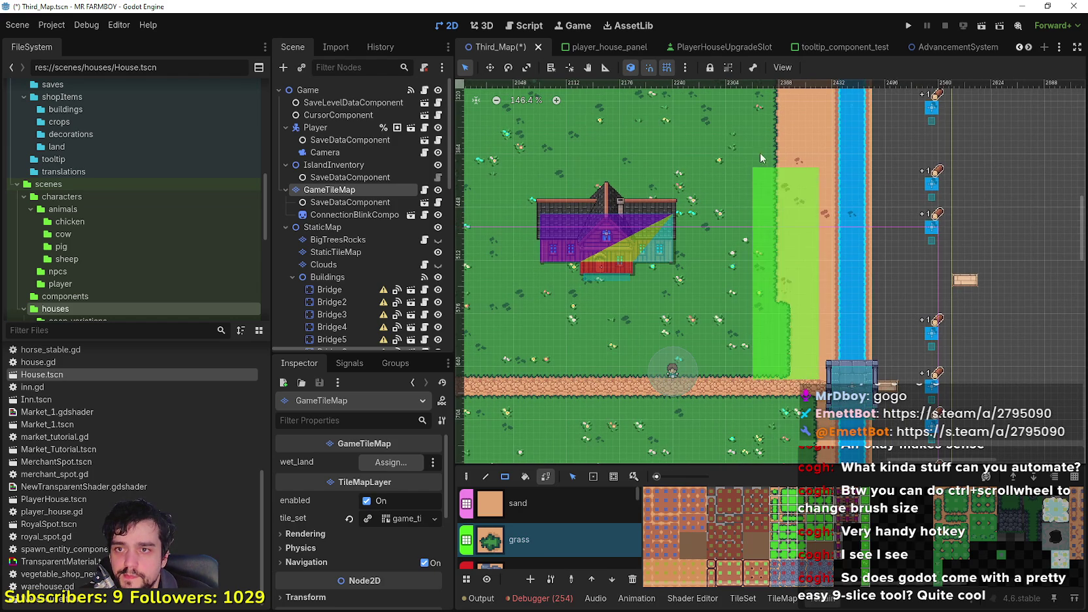
{"action": "scroll", "coordinate": [810, 392], "scroll_direction": "up", "scroll_amount": 5}
{"action": "left_click_drag", "start_coordinate": [767, 286], "coordinate": [772, 236]}
{"action": "scroll", "coordinate": [886, 240], "scroll_direction": "down", "scroll_amount": 3}
{"action": "left_click_drag", "start_coordinate": [709, 259], "coordinate": [650, 263]}
Paint grass along the long sand strips by the top river and the corner near the bridge.
{"action": "scroll", "coordinate": [844, 219], "scroll_direction": "left", "scroll_amount": 3}
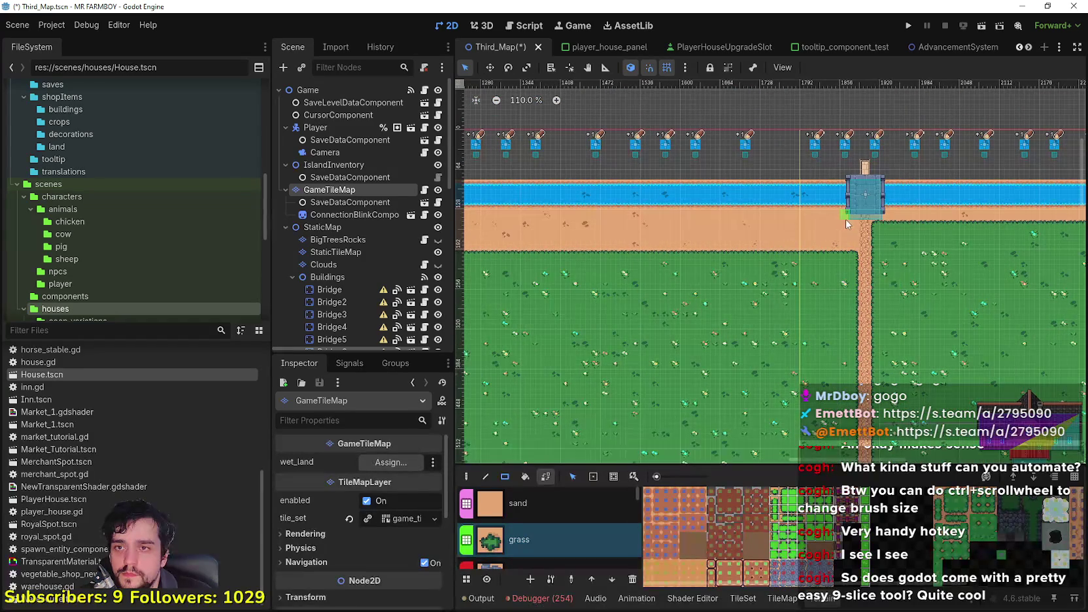
{"action": "left_click_drag", "start_coordinate": [849, 231], "coordinate": [846, 248]}
{"action": "scroll", "coordinate": [838, 245], "scroll_direction": "left", "scroll_amount": 10}
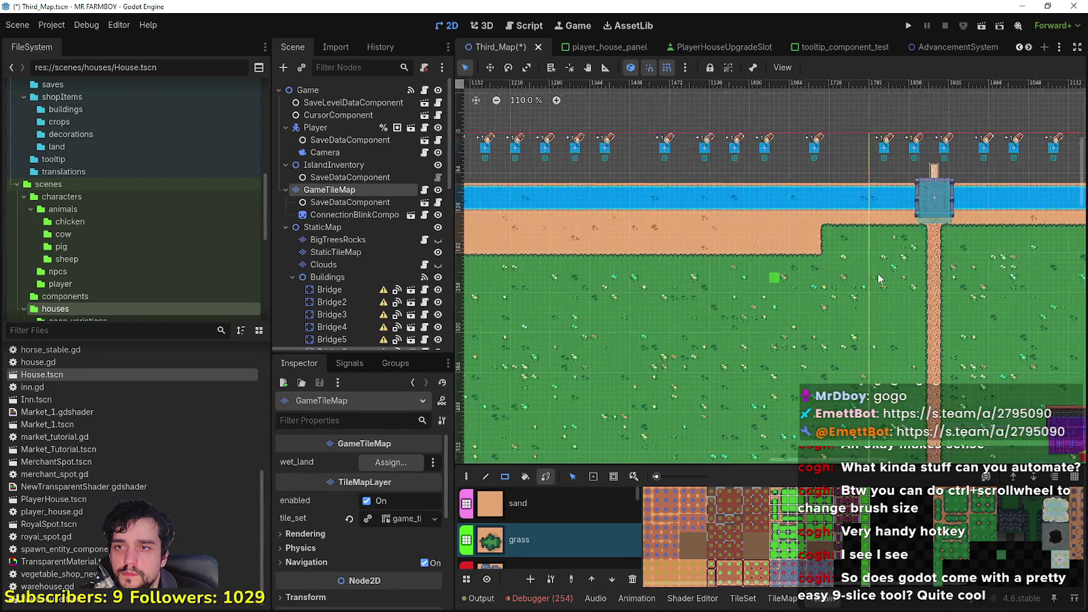
{"action": "left_click_drag", "start_coordinate": [928, 226], "coordinate": [579, 279]}
{"action": "scroll", "coordinate": [874, 289], "scroll_direction": "left", "scroll_amount": 10}
{"action": "left_click_drag", "start_coordinate": [868, 235], "coordinate": [552, 285]}
{"action": "scroll", "coordinate": [874, 269], "scroll_direction": "left", "scroll_amount": 10}
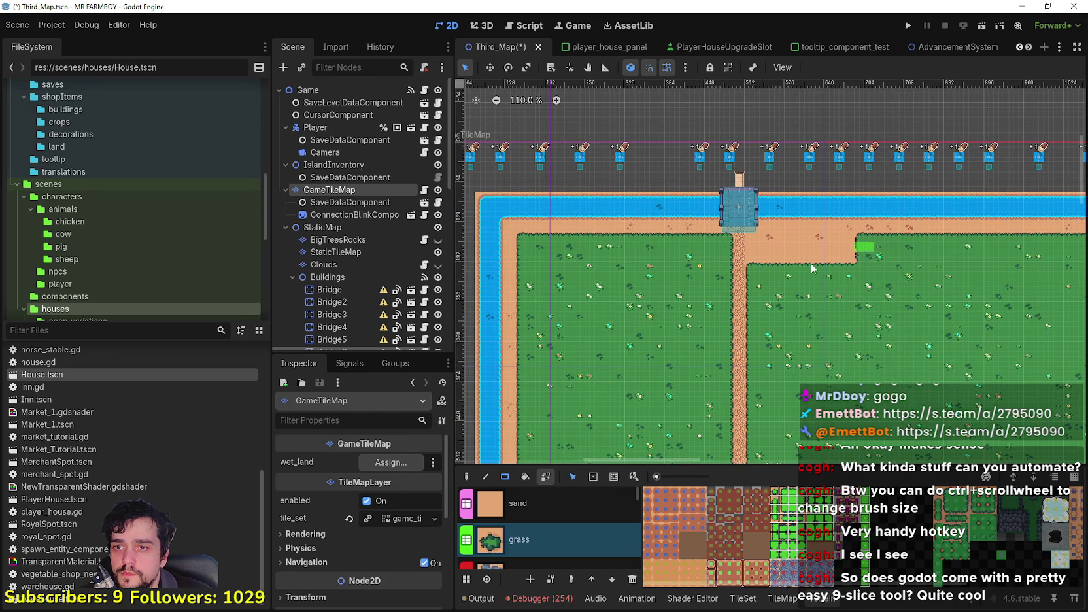
{"action": "left_click_drag", "start_coordinate": [859, 238], "coordinate": [749, 277]}
{"action": "scroll", "coordinate": [764, 310], "scroll_direction": "down", "scroll_amount": 4}
{"action": "scroll", "coordinate": [764, 310], "scroll_direction": "right", "scroll_amount": 5}
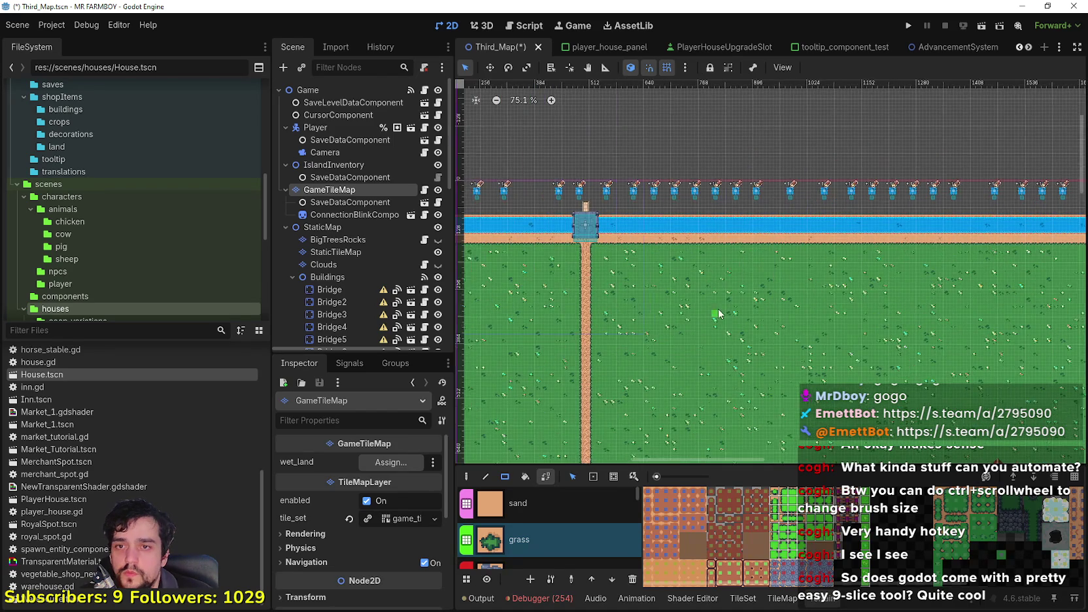
{"action": "left_click", "coordinate": [364, 252]}
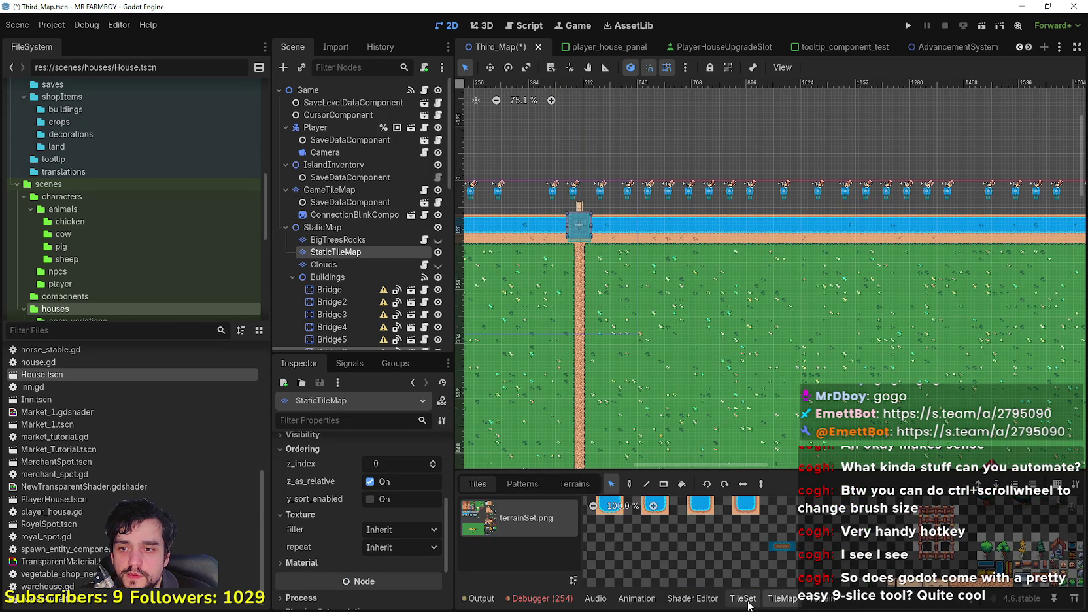
Browse the StaticTileMap tile atlas and place a tile into the top river.
{"action": "scroll", "coordinate": [779, 532], "scroll_direction": "down", "scroll_amount": 1}
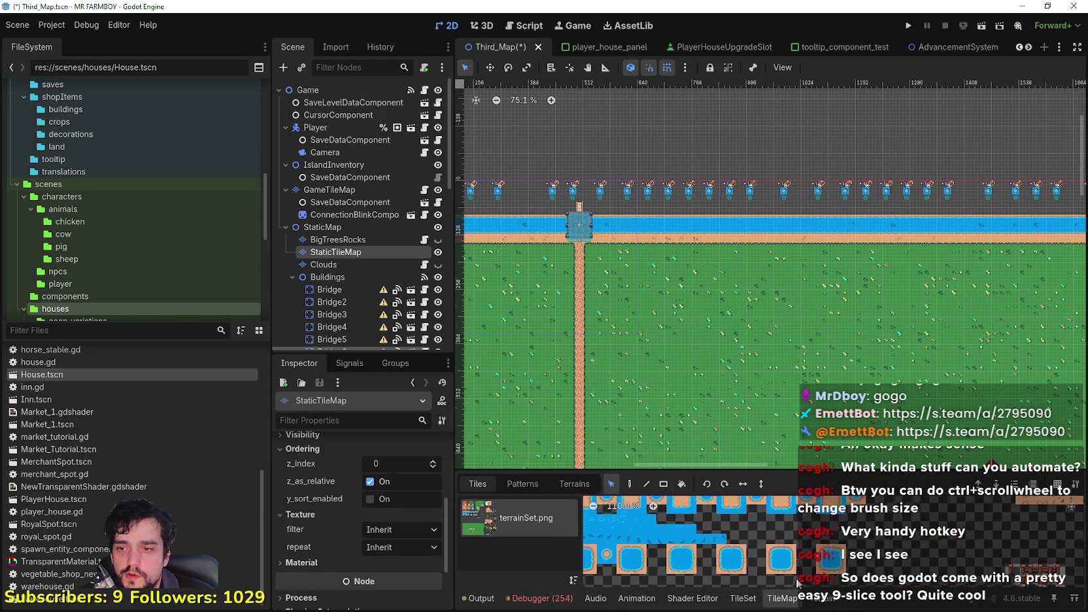
{"action": "scroll", "coordinate": [778, 532], "scroll_direction": "up", "scroll_amount": 6}
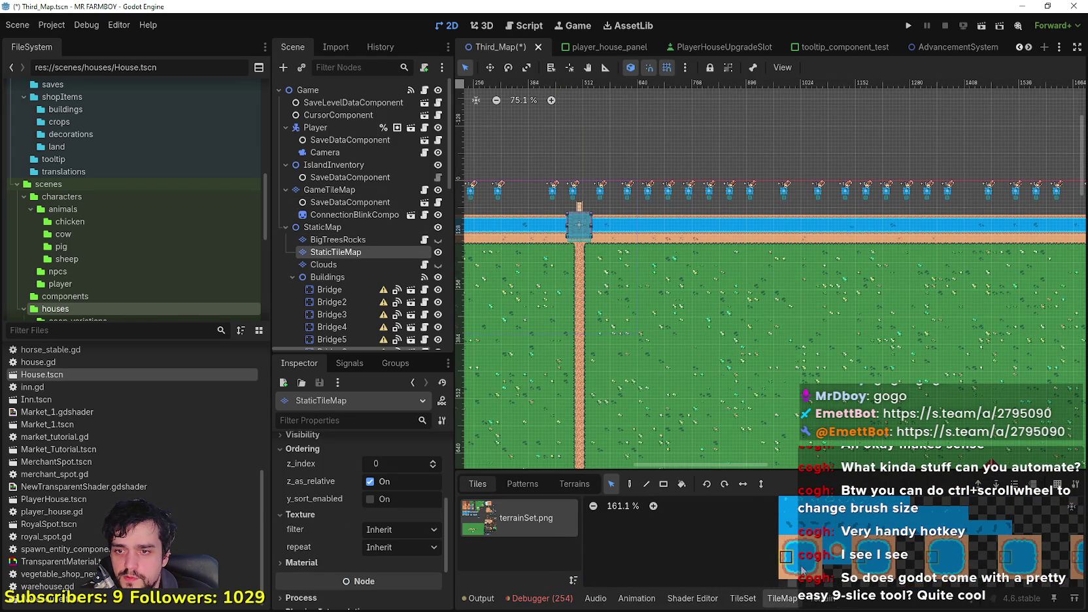
{"action": "scroll", "coordinate": [804, 559], "scroll_direction": "down", "scroll_amount": 2}
{"action": "left_click_drag", "start_coordinate": [829, 522], "coordinate": [814, 565]}
{"action": "scroll", "coordinate": [708, 578], "scroll_direction": "down", "scroll_amount": 5}
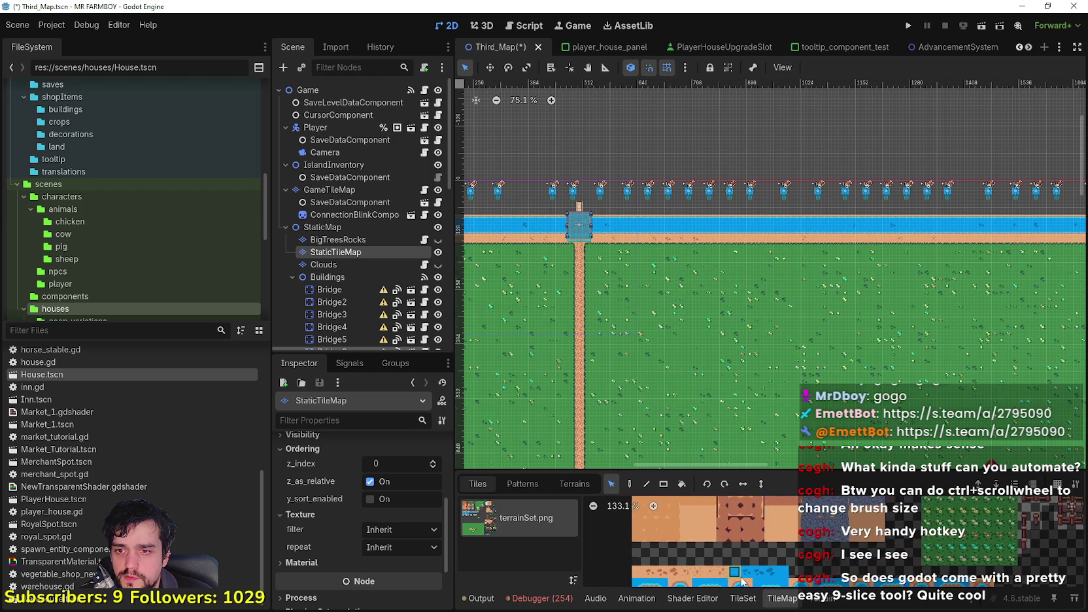
{"action": "mouse_move", "coordinate": [708, 578]}
{"action": "left_mouse_down"}
{"action": "mouse_move", "coordinate": [616, 575]}
{"action": "mouse_move", "coordinate": [906, 568]}
{"action": "left_mouse_up"}
{"action": "scroll", "coordinate": [829, 554], "scroll_direction": "up", "scroll_amount": 7}
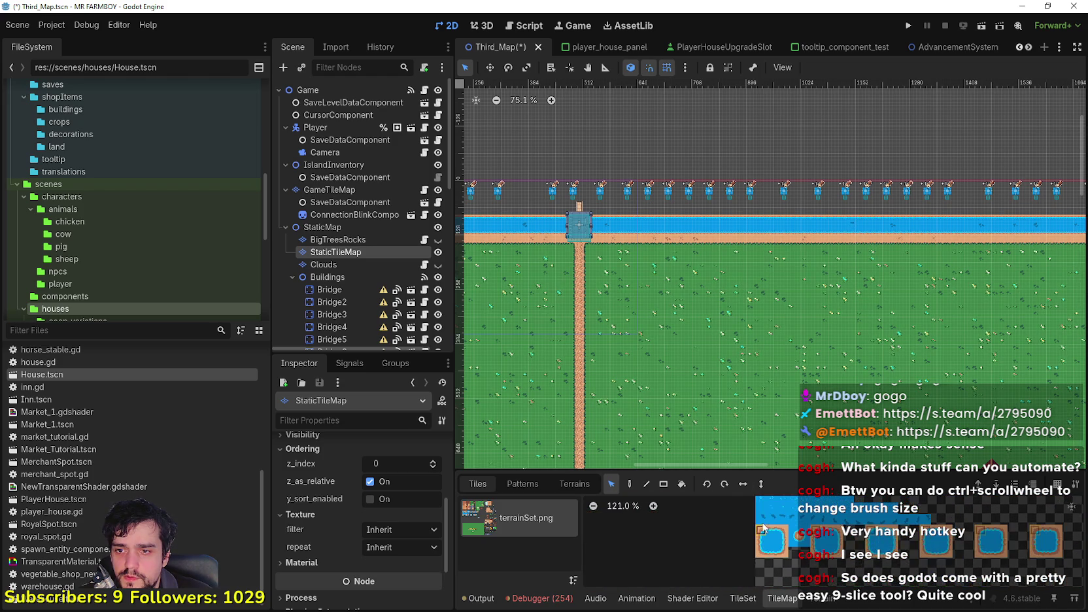
{"action": "scroll", "coordinate": [776, 534], "scroll_direction": "up", "scroll_amount": 1}
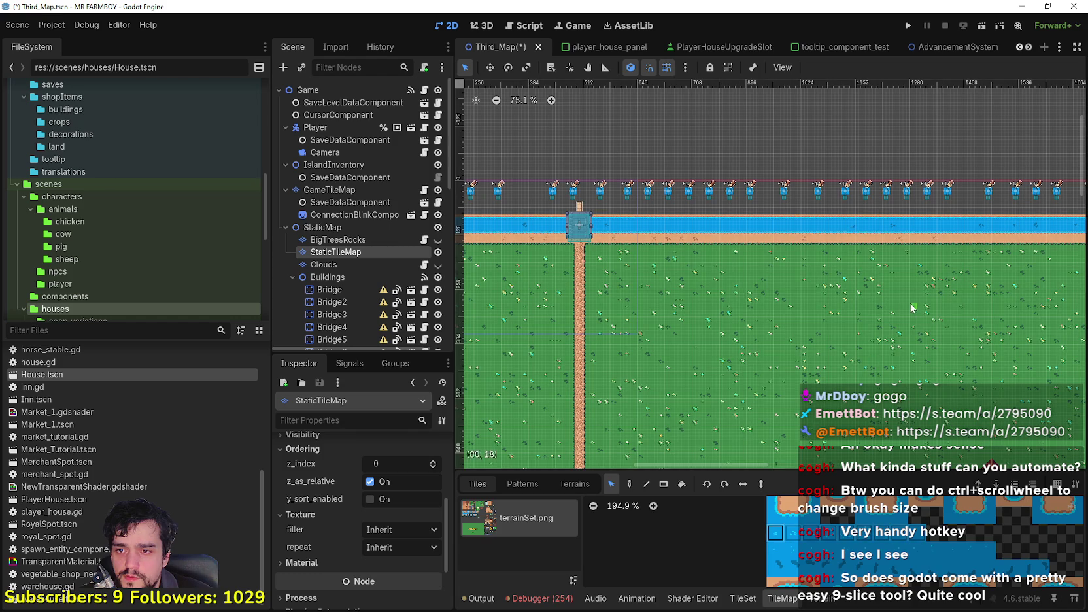
{"action": "scroll", "coordinate": [912, 307], "scroll_direction": "down", "scroll_amount": 3}
{"action": "scroll", "coordinate": [623, 303], "scroll_direction": "up", "scroll_amount": 9}
{"action": "scroll", "coordinate": [721, 330], "scroll_direction": "up", "scroll_amount": 3}
{"action": "left_click", "coordinate": [778, 330]}
{"action": "scroll", "coordinate": [780, 337], "scroll_direction": "up", "scroll_amount": 1}
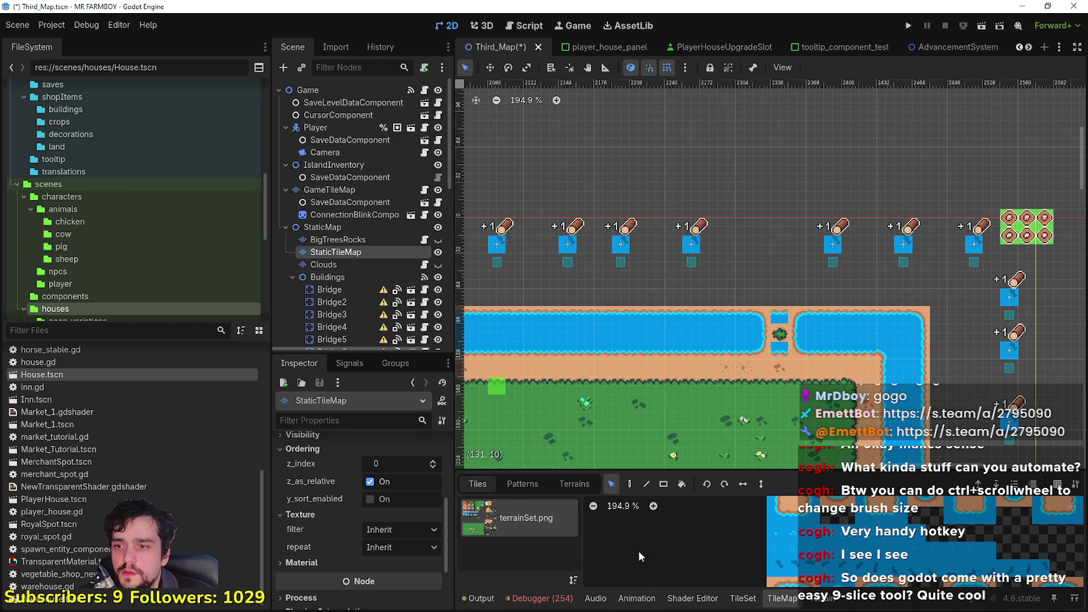
{"action": "scroll", "coordinate": [773, 304], "scroll_direction": "up", "scroll_amount": 5}
Paint water over the land crossing so the top river runs unbroken.
{"action": "left_click", "coordinate": [774, 532]}
{"action": "left_click", "coordinate": [782, 339]}
{"action": "key", "text": "ctrl+z"}
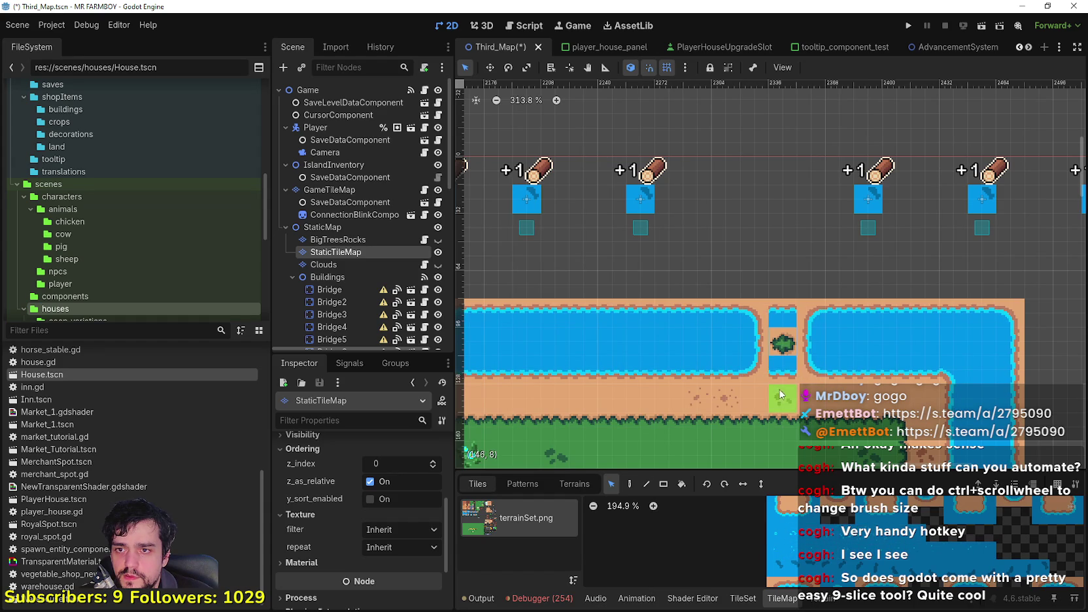
{"action": "left_click", "coordinate": [763, 350]}
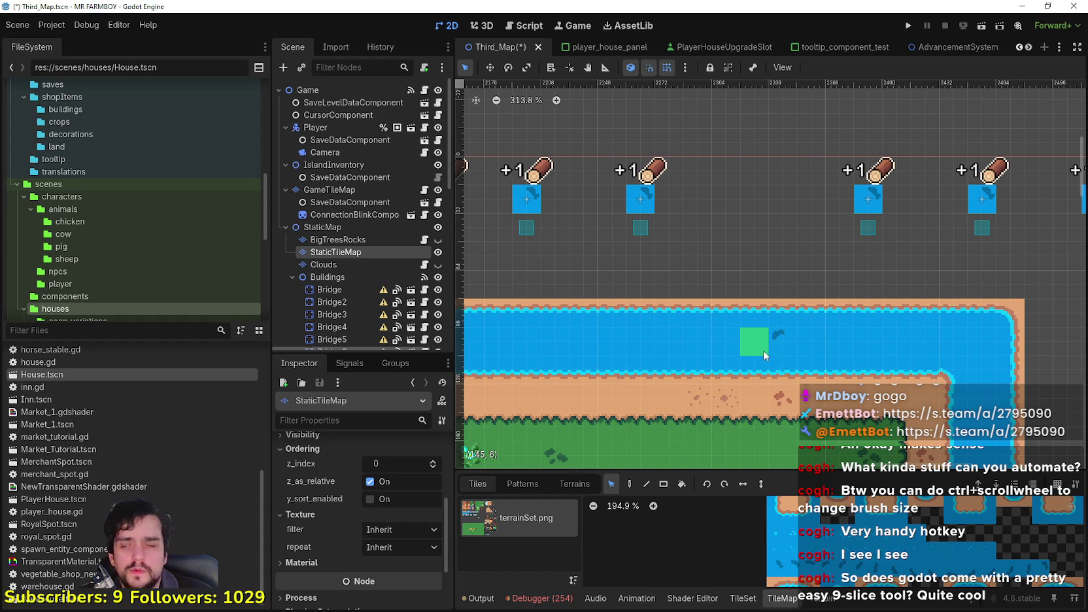
{"action": "left_click", "coordinate": [346, 240]}
{"action": "left_click", "coordinate": [346, 252]}
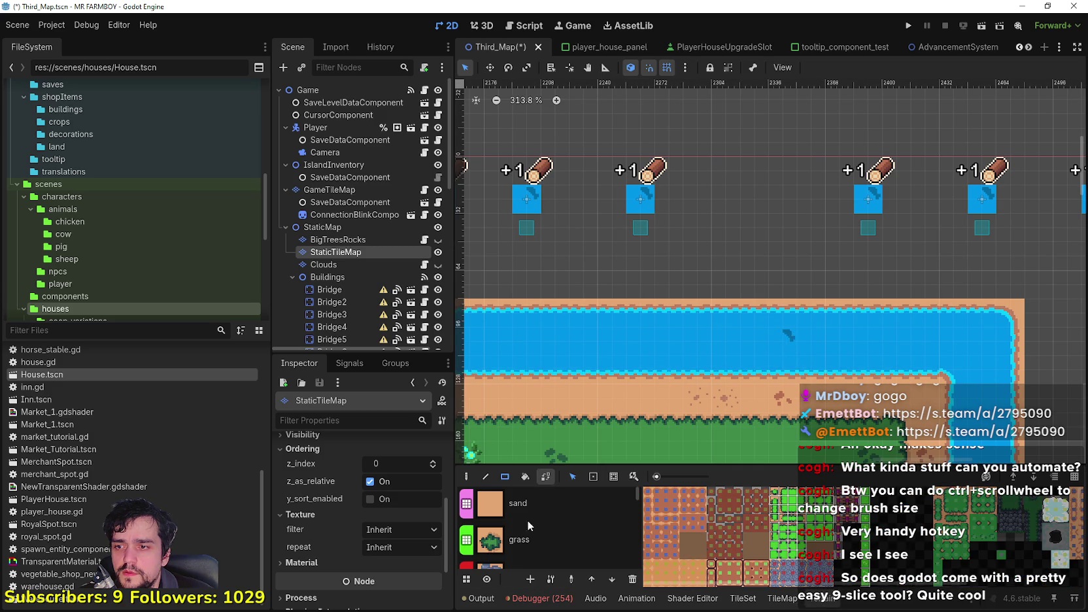
Switch from water terrain painting to single-tile painting from the terrainSet.png tiles.
{"action": "scroll", "coordinate": [552, 516], "scroll_direction": "down", "scroll_amount": 3}
{"action": "left_click", "coordinate": [538, 521]}
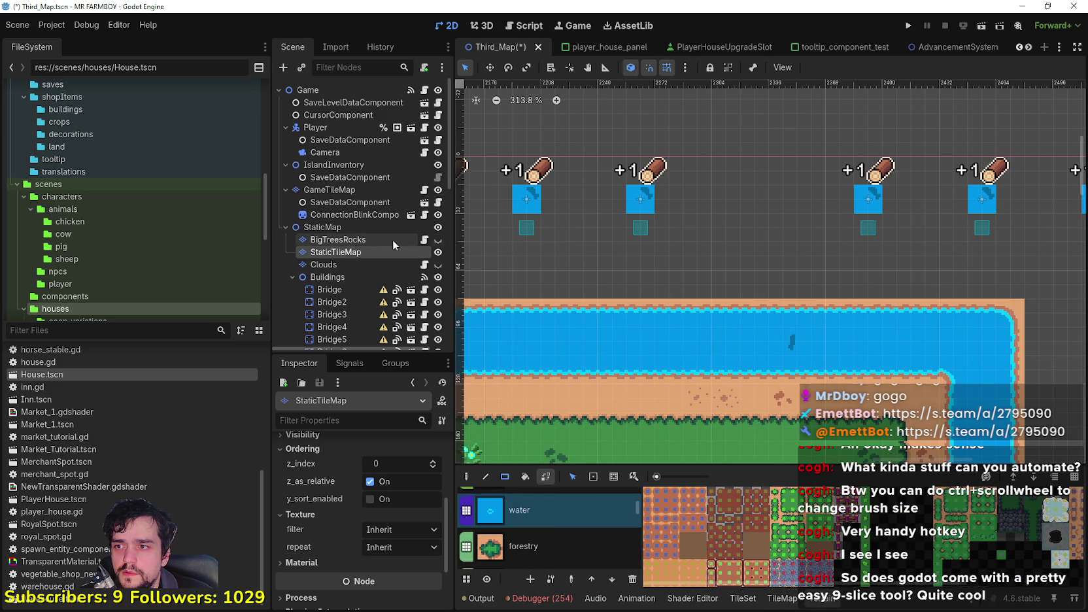
{"action": "left_click", "coordinate": [781, 600]}
{"action": "left_click", "coordinate": [477, 483]}
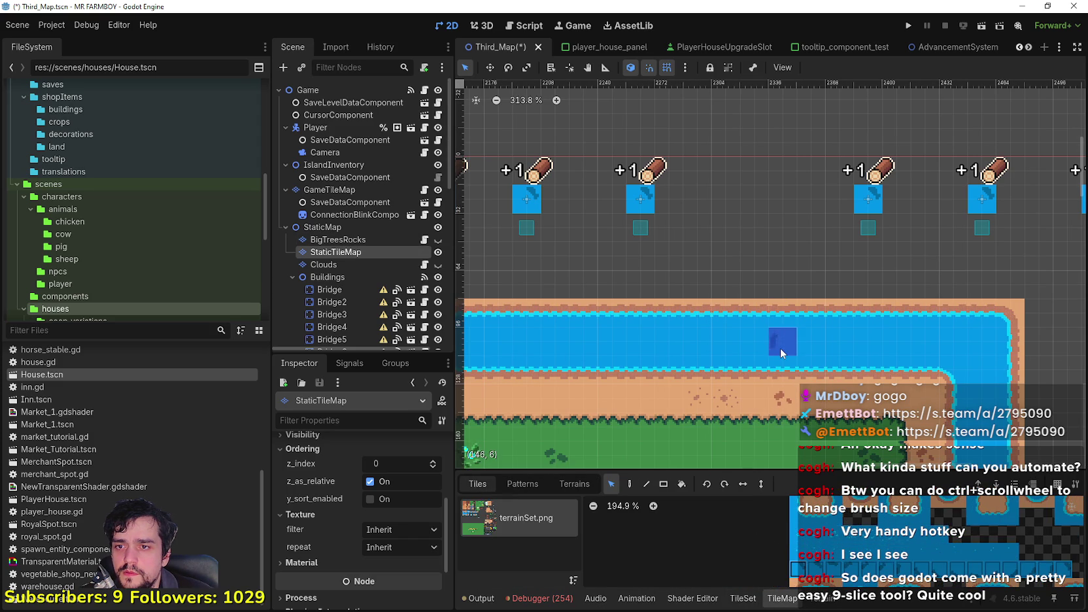
{"action": "left_click", "coordinate": [629, 484]}
Preview a three-tile water strip across the river, then inspect the terrainSet tileset atlas.
{"action": "scroll", "coordinate": [765, 326], "scroll_direction": "up", "scroll_amount": 2}
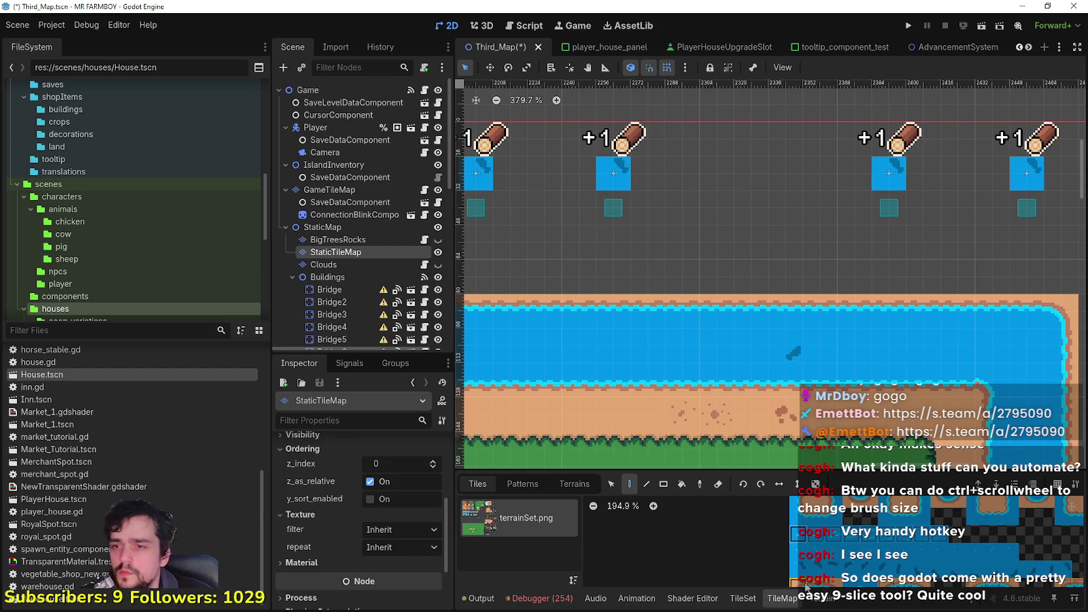
{"action": "scroll", "coordinate": [804, 536], "scroll_direction": "up", "scroll_amount": 2}
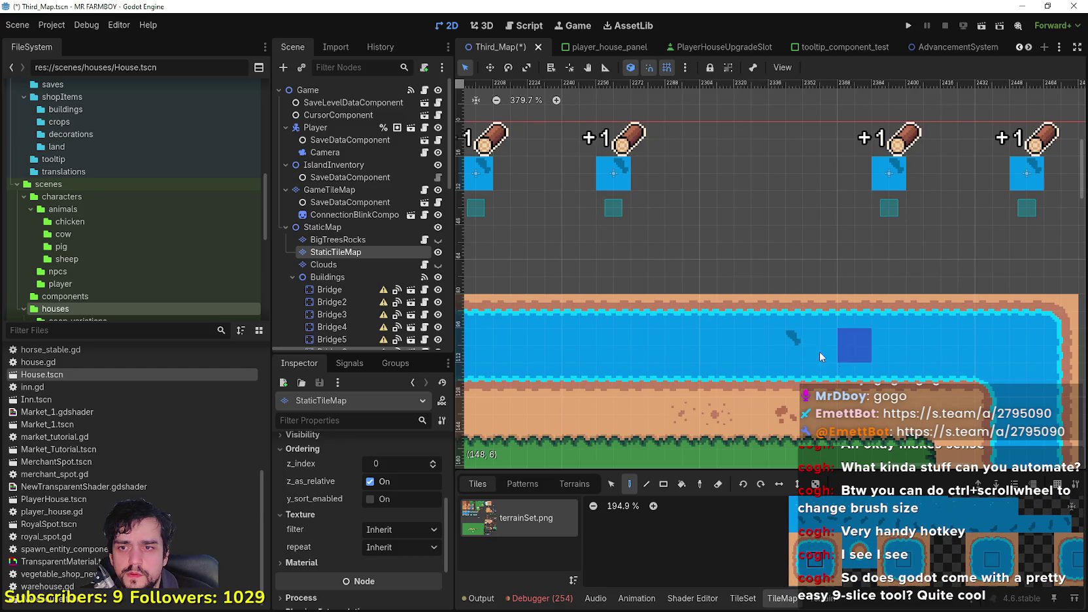
{"action": "mouse_move", "coordinate": [786, 342]}
{"action": "left_mouse_down"}
{"action": "mouse_move", "coordinate": [872, 344]}
{"action": "mouse_move", "coordinate": [667, 336]}
{"action": "left_mouse_up"}
{"action": "scroll", "coordinate": [804, 346], "scroll_direction": "down", "scroll_amount": 3}
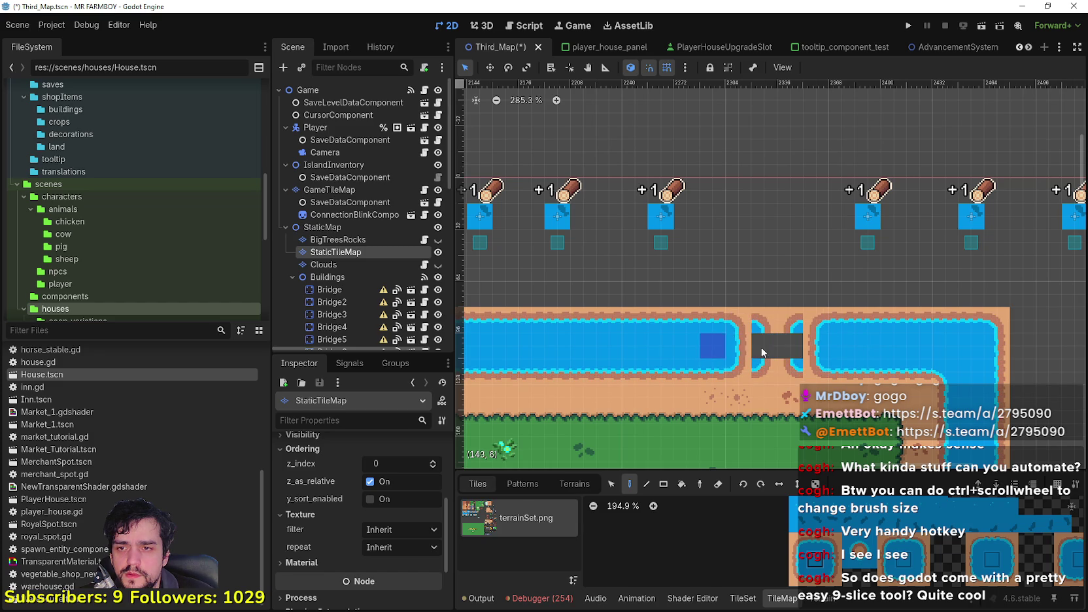
{"action": "scroll", "coordinate": [853, 350], "scroll_direction": "down", "scroll_amount": 3}
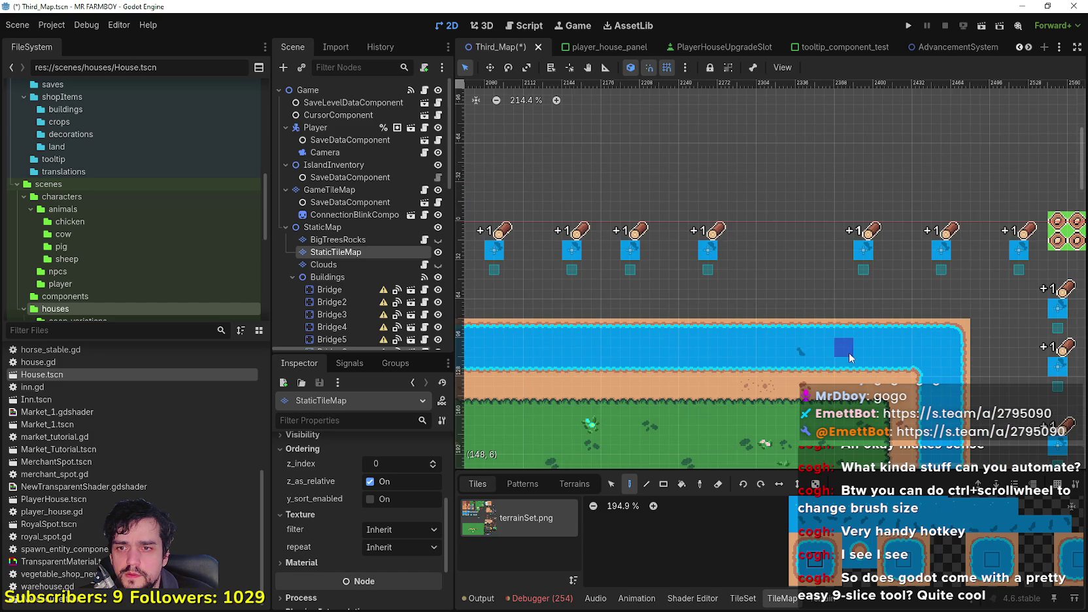
{"action": "left_click_drag", "start_coordinate": [828, 353], "coordinate": [779, 357]}
{"action": "scroll", "coordinate": [863, 579], "scroll_direction": "down", "scroll_amount": 15}
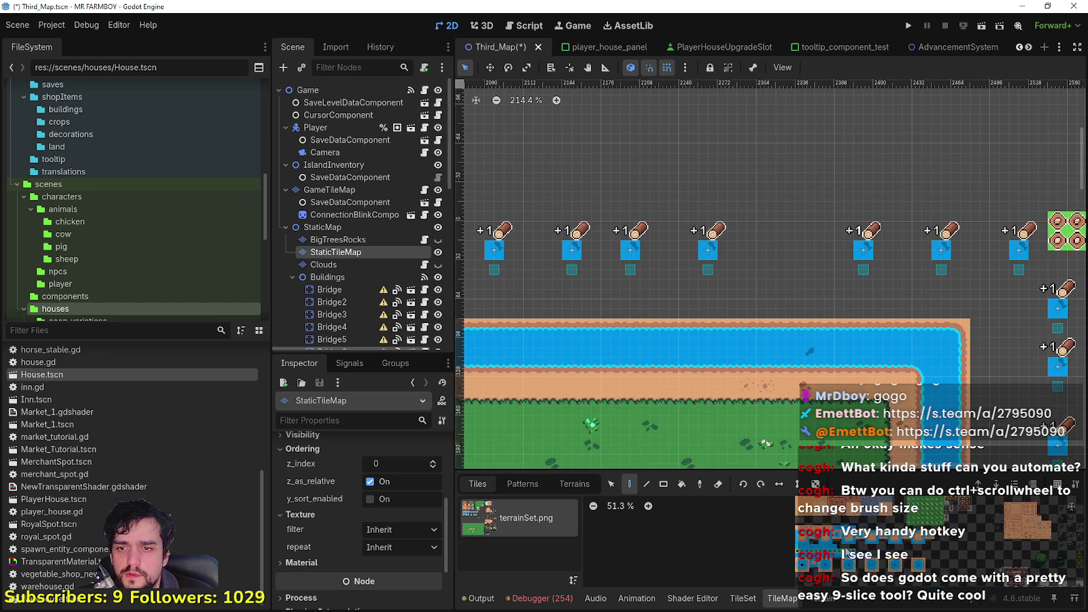
{"action": "scroll", "coordinate": [801, 549], "scroll_direction": "up", "scroll_amount": 2}
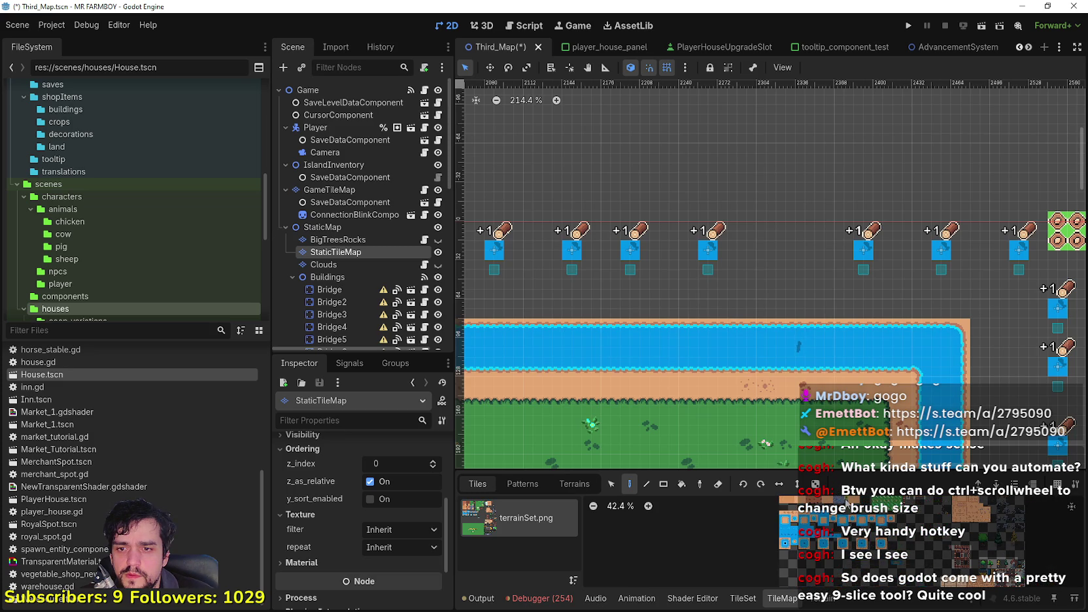
{"action": "scroll", "coordinate": [802, 549], "scroll_direction": "up", "scroll_amount": 9}
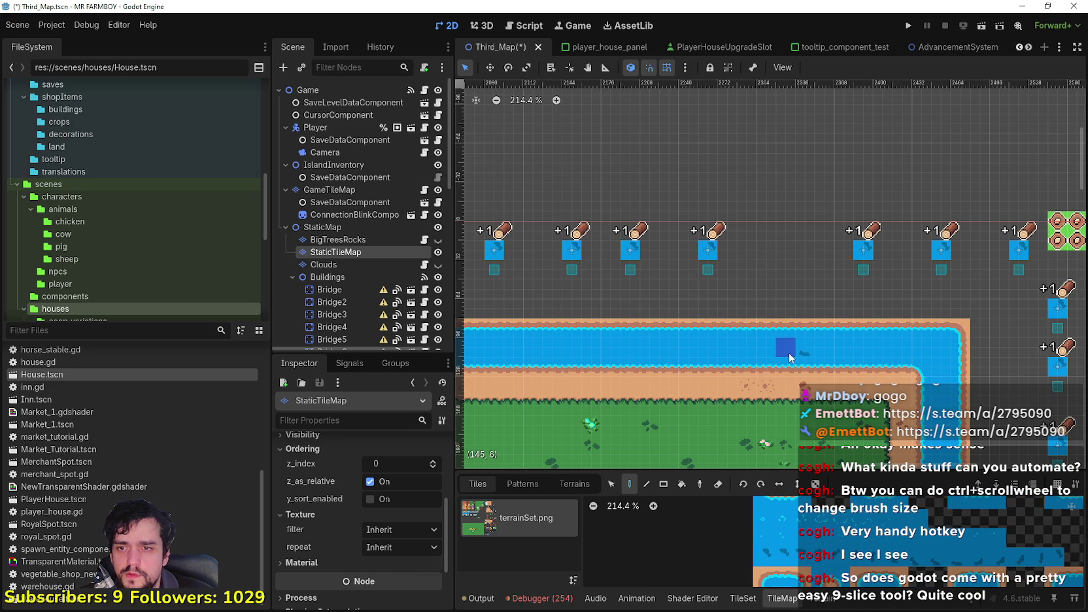
{"action": "scroll", "coordinate": [788, 353], "scroll_direction": "down", "scroll_amount": 2}
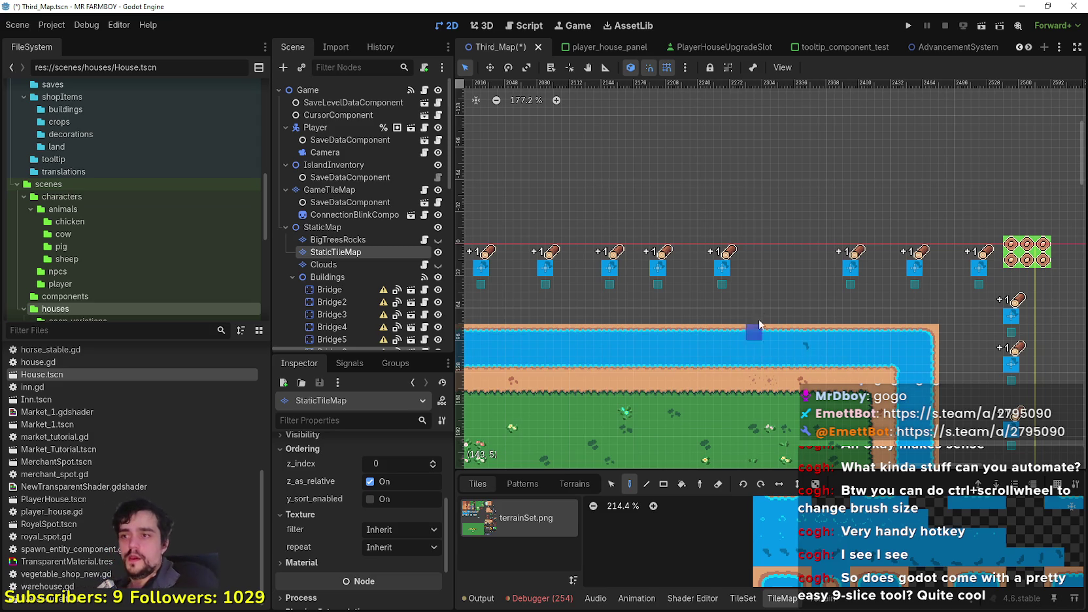
{"action": "scroll", "coordinate": [784, 552], "scroll_direction": "down", "scroll_amount": 1}
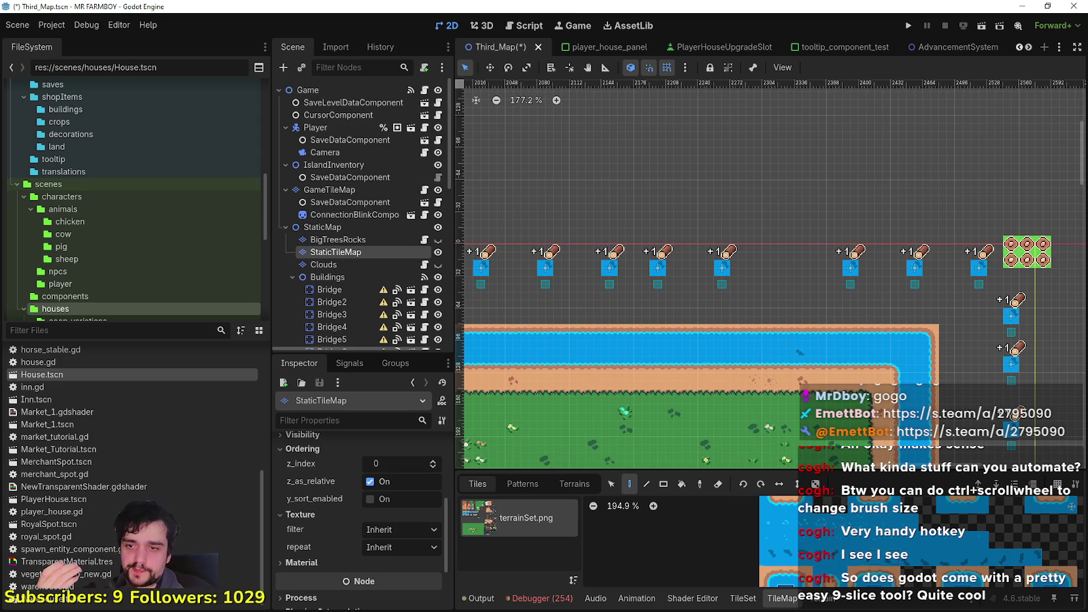
{"action": "left_click", "coordinate": [742, 598]}
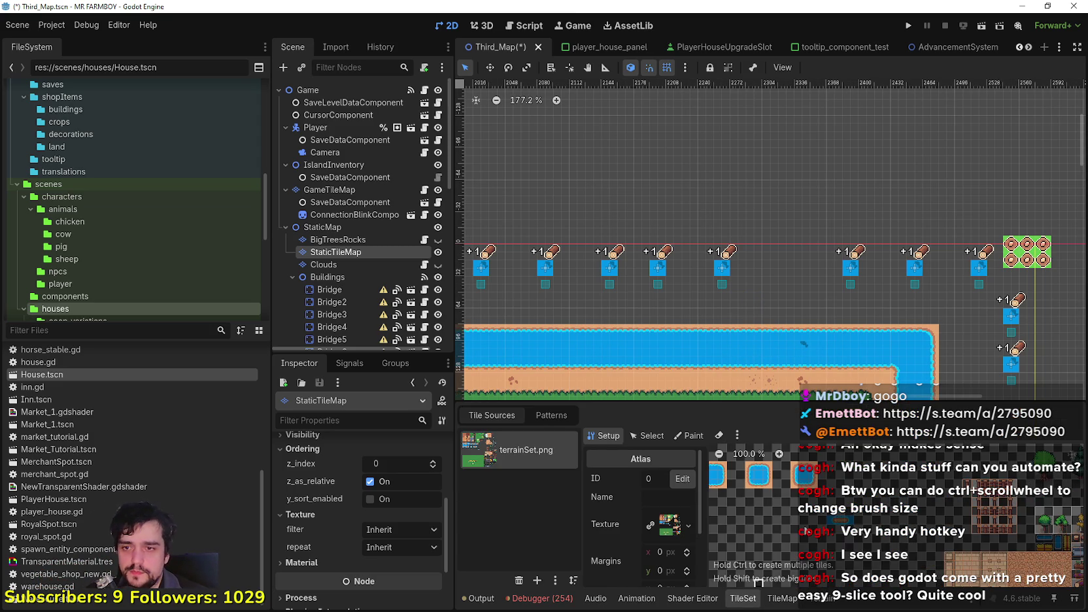
Scroll through the TileSet atlas to inspect the water tiles.
{"action": "scroll", "coordinate": [916, 514], "scroll_direction": "up", "scroll_amount": 3}
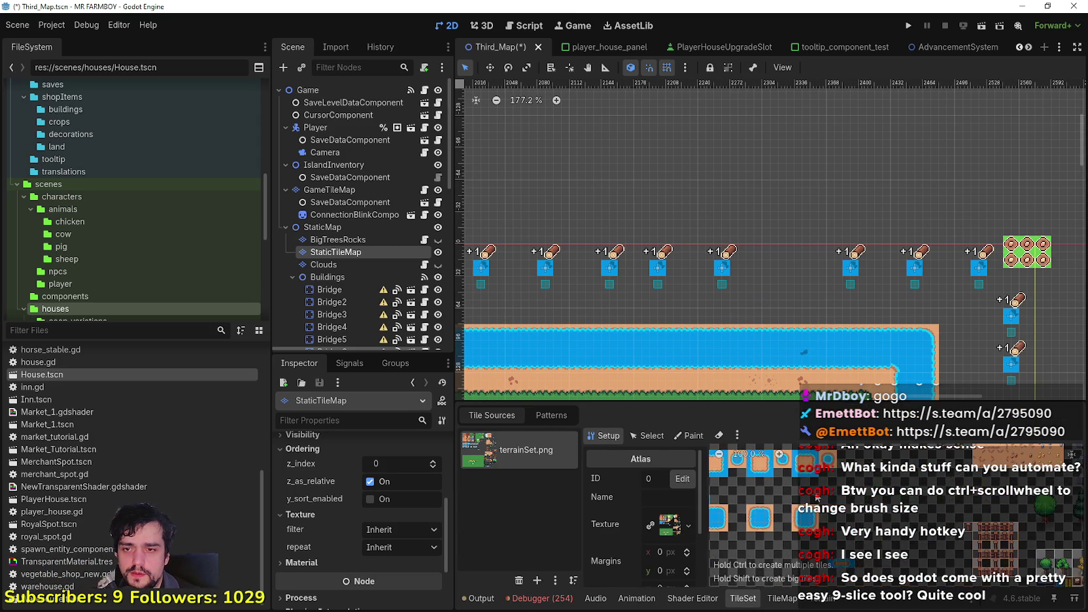
{"action": "scroll", "coordinate": [743, 517], "scroll_direction": "up", "scroll_amount": 2}
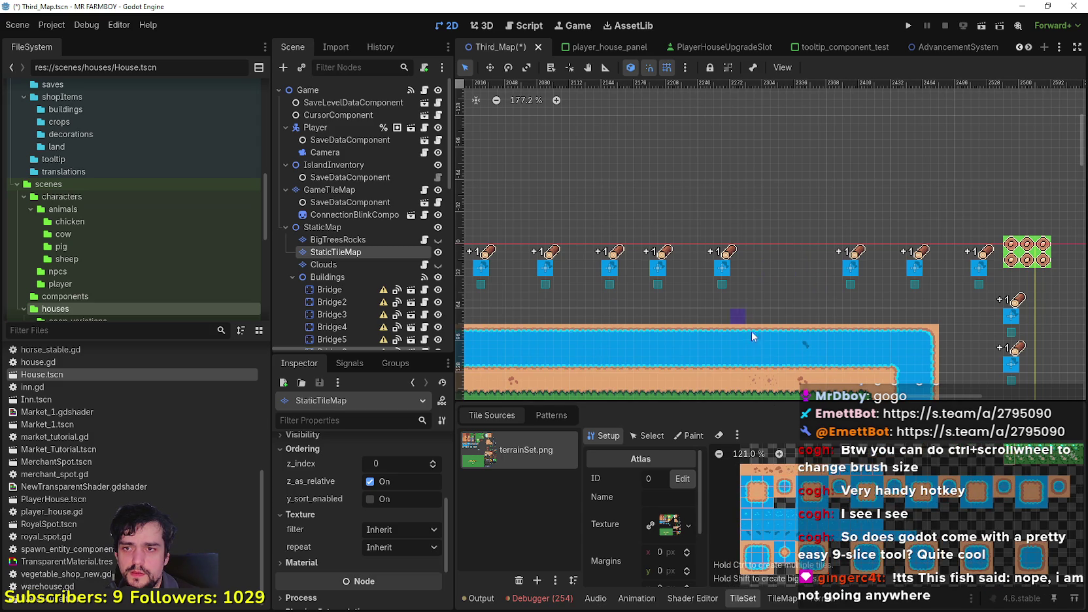
{"action": "scroll", "coordinate": [801, 336], "scroll_direction": "up", "scroll_amount": 4}
{"action": "scroll", "coordinate": [788, 340], "scroll_direction": "down", "scroll_amount": 3}
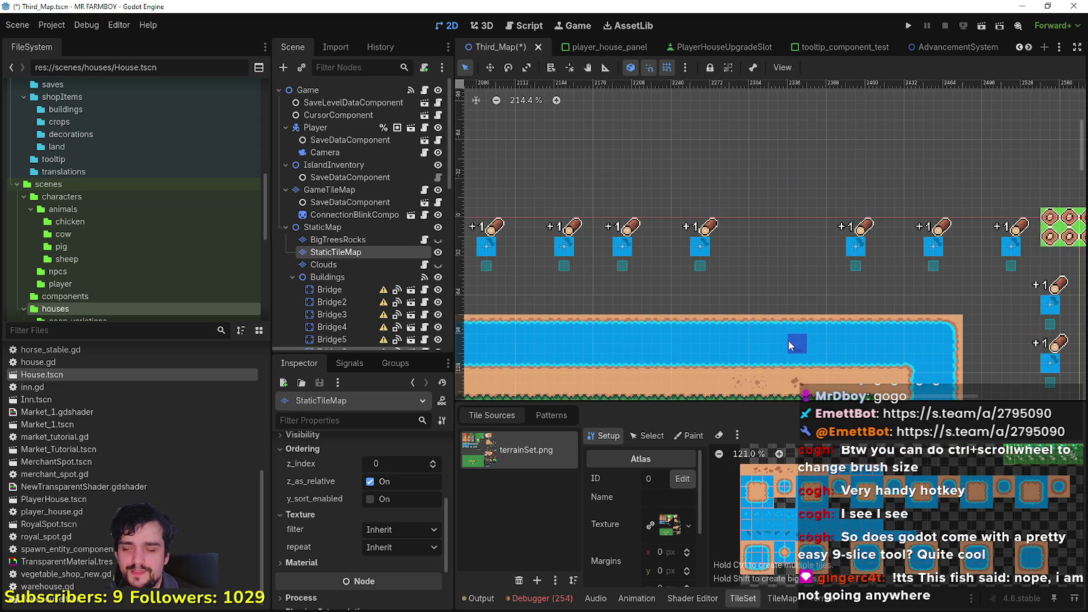
Back on the TileMap, paint water tiles across three cells of the top river.
{"action": "left_click", "coordinate": [783, 598]}
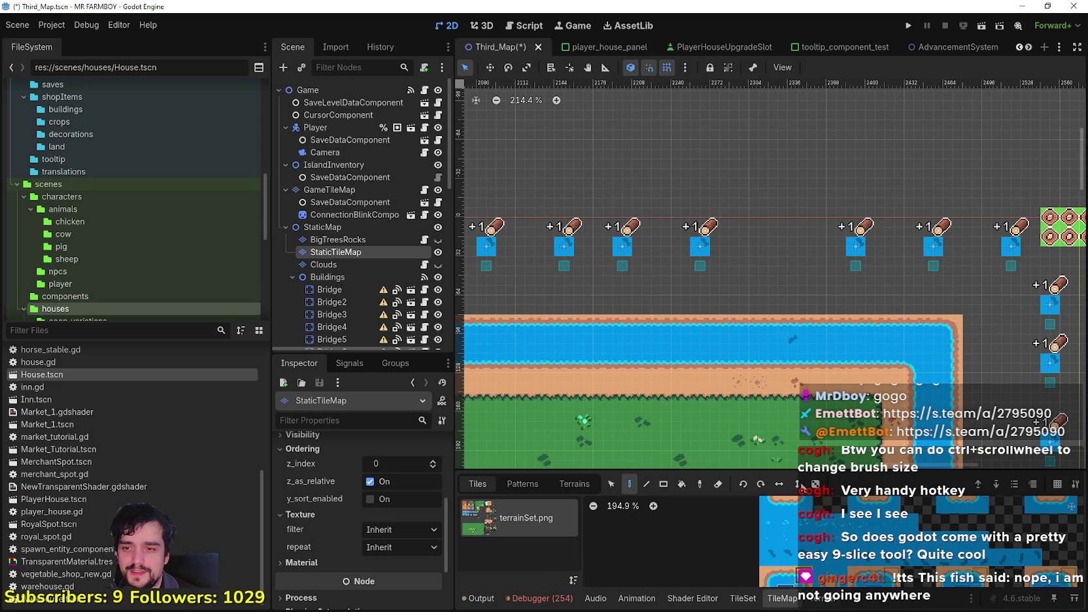
{"action": "scroll", "coordinate": [804, 345], "scroll_direction": "down", "scroll_amount": 4}
{"action": "scroll", "coordinate": [804, 347], "scroll_direction": "down", "scroll_amount": 10}
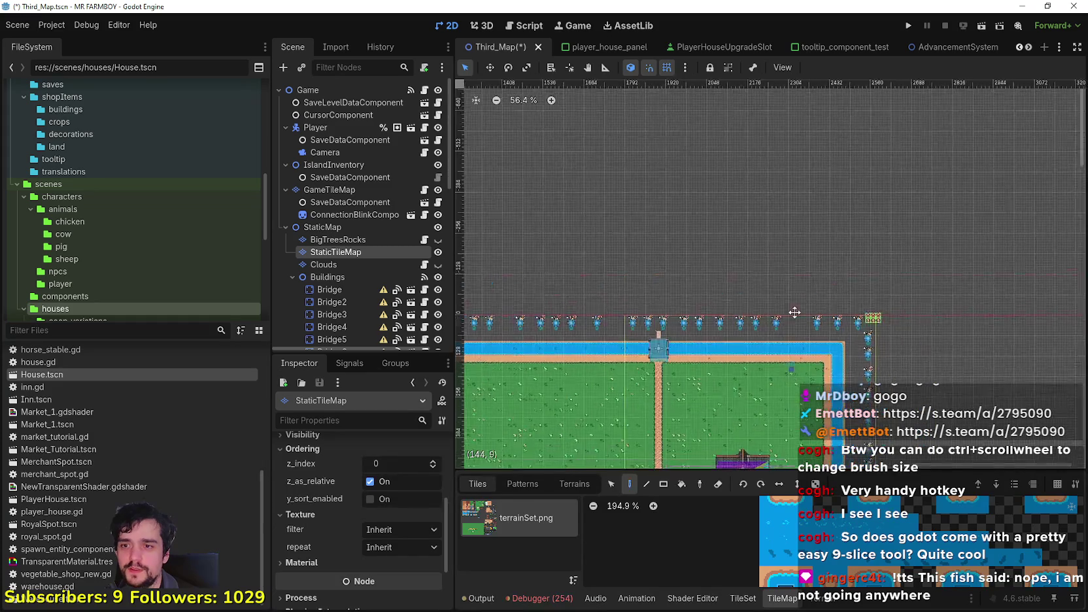
{"action": "scroll", "coordinate": [780, 293], "scroll_direction": "up", "scroll_amount": 9}
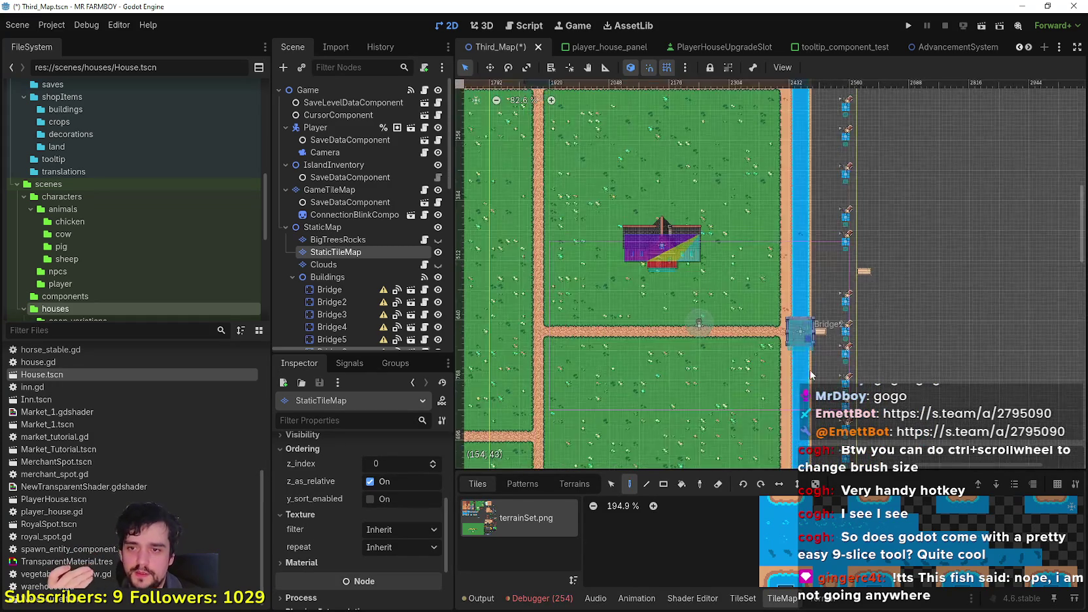
{"action": "scroll", "coordinate": [808, 211], "scroll_direction": "down", "scroll_amount": 5}
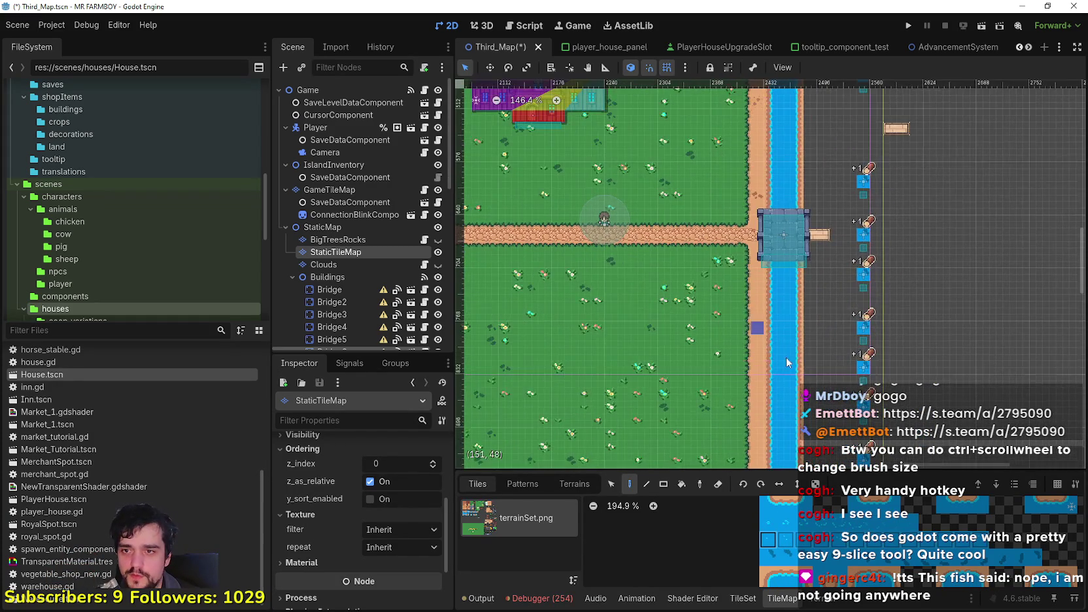
{"action": "scroll", "coordinate": [846, 291], "scroll_direction": "down", "scroll_amount": 10}
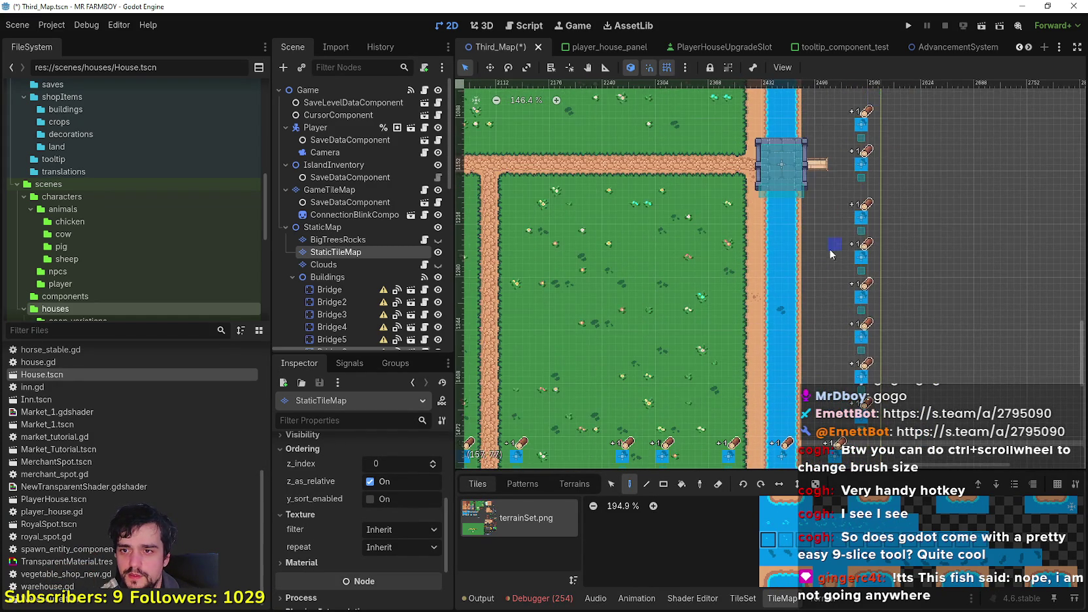
{"action": "scroll", "coordinate": [614, 409], "scroll_direction": "left", "scroll_amount": 10}
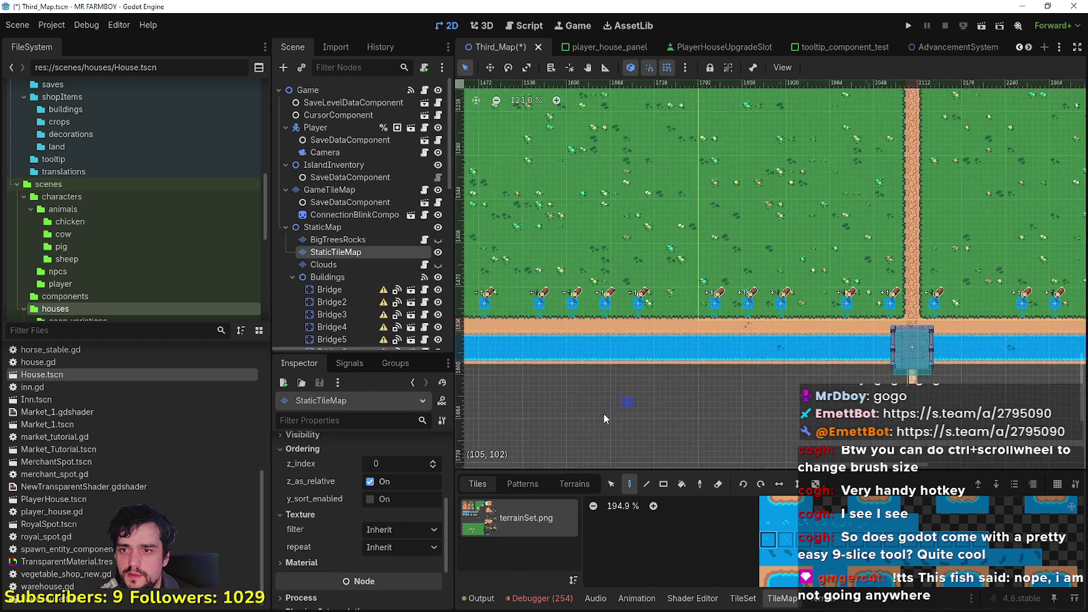
{"action": "scroll", "coordinate": [700, 403], "scroll_direction": "left", "scroll_amount": 10}
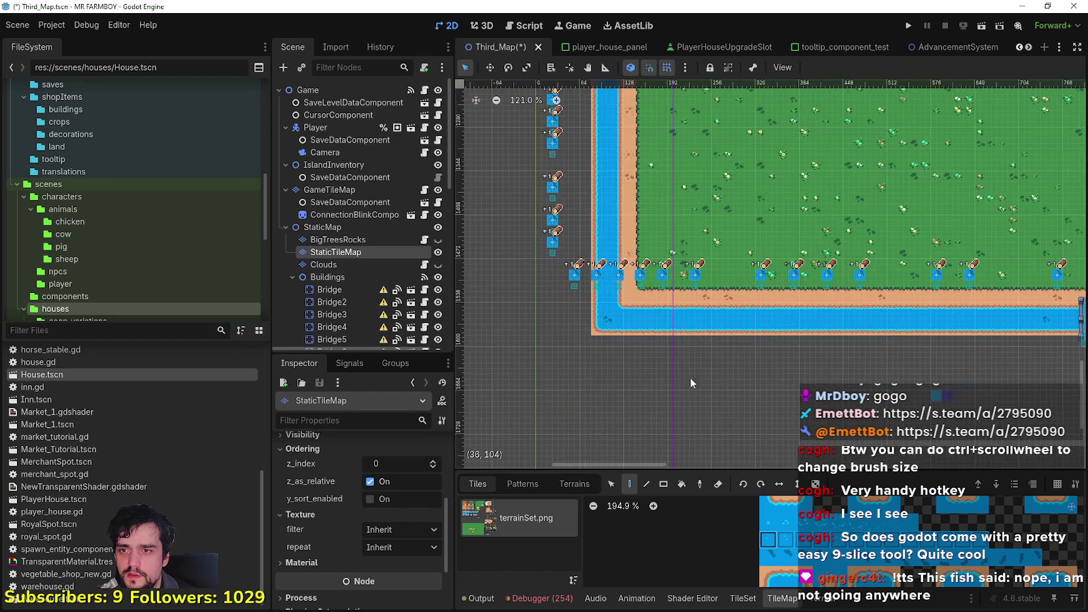
{"action": "scroll", "coordinate": [581, 377], "scroll_direction": "up", "scroll_amount": 8}
{"action": "scroll", "coordinate": [581, 378], "scroll_direction": "up", "scroll_amount": 10}
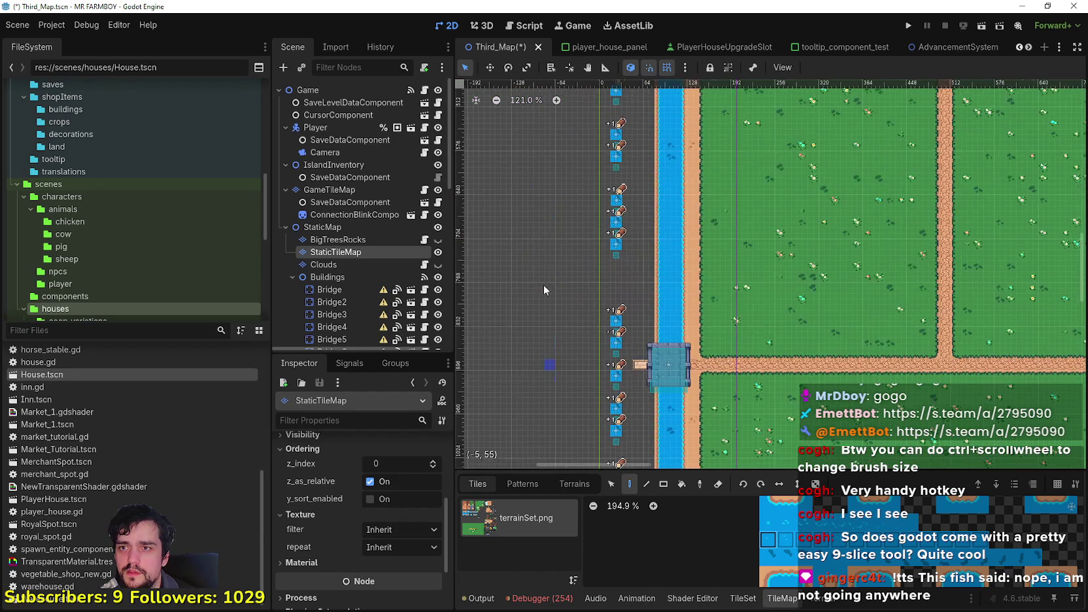
{"action": "scroll", "coordinate": [589, 259], "scroll_direction": "up", "scroll_amount": 8}
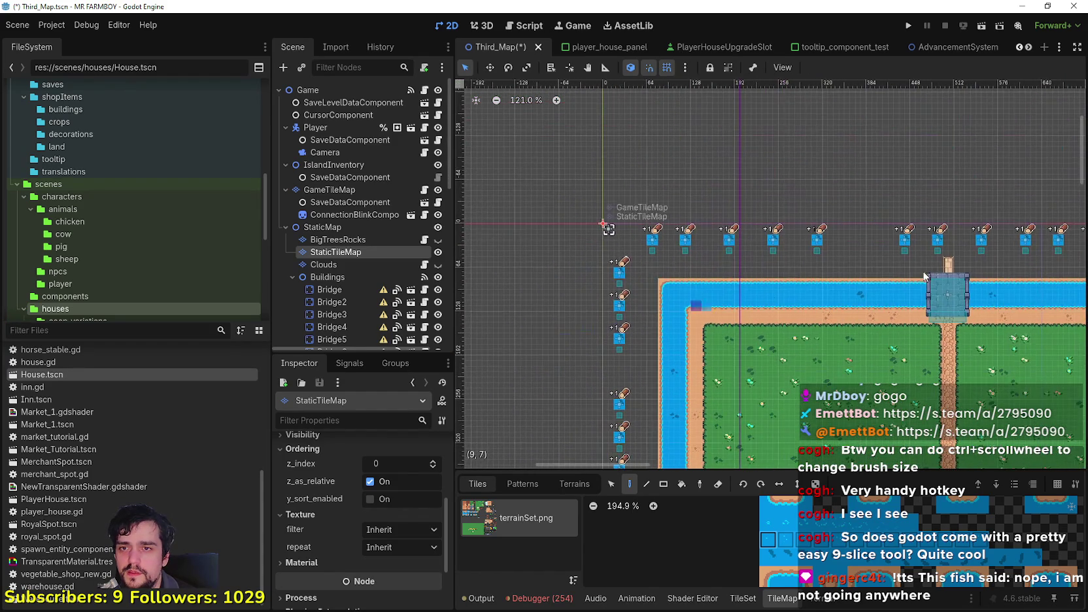
{"action": "scroll", "coordinate": [882, 219], "scroll_direction": "right", "scroll_amount": 8}
{"action": "scroll", "coordinate": [838, 197], "scroll_direction": "down", "scroll_amount": 1}
{"action": "scroll", "coordinate": [951, 188], "scroll_direction": "right", "scroll_amount": 3}
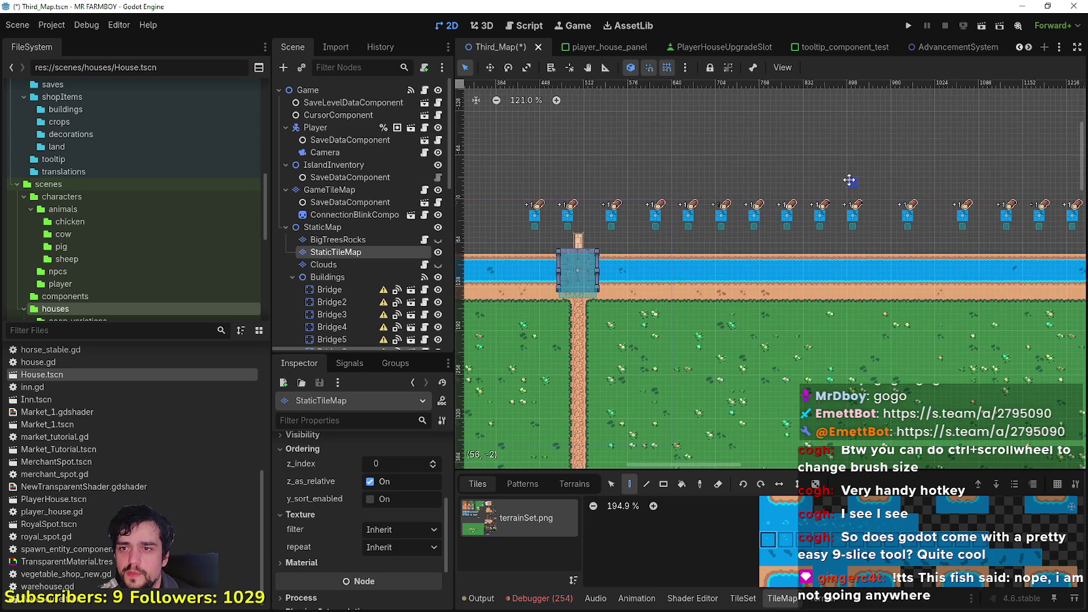
{"action": "scroll", "coordinate": [784, 222], "scroll_direction": "right", "scroll_amount": 8}
{"action": "scroll", "coordinate": [725, 261], "scroll_direction": "up", "scroll_amount": 5}
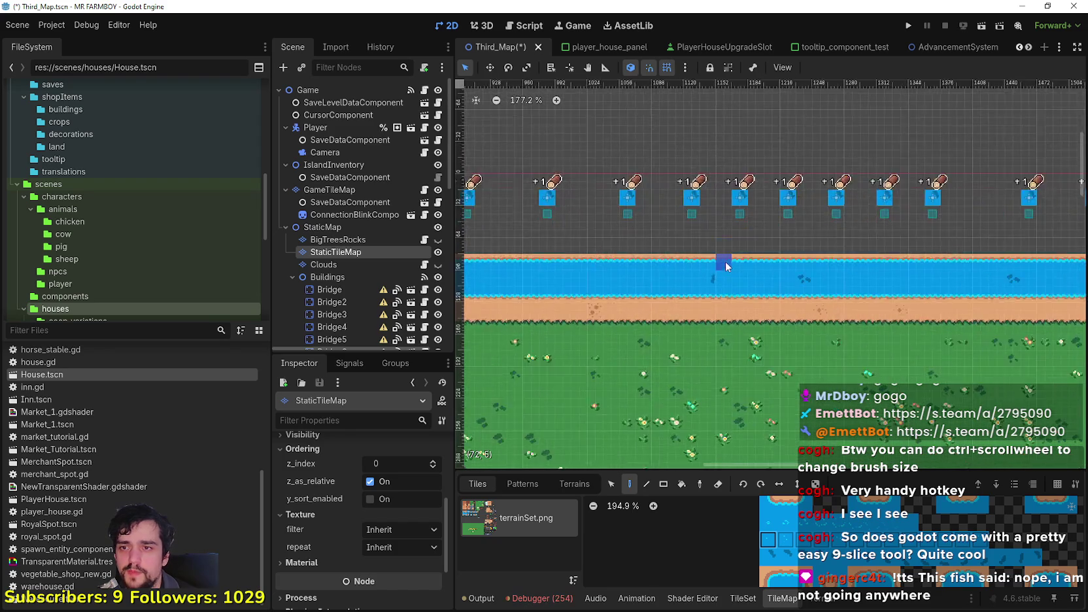
{"action": "left_click_drag", "start_coordinate": [714, 276], "coordinate": [669, 276]}
Repaint a river tile, then stamp a 2x2 water block over the dark rock.
{"action": "left_click", "coordinate": [695, 283]}
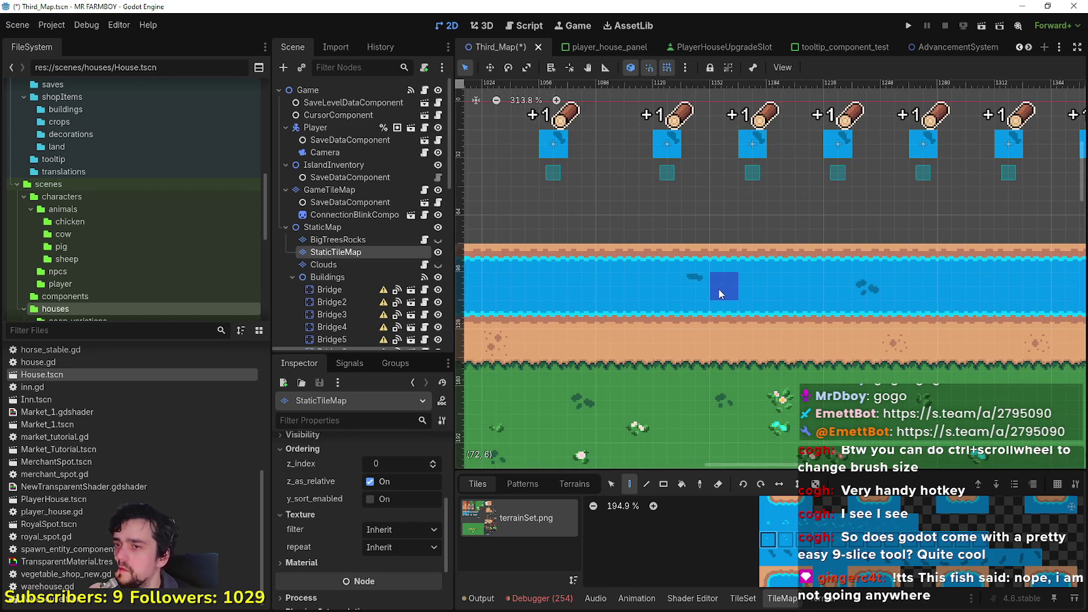
{"action": "left_click_drag", "start_coordinate": [770, 541], "coordinate": [788, 557]}
{"action": "scroll", "coordinate": [788, 557], "scroll_direction": "up", "scroll_amount": 1}
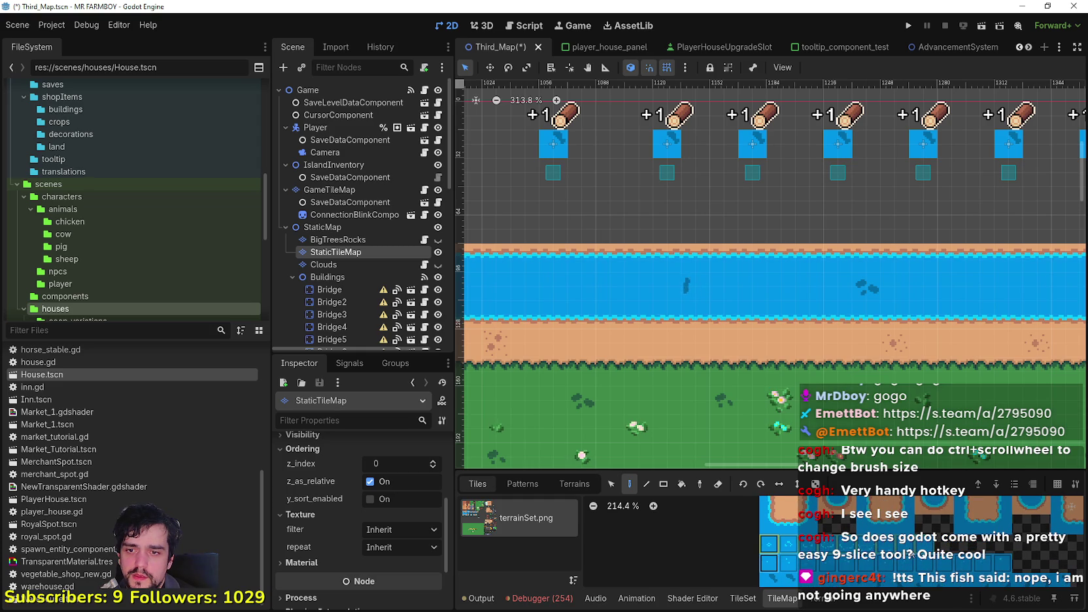
{"action": "scroll", "coordinate": [826, 557], "scroll_direction": "down", "scroll_amount": 6}
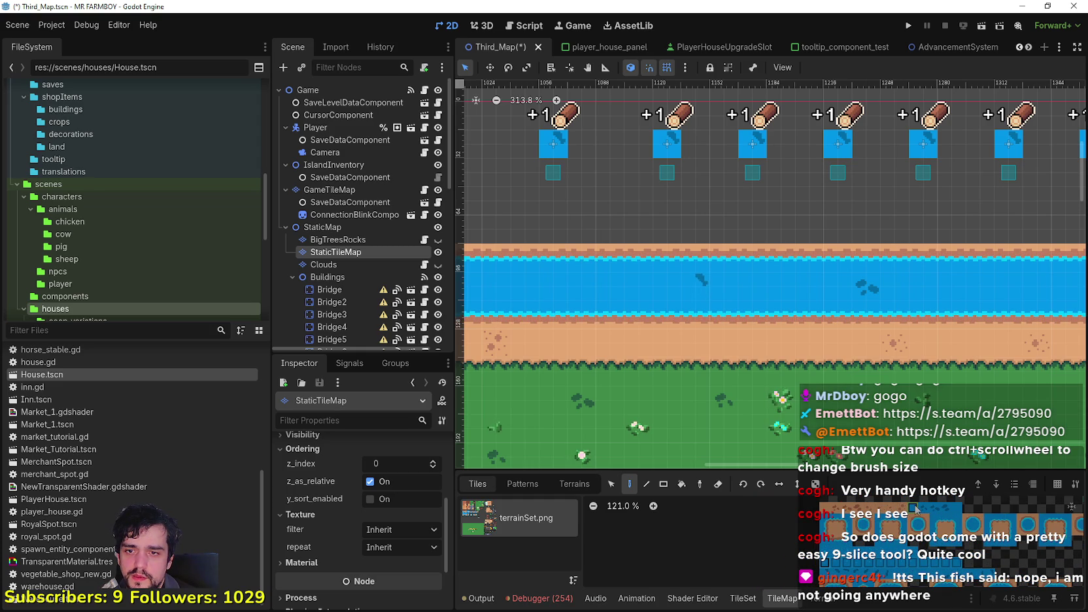
{"action": "scroll", "coordinate": [655, 281], "scroll_direction": "up", "scroll_amount": 4}
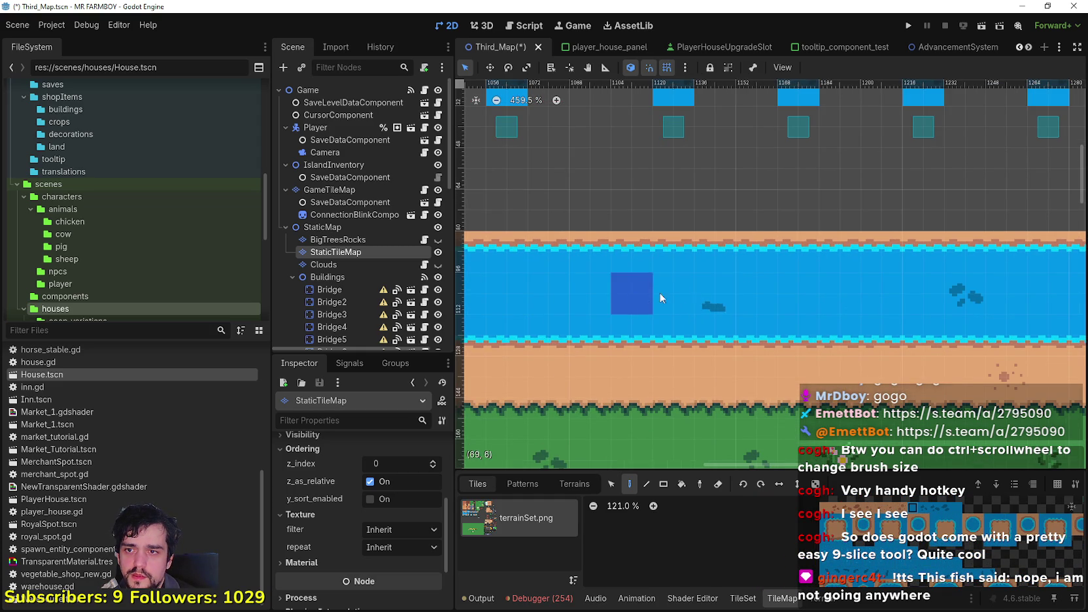
{"action": "left_click", "coordinate": [710, 289]}
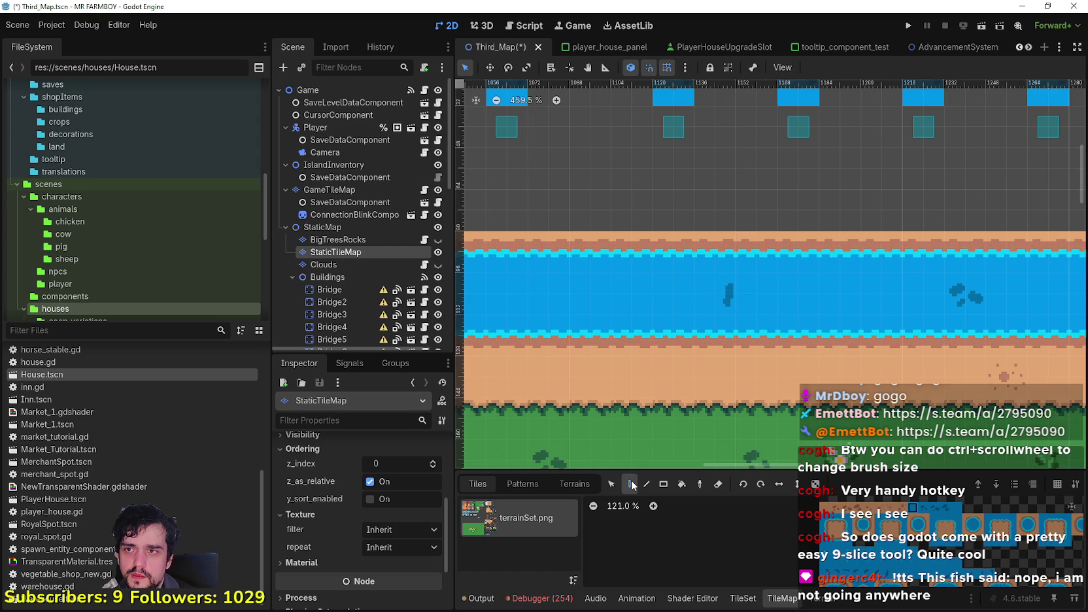
Switch to picking tiles from the map and choose a different tile to paint.
{"action": "key", "text": "ctrl"}
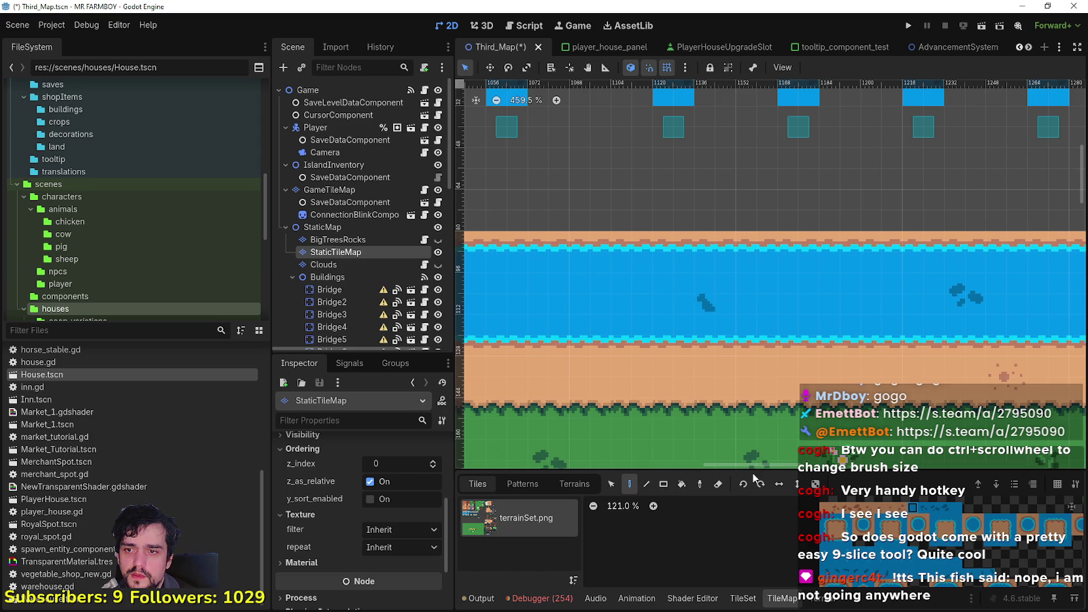
{"action": "scroll", "coordinate": [758, 317], "scroll_direction": "down", "scroll_amount": 10}
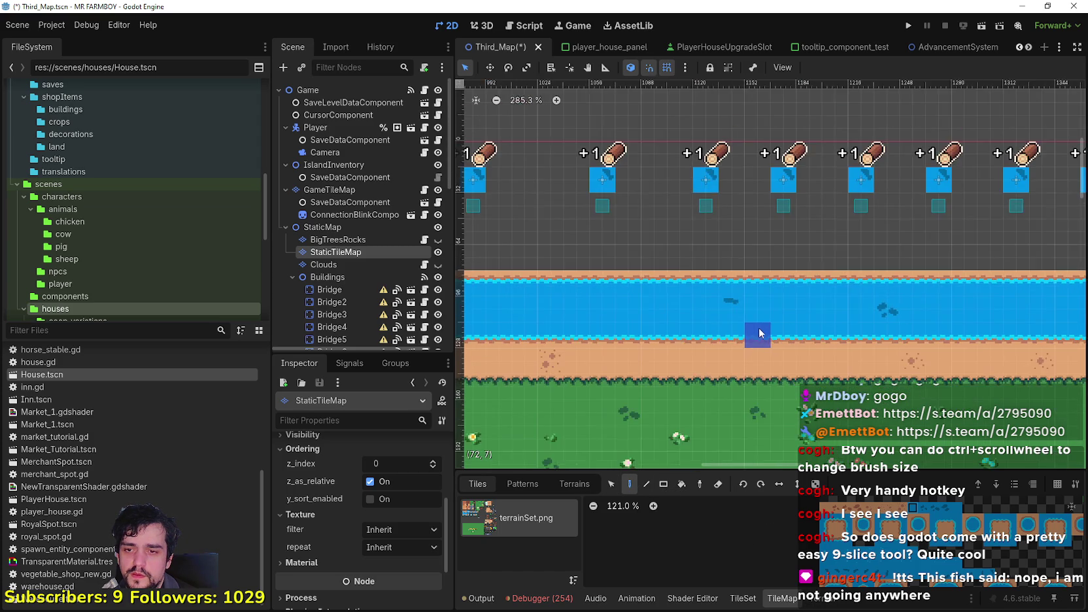
{"action": "scroll", "coordinate": [766, 333], "scroll_direction": "down", "scroll_amount": 3}
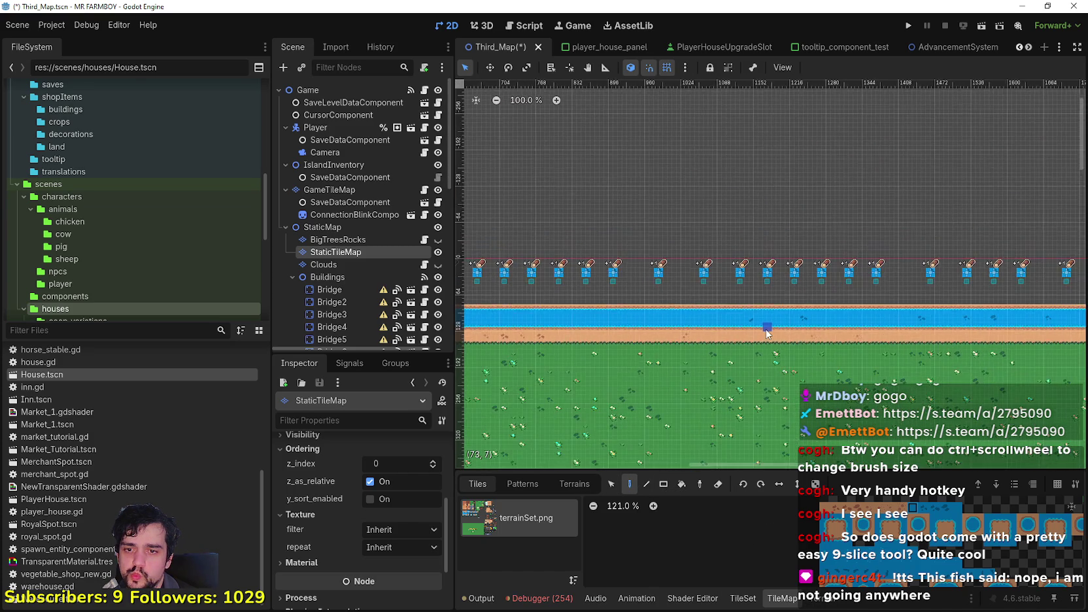
{"action": "left_click", "coordinate": [956, 511]}
{"action": "scroll", "coordinate": [759, 326], "scroll_direction": "up", "scroll_amount": 4}
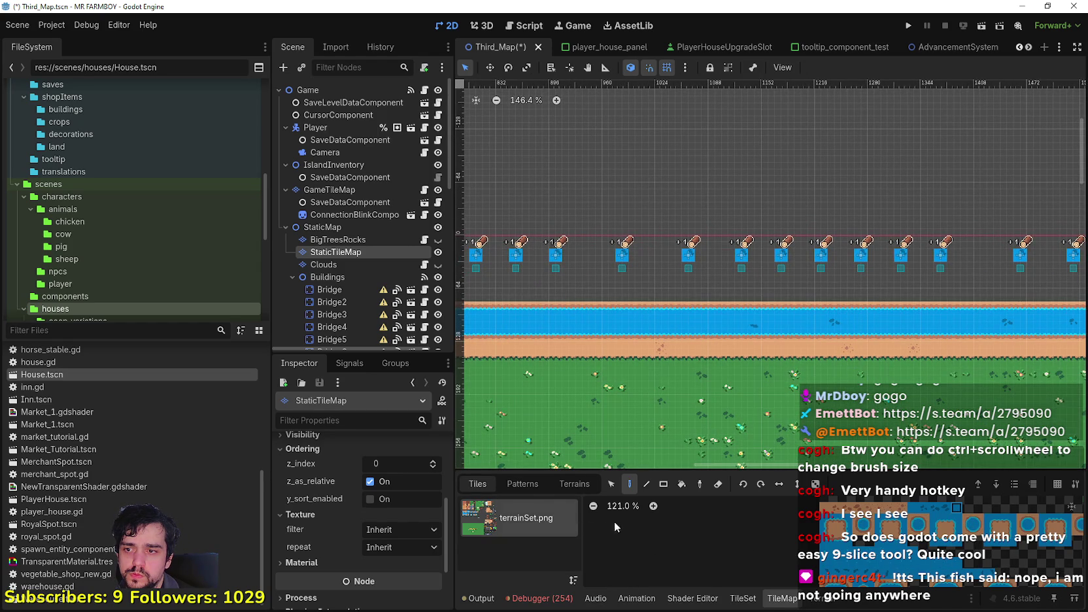
{"action": "scroll", "coordinate": [726, 523], "scroll_direction": "down", "scroll_amount": 3}
Show the tileset's terrain setup and scroll to the water terrain's sand-edged water tiles.
{"action": "left_click", "coordinate": [825, 598]}
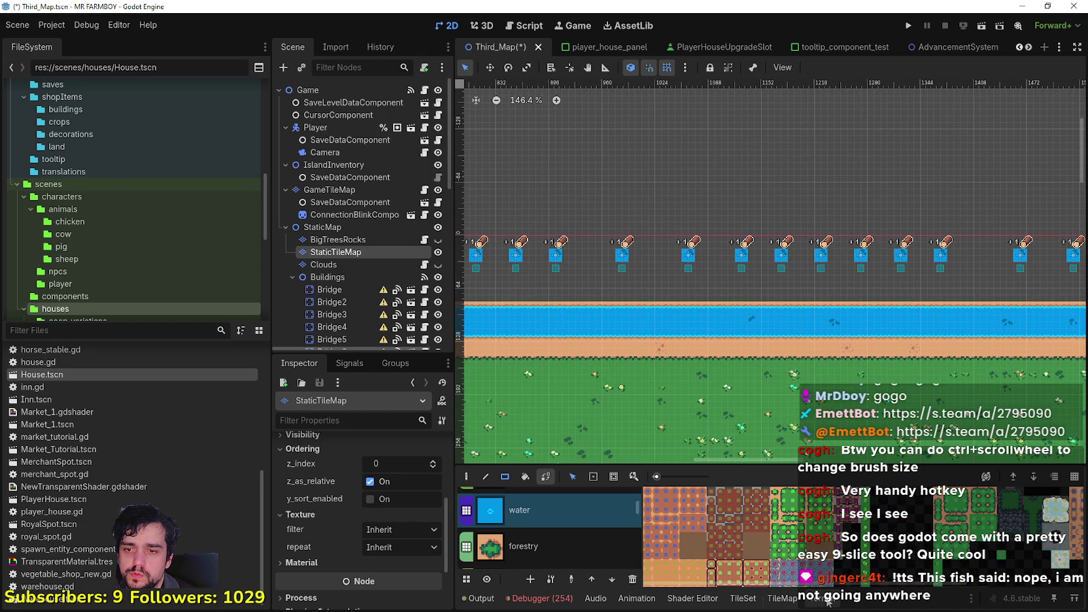
{"action": "scroll", "coordinate": [533, 500], "scroll_direction": "up", "scroll_amount": 2}
{"action": "scroll", "coordinate": [893, 559], "scroll_direction": "down", "scroll_amount": 5}
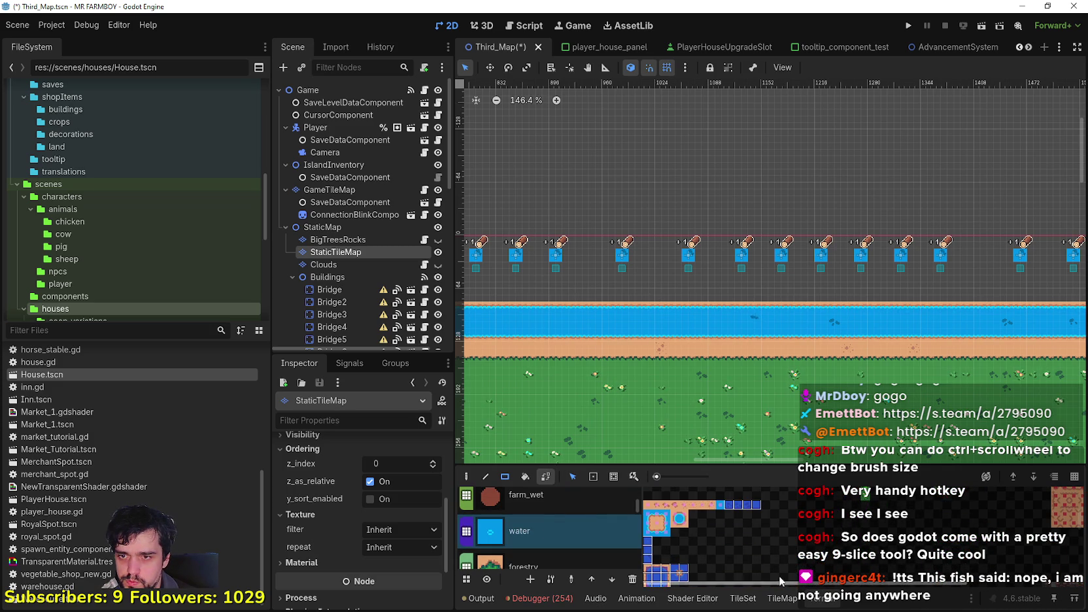
{"action": "scroll", "coordinate": [711, 554], "scroll_direction": "down", "scroll_amount": 3}
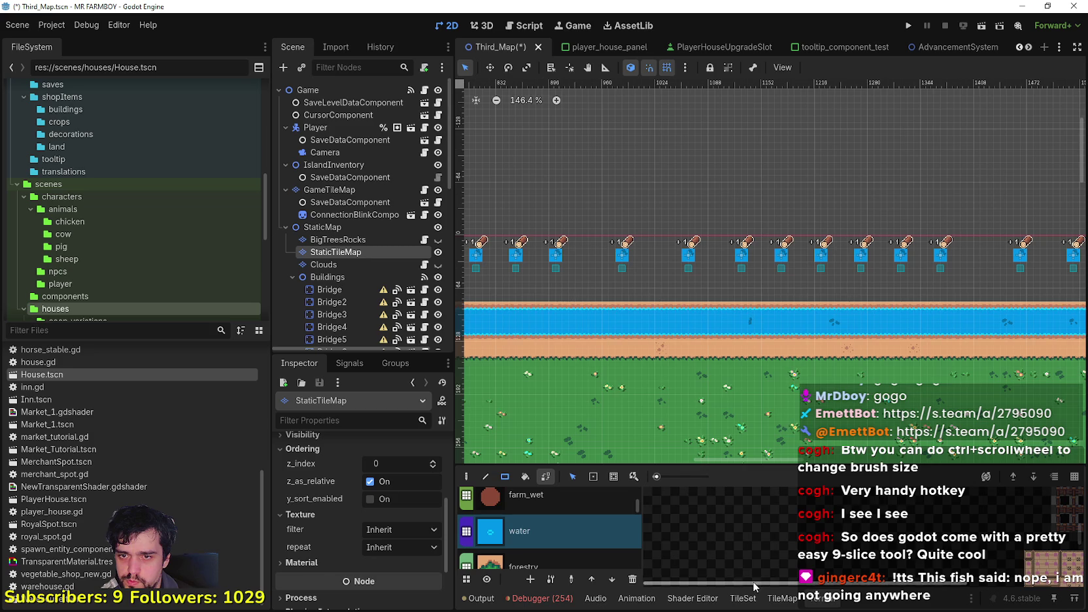
{"action": "scroll", "coordinate": [722, 557], "scroll_direction": "up", "scroll_amount": 3}
{"action": "scroll", "coordinate": [726, 558], "scroll_direction": "down", "scroll_amount": 3}
{"action": "scroll", "coordinate": [739, 560], "scroll_direction": "down", "scroll_amount": 1}
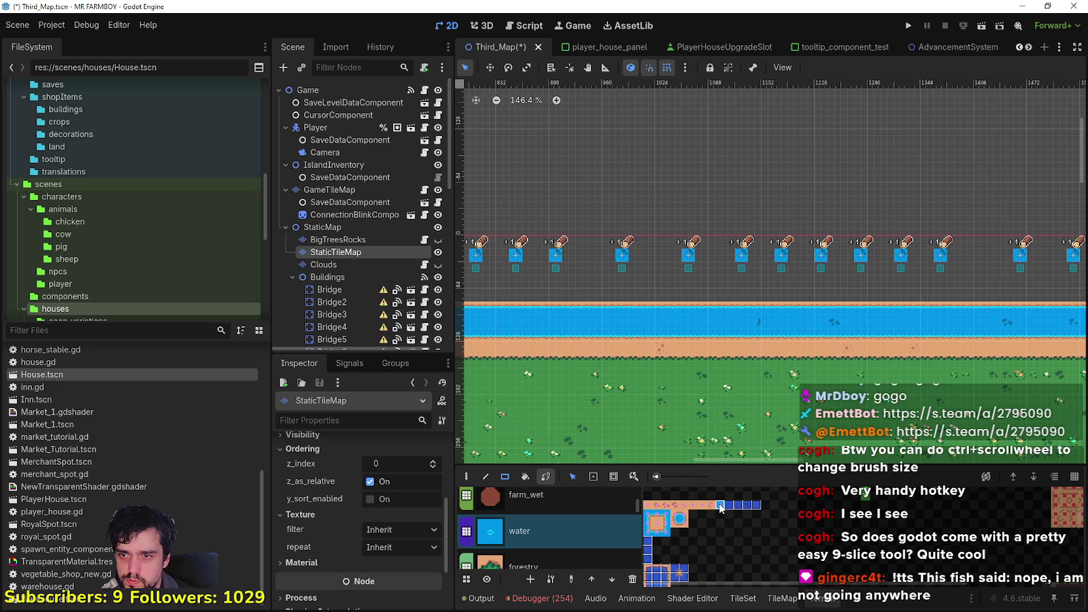
Paint a strip of water tiles across the river beside the field.
{"action": "left_click", "coordinate": [742, 599]}
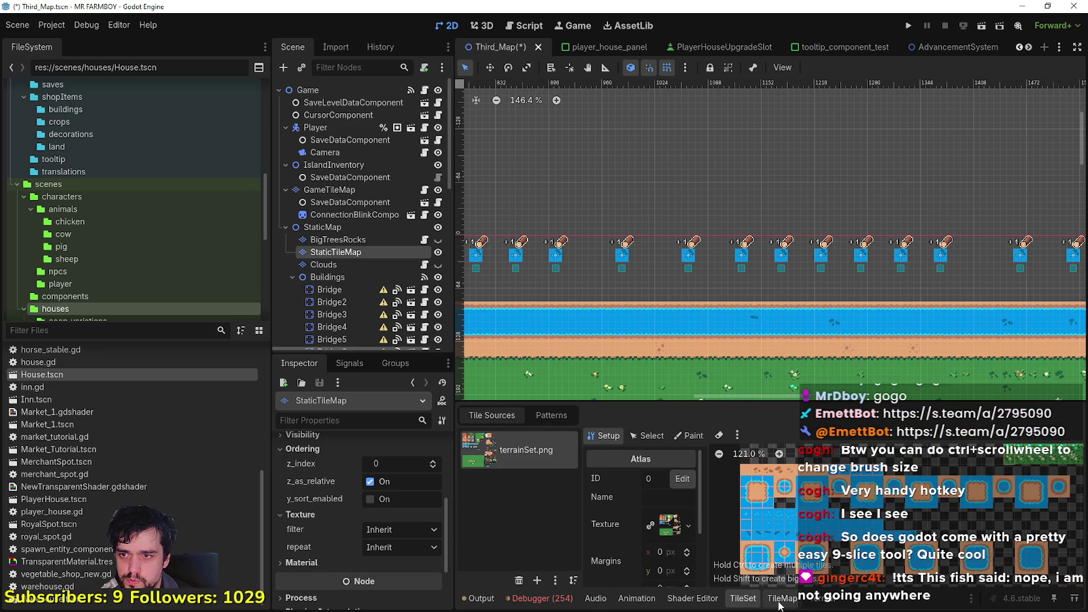
{"action": "left_click", "coordinate": [780, 600]}
{"action": "scroll", "coordinate": [872, 559], "scroll_direction": "up", "scroll_amount": 3}
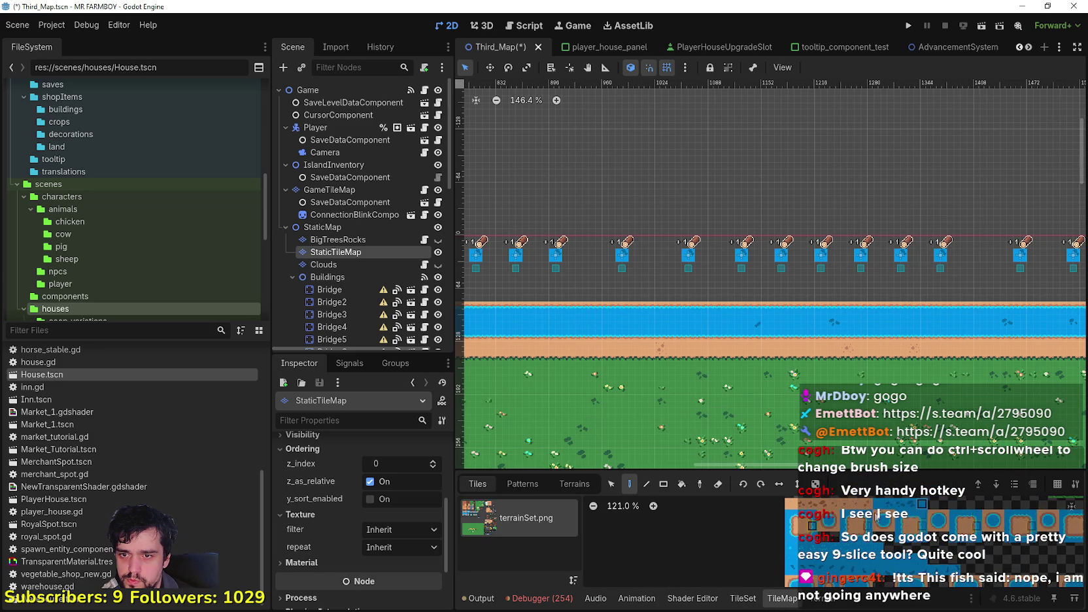
{"action": "scroll", "coordinate": [789, 324], "scroll_direction": "up", "scroll_amount": 2}
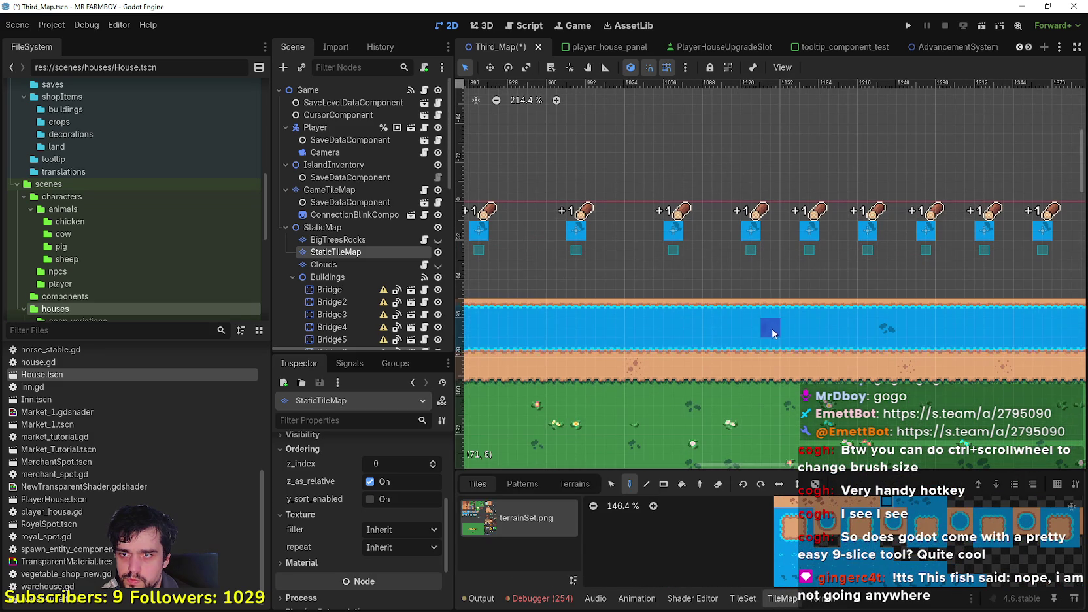
{"action": "scroll", "coordinate": [777, 332], "scroll_direction": "down", "scroll_amount": 1}
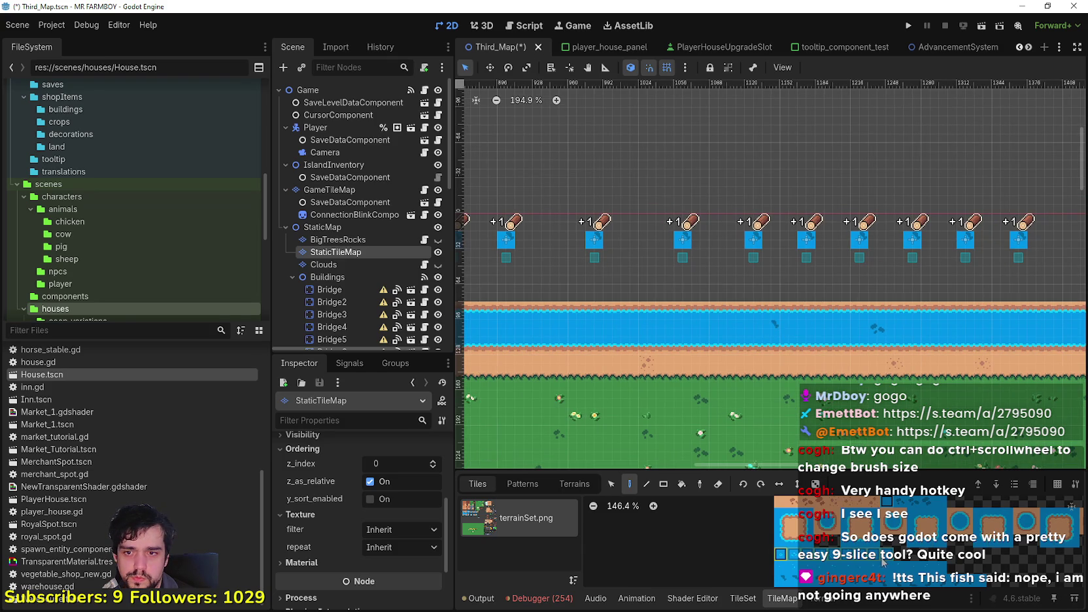
{"action": "scroll", "coordinate": [911, 532], "scroll_direction": "down", "scroll_amount": 2}
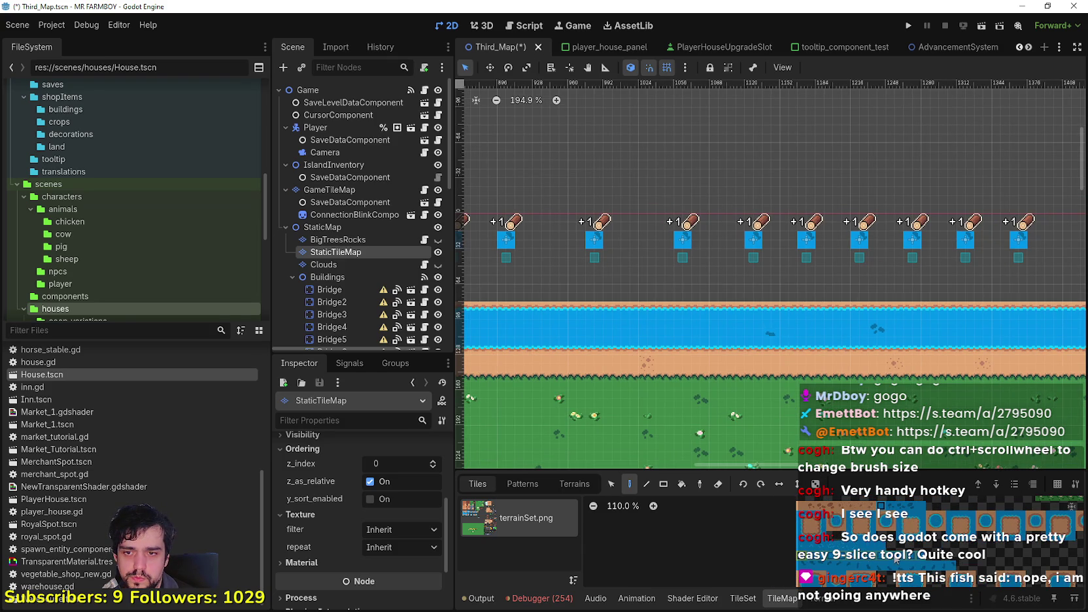
{"action": "scroll", "coordinate": [793, 333], "scroll_direction": "up", "scroll_amount": 2}
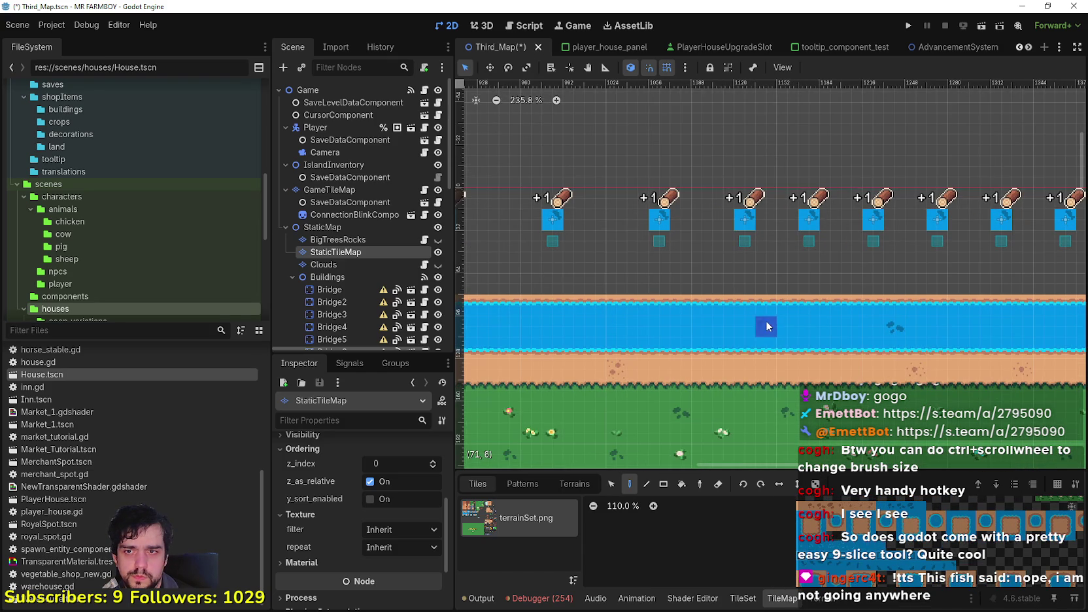
{"action": "mouse_move", "coordinate": [765, 327]}
{"action": "left_mouse_down"}
{"action": "mouse_move", "coordinate": [829, 329]}
{"action": "mouse_move", "coordinate": [758, 327]}
{"action": "mouse_move", "coordinate": [826, 334]}
{"action": "mouse_move", "coordinate": [720, 354]}
{"action": "left_mouse_up"}
{"action": "scroll", "coordinate": [805, 313], "scroll_direction": "down", "scroll_amount": 2}
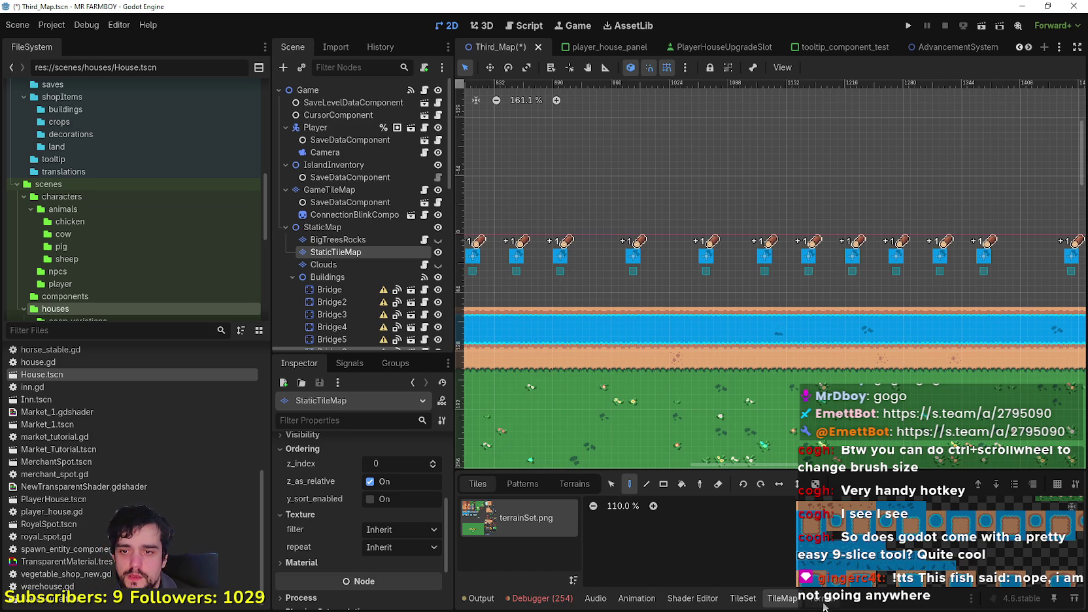
{"action": "scroll", "coordinate": [743, 543], "scroll_direction": "down", "scroll_amount": 2}
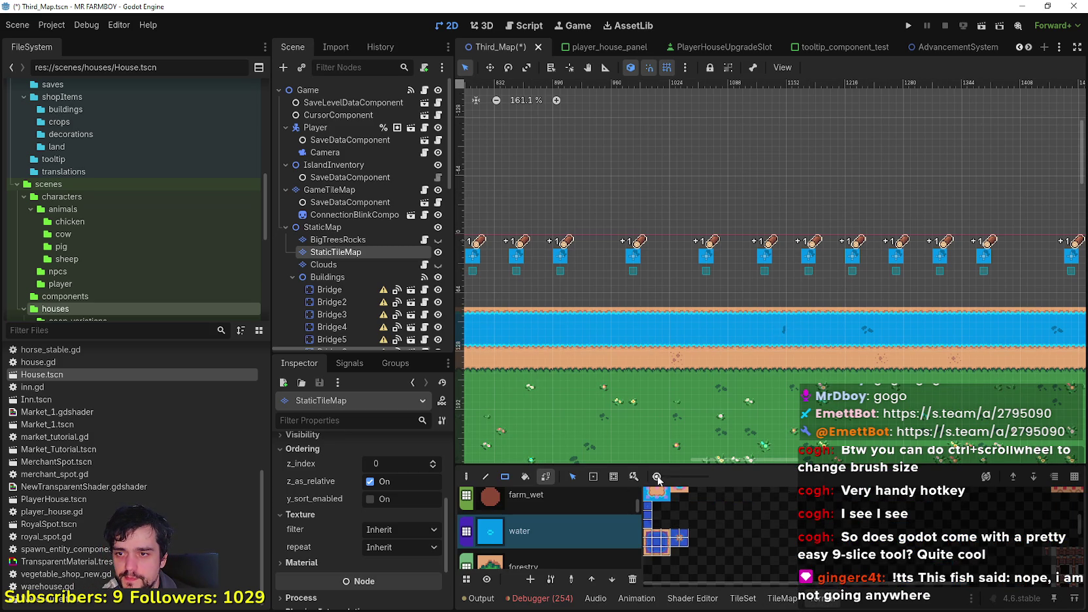
Enlarge the tile atlas preview, pick a water tile, and save the scene.
{"action": "left_click_drag", "start_coordinate": [657, 477], "coordinate": [664, 476]}
{"action": "scroll", "coordinate": [690, 530], "scroll_direction": "up", "scroll_amount": 5}
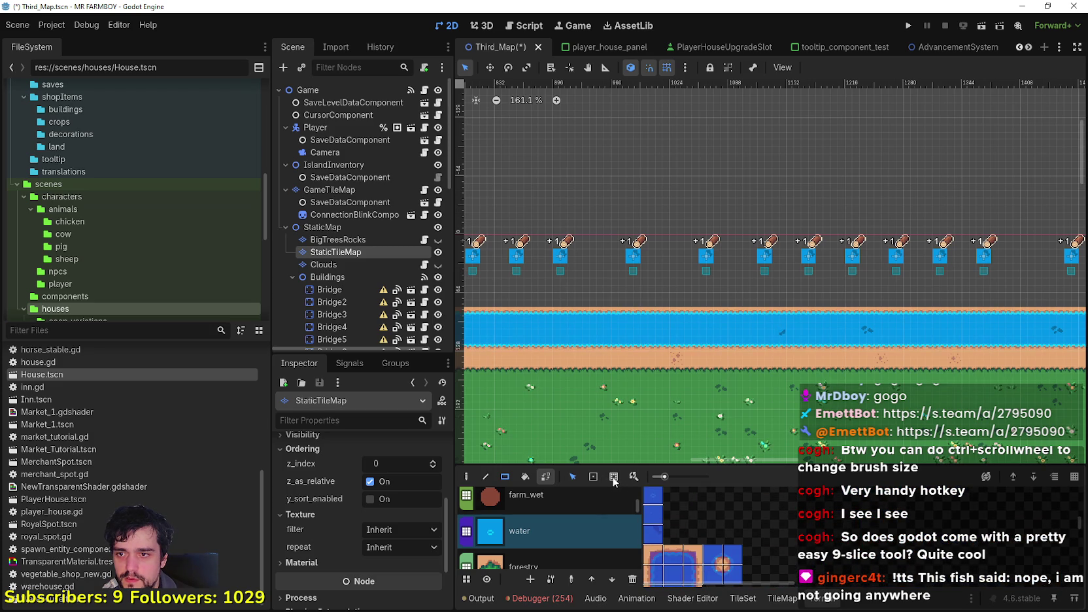
{"action": "left_click", "coordinate": [657, 539]}
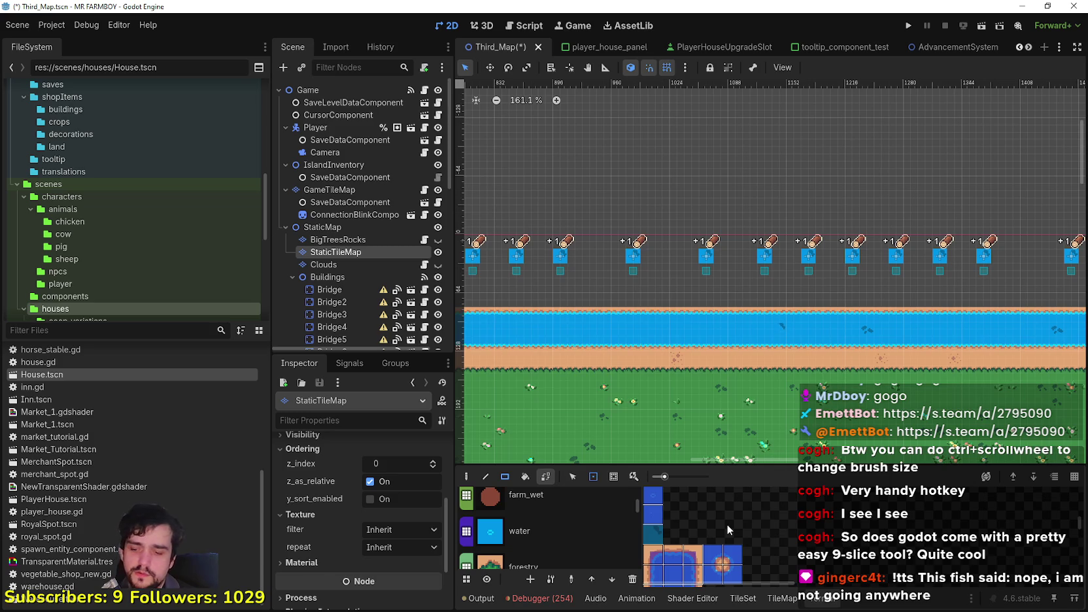
{"action": "key", "text": "ctrl+s"}
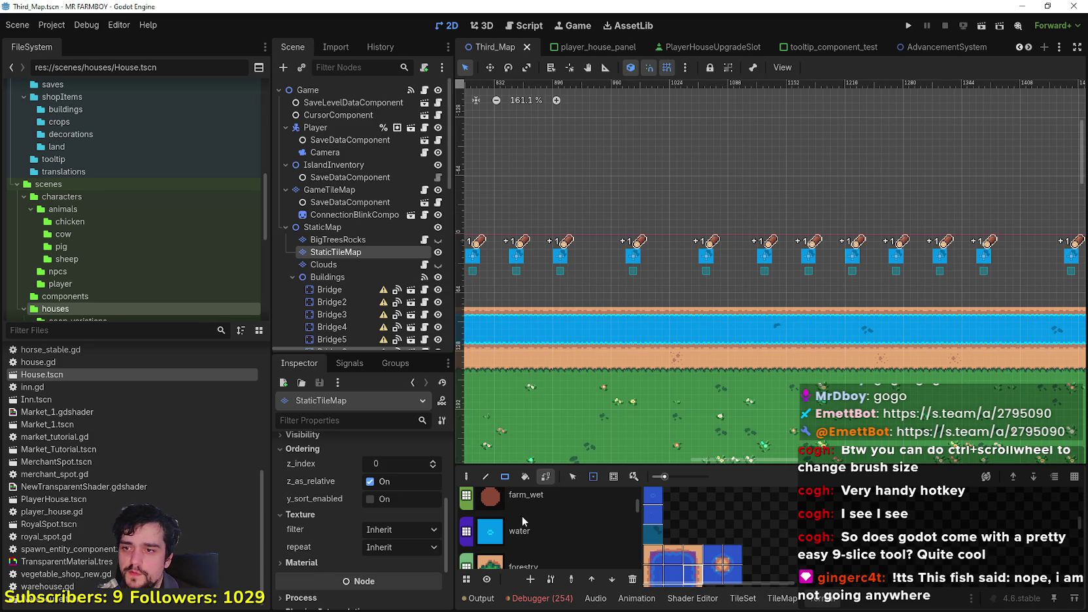
Bucket-fill the river with the water terrain.
{"action": "left_click", "coordinate": [547, 540]}
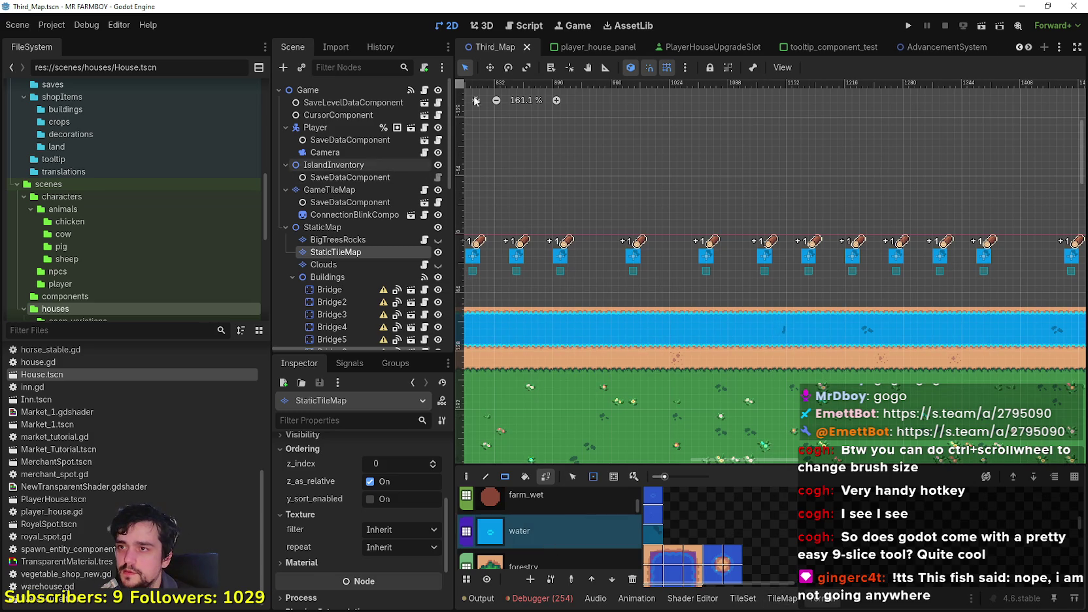
{"action": "left_click", "coordinate": [523, 478]}
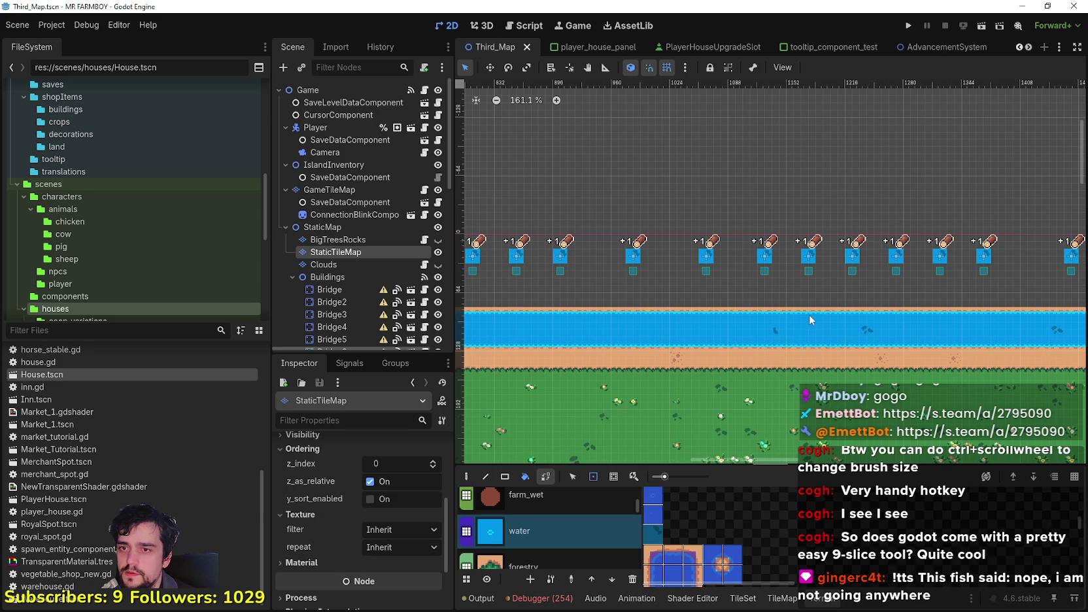
{"action": "left_click", "coordinate": [748, 331]}
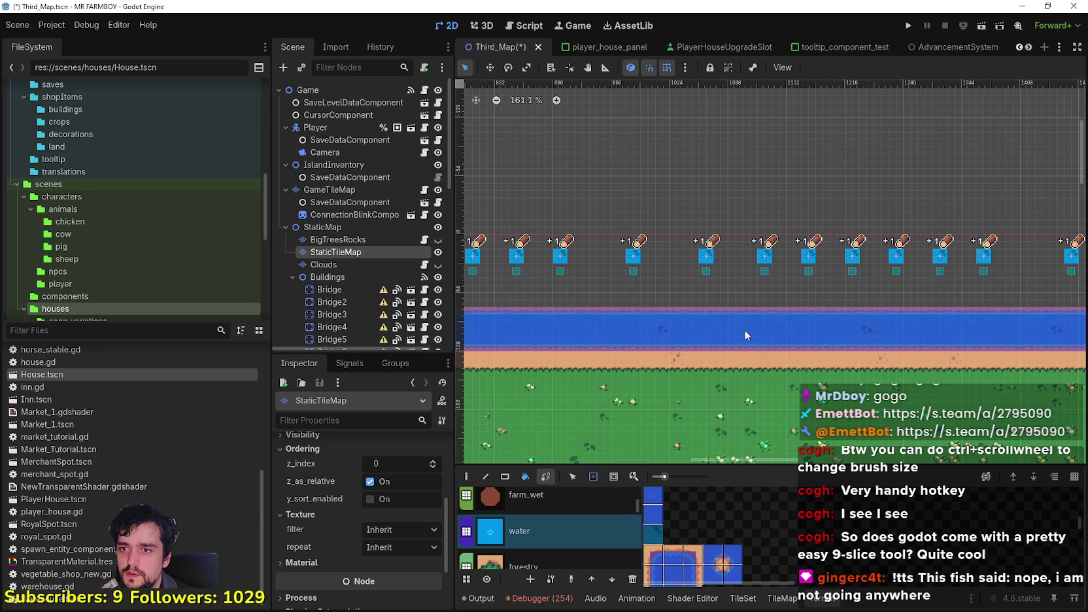
{"action": "scroll", "coordinate": [744, 329], "scroll_direction": "down", "scroll_amount": 6}
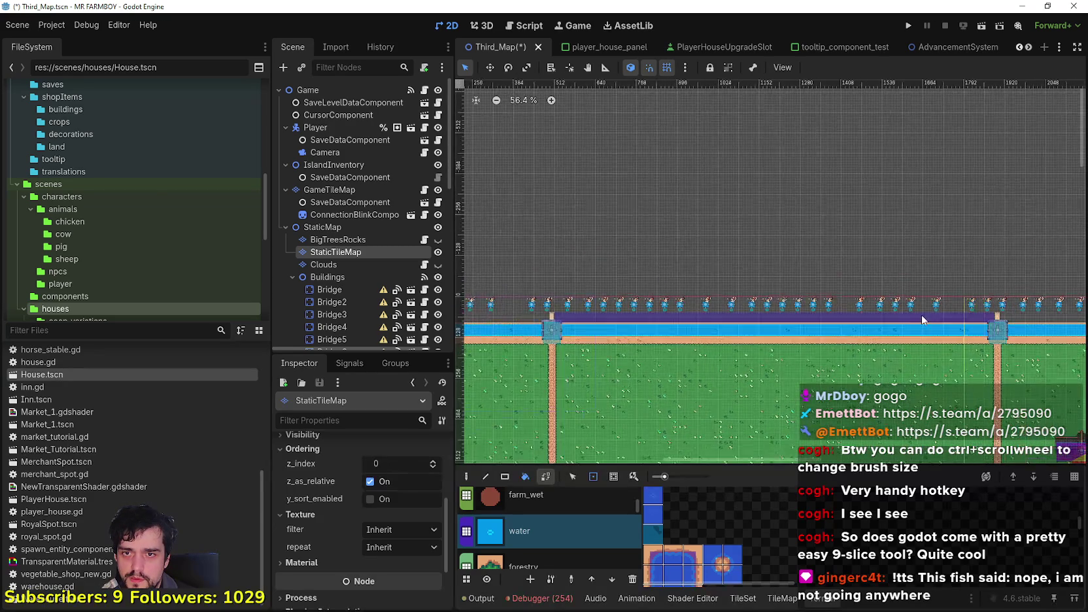
Pan around the farm map and save Third_Map.tscn.
{"action": "scroll", "coordinate": [913, 318], "scroll_direction": "right", "scroll_amount": 5}
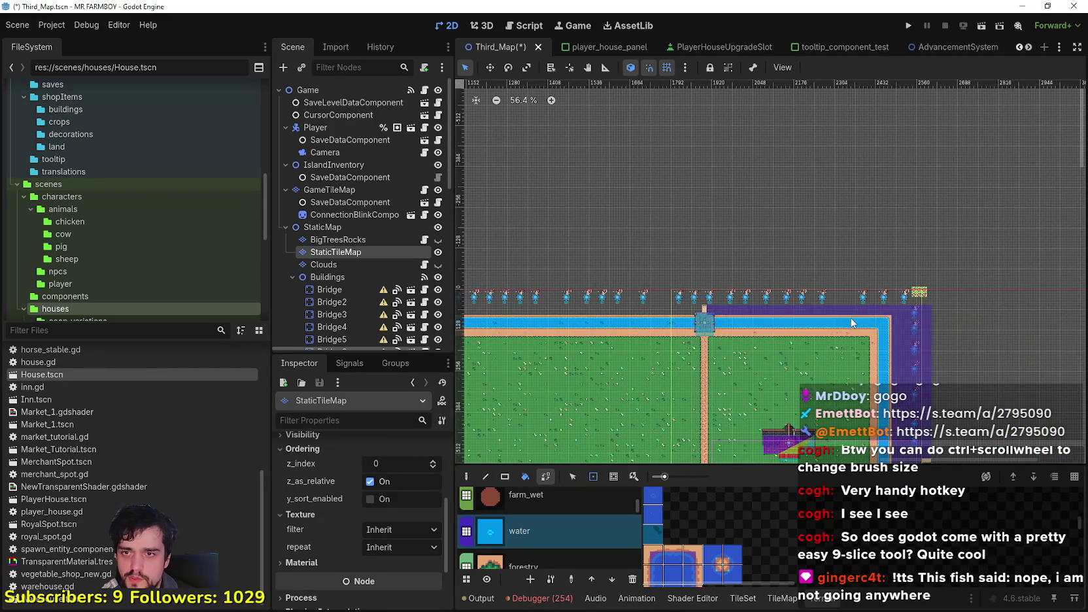
{"action": "scroll", "coordinate": [887, 281], "scroll_direction": "down", "scroll_amount": 2}
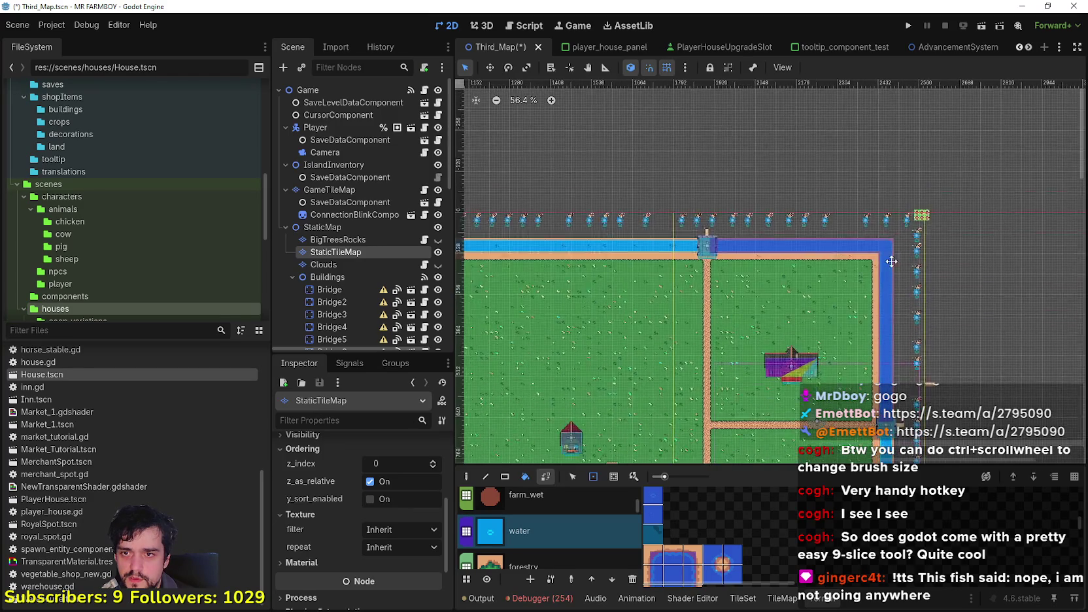
{"action": "scroll", "coordinate": [887, 281], "scroll_direction": "down", "scroll_amount": 5}
{"action": "scroll", "coordinate": [1039, 353], "scroll_direction": "down", "scroll_amount": 4}
{"action": "scroll", "coordinate": [987, 246], "scroll_direction": "up", "scroll_amount": 3}
{"action": "scroll", "coordinate": [657, 388], "scroll_direction": "up", "scroll_amount": 2}
{"action": "scroll", "coordinate": [676, 365], "scroll_direction": "right", "scroll_amount": 3}
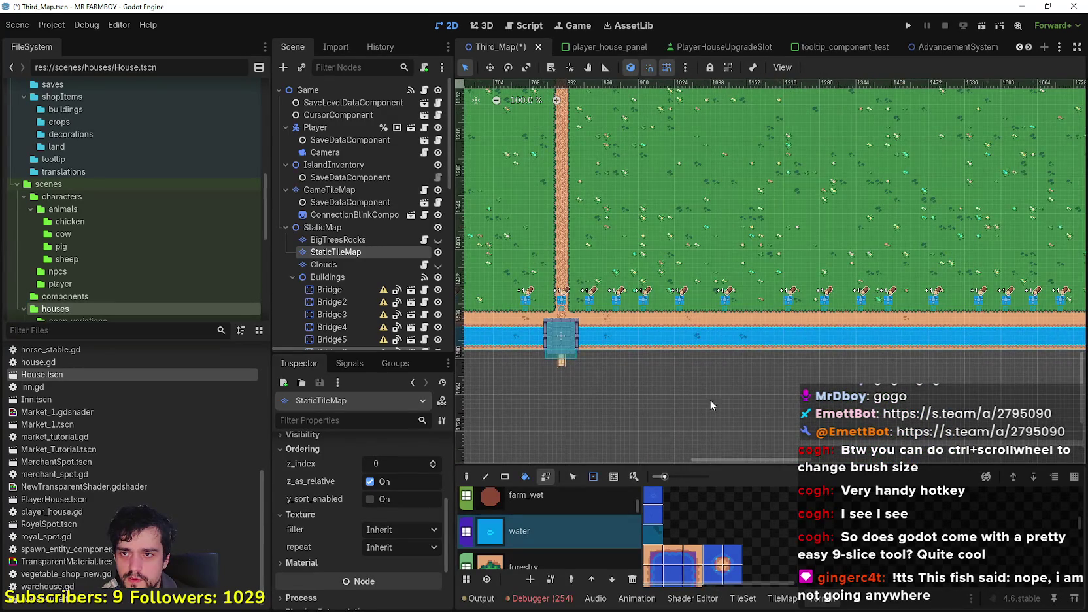
{"action": "scroll", "coordinate": [687, 402], "scroll_direction": "left", "scroll_amount": 10}
{"action": "scroll", "coordinate": [645, 375], "scroll_direction": "up", "scroll_amount": 2}
{"action": "scroll", "coordinate": [653, 166], "scroll_direction": "up", "scroll_amount": 10}
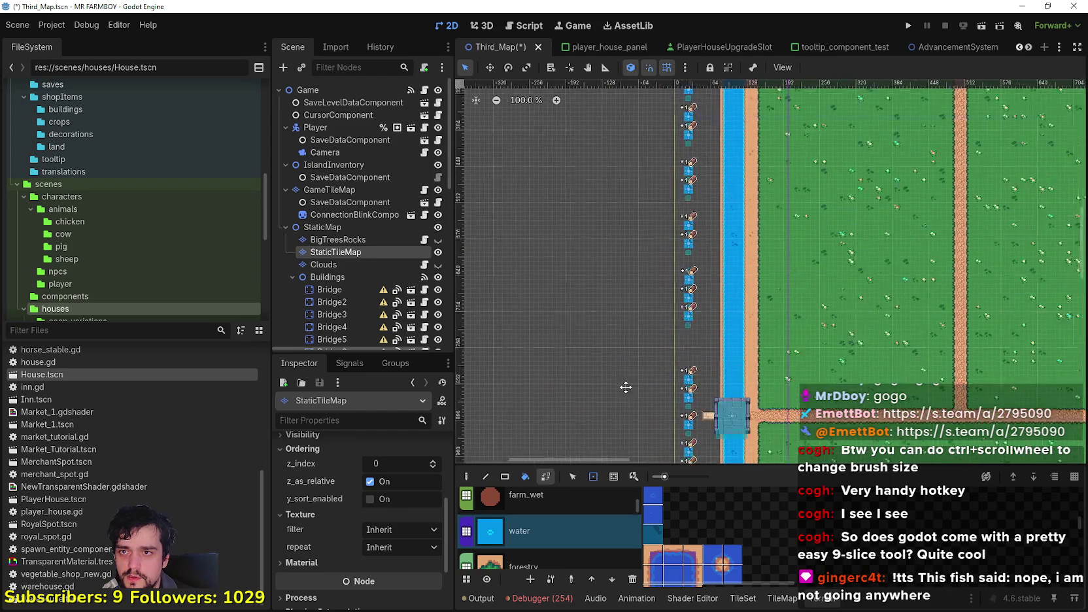
{"action": "scroll", "coordinate": [593, 327], "scroll_direction": "up", "scroll_amount": 10}
{"action": "scroll", "coordinate": [554, 316], "scroll_direction": "down", "scroll_amount": 3}
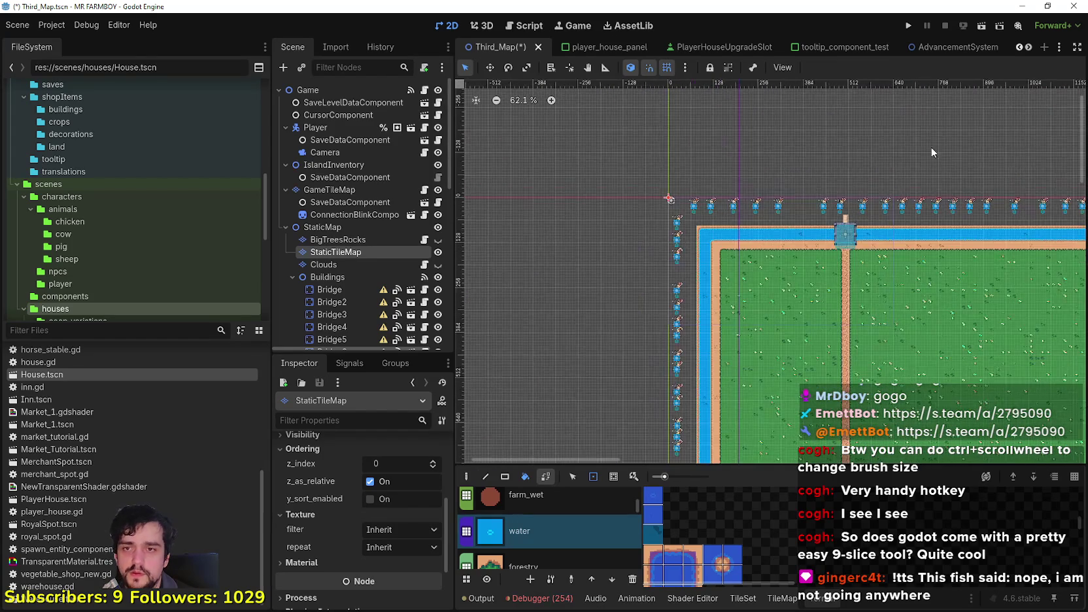
{"action": "scroll", "coordinate": [931, 147], "scroll_direction": "right", "scroll_amount": 5}
{"action": "scroll", "coordinate": [831, 190], "scroll_direction": "right", "scroll_amount": 2}
{"action": "key", "text": "ctrl+s"}
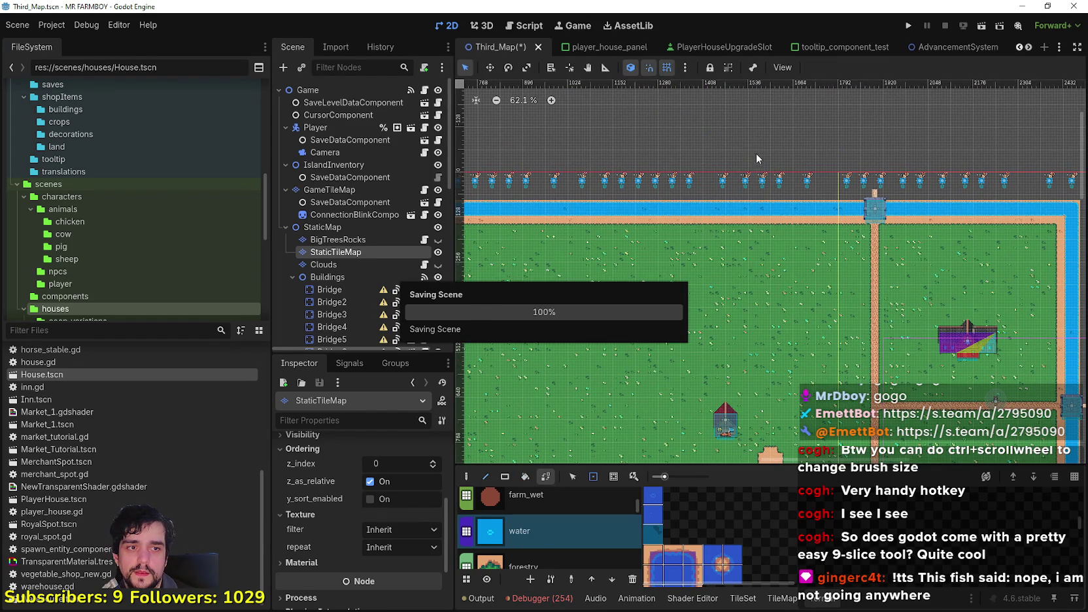
Hide the buildings on the map.
{"action": "scroll", "coordinate": [798, 164], "scroll_direction": "up", "scroll_amount": 6}
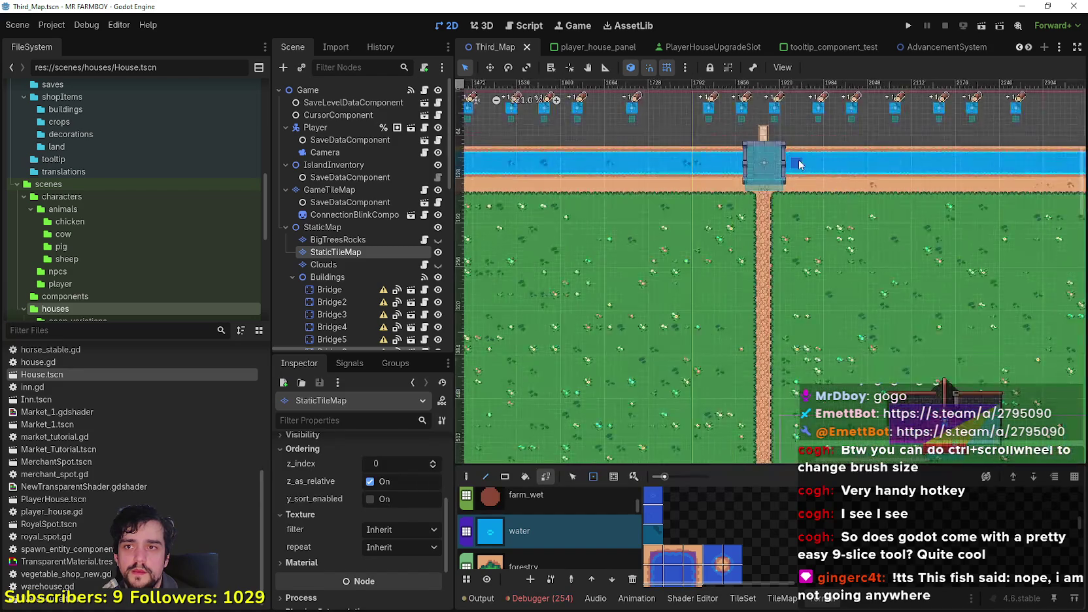
{"action": "scroll", "coordinate": [776, 235], "scroll_direction": "up", "scroll_amount": 3}
{"action": "scroll", "coordinate": [777, 235], "scroll_direction": "down", "scroll_amount": 8}
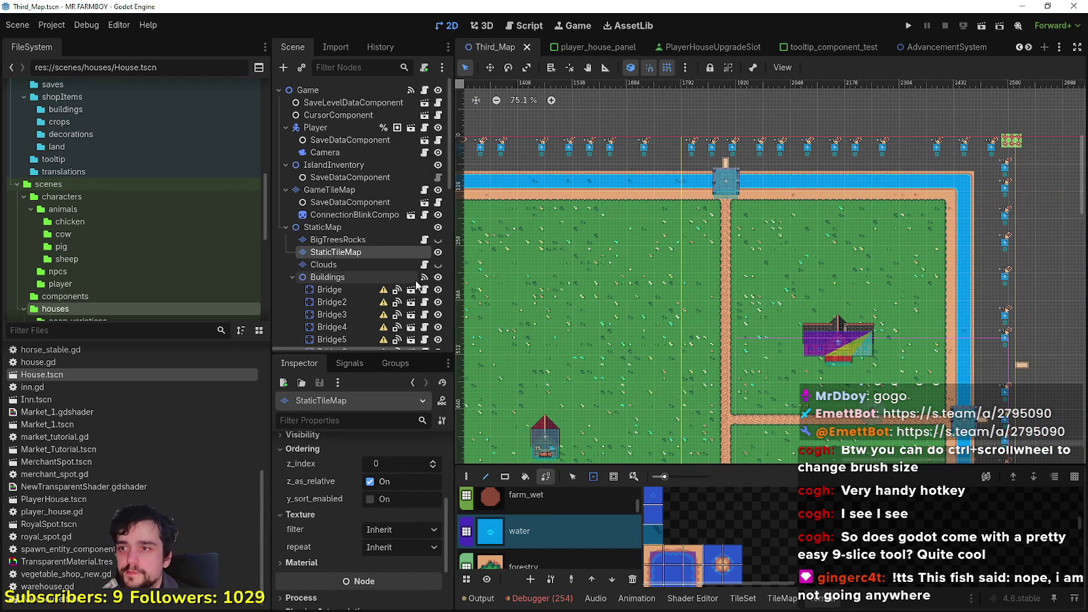
{"action": "left_click", "coordinate": [438, 276]}
Pan over to the right side of the farm and save Third_Map again.
{"action": "scroll", "coordinate": [733, 195], "scroll_direction": "down", "scroll_amount": 1}
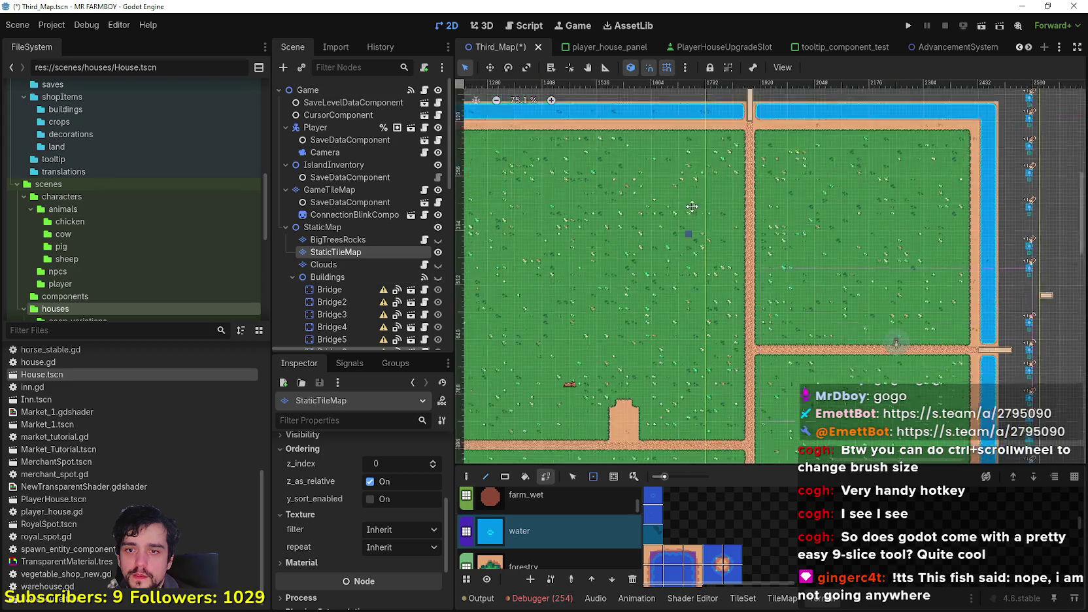
{"action": "scroll", "coordinate": [733, 195], "scroll_direction": "down", "scroll_amount": 2}
{"action": "scroll", "coordinate": [714, 263], "scroll_direction": "down", "scroll_amount": 1}
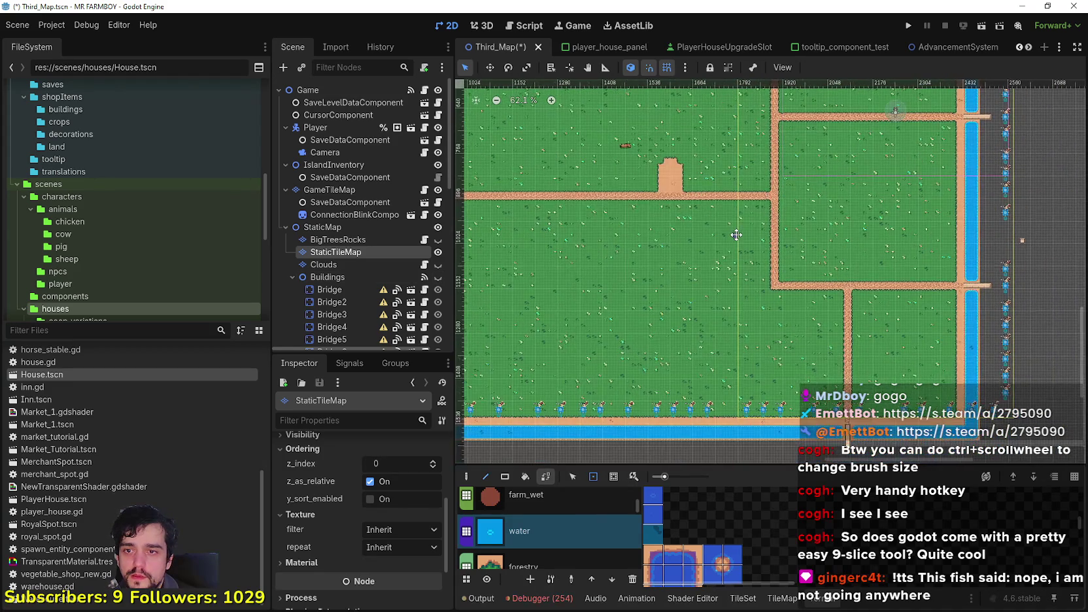
{"action": "scroll", "coordinate": [801, 394], "scroll_direction": "up", "scroll_amount": 8}
{"action": "scroll", "coordinate": [801, 394], "scroll_direction": "up", "scroll_amount": 3}
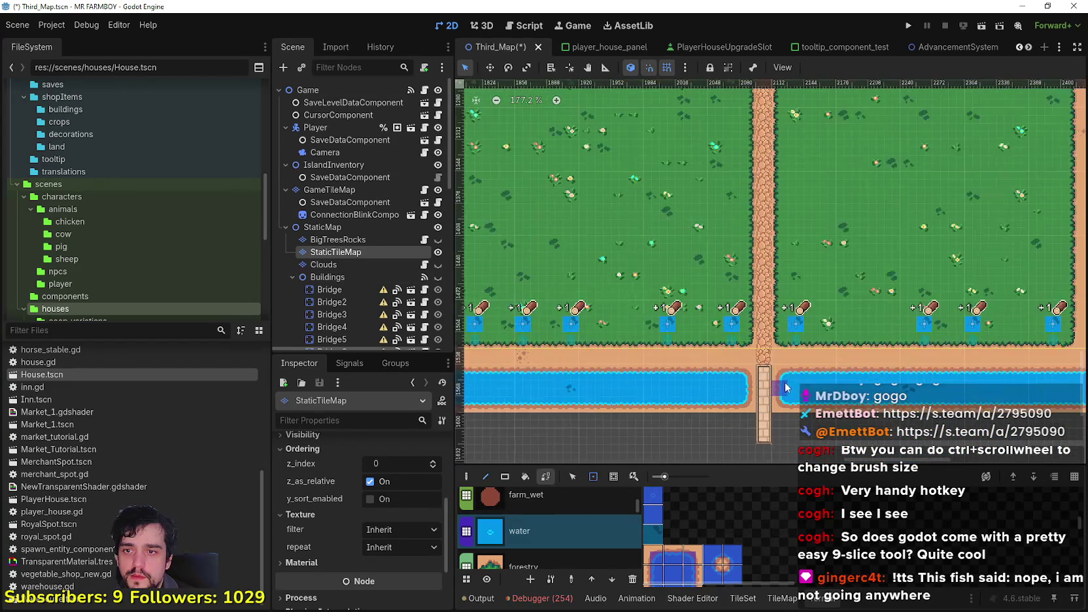
{"action": "scroll", "coordinate": [762, 356], "scroll_direction": "down", "scroll_amount": 4}
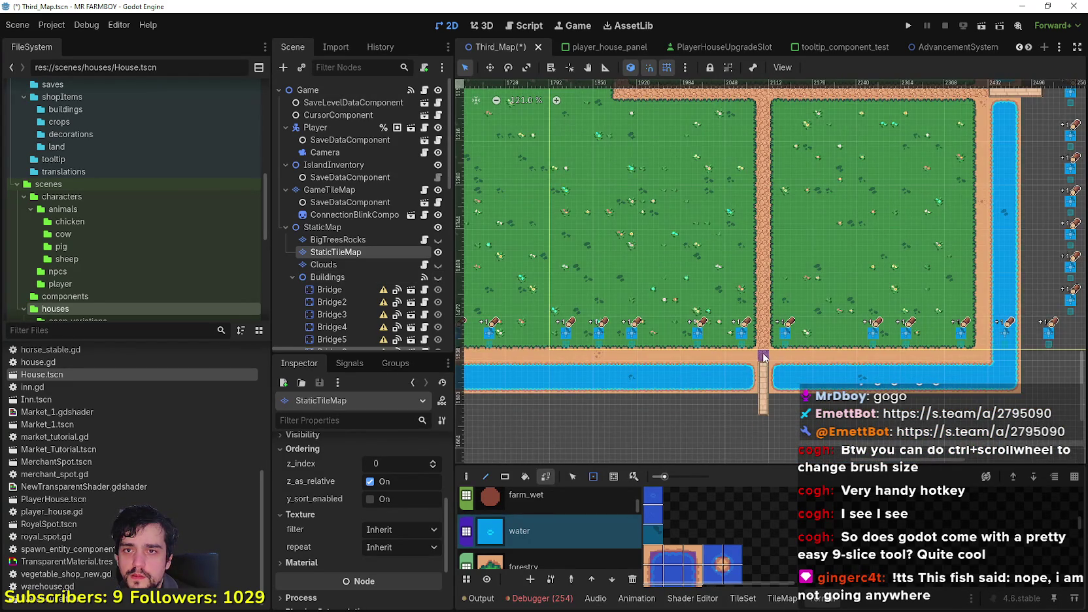
{"action": "scroll", "coordinate": [762, 356], "scroll_direction": "down", "scroll_amount": 2}
{"action": "scroll", "coordinate": [787, 208], "scroll_direction": "down", "scroll_amount": 5}
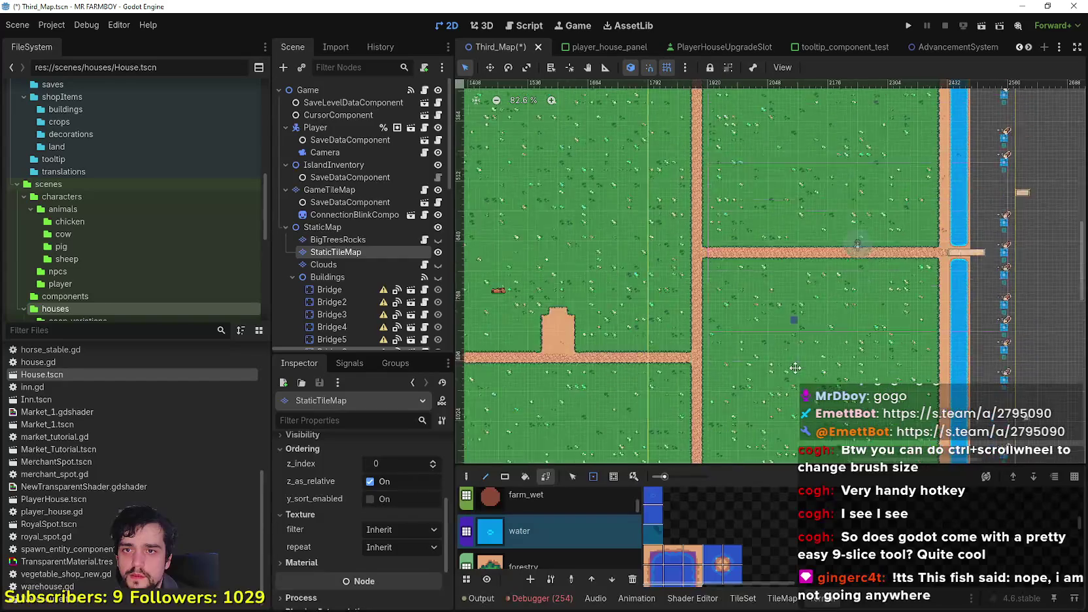
{"action": "scroll", "coordinate": [657, 255], "scroll_direction": "left", "scroll_amount": 10}
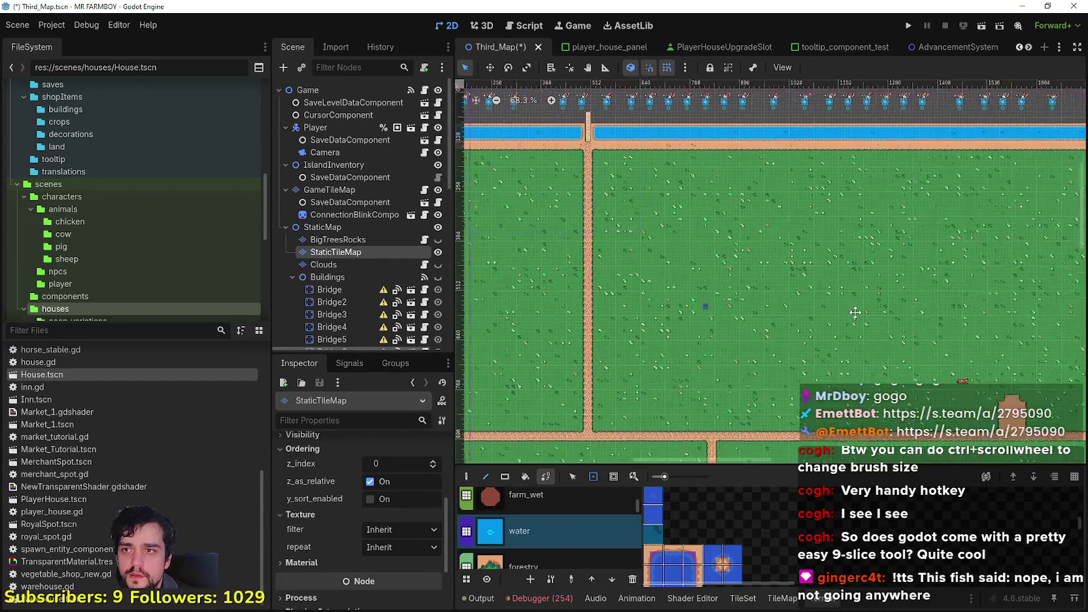
{"action": "scroll", "coordinate": [677, 223], "scroll_direction": "down", "scroll_amount": 5}
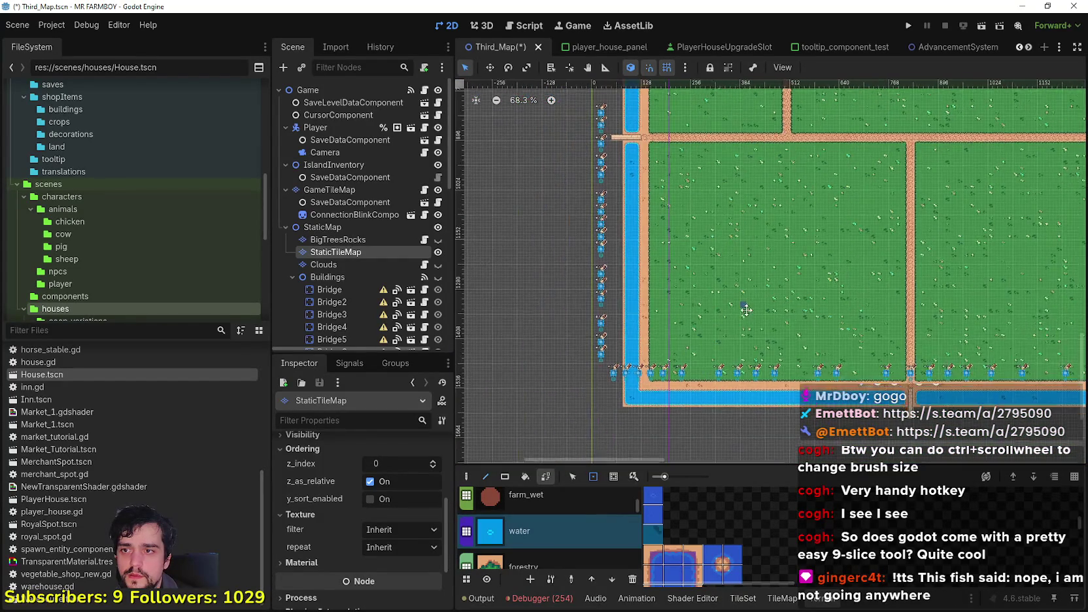
{"action": "left_click_drag", "start_coordinate": [775, 247], "coordinate": [515, 258]}
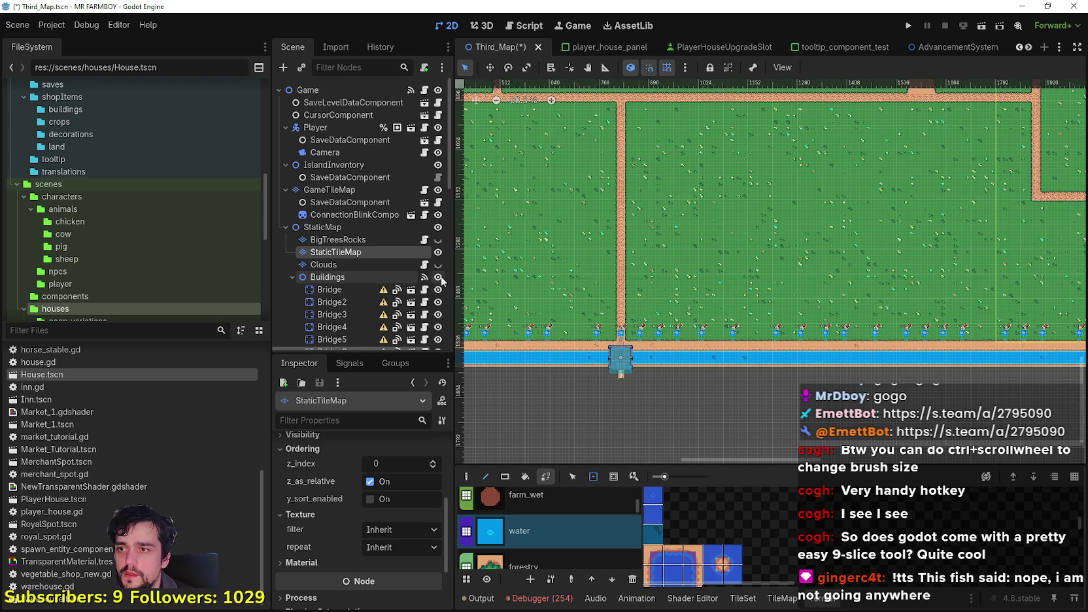
{"action": "scroll", "coordinate": [698, 268], "scroll_direction": "down", "scroll_amount": 1}
{"action": "key", "text": "ctrl+s"}
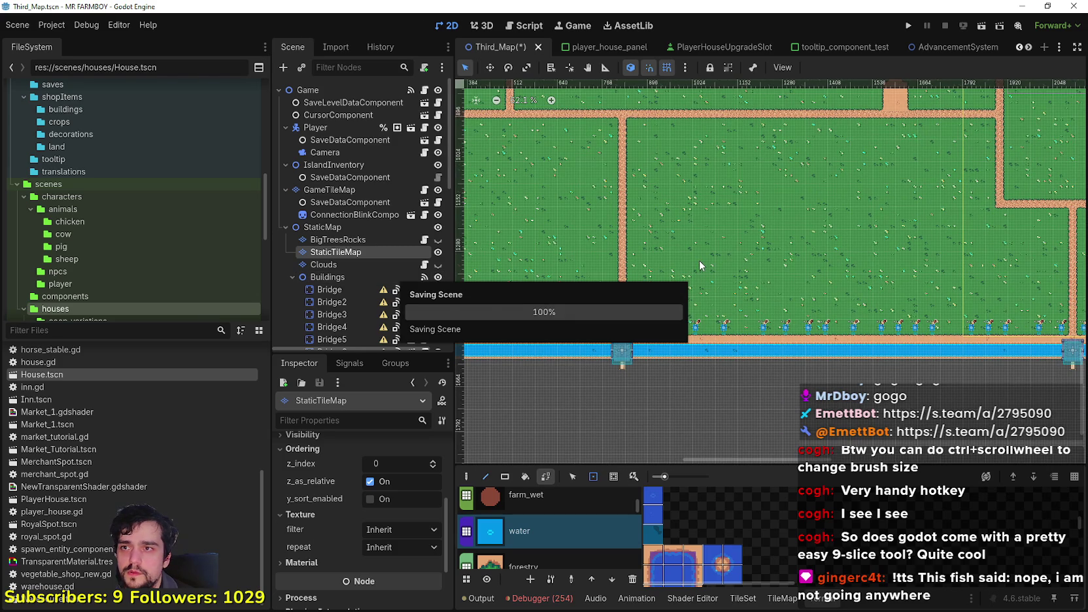
Select the HorseStable node and switch to the Move tool.
{"action": "scroll", "coordinate": [719, 194], "scroll_direction": "down", "scroll_amount": 5}
{"action": "scroll", "coordinate": [806, 221], "scroll_direction": "up", "scroll_amount": 4}
{"action": "scroll", "coordinate": [497, 163], "scroll_direction": "up", "scroll_amount": 3}
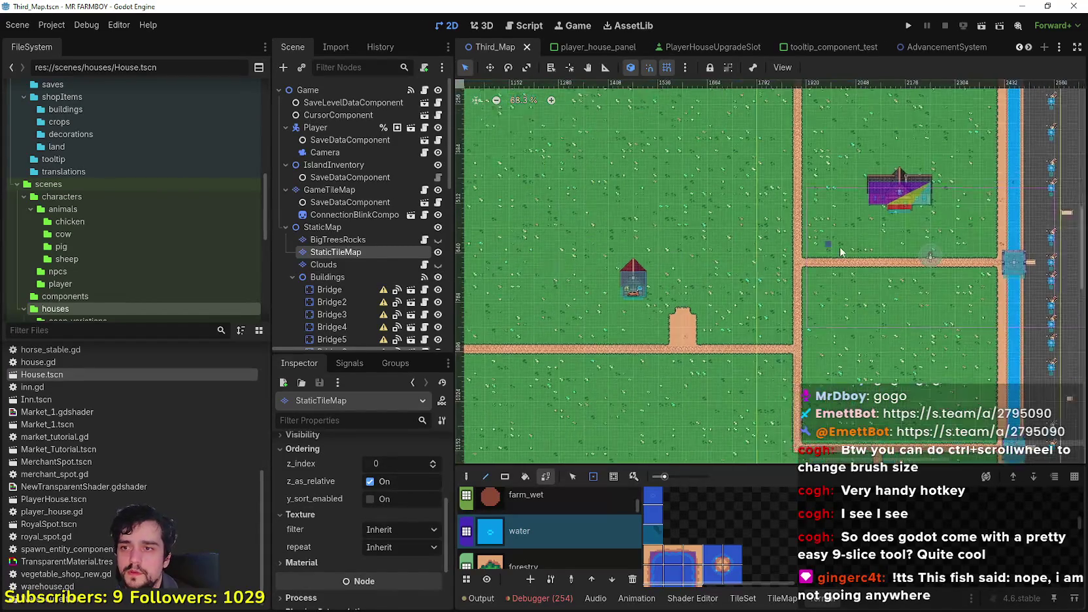
{"action": "scroll", "coordinate": [343, 257], "scroll_direction": "down", "scroll_amount": 3}
{"action": "left_click", "coordinate": [343, 261]}
{"action": "scroll", "coordinate": [651, 295], "scroll_direction": "up", "scroll_amount": 2}
{"action": "left_click", "coordinate": [489, 68]}
{"action": "scroll", "coordinate": [719, 288], "scroll_direction": "up", "scroll_amount": 2}
Move the horse stable onto the dirt patch by the road.
{"action": "mouse_move", "coordinate": [628, 259]}
{"action": "left_mouse_down"}
{"action": "mouse_move", "coordinate": [739, 364]}
{"action": "mouse_move", "coordinate": [720, 374]}
{"action": "left_mouse_up"}
{"action": "scroll", "coordinate": [732, 374], "scroll_direction": "up", "scroll_amount": 14}
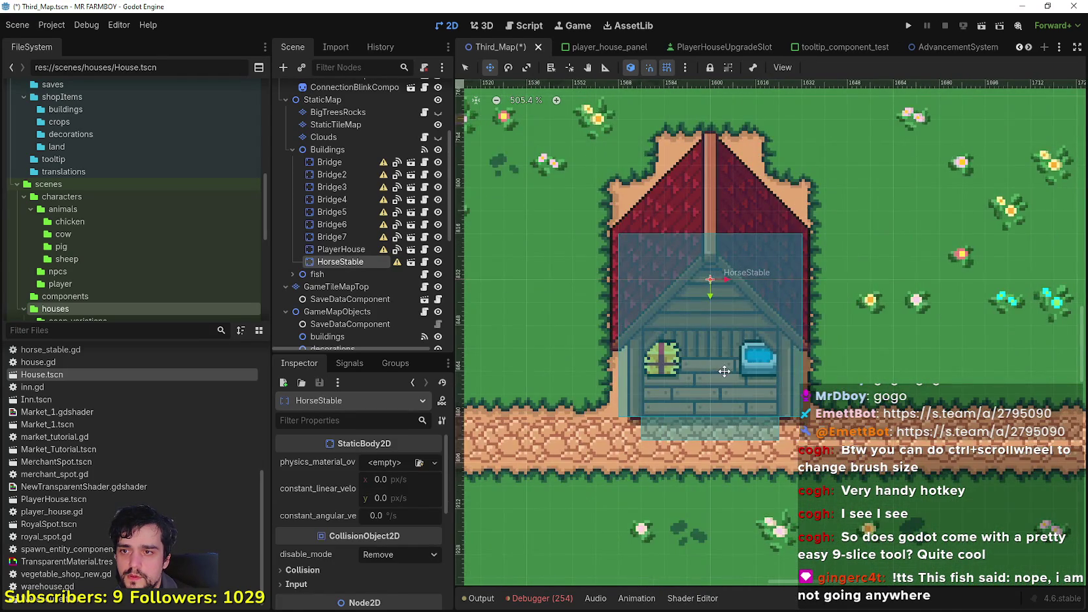
{"action": "scroll", "coordinate": [720, 374], "scroll_direction": "down", "scroll_amount": 8}
Move the horse from the field into the stable doorway and save.
{"action": "left_click", "coordinate": [465, 67]}
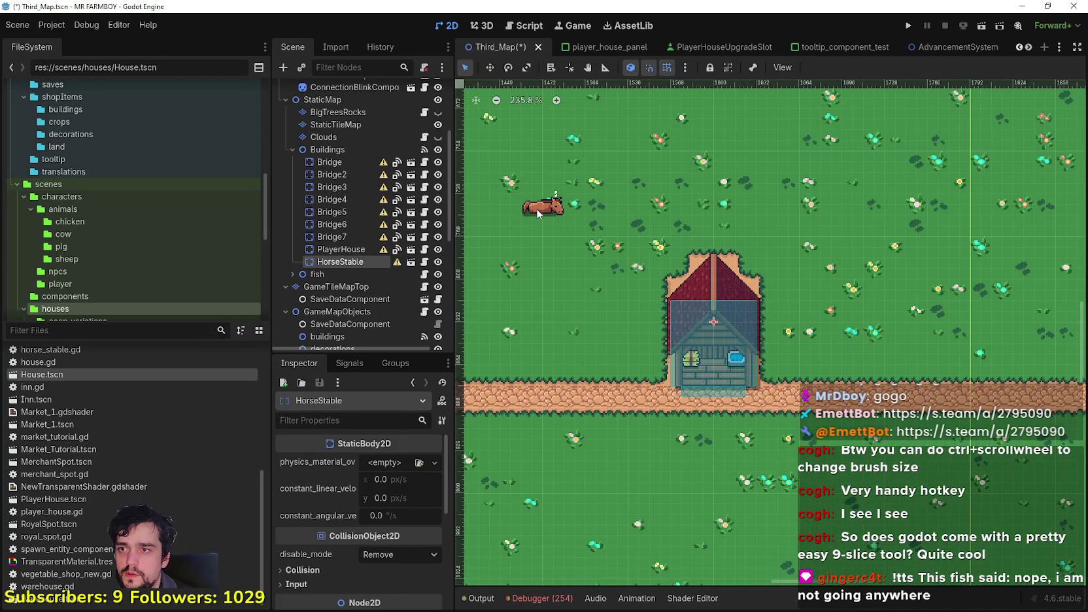
{"action": "left_click", "coordinate": [538, 208]}
{"action": "left_click_drag", "start_coordinate": [541, 211], "coordinate": [719, 373]}
{"action": "scroll", "coordinate": [719, 373], "scroll_direction": "down", "scroll_amount": 10}
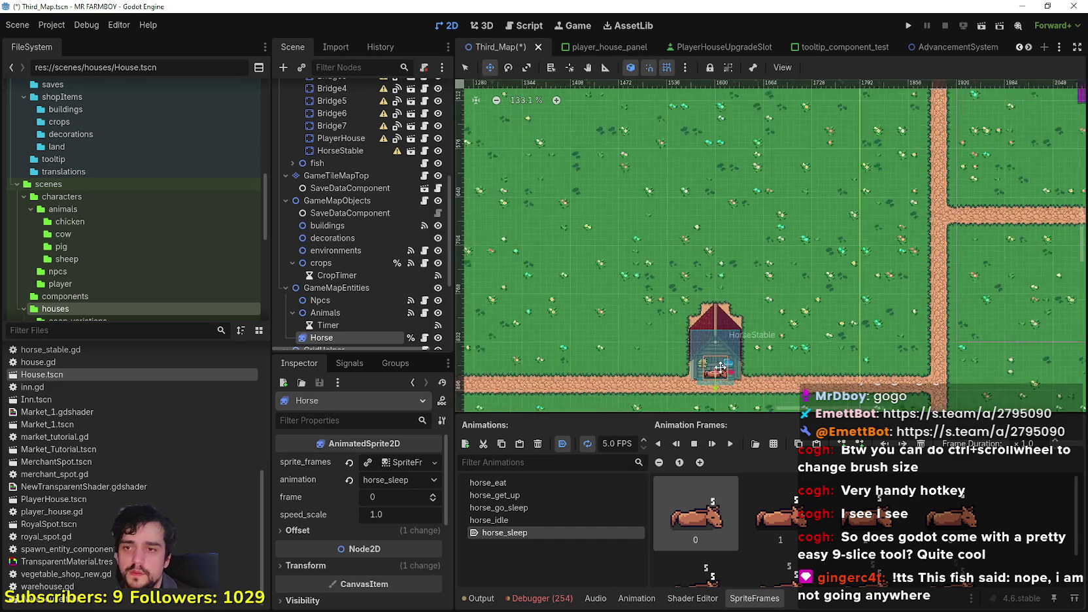
{"action": "key", "text": "ctrl+s"}
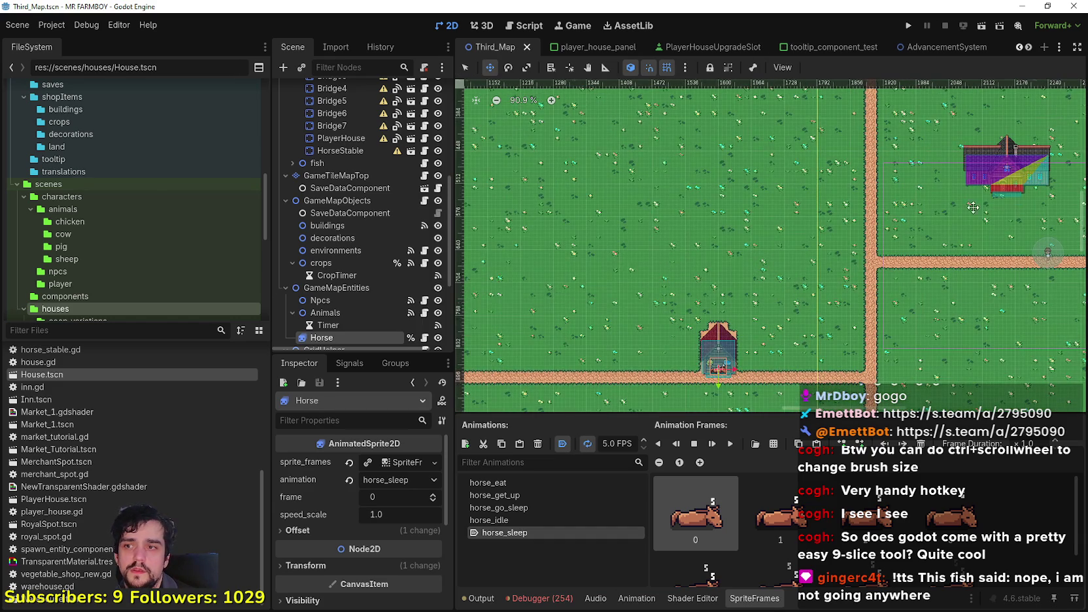
Select the player house and nudge it slightly.
{"action": "left_click_drag", "start_coordinate": [995, 203], "coordinate": [529, 237]}
{"action": "left_click", "coordinate": [340, 138]}
{"action": "mouse_move", "coordinate": [539, 200]}
{"action": "left_mouse_down"}
{"action": "mouse_move", "coordinate": [745, 269]}
{"action": "mouse_move", "coordinate": [815, 339]}
{"action": "left_mouse_up"}
Pan along the top water border of the map.
{"action": "scroll", "coordinate": [745, 269], "scroll_direction": "up", "scroll_amount": 8}
{"action": "scroll", "coordinate": [812, 342], "scroll_direction": "up", "scroll_amount": 2}
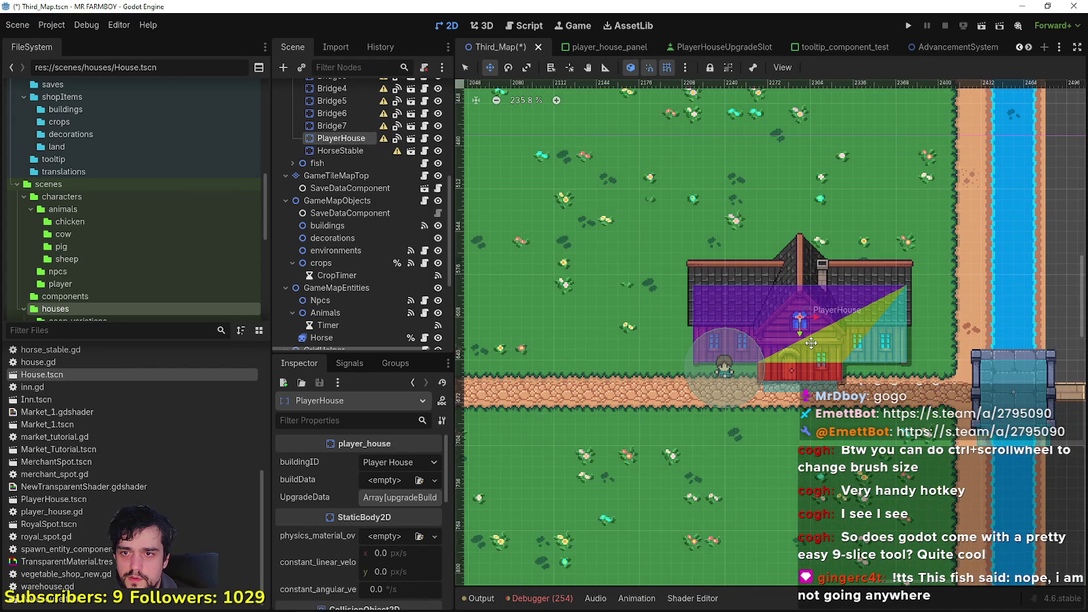
{"action": "scroll", "coordinate": [800, 341], "scroll_direction": "down", "scroll_amount": 2}
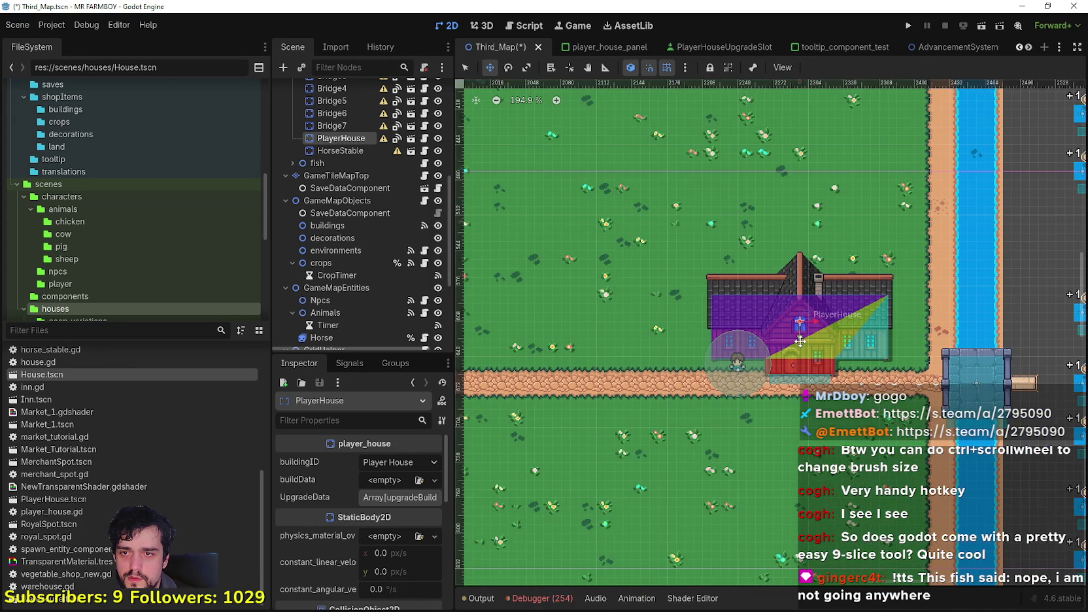
{"action": "scroll", "coordinate": [799, 342], "scroll_direction": "down", "scroll_amount": 10}
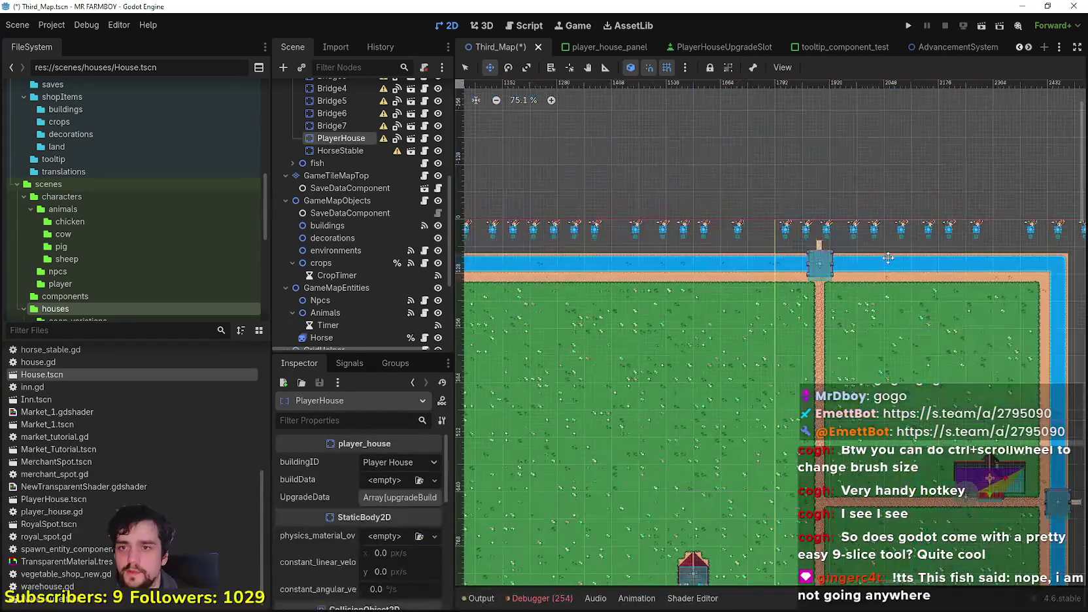
{"action": "scroll", "coordinate": [826, 280], "scroll_direction": "left", "scroll_amount": 6}
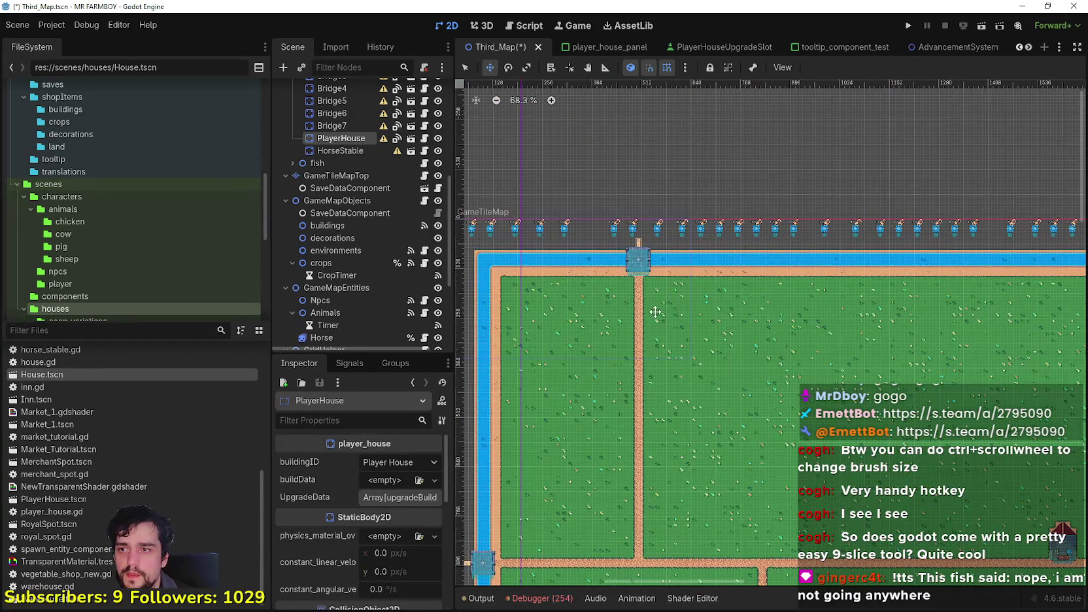
{"action": "scroll", "coordinate": [513, 255], "scroll_direction": "up", "scroll_amount": 7}
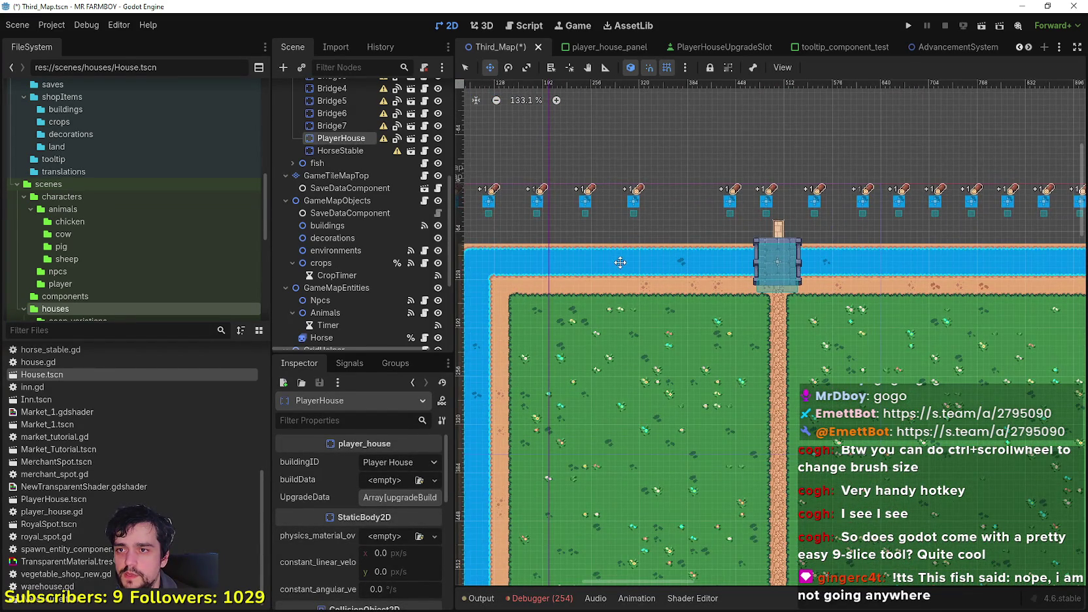
{"action": "scroll", "coordinate": [515, 279], "scroll_direction": "down", "scroll_amount": 4}
{"action": "scroll", "coordinate": [561, 293], "scroll_direction": "down", "scroll_amount": 2}
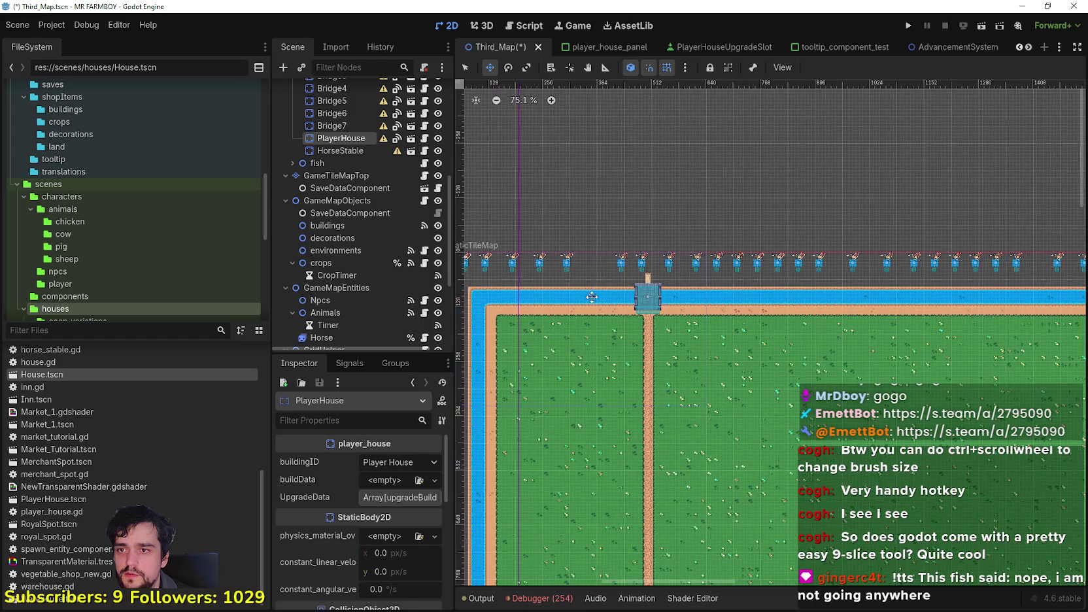
{"action": "mouse_move", "coordinate": [700, 311]}
{"action": "left_mouse_down"}
{"action": "mouse_move", "coordinate": [631, 317]}
{"action": "mouse_move", "coordinate": [660, 320]}
{"action": "mouse_move", "coordinate": [635, 311]}
{"action": "left_mouse_up"}
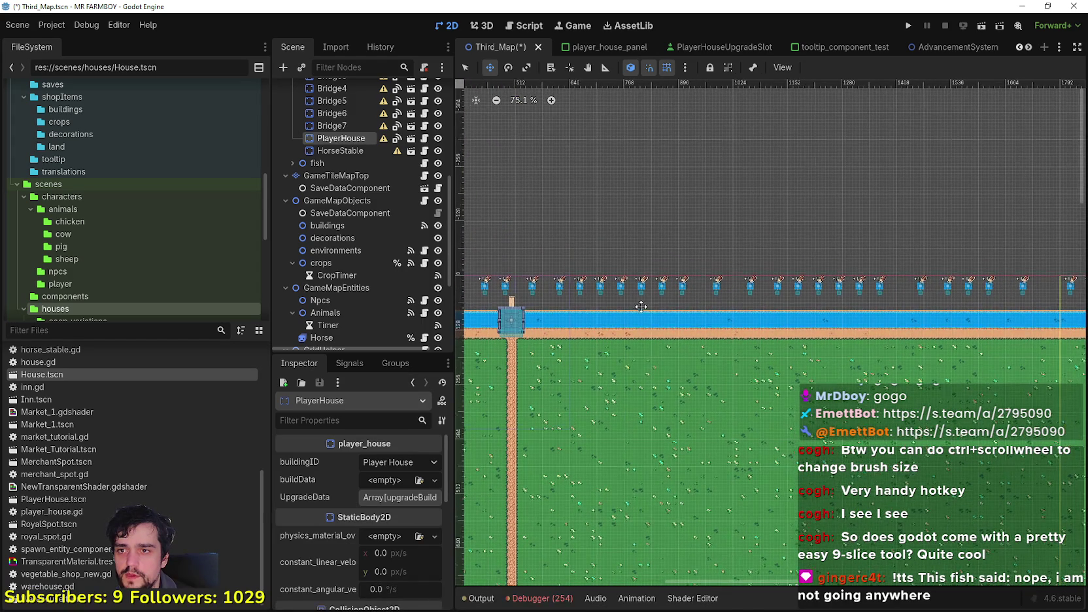
{"action": "scroll", "coordinate": [718, 326], "scroll_direction": "down", "scroll_amount": 7}
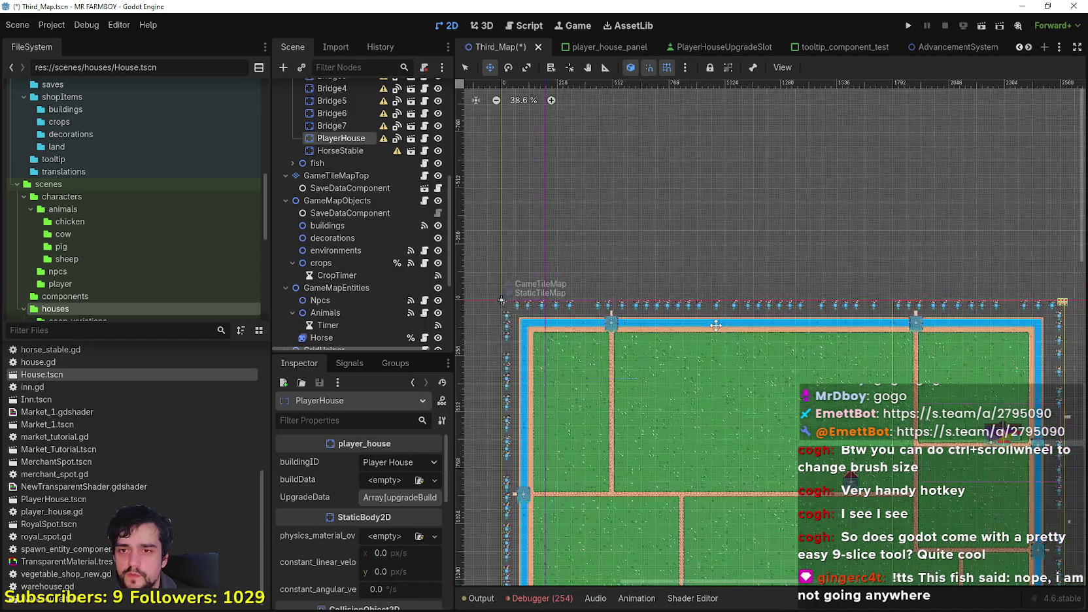
{"action": "scroll", "coordinate": [966, 325], "scroll_direction": "up", "scroll_amount": 11}
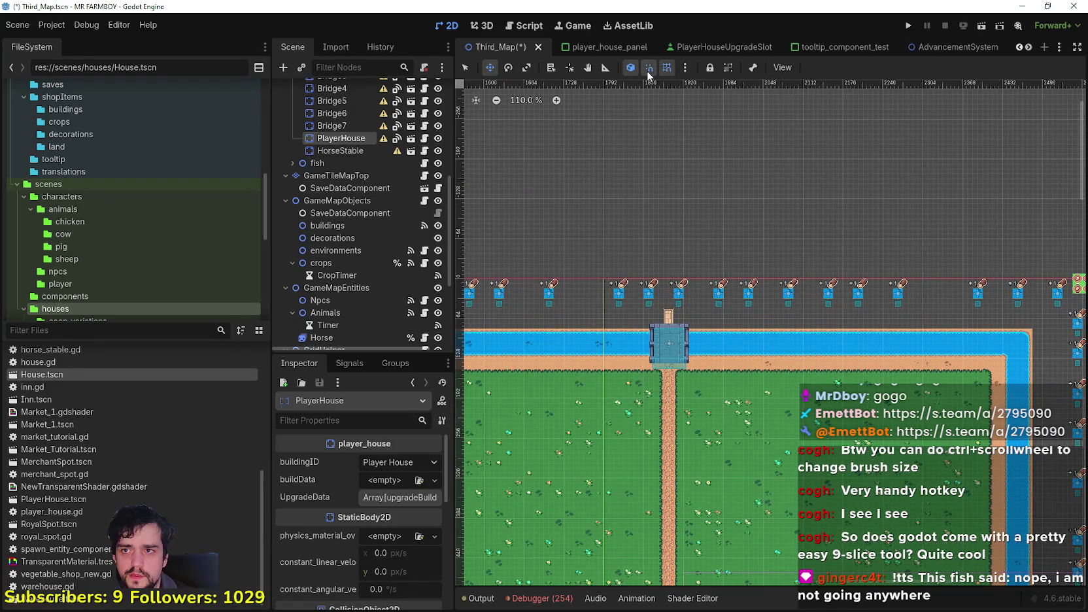
Set the snap grid step to 16 px × 16 px in Configure Snap.
{"action": "left_click", "coordinate": [683, 68]}
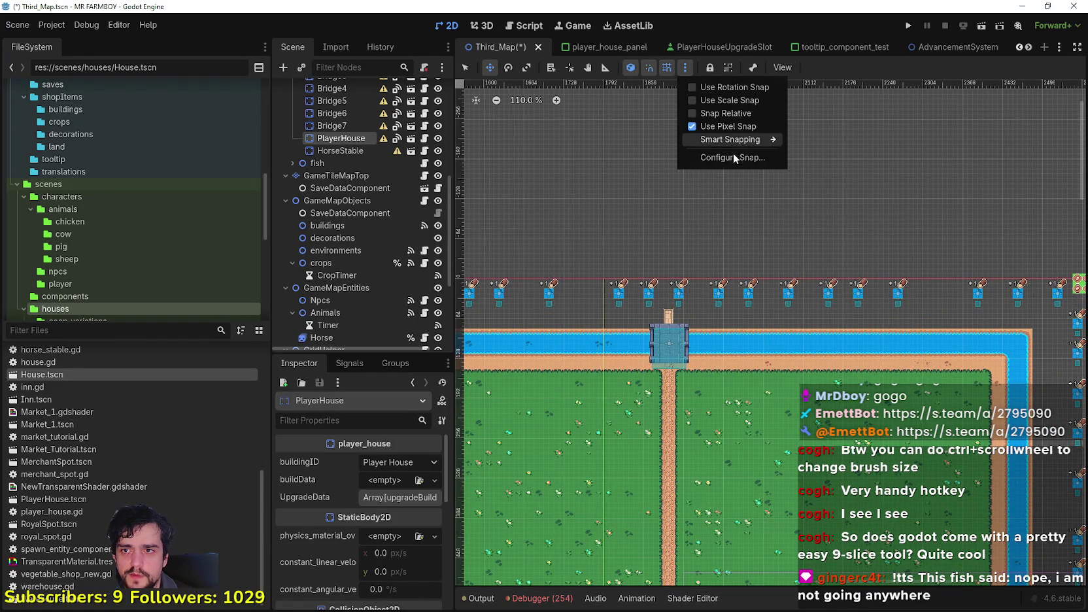
{"action": "left_click", "coordinate": [734, 158]}
{"action": "left_click", "coordinate": [552, 259]}
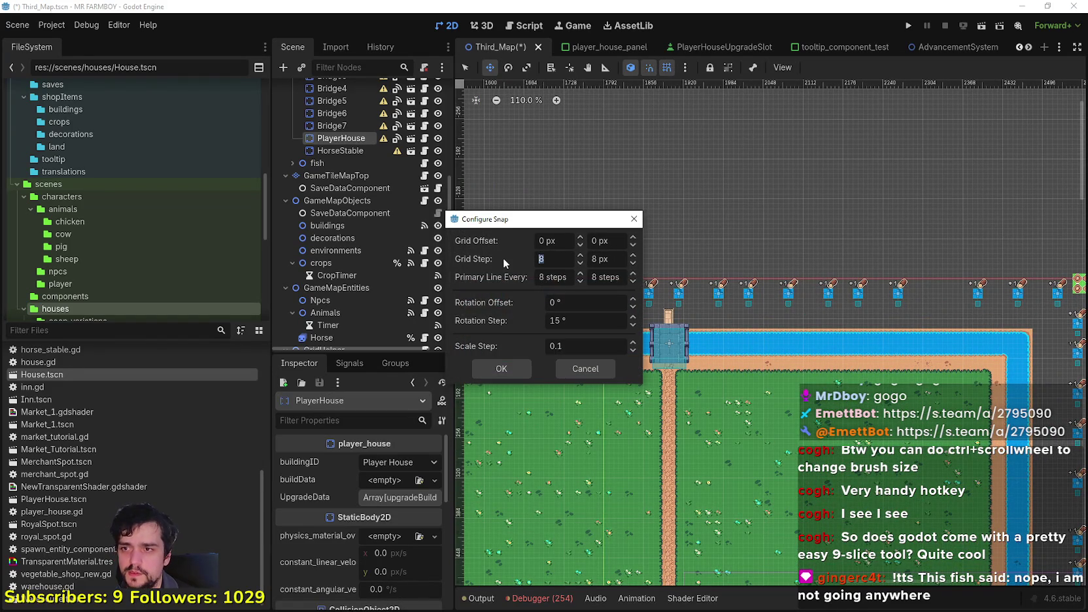
{"action": "type", "text": "6"}
{"action": "type", "text": "16"}
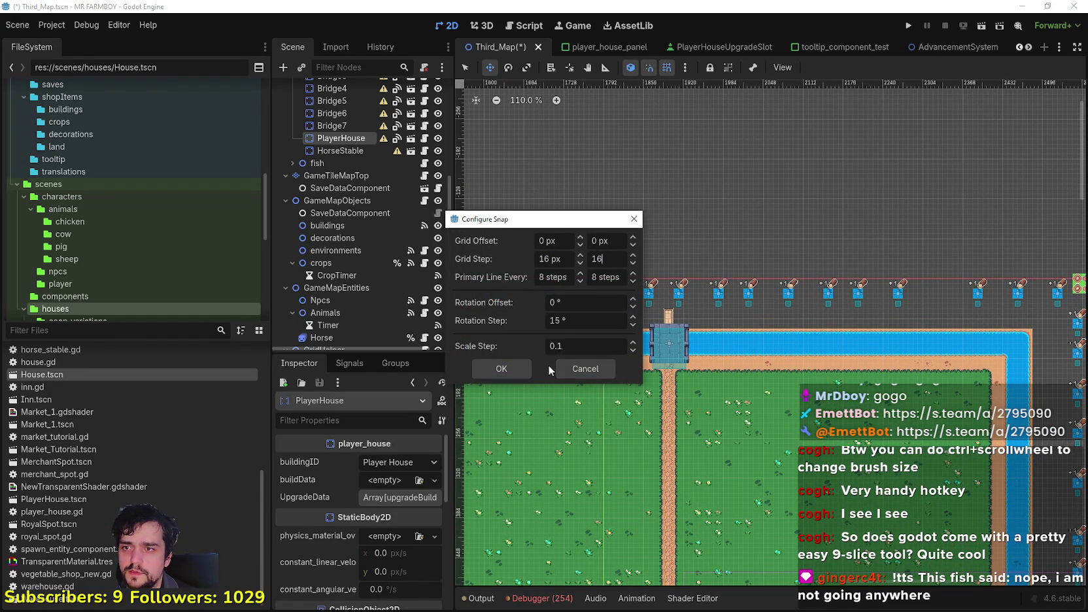
{"action": "left_click", "coordinate": [527, 367]}
{"action": "scroll", "coordinate": [836, 353], "scroll_direction": "down", "scroll_amount": 4}
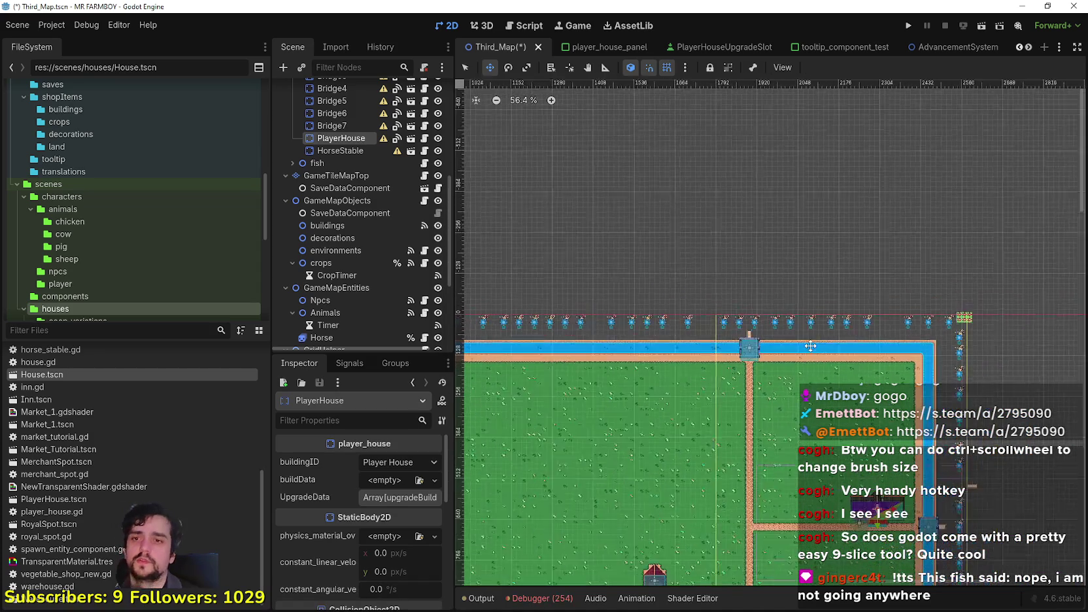
Pan the view along the top river border of the map.
{"action": "scroll", "coordinate": [770, 341], "scroll_direction": "left", "scroll_amount": 5}
{"action": "scroll", "coordinate": [692, 318], "scroll_direction": "up", "scroll_amount": 3}
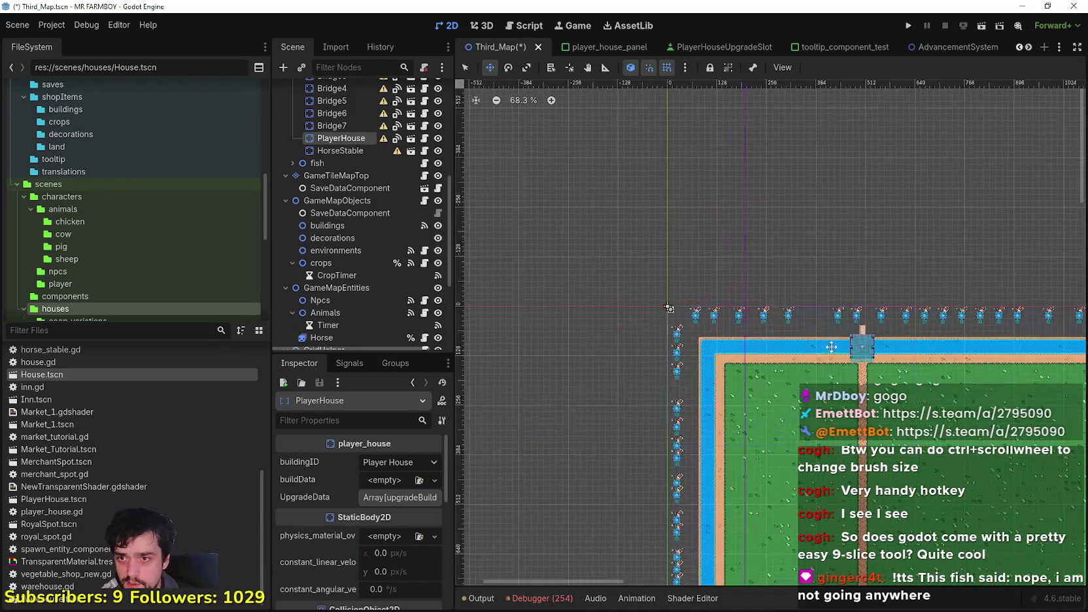
{"action": "scroll", "coordinate": [784, 312], "scroll_direction": "up", "scroll_amount": 3}
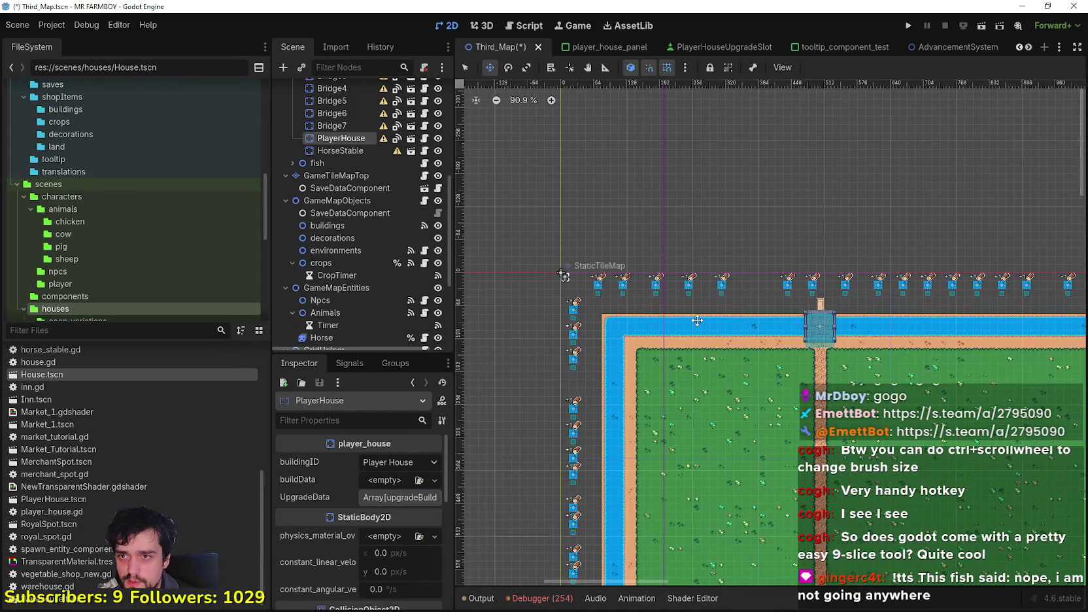
{"action": "scroll", "coordinate": [716, 321], "scroll_direction": "down", "scroll_amount": 5}
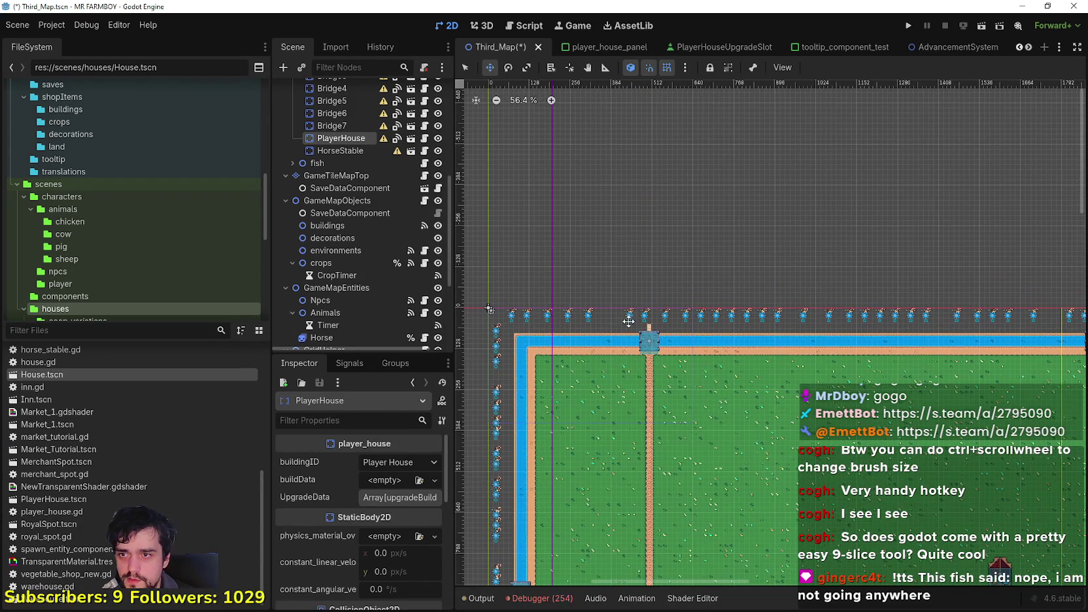
{"action": "scroll", "coordinate": [752, 328], "scroll_direction": "right", "scroll_amount": 4}
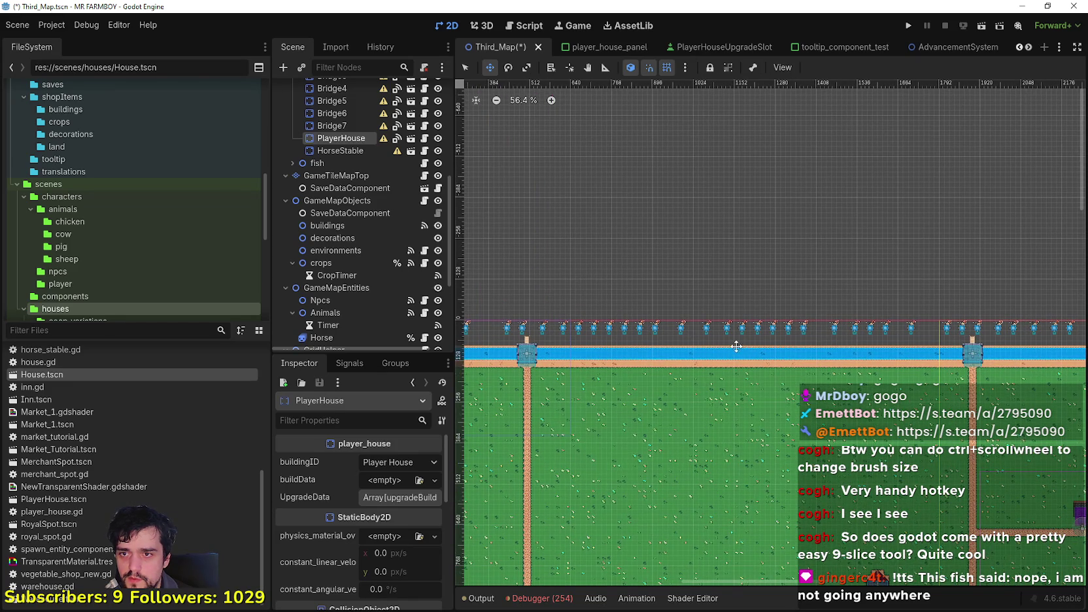
{"action": "scroll", "coordinate": [654, 340], "scroll_direction": "right", "scroll_amount": 5}
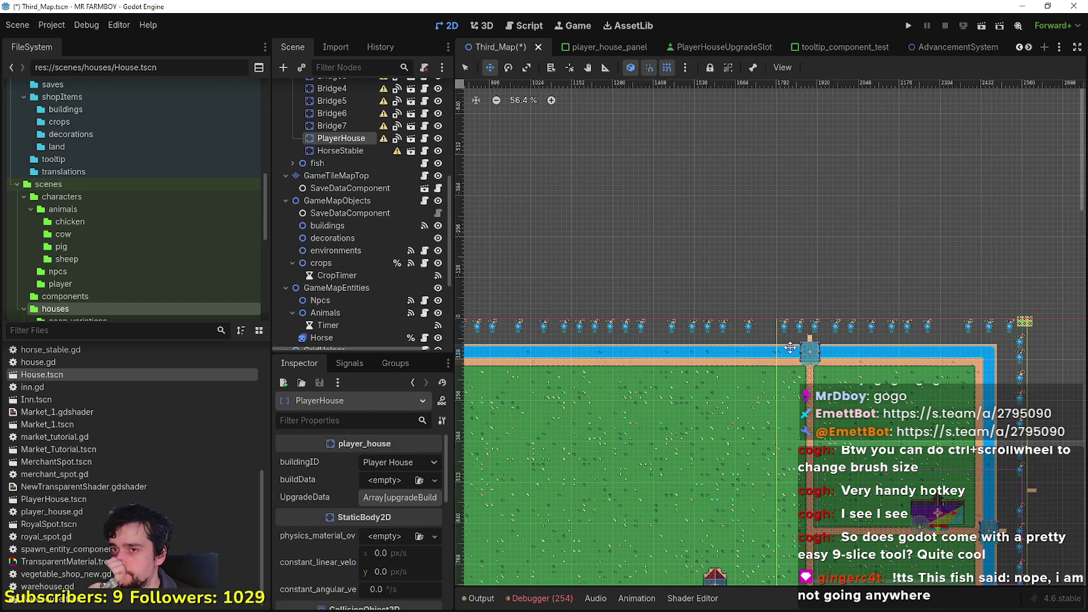
{"action": "left_click_drag", "start_coordinate": [790, 346], "coordinate": [716, 296]}
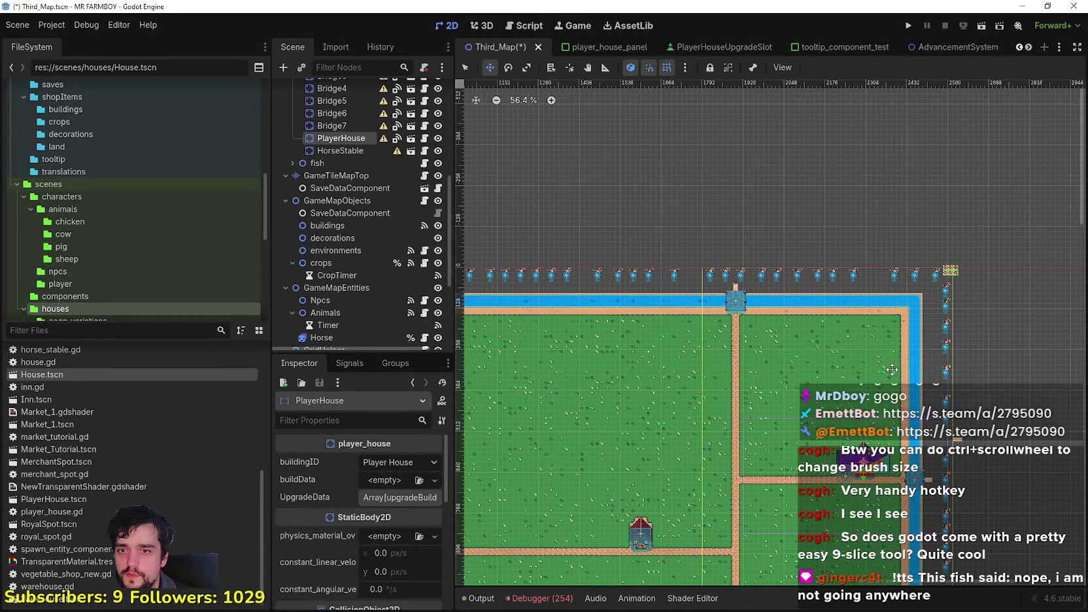
{"action": "scroll", "coordinate": [849, 363], "scroll_direction": "down", "scroll_amount": 2}
{"action": "scroll", "coordinate": [817, 357], "scroll_direction": "up", "scroll_amount": 2}
{"action": "scroll", "coordinate": [785, 352], "scroll_direction": "right", "scroll_amount": 2}
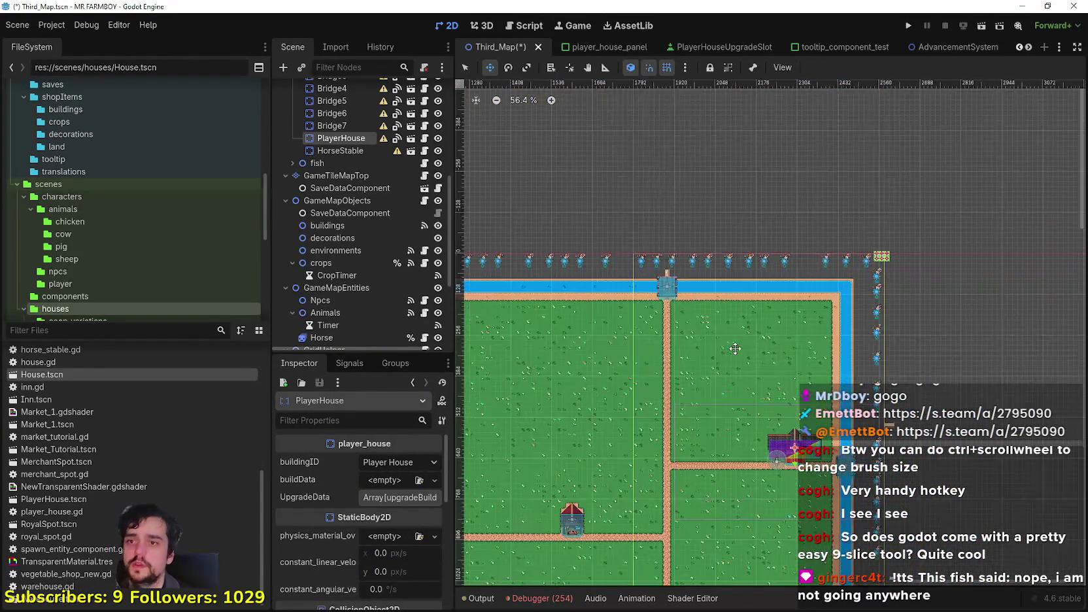
{"action": "scroll", "coordinate": [758, 340], "scroll_direction": "down", "scroll_amount": 2}
{"action": "scroll", "coordinate": [765, 313], "scroll_direction": "down", "scroll_amount": 2, "text": "ctrl"}
{"action": "scroll", "coordinate": [769, 297], "scroll_direction": "down", "scroll_amount": 3}
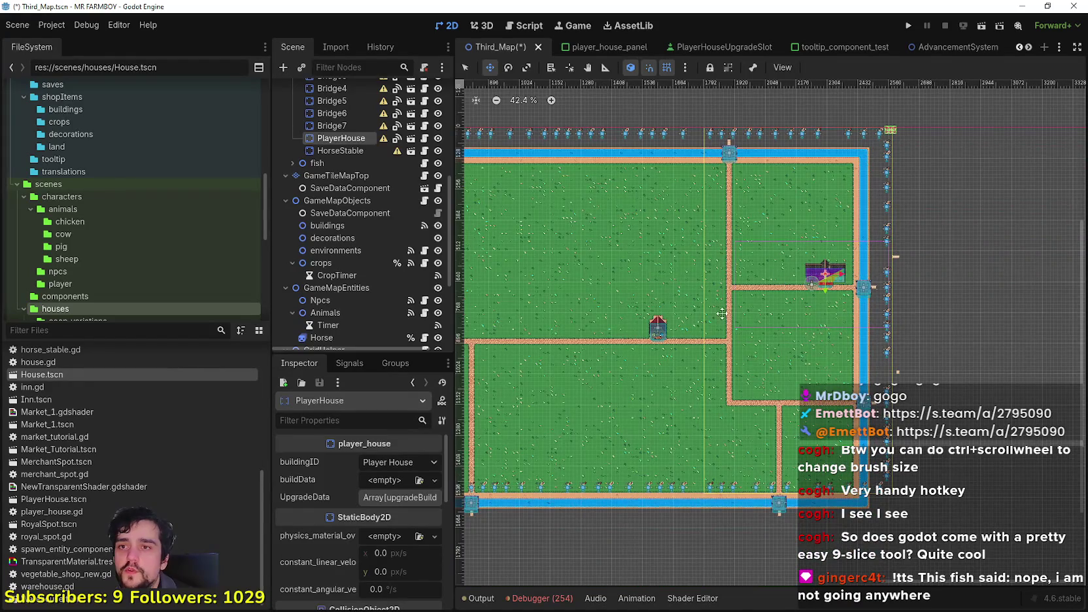
{"action": "scroll", "coordinate": [738, 361], "scroll_direction": "up", "scroll_amount": 3}
{"action": "scroll", "coordinate": [742, 340], "scroll_direction": "down", "scroll_amount": 1}
{"action": "scroll", "coordinate": [750, 275], "scroll_direction": "up", "scroll_amount": 5}
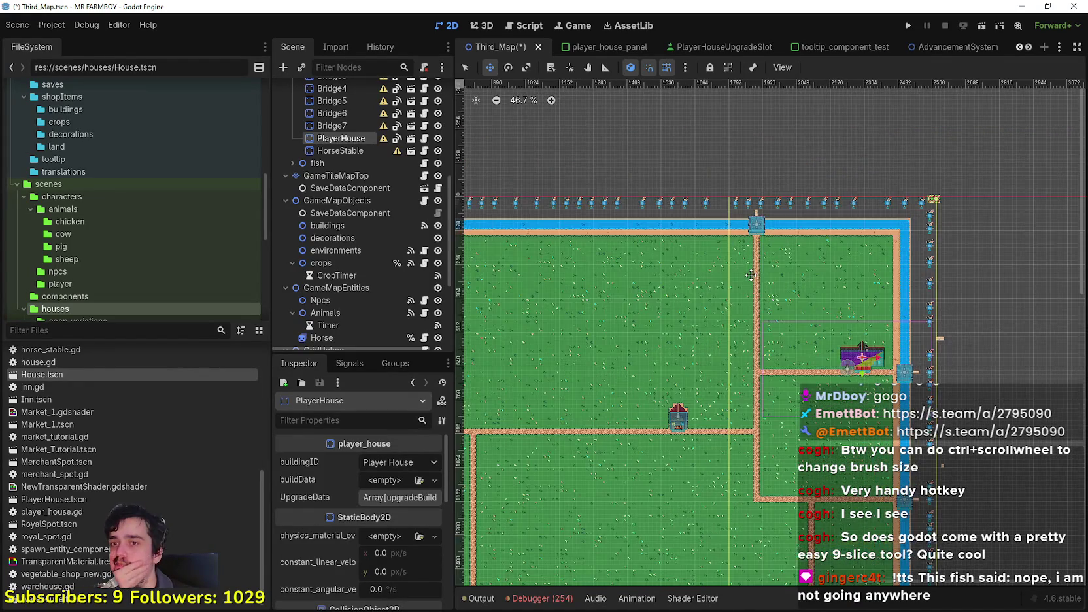
{"action": "scroll", "coordinate": [818, 319], "scroll_direction": "down", "scroll_amount": 1}
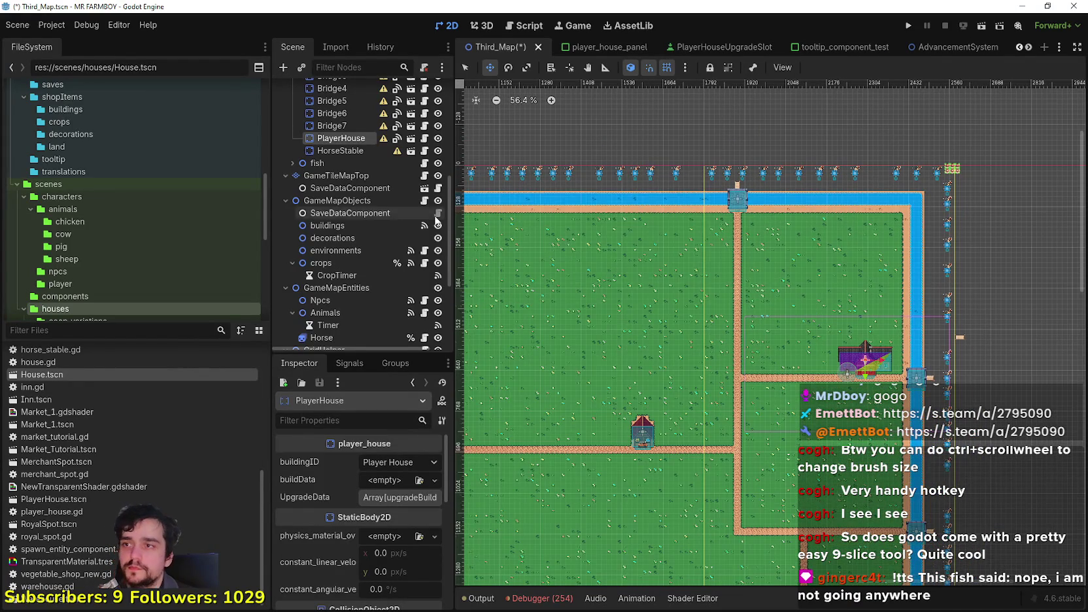
{"action": "scroll", "coordinate": [366, 183], "scroll_direction": "up", "scroll_amount": 5}
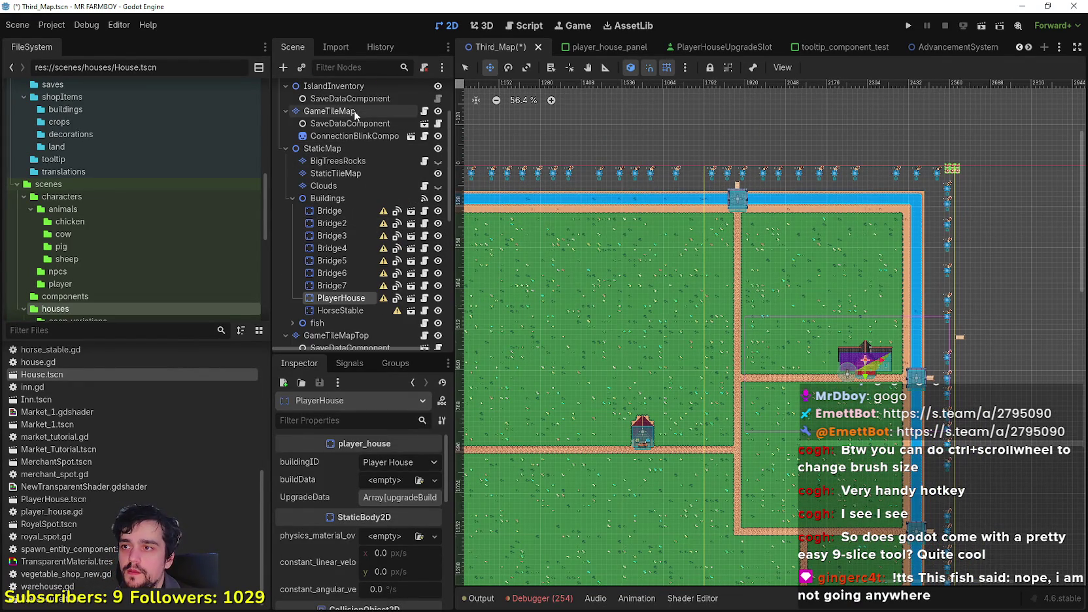
Select GameTileMap and show its Terrains tab for painting.
{"action": "left_click", "coordinate": [354, 110]}
{"action": "scroll", "coordinate": [772, 274], "scroll_direction": "up", "scroll_amount": 5}
{"action": "left_click", "coordinate": [574, 484]}
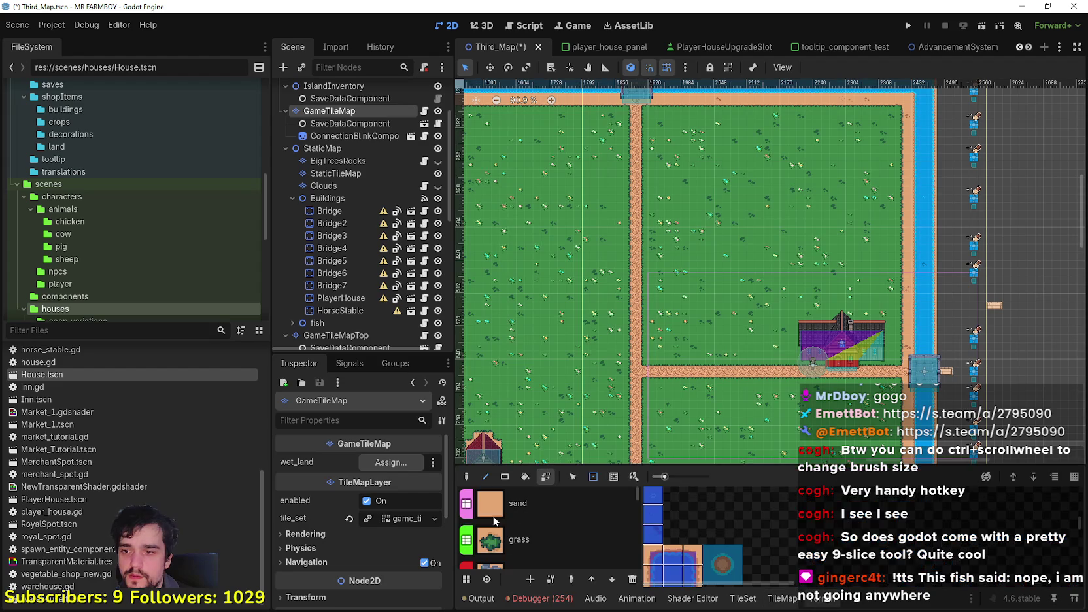
Fill rectangles of sand terrain on the ground beside the player house.
{"action": "left_click", "coordinate": [549, 503]}
{"action": "scroll", "coordinate": [784, 393], "scroll_direction": "up", "scroll_amount": 9}
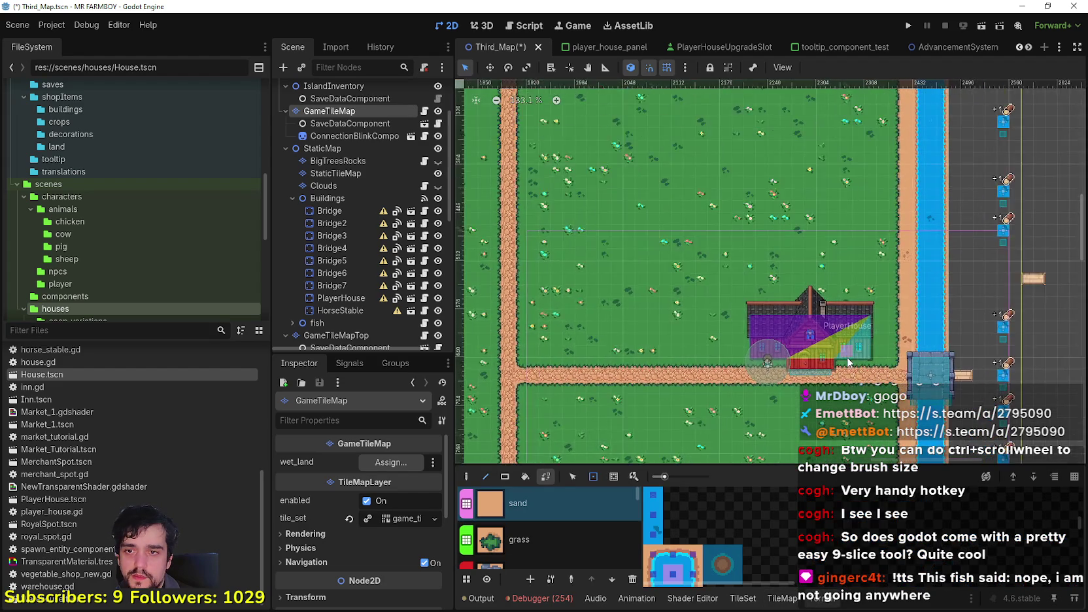
{"action": "scroll", "coordinate": [858, 359], "scroll_direction": "up", "scroll_amount": 3}
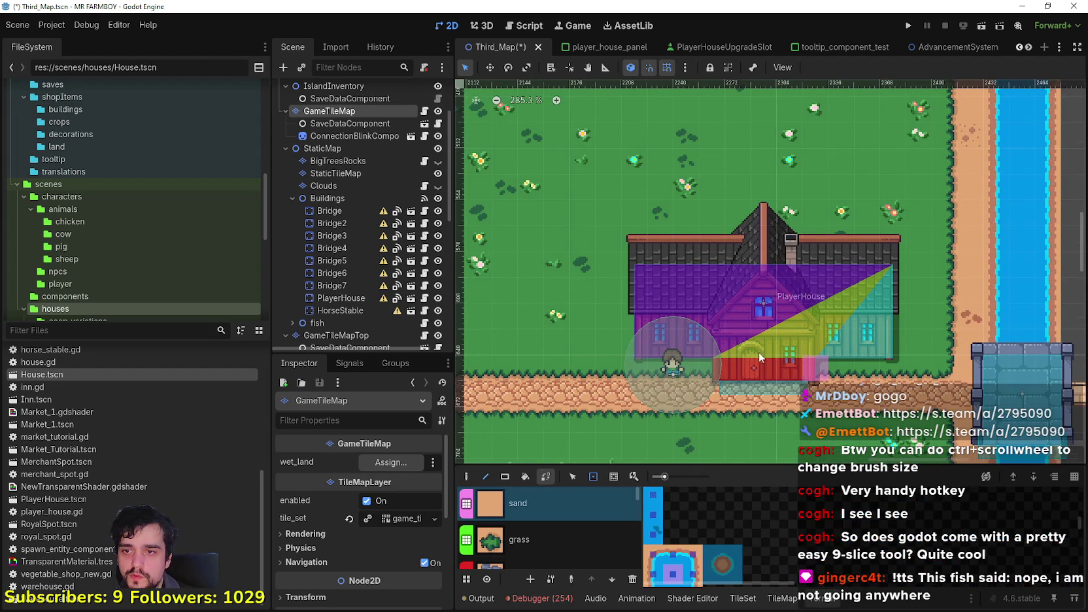
{"action": "left_click_drag", "start_coordinate": [732, 361], "coordinate": [732, 356]}
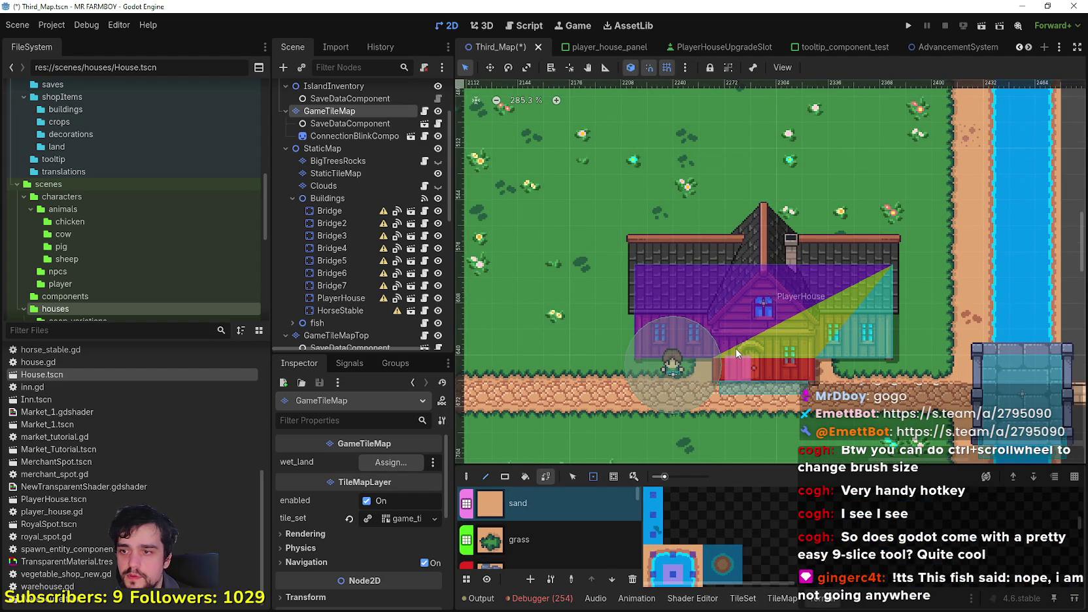
{"action": "left_click", "coordinate": [506, 478]}
{"action": "left_click_drag", "start_coordinate": [798, 359], "coordinate": [717, 278]}
{"action": "mouse_move", "coordinate": [648, 341]}
{"action": "left_mouse_down"}
{"action": "mouse_move", "coordinate": [731, 290]}
{"action": "mouse_move", "coordinate": [692, 282]}
{"action": "mouse_move", "coordinate": [632, 355]}
{"action": "mouse_move", "coordinate": [768, 278]}
{"action": "mouse_move", "coordinate": [885, 282]}
{"action": "mouse_move", "coordinate": [881, 266]}
{"action": "left_mouse_up"}
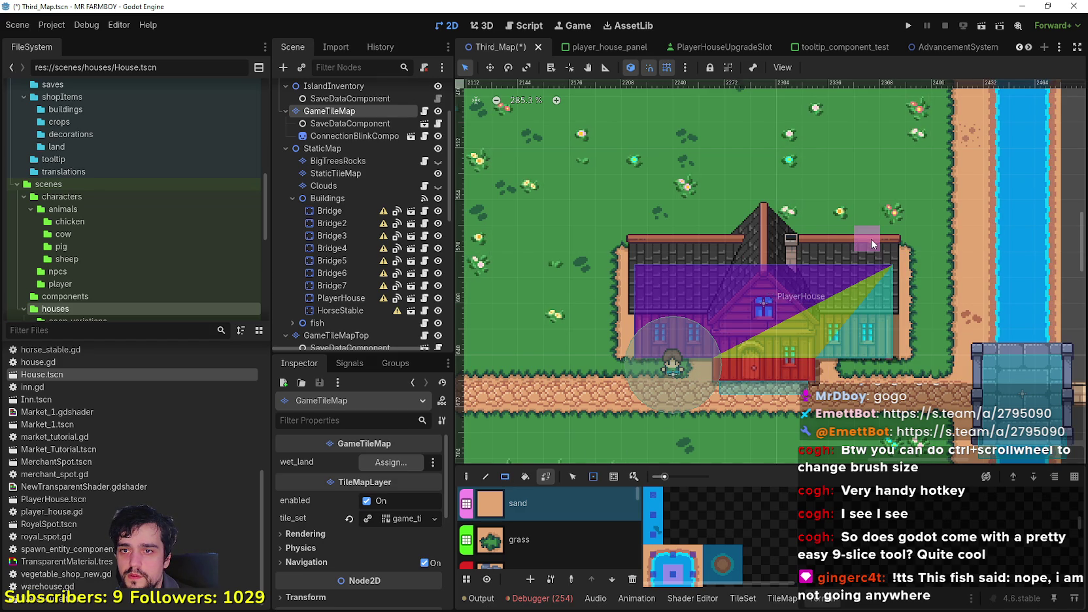
{"action": "scroll", "coordinate": [746, 229], "scroll_direction": "up", "scroll_amount": 2}
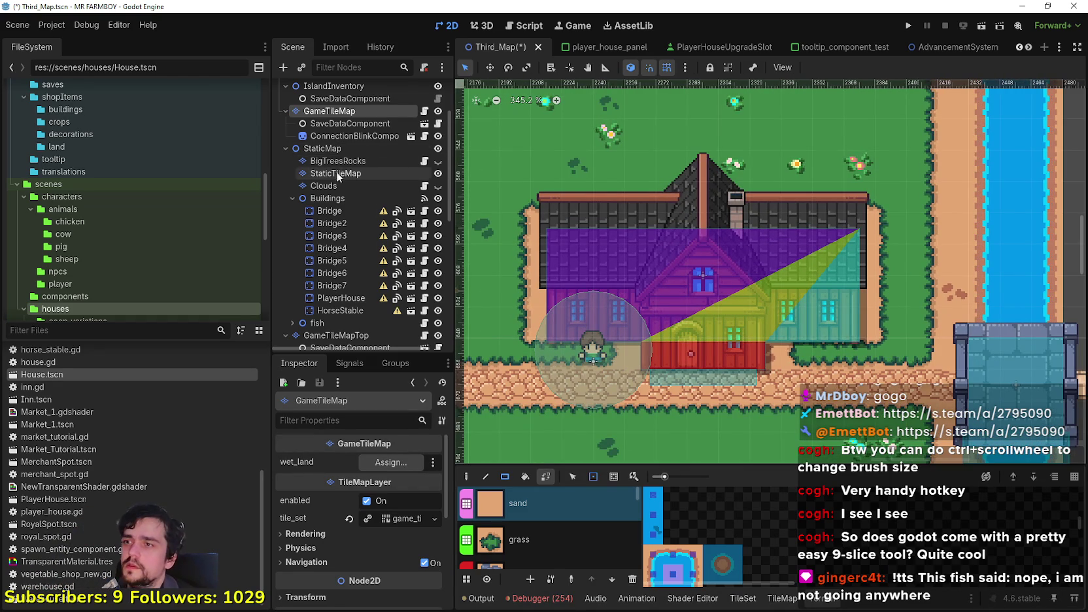
{"action": "scroll", "coordinate": [353, 247], "scroll_direction": "down", "scroll_amount": 3}
Shift PlayerHouse 8 px to the right.
{"action": "left_click", "coordinate": [340, 233]}
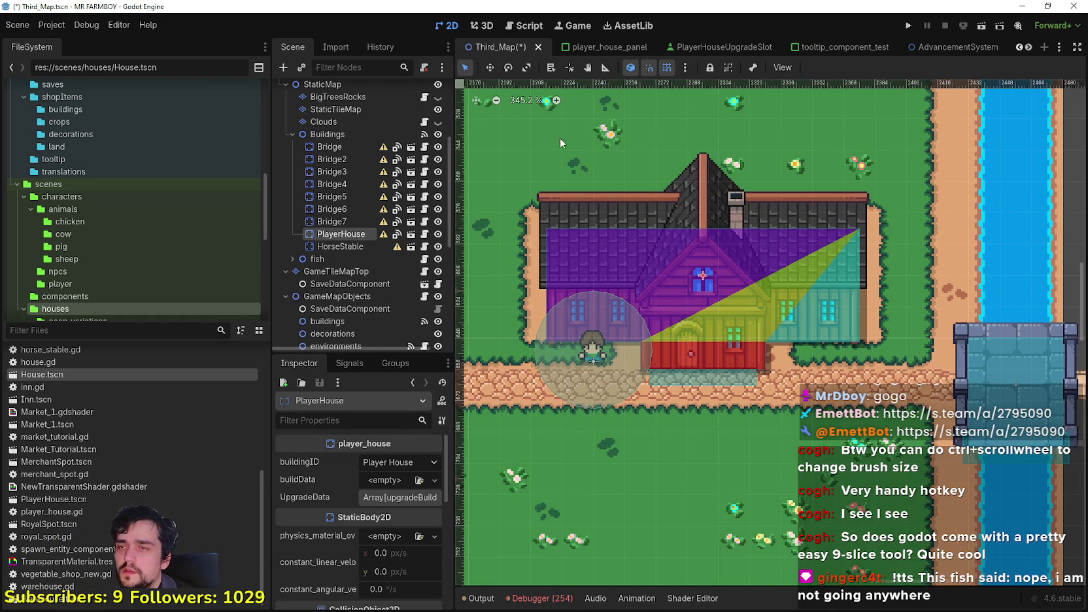
{"action": "scroll", "coordinate": [609, 193], "scroll_direction": "up", "scroll_amount": 4}
{"action": "key", "text": "w"}
{"action": "left_click_drag", "start_coordinate": [684, 285], "coordinate": [702, 285]}
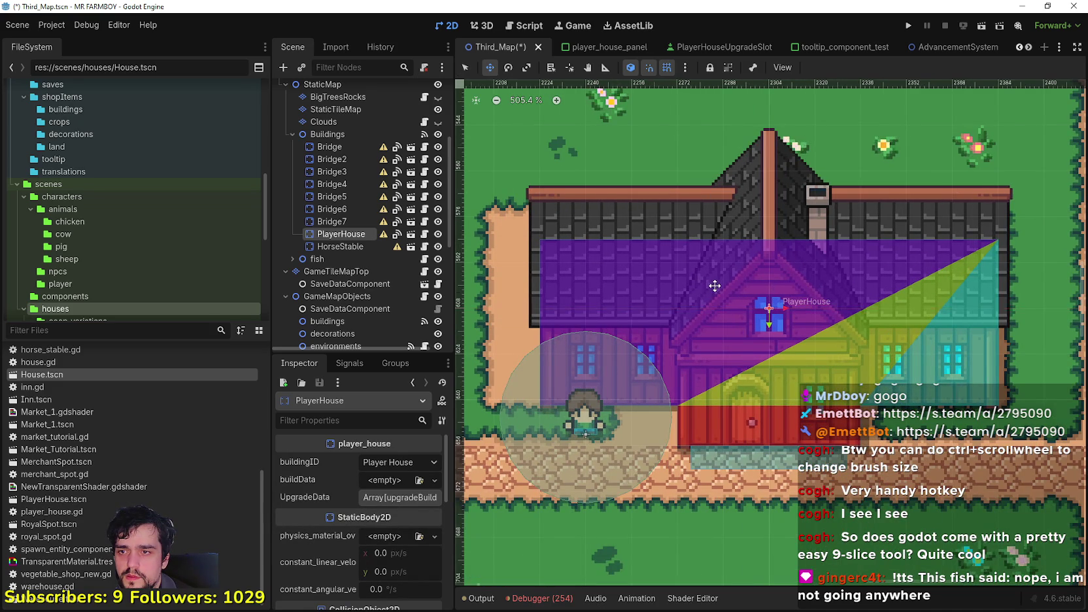
{"action": "scroll", "coordinate": [714, 285], "scroll_direction": "down", "scroll_amount": 6}
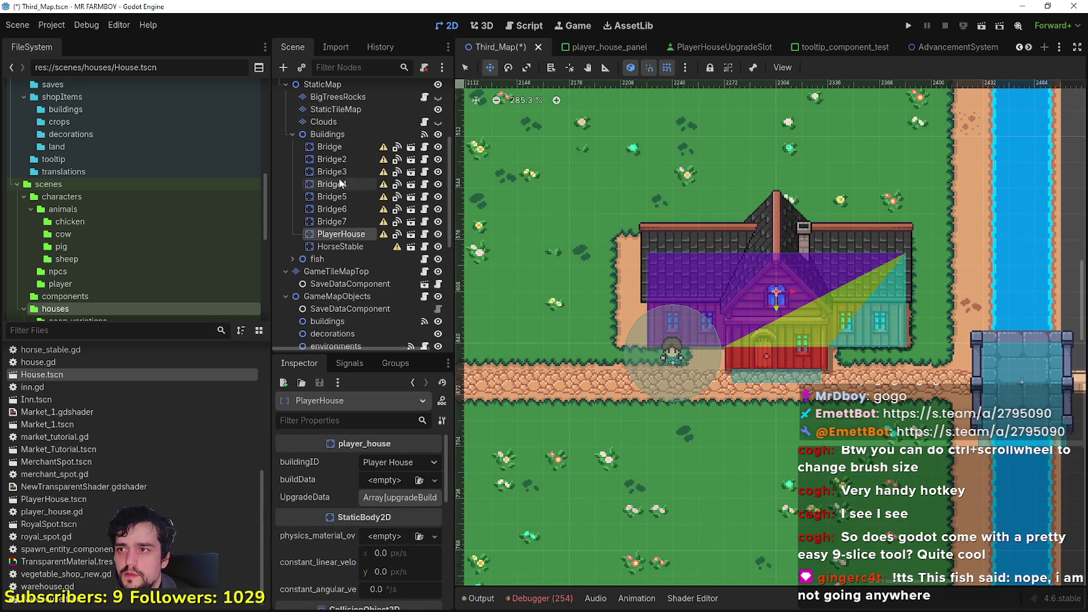
{"action": "scroll", "coordinate": [337, 189], "scroll_direction": "up", "scroll_amount": 3}
On GameTileMap, paint grass above the house, sand along its roof row, and save.
{"action": "left_click", "coordinate": [348, 112]}
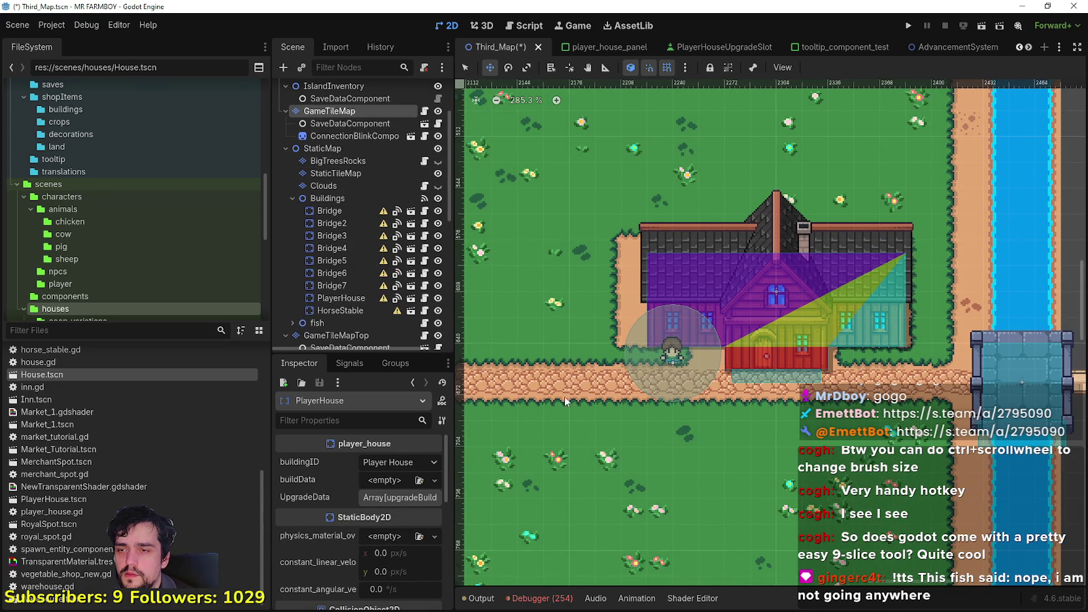
{"action": "left_click", "coordinate": [574, 484]}
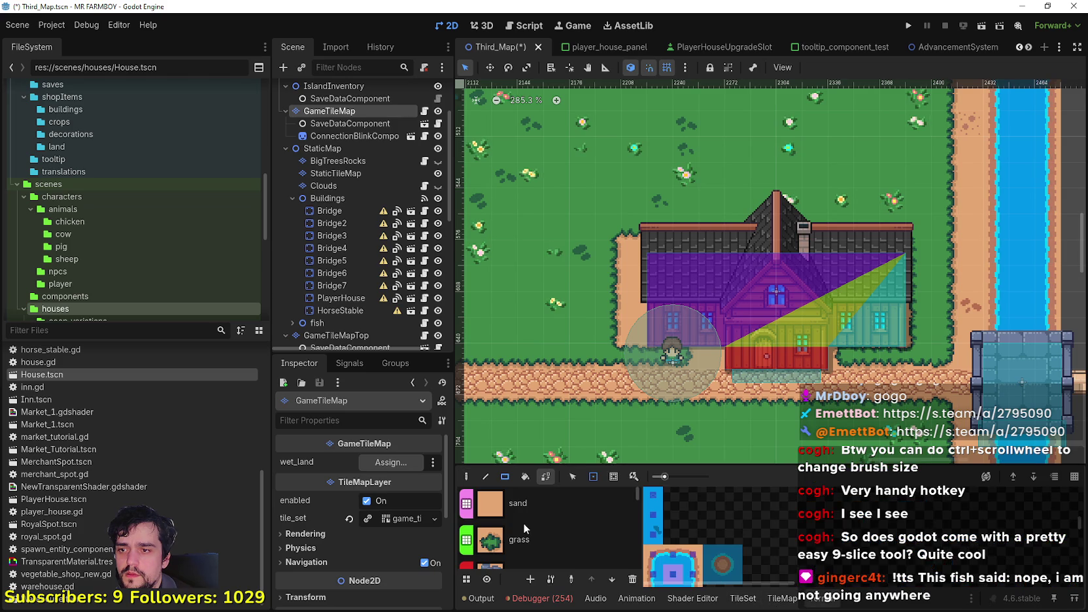
{"action": "left_click", "coordinate": [527, 540]}
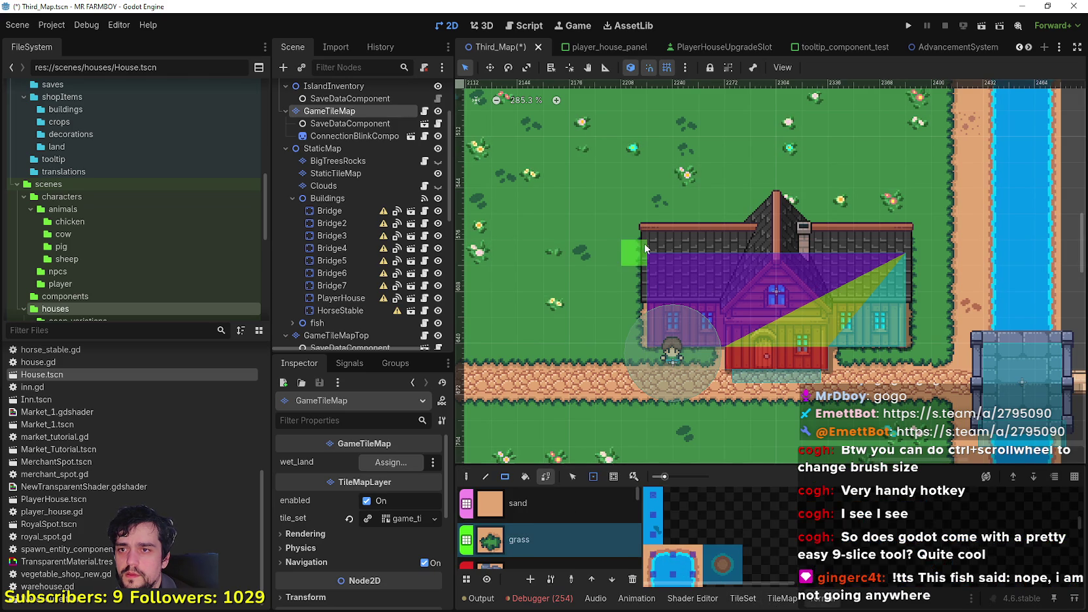
{"action": "mouse_move", "coordinate": [661, 248]}
{"action": "left_mouse_down"}
{"action": "mouse_move", "coordinate": [775, 229]}
{"action": "mouse_move", "coordinate": [884, 229]}
{"action": "left_mouse_up"}
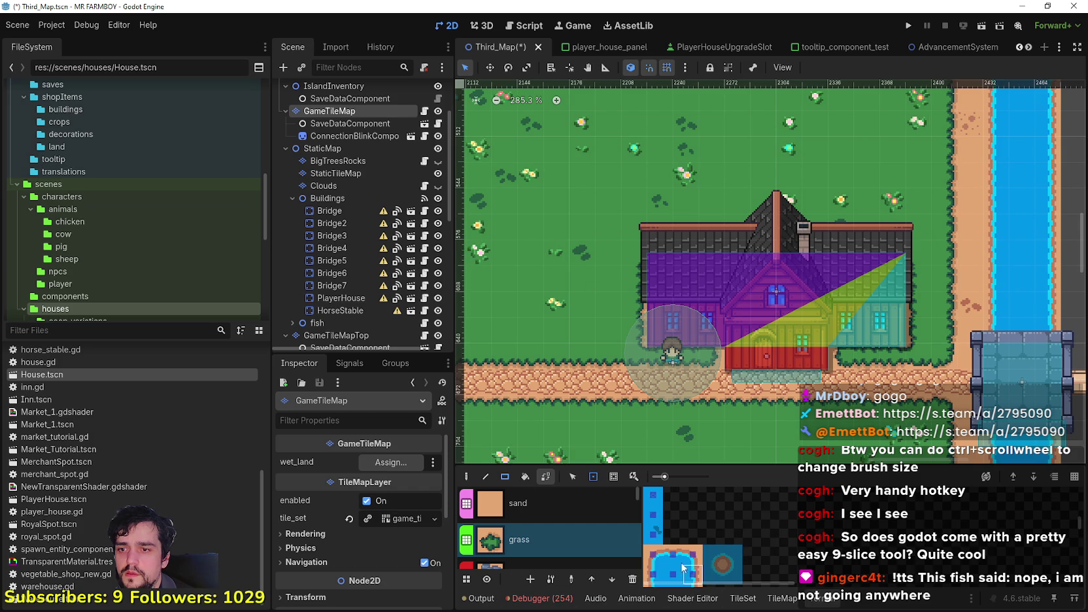
{"action": "left_click", "coordinate": [520, 513]}
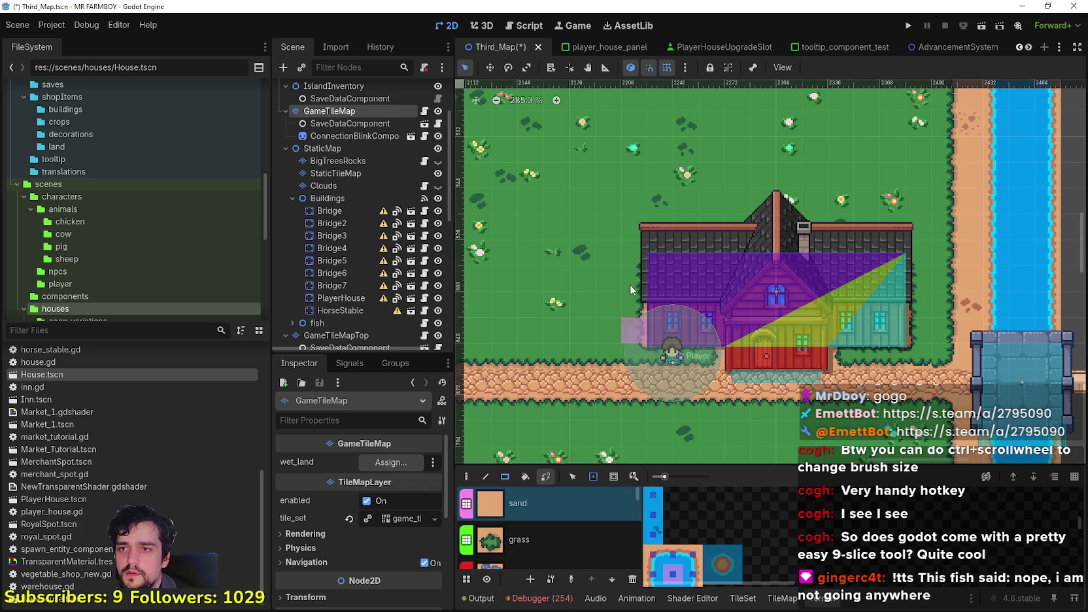
{"action": "left_click_drag", "start_coordinate": [654, 240], "coordinate": [883, 251]}
{"action": "scroll", "coordinate": [880, 280], "scroll_direction": "down", "scroll_amount": 4}
{"action": "scroll", "coordinate": [880, 280], "scroll_direction": "up", "scroll_amount": 6}
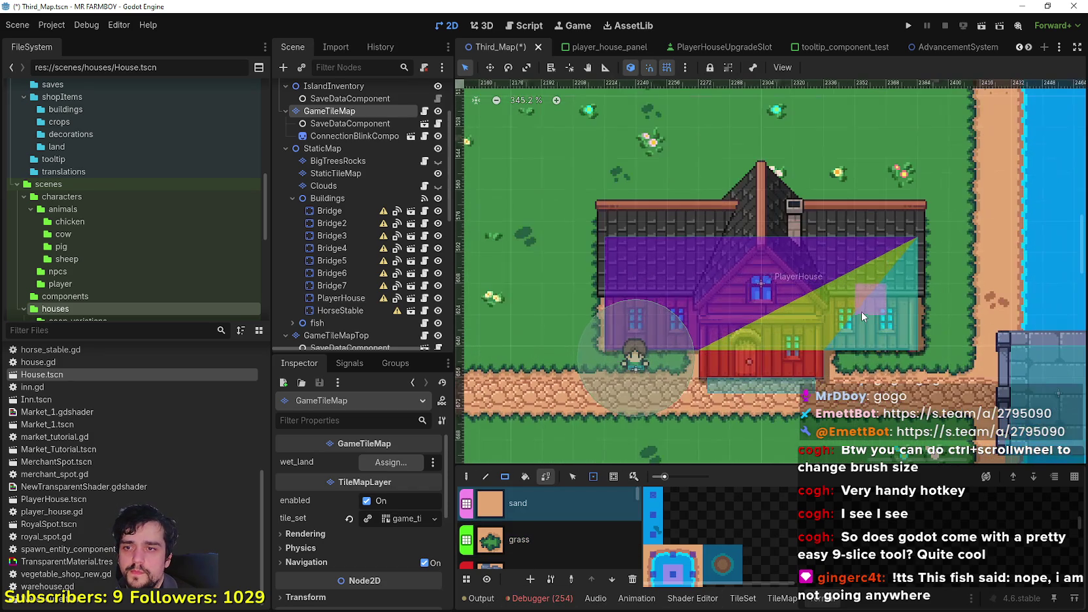
{"action": "key", "text": "ctrl+s"}
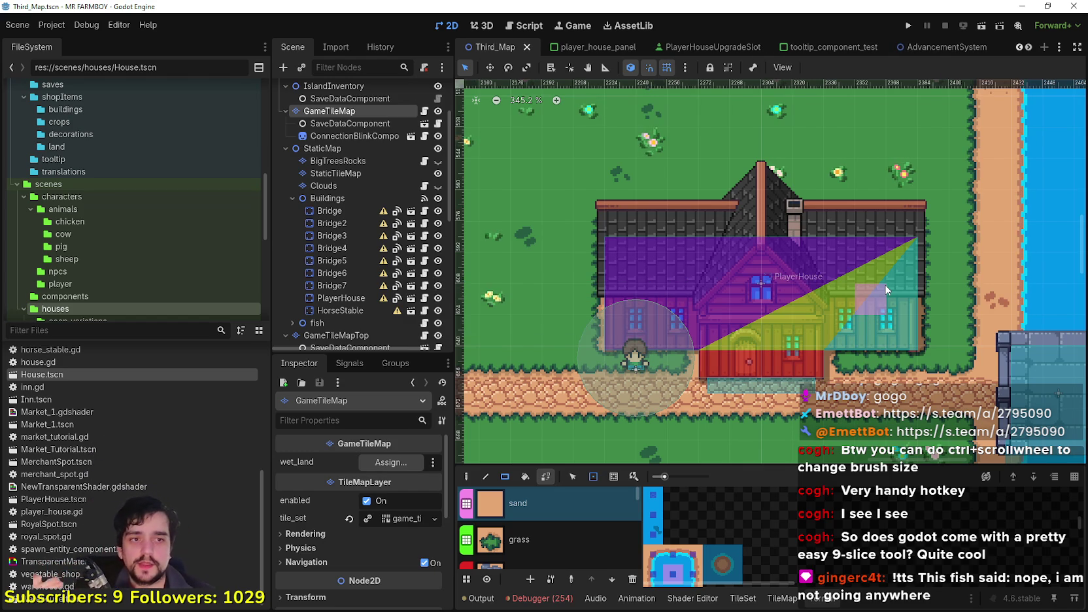
Save the Third_Map scene.
{"action": "scroll", "coordinate": [958, 261], "scroll_direction": "down", "scroll_amount": 4}
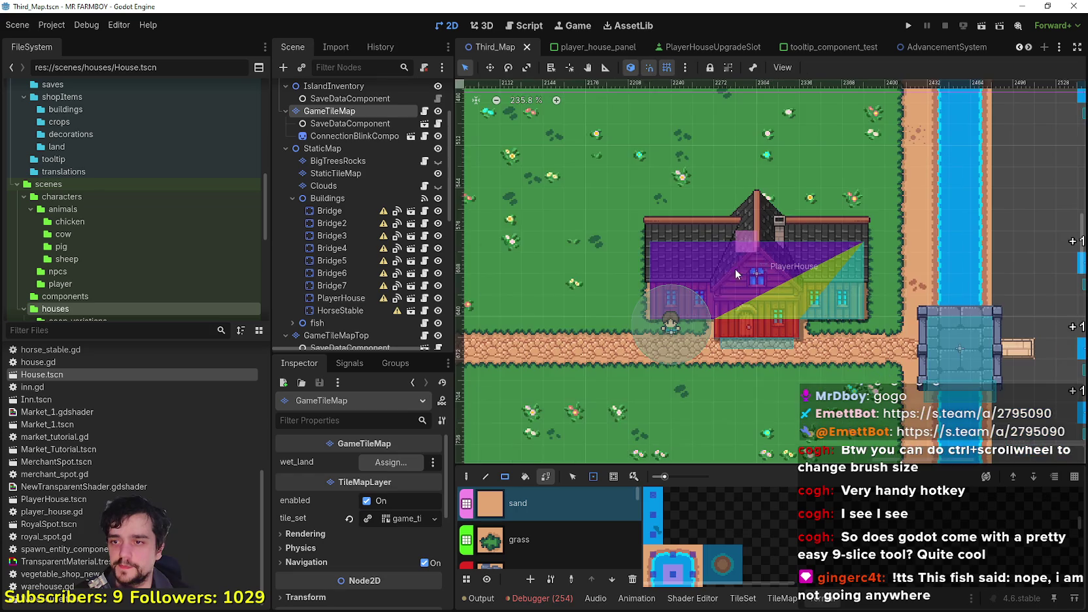
{"action": "key", "text": "ctrl+s"}
{"action": "scroll", "coordinate": [787, 300], "scroll_direction": "down", "scroll_amount": 12}
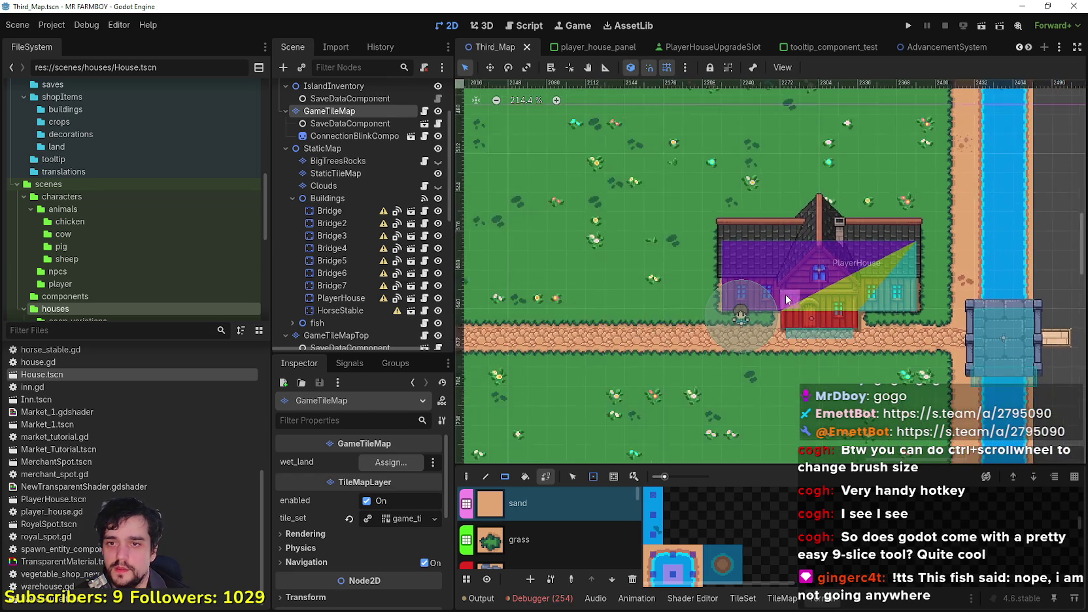
Make the Clouds layer visible over the map's left side and select it for editing.
{"action": "left_click", "coordinate": [437, 187]}
{"action": "scroll", "coordinate": [705, 271], "scroll_direction": "down", "scroll_amount": 9}
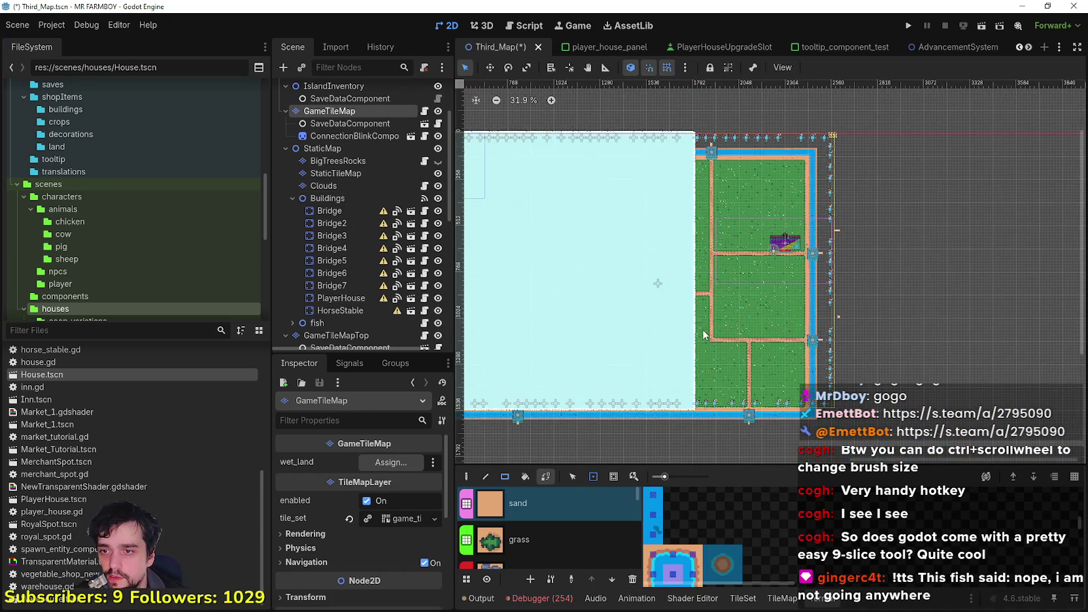
{"action": "left_click_drag", "start_coordinate": [702, 329], "coordinate": [646, 306]}
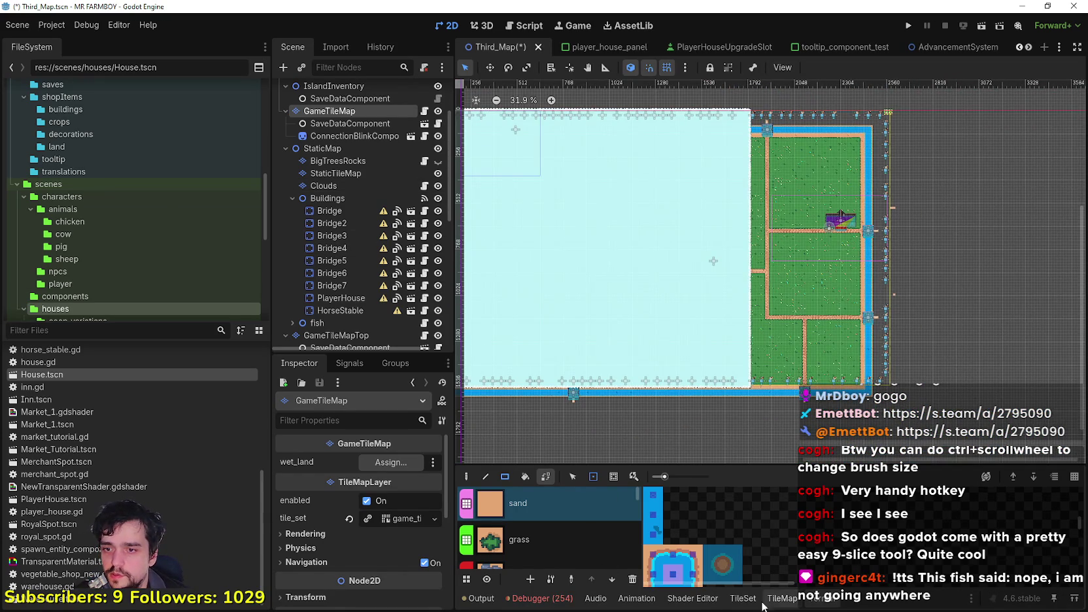
{"action": "scroll", "coordinate": [338, 248], "scroll_direction": "down", "scroll_amount": 2}
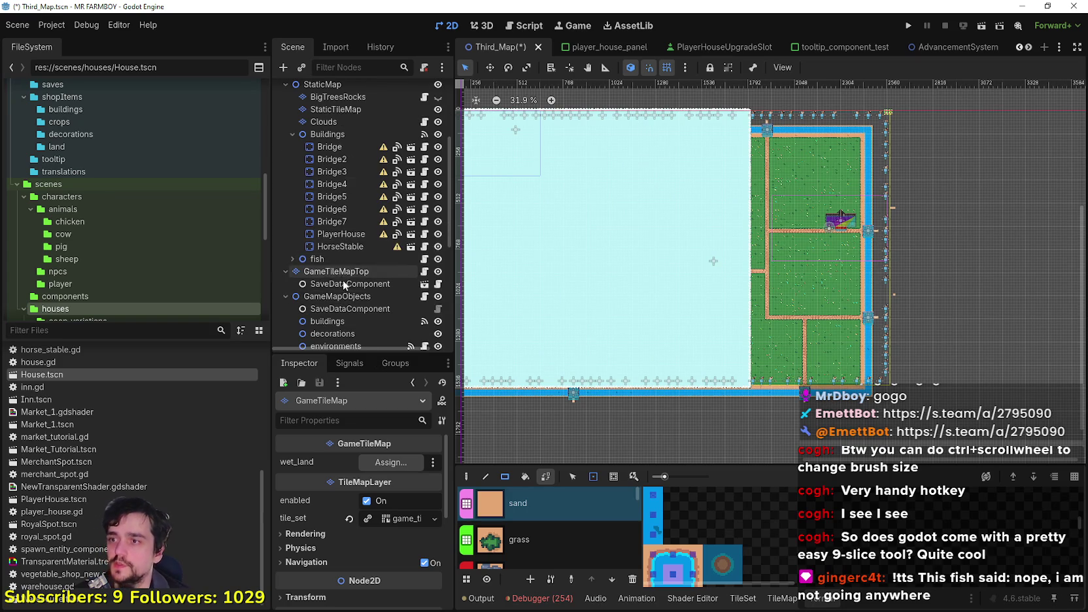
{"action": "scroll", "coordinate": [341, 281], "scroll_direction": "down", "scroll_amount": 1}
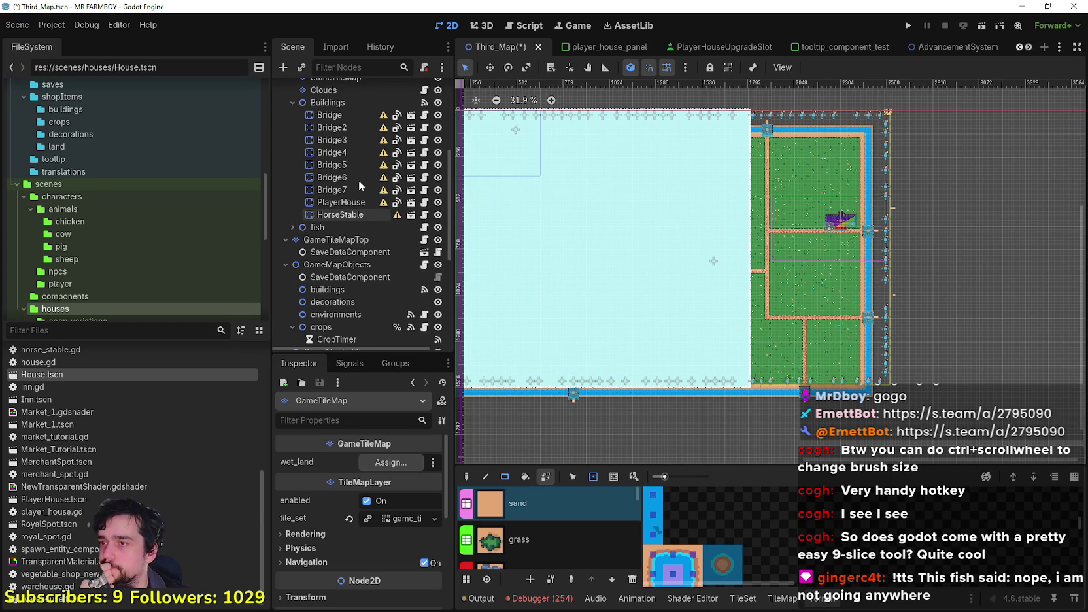
{"action": "left_click", "coordinate": [355, 91]}
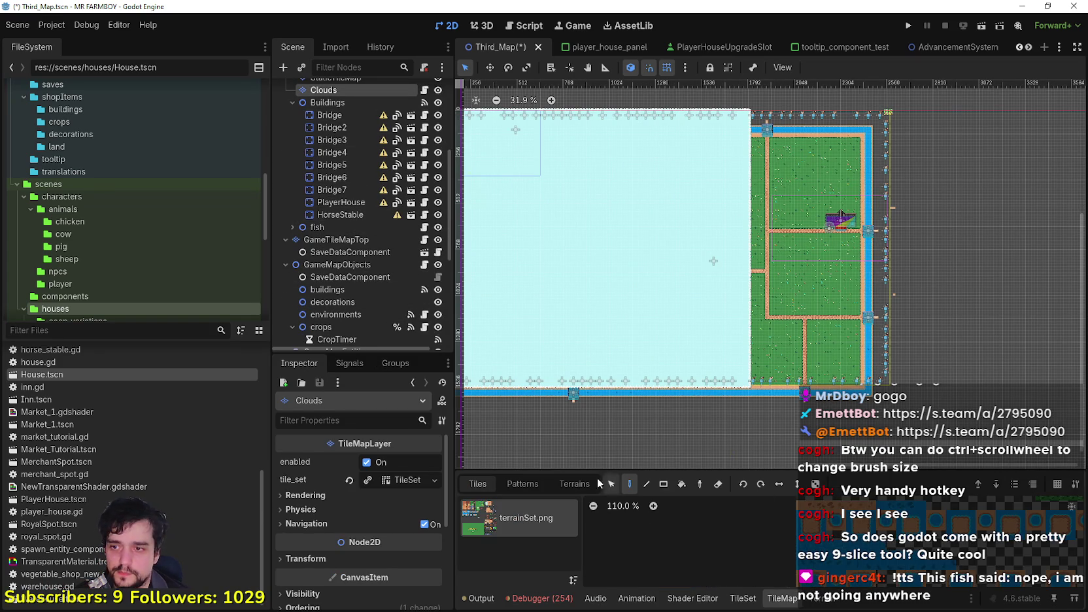
Select the Clouds tile source for the Clouds layer's terrains.
{"action": "left_click", "coordinate": [576, 484]}
{"action": "left_click", "coordinate": [814, 606]}
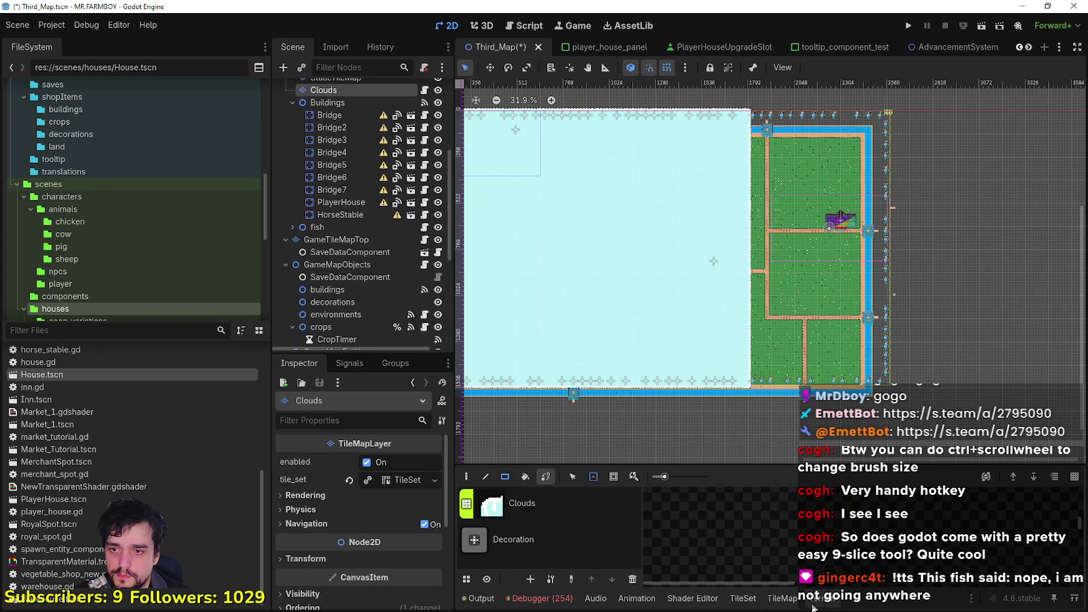
{"action": "left_click", "coordinate": [520, 510]}
{"action": "scroll", "coordinate": [733, 324], "scroll_direction": "down", "scroll_amount": 1}
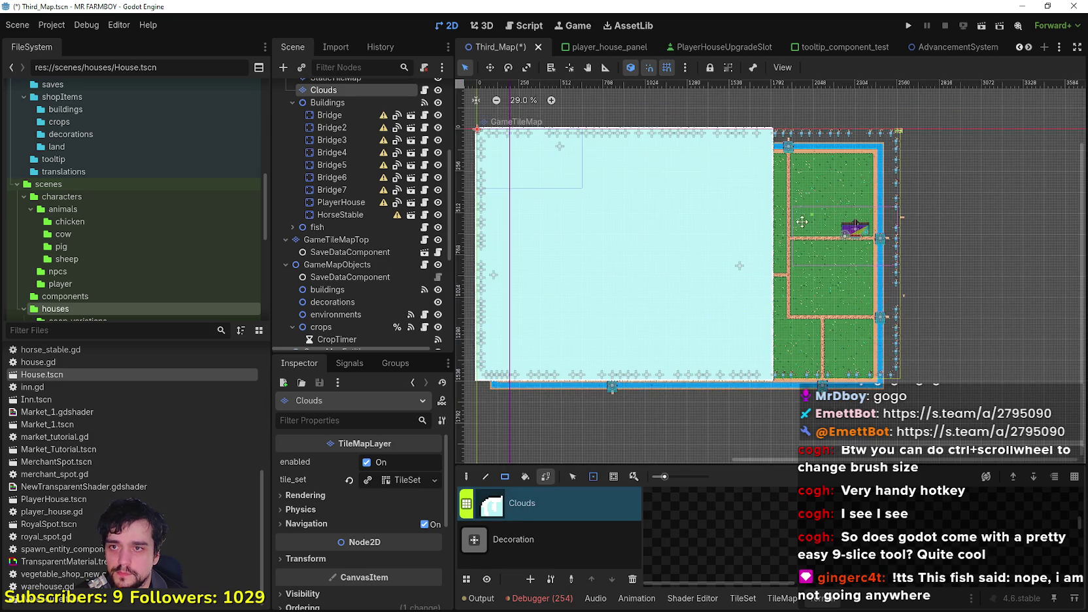
{"action": "scroll", "coordinate": [760, 196], "scroll_direction": "up", "scroll_amount": 3}
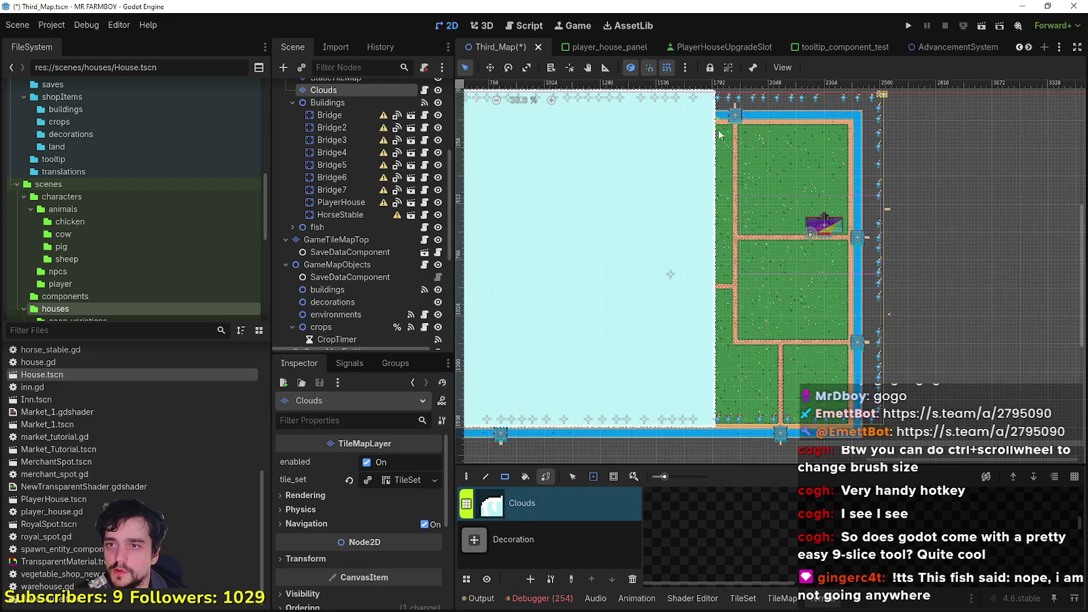
{"action": "scroll", "coordinate": [756, 162], "scroll_direction": "down", "scroll_amount": 2}
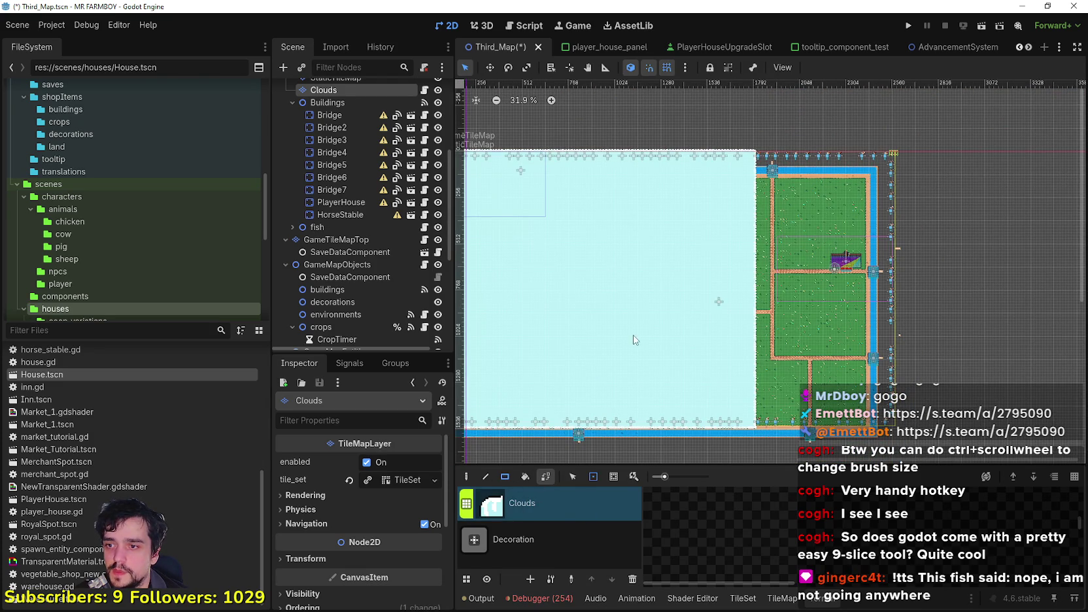
Erase cloud tiles along the top row and left edge, clearing the fish markers.
{"action": "left_click_drag", "start_coordinate": [761, 161], "coordinate": [634, 131]}
{"action": "scroll", "coordinate": [657, 195], "scroll_direction": "up", "scroll_amount": 8}
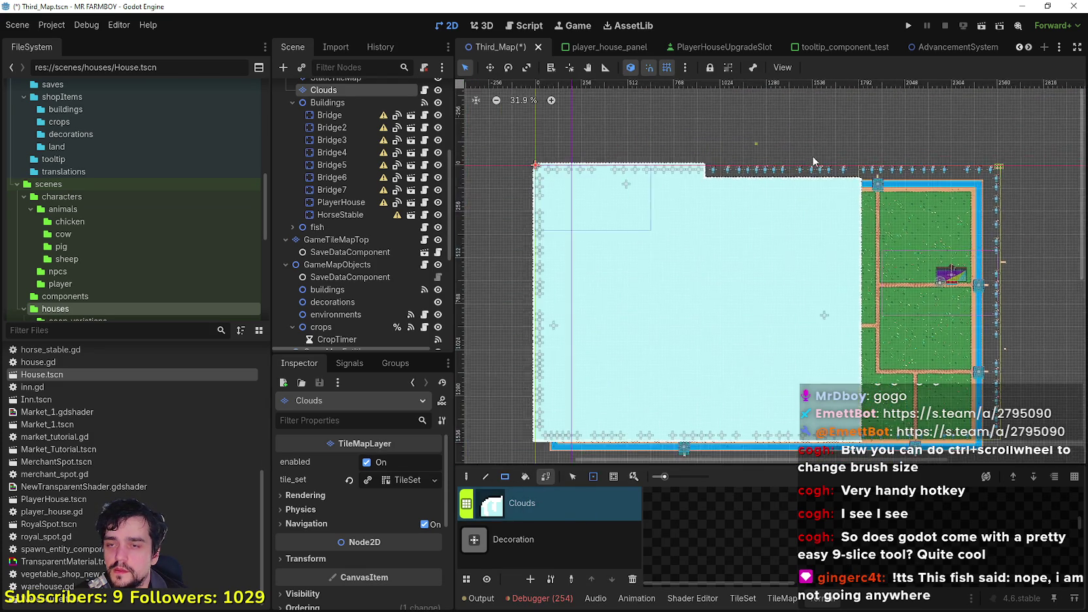
{"action": "scroll", "coordinate": [544, 145], "scroll_direction": "left", "scroll_amount": 5}
{"action": "scroll", "coordinate": [895, 190], "scroll_direction": "down", "scroll_amount": 1}
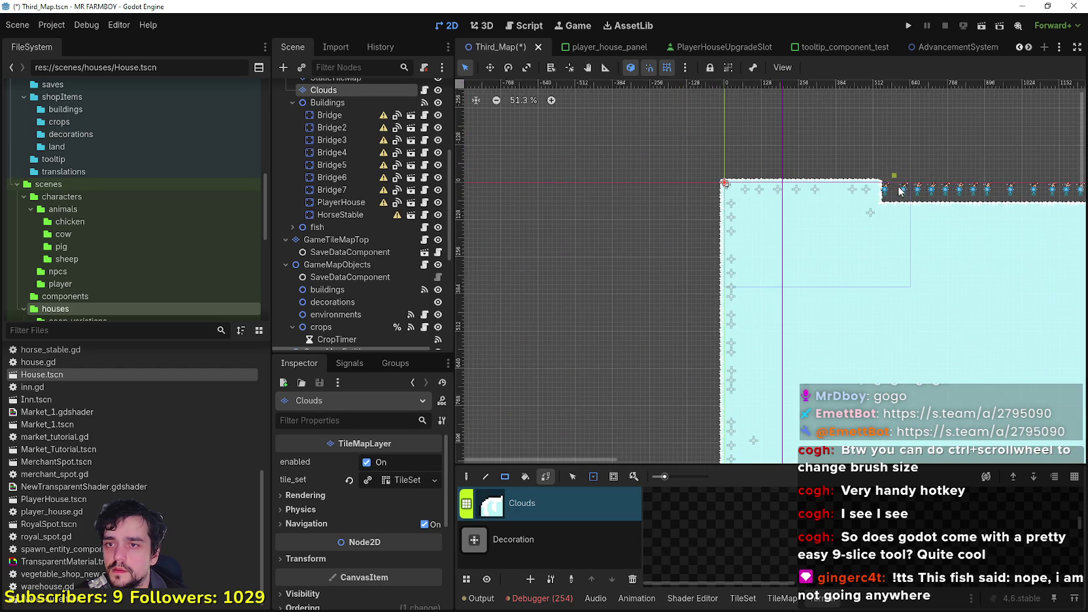
{"action": "left_click_drag", "start_coordinate": [895, 201], "coordinate": [669, 173]}
{"action": "left_click_drag", "start_coordinate": [752, 191], "coordinate": [683, 338]}
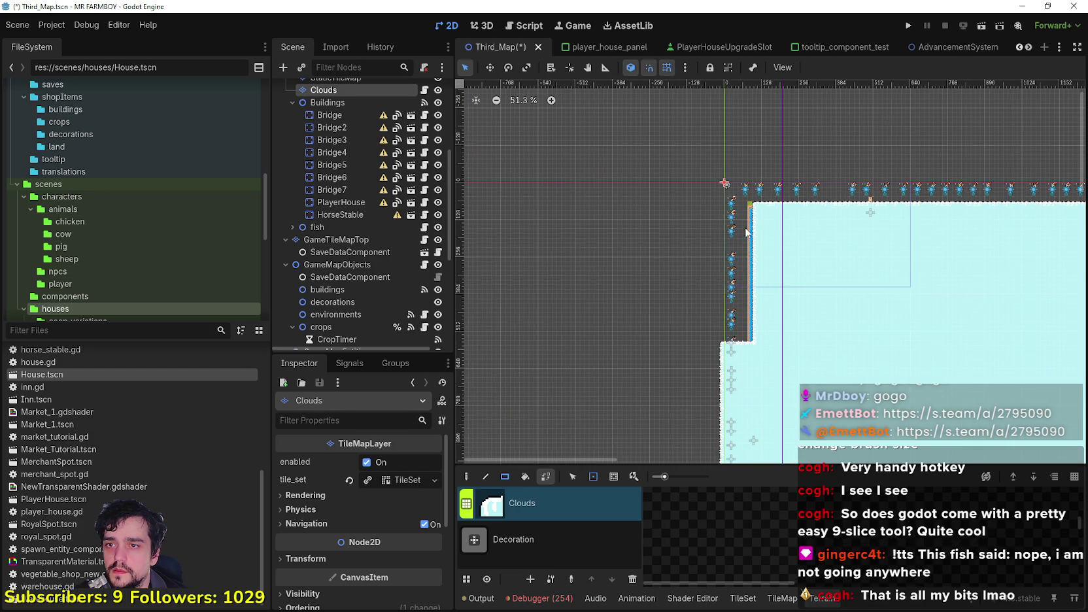
{"action": "mouse_move", "coordinate": [748, 355]}
{"action": "left_mouse_down"}
{"action": "mouse_move", "coordinate": [712, 248]}
{"action": "mouse_move", "coordinate": [661, 258]}
{"action": "mouse_move", "coordinate": [627, 208]}
{"action": "left_mouse_up"}
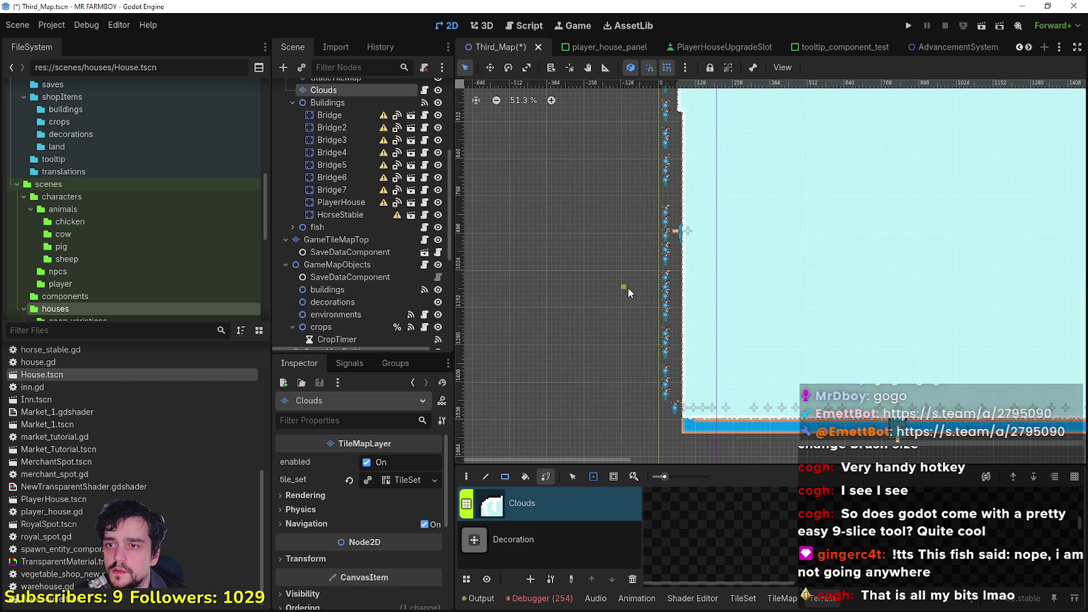
Paint cloud tiles over the left strip and the blue river strips.
{"action": "scroll", "coordinate": [626, 287], "scroll_direction": "up", "scroll_amount": 2}
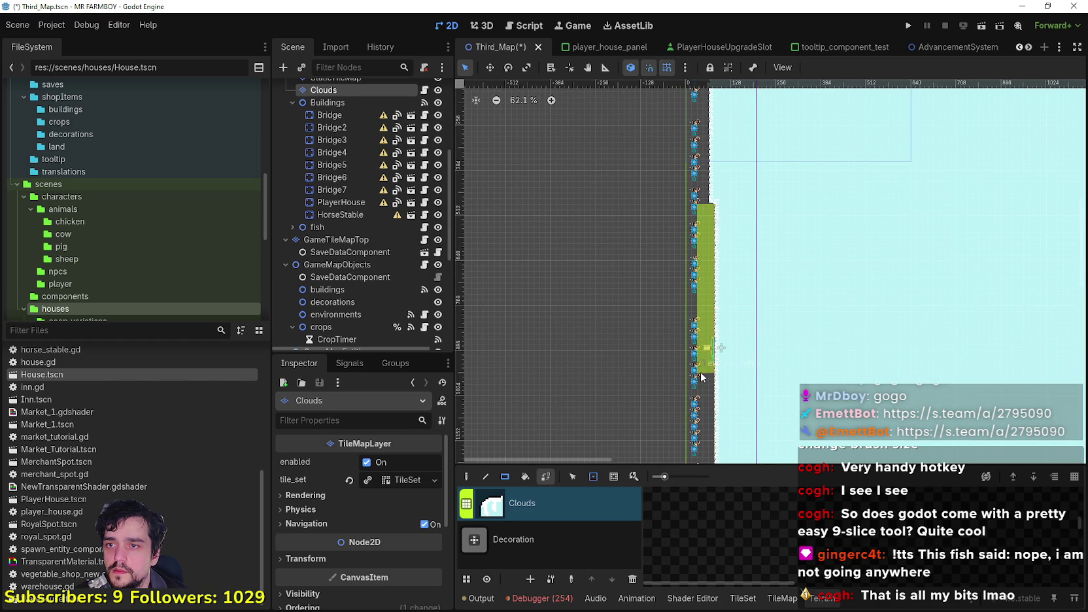
{"action": "scroll", "coordinate": [712, 216], "scroll_direction": "down", "scroll_amount": 5}
{"action": "scroll", "coordinate": [709, 196], "scroll_direction": "up", "scroll_amount": 2}
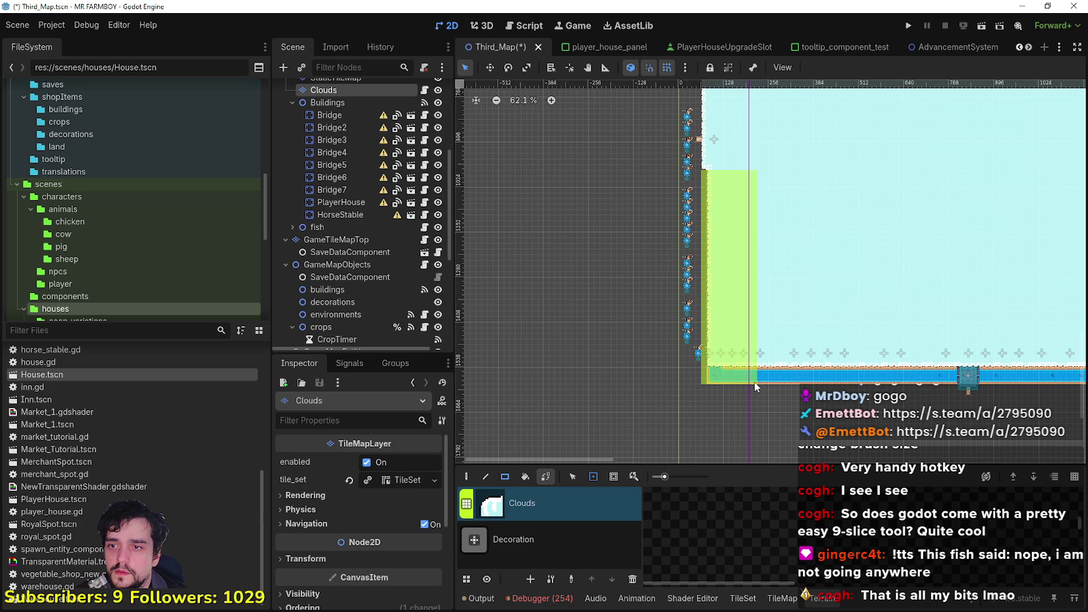
{"action": "left_click_drag", "start_coordinate": [753, 382], "coordinate": [753, 383]}
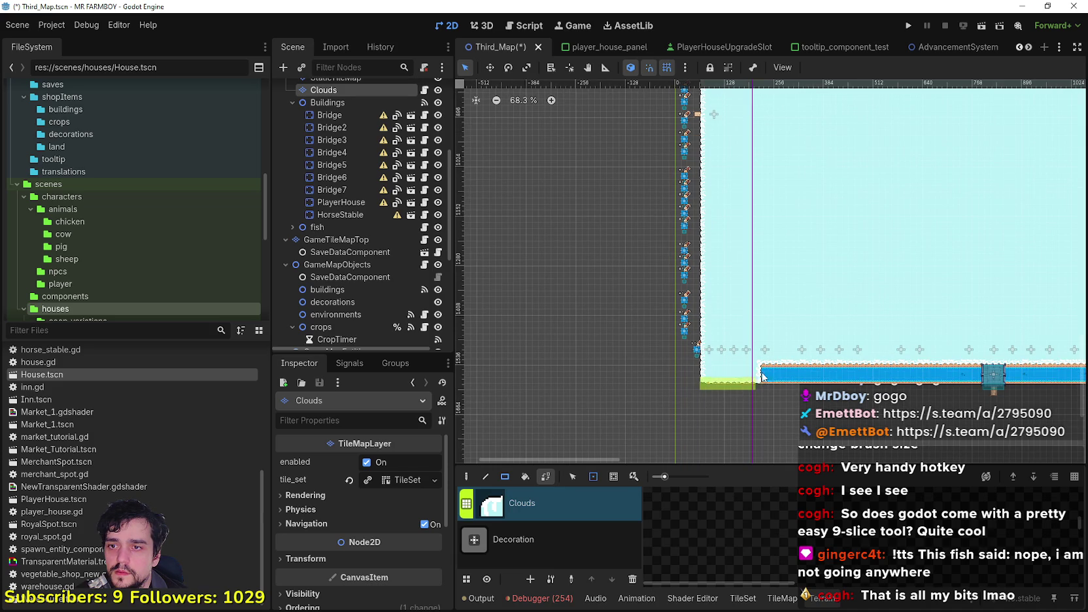
{"action": "scroll", "coordinate": [653, 370], "scroll_direction": "right", "scroll_amount": 4}
{"action": "scroll", "coordinate": [642, 367], "scroll_direction": "up", "scroll_amount": 1}
{"action": "left_click_drag", "start_coordinate": [629, 363], "coordinate": [1004, 363]}
{"action": "scroll", "coordinate": [660, 376], "scroll_direction": "right", "scroll_amount": 5}
{"action": "mouse_move", "coordinate": [688, 371]}
{"action": "left_mouse_down"}
{"action": "mouse_move", "coordinate": [918, 334]}
{"action": "mouse_move", "coordinate": [906, 333]}
{"action": "left_mouse_up"}
Cover the grass strip left of the road and the area left of the bridge with clouds.
{"action": "scroll", "coordinate": [774, 436], "scroll_direction": "down", "scroll_amount": 2}
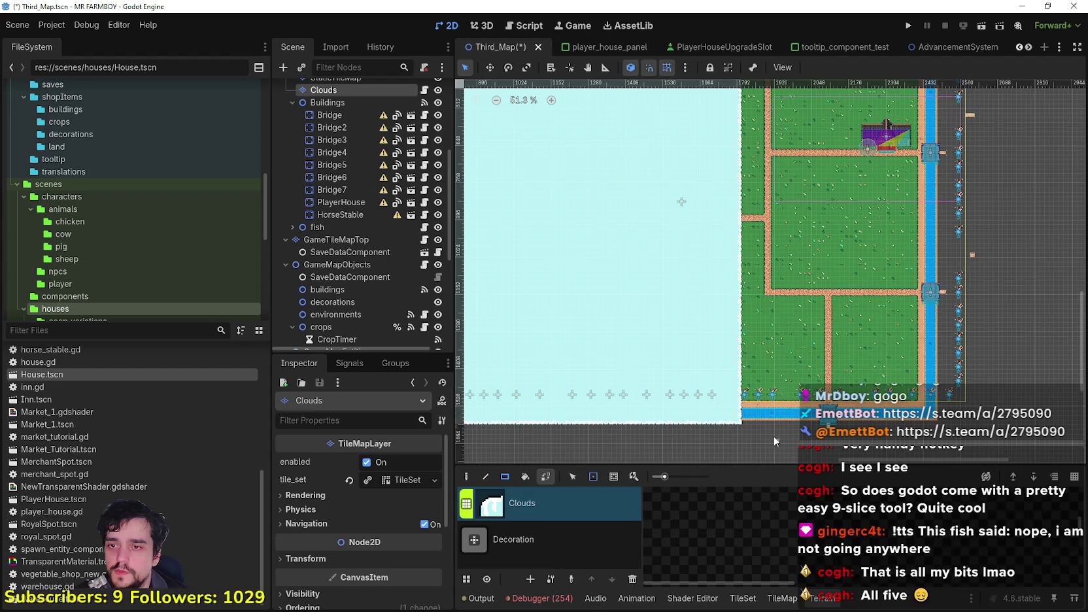
{"action": "scroll", "coordinate": [769, 421], "scroll_direction": "down", "scroll_amount": 1}
{"action": "left_click_drag", "start_coordinate": [780, 423], "coordinate": [728, 171]}
{"action": "scroll", "coordinate": [766, 317], "scroll_direction": "up", "scroll_amount": 3}
{"action": "left_click_drag", "start_coordinate": [784, 323], "coordinate": [735, 109]}
{"action": "scroll", "coordinate": [805, 264], "scroll_direction": "up", "scroll_amount": 3}
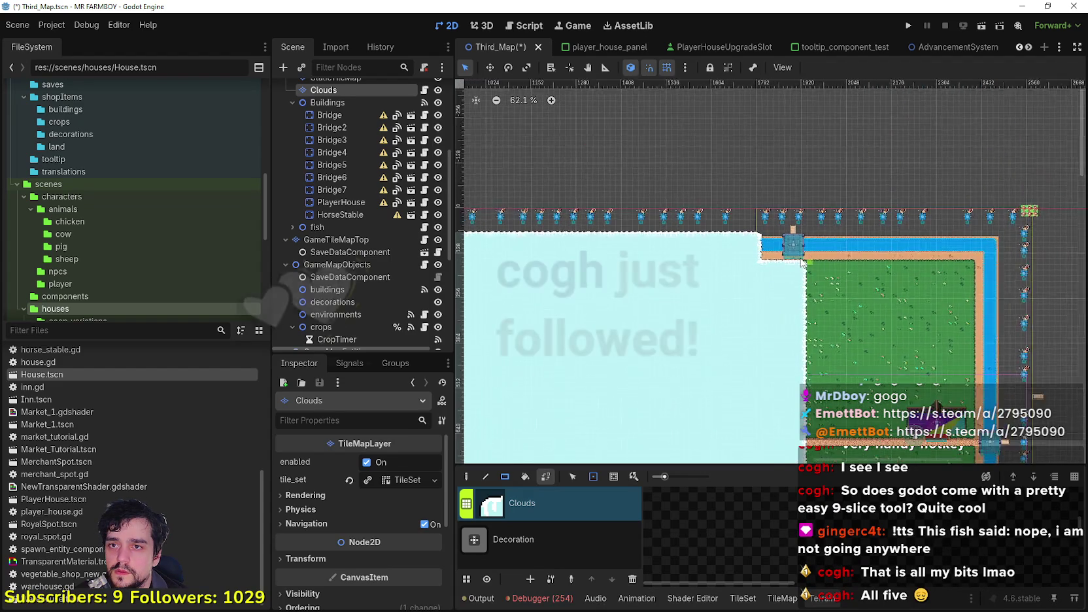
{"action": "scroll", "coordinate": [805, 264], "scroll_direction": "up", "scroll_amount": 3}
{"action": "mouse_move", "coordinate": [807, 268]}
{"action": "left_mouse_down"}
{"action": "mouse_move", "coordinate": [773, 226]}
{"action": "mouse_move", "coordinate": [749, 228]}
{"action": "left_mouse_up"}
Save the Third_Map scene.
{"action": "scroll", "coordinate": [756, 268], "scroll_direction": "down", "scroll_amount": 1}
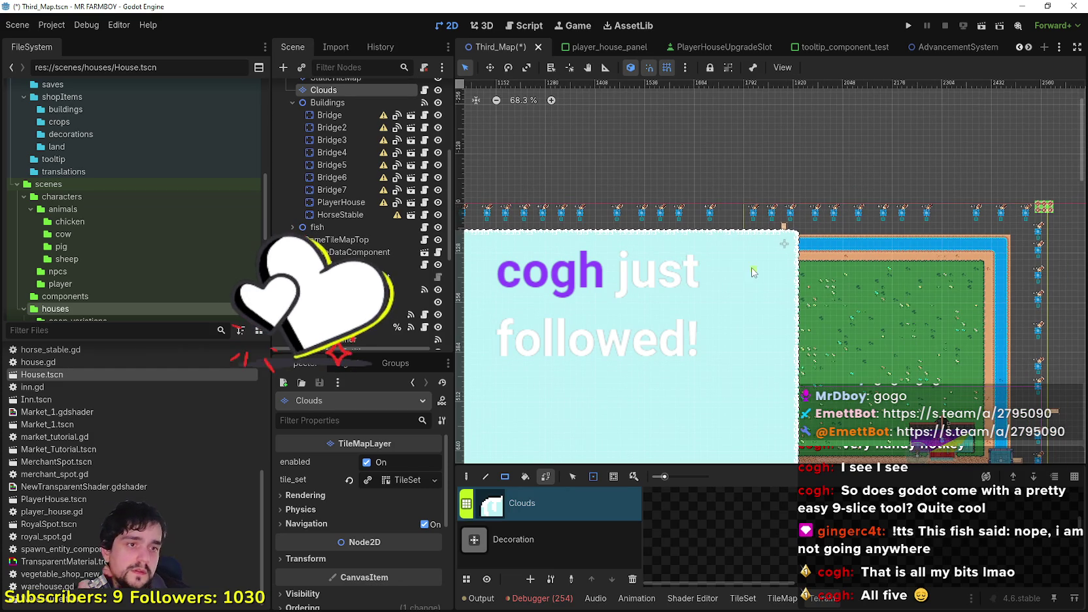
{"action": "scroll", "coordinate": [756, 272], "scroll_direction": "down", "scroll_amount": 2}
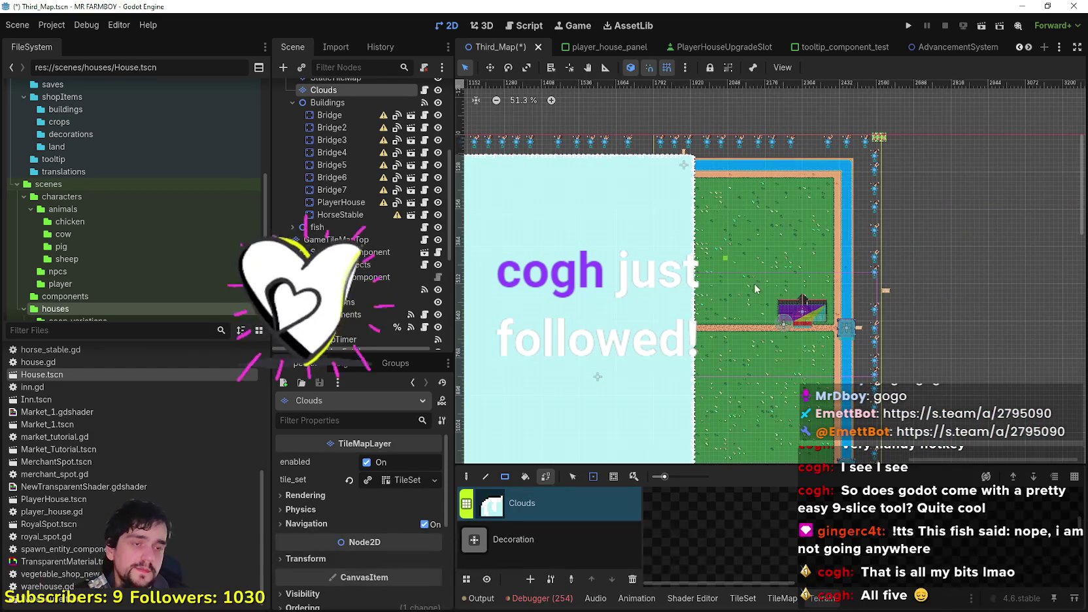
{"action": "scroll", "coordinate": [737, 274], "scroll_direction": "left", "scroll_amount": 3}
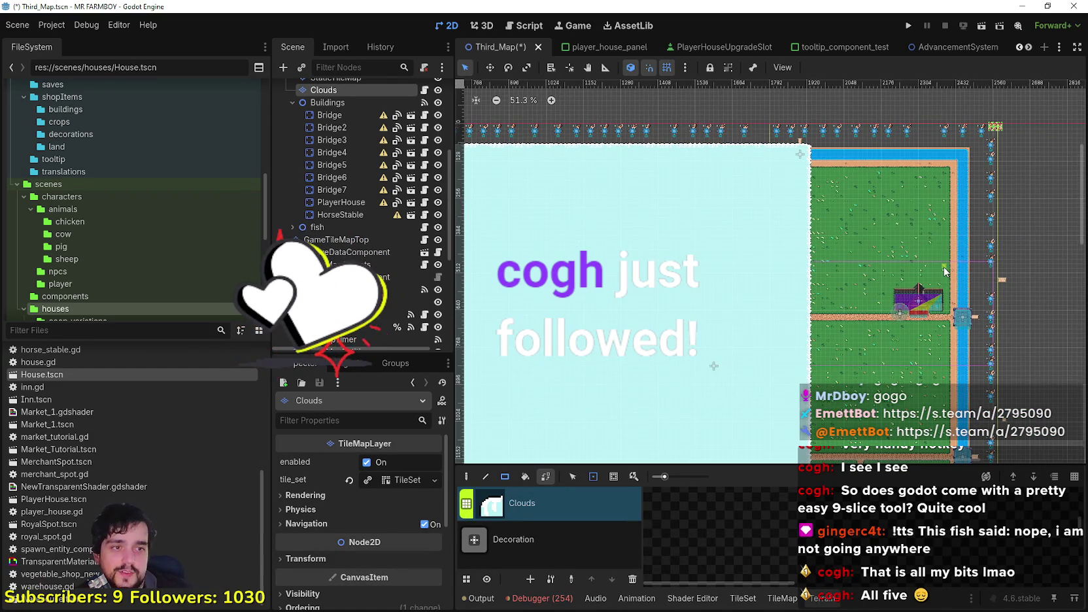
{"action": "scroll", "coordinate": [931, 246], "scroll_direction": "down", "scroll_amount": 2}
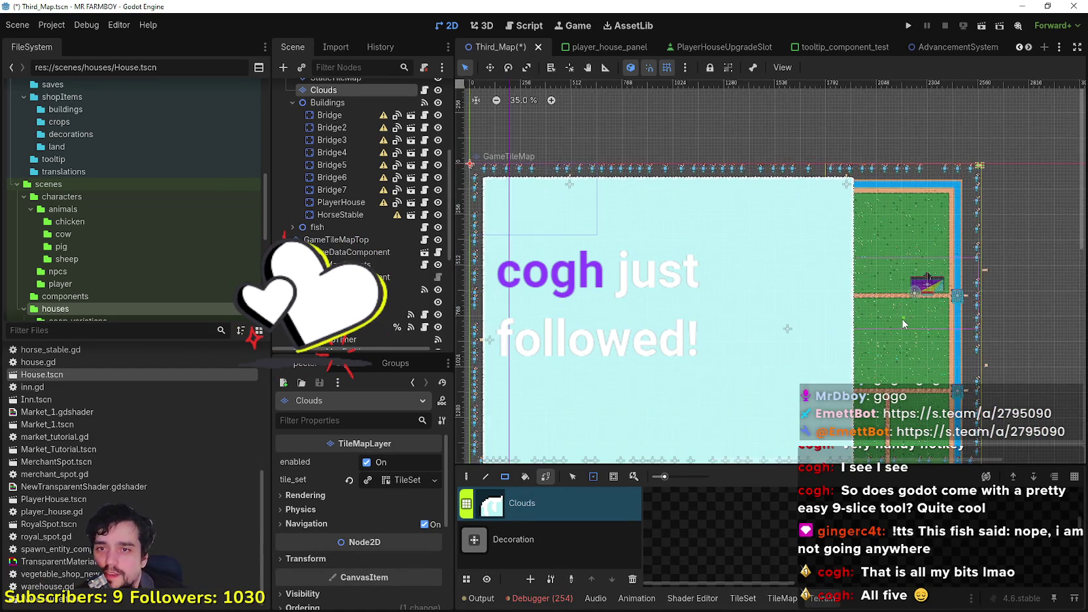
{"action": "key", "text": "ctrl+s"}
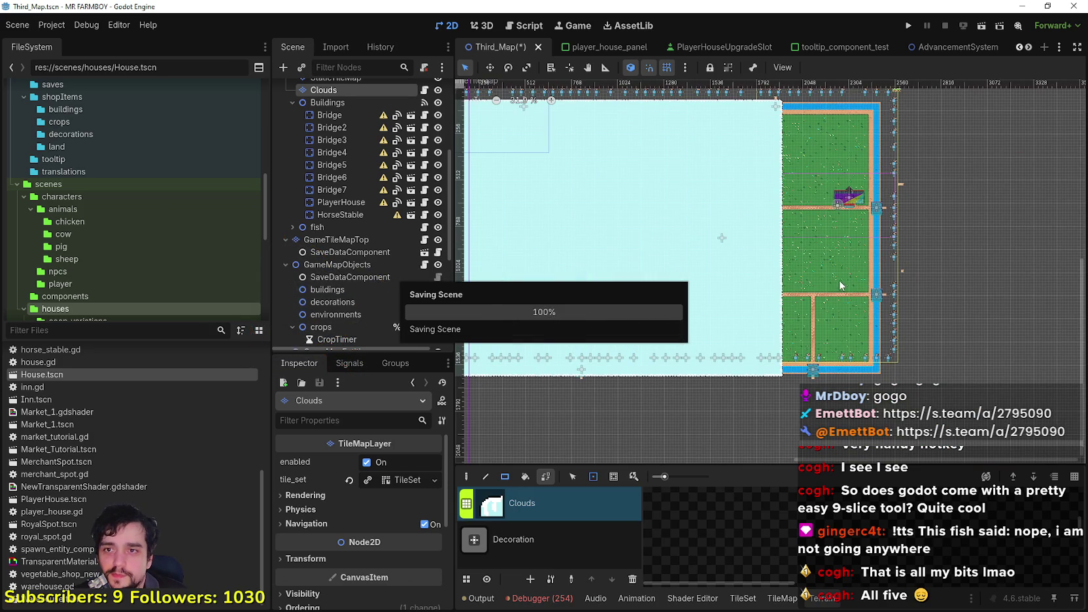
Frame the whole field and hide the Clouds layer.
{"action": "scroll", "coordinate": [864, 232], "scroll_direction": "down", "scroll_amount": 1}
{"action": "left_click_drag", "start_coordinate": [959, 286], "coordinate": [719, 249]}
{"action": "scroll", "coordinate": [382, 217], "scroll_direction": "up", "scroll_amount": 3}
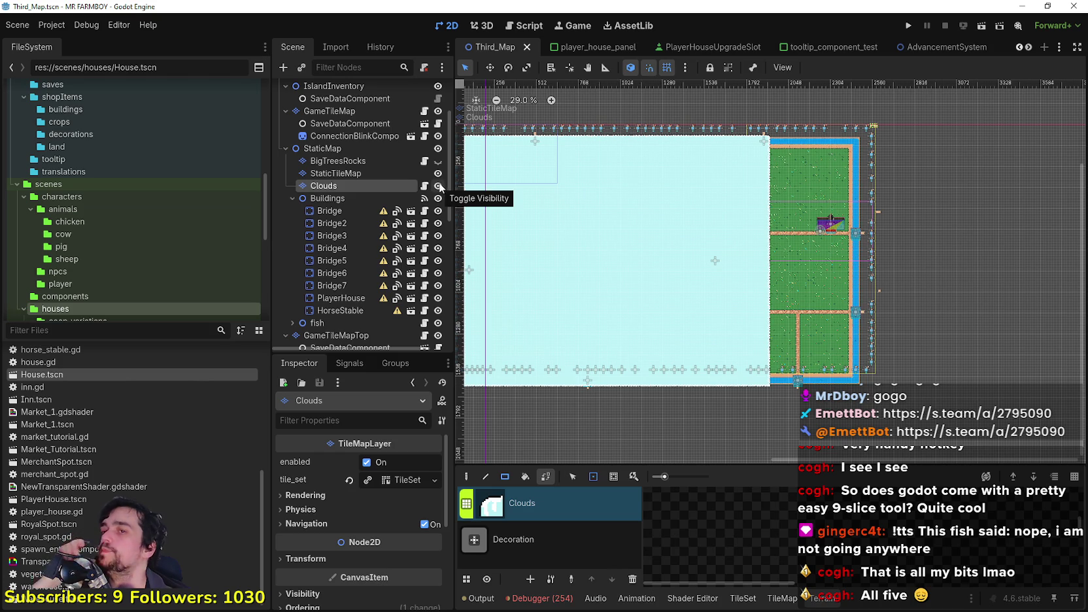
{"action": "scroll", "coordinate": [896, 214], "scroll_direction": "up", "scroll_amount": 4}
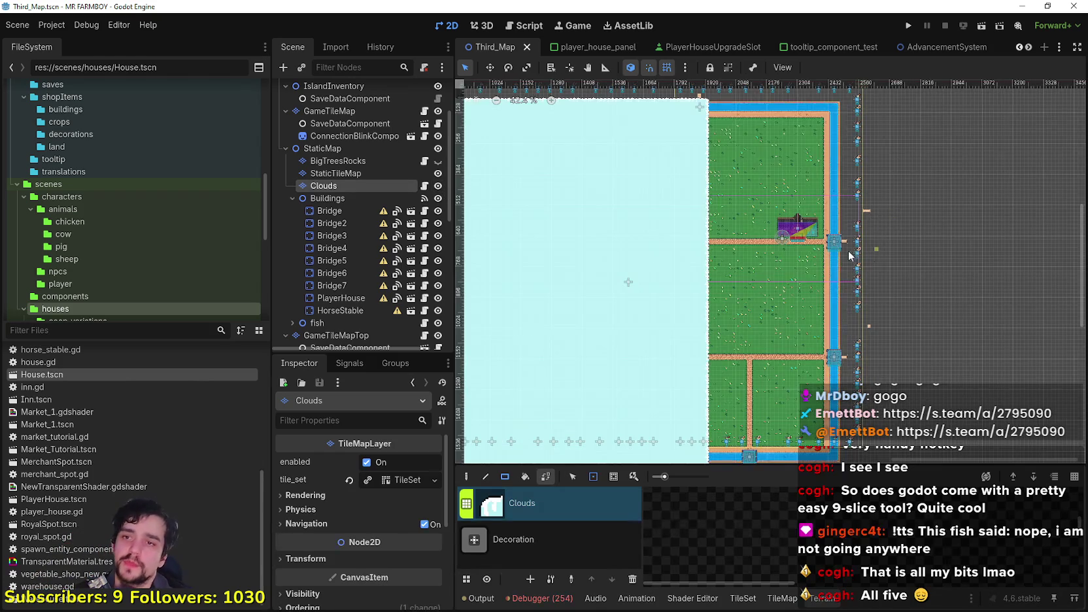
{"action": "left_click_drag", "start_coordinate": [835, 233], "coordinate": [813, 316]}
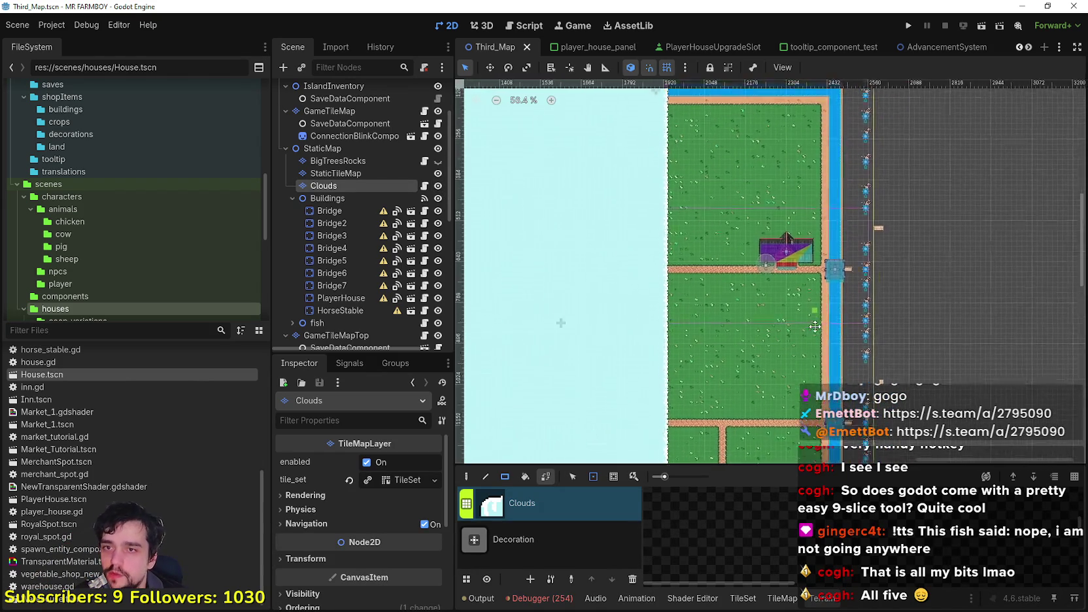
{"action": "scroll", "coordinate": [813, 316], "scroll_direction": "down", "scroll_amount": 1}
{"action": "left_click", "coordinate": [437, 186]}
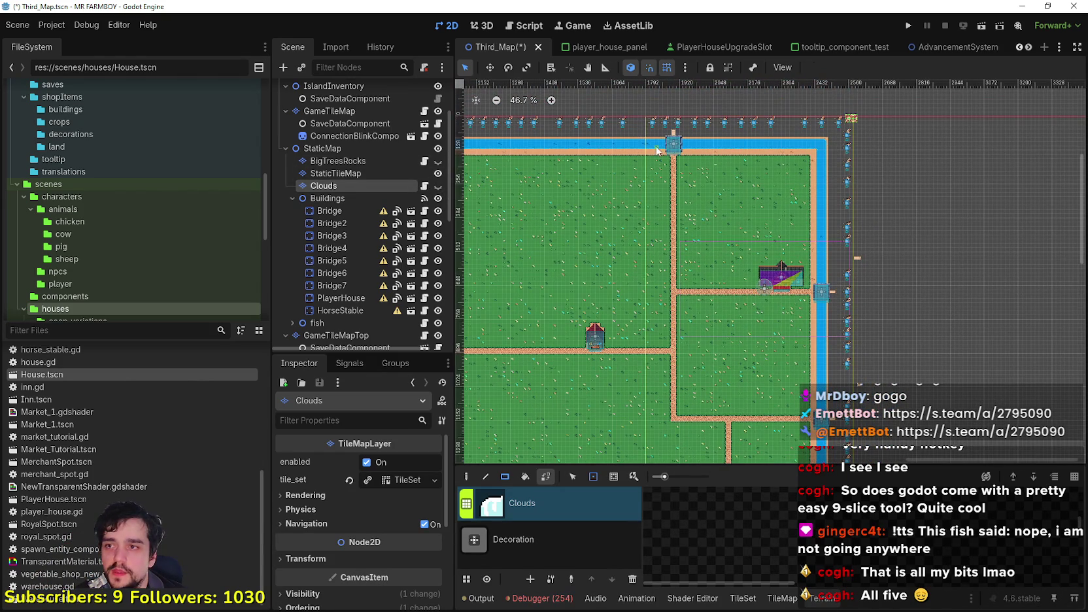
Bring the top row of fish nodes into view at 100% zoom.
{"action": "scroll", "coordinate": [872, 138], "scroll_direction": "up", "scroll_amount": 1}
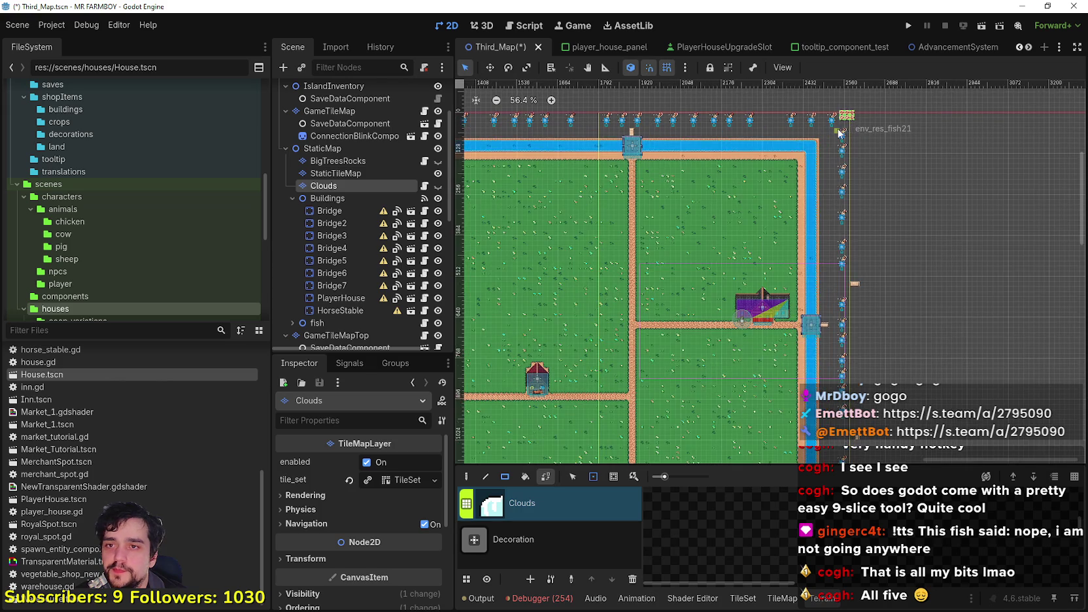
{"action": "scroll", "coordinate": [752, 125], "scroll_direction": "up", "scroll_amount": 1}
{"action": "left_click_drag", "start_coordinate": [752, 124], "coordinate": [761, 161]}
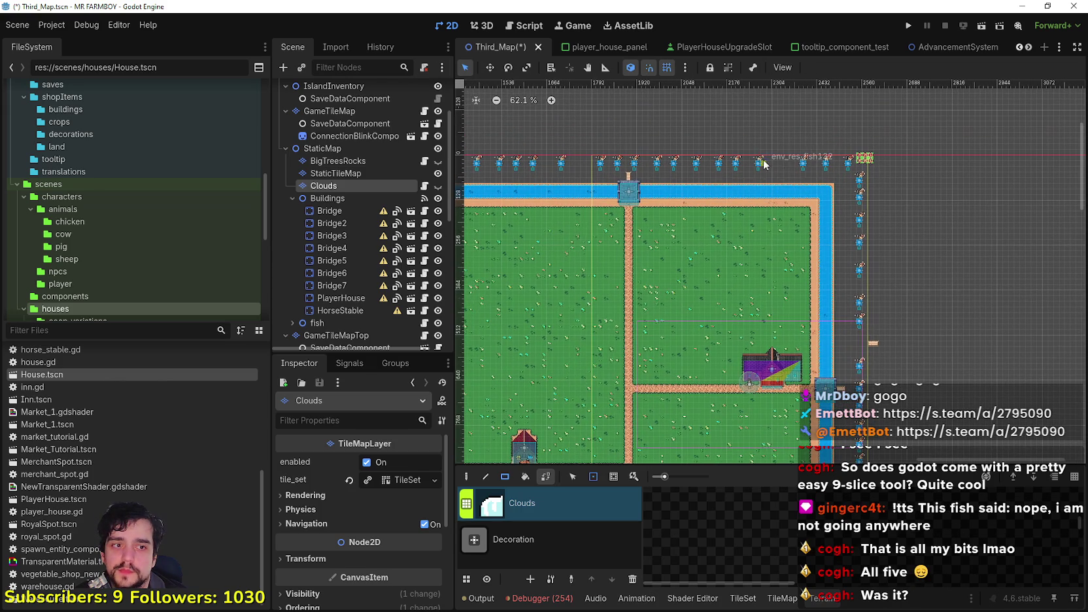
{"action": "left_click", "coordinate": [527, 100]}
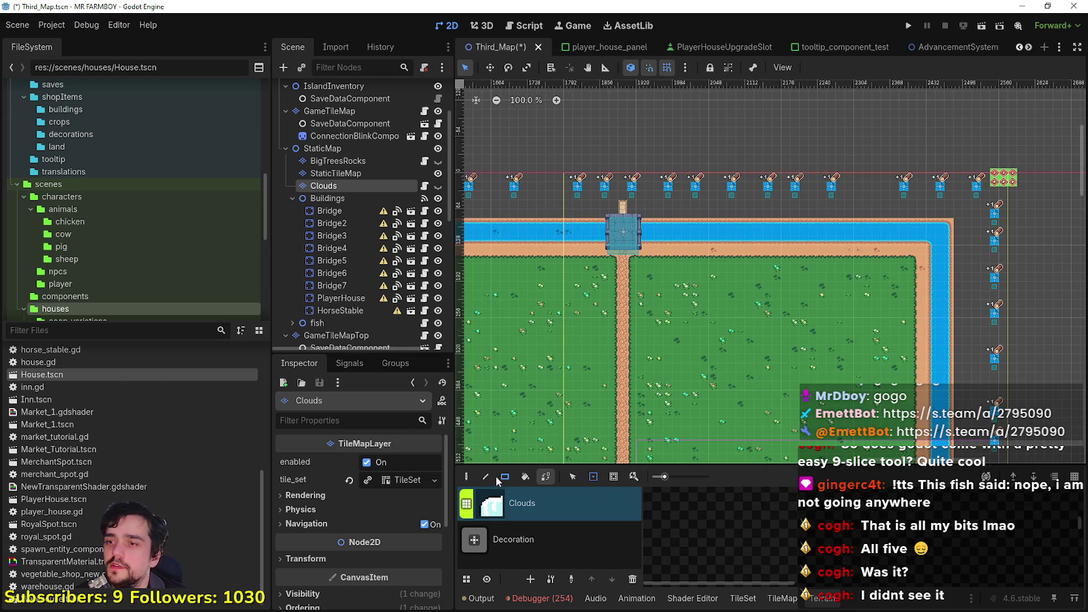
Expand the fish group in the Scene dock and select env_res_fish16.
{"action": "scroll", "coordinate": [669, 158], "scroll_direction": "up", "scroll_amount": 2}
{"action": "scroll", "coordinate": [347, 248], "scroll_direction": "down", "scroll_amount": 3}
{"action": "scroll", "coordinate": [297, 267], "scroll_direction": "up", "scroll_amount": 3}
{"action": "left_click", "coordinate": [292, 323]}
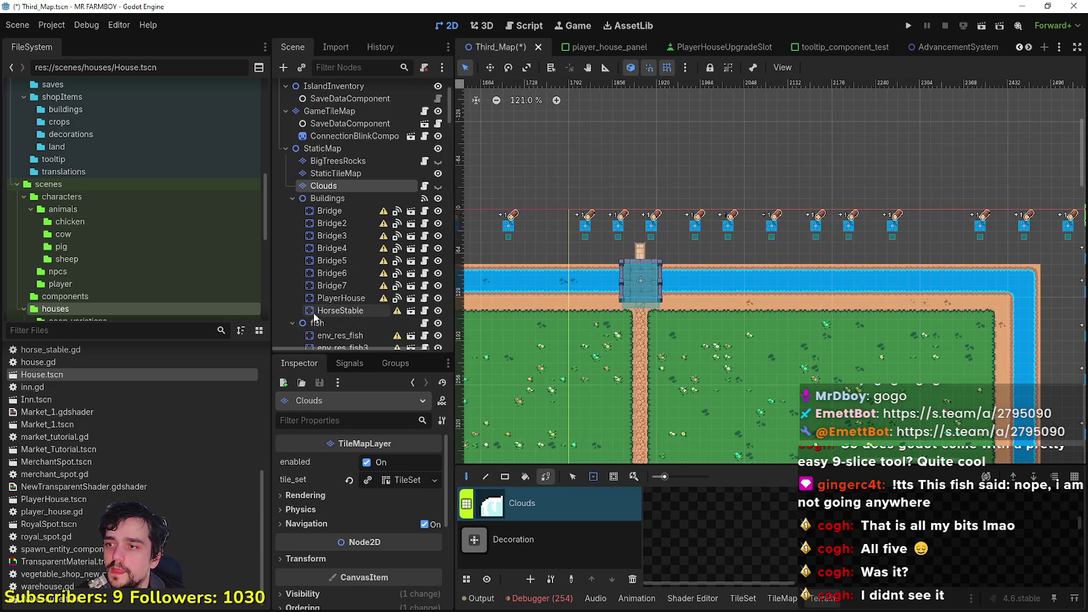
{"action": "scroll", "coordinate": [312, 312], "scroll_direction": "down", "scroll_amount": 5}
{"action": "left_click", "coordinate": [345, 237]}
{"action": "scroll", "coordinate": [582, 234], "scroll_direction": "down", "scroll_amount": 6}
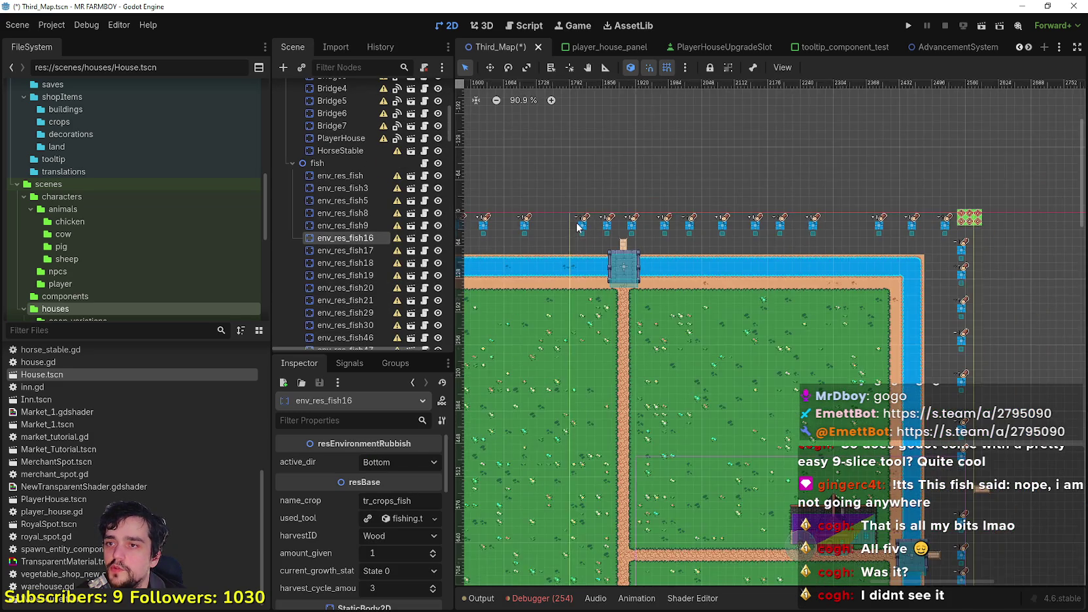
Box-select the row of nine fish nodes above the top river.
{"action": "mouse_move", "coordinate": [928, 188]}
{"action": "left_mouse_down"}
{"action": "mouse_move", "coordinate": [884, 208]}
{"action": "mouse_move", "coordinate": [622, 256]}
{"action": "mouse_move", "coordinate": [545, 242]}
{"action": "left_mouse_up"}
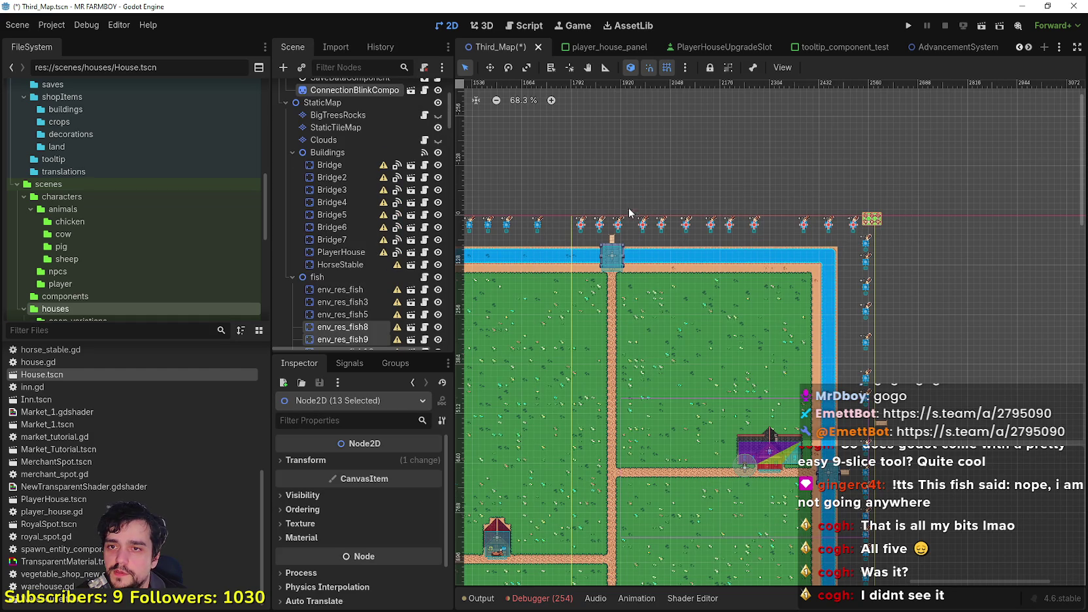
{"action": "scroll", "coordinate": [658, 188], "scroll_direction": "up", "scroll_amount": 8}
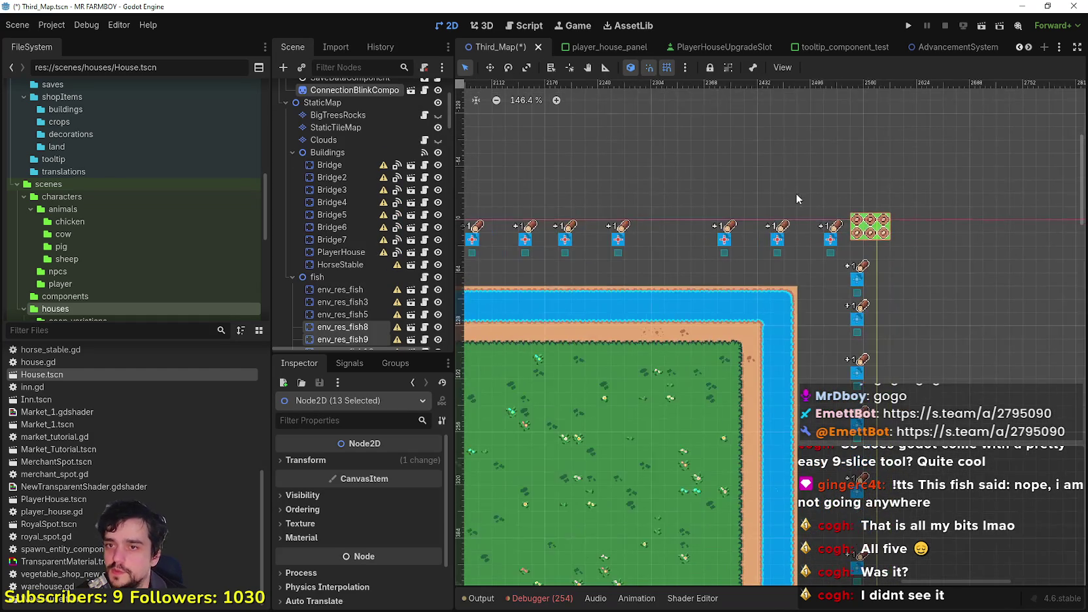
{"action": "scroll", "coordinate": [805, 196], "scroll_direction": "down", "scroll_amount": 10}
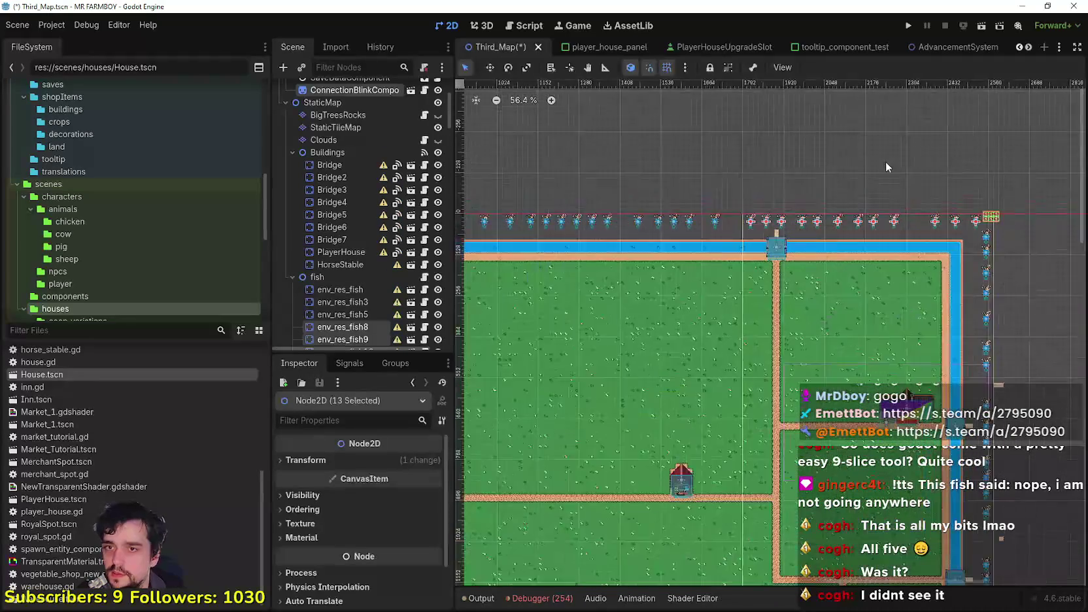
{"action": "scroll", "coordinate": [886, 161], "scroll_direction": "up", "scroll_amount": 4}
{"action": "left_click", "coordinate": [686, 176]}
{"action": "mouse_move", "coordinate": [647, 217]}
{"action": "left_mouse_down"}
{"action": "mouse_move", "coordinate": [927, 268]}
{"action": "mouse_move", "coordinate": [925, 278]}
{"action": "left_mouse_up"}
Move the nine selected fish down into the top river and nudge them into place.
{"action": "scroll", "coordinate": [732, 245], "scroll_direction": "up", "scroll_amount": 5}
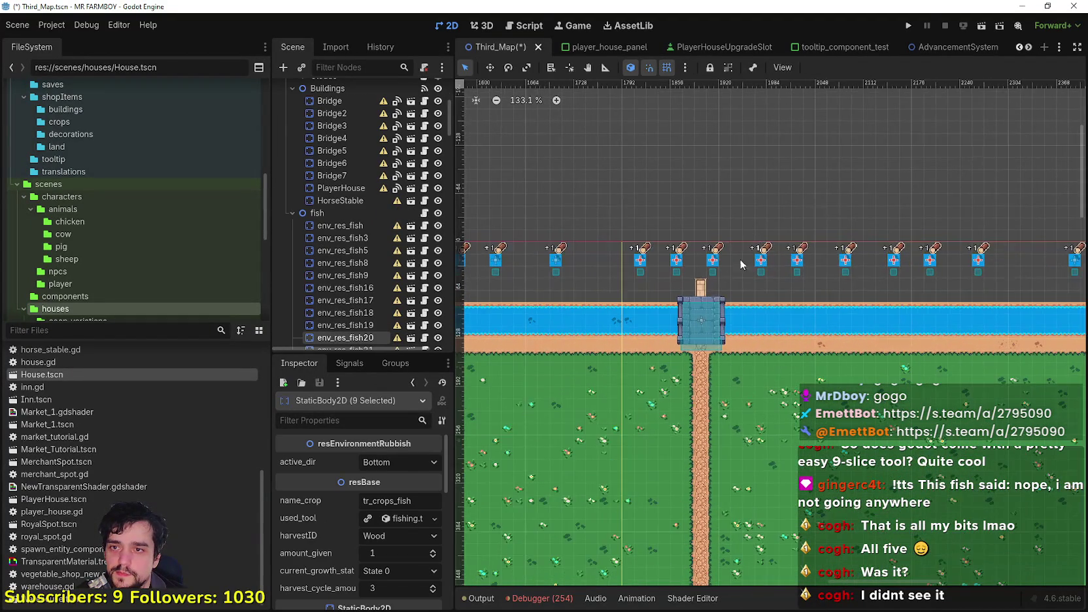
{"action": "scroll", "coordinate": [636, 279], "scroll_direction": "up", "scroll_amount": 2}
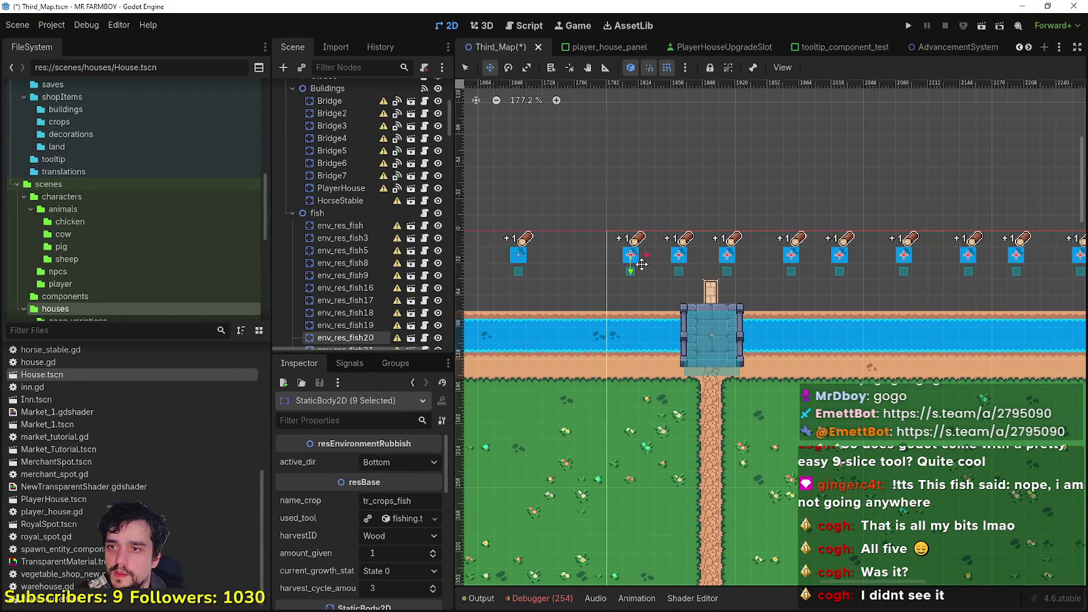
{"action": "mouse_move", "coordinate": [638, 260]}
{"action": "left_mouse_down"}
{"action": "mouse_move", "coordinate": [639, 333]}
{"action": "mouse_move", "coordinate": [635, 323]}
{"action": "mouse_move", "coordinate": [625, 333]}
{"action": "left_mouse_up"}
{"action": "scroll", "coordinate": [642, 316], "scroll_direction": "up", "scroll_amount": 15}
{"action": "scroll", "coordinate": [628, 330], "scroll_direction": "down", "scroll_amount": 19}
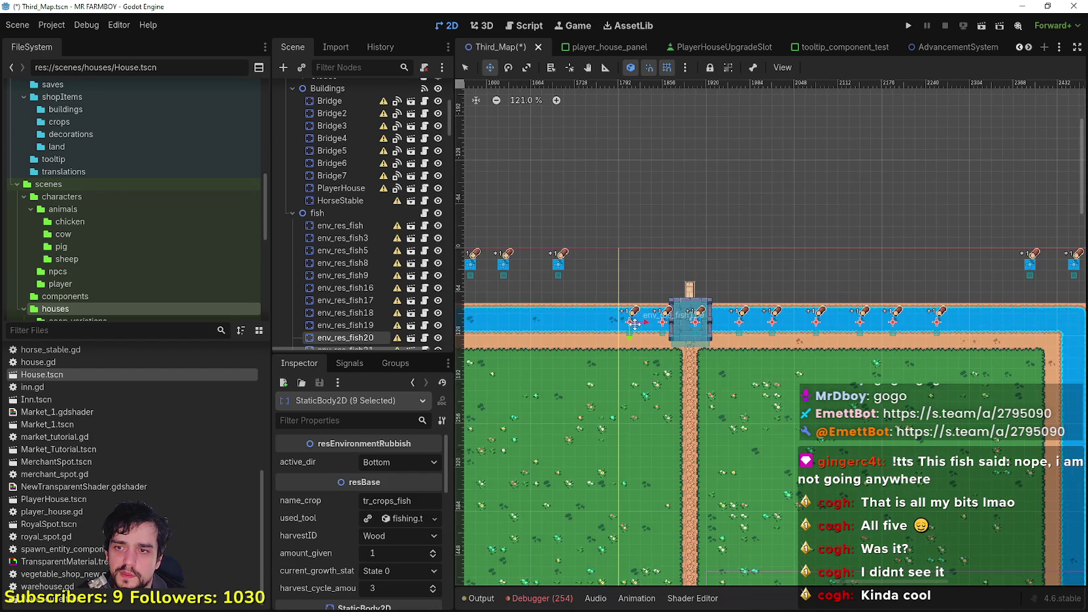
{"action": "scroll", "coordinate": [634, 324], "scroll_direction": "down", "scroll_amount": 1}
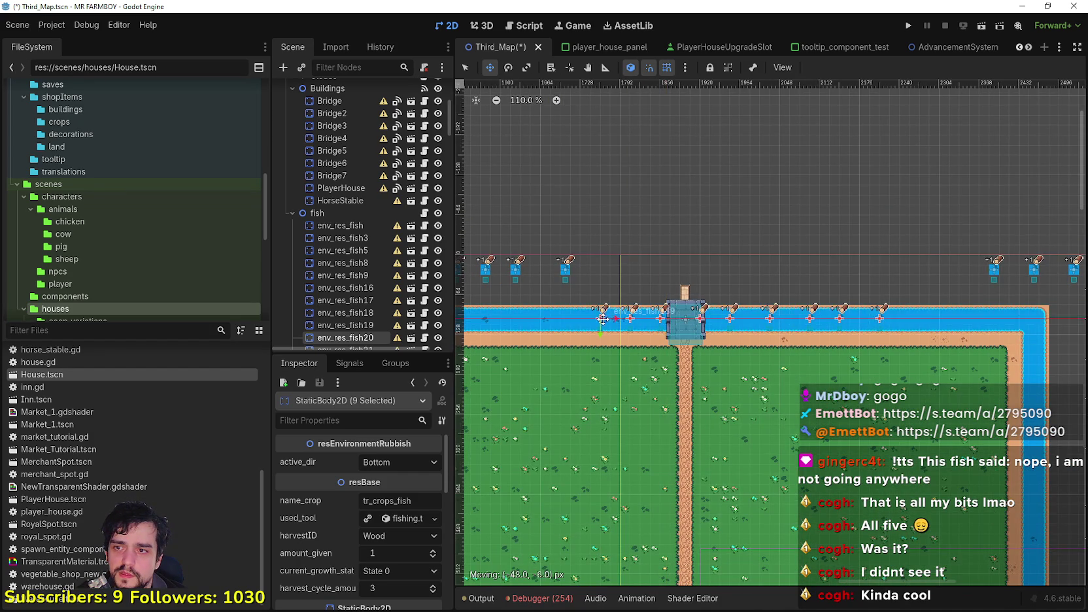
{"action": "mouse_move", "coordinate": [768, 334]}
{"action": "left_mouse_down"}
{"action": "mouse_move", "coordinate": [741, 318]}
{"action": "mouse_move", "coordinate": [494, 286]}
{"action": "mouse_move", "coordinate": [600, 304]}
{"action": "mouse_move", "coordinate": [873, 290]}
{"action": "left_mouse_up"}
{"action": "scroll", "coordinate": [494, 285], "scroll_direction": "down", "scroll_amount": 1}
{"action": "scroll", "coordinate": [594, 316], "scroll_direction": "up", "scroll_amount": 3}
{"action": "scroll", "coordinate": [873, 290], "scroll_direction": "down", "scroll_amount": 3}
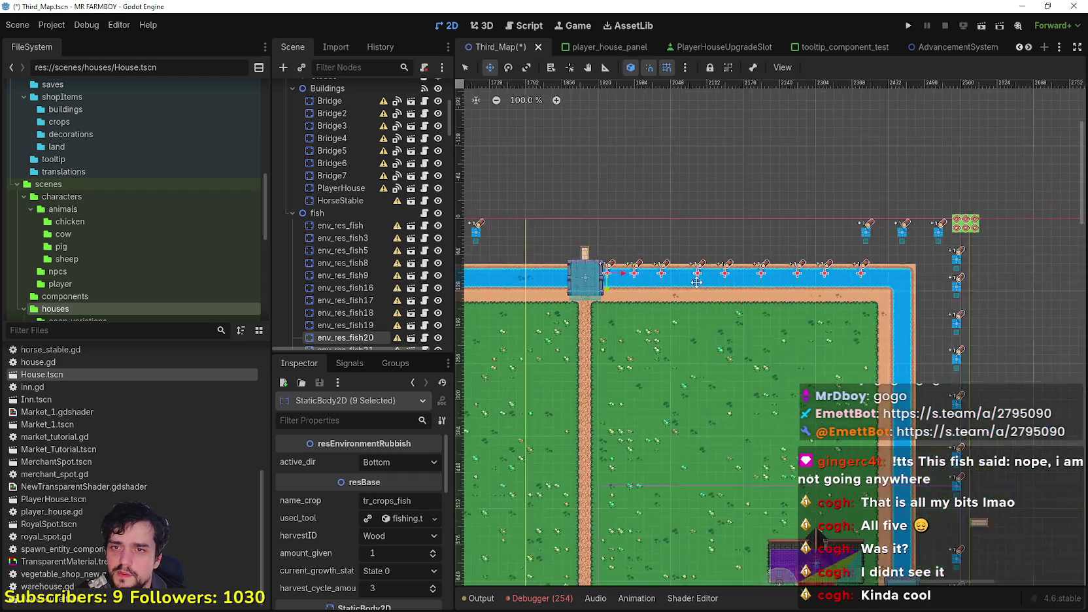
{"action": "left_click_drag", "start_coordinate": [725, 274], "coordinate": [742, 278]}
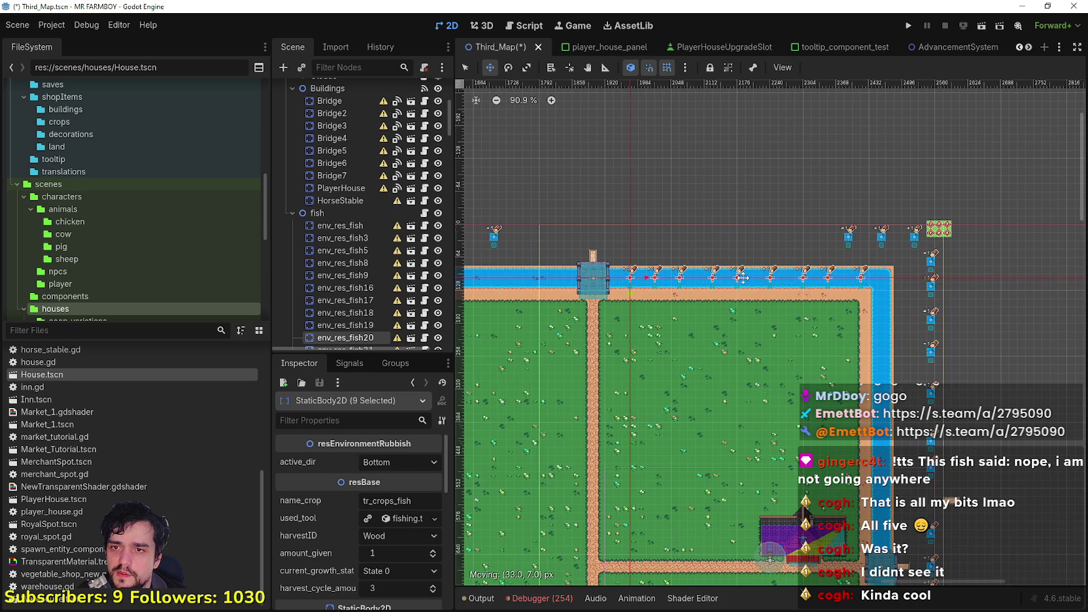
Filter the FileSystem by 'set' and open terrainSet.png in the external image editor.
{"action": "left_click", "coordinate": [85, 330]}
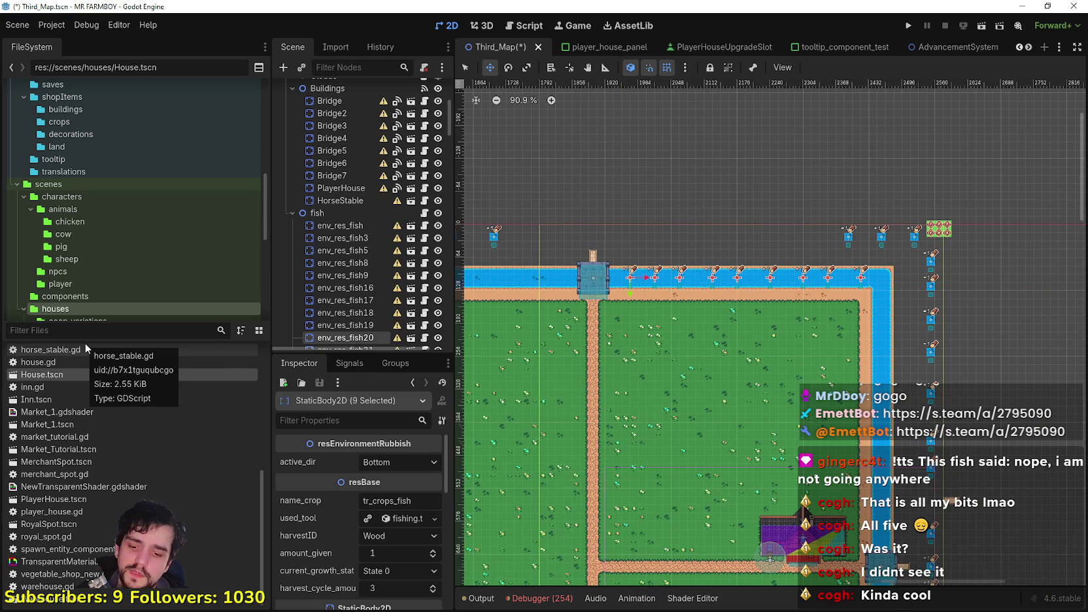
{"action": "type", "text": "tile"}
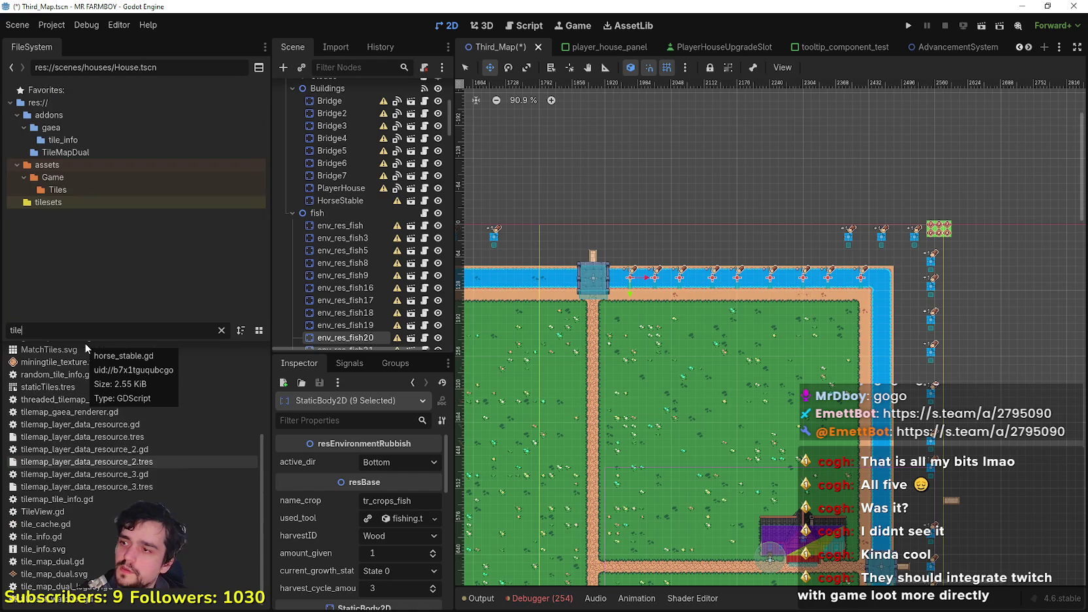
{"action": "scroll", "coordinate": [181, 466], "scroll_direction": "up", "scroll_amount": 3}
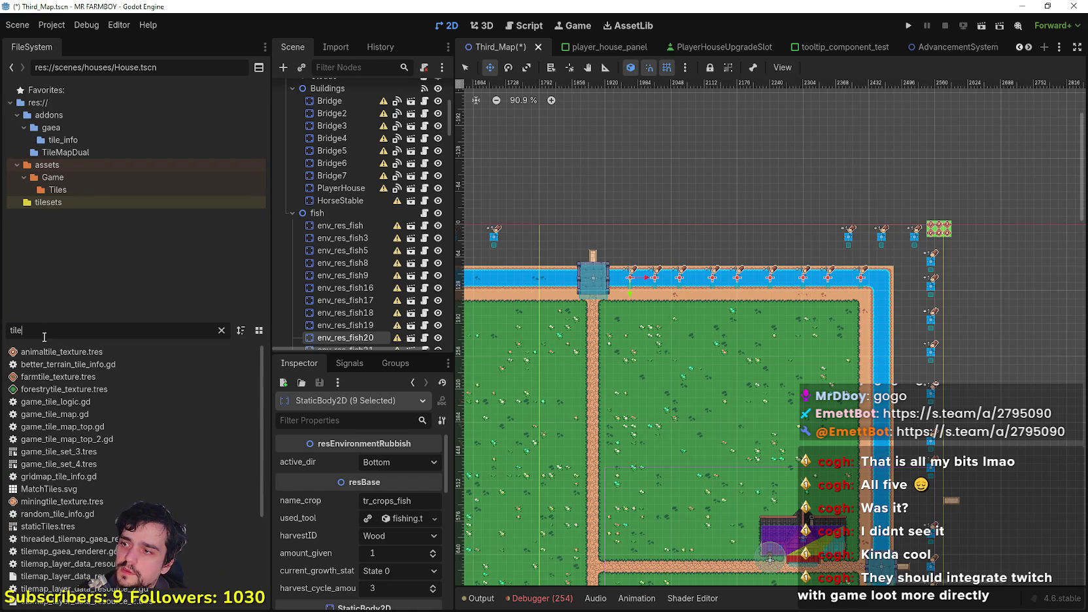
{"action": "left_click_drag", "start_coordinate": [30, 330], "coordinate": [10, 304]}
{"action": "type", "text": "set"}
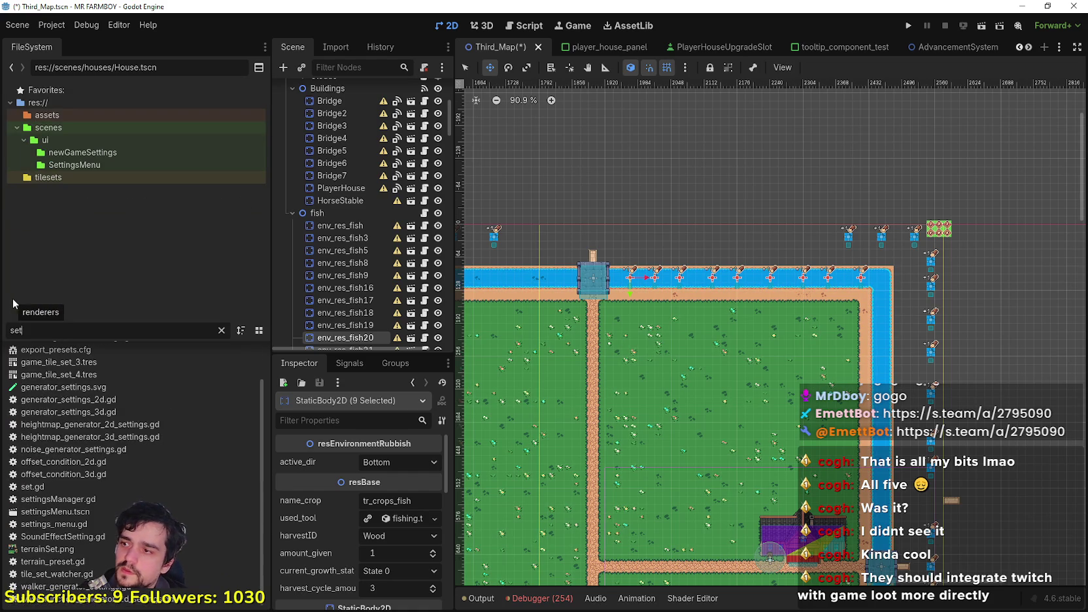
{"action": "right_click", "coordinate": [59, 551]}
{"action": "left_click", "coordinate": [126, 587]}
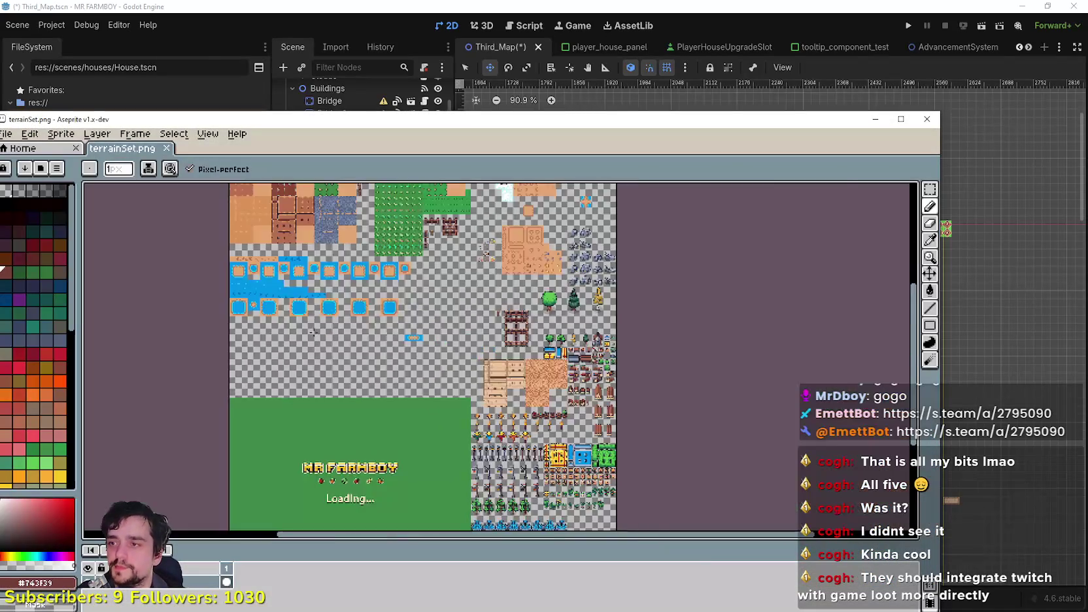
Marquee-select the row of fish-shadow water tiles and eyedrop the cyan shoreline colour.
{"action": "scroll", "coordinate": [511, 261], "scroll_direction": "up", "scroll_amount": 2}
{"action": "left_click", "coordinate": [934, 191]}
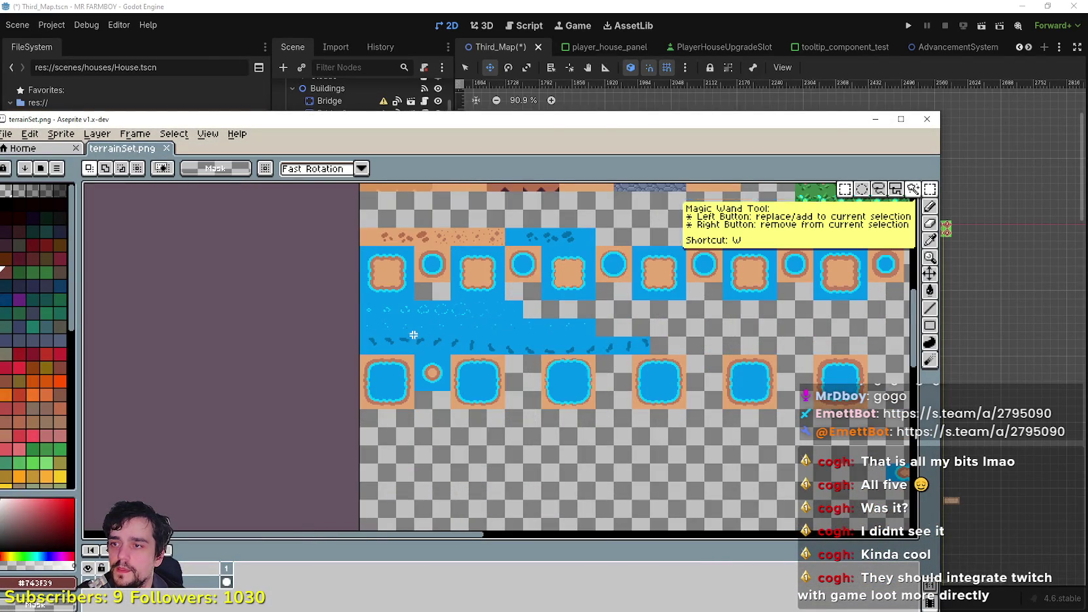
{"action": "scroll", "coordinate": [414, 336], "scroll_direction": "up", "scroll_amount": 2}
{"action": "mouse_move", "coordinate": [308, 370]}
{"action": "left_mouse_down"}
{"action": "mouse_move", "coordinate": [340, 342]}
{"action": "mouse_move", "coordinate": [888, 337]}
{"action": "left_mouse_up"}
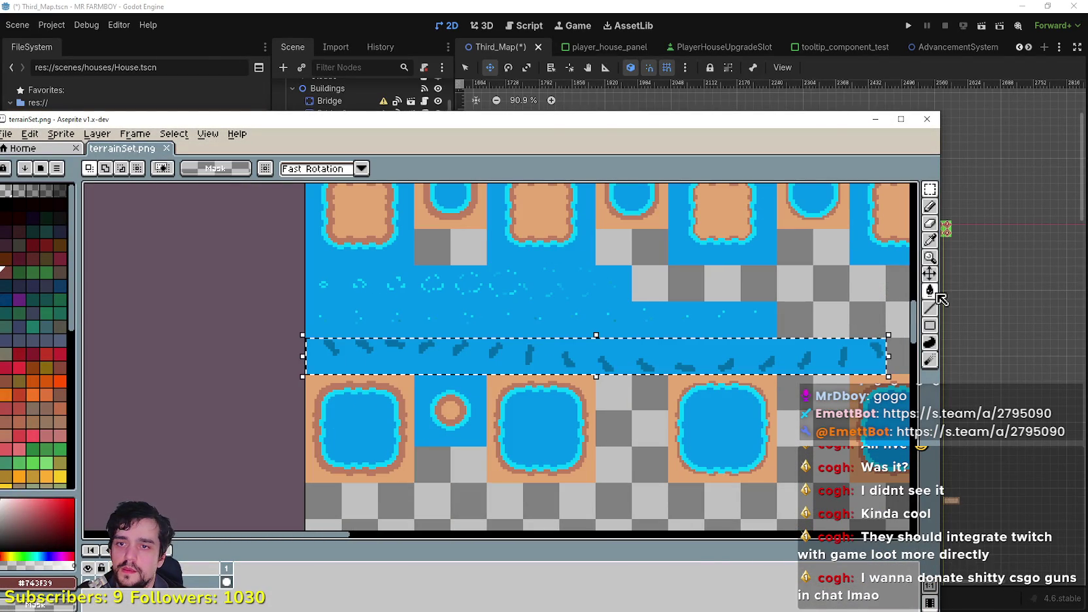
{"action": "key", "text": "i"}
{"action": "left_click_drag", "start_coordinate": [582, 262], "coordinate": [487, 320]}
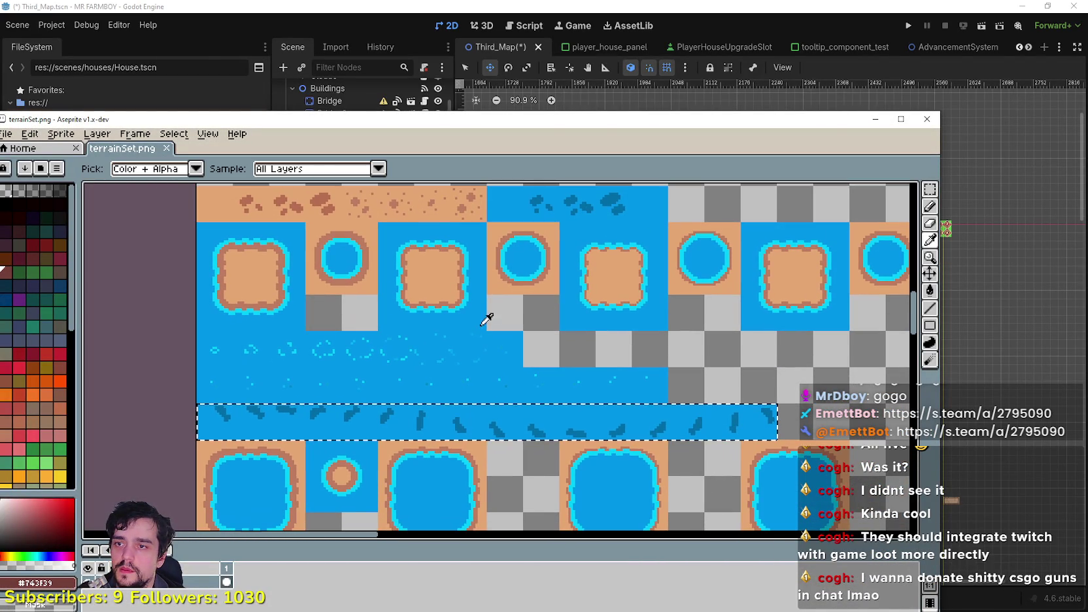
{"action": "scroll", "coordinate": [650, 284], "scroll_direction": "up", "scroll_amount": 2}
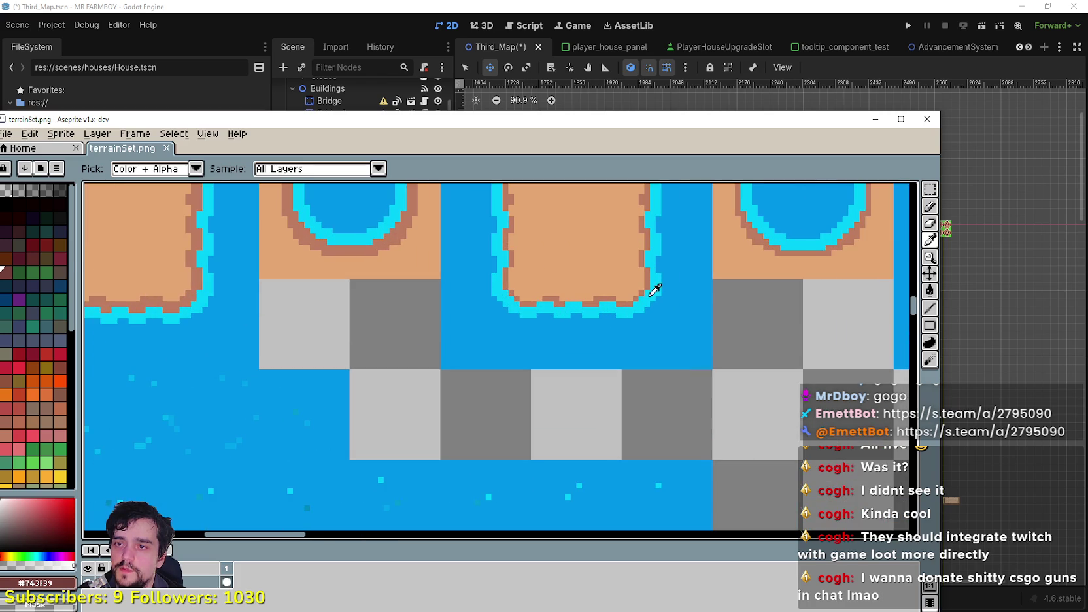
{"action": "left_click", "coordinate": [650, 284]}
Bucket-fill the selection with cyan, save terrainSet.png, and return to Godot.
{"action": "scroll", "coordinate": [650, 285], "scroll_direction": "down", "scroll_amount": 2}
{"action": "left_click", "coordinate": [929, 290]}
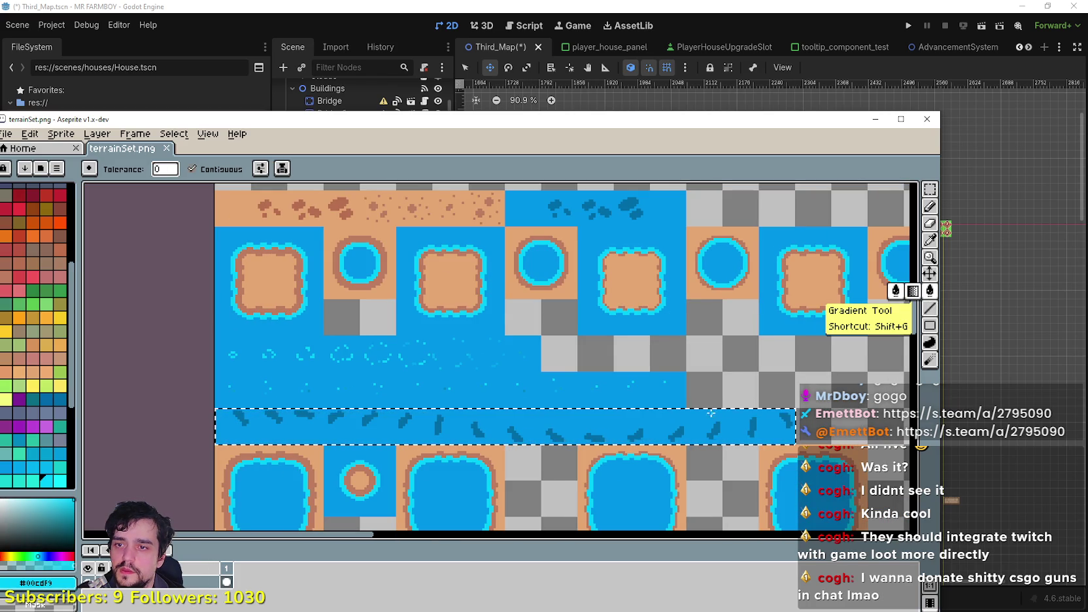
{"action": "left_click", "coordinate": [706, 420]}
{"action": "scroll", "coordinate": [702, 425], "scroll_direction": "down", "scroll_amount": 2}
{"action": "key", "text": "ctrl+s"}
{"action": "left_click", "coordinate": [682, 8]}
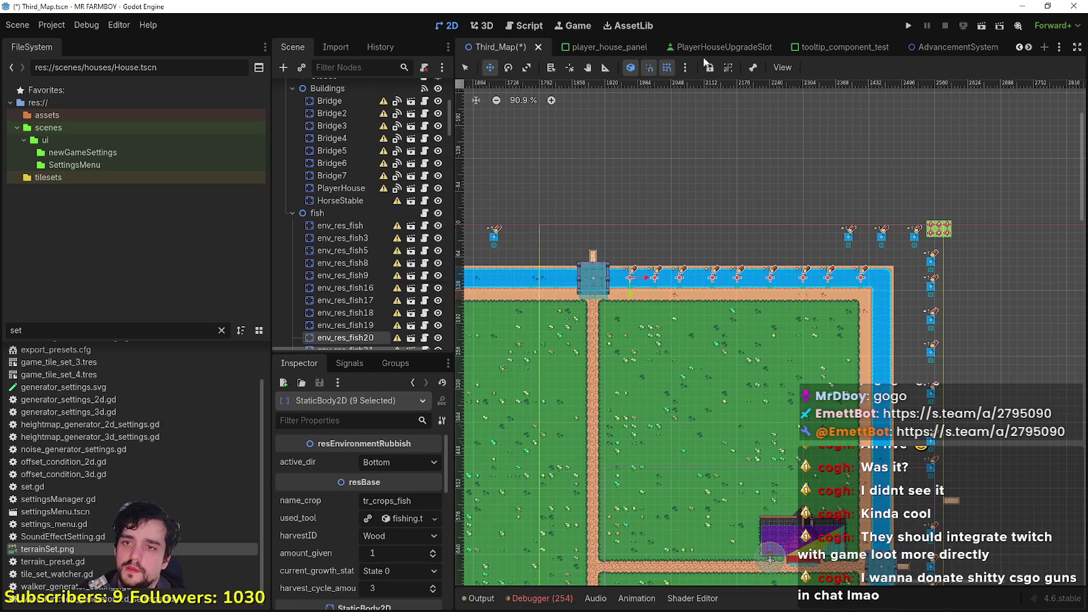
Nudge the nine selected fish left along the river.
{"action": "scroll", "coordinate": [658, 294], "scroll_direction": "up", "scroll_amount": 5}
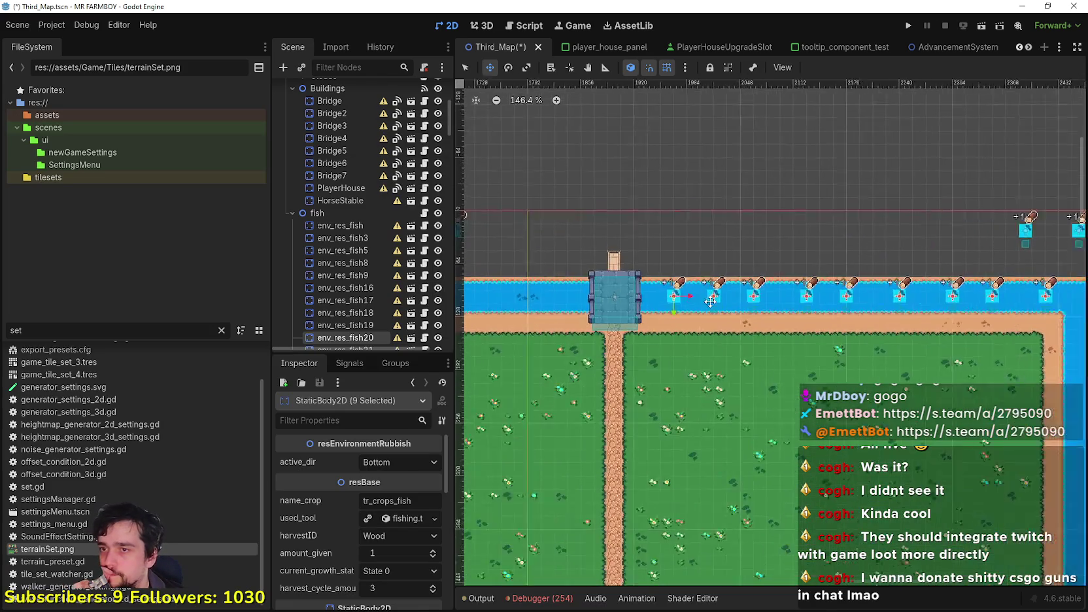
{"action": "scroll", "coordinate": [658, 294], "scroll_direction": "up", "scroll_amount": 2}
{"action": "left_click_drag", "start_coordinate": [658, 294], "coordinate": [589, 299]}
{"action": "scroll", "coordinate": [588, 299], "scroll_direction": "up", "scroll_amount": 3}
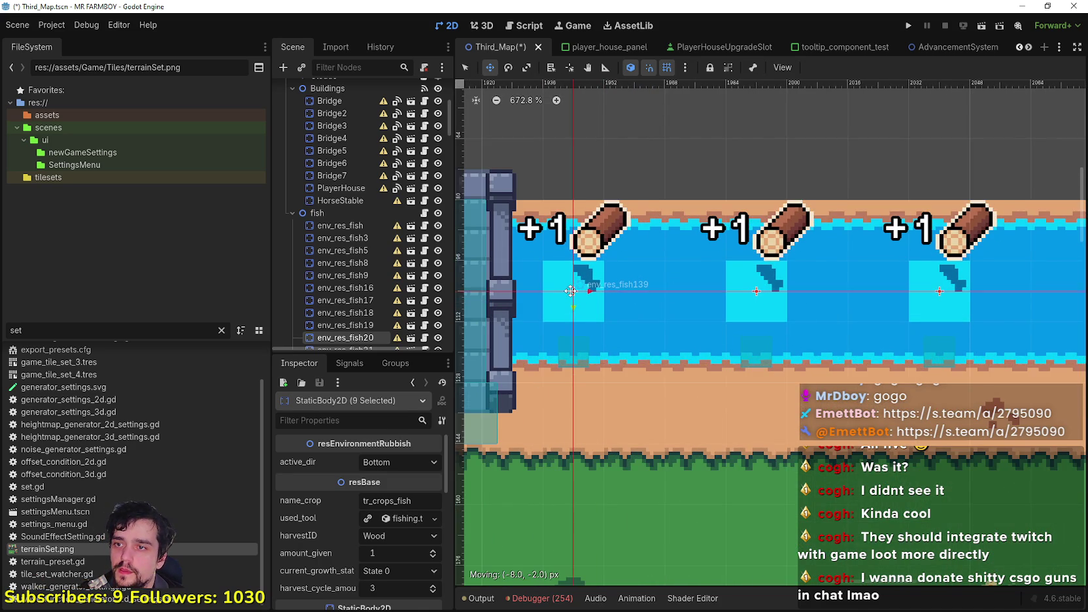
{"action": "scroll", "coordinate": [602, 295], "scroll_direction": "down", "scroll_amount": 5}
{"action": "scroll", "coordinate": [609, 294], "scroll_direction": "down", "scroll_amount": 4}
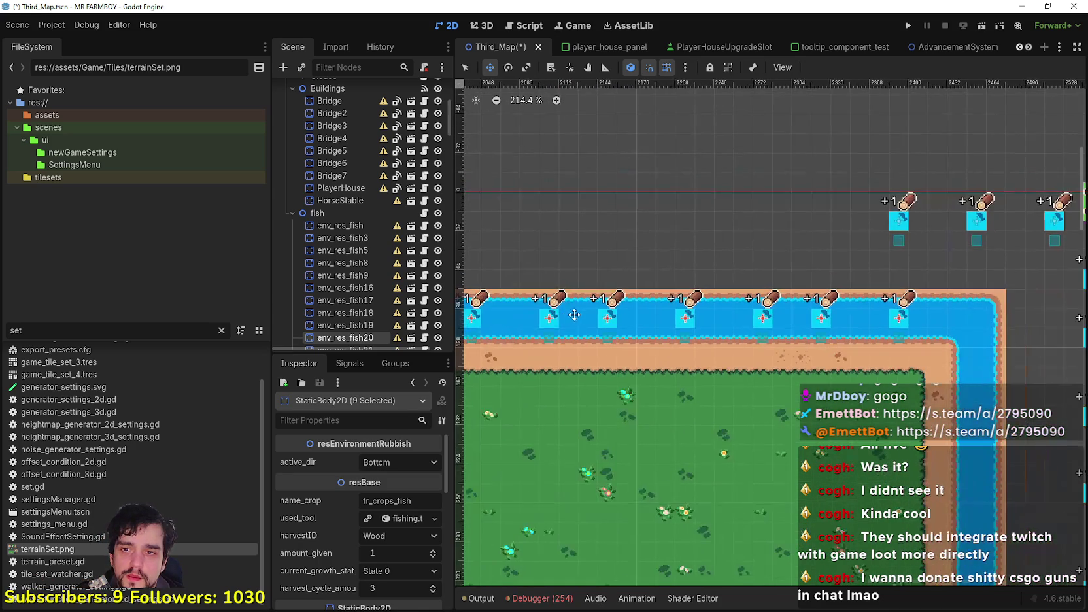
{"action": "scroll", "coordinate": [680, 357], "scroll_direction": "down", "scroll_amount": 4}
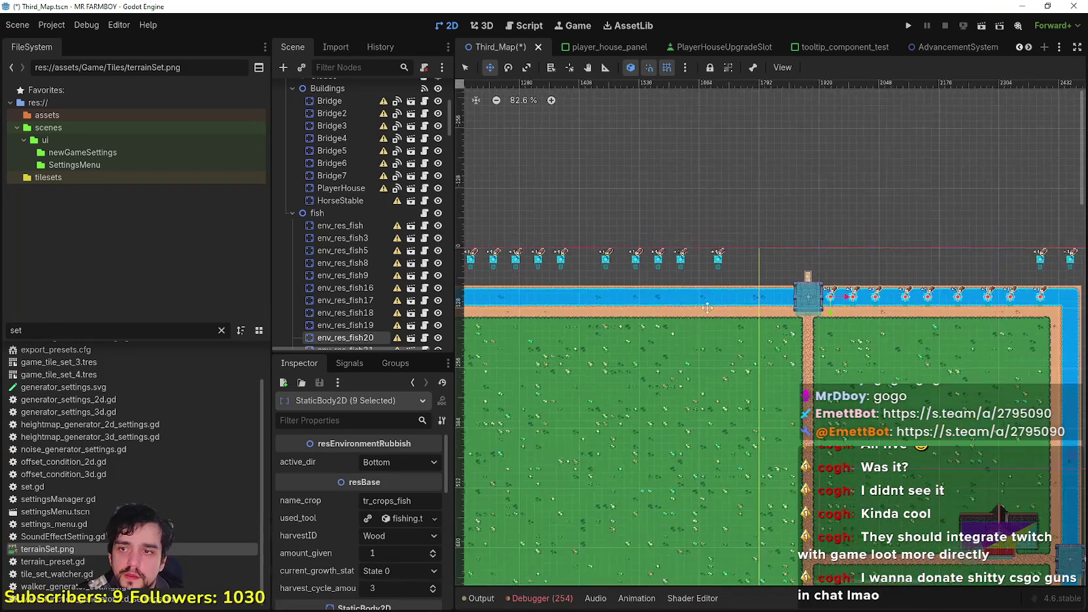
{"action": "scroll", "coordinate": [691, 230], "scroll_direction": "down", "scroll_amount": 1}
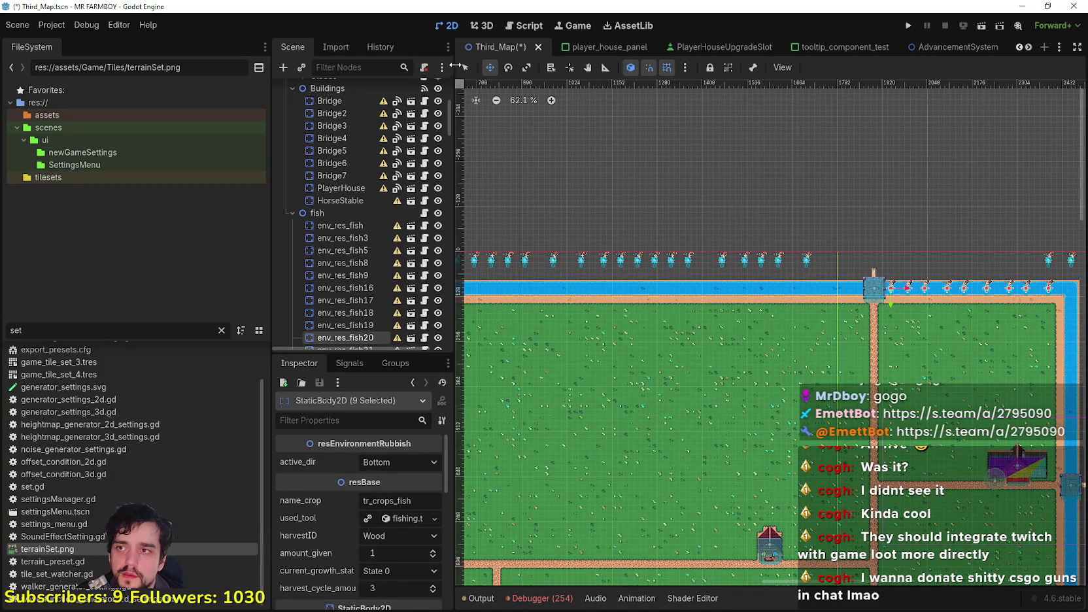
{"action": "scroll", "coordinate": [782, 177], "scroll_direction": "down", "scroll_amount": 1}
{"action": "scroll", "coordinate": [912, 210], "scroll_direction": "left", "scroll_amount": 2}
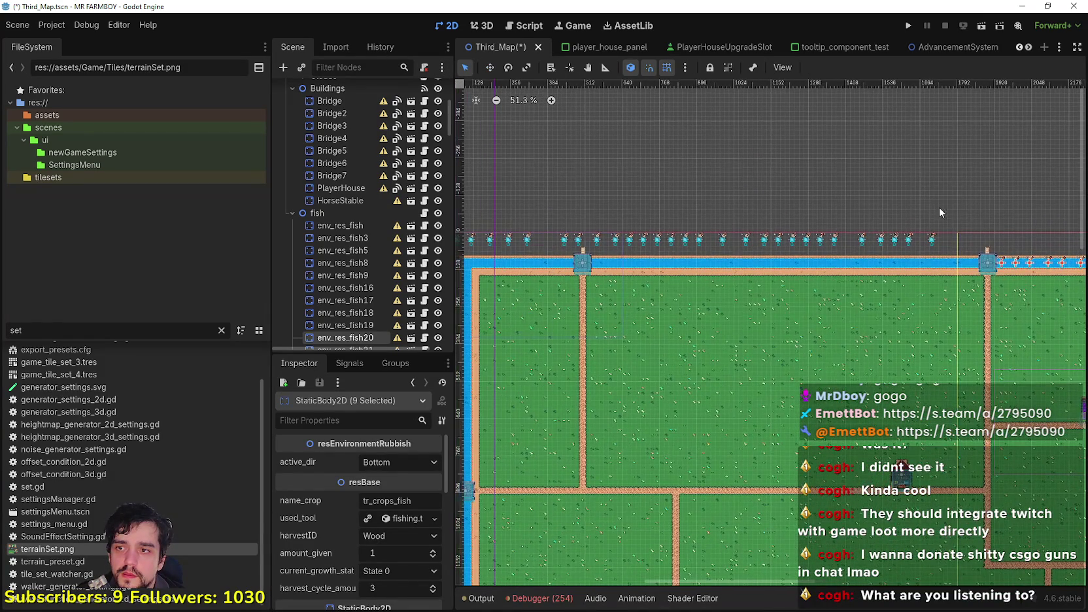
Box-select the 20 fish floating above the map and move them down onto the river.
{"action": "mouse_move", "coordinate": [946, 217]}
{"action": "left_mouse_down"}
{"action": "mouse_move", "coordinate": [669, 251]}
{"action": "mouse_move", "coordinate": [675, 260]}
{"action": "left_mouse_up"}
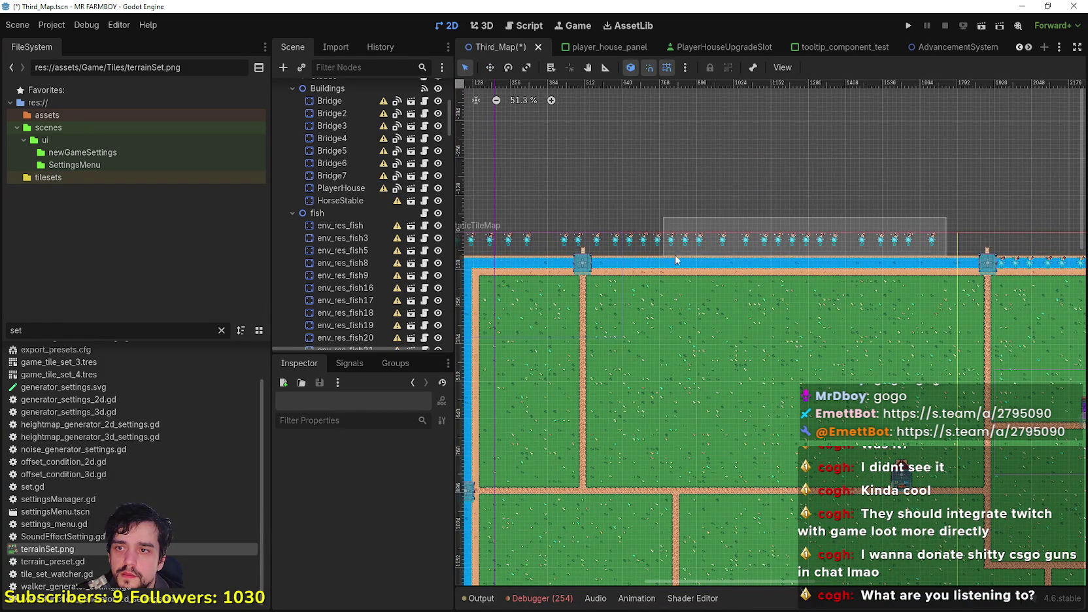
{"action": "left_click_drag", "start_coordinate": [614, 245], "coordinate": [608, 249]}
{"action": "scroll", "coordinate": [609, 249], "scroll_direction": "up", "scroll_amount": 2}
{"action": "scroll", "coordinate": [617, 238], "scroll_direction": "up", "scroll_amount": 2}
{"action": "scroll", "coordinate": [794, 250], "scroll_direction": "up", "scroll_amount": 8}
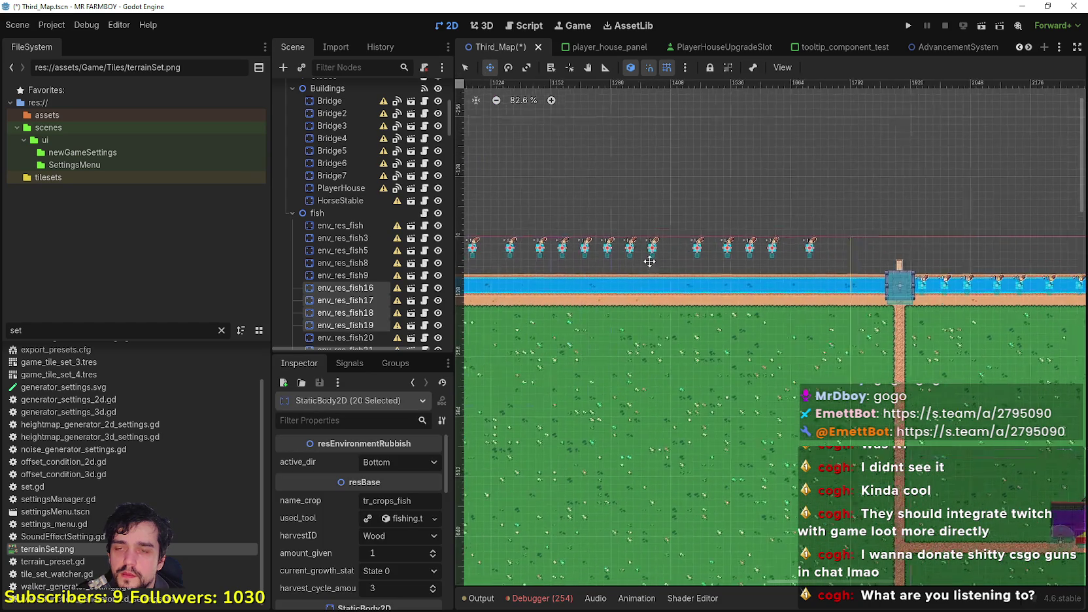
{"action": "left_click_drag", "start_coordinate": [788, 256], "coordinate": [883, 329]}
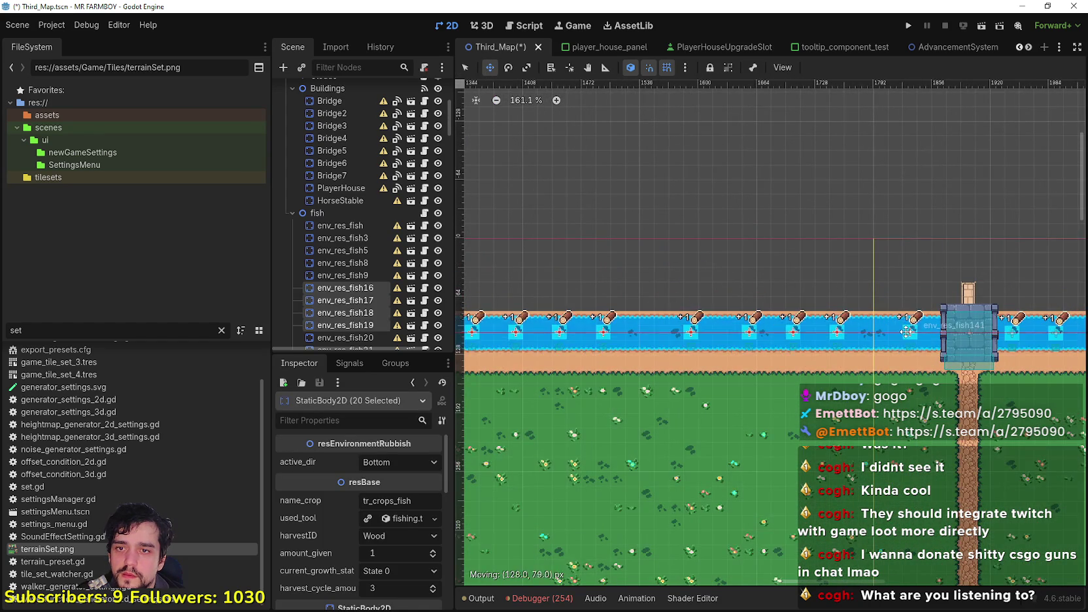
Move the three fish above the bridge into the river beside it, then switch to the music player.
{"action": "scroll", "coordinate": [916, 323], "scroll_direction": "up", "scroll_amount": 15}
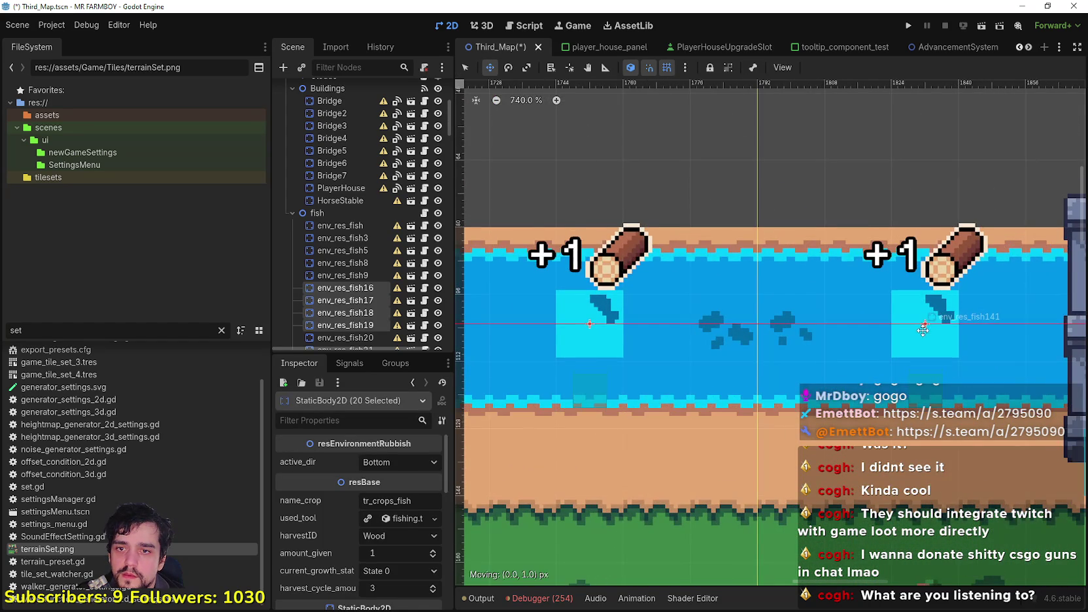
{"action": "scroll", "coordinate": [752, 358], "scroll_direction": "down", "scroll_amount": 6}
{"action": "scroll", "coordinate": [652, 362], "scroll_direction": "down", "scroll_amount": 14}
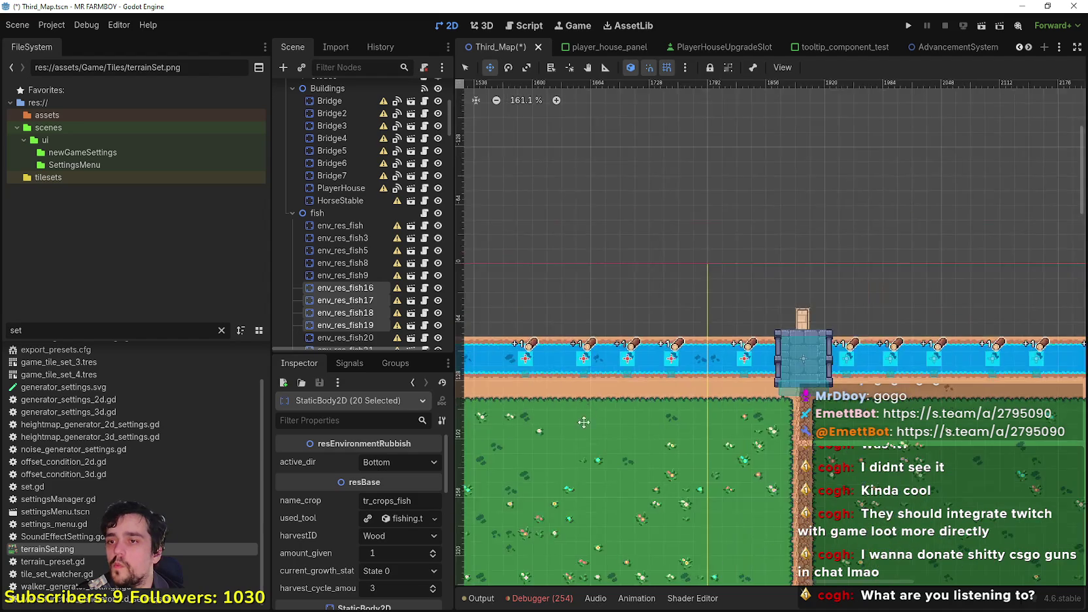
{"action": "scroll", "coordinate": [817, 325], "scroll_direction": "up", "scroll_amount": 1}
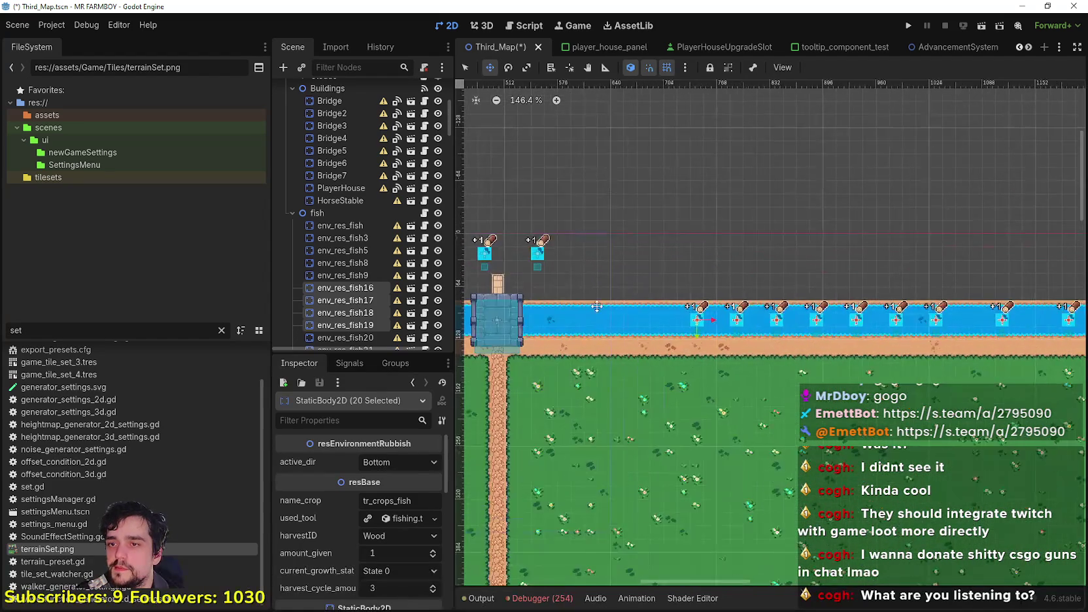
{"action": "scroll", "coordinate": [789, 315], "scroll_direction": "left", "scroll_amount": 5}
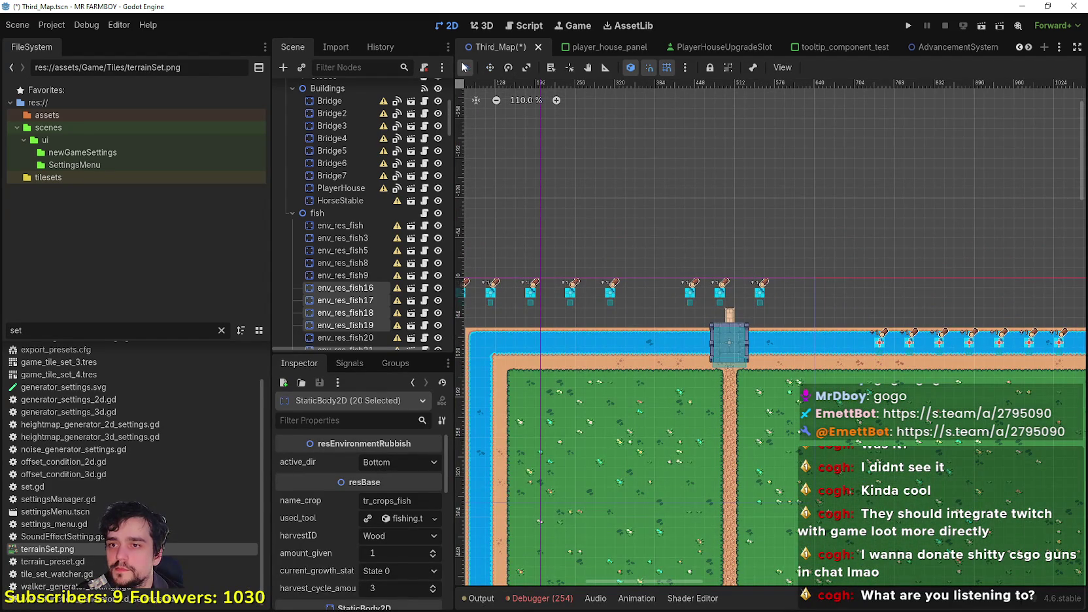
{"action": "mouse_move", "coordinate": [796, 261]}
{"action": "left_mouse_down"}
{"action": "mouse_move", "coordinate": [741, 272]}
{"action": "mouse_move", "coordinate": [668, 309]}
{"action": "mouse_move", "coordinate": [677, 295]}
{"action": "mouse_move", "coordinate": [767, 305]}
{"action": "left_mouse_up"}
{"action": "scroll", "coordinate": [705, 306], "scroll_direction": "up", "scroll_amount": 3}
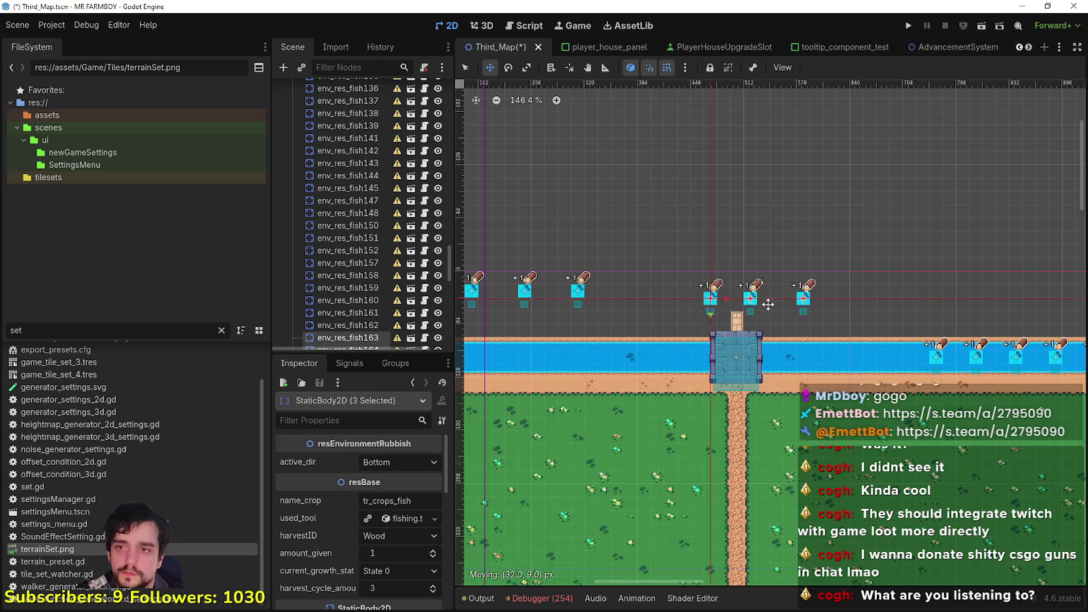
{"action": "scroll", "coordinate": [815, 362], "scroll_direction": "up", "scroll_amount": 10}
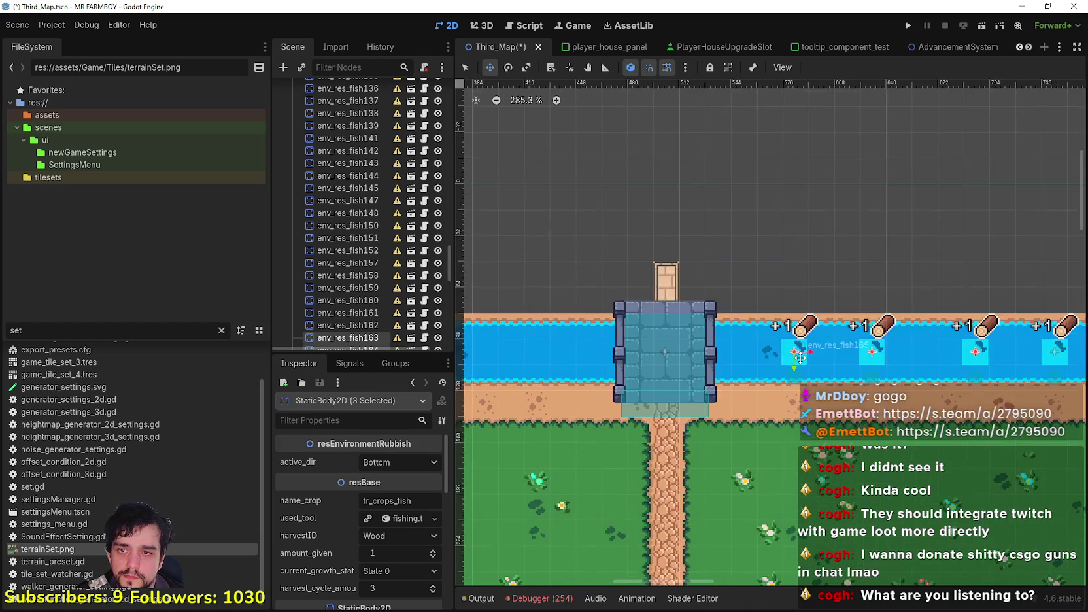
{"action": "mouse_move", "coordinate": [763, 316]}
{"action": "left_mouse_down"}
{"action": "mouse_move", "coordinate": [739, 319]}
{"action": "mouse_move", "coordinate": [919, 301]}
{"action": "left_mouse_up"}
{"action": "scroll", "coordinate": [772, 315], "scroll_direction": "up", "scroll_amount": 6}
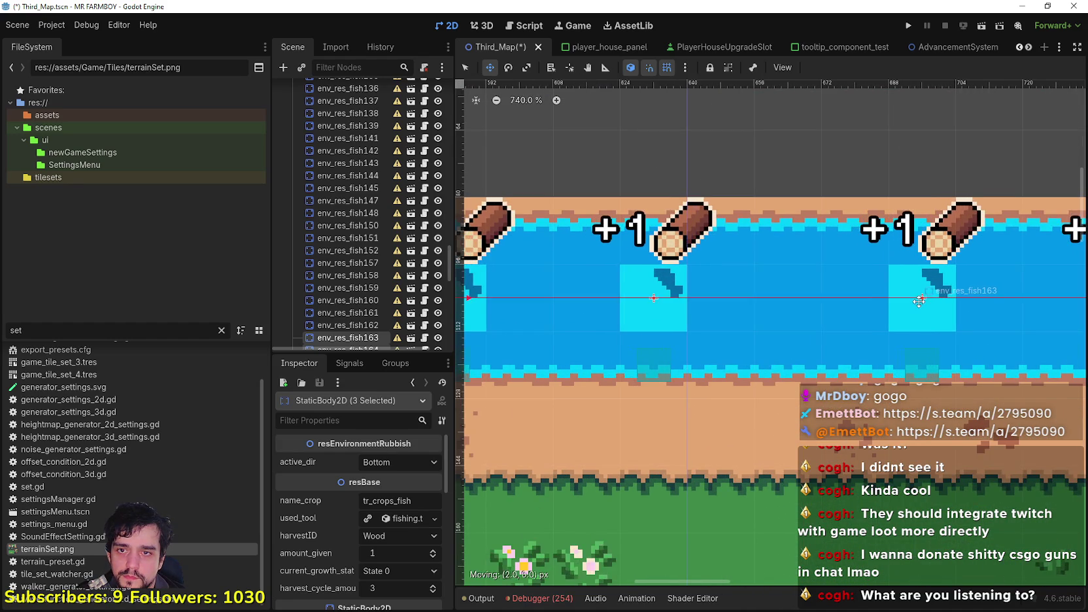
{"action": "scroll", "coordinate": [916, 301], "scroll_direction": "down", "scroll_amount": 17}
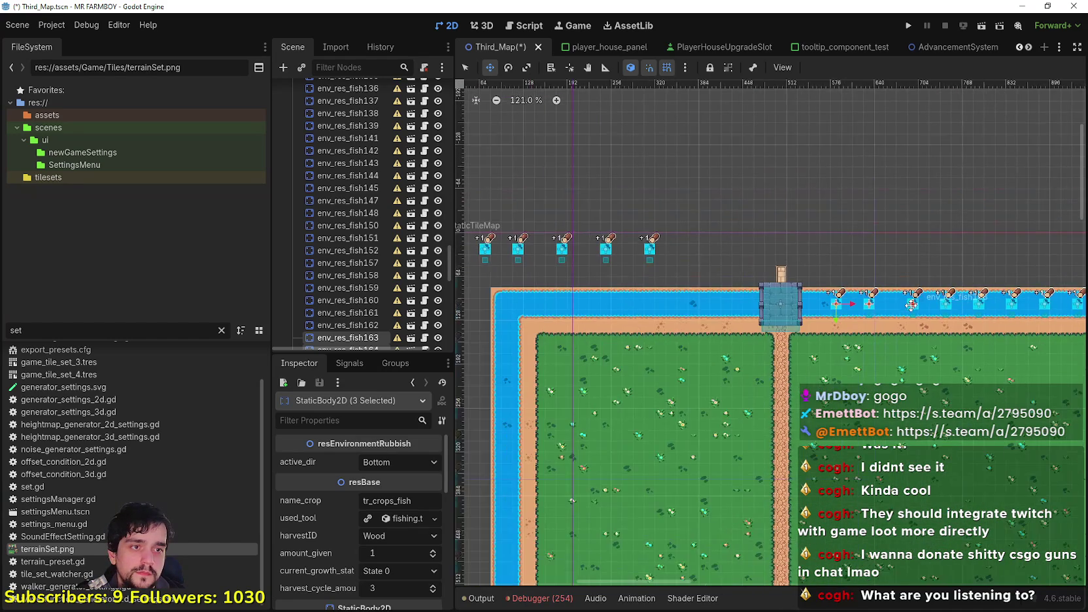
{"action": "scroll", "coordinate": [905, 287], "scroll_direction": "down", "scroll_amount": 1}
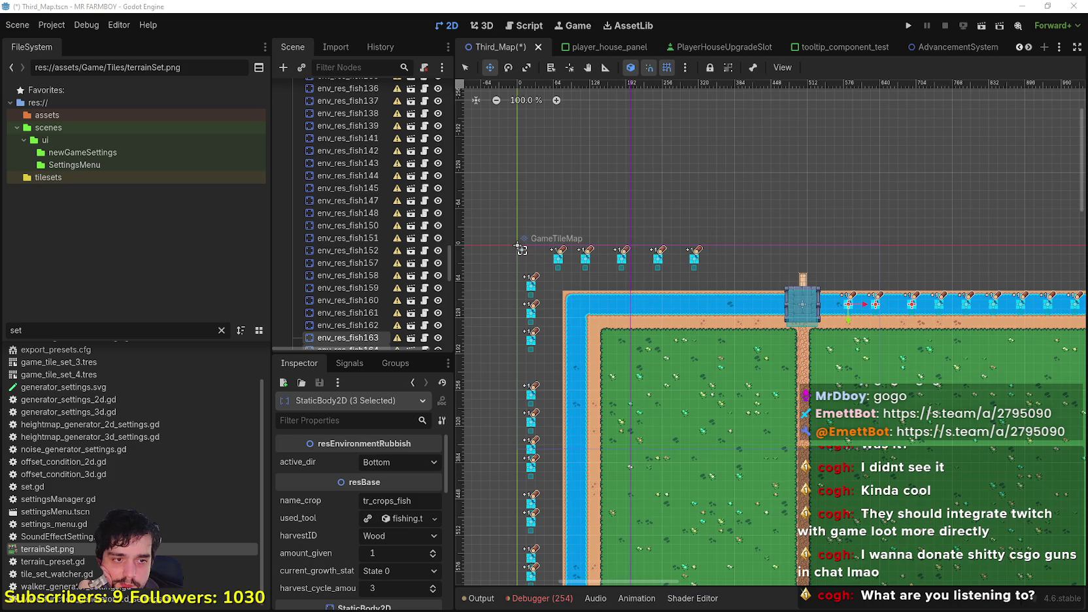
{"action": "key", "text": "alt+Tab"}
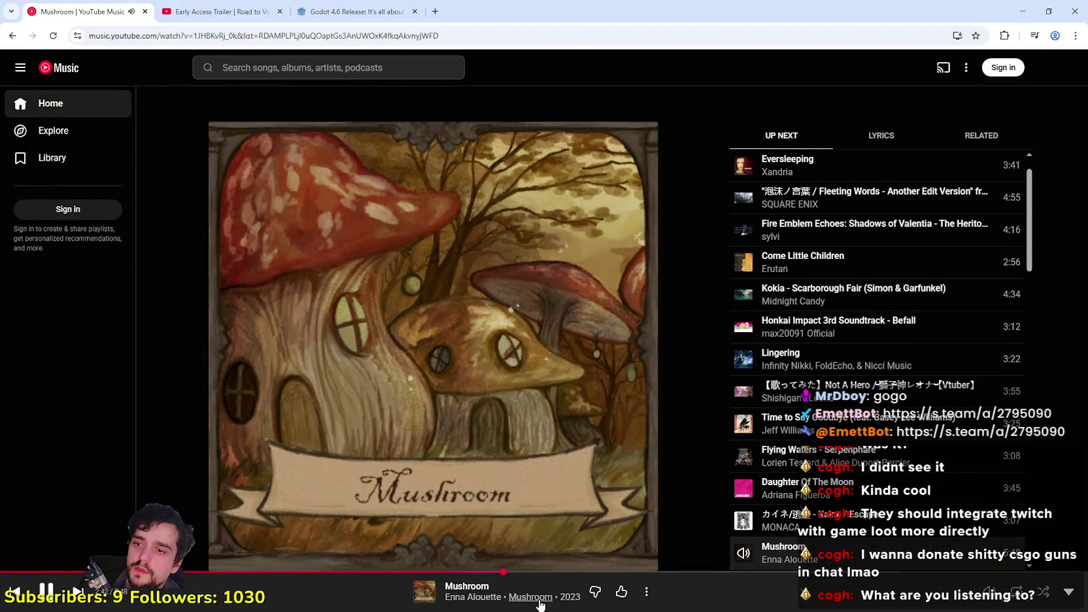
Copy the playing song's watch?v= link from the address bar and minimize the browser.
{"action": "left_click", "coordinate": [270, 32]}
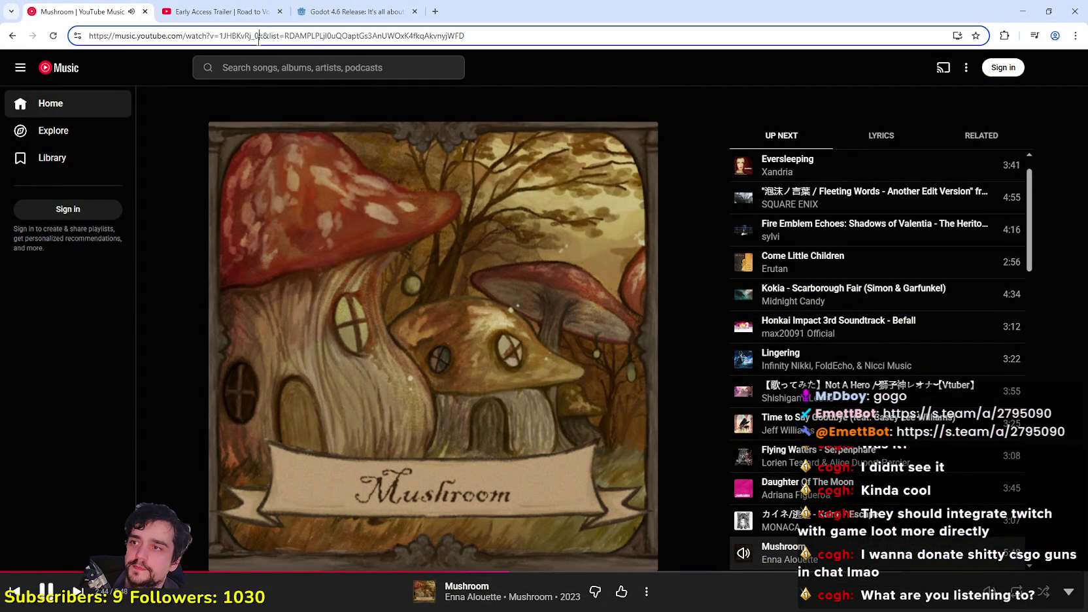
{"action": "left_click_drag", "start_coordinate": [301, 36], "coordinate": [465, 36]}
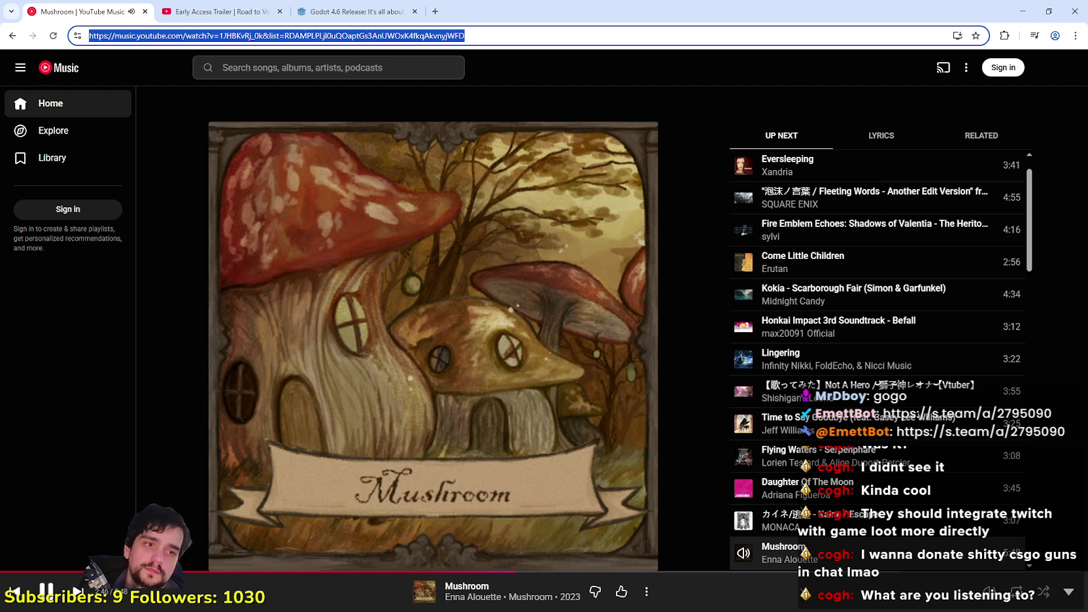
{"action": "key", "text": "alt+Tab"}
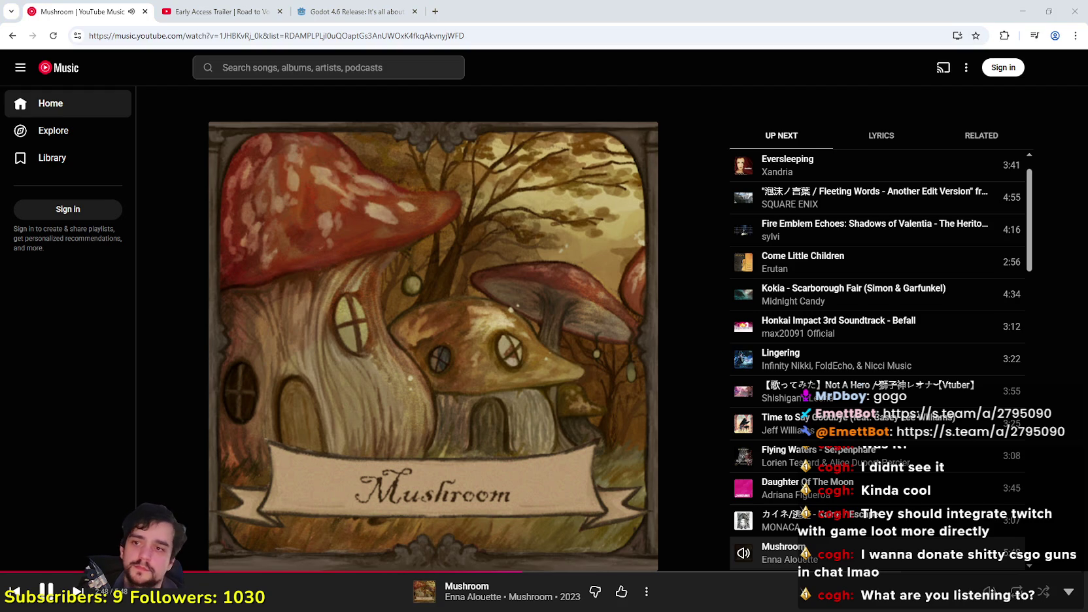
{"action": "left_click", "coordinate": [1026, 6]}
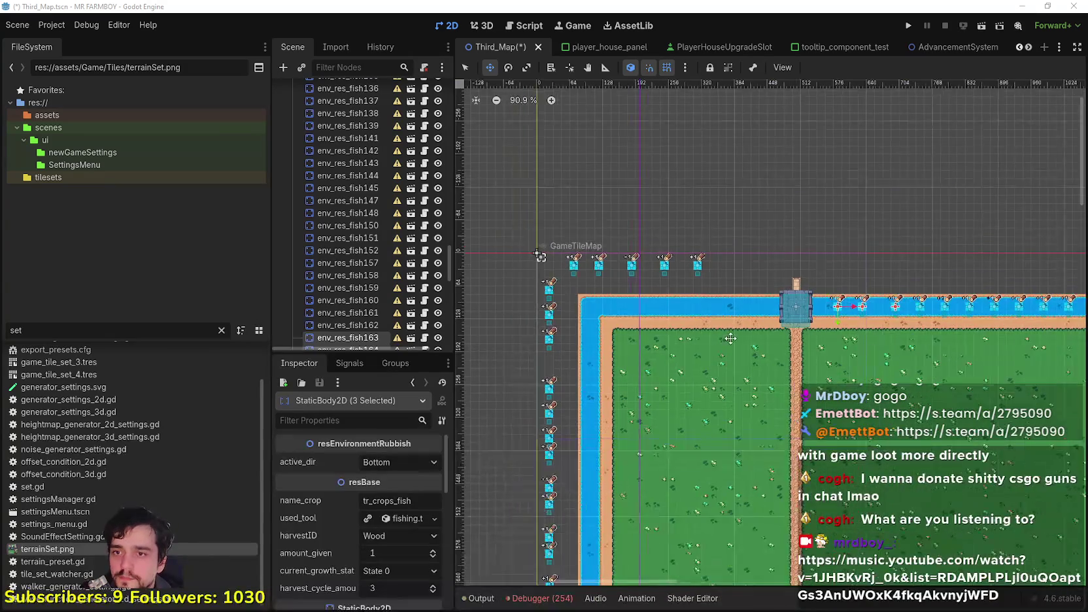
Move the row of five fish nodes above the map down into the top river.
{"action": "scroll", "coordinate": [736, 258], "scroll_direction": "up", "scroll_amount": 6}
{"action": "mouse_move", "coordinate": [742, 253]}
{"action": "left_mouse_down"}
{"action": "mouse_move", "coordinate": [591, 289]}
{"action": "mouse_move", "coordinate": [544, 320]}
{"action": "left_mouse_up"}
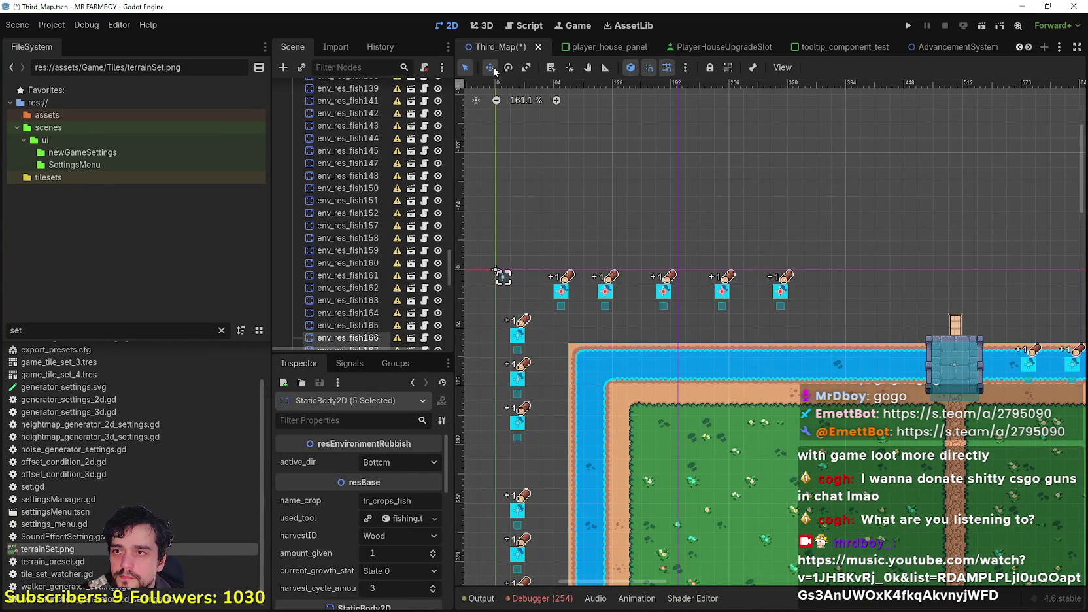
{"action": "left_click", "coordinate": [489, 67]}
{"action": "scroll", "coordinate": [733, 275], "scroll_direction": "up", "scroll_amount": 1}
{"action": "mouse_move", "coordinate": [722, 272]}
{"action": "left_mouse_down"}
{"action": "mouse_move", "coordinate": [877, 379]}
{"action": "mouse_move", "coordinate": [850, 347]}
{"action": "left_mouse_up"}
{"action": "scroll", "coordinate": [870, 371], "scroll_direction": "up", "scroll_amount": 9}
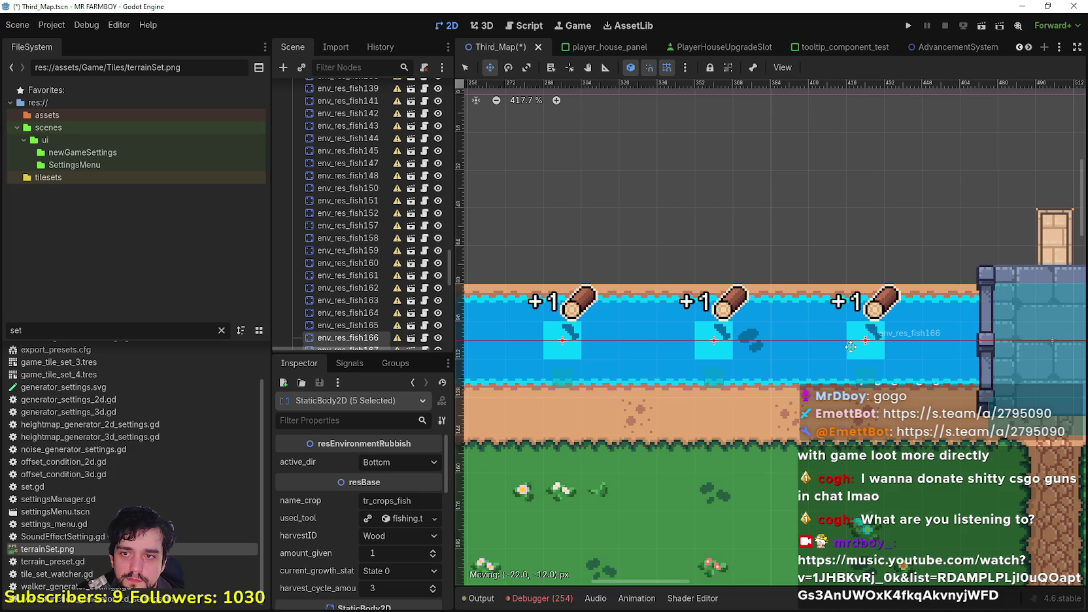
{"action": "scroll", "coordinate": [870, 336], "scroll_direction": "up", "scroll_amount": 7}
{"action": "scroll", "coordinate": [871, 336], "scroll_direction": "down", "scroll_amount": 18}
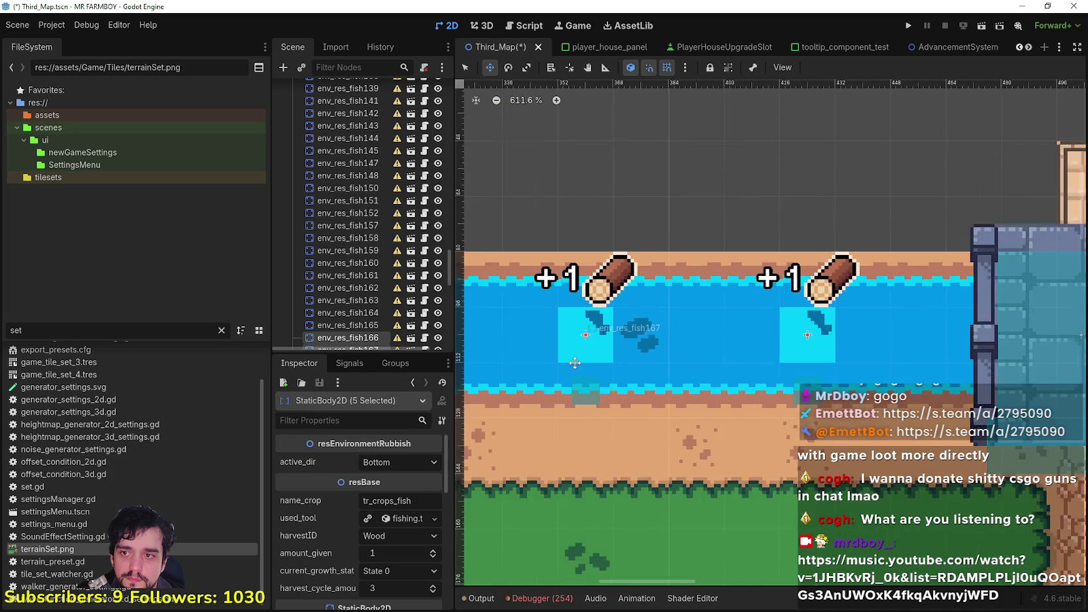
{"action": "scroll", "coordinate": [805, 421], "scroll_direction": "up", "scroll_amount": 3}
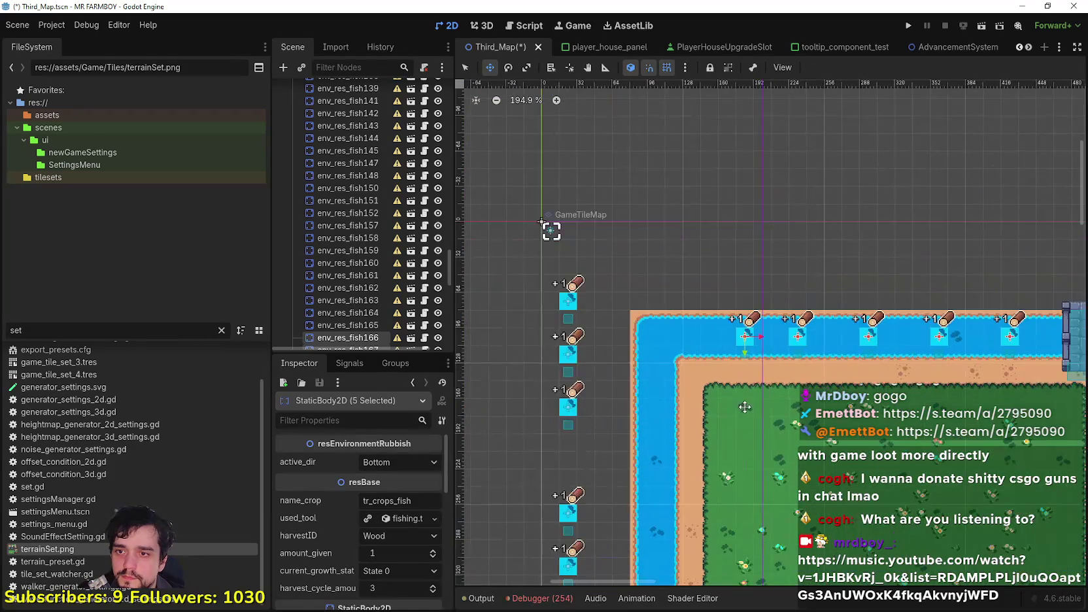
{"action": "scroll", "coordinate": [583, 295], "scroll_direction": "down", "scroll_amount": 5}
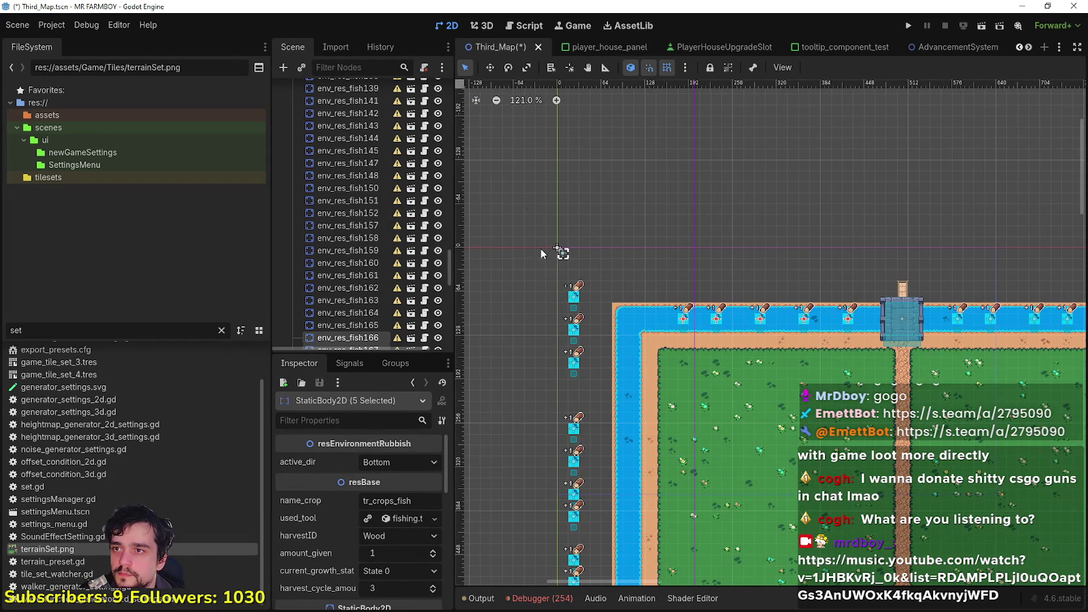
Move the four upper fish nodes beside the left edge into the left river, nudged down one pixel.
{"action": "left_click_drag", "start_coordinate": [540, 272], "coordinate": [595, 442]}
{"action": "scroll", "coordinate": [585, 309], "scroll_direction": "down", "scroll_amount": 5}
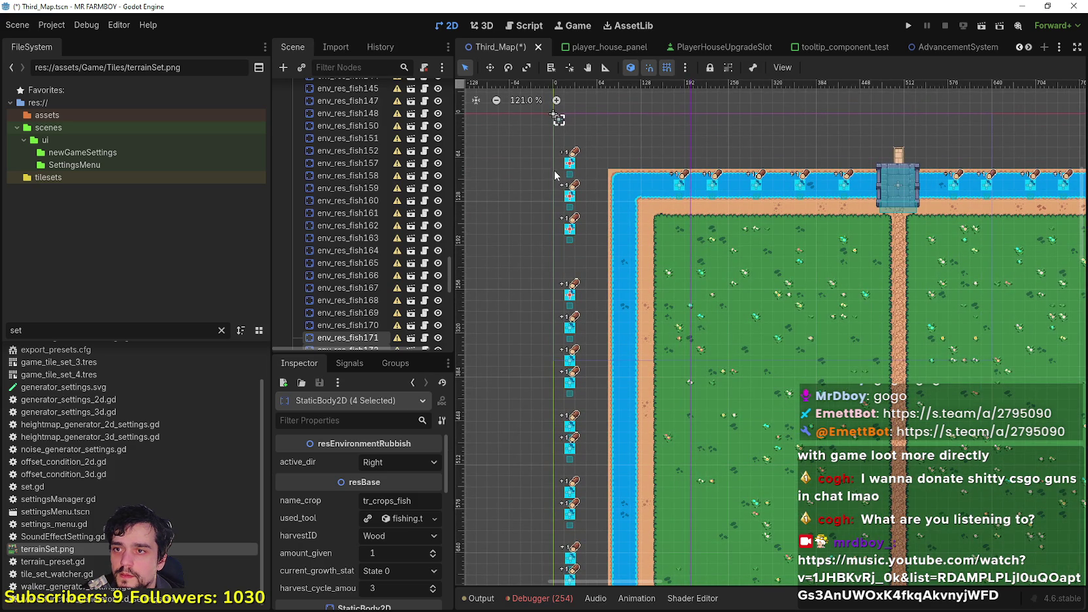
{"action": "scroll", "coordinate": [558, 118], "scroll_direction": "up", "scroll_amount": 1}
{"action": "left_click_drag", "start_coordinate": [555, 145], "coordinate": [635, 234]}
{"action": "scroll", "coordinate": [629, 217], "scroll_direction": "up", "scroll_amount": 8}
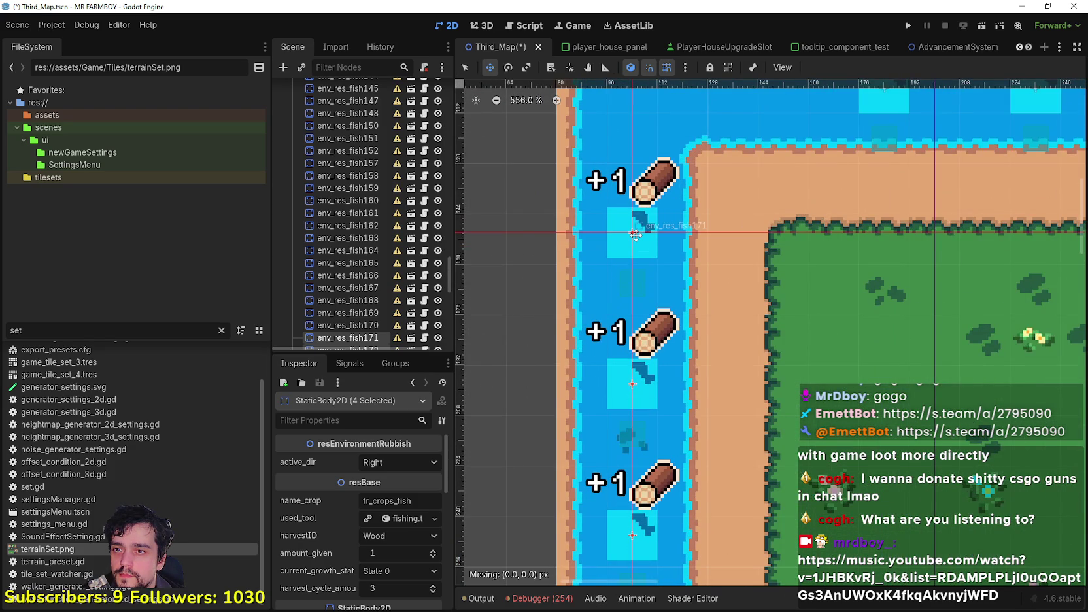
{"action": "scroll", "coordinate": [634, 235], "scroll_direction": "up", "scroll_amount": 1}
{"action": "key", "text": "Down"}
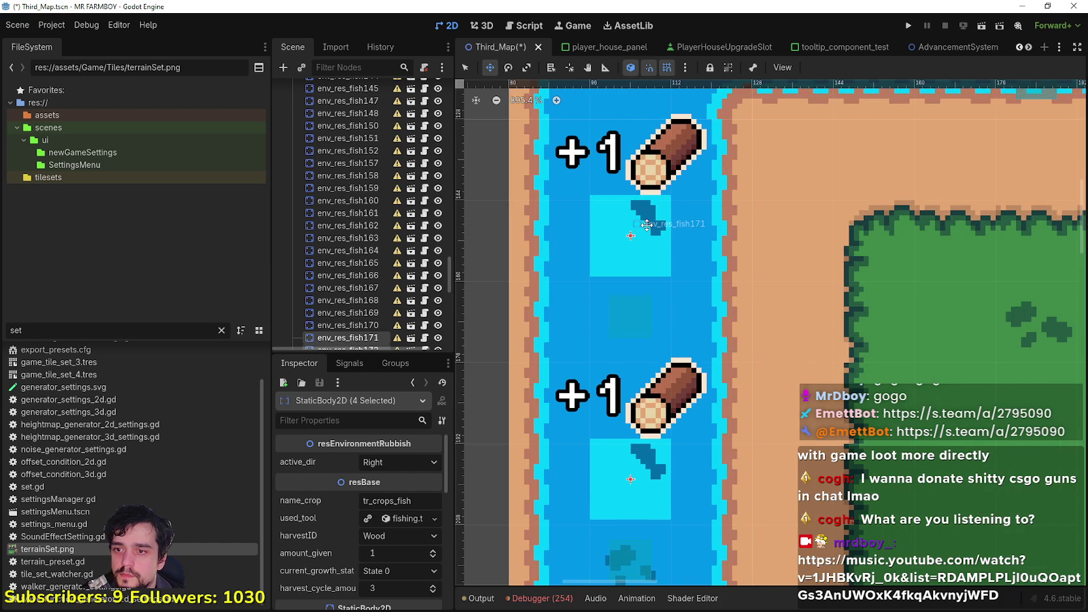
{"action": "scroll", "coordinate": [646, 224], "scroll_direction": "down", "scroll_amount": 2}
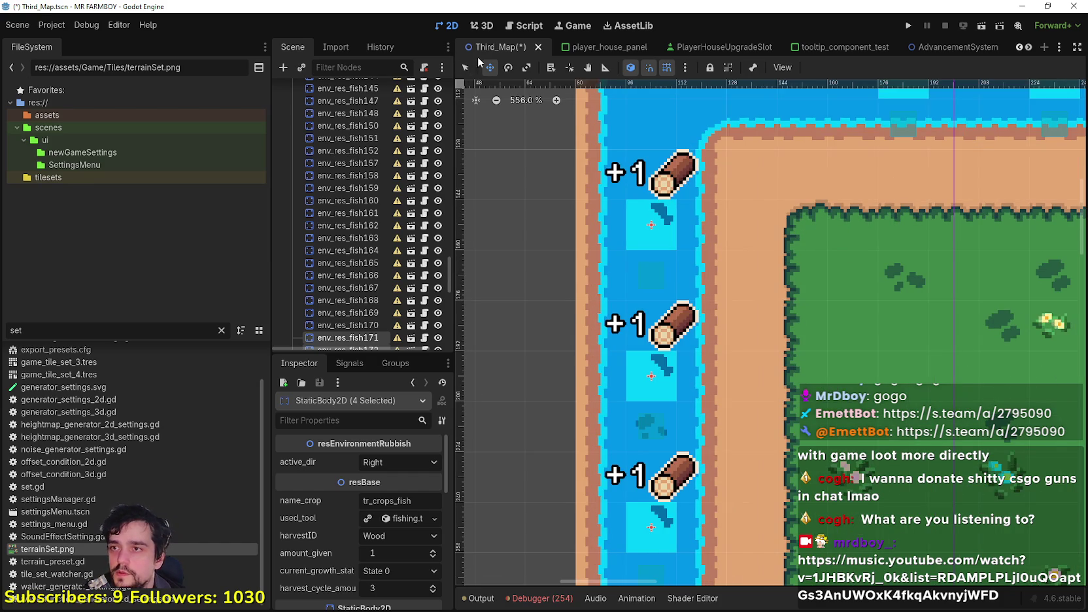
Inspect fish node env_res_fish171, then box-select the fish nodes along the left column.
{"action": "left_click", "coordinate": [549, 212]}
{"action": "left_click", "coordinate": [661, 235]}
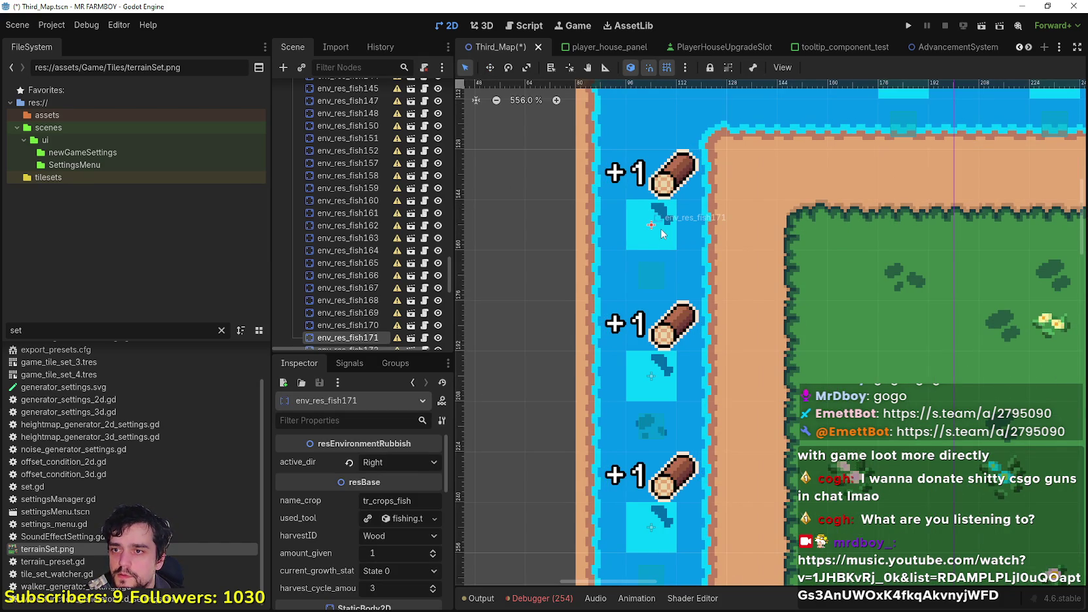
{"action": "scroll", "coordinate": [657, 238], "scroll_direction": "down", "scroll_amount": 5}
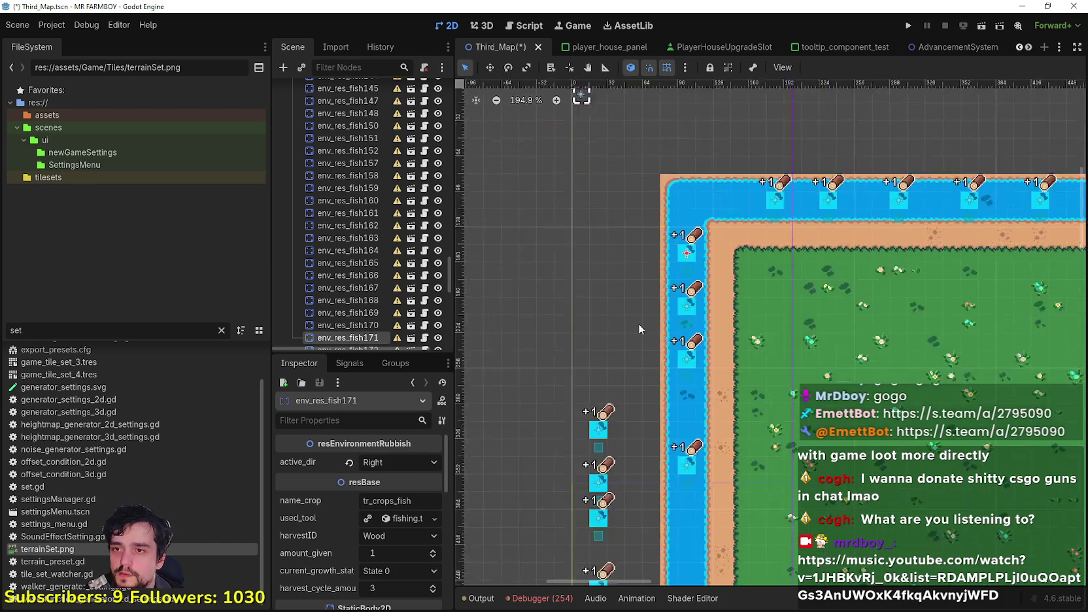
{"action": "scroll", "coordinate": [699, 311], "scroll_direction": "down", "scroll_amount": 2}
{"action": "mouse_move", "coordinate": [686, 318]}
{"action": "left_mouse_down"}
{"action": "mouse_move", "coordinate": [749, 539]}
{"action": "mouse_move", "coordinate": [747, 588]}
{"action": "mouse_move", "coordinate": [737, 569]}
{"action": "left_mouse_up"}
Add one more fish node to the left-column selection.
{"action": "scroll", "coordinate": [597, 385], "scroll_direction": "down", "scroll_amount": 4}
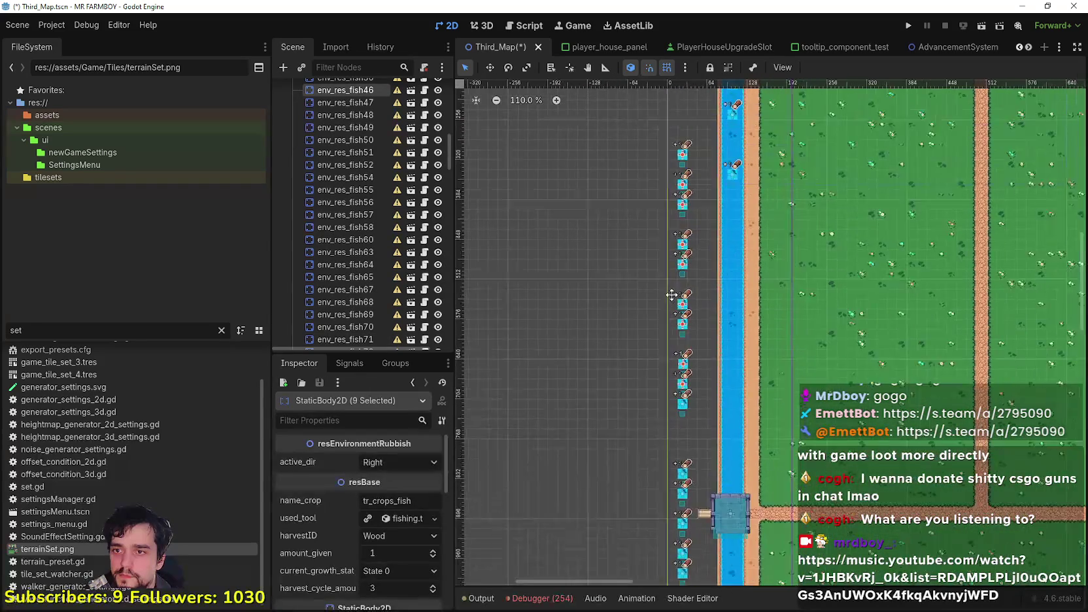
{"action": "mouse_move", "coordinate": [625, 455]}
{"action": "left_mouse_down"}
{"action": "mouse_move", "coordinate": [697, 283]}
{"action": "mouse_move", "coordinate": [694, 167]}
{"action": "left_mouse_up"}
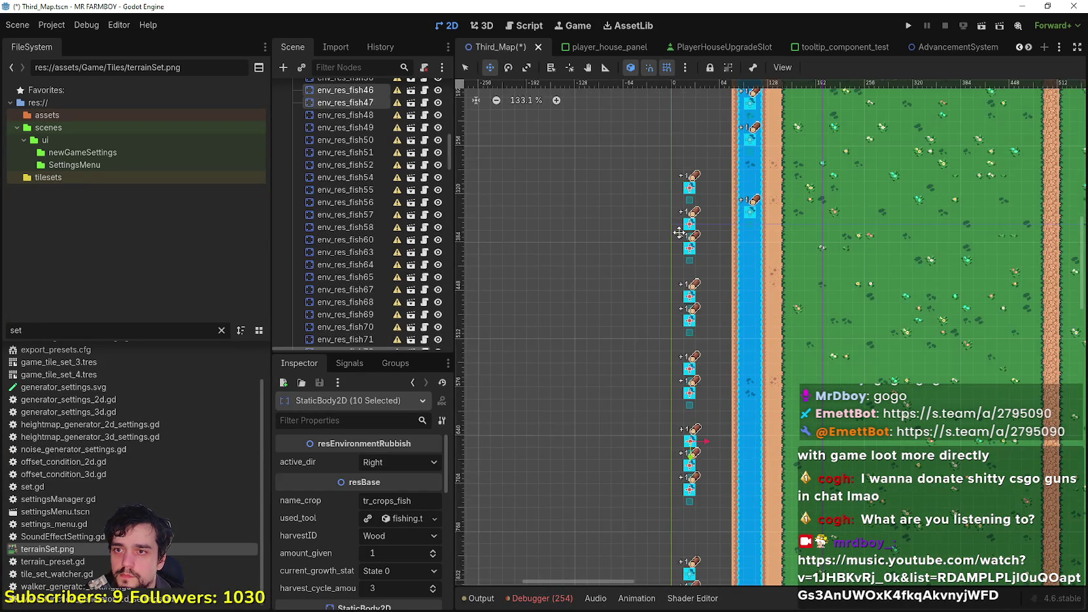
{"action": "scroll", "coordinate": [674, 231], "scroll_direction": "up", "scroll_amount": 3}
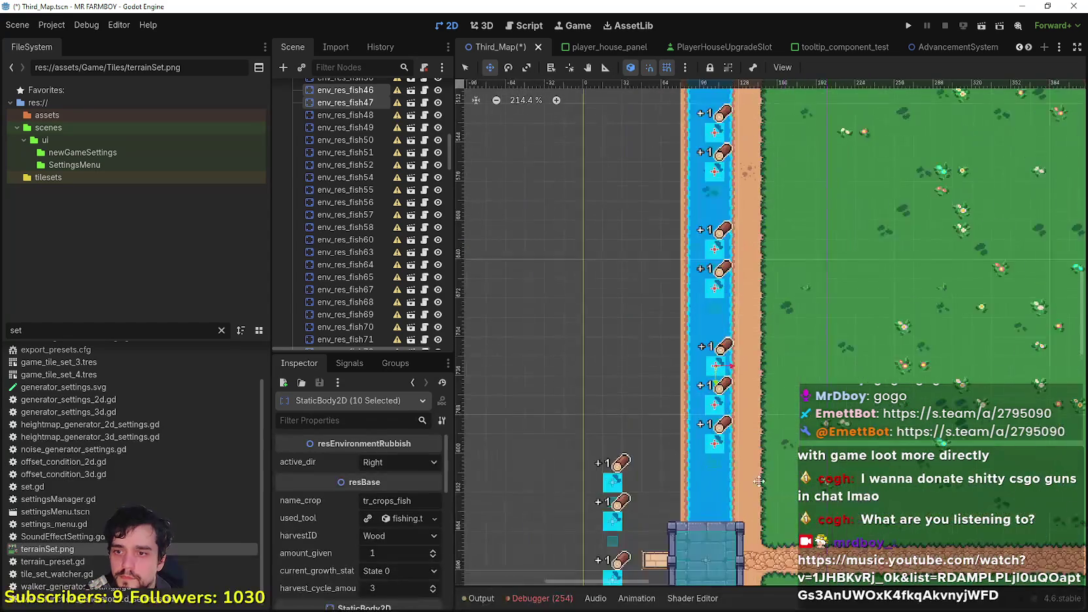
{"action": "scroll", "coordinate": [719, 195], "scroll_direction": "up", "scroll_amount": 3}
{"action": "scroll", "coordinate": [719, 235], "scroll_direction": "down", "scroll_amount": 2}
{"action": "scroll", "coordinate": [719, 235], "scroll_direction": "down", "scroll_amount": 4}
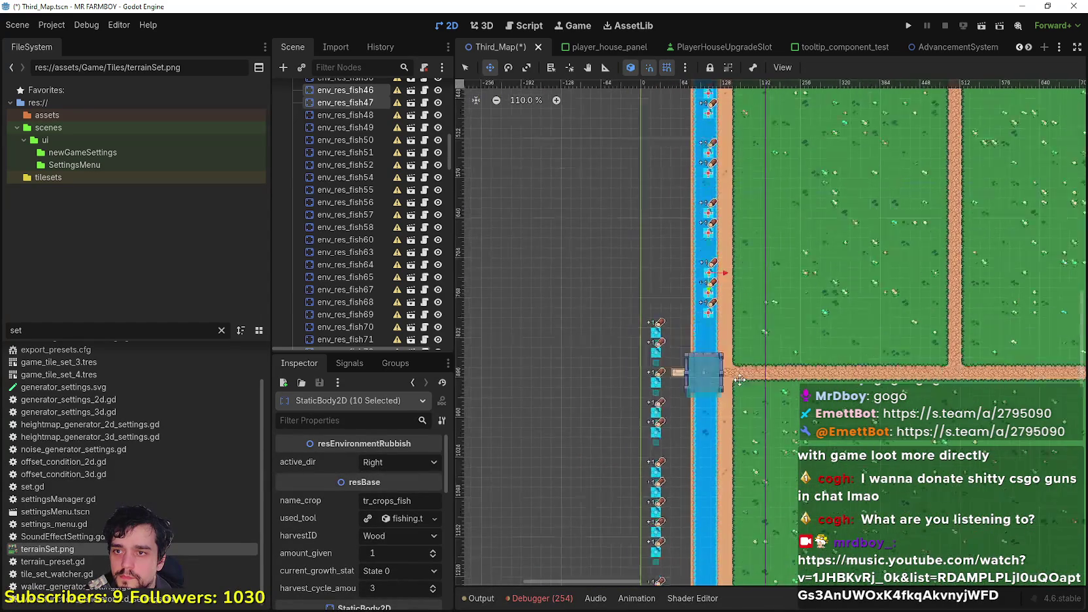
{"action": "scroll", "coordinate": [734, 309], "scroll_direction": "up", "scroll_amount": 4}
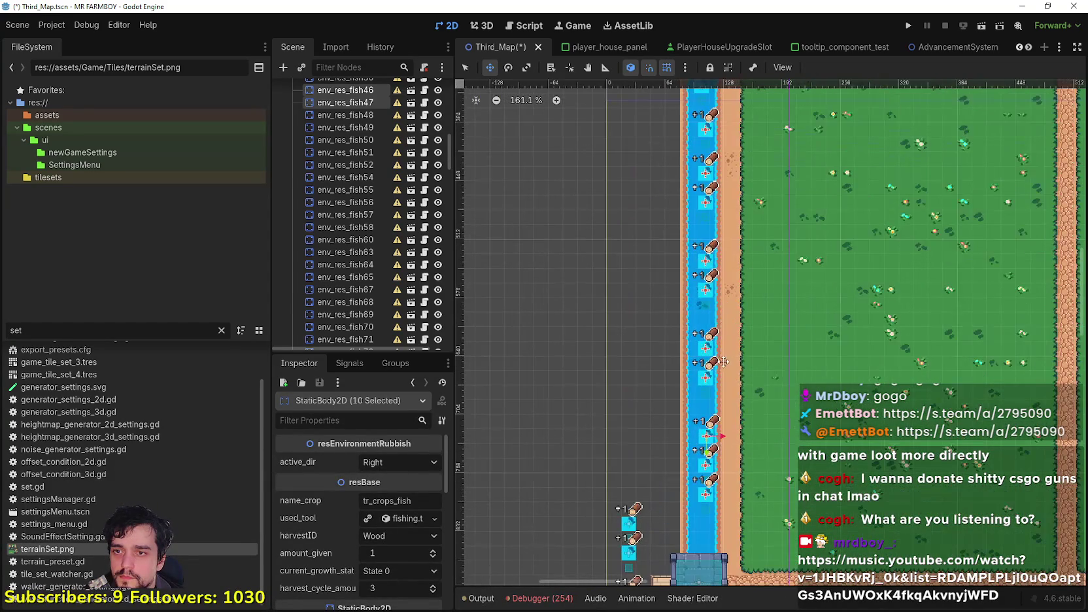
{"action": "scroll", "coordinate": [745, 401], "scroll_direction": "up", "scroll_amount": 2}
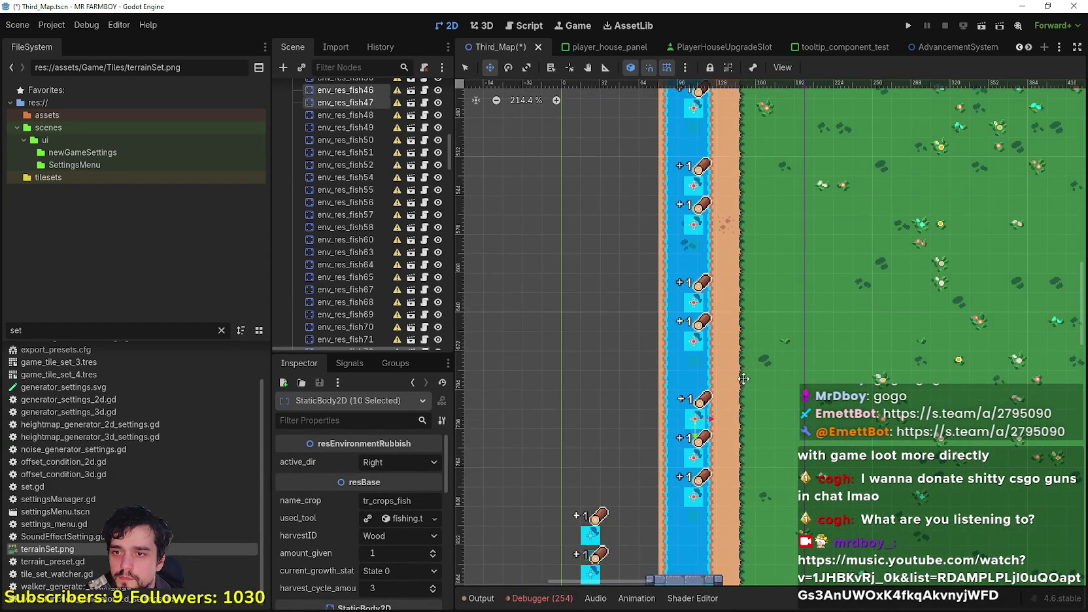
{"action": "scroll", "coordinate": [746, 401], "scroll_direction": "up", "scroll_amount": 2}
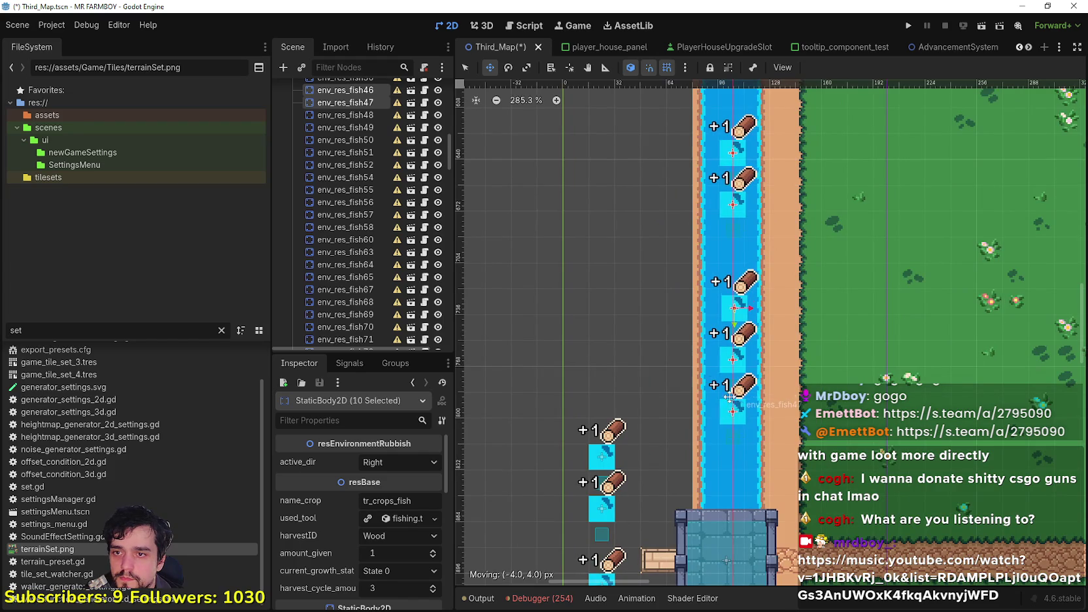
{"action": "scroll", "coordinate": [736, 437], "scroll_direction": "up", "scroll_amount": 3}
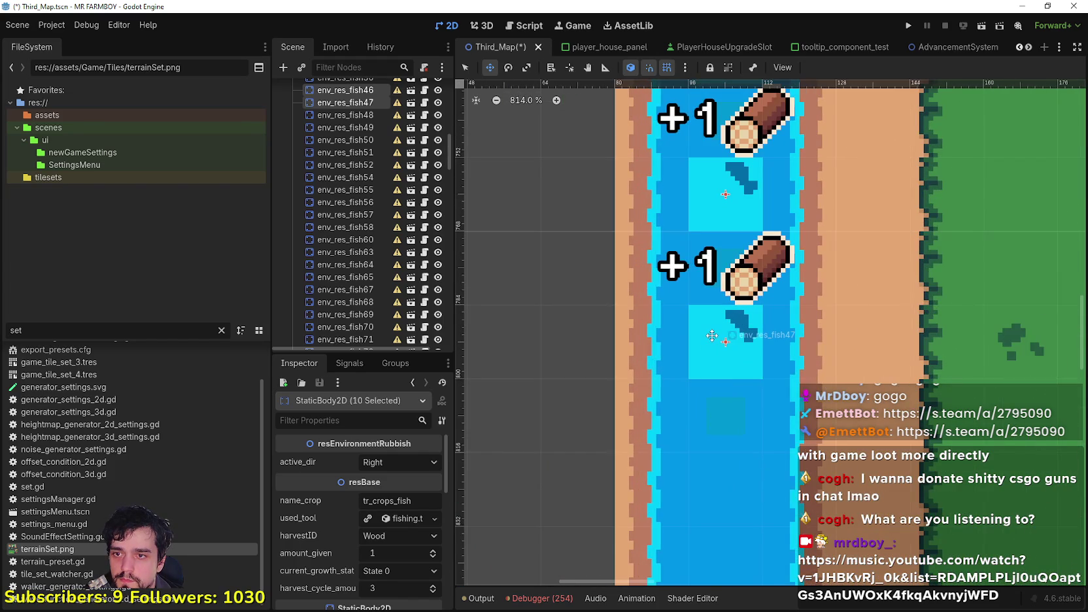
{"action": "scroll", "coordinate": [709, 337], "scroll_direction": "down", "scroll_amount": 10}
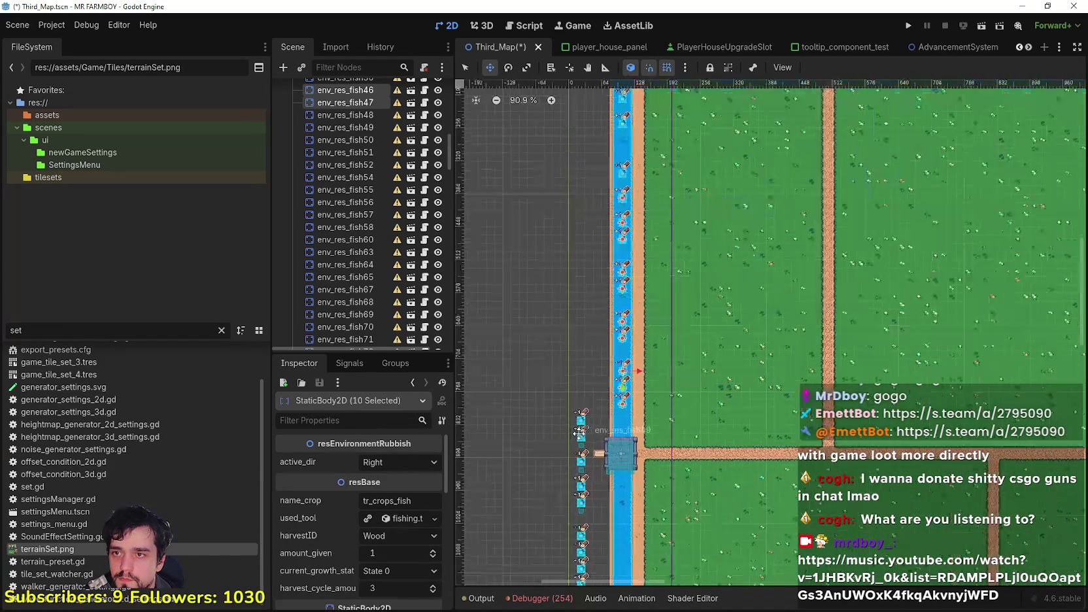
Further down the left river, move the next group of five fish nodes into the river.
{"action": "mouse_move", "coordinate": [580, 422]}
{"action": "left_mouse_down"}
{"action": "mouse_move", "coordinate": [665, 355]}
{"action": "mouse_move", "coordinate": [608, 258]}
{"action": "mouse_move", "coordinate": [592, 271]}
{"action": "left_mouse_up"}
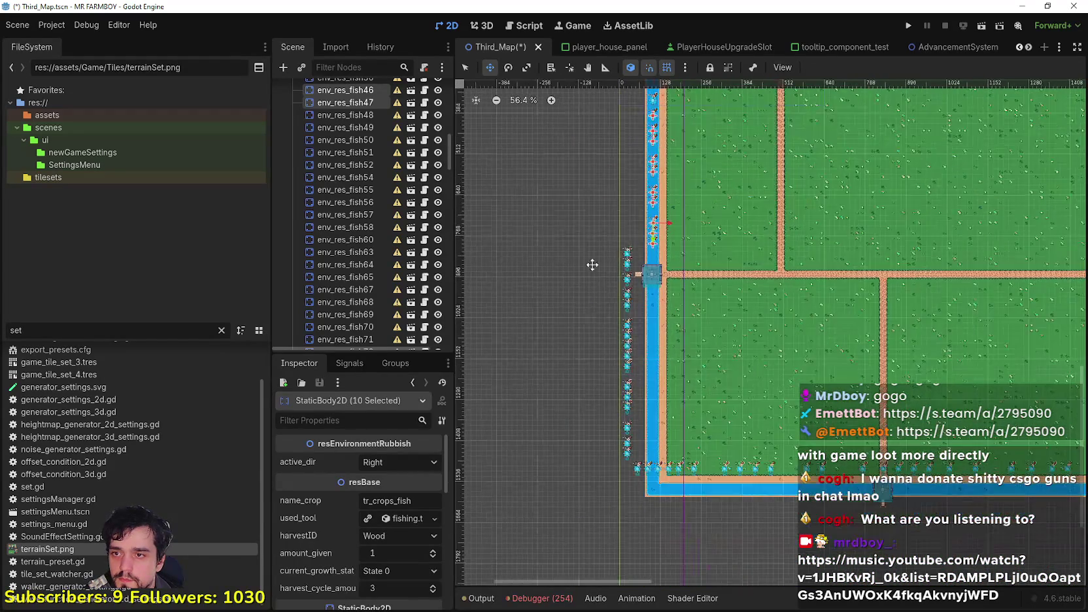
{"action": "scroll", "coordinate": [592, 272], "scroll_direction": "down", "scroll_amount": 1}
{"action": "left_click", "coordinate": [462, 65]}
{"action": "scroll", "coordinate": [562, 190], "scroll_direction": "up", "scroll_amount": 4}
{"action": "mouse_move", "coordinate": [633, 227]}
{"action": "left_mouse_down"}
{"action": "mouse_move", "coordinate": [677, 386]}
{"action": "mouse_move", "coordinate": [682, 364]}
{"action": "left_mouse_up"}
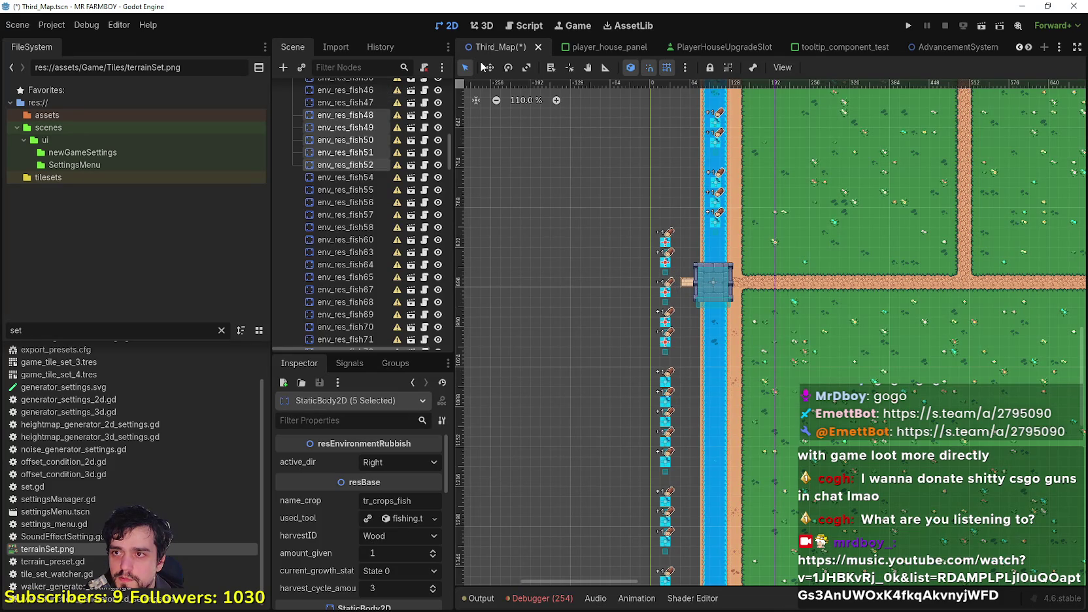
{"action": "mouse_move", "coordinate": [670, 311]}
{"action": "left_mouse_down"}
{"action": "mouse_move", "coordinate": [724, 397]}
{"action": "mouse_move", "coordinate": [719, 375]}
{"action": "mouse_move", "coordinate": [706, 409]}
{"action": "mouse_move", "coordinate": [727, 302]}
{"action": "left_mouse_up"}
Move the next left-column fish group into the river and shift five fish up into the river column.
{"action": "scroll", "coordinate": [719, 375], "scroll_direction": "up", "scroll_amount": 5}
{"action": "scroll", "coordinate": [727, 302], "scroll_direction": "up", "scroll_amount": 5}
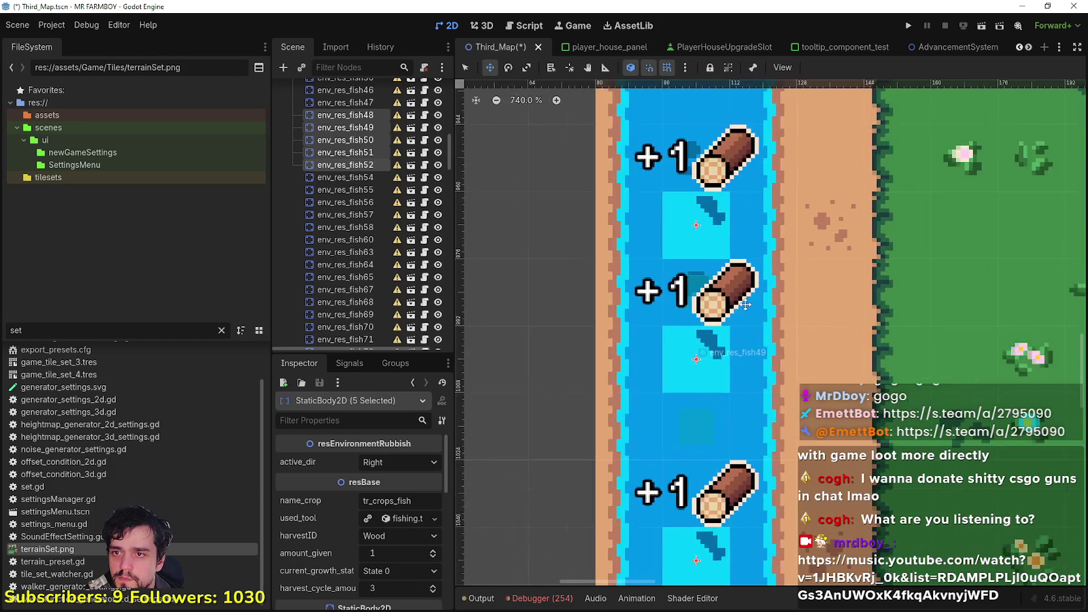
{"action": "scroll", "coordinate": [728, 302], "scroll_direction": "down", "scroll_amount": 9}
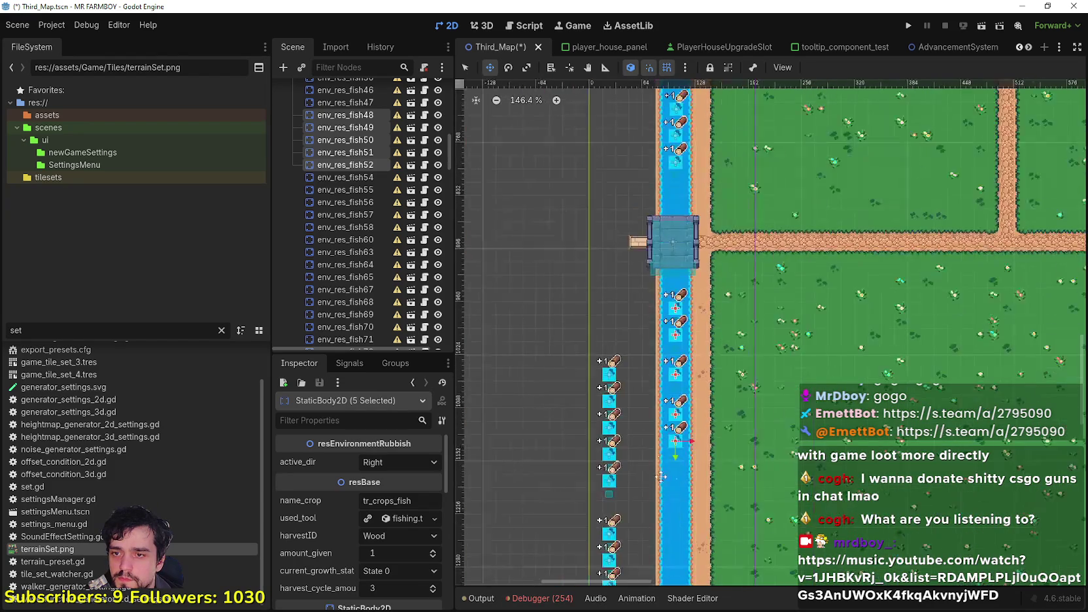
{"action": "left_click_drag", "start_coordinate": [611, 201], "coordinate": [673, 374]}
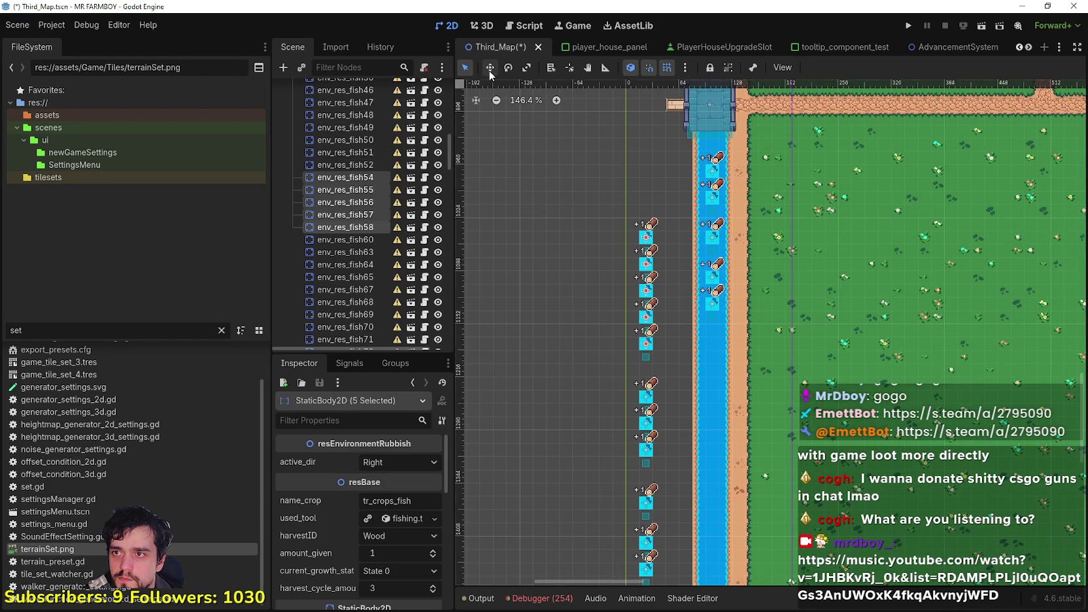
{"action": "left_click_drag", "start_coordinate": [604, 285], "coordinate": [671, 287]}
{"action": "scroll", "coordinate": [719, 343], "scroll_direction": "up", "scroll_amount": 5}
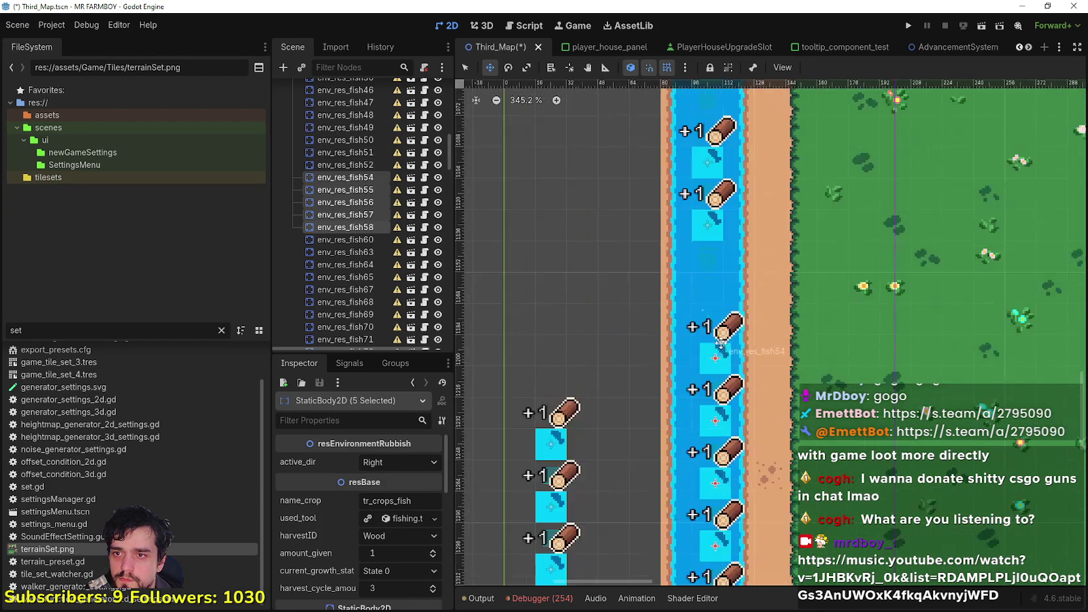
{"action": "left_click_drag", "start_coordinate": [719, 343], "coordinate": [711, 256]}
{"action": "scroll", "coordinate": [701, 268], "scroll_direction": "up", "scroll_amount": 4}
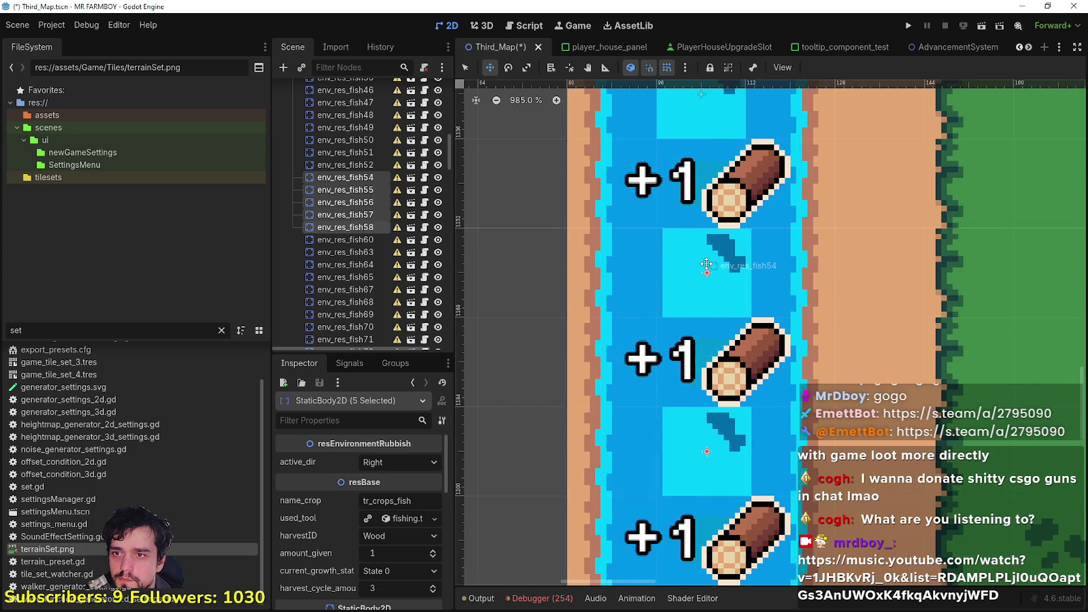
{"action": "scroll", "coordinate": [703, 267], "scroll_direction": "down", "scroll_amount": 7}
{"action": "scroll", "coordinate": [672, 461], "scroll_direction": "down", "scroll_amount": 3}
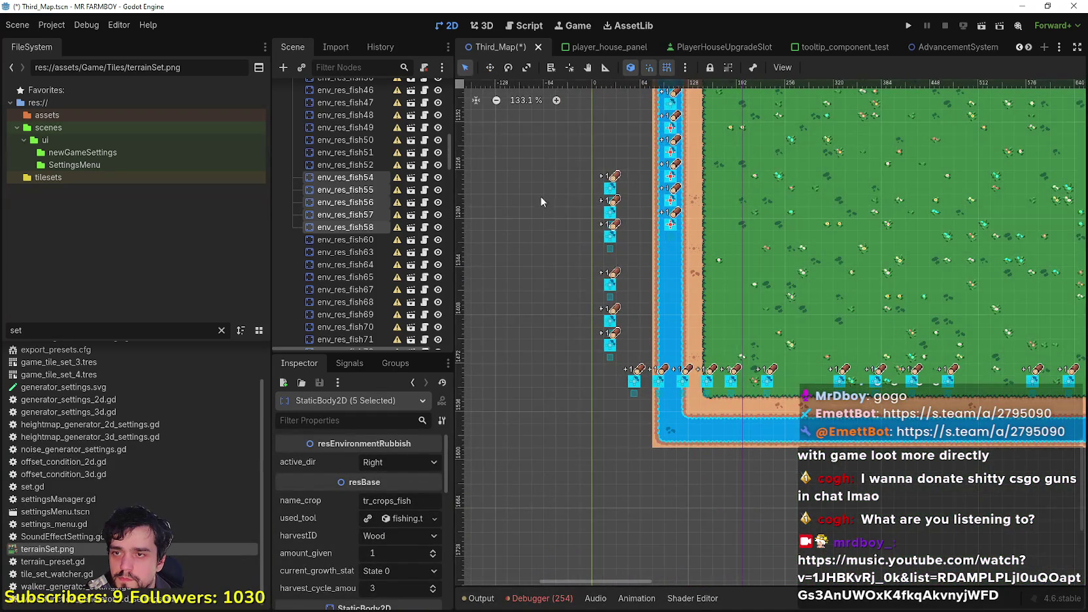
Move fish nodes fish63–65 into the river.
{"action": "scroll", "coordinate": [559, 163], "scroll_direction": "up", "scroll_amount": 3}
{"action": "left_click_drag", "start_coordinate": [589, 147], "coordinate": [663, 275]}
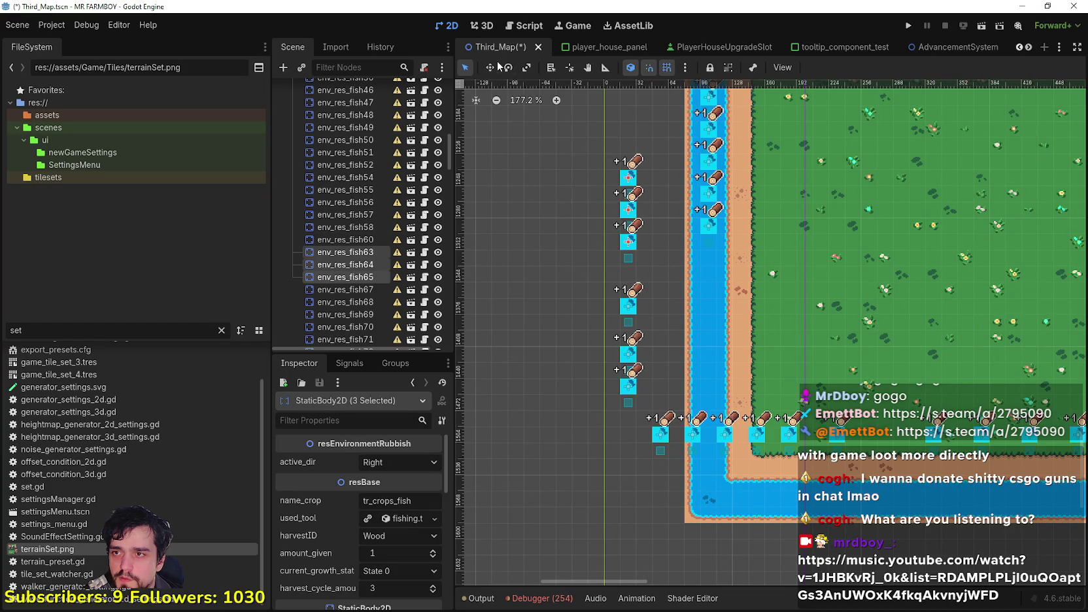
{"action": "mouse_move", "coordinate": [626, 202]}
{"action": "left_mouse_down"}
{"action": "mouse_move", "coordinate": [687, 219]}
{"action": "mouse_move", "coordinate": [685, 280]}
{"action": "mouse_move", "coordinate": [710, 270]}
{"action": "left_mouse_up"}
{"action": "scroll", "coordinate": [692, 236], "scroll_direction": "up", "scroll_amount": 8}
{"action": "scroll", "coordinate": [711, 270], "scroll_direction": "down", "scroll_amount": 8}
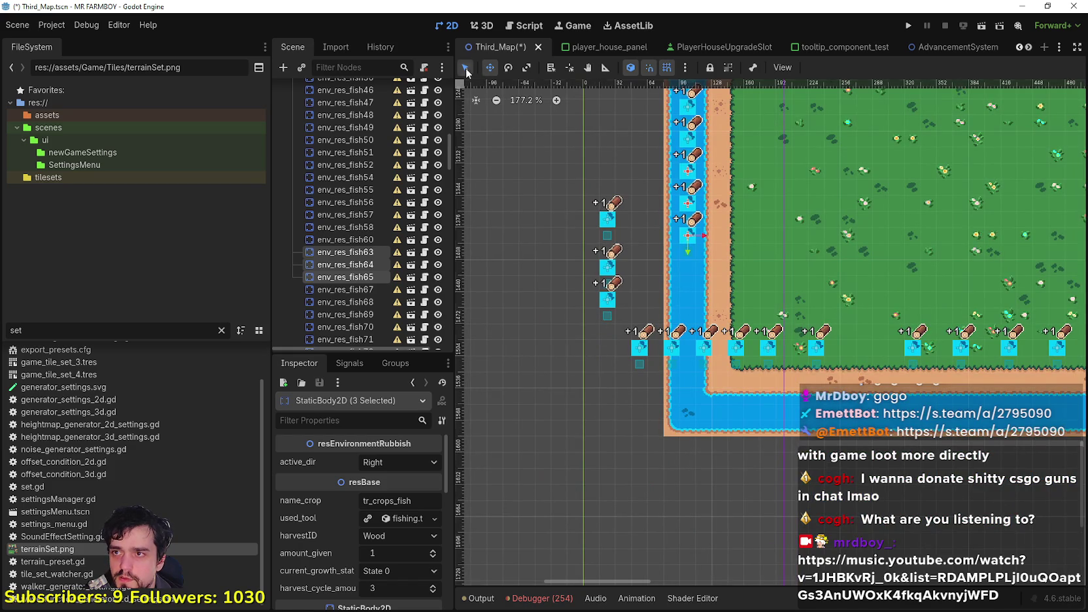
Shift the six bottom-row fish nodes slightly left.
{"action": "mouse_move", "coordinate": [601, 391]}
{"action": "left_mouse_down"}
{"action": "mouse_move", "coordinate": [726, 332]}
{"action": "mouse_move", "coordinate": [834, 323]}
{"action": "left_mouse_up"}
{"action": "left_click", "coordinate": [490, 68]}
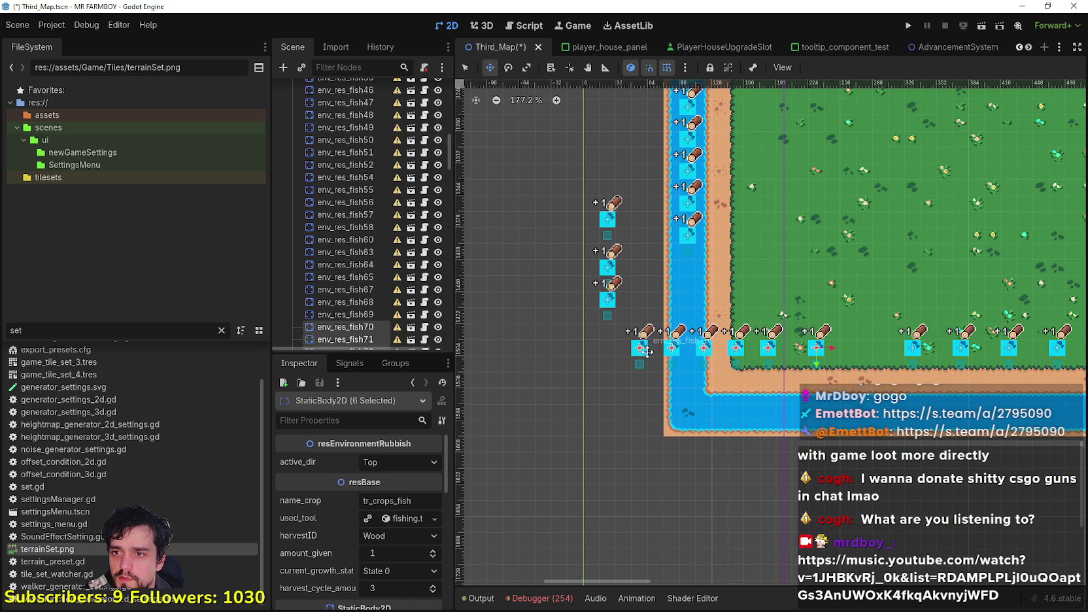
{"action": "scroll", "coordinate": [735, 409], "scroll_direction": "up", "scroll_amount": 5}
{"action": "scroll", "coordinate": [736, 410], "scroll_direction": "up", "scroll_amount": 3}
{"action": "left_click_drag", "start_coordinate": [735, 410], "coordinate": [692, 401]}
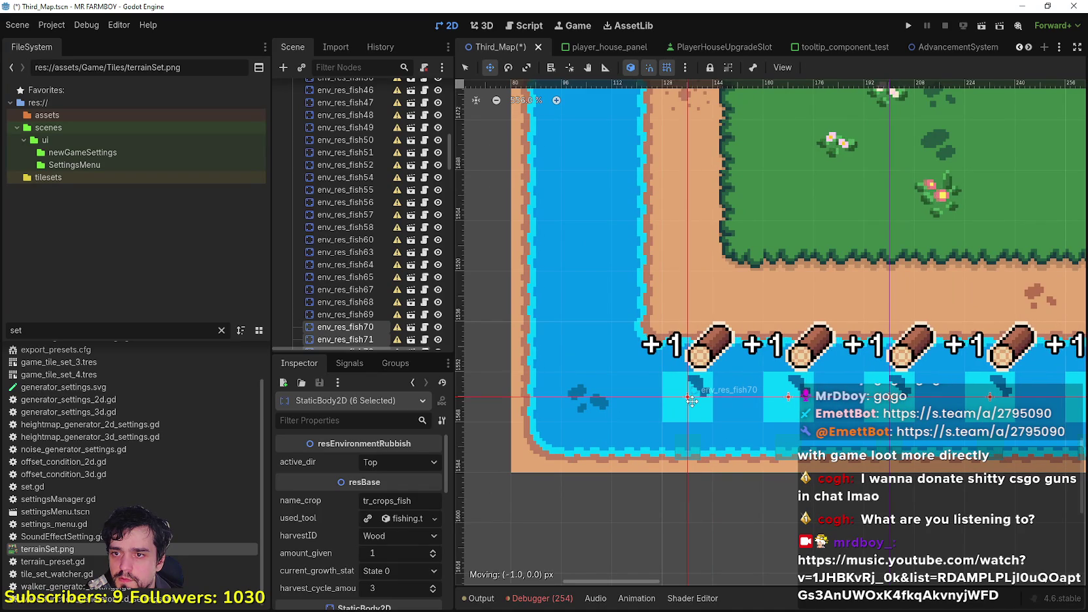
{"action": "scroll", "coordinate": [700, 401], "scroll_direction": "down", "scroll_amount": 5}
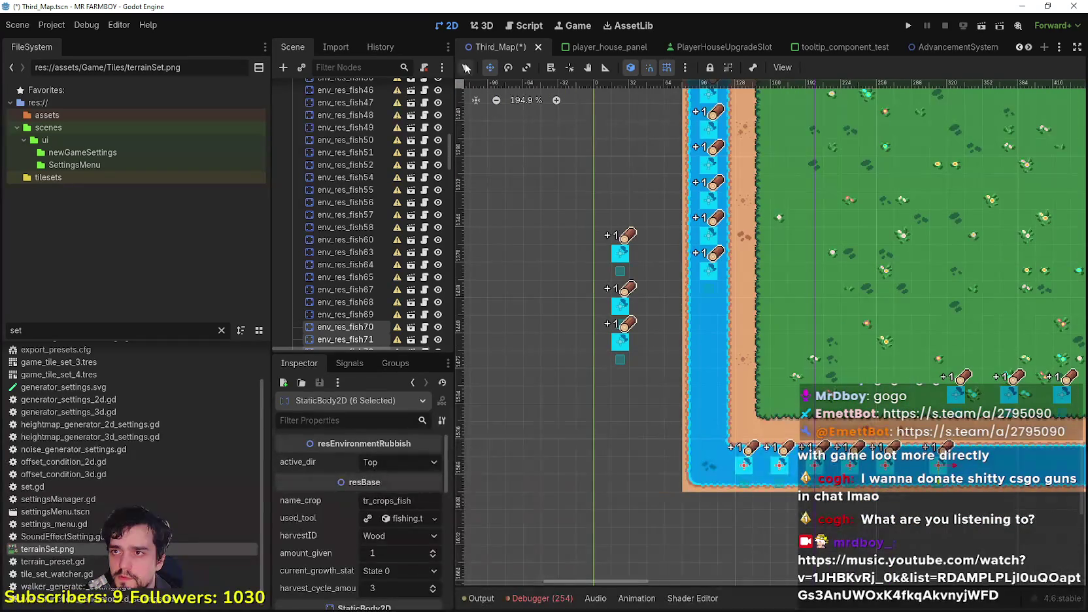
Move the three fish nodes outside the river into line with the river column, one snap step lower.
{"action": "left_click_drag", "start_coordinate": [575, 387], "coordinate": [651, 211]}
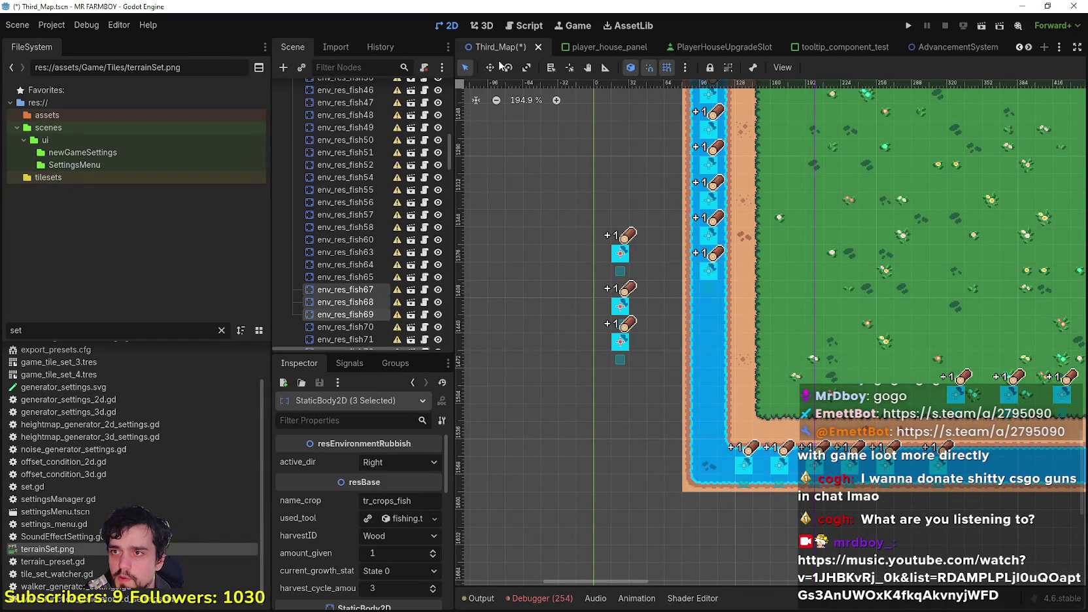
{"action": "left_click_drag", "start_coordinate": [619, 291], "coordinate": [689, 359]}
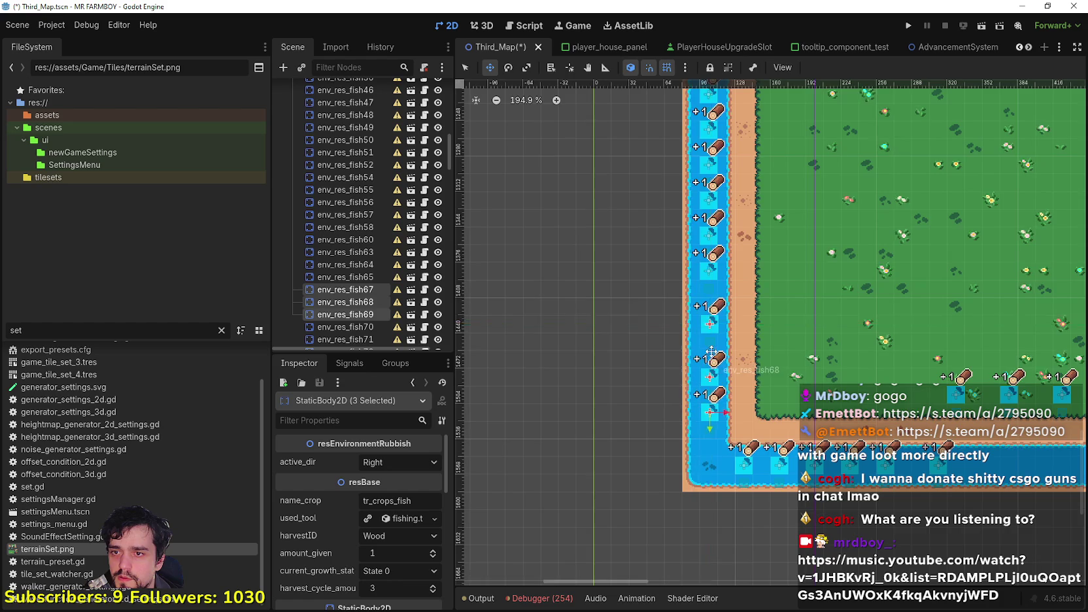
{"action": "scroll", "coordinate": [710, 356], "scroll_direction": "up", "scroll_amount": 5}
{"action": "left_click_drag", "start_coordinate": [701, 296], "coordinate": [698, 272]}
{"action": "scroll", "coordinate": [694, 359], "scroll_direction": "up", "scroll_amount": 4}
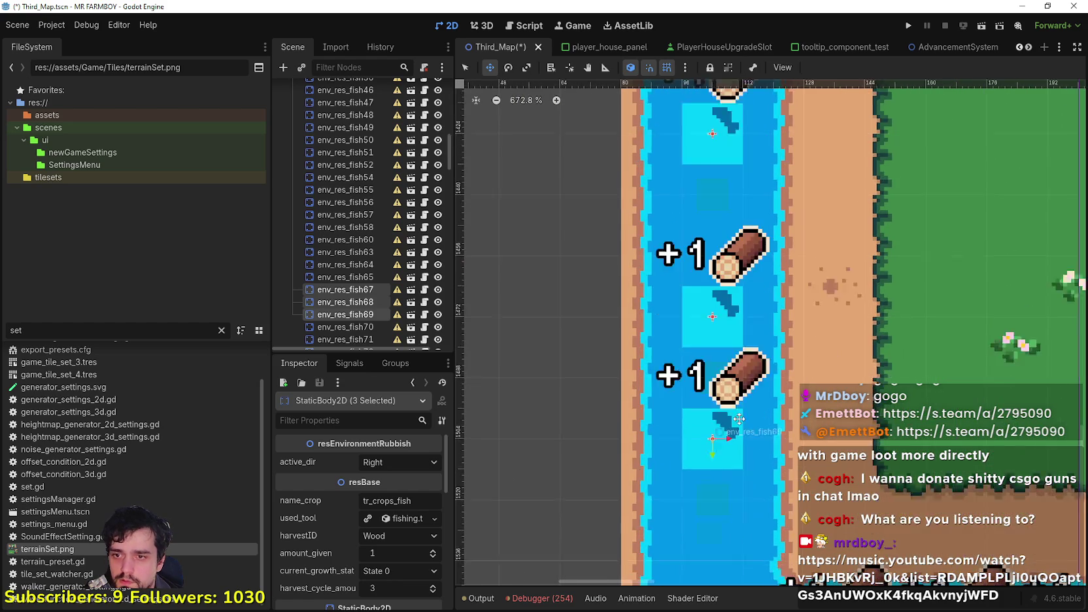
{"action": "left_click_drag", "start_coordinate": [700, 390], "coordinate": [696, 407]}
{"action": "scroll", "coordinate": [700, 402], "scroll_direction": "down", "scroll_amount": 16}
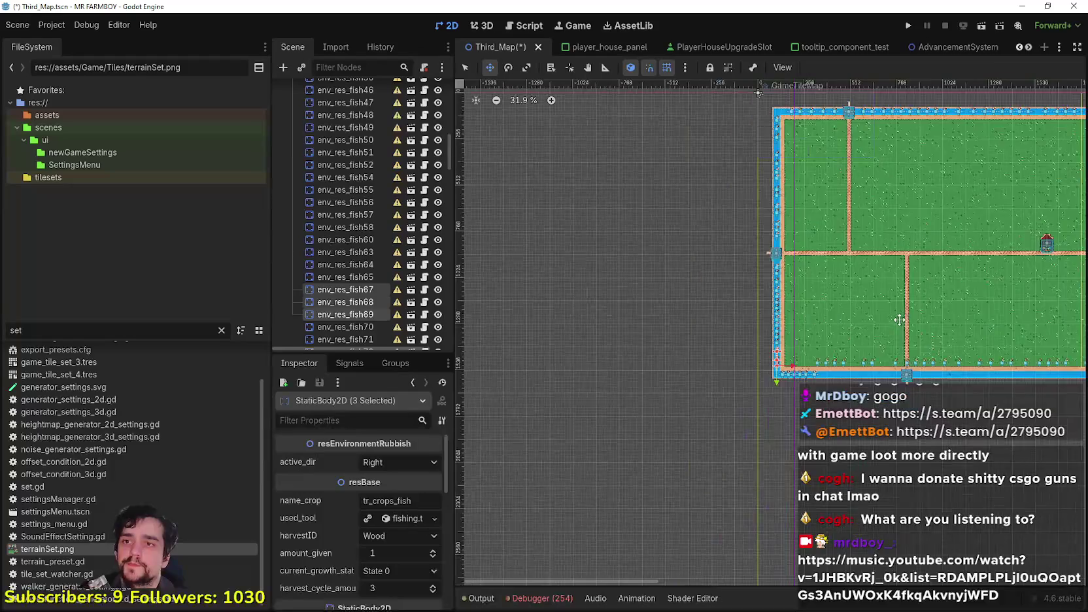
{"action": "scroll", "coordinate": [635, 315], "scroll_direction": "down", "scroll_amount": 3}
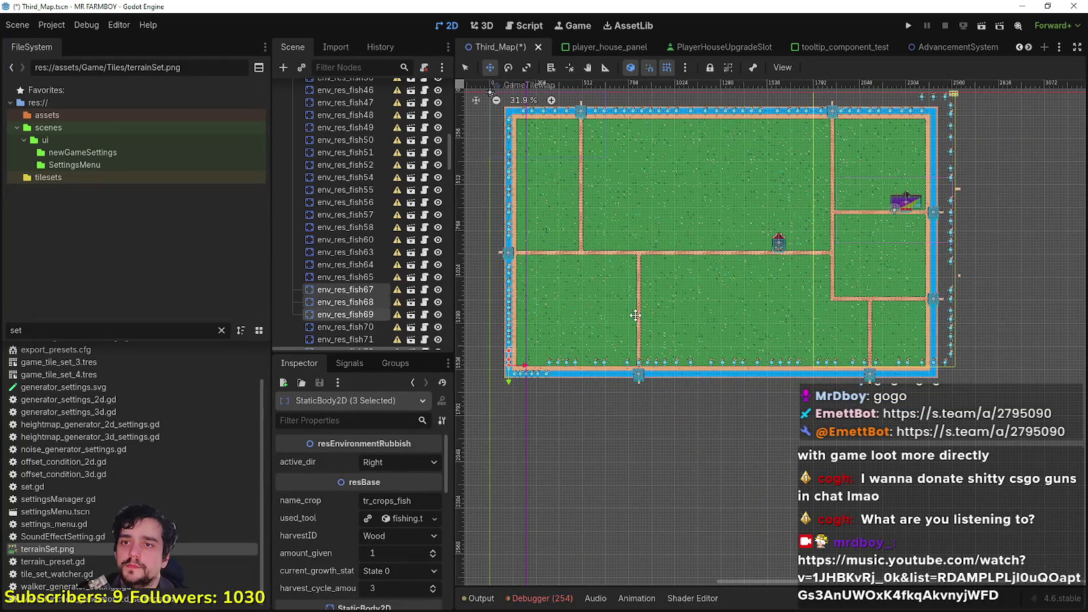
{"action": "scroll", "coordinate": [634, 315], "scroll_direction": "up", "scroll_amount": 5}
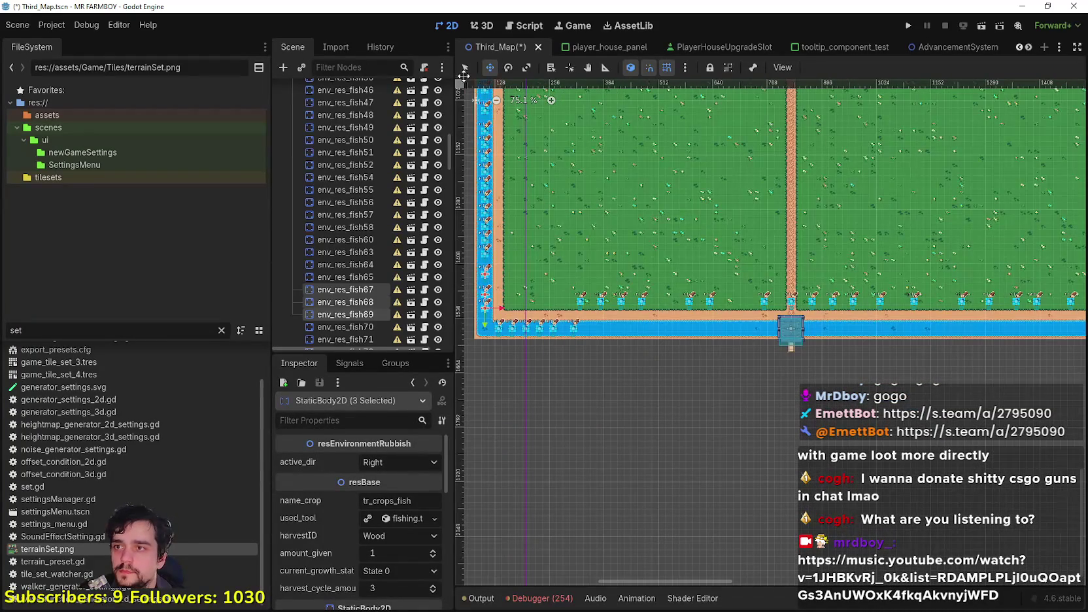
{"action": "scroll", "coordinate": [561, 266], "scroll_direction": "up", "scroll_amount": 4}
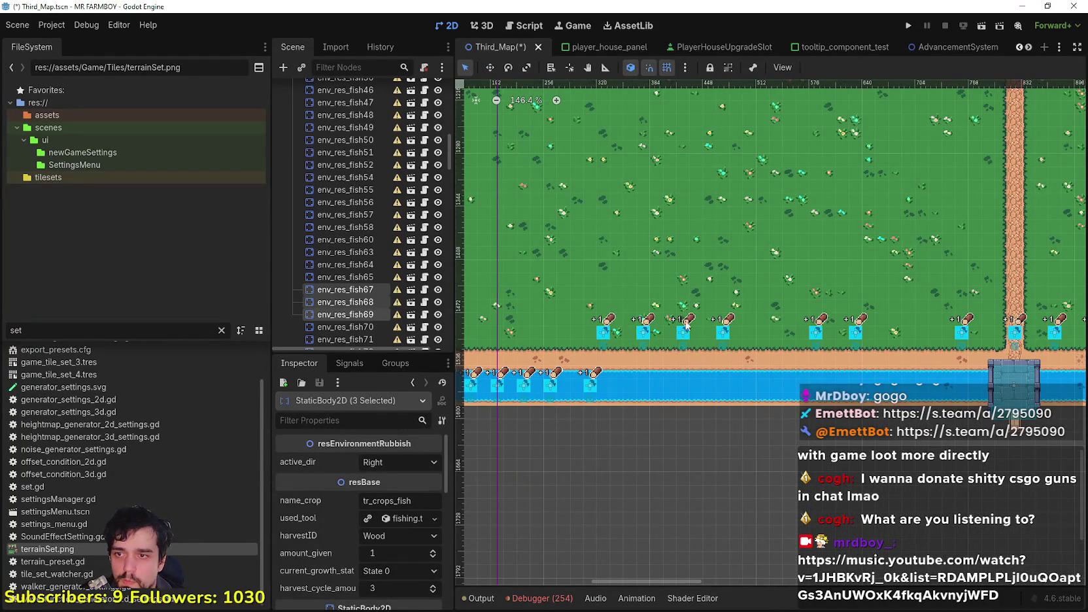
Inspect the GameTileMap layer and the env_res_fish30 node.
{"action": "left_click", "coordinate": [894, 305]}
{"action": "scroll", "coordinate": [821, 337], "scroll_direction": "down", "scroll_amount": 2}
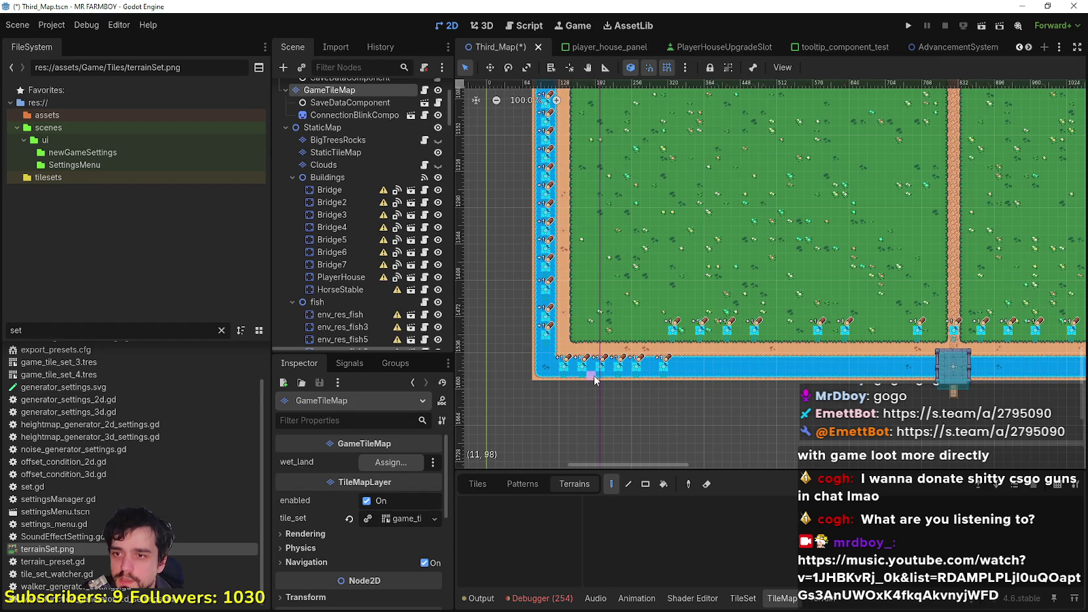
{"action": "scroll", "coordinate": [359, 243], "scroll_direction": "down", "scroll_amount": 5}
{"action": "left_click", "coordinate": [357, 241]}
{"action": "scroll", "coordinate": [640, 297], "scroll_direction": "up", "scroll_amount": 3}
{"action": "scroll", "coordinate": [641, 297], "scroll_direction": "up", "scroll_amount": 4}
{"action": "left_click", "coordinate": [906, 273]}
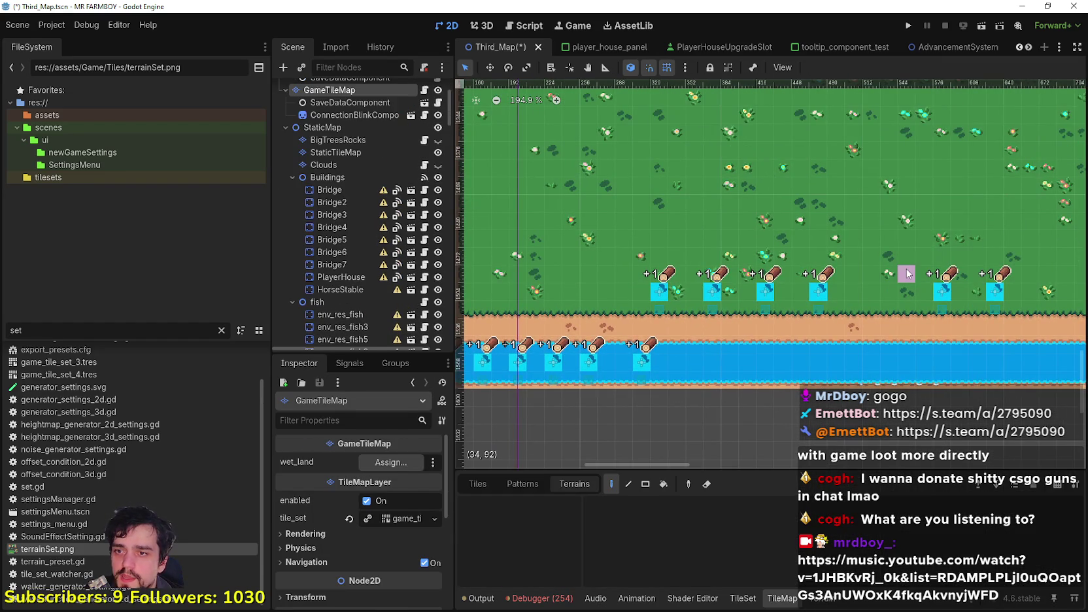
{"action": "scroll", "coordinate": [595, 313], "scroll_direction": "down", "scroll_amount": 2}
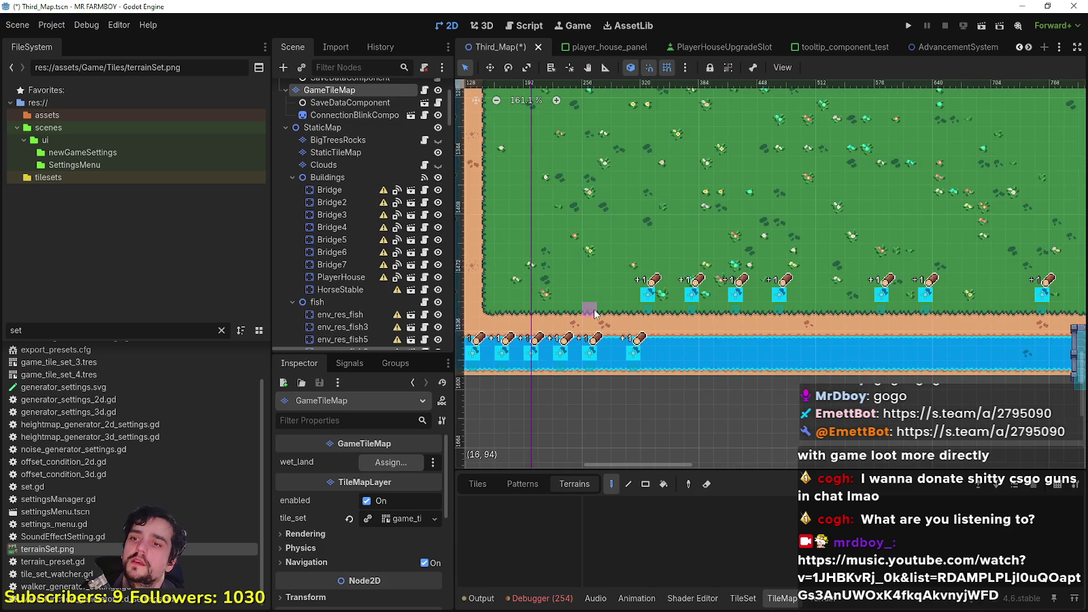
{"action": "scroll", "coordinate": [595, 310], "scroll_direction": "down", "scroll_amount": 3}
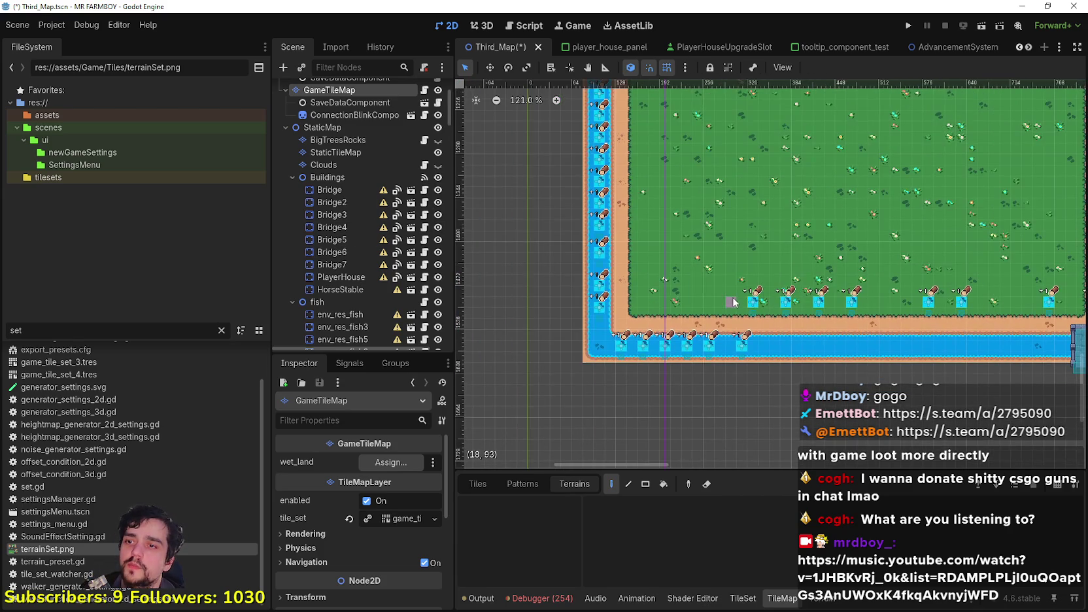
{"action": "scroll", "coordinate": [592, 248], "scroll_direction": "up", "scroll_amount": 15}
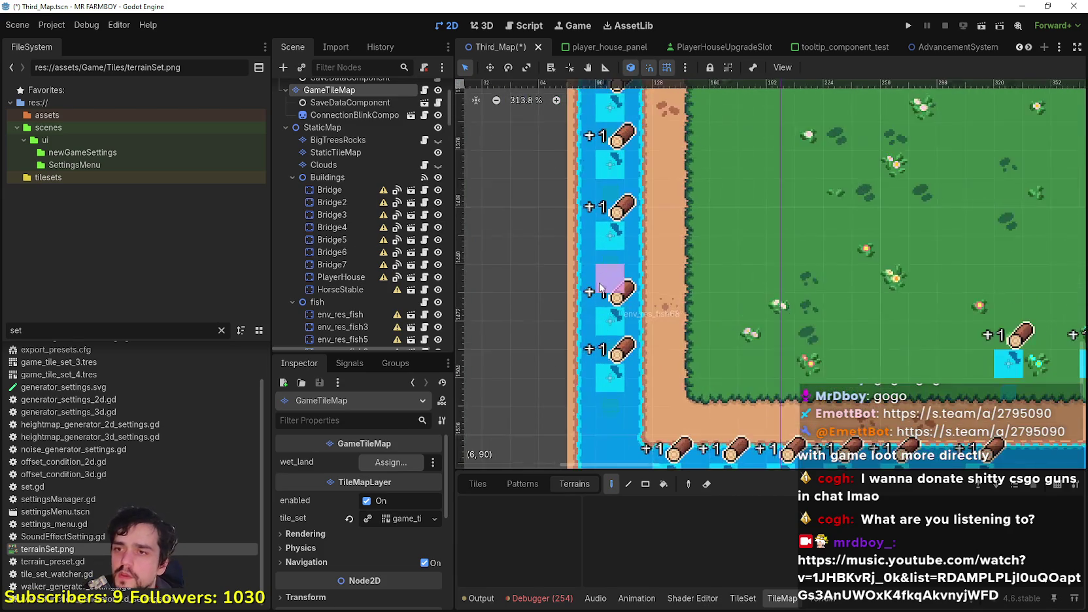
{"action": "scroll", "coordinate": [752, 379], "scroll_direction": "up", "scroll_amount": 3}
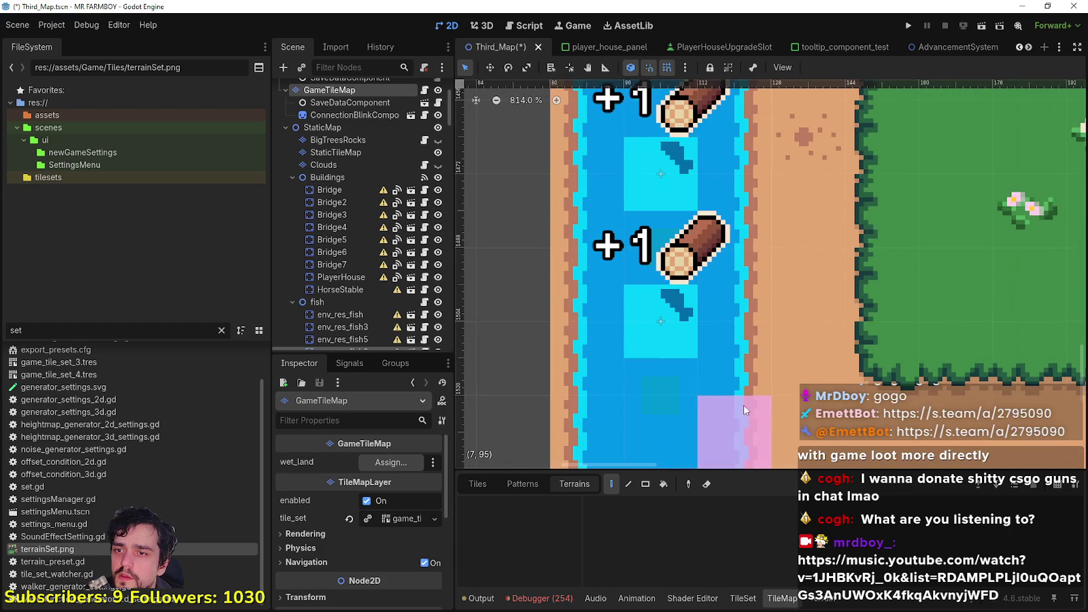
{"action": "scroll", "coordinate": [772, 379], "scroll_direction": "down", "scroll_amount": 2}
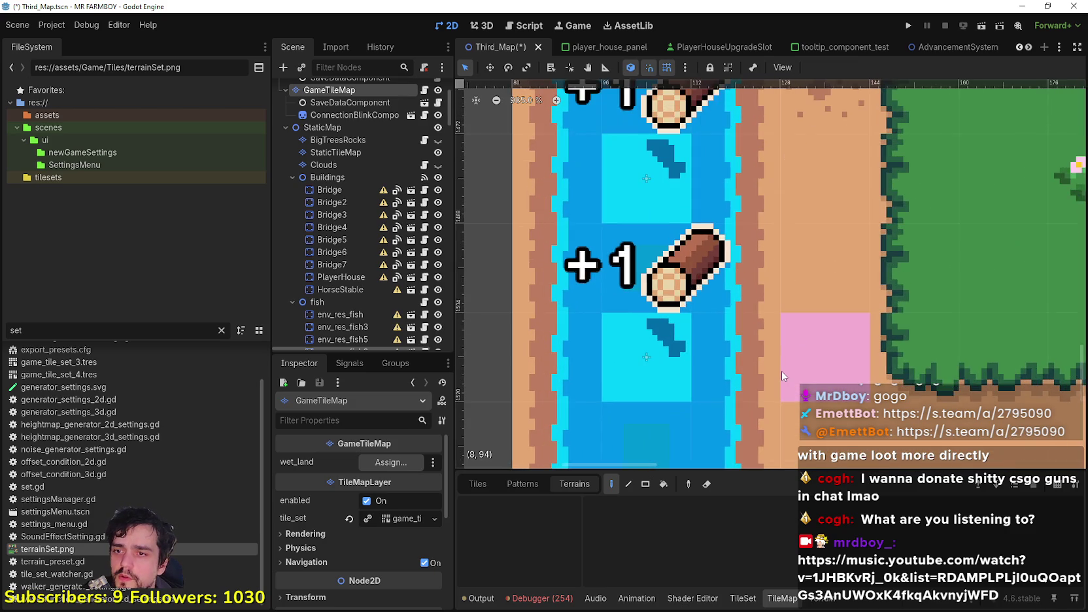
{"action": "scroll", "coordinate": [782, 369], "scroll_direction": "down", "scroll_amount": 2}
Save the Third_Map scene and select the env_res_fish19 node.
{"action": "key", "text": "ctrl+s"}
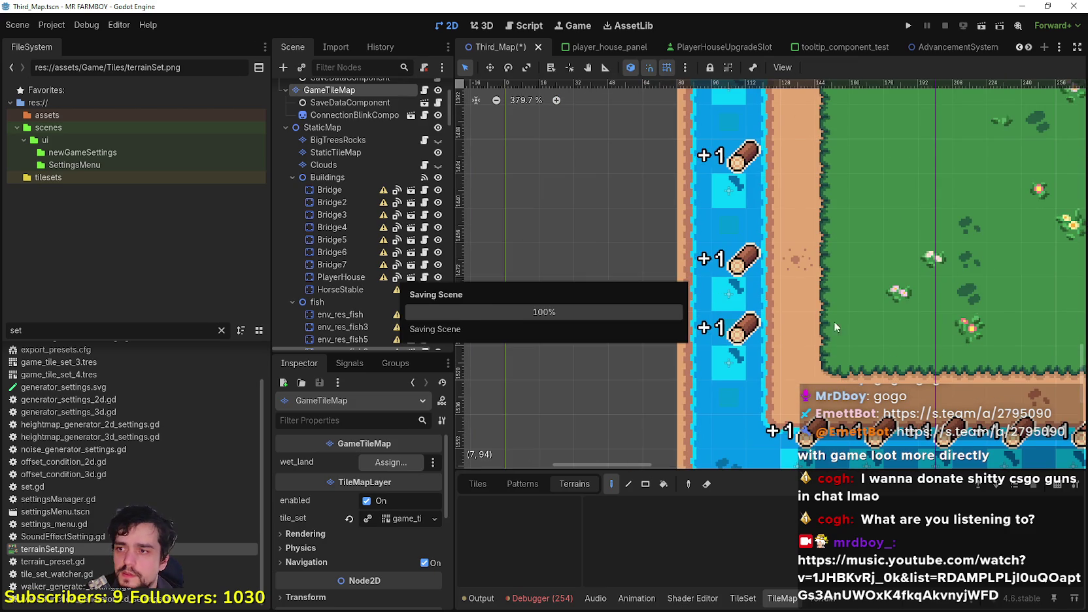
{"action": "scroll", "coordinate": [806, 320], "scroll_direction": "down", "scroll_amount": 2}
{"action": "scroll", "coordinate": [333, 292], "scroll_direction": "down", "scroll_amount": 4}
{"action": "left_click", "coordinate": [839, 354]}
{"action": "scroll", "coordinate": [686, 331], "scroll_direction": "down", "scroll_amount": 6}
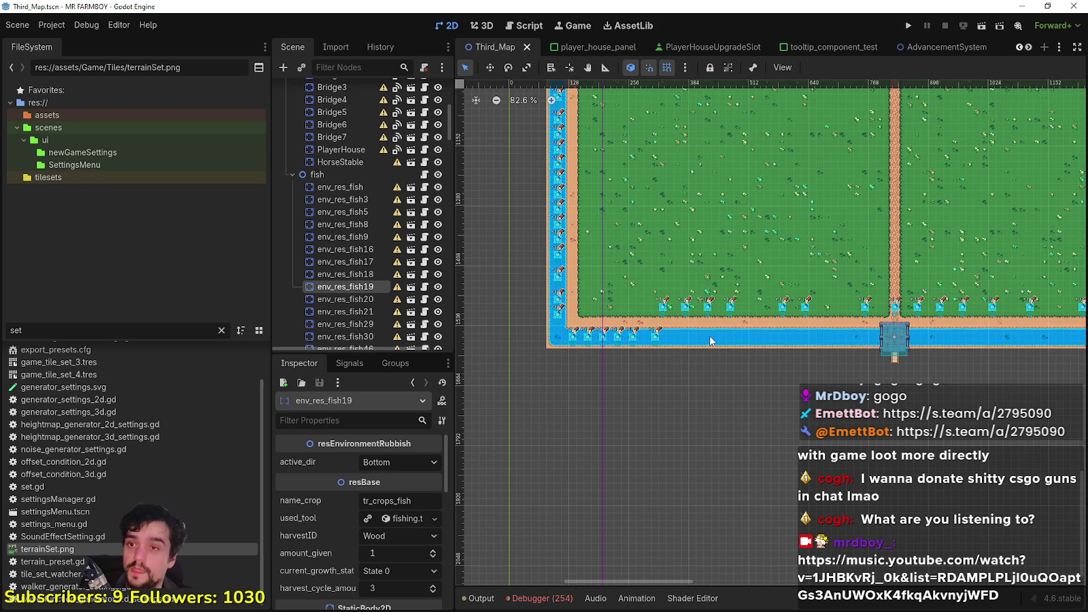
Move four fish nodes on the bottom field border down into the water.
{"action": "scroll", "coordinate": [680, 411], "scroll_direction": "up", "scroll_amount": 2}
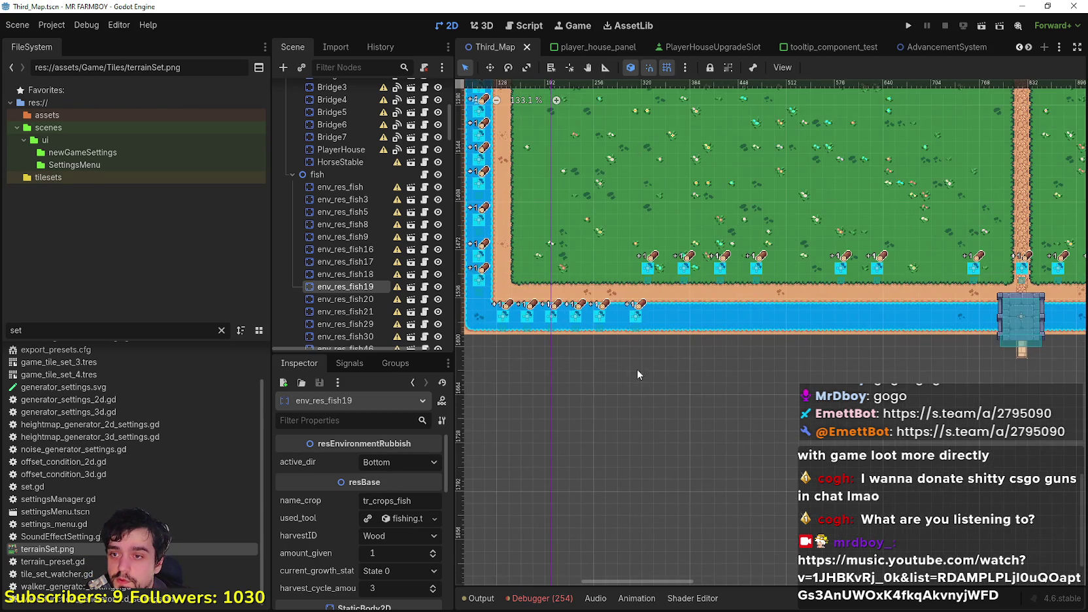
{"action": "mouse_move", "coordinate": [648, 362]}
{"action": "left_mouse_down"}
{"action": "mouse_move", "coordinate": [742, 238]}
{"action": "mouse_move", "coordinate": [804, 228]}
{"action": "left_mouse_up"}
{"action": "mouse_move", "coordinate": [641, 378]}
{"action": "left_mouse_down"}
{"action": "mouse_move", "coordinate": [676, 303]}
{"action": "mouse_move", "coordinate": [816, 232]}
{"action": "mouse_move", "coordinate": [806, 230]}
{"action": "left_mouse_up"}
{"action": "scroll", "coordinate": [580, 214], "scroll_direction": "up", "scroll_amount": 2}
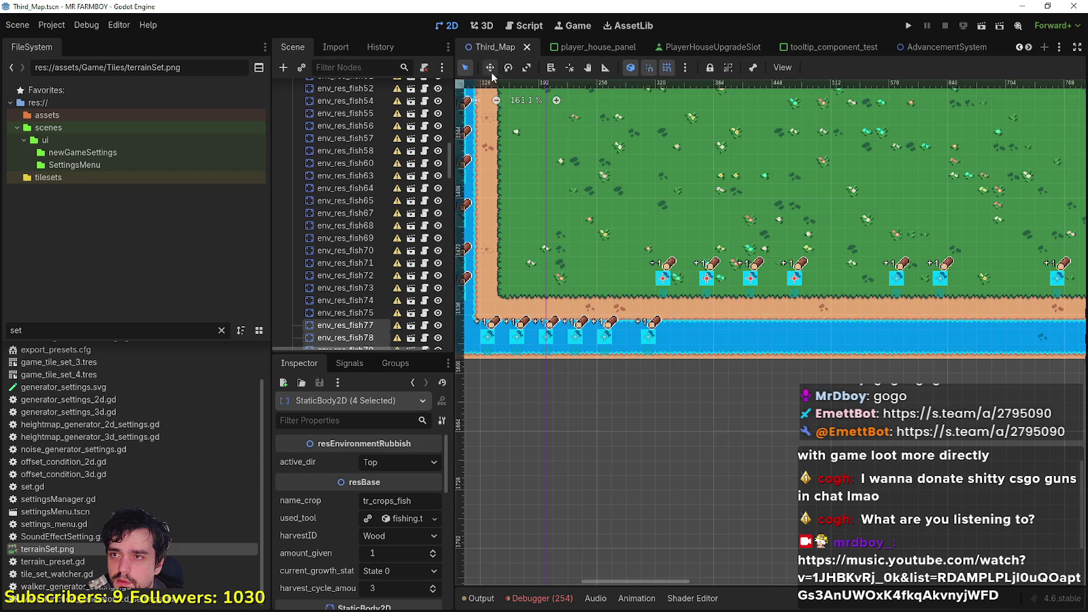
{"action": "mouse_move", "coordinate": [680, 292]}
{"action": "left_mouse_down"}
{"action": "mouse_move", "coordinate": [691, 343]}
{"action": "mouse_move", "coordinate": [662, 343]}
{"action": "left_mouse_up"}
{"action": "scroll", "coordinate": [685, 348], "scroll_direction": "up", "scroll_amount": 8}
{"action": "scroll", "coordinate": [685, 348], "scroll_direction": "up", "scroll_amount": 3}
{"action": "scroll", "coordinate": [678, 339], "scroll_direction": "down", "scroll_amount": 10}
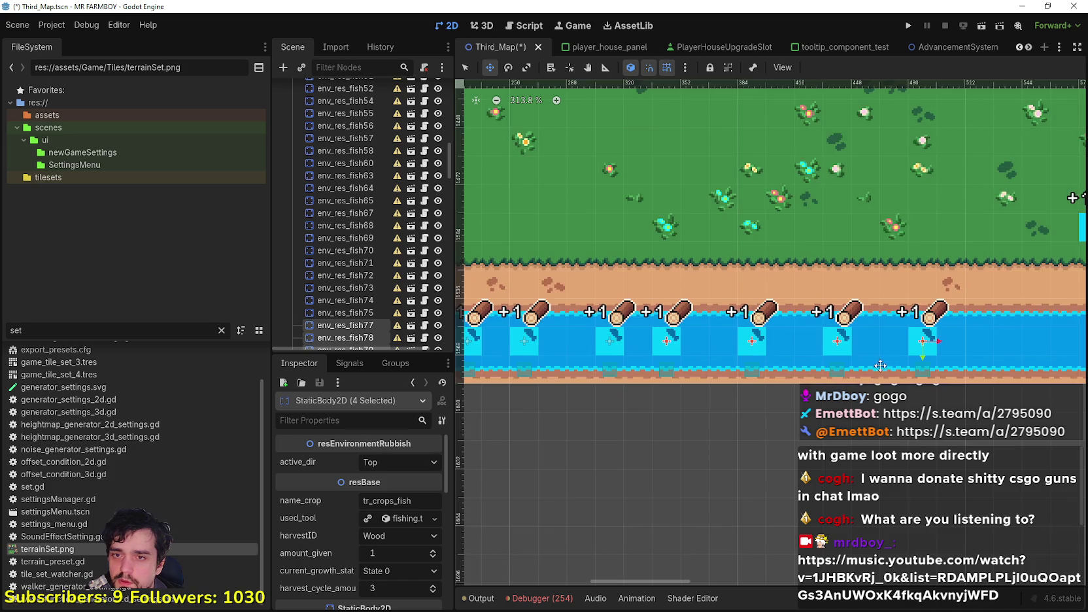
{"action": "scroll", "coordinate": [828, 331], "scroll_direction": "down", "scroll_amount": 2}
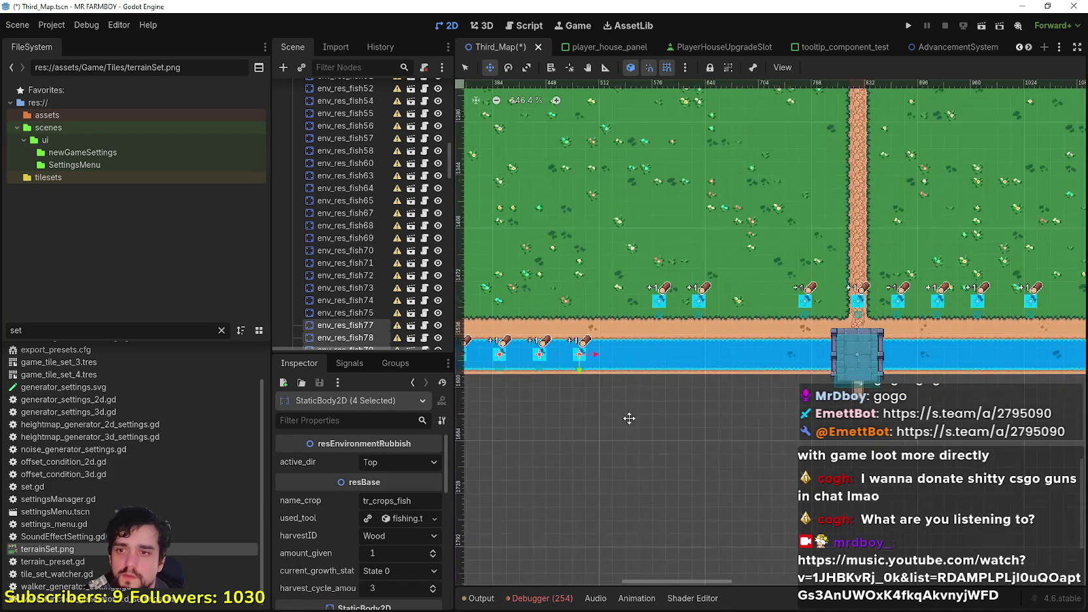
Push three more border fish nodes further into the river.
{"action": "left_click", "coordinate": [465, 68]}
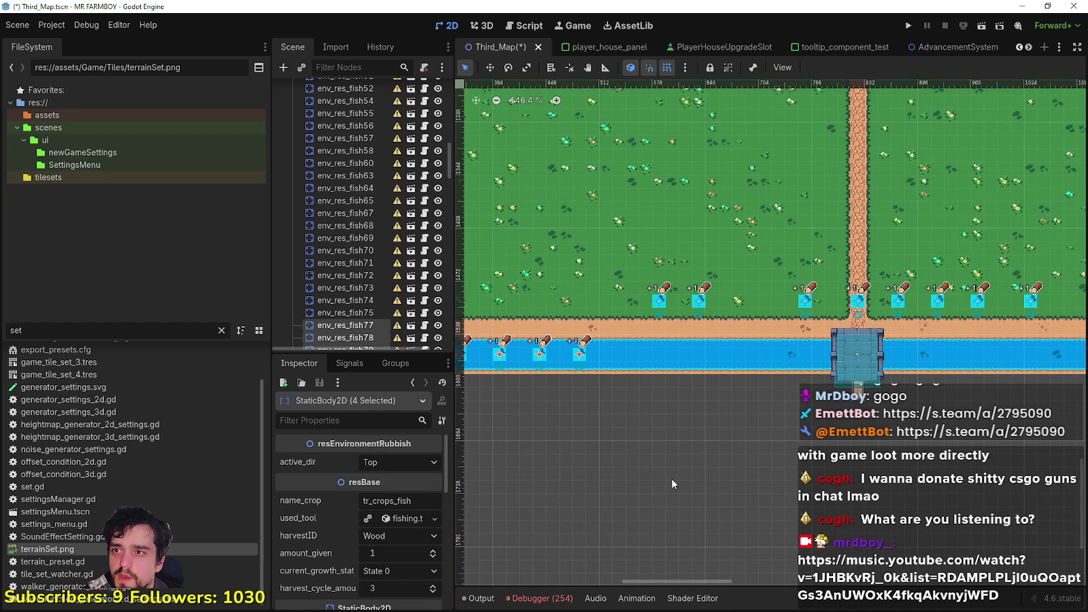
{"action": "mouse_move", "coordinate": [626, 427]}
{"action": "left_mouse_down"}
{"action": "mouse_move", "coordinate": [794, 262]}
{"action": "mouse_move", "coordinate": [821, 260]}
{"action": "left_mouse_up"}
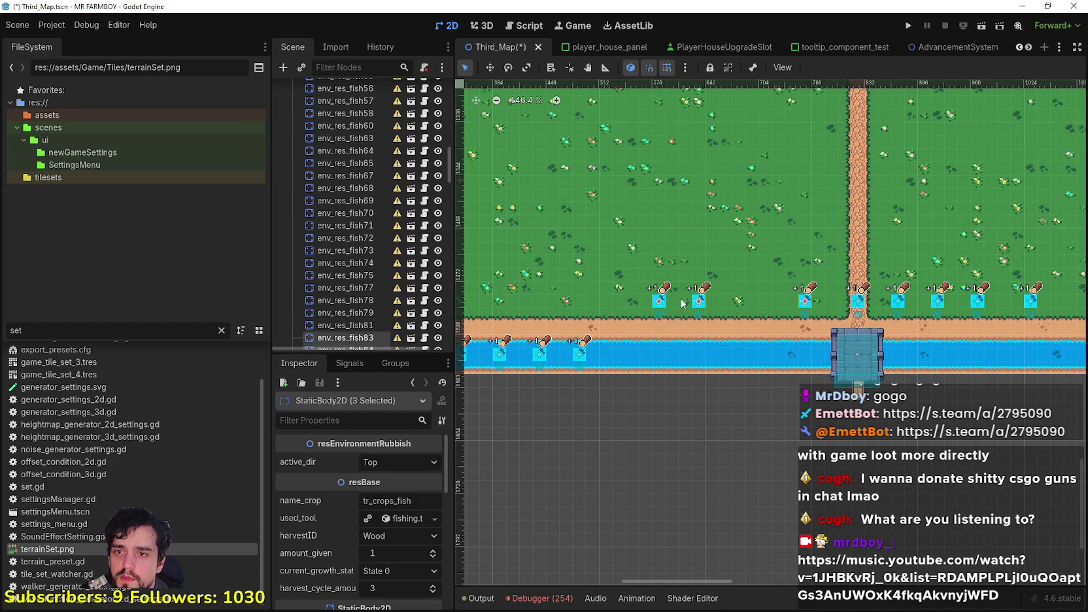
{"action": "left_click", "coordinate": [488, 68]}
{"action": "scroll", "coordinate": [732, 304], "scroll_direction": "up", "scroll_amount": 2}
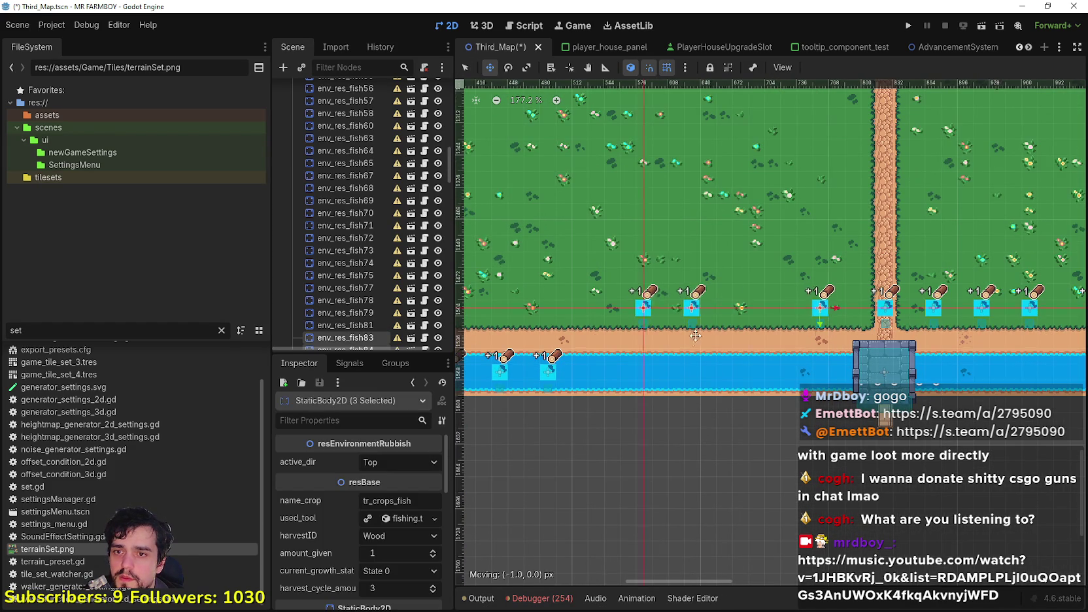
{"action": "mouse_move", "coordinate": [684, 364]}
{"action": "left_mouse_down"}
{"action": "mouse_move", "coordinate": [680, 379]}
{"action": "mouse_move", "coordinate": [660, 369]}
{"action": "left_mouse_up"}
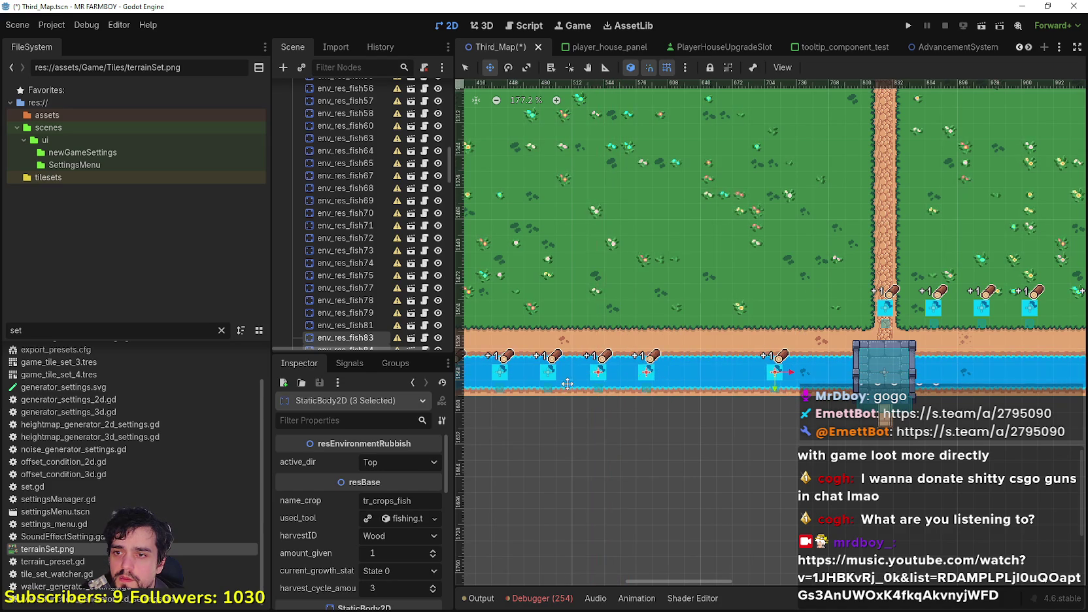
{"action": "scroll", "coordinate": [562, 389], "scroll_direction": "up", "scroll_amount": 5}
{"action": "scroll", "coordinate": [952, 397], "scroll_direction": "down", "scroll_amount": 5}
{"action": "scroll", "coordinate": [952, 397], "scroll_direction": "down", "scroll_amount": 1}
Pan toward the bridge, clear the selection, and box-select fish nodes on the field edge.
{"action": "left_click_drag", "start_coordinate": [952, 397], "coordinate": [675, 393]}
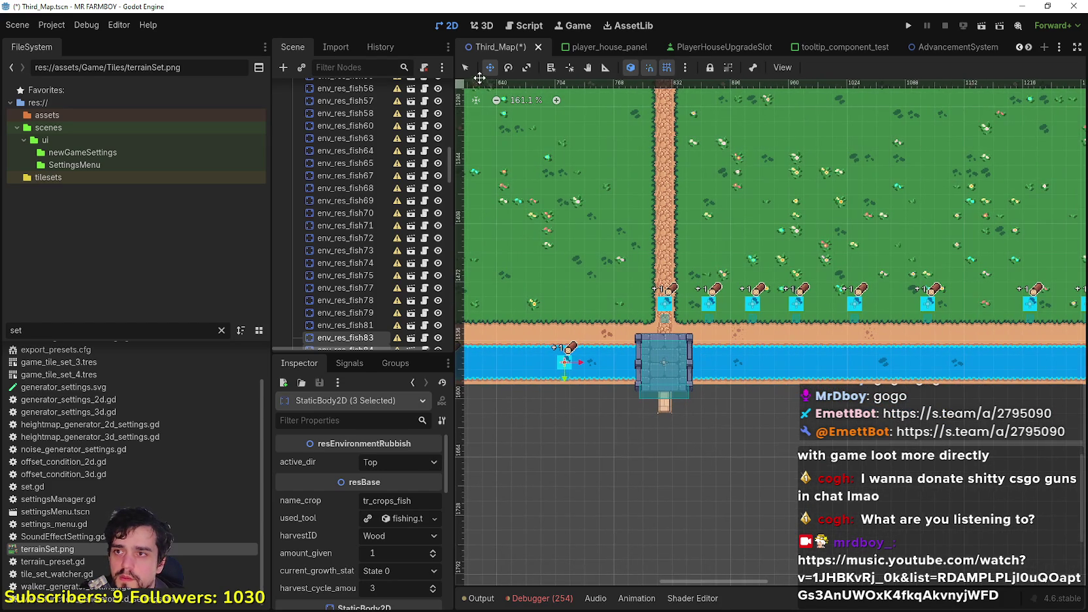
{"action": "left_click", "coordinate": [830, 516]}
{"action": "mouse_move", "coordinate": [697, 429]}
{"action": "left_mouse_down"}
{"action": "mouse_move", "coordinate": [865, 253]}
{"action": "mouse_move", "coordinate": [946, 243]}
{"action": "left_mouse_up"}
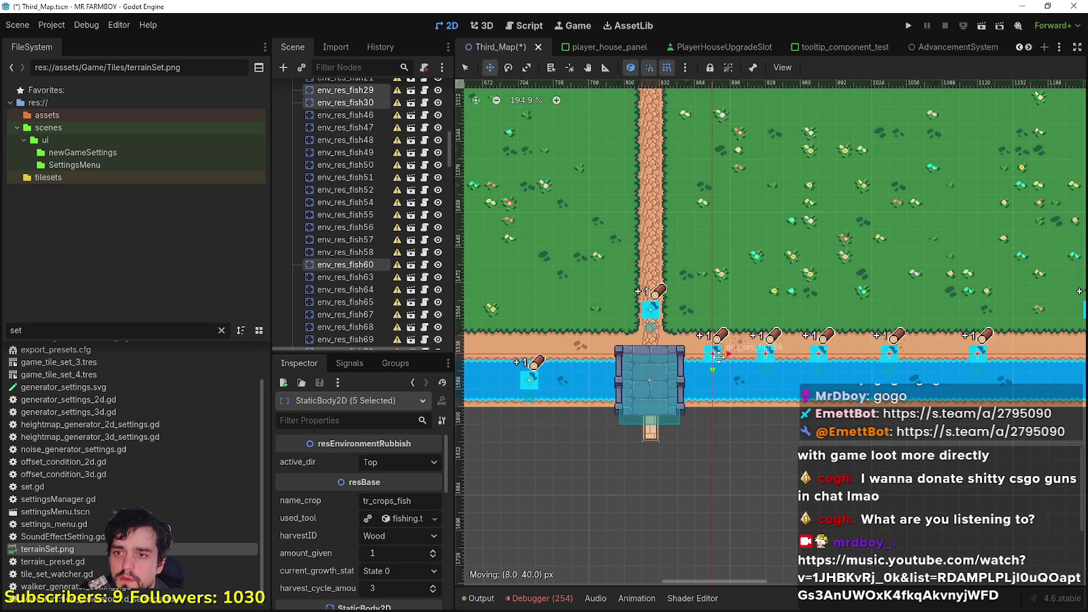
{"action": "scroll", "coordinate": [712, 258], "scroll_direction": "up", "scroll_amount": 5}
{"action": "scroll", "coordinate": [703, 379], "scroll_direction": "up", "scroll_amount": 2}
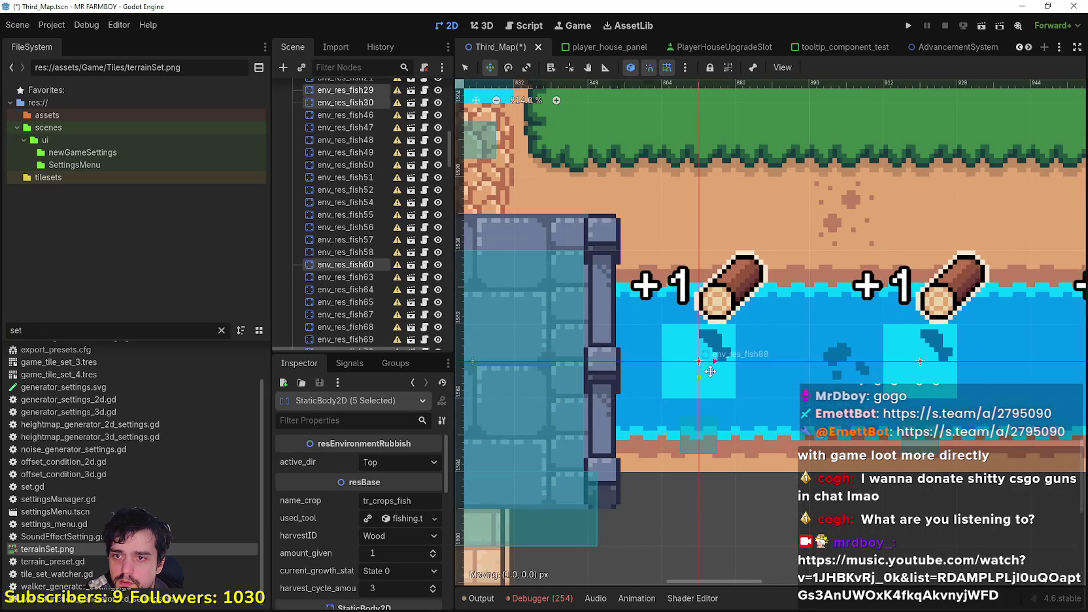
{"action": "scroll", "coordinate": [709, 375], "scroll_direction": "down", "scroll_amount": 3}
{"action": "scroll", "coordinate": [711, 374], "scroll_direction": "down", "scroll_amount": 5}
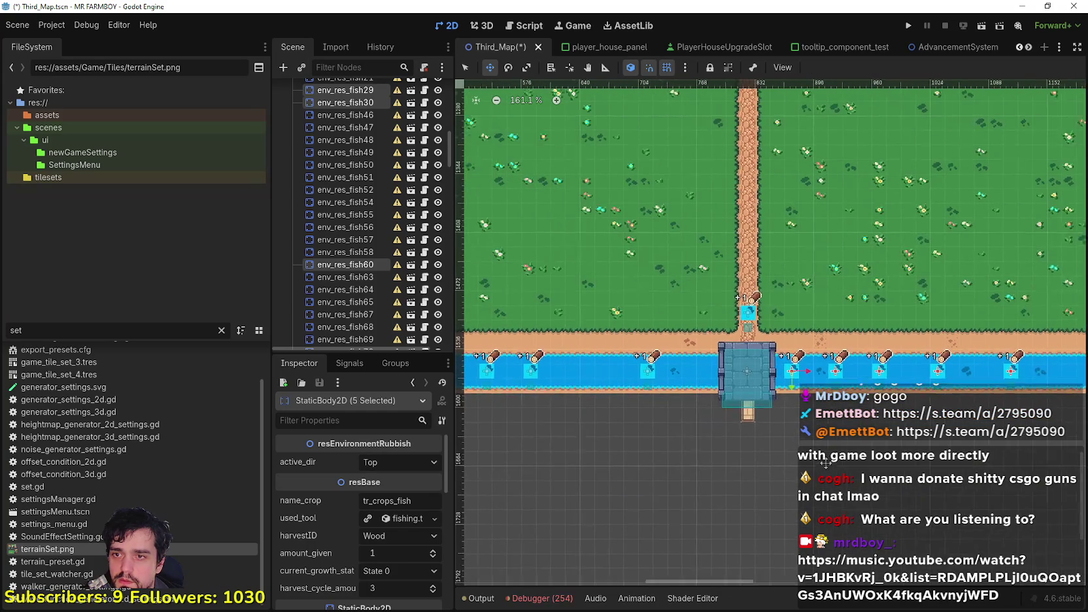
{"action": "scroll", "coordinate": [781, 328], "scroll_direction": "up", "scroll_amount": 2}
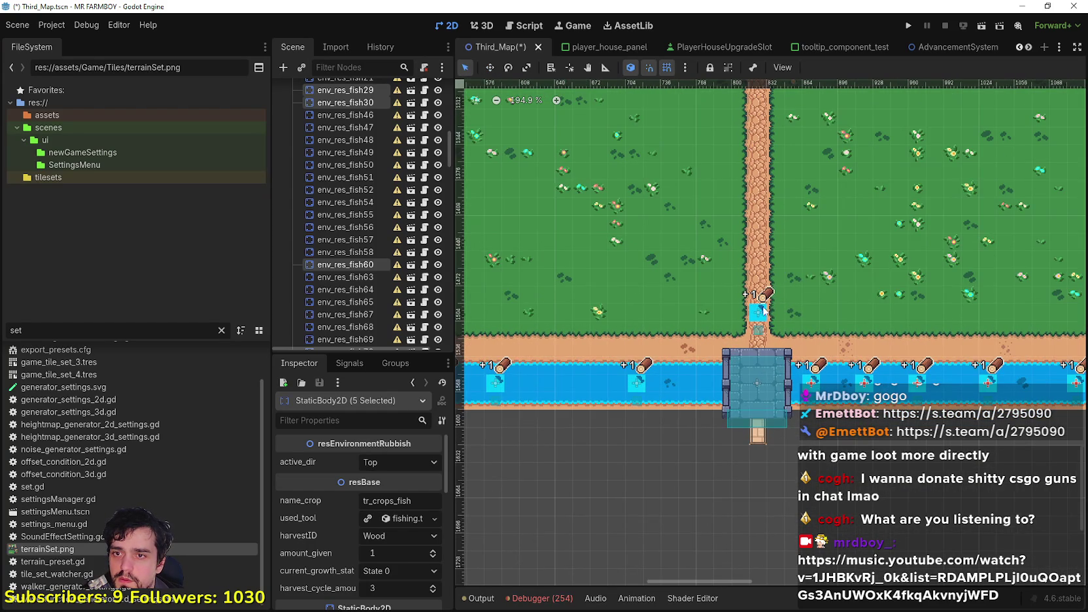
Move env_res_fish86 off the path into the river, in line with the other river fish.
{"action": "left_click", "coordinate": [762, 314]}
{"action": "left_click", "coordinate": [489, 68]}
{"action": "scroll", "coordinate": [807, 325], "scroll_direction": "up", "scroll_amount": 3}
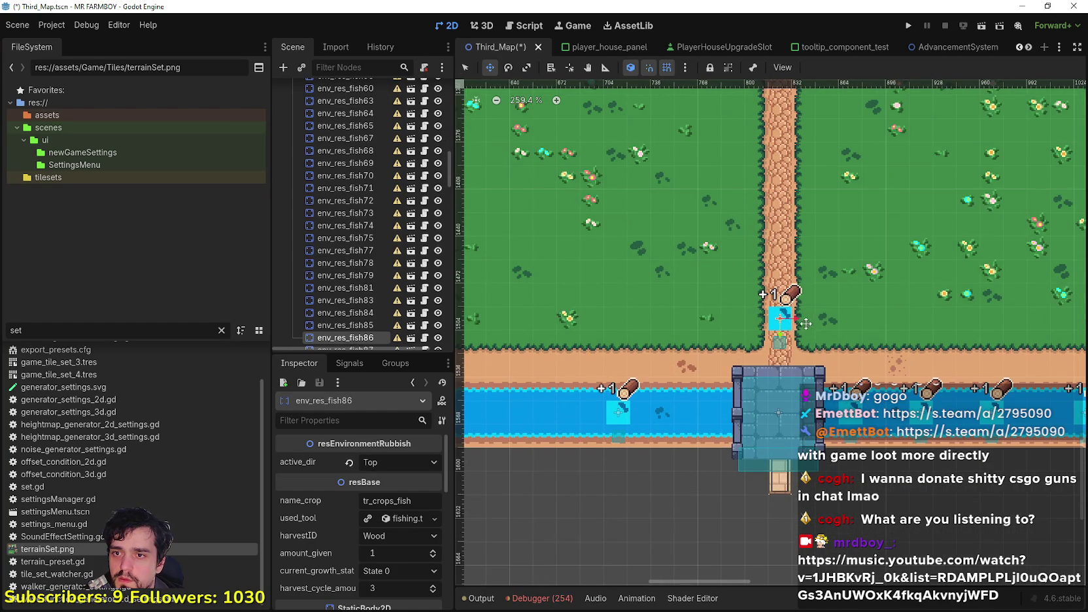
{"action": "mouse_move", "coordinate": [783, 320]}
{"action": "left_mouse_down"}
{"action": "mouse_move", "coordinate": [553, 364]}
{"action": "mouse_move", "coordinate": [507, 419]}
{"action": "left_mouse_up"}
{"action": "scroll", "coordinate": [507, 418], "scroll_direction": "up", "scroll_amount": 4}
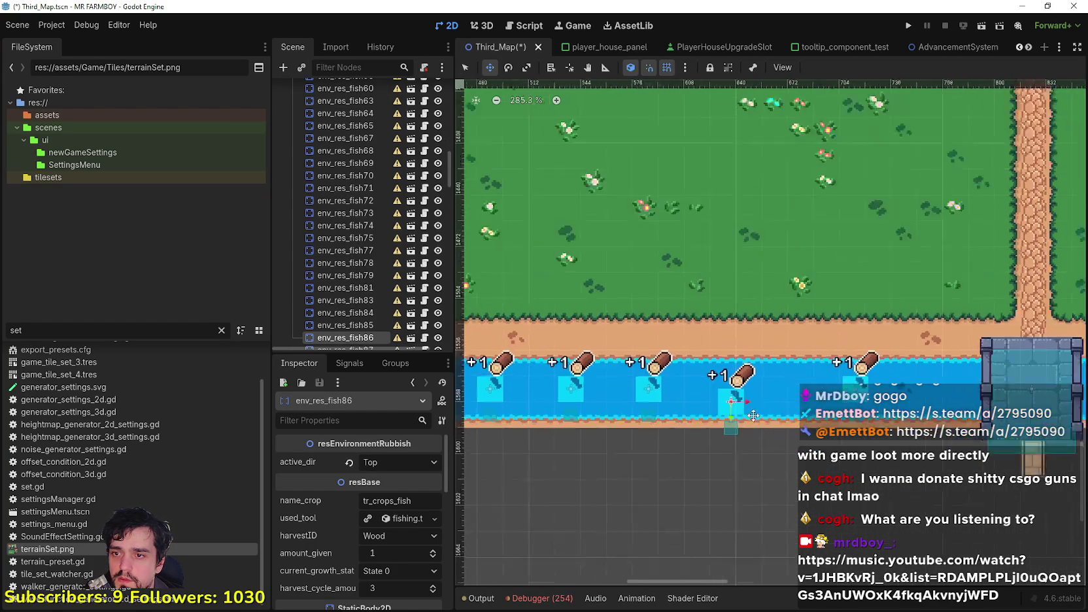
{"action": "mouse_move", "coordinate": [729, 399]}
{"action": "left_mouse_down"}
{"action": "mouse_move", "coordinate": [763, 373]}
{"action": "mouse_move", "coordinate": [783, 384]}
{"action": "left_mouse_up"}
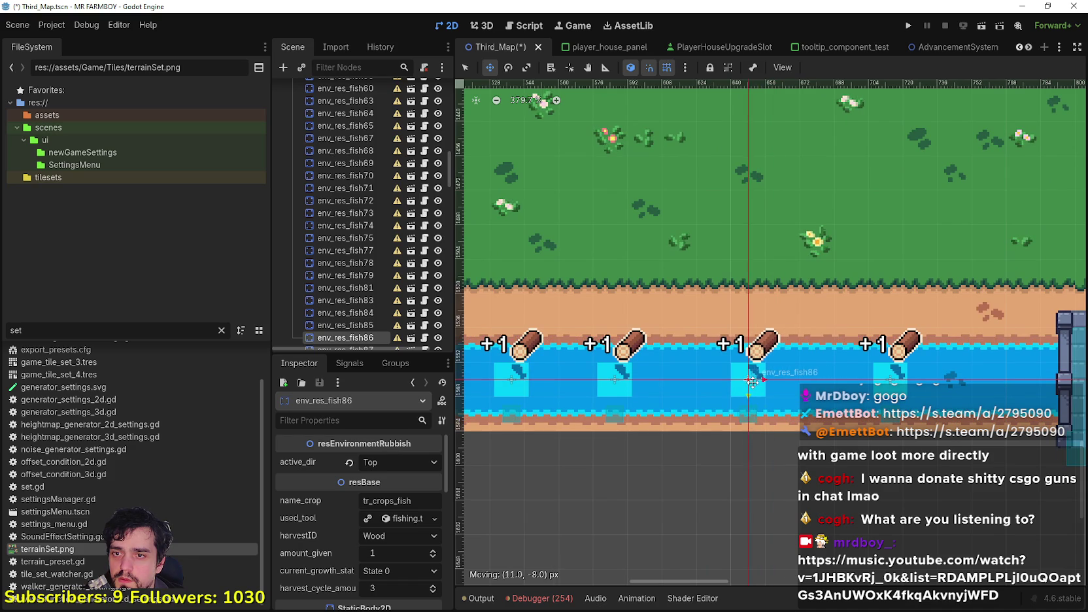
{"action": "scroll", "coordinate": [761, 385], "scroll_direction": "up", "scroll_amount": 4}
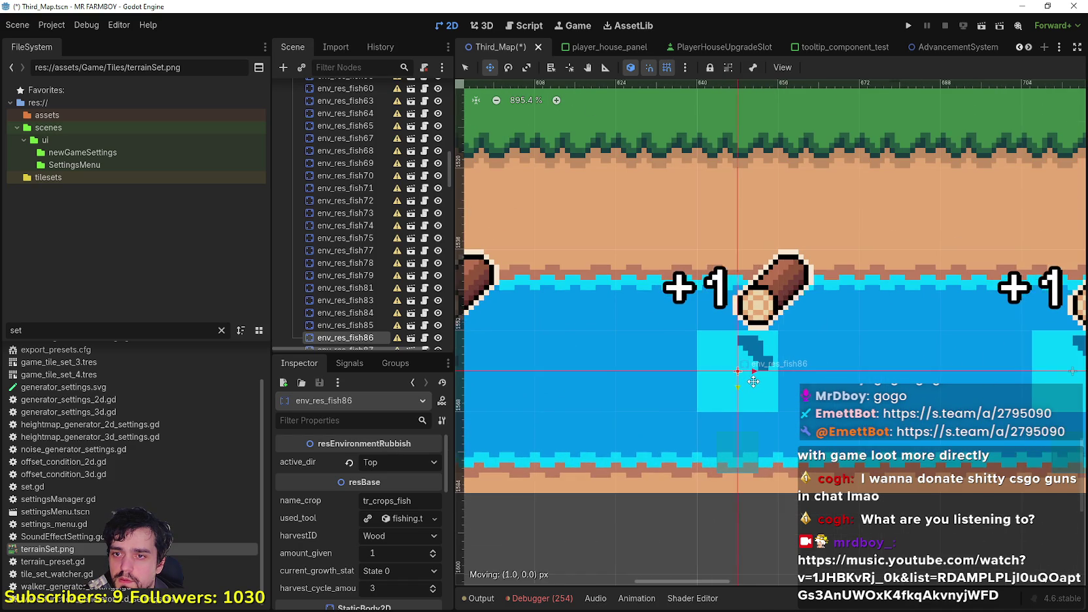
{"action": "scroll", "coordinate": [755, 378], "scroll_direction": "down", "scroll_amount": 20}
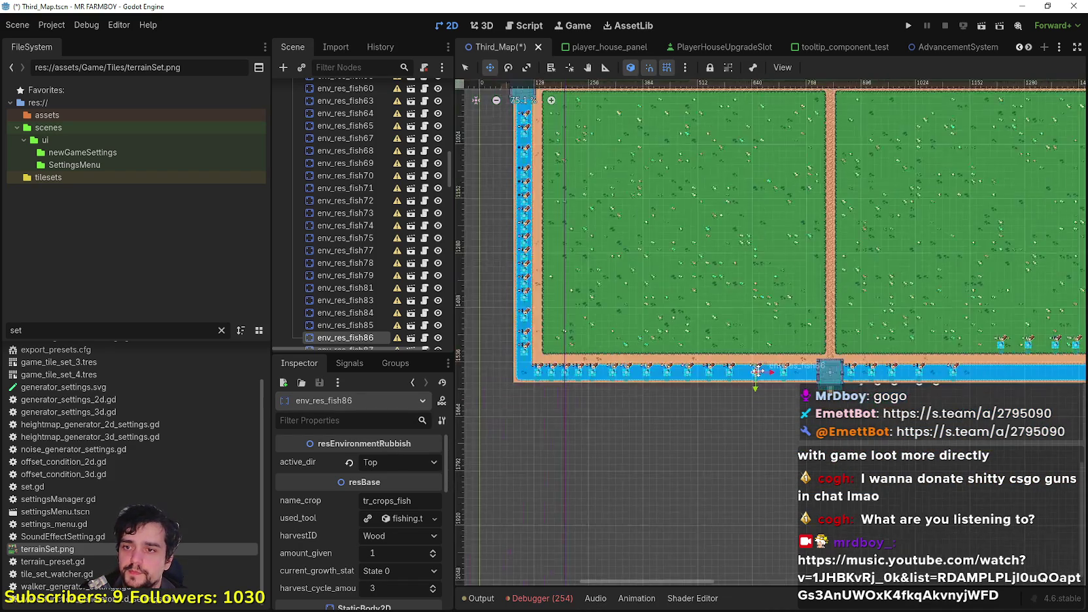
{"action": "scroll", "coordinate": [851, 341], "scroll_direction": "up", "scroll_amount": 4}
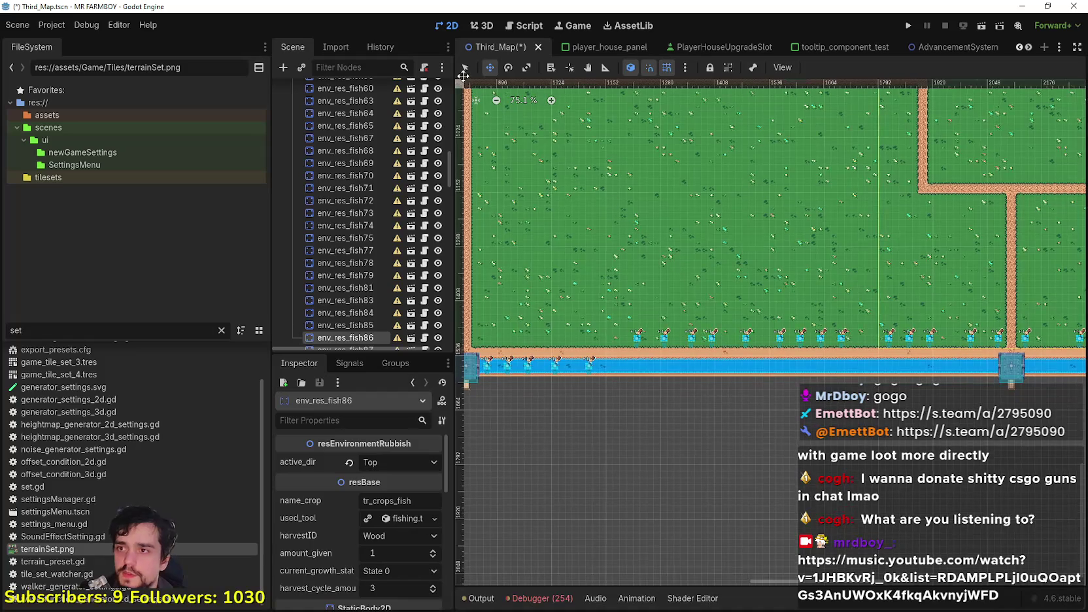
{"action": "scroll", "coordinate": [608, 366], "scroll_direction": "up", "scroll_amount": 7}
{"action": "mouse_move", "coordinate": [611, 404]}
{"action": "left_mouse_down"}
{"action": "mouse_move", "coordinate": [936, 306]}
{"action": "mouse_move", "coordinate": [1052, 286]}
{"action": "left_mouse_up"}
Drag the twelve selected fish nodes down from the grass edge into the river.
{"action": "scroll", "coordinate": [716, 337], "scroll_direction": "up", "scroll_amount": 2}
{"action": "key", "text": "w"}
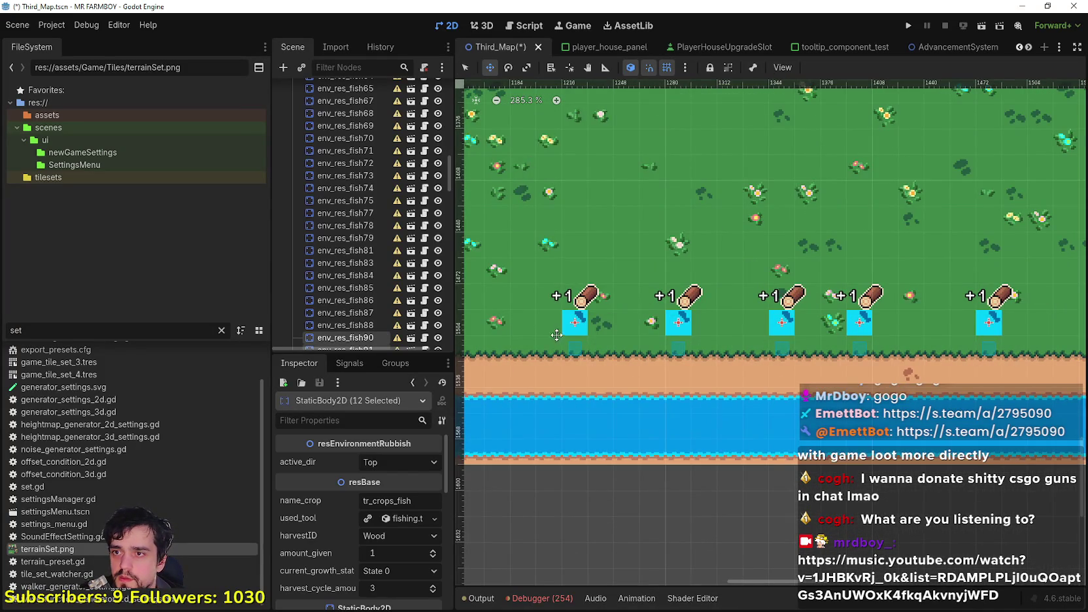
{"action": "scroll", "coordinate": [701, 327], "scroll_direction": "up", "scroll_amount": 5}
{"action": "scroll", "coordinate": [702, 327], "scroll_direction": "up", "scroll_amount": 2}
{"action": "left_click_drag", "start_coordinate": [774, 277], "coordinate": [775, 404]}
{"action": "scroll", "coordinate": [775, 404], "scroll_direction": "up", "scroll_amount": 3}
{"action": "scroll", "coordinate": [719, 395], "scroll_direction": "down", "scroll_amount": 10}
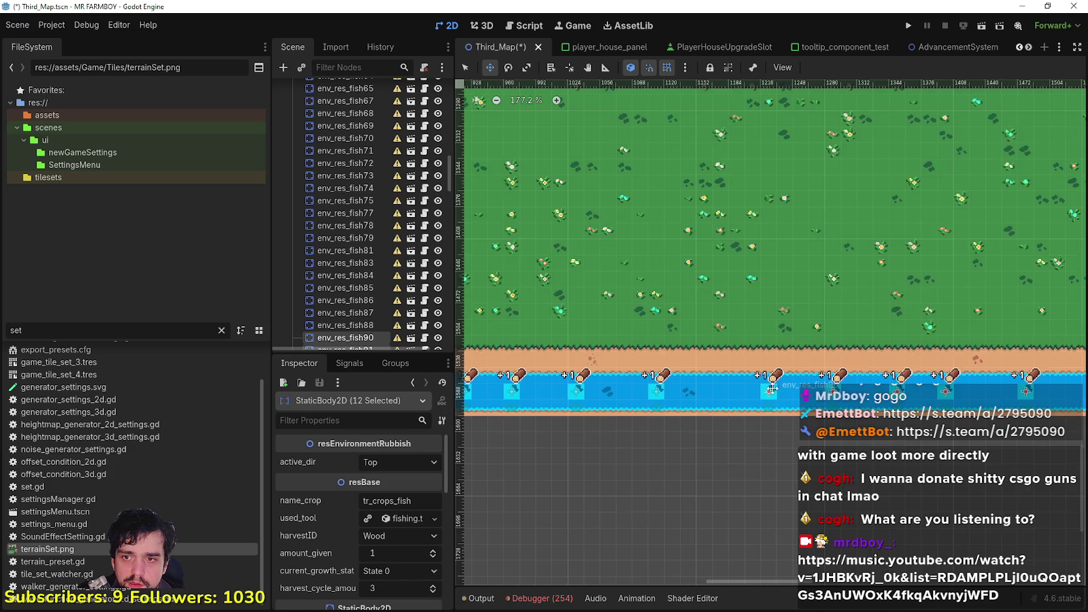
{"action": "scroll", "coordinate": [654, 340], "scroll_direction": "right", "scroll_amount": 5}
{"action": "scroll", "coordinate": [633, 294], "scroll_direction": "up", "scroll_amount": 1}
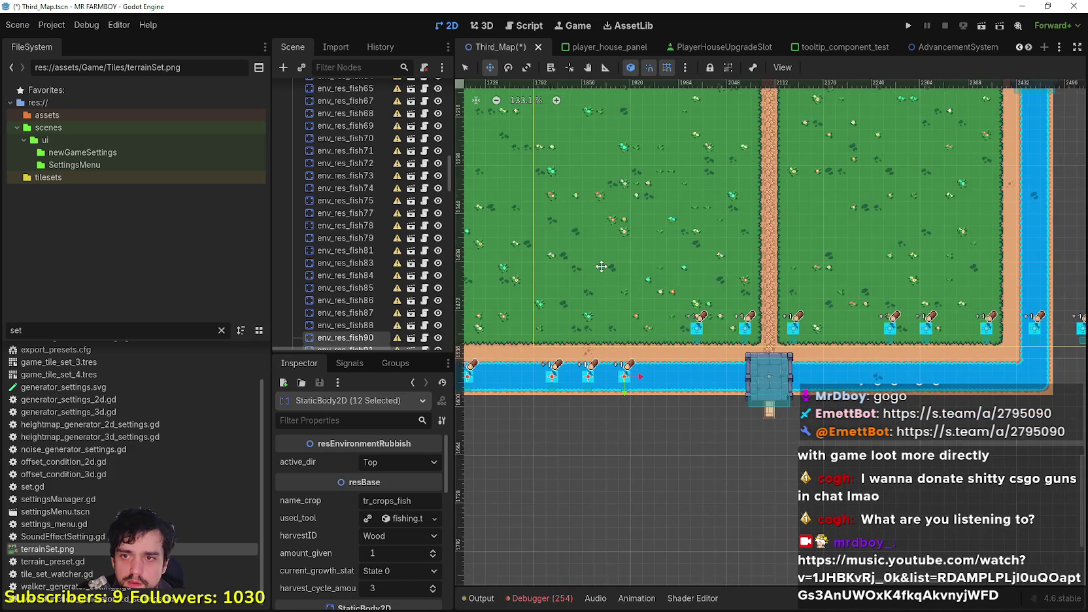
Box-select fish on the grass edge and move two of them down into the river.
{"action": "left_click", "coordinate": [466, 68]}
{"action": "scroll", "coordinate": [654, 319], "scroll_direction": "up", "scroll_amount": 5}
{"action": "mouse_move", "coordinate": [685, 507]}
{"action": "left_mouse_down"}
{"action": "mouse_move", "coordinate": [741, 391]}
{"action": "mouse_move", "coordinate": [812, 287]}
{"action": "mouse_move", "coordinate": [803, 288]}
{"action": "left_mouse_up"}
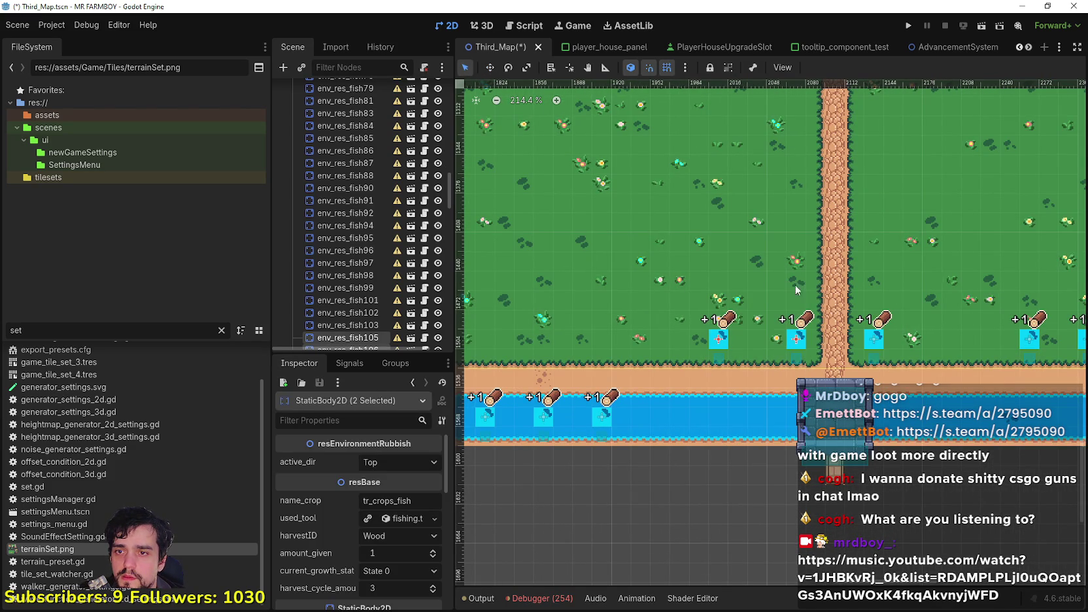
{"action": "left_click_drag", "start_coordinate": [716, 335], "coordinate": [674, 422]}
{"action": "scroll", "coordinate": [674, 422], "scroll_direction": "up", "scroll_amount": 6}
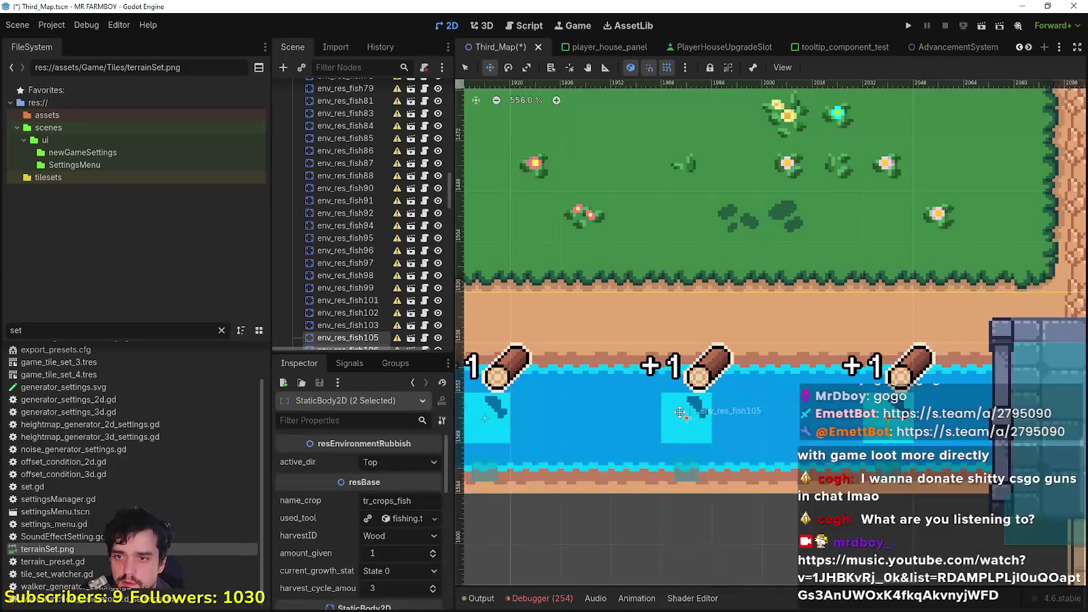
{"action": "scroll", "coordinate": [583, 323], "scroll_direction": "down", "scroll_amount": 6}
{"action": "scroll", "coordinate": [583, 323], "scroll_direction": "down", "scroll_amount": 1}
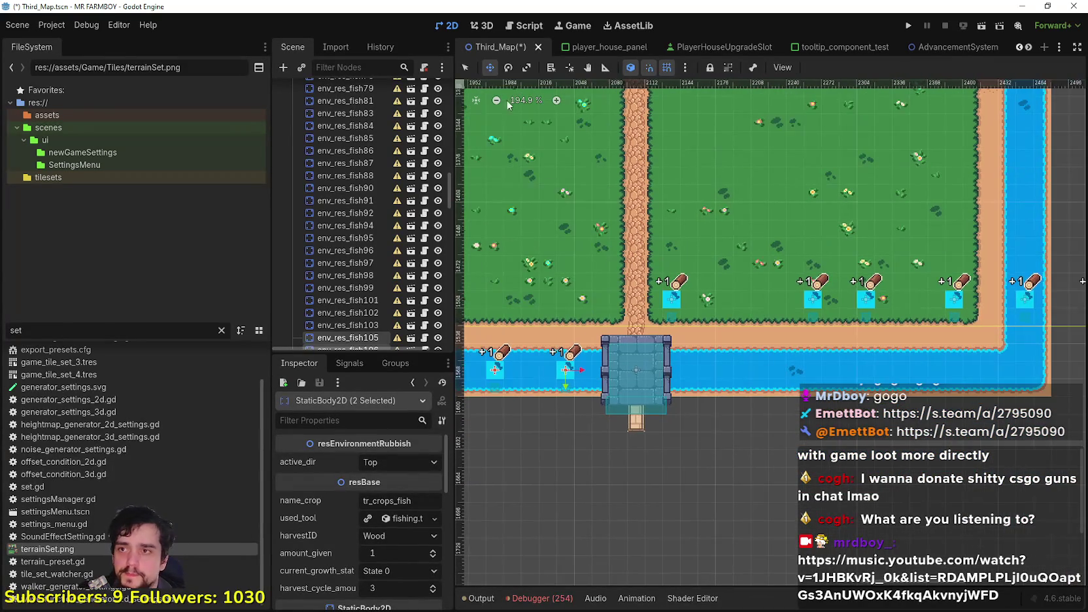
Box-select four fish on the field edge and move them down into the river.
{"action": "left_click", "coordinate": [465, 65]}
{"action": "mouse_move", "coordinate": [796, 437]}
{"action": "left_mouse_down"}
{"action": "mouse_move", "coordinate": [1023, 273]}
{"action": "mouse_move", "coordinate": [1064, 256]}
{"action": "left_mouse_up"}
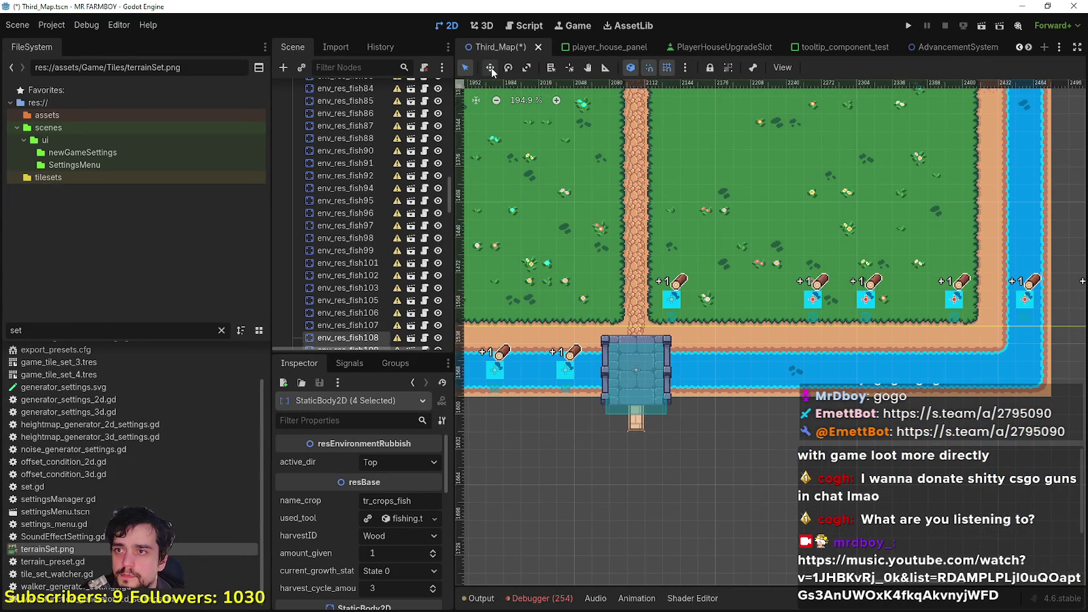
{"action": "mouse_move", "coordinate": [840, 312]}
{"action": "left_mouse_down"}
{"action": "mouse_move", "coordinate": [817, 301]}
{"action": "mouse_move", "coordinate": [846, 370]}
{"action": "mouse_move", "coordinate": [925, 343]}
{"action": "mouse_move", "coordinate": [1021, 340]}
{"action": "left_mouse_up"}
{"action": "scroll", "coordinate": [847, 370], "scroll_direction": "up", "scroll_amount": 5}
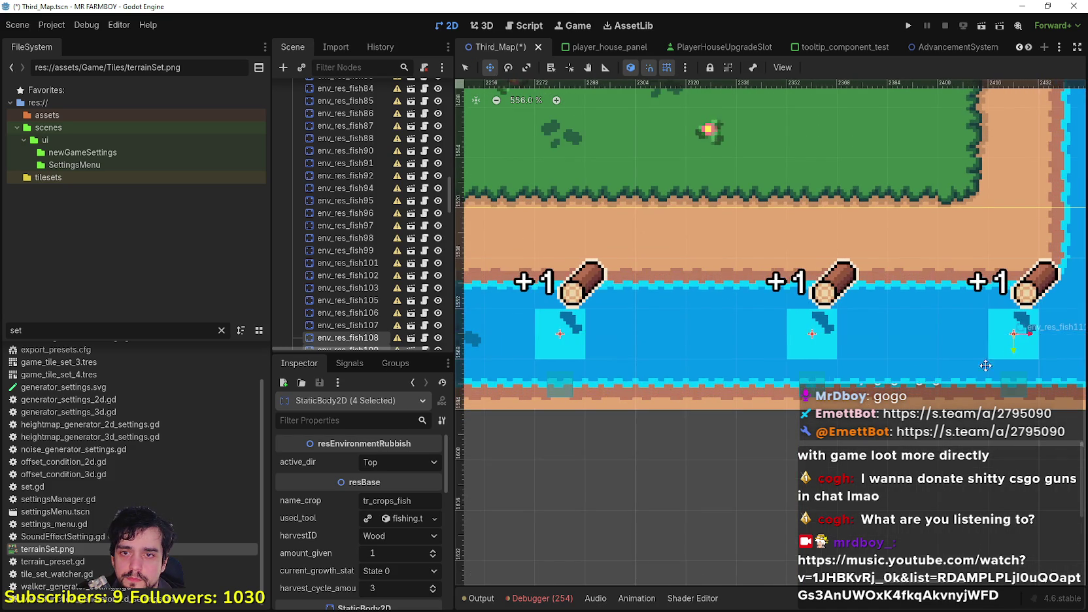
{"action": "scroll", "coordinate": [968, 366], "scroll_direction": "down", "scroll_amount": 5}
{"action": "scroll", "coordinate": [615, 192], "scroll_direction": "down", "scroll_amount": 3}
Move the fish node env_res_fish107 down into the river.
{"action": "left_click", "coordinate": [463, 68]}
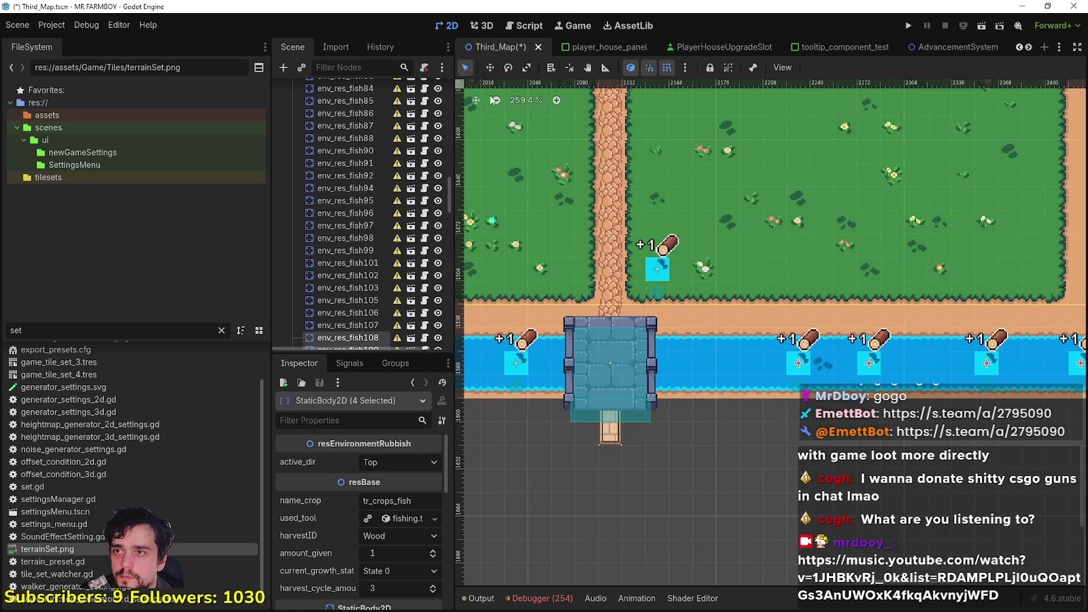
{"action": "scroll", "coordinate": [589, 233], "scroll_direction": "up", "scroll_amount": 4}
{"action": "left_click", "coordinate": [689, 284]}
{"action": "left_click", "coordinate": [489, 68]}
{"action": "mouse_move", "coordinate": [689, 284]}
{"action": "left_mouse_down"}
{"action": "mouse_move", "coordinate": [762, 353]}
{"action": "mouse_move", "coordinate": [757, 417]}
{"action": "left_mouse_up"}
{"action": "scroll", "coordinate": [757, 416], "scroll_direction": "up", "scroll_amount": 6}
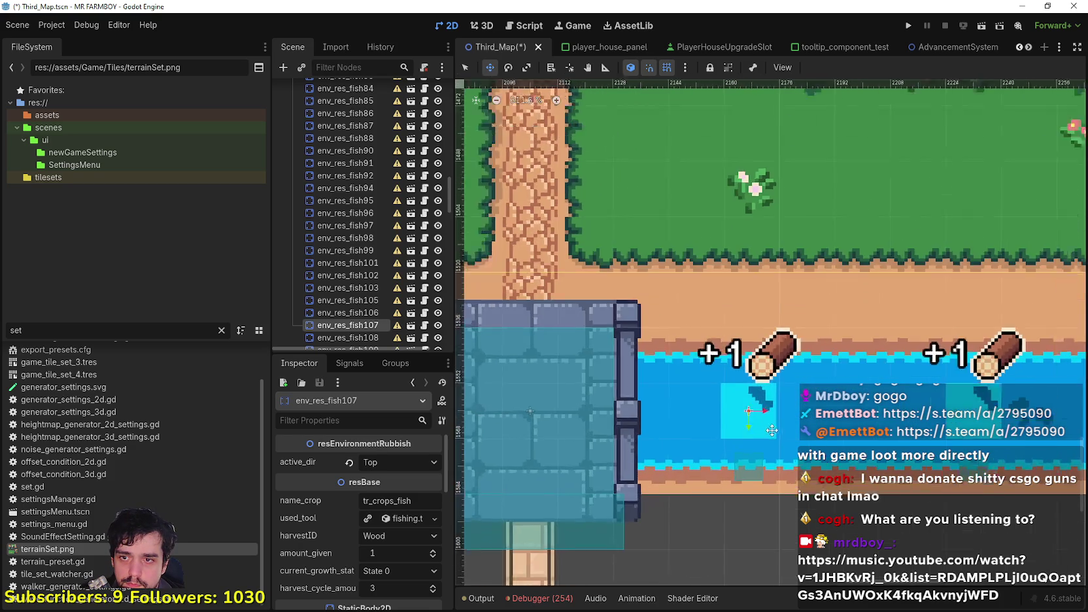
{"action": "scroll", "coordinate": [768, 403], "scroll_direction": "down", "scroll_amount": 5}
{"action": "scroll", "coordinate": [769, 402], "scroll_direction": "down", "scroll_amount": 20}
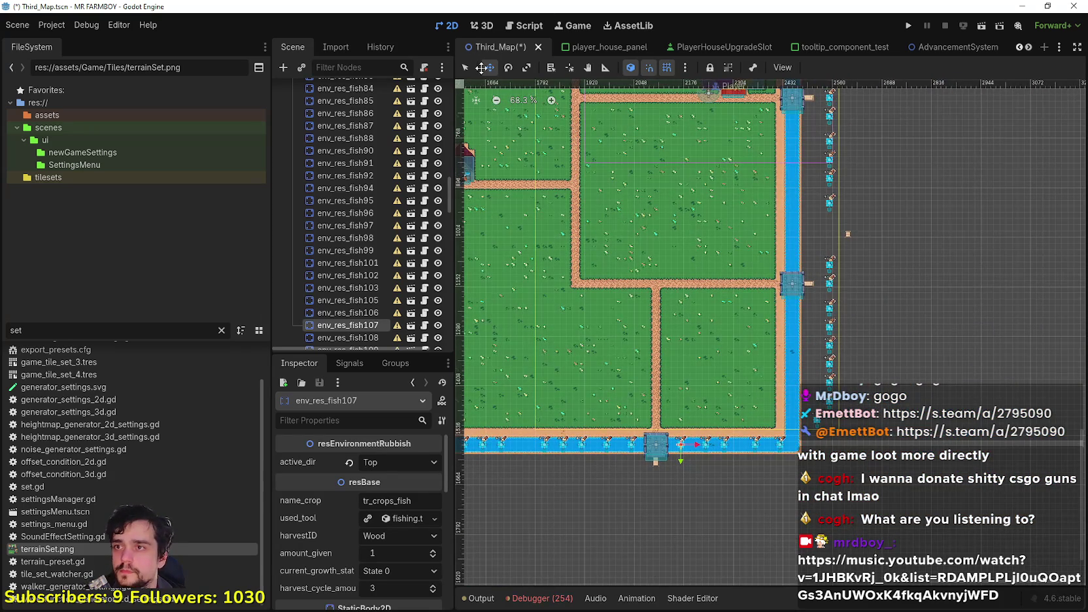
Select the fish node env_res_fish112 beside the right river.
{"action": "left_click", "coordinate": [465, 68]}
{"action": "scroll", "coordinate": [654, 294], "scroll_direction": "up", "scroll_amount": 7}
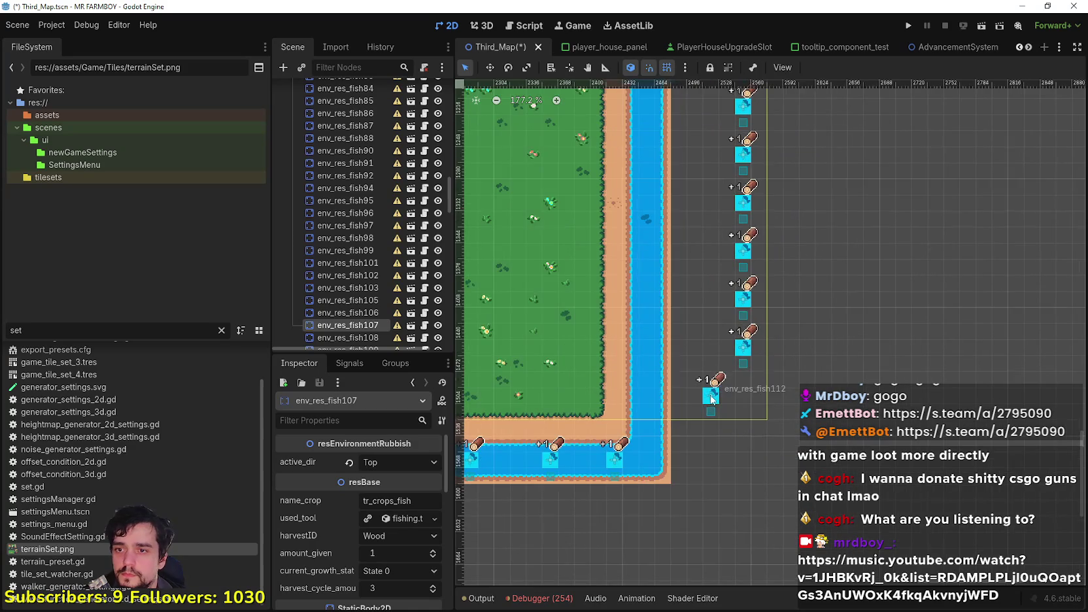
{"action": "left_click", "coordinate": [644, 327]}
{"action": "scroll", "coordinate": [644, 326], "scroll_direction": "up", "scroll_amount": 2}
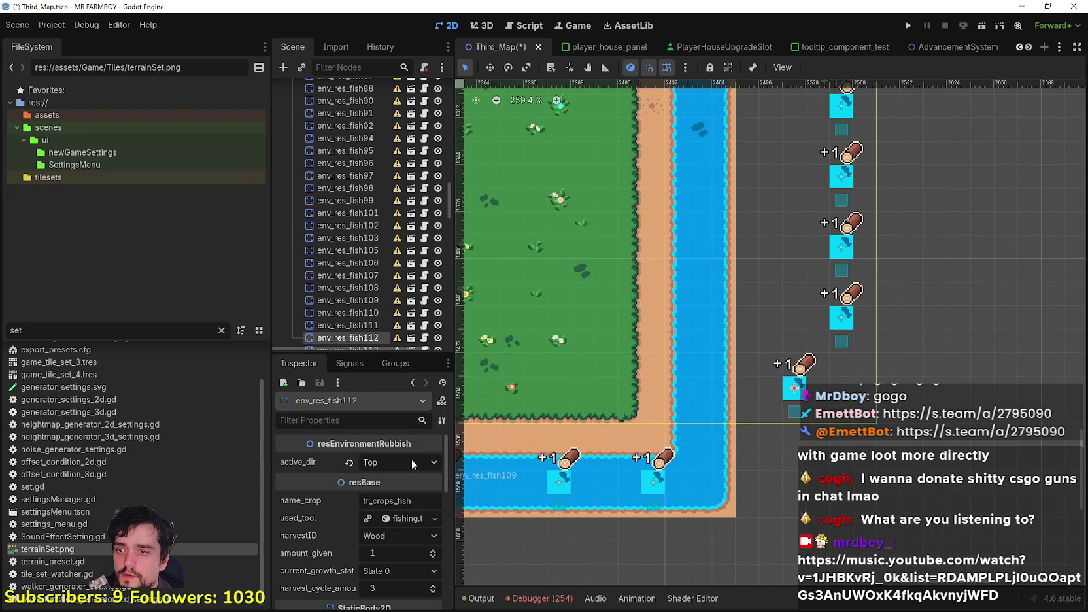
{"action": "scroll", "coordinate": [714, 396], "scroll_direction": "down", "scroll_amount": 3}
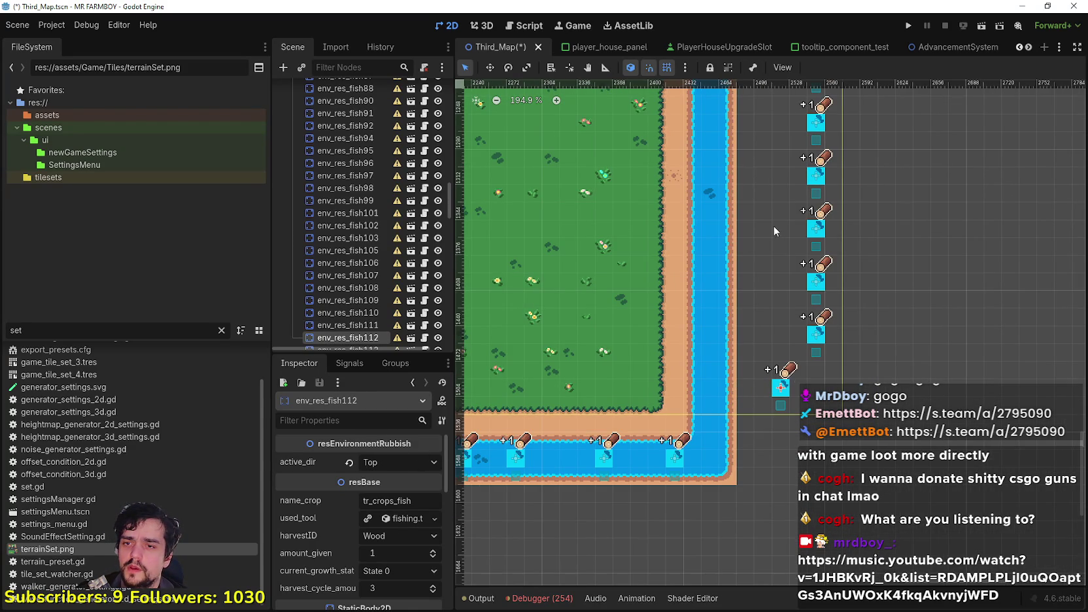
{"action": "scroll", "coordinate": [726, 432], "scroll_direction": "down", "scroll_amount": 8}
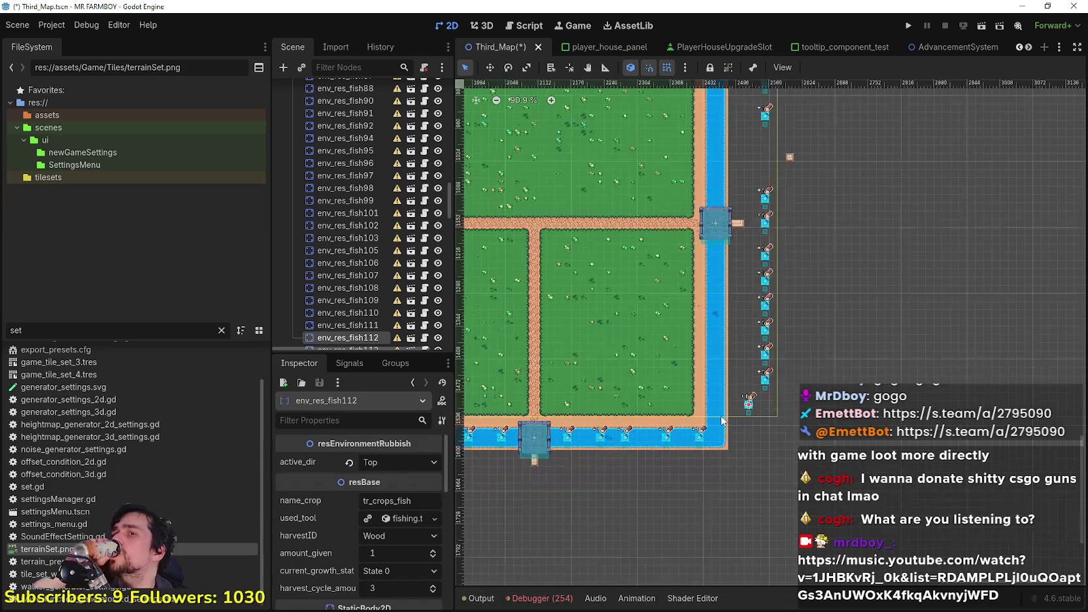
{"action": "scroll", "coordinate": [721, 420], "scroll_direction": "up", "scroll_amount": 4}
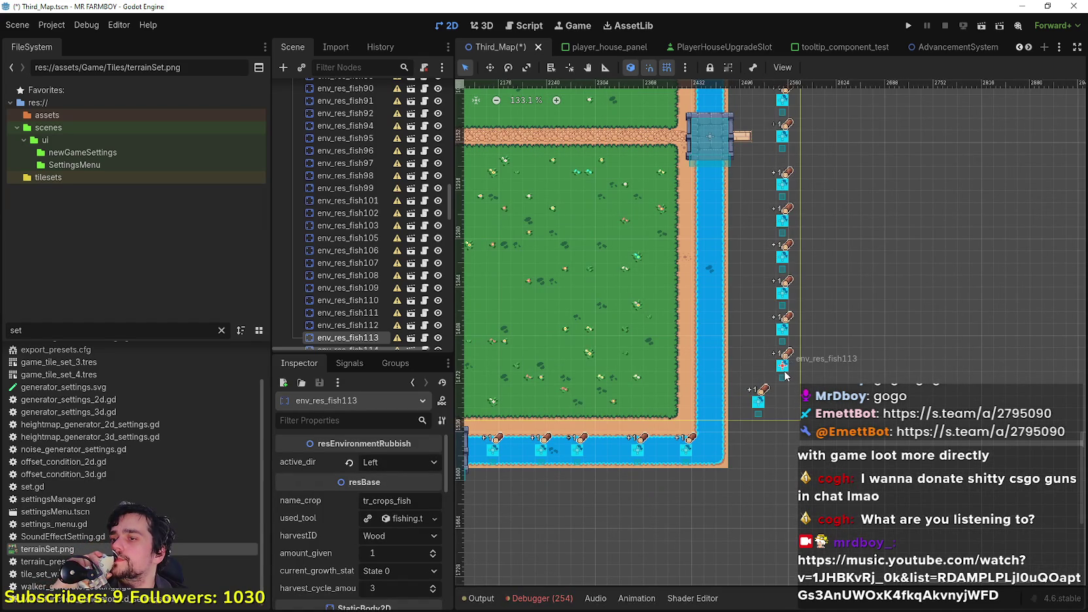
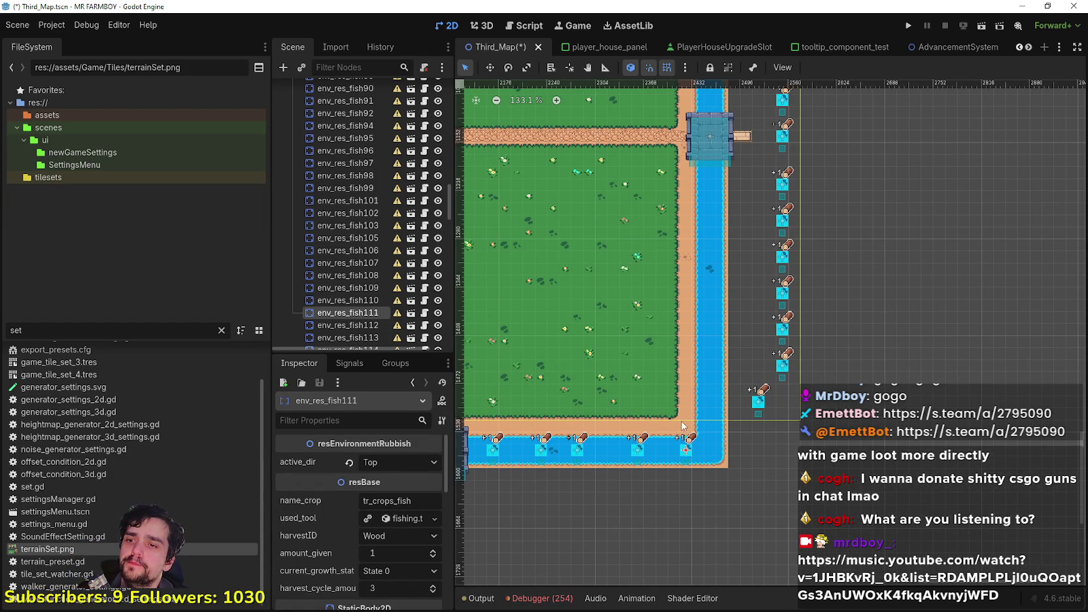
Select the env_res_fish112 log-and-fish node and nudge it along the bottom river into line.
{"action": "left_click_drag", "start_coordinate": [755, 419], "coordinate": [958, 423]}
{"action": "scroll", "coordinate": [958, 424], "scroll_direction": "up", "scroll_amount": 1}
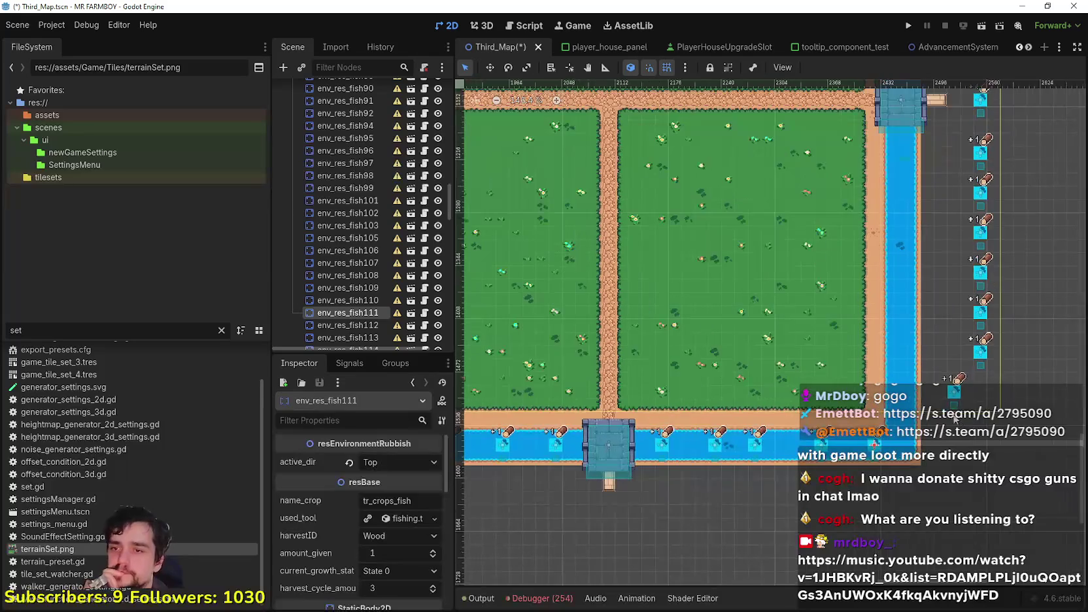
{"action": "left_click", "coordinate": [954, 394]}
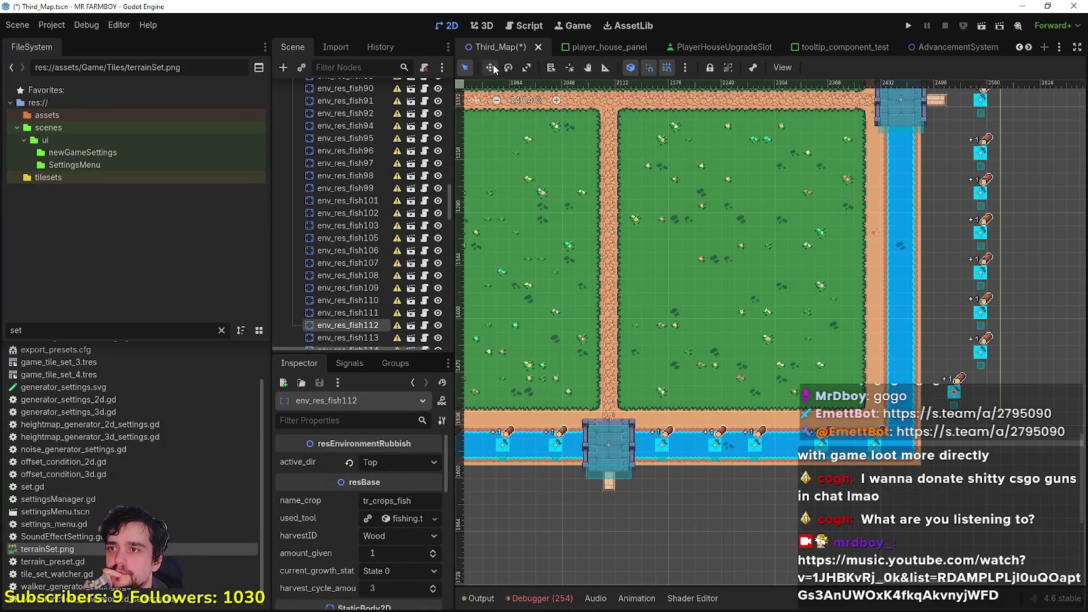
{"action": "left_click", "coordinate": [490, 67]}
{"action": "scroll", "coordinate": [961, 398], "scroll_direction": "up", "scroll_amount": 2}
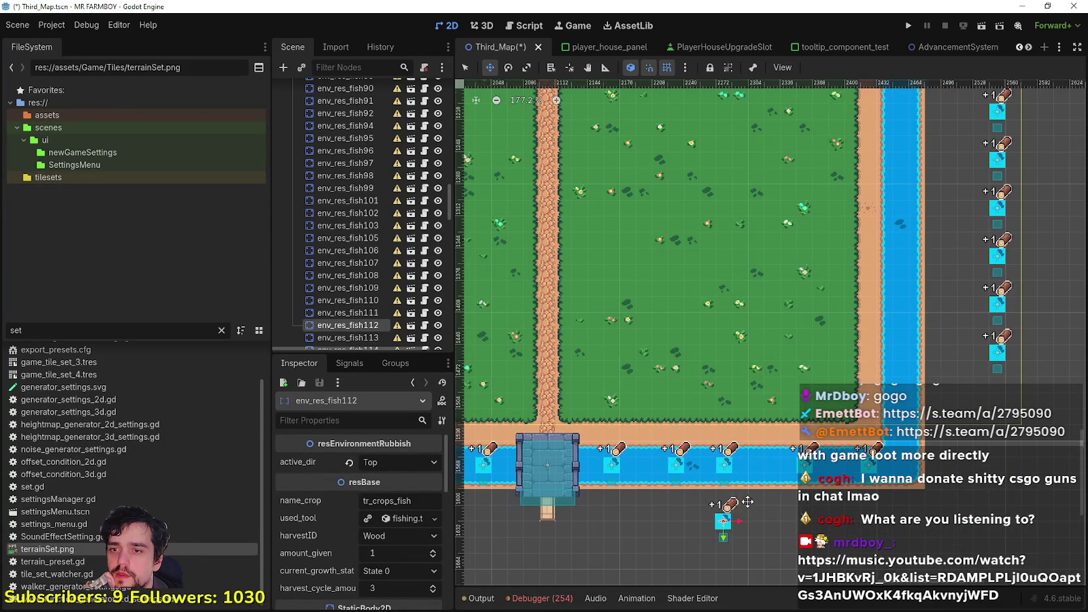
{"action": "scroll", "coordinate": [813, 468], "scroll_direction": "down", "scroll_amount": 4}
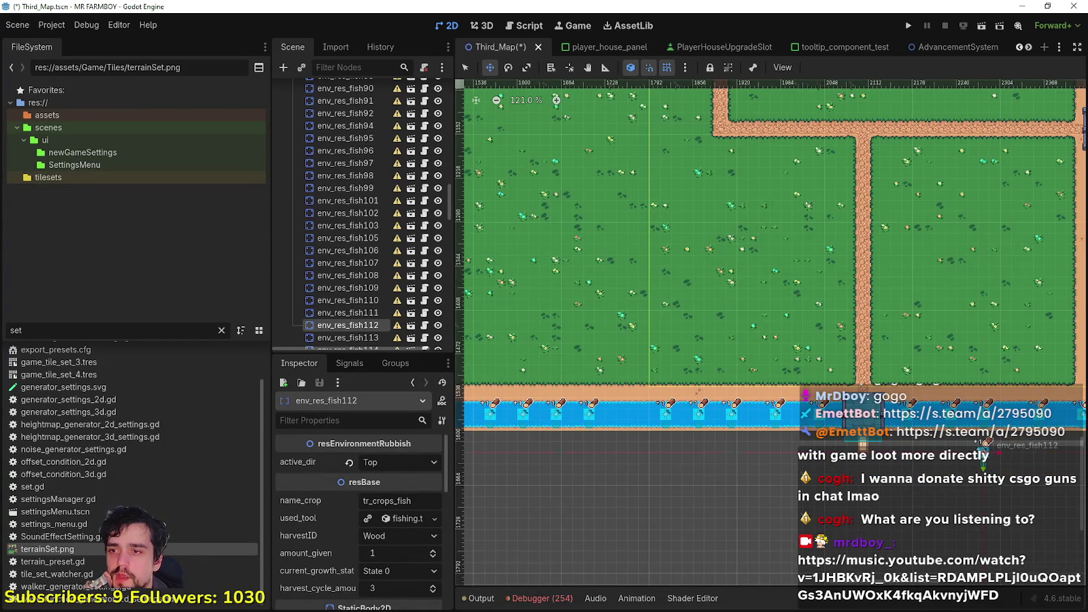
{"action": "scroll", "coordinate": [654, 467], "scroll_direction": "up", "scroll_amount": 1}
{"action": "left_click_drag", "start_coordinate": [641, 466], "coordinate": [880, 470]}
{"action": "scroll", "coordinate": [883, 468], "scroll_direction": "up", "scroll_amount": 5}
{"action": "scroll", "coordinate": [899, 389], "scroll_direction": "up", "scroll_amount": 13}
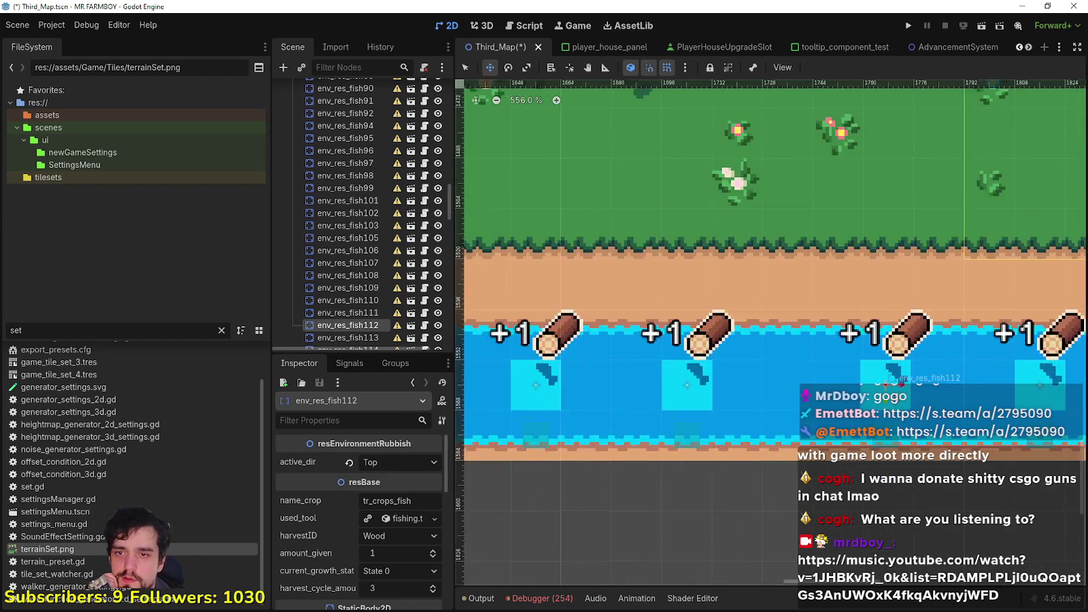
{"action": "mouse_move", "coordinate": [899, 389]}
{"action": "left_mouse_down"}
{"action": "mouse_move", "coordinate": [804, 381]}
{"action": "mouse_move", "coordinate": [818, 382]}
{"action": "left_mouse_up"}
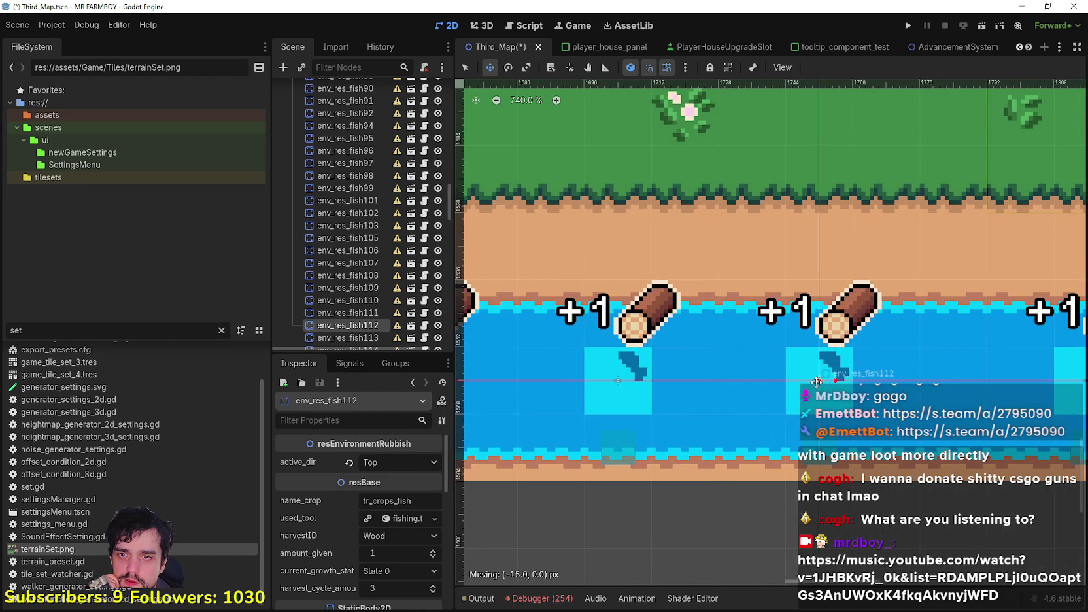
Return to Select mode and start box-selecting the node column east of the river.
{"action": "scroll", "coordinate": [834, 390], "scroll_direction": "down", "scroll_amount": 11}
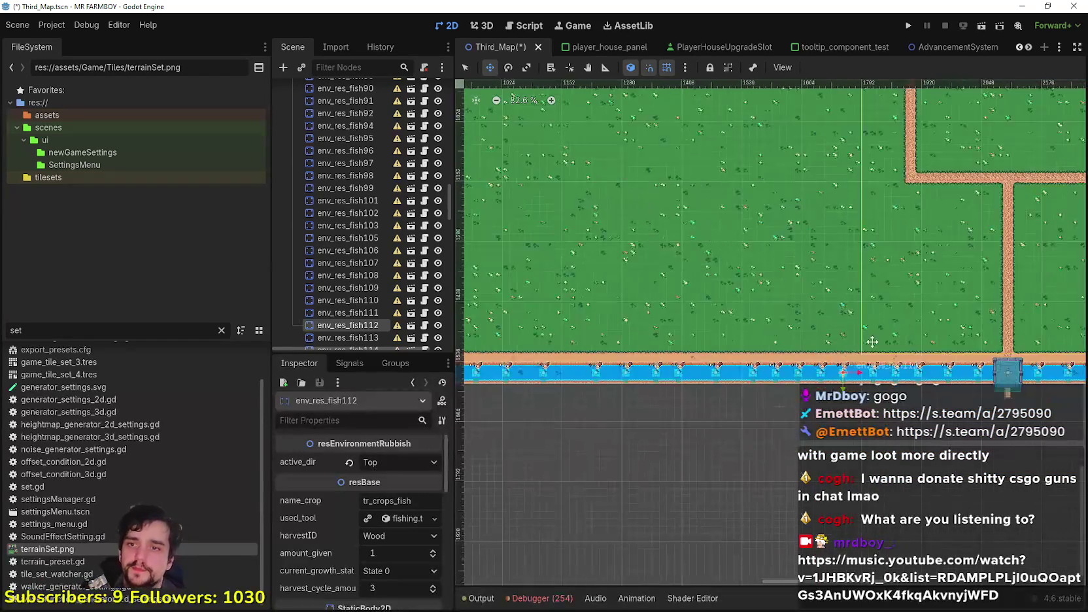
{"action": "scroll", "coordinate": [571, 332], "scroll_direction": "right", "scroll_amount": 5}
{"action": "scroll", "coordinate": [520, 280], "scroll_direction": "up", "scroll_amount": 4}
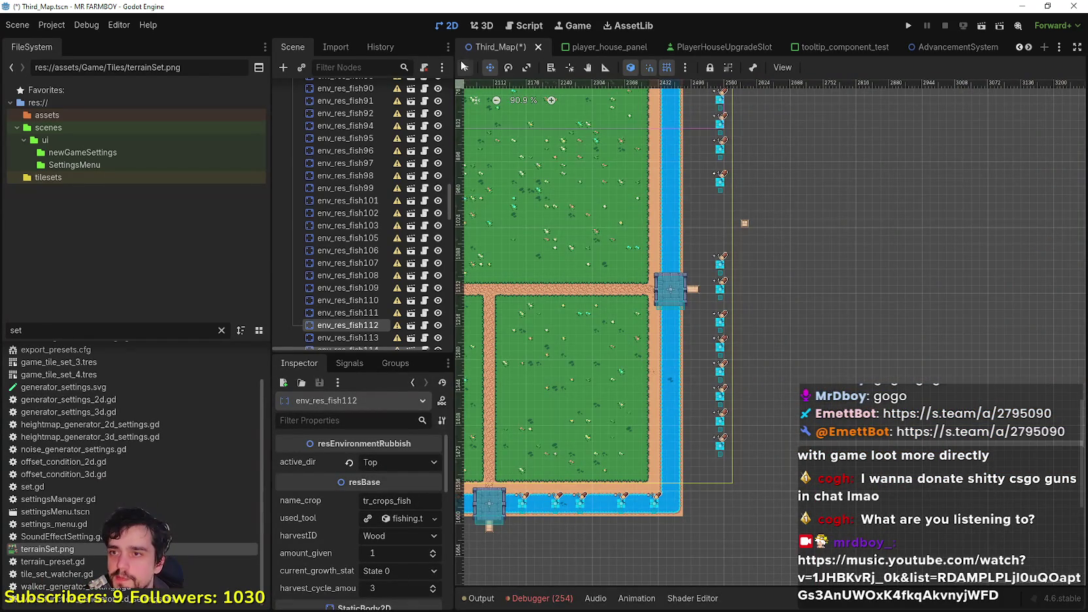
{"action": "scroll", "coordinate": [665, 351], "scroll_direction": "up", "scroll_amount": 3}
{"action": "key", "text": "q"}
{"action": "left_click_drag", "start_coordinate": [803, 507], "coordinate": [723, 333]}
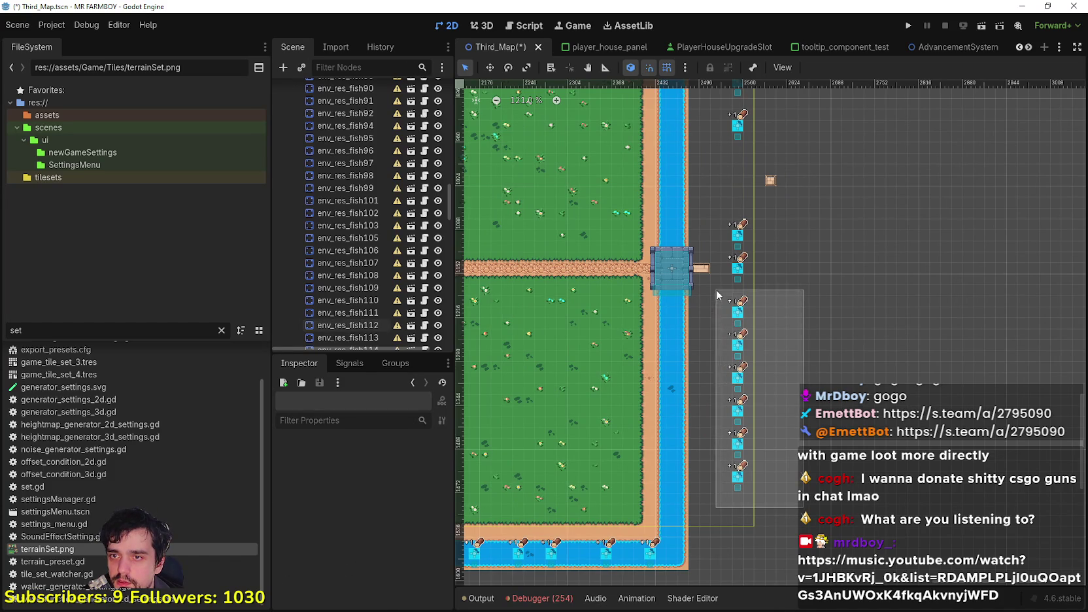
Move the six selected log-and-fish nodes left into the river and fine-tune their position.
{"action": "left_click_drag", "start_coordinate": [715, 289], "coordinate": [717, 291]}
{"action": "scroll", "coordinate": [653, 294], "scroll_direction": "up", "scroll_amount": 1}
{"action": "left_click", "coordinate": [490, 68]}
{"action": "scroll", "coordinate": [899, 303], "scroll_direction": "up", "scroll_amount": 3}
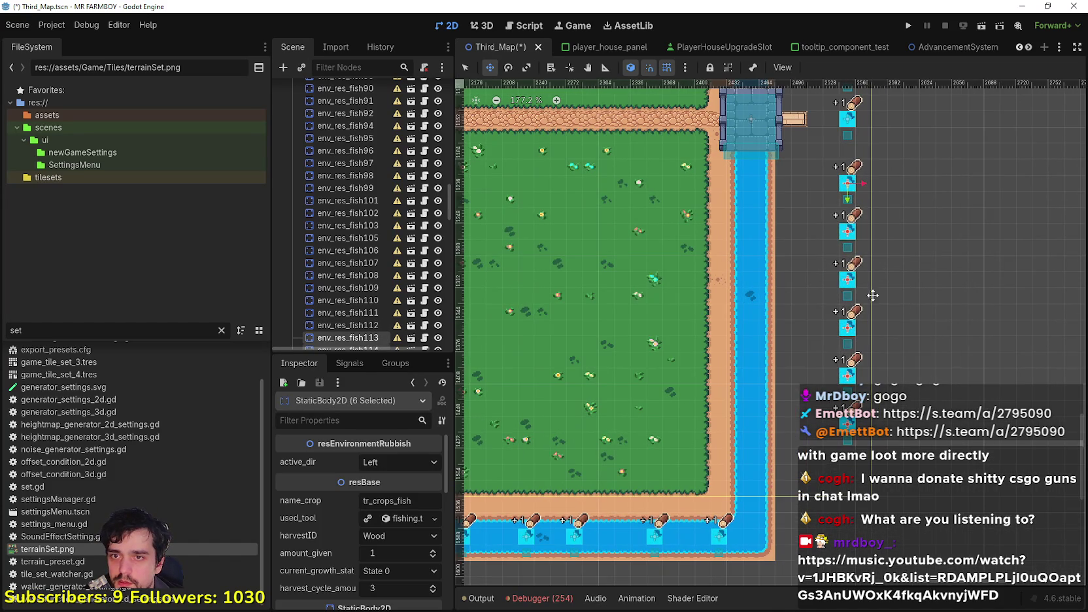
{"action": "left_click_drag", "start_coordinate": [825, 317], "coordinate": [731, 318]}
{"action": "scroll", "coordinate": [747, 389], "scroll_direction": "up", "scroll_amount": 8}
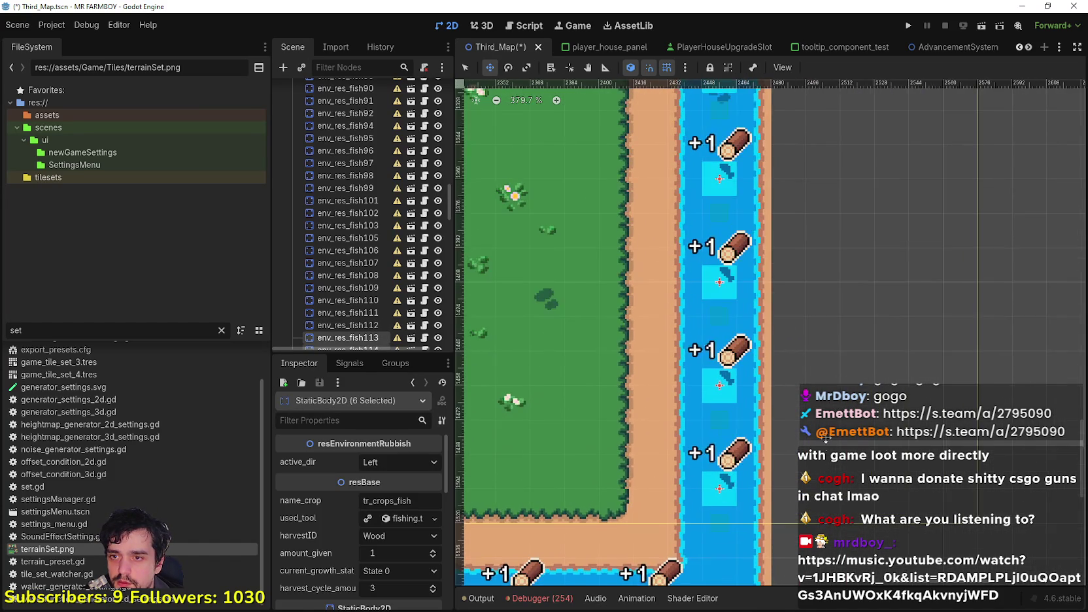
{"action": "left_click_drag", "start_coordinate": [747, 388], "coordinate": [765, 295]}
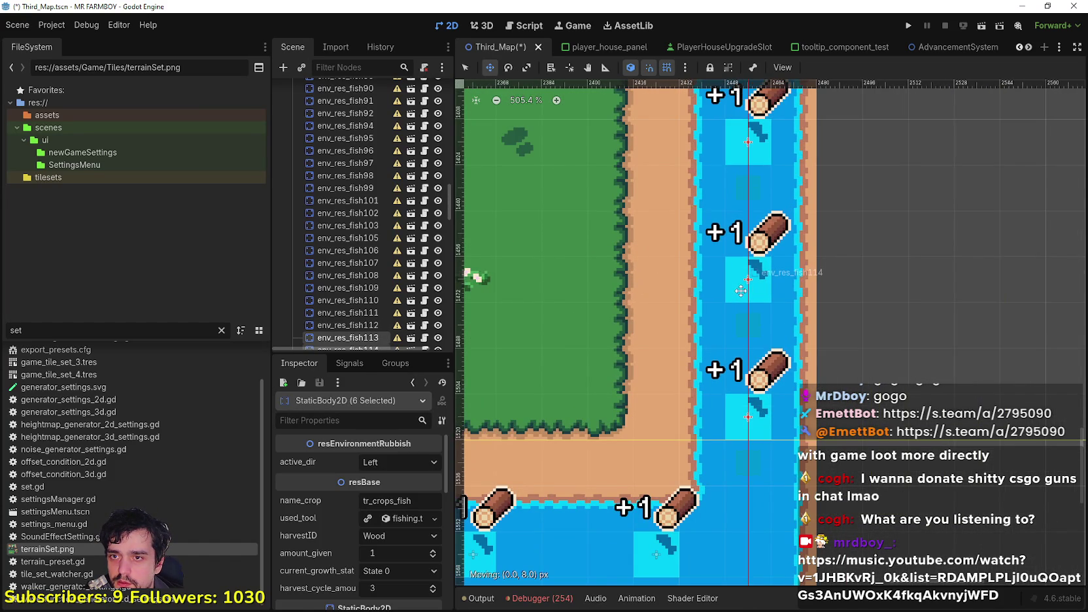
{"action": "scroll", "coordinate": [765, 295], "scroll_direction": "down", "scroll_amount": 6}
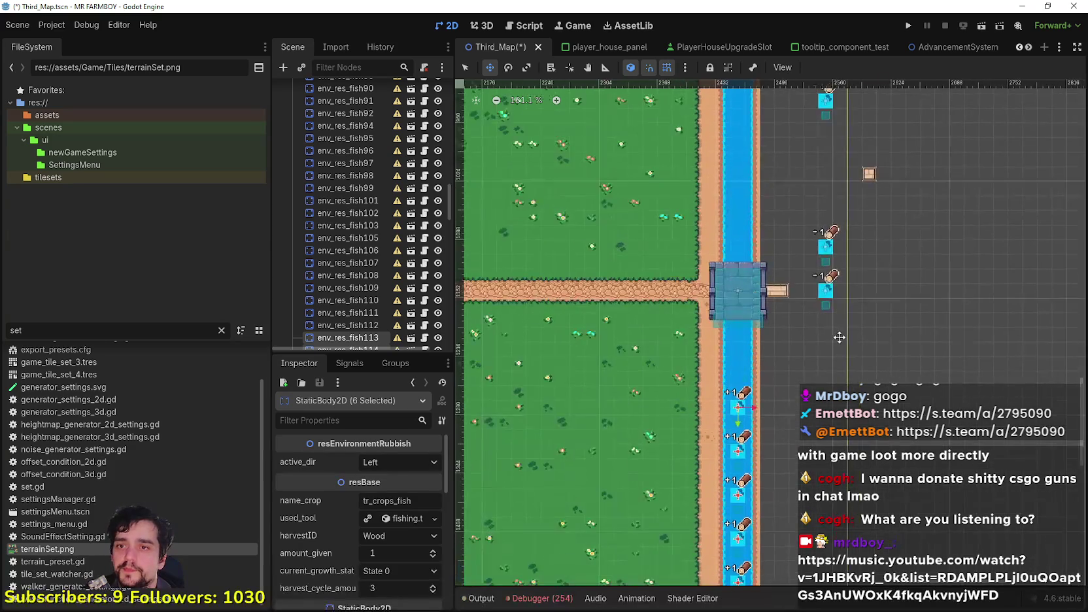
Move the two nodes still outside into the river below the bridge.
{"action": "left_click_drag", "start_coordinate": [898, 307], "coordinate": [785, 175]}
{"action": "scroll", "coordinate": [835, 284], "scroll_direction": "up", "scroll_amount": 2}
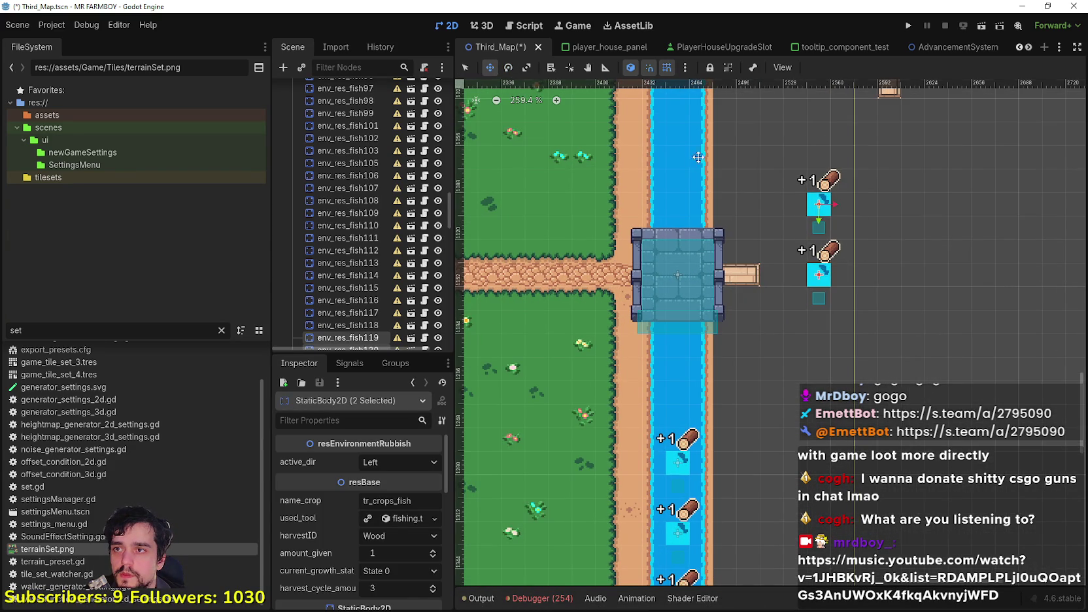
{"action": "mouse_move", "coordinate": [817, 215]}
{"action": "left_mouse_down"}
{"action": "mouse_move", "coordinate": [679, 313]}
{"action": "mouse_move", "coordinate": [678, 357]}
{"action": "left_mouse_up"}
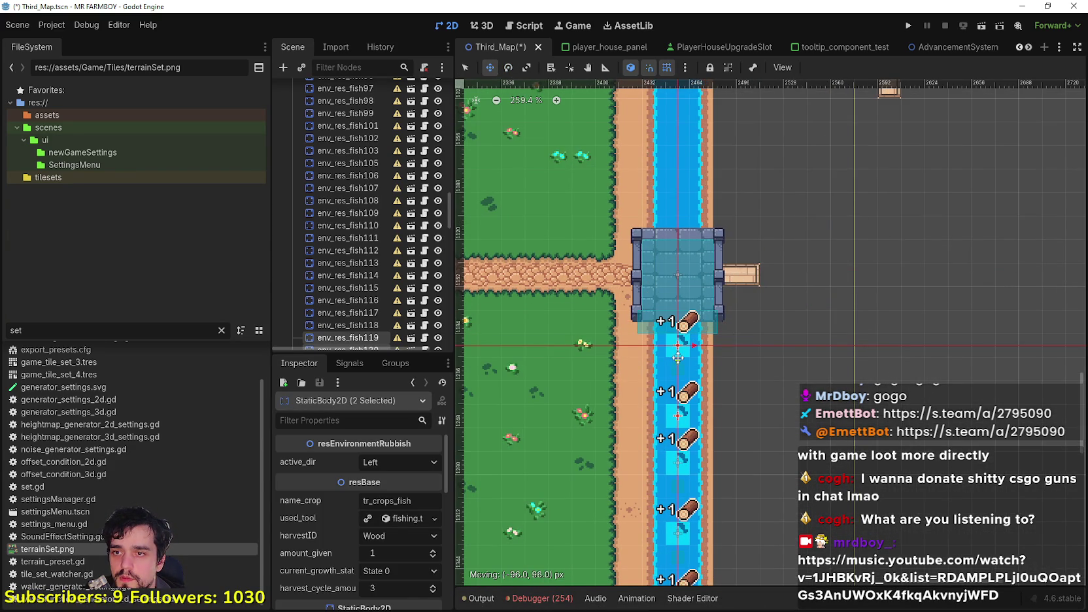
{"action": "scroll", "coordinate": [728, 439], "scroll_direction": "up", "scroll_amount": 4}
{"action": "scroll", "coordinate": [782, 218], "scroll_direction": "down", "scroll_amount": 7}
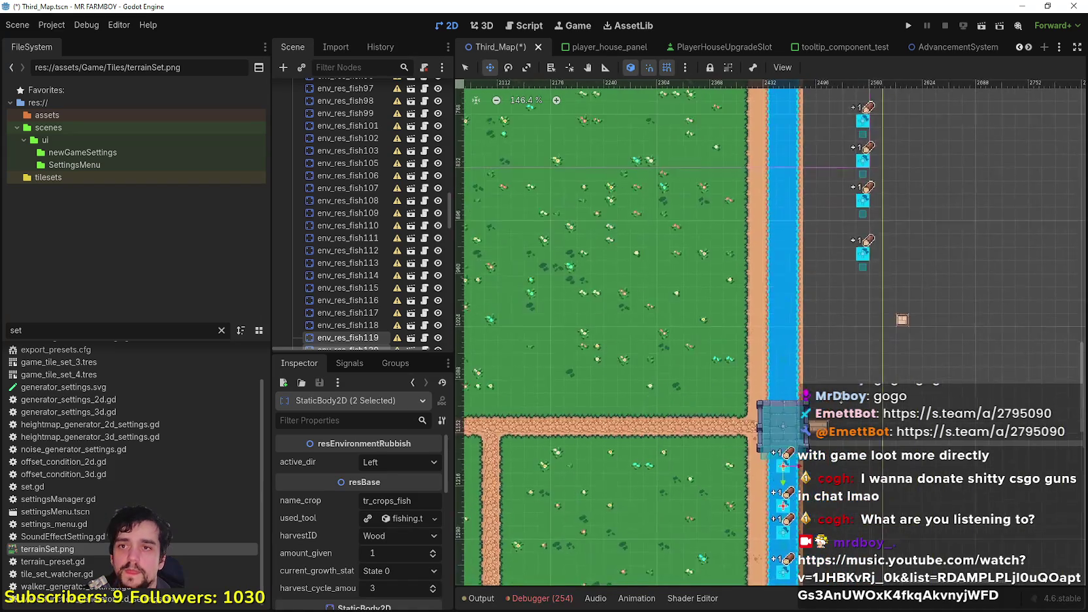
{"action": "scroll", "coordinate": [840, 405], "scroll_direction": "down", "scroll_amount": 2}
{"action": "scroll", "coordinate": [888, 314], "scroll_direction": "up", "scroll_amount": 3}
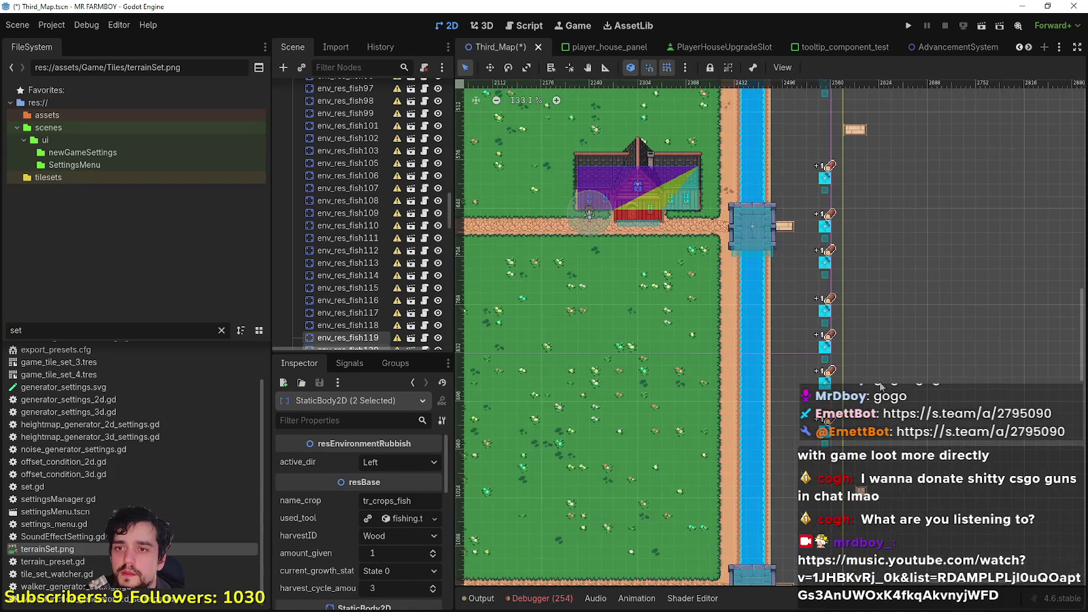
Move the seven remaining log nodes into the river column and align them.
{"action": "left_click_drag", "start_coordinate": [857, 448], "coordinate": [802, 160]}
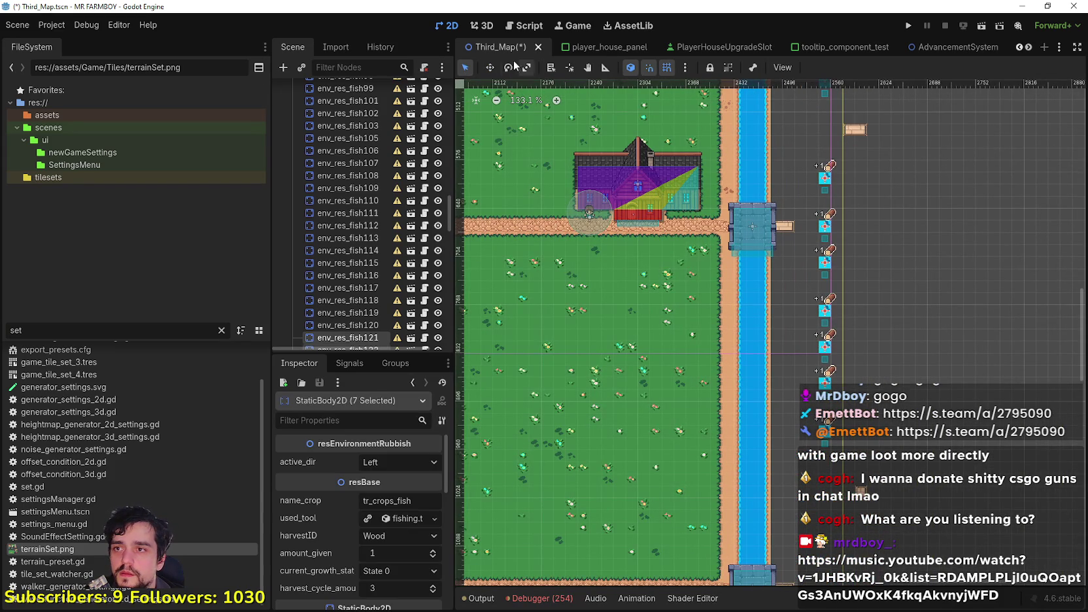
{"action": "left_click", "coordinate": [489, 67]}
{"action": "left_click_drag", "start_coordinate": [828, 329], "coordinate": [752, 433]}
{"action": "scroll", "coordinate": [834, 363], "scroll_direction": "up", "scroll_amount": 6}
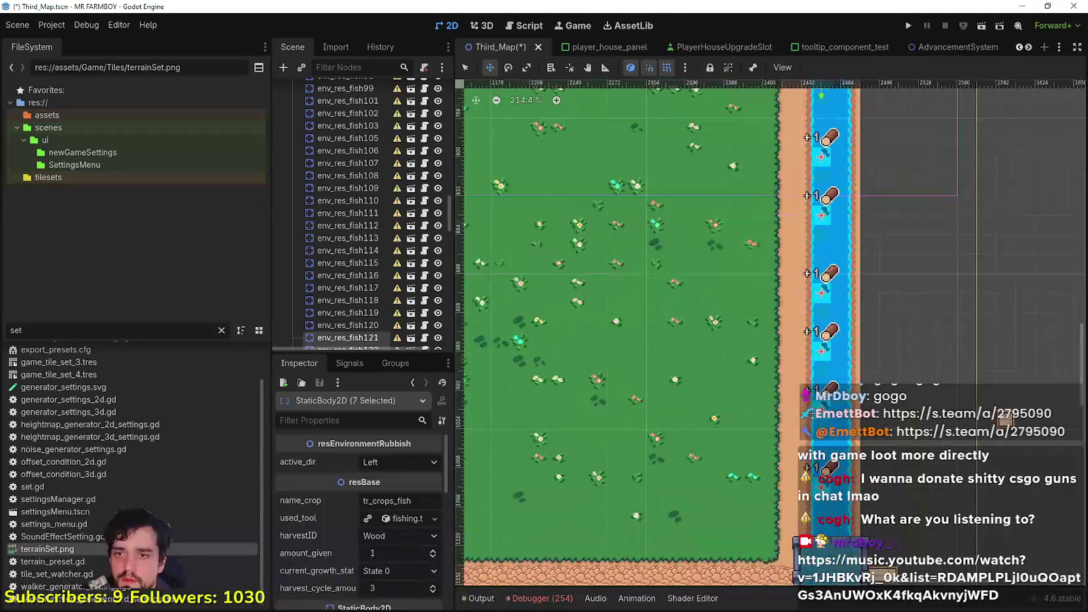
{"action": "scroll", "coordinate": [836, 408], "scroll_direction": "up", "scroll_amount": 4}
{"action": "left_click_drag", "start_coordinate": [836, 416], "coordinate": [842, 374]}
{"action": "scroll", "coordinate": [840, 373], "scroll_direction": "down", "scroll_amount": 7}
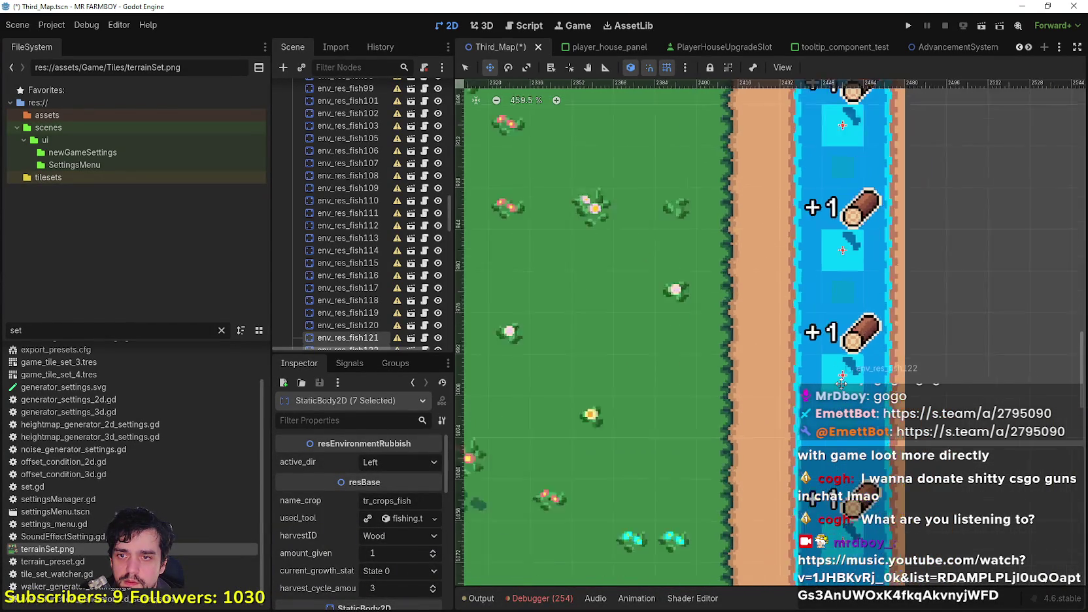
{"action": "scroll", "coordinate": [932, 461], "scroll_direction": "down", "scroll_amount": 3}
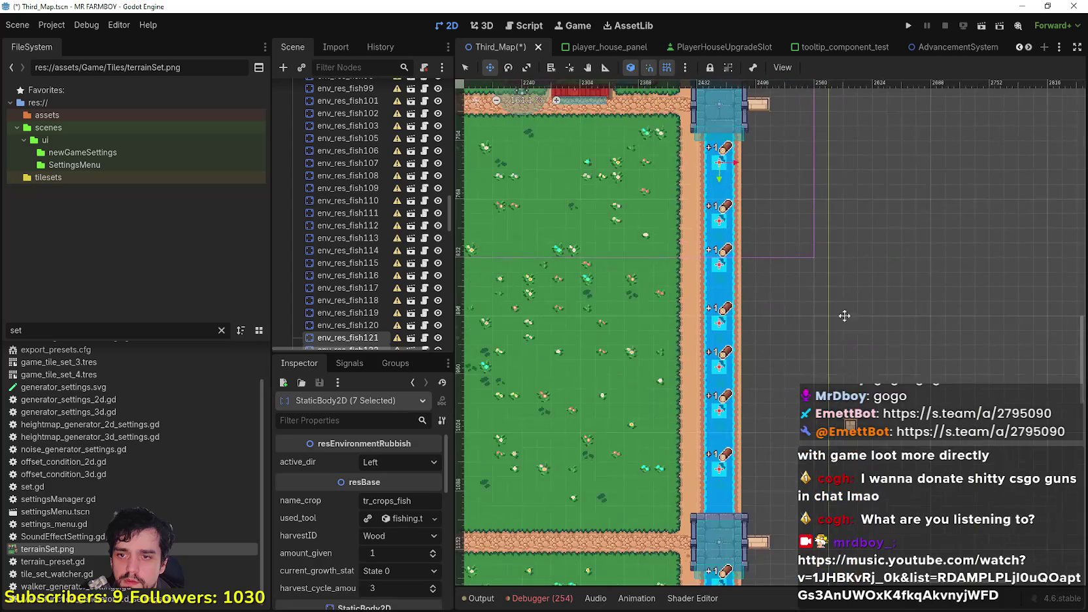
{"action": "scroll", "coordinate": [828, 250], "scroll_direction": "up", "scroll_amount": 3}
{"action": "scroll", "coordinate": [601, 156], "scroll_direction": "up", "scroll_amount": 3}
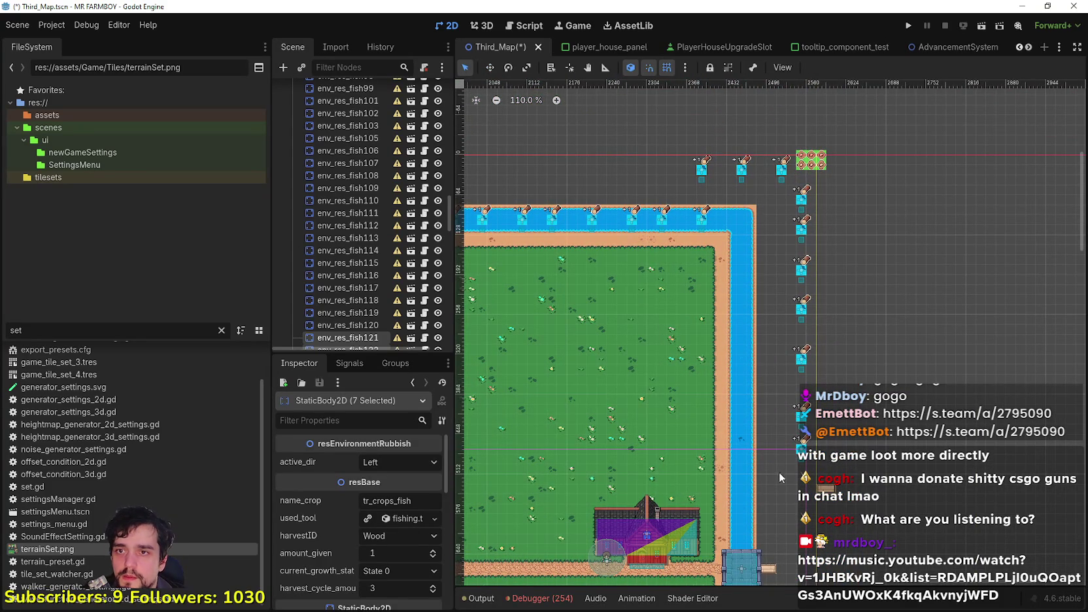
{"action": "left_click_drag", "start_coordinate": [784, 465], "coordinate": [842, 200]}
Move the seven nodes from the column above the map down into the river's right channel.
{"action": "left_click_drag", "start_coordinate": [777, 176], "coordinate": [778, 187]}
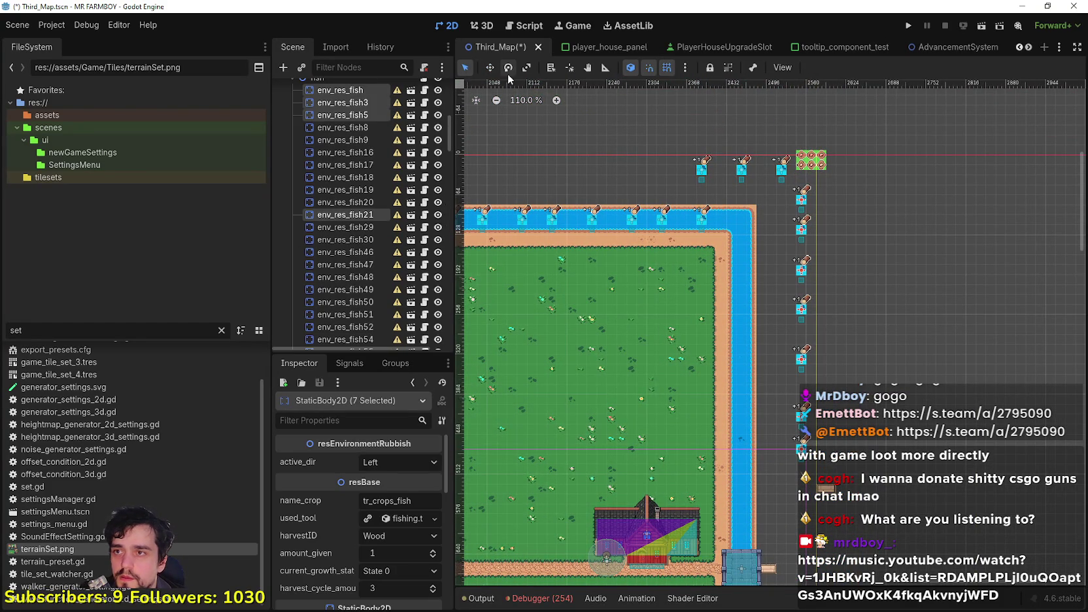
{"action": "left_click", "coordinate": [488, 69]}
{"action": "scroll", "coordinate": [848, 295], "scroll_direction": "up", "scroll_amount": 3}
{"action": "left_click_drag", "start_coordinate": [810, 264], "coordinate": [725, 321]}
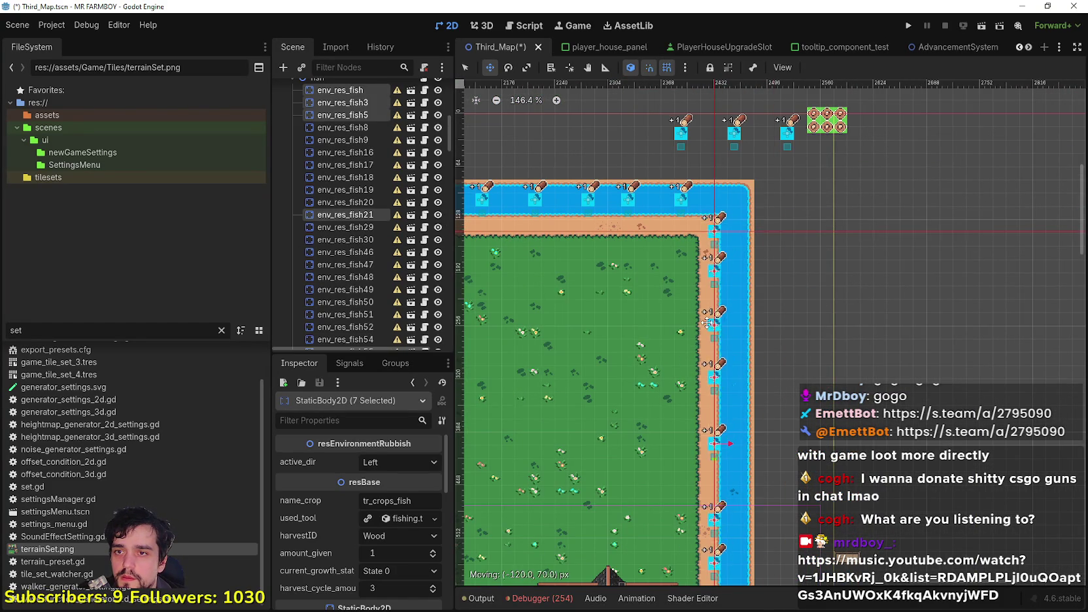
{"action": "scroll", "coordinate": [733, 232], "scroll_direction": "up", "scroll_amount": 9}
{"action": "scroll", "coordinate": [821, 490], "scroll_direction": "down", "scroll_amount": 3}
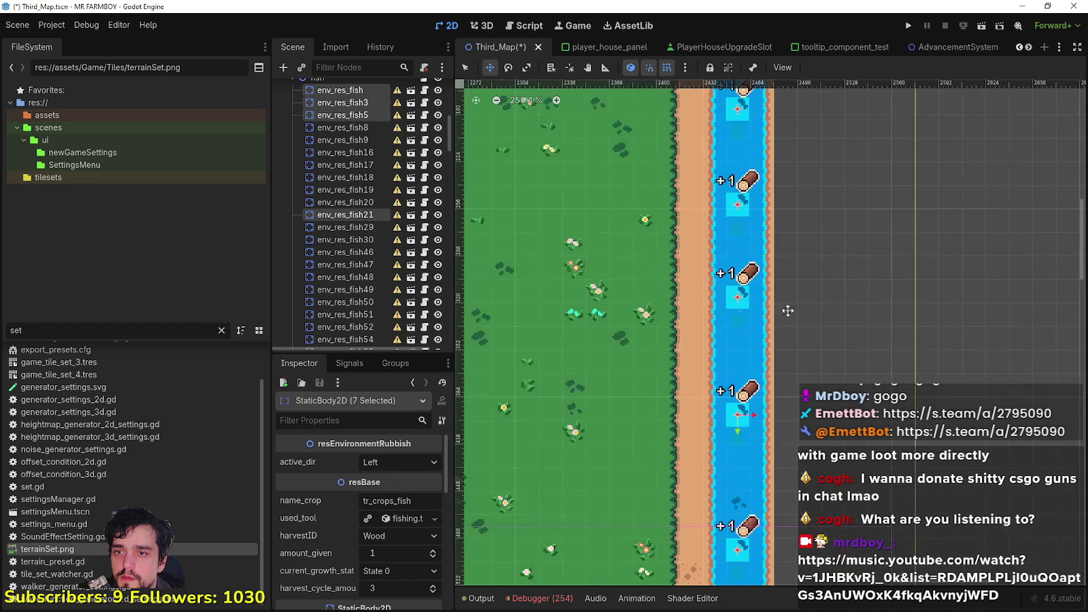
{"action": "scroll", "coordinate": [729, 289], "scroll_direction": "down", "scroll_amount": 5}
{"action": "mouse_move", "coordinate": [729, 289]}
{"action": "left_mouse_down"}
{"action": "mouse_move", "coordinate": [736, 382]}
{"action": "mouse_move", "coordinate": [751, 380]}
{"action": "left_mouse_up"}
{"action": "scroll", "coordinate": [745, 392], "scroll_direction": "up", "scroll_amount": 3}
{"action": "scroll", "coordinate": [745, 392], "scroll_direction": "up", "scroll_amount": 3}
{"action": "scroll", "coordinate": [754, 371], "scroll_direction": "down", "scroll_amount": 3}
{"action": "scroll", "coordinate": [754, 371], "scroll_direction": "down", "scroll_amount": 14}
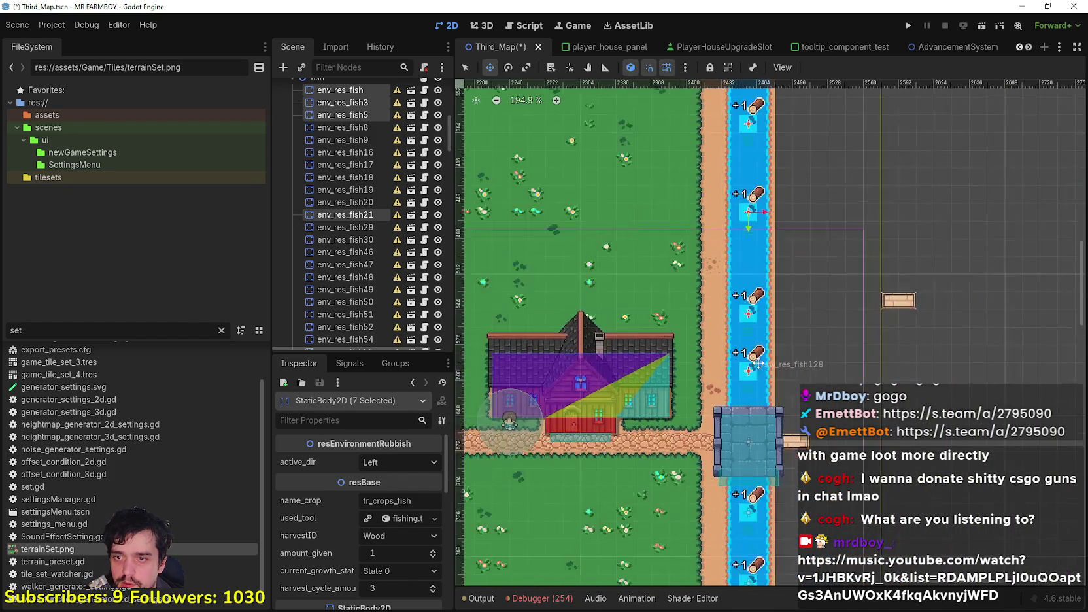
{"action": "scroll", "coordinate": [733, 169], "scroll_direction": "up", "scroll_amount": 4}
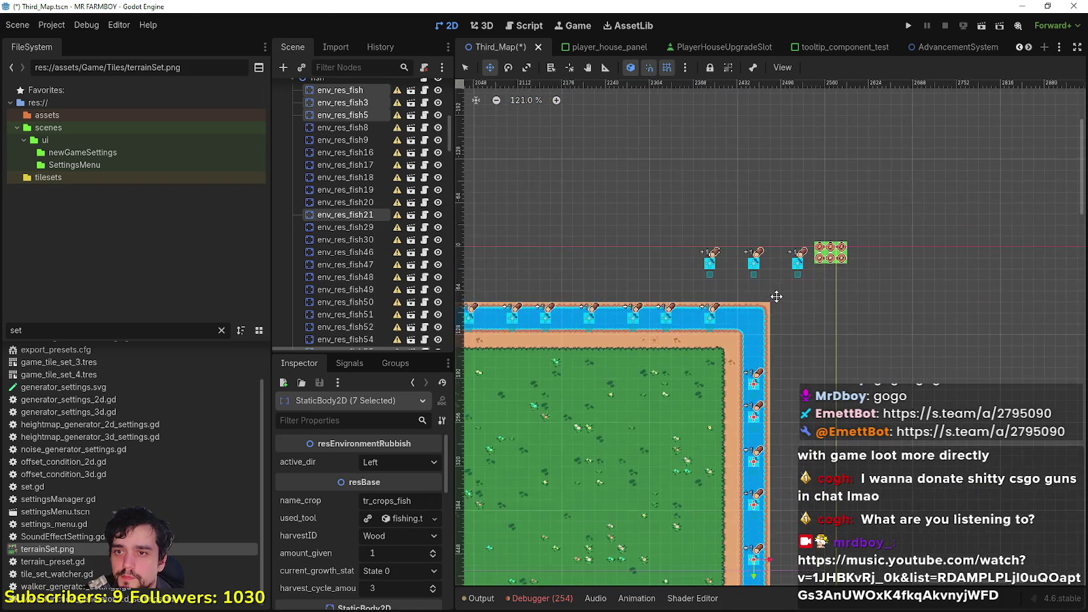
{"action": "scroll", "coordinate": [758, 323], "scroll_direction": "up", "scroll_amount": 4}
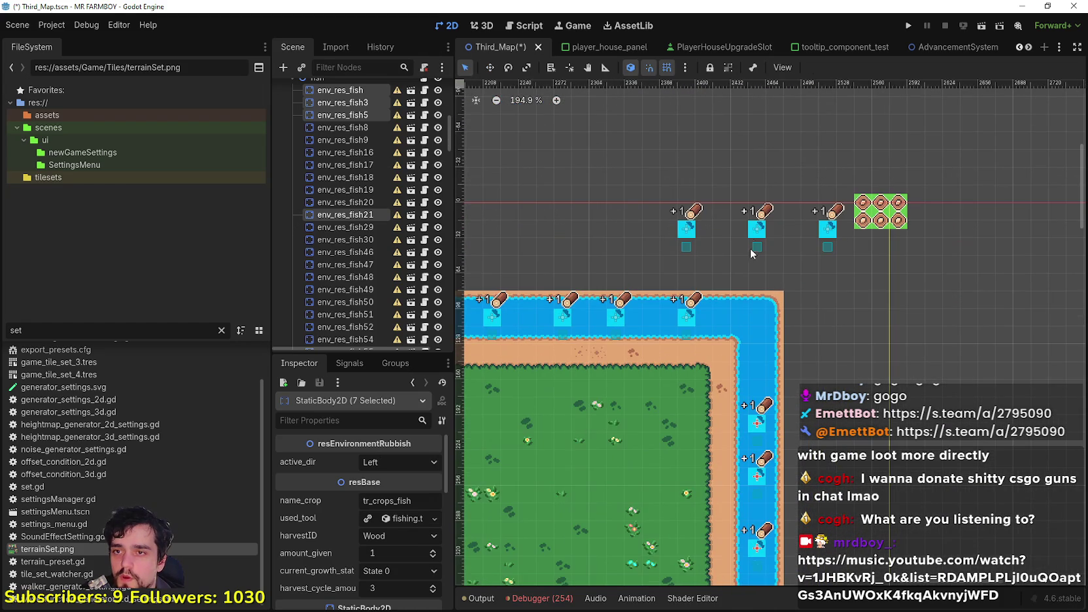
Inspect a single fish node's settings, then bring the field's right edge and river bend into view.
{"action": "left_click", "coordinate": [755, 240]}
{"action": "scroll", "coordinate": [816, 225], "scroll_direction": "down", "scroll_amount": 2}
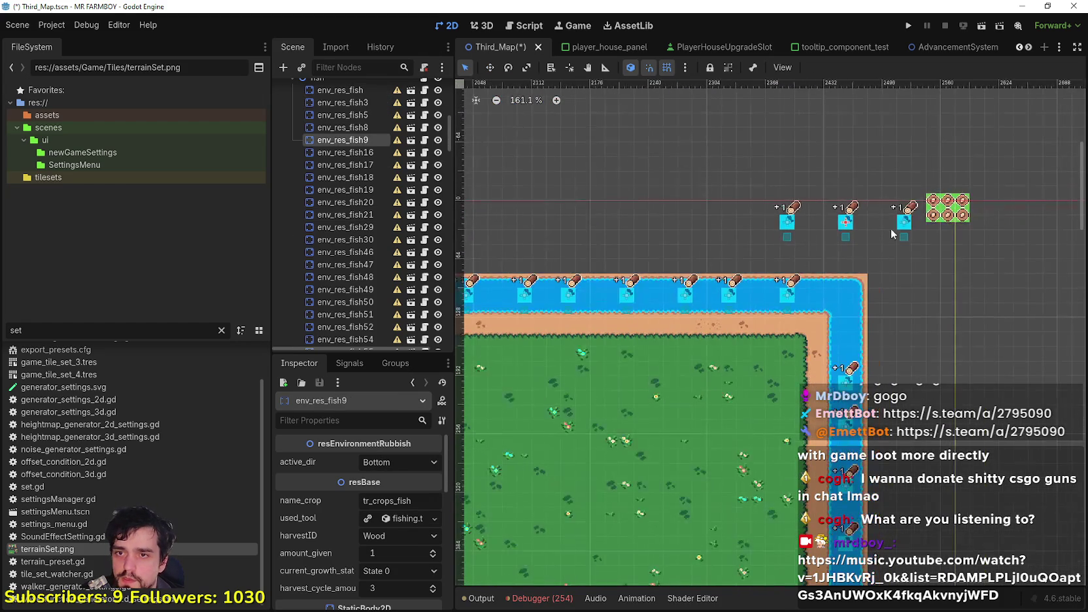
{"action": "scroll", "coordinate": [885, 238], "scroll_direction": "down", "scroll_amount": 10}
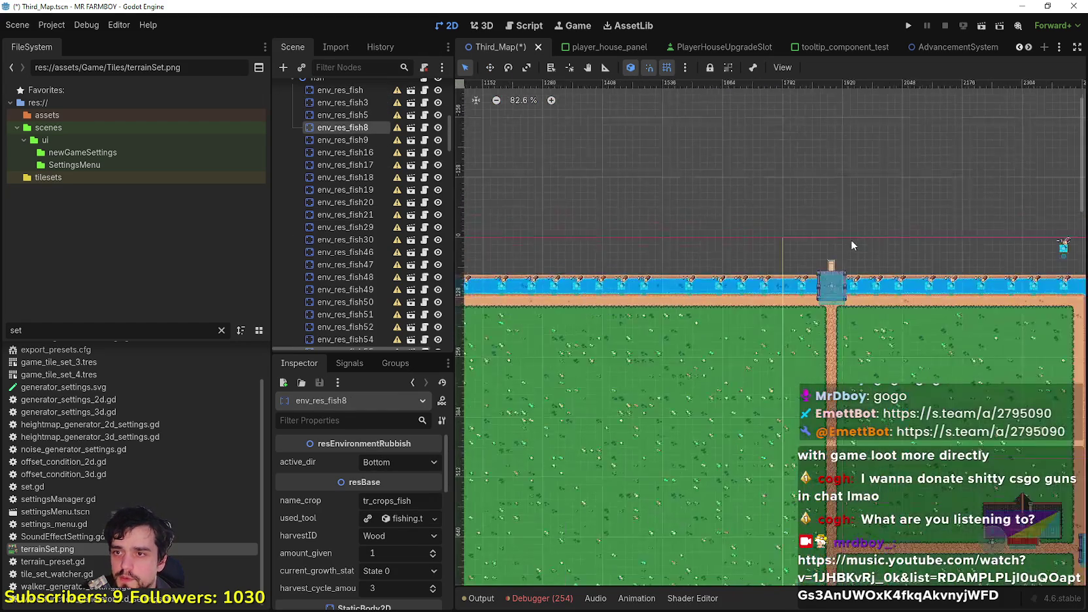
{"action": "mouse_move", "coordinate": [994, 214]}
{"action": "left_mouse_down"}
{"action": "mouse_move", "coordinate": [1020, 213]}
{"action": "mouse_move", "coordinate": [606, 219]}
{"action": "left_mouse_up"}
{"action": "scroll", "coordinate": [653, 134], "scroll_direction": "down", "scroll_amount": 3}
{"action": "scroll", "coordinate": [917, 92], "scroll_direction": "down", "scroll_amount": 2}
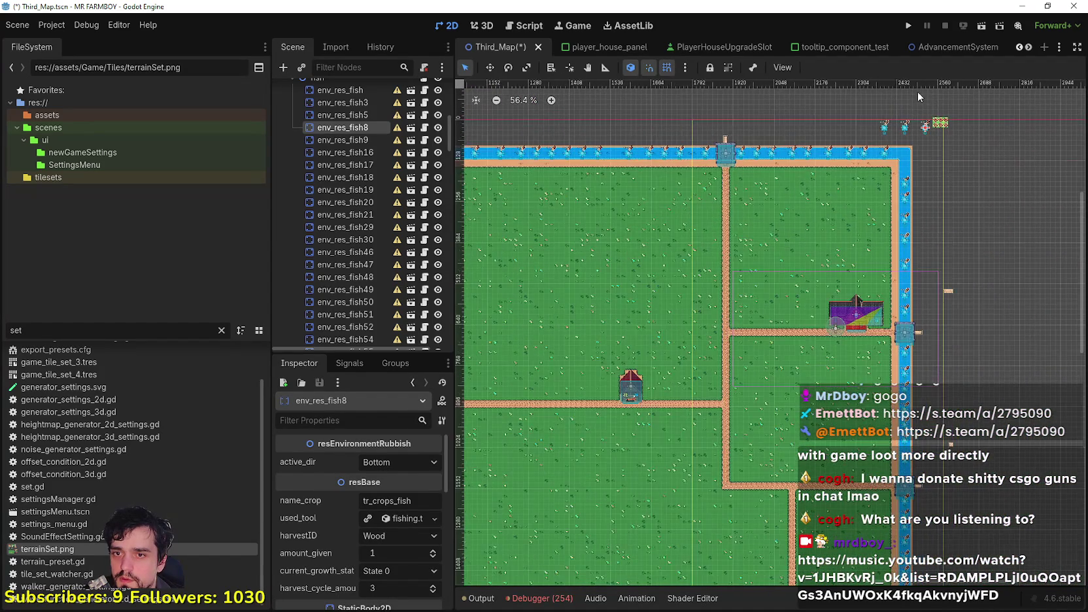
{"action": "scroll", "coordinate": [961, 263], "scroll_direction": "up", "scroll_amount": 4}
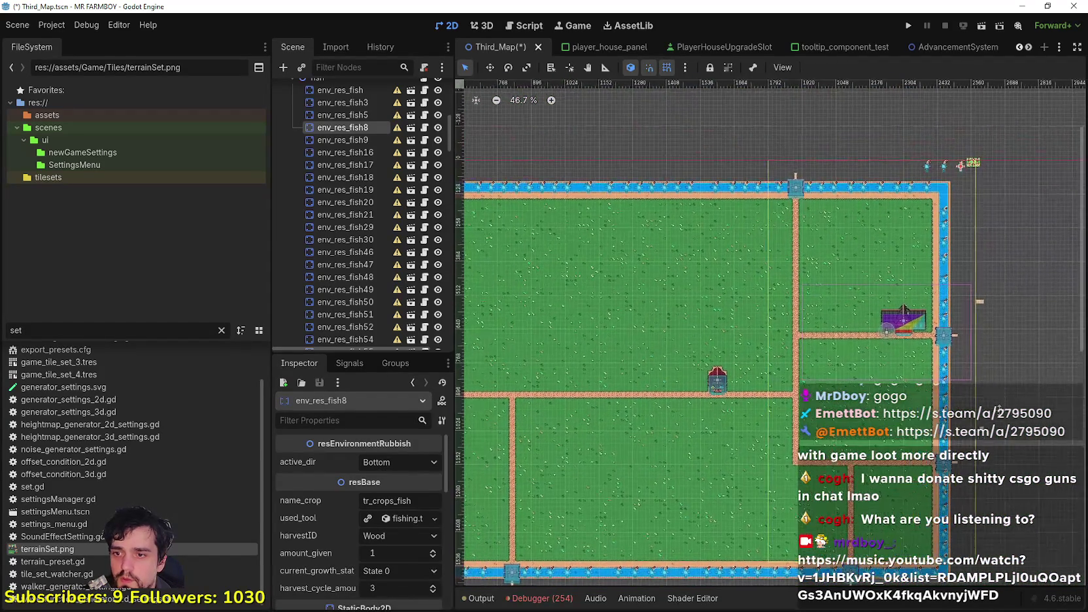
{"action": "scroll", "coordinate": [650, 356], "scroll_direction": "left", "scroll_amount": 8}
{"action": "scroll", "coordinate": [648, 359], "scroll_direction": "up", "scroll_amount": 5}
{"action": "scroll", "coordinate": [649, 359], "scroll_direction": "right", "scroll_amount": 8}
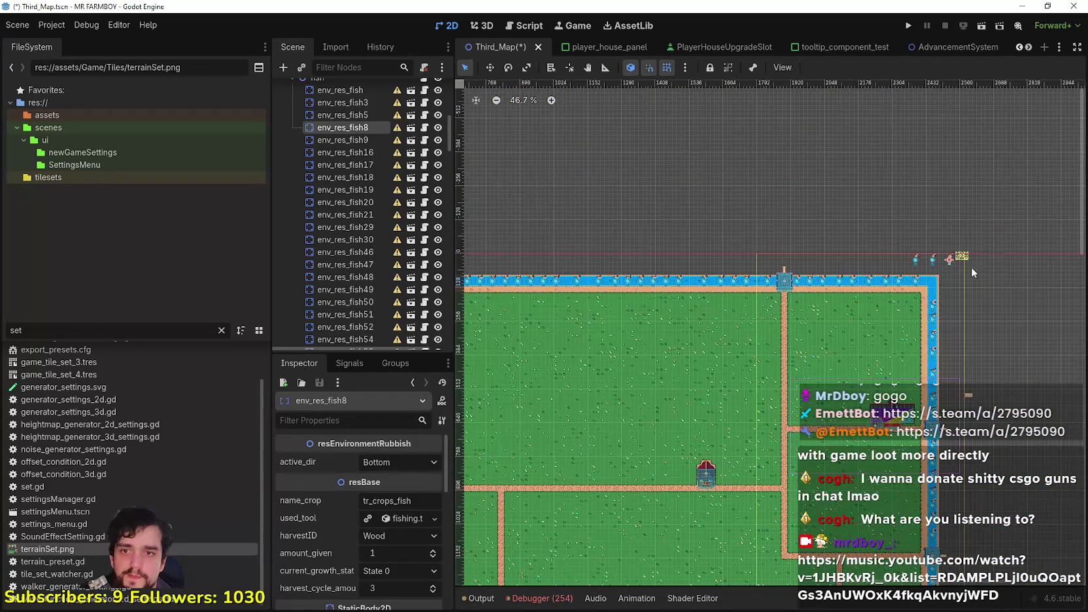
{"action": "scroll", "coordinate": [952, 216], "scroll_direction": "up", "scroll_amount": 4}
{"action": "scroll", "coordinate": [785, 209], "scroll_direction": "right", "scroll_amount": 7}
{"action": "scroll", "coordinate": [550, 238], "scroll_direction": "up", "scroll_amount": 3}
Delete the three stray fish bodies above the river, confirming the deletion.
{"action": "mouse_move", "coordinate": [534, 282]}
{"action": "left_mouse_down"}
{"action": "mouse_move", "coordinate": [721, 185]}
{"action": "mouse_move", "coordinate": [699, 184]}
{"action": "left_mouse_up"}
{"action": "key", "text": "Delete"}
{"action": "key", "text": "Return"}
{"action": "scroll", "coordinate": [693, 261], "scroll_direction": "down", "scroll_amount": 3}
{"action": "scroll", "coordinate": [723, 307], "scroll_direction": "down", "scroll_amount": 2}
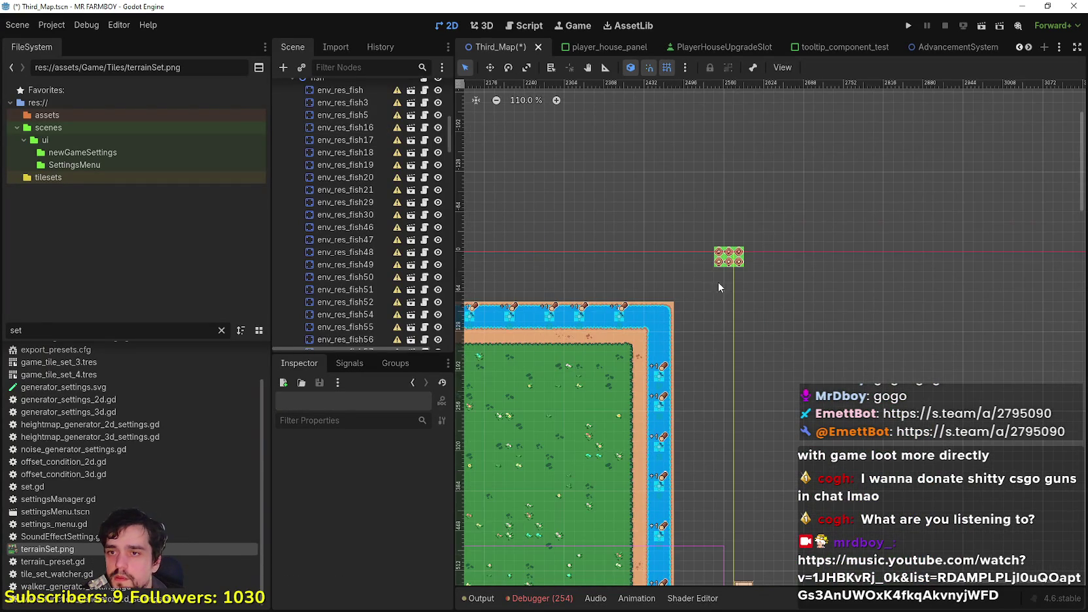
{"action": "left_click", "coordinate": [729, 256]}
Drag the ConnectionBlinkComponent sprite onto the map's top-right river corner.
{"action": "scroll", "coordinate": [756, 340], "scroll_direction": "up", "scroll_amount": 1}
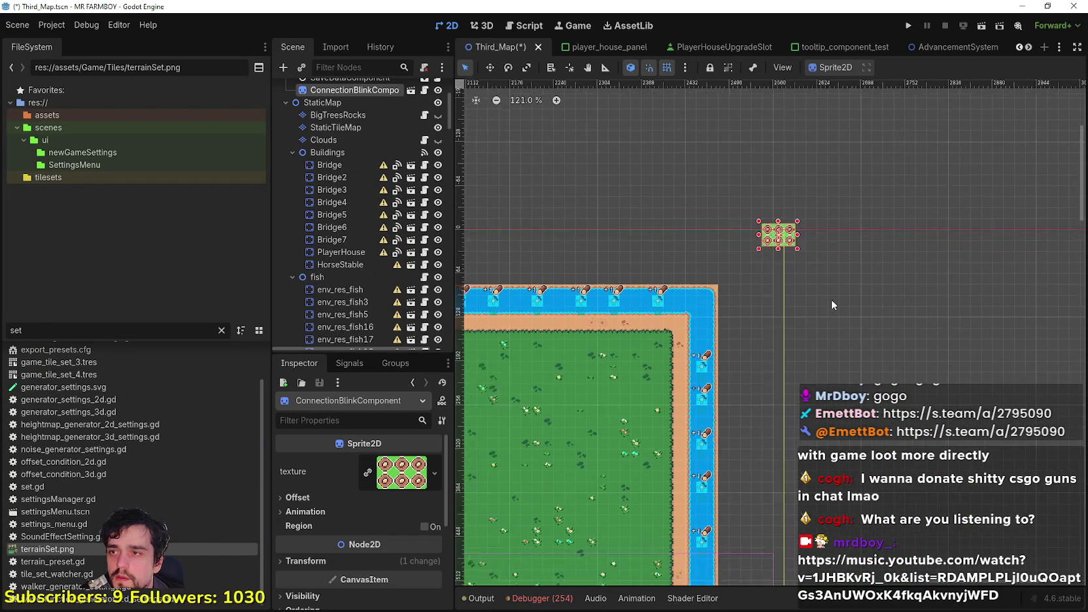
{"action": "scroll", "coordinate": [441, 140], "scroll_direction": "up", "scroll_amount": 3}
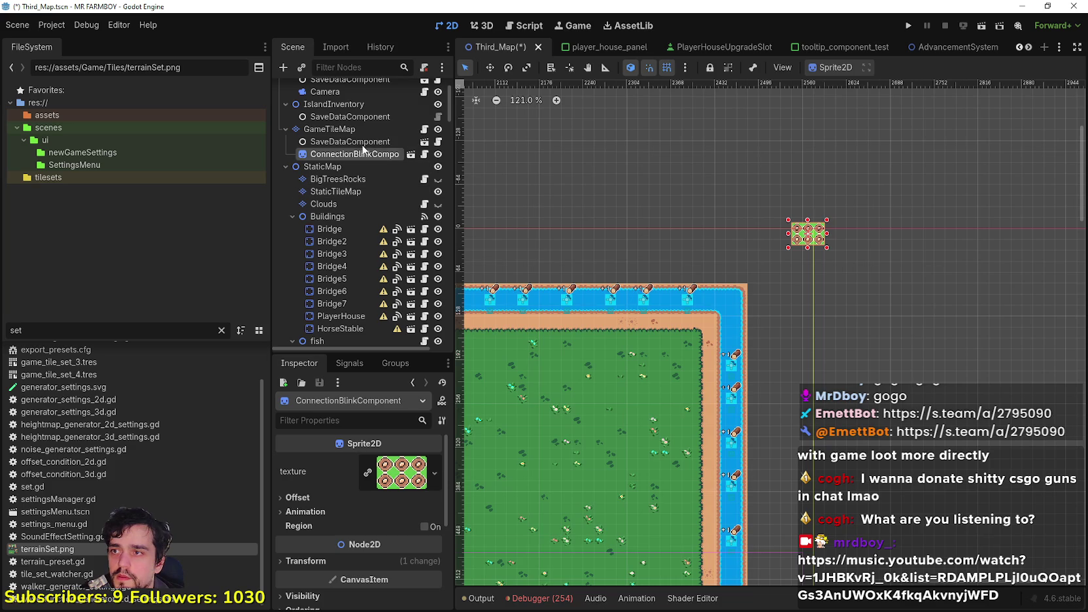
{"action": "scroll", "coordinate": [645, 150], "scroll_direction": "up", "scroll_amount": 1}
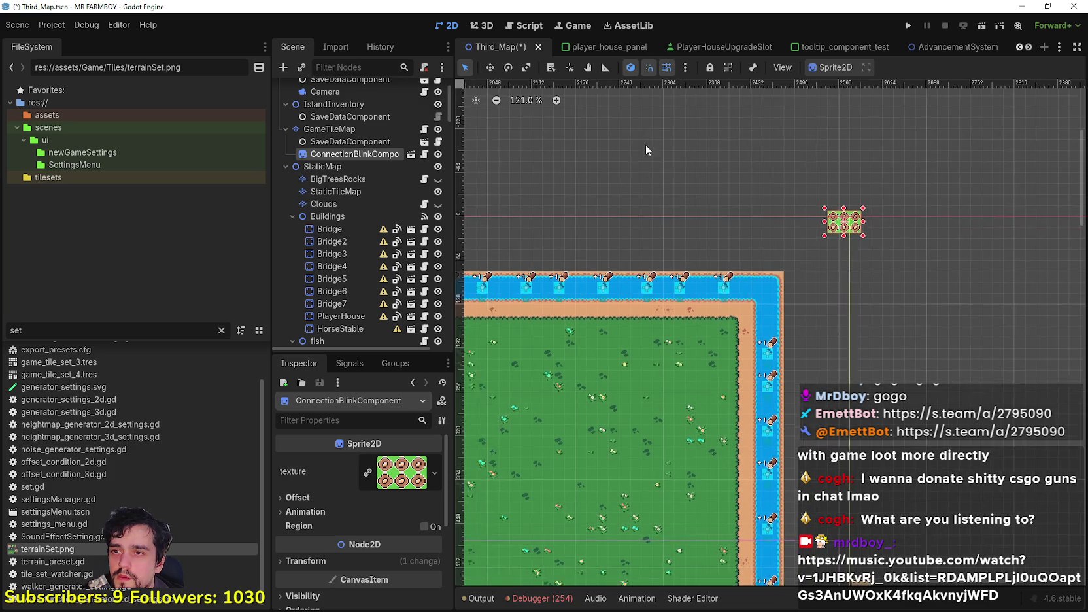
{"action": "left_click", "coordinate": [490, 67]}
{"action": "scroll", "coordinate": [862, 222], "scroll_direction": "up", "scroll_amount": 1}
{"action": "mouse_move", "coordinate": [863, 225]}
{"action": "left_mouse_down"}
{"action": "mouse_move", "coordinate": [784, 242]}
{"action": "mouse_move", "coordinate": [761, 298]}
{"action": "mouse_move", "coordinate": [782, 289]}
{"action": "left_mouse_up"}
Select the StaticTileMap and show its tile painting tools and sources.
{"action": "scroll", "coordinate": [764, 299], "scroll_direction": "up", "scroll_amount": 7}
{"action": "scroll", "coordinate": [770, 295], "scroll_direction": "up", "scroll_amount": 6}
{"action": "scroll", "coordinate": [783, 289], "scroll_direction": "up", "scroll_amount": 12}
{"action": "scroll", "coordinate": [873, 288], "scroll_direction": "down", "scroll_amount": 17}
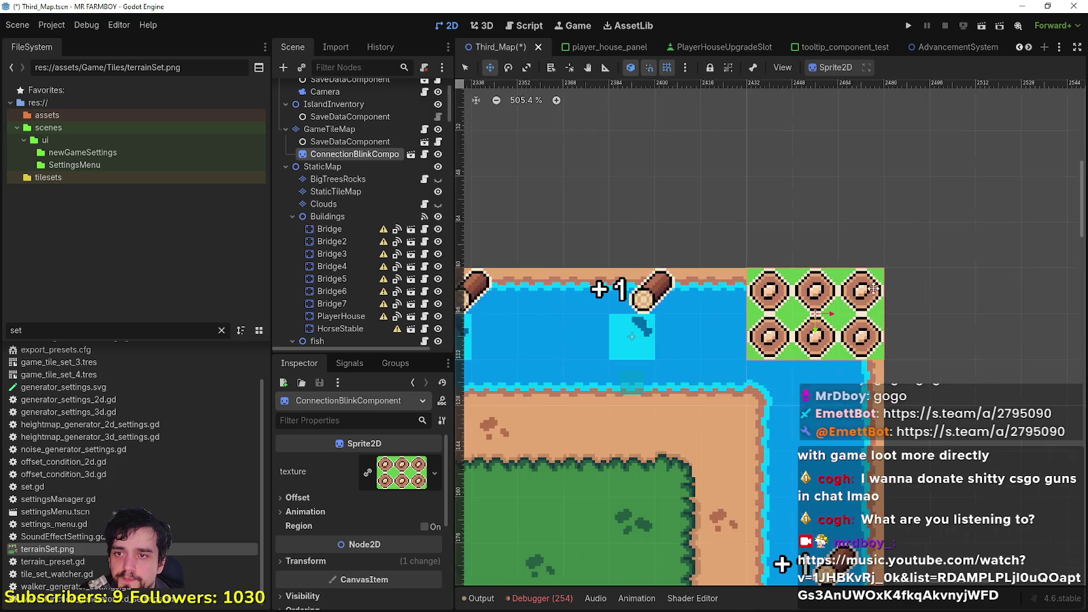
{"action": "scroll", "coordinate": [872, 289], "scroll_direction": "down", "scroll_amount": 7}
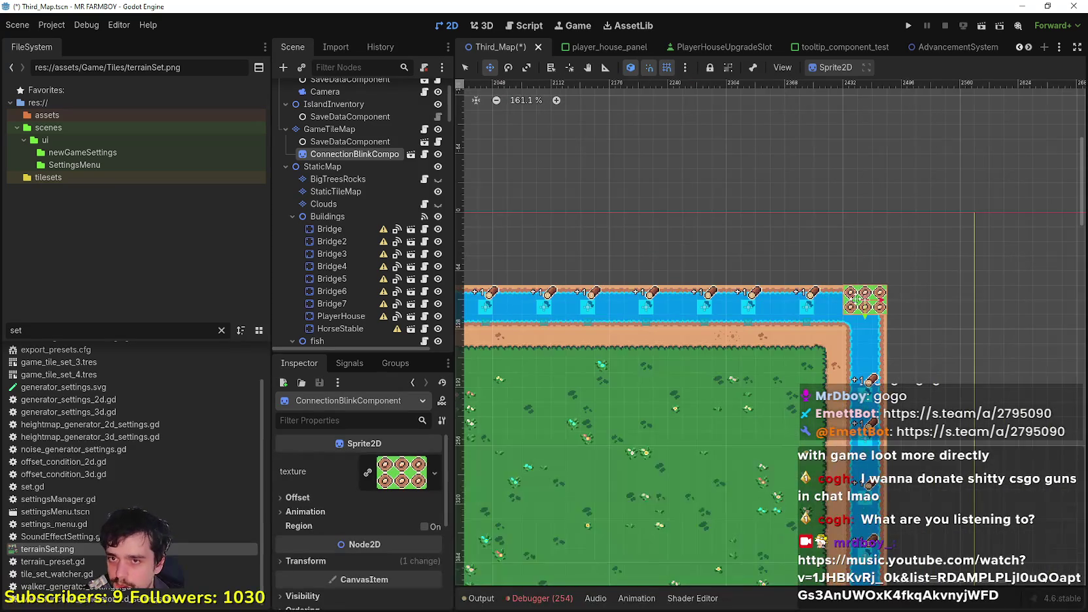
{"action": "scroll", "coordinate": [846, 306], "scroll_direction": "down", "scroll_amount": 6}
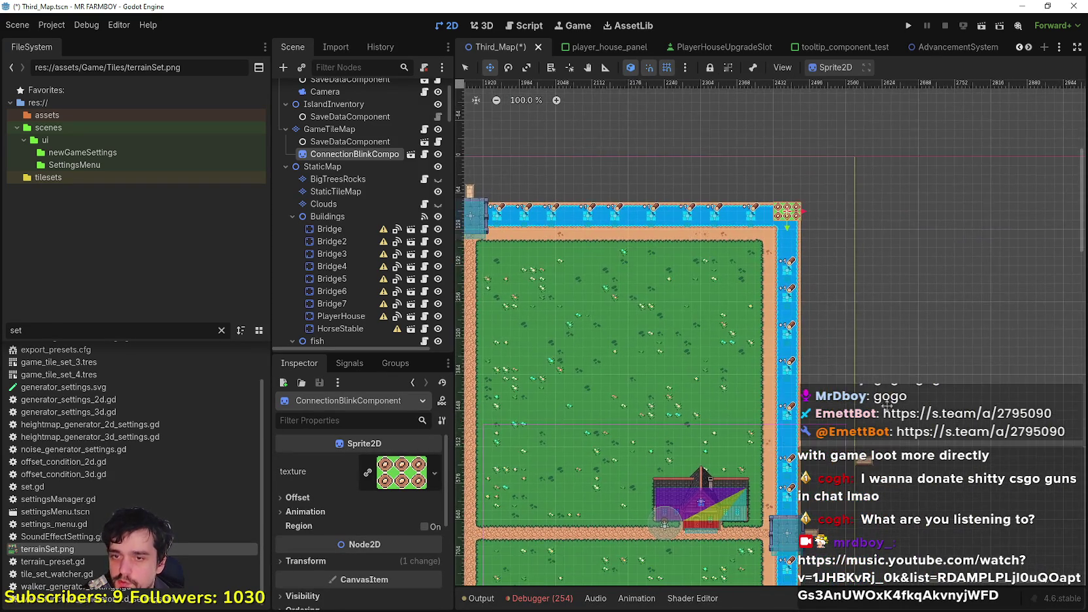
{"action": "left_click", "coordinate": [335, 191]}
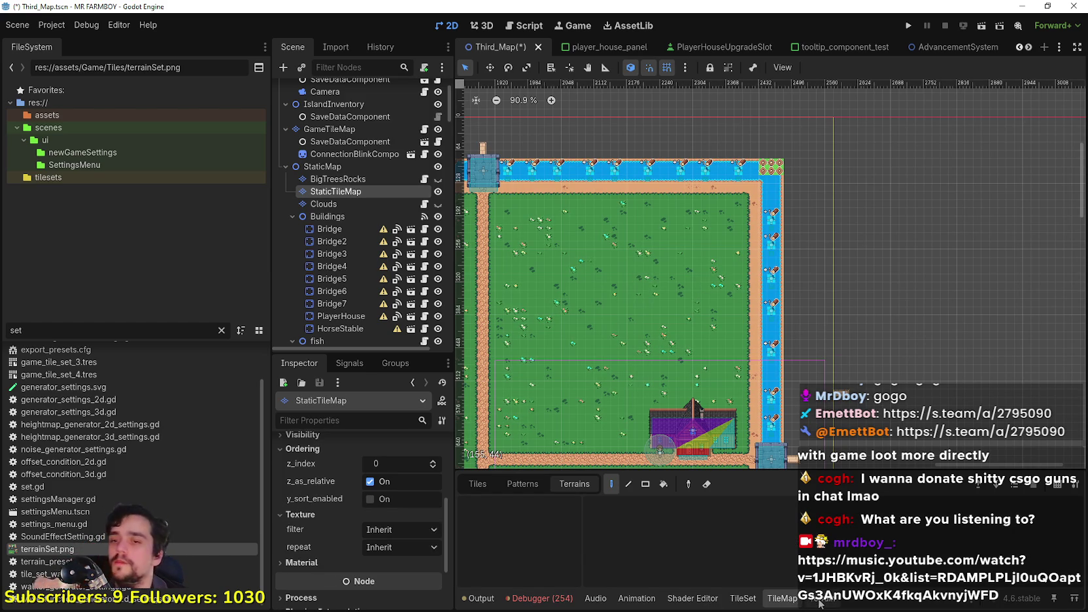
{"action": "left_click", "coordinate": [818, 604]}
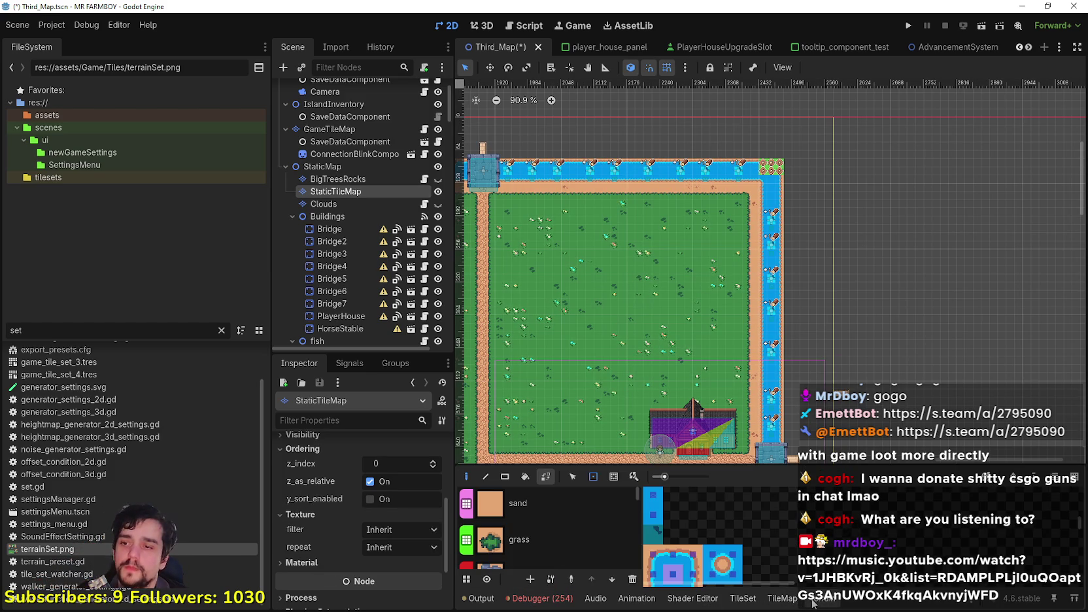
Choose the sand tile source in the TileMap panel and survey the map.
{"action": "left_click", "coordinate": [564, 506]}
{"action": "scroll", "coordinate": [843, 304], "scroll_direction": "up", "scroll_amount": 3}
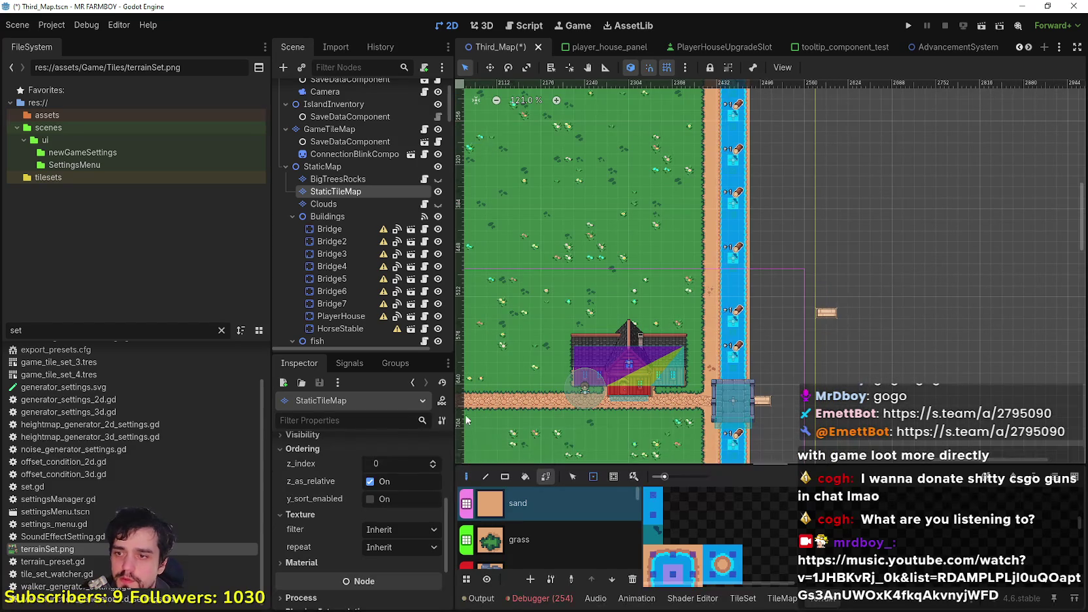
{"action": "scroll", "coordinate": [507, 455], "scroll_direction": "up", "scroll_amount": 1}
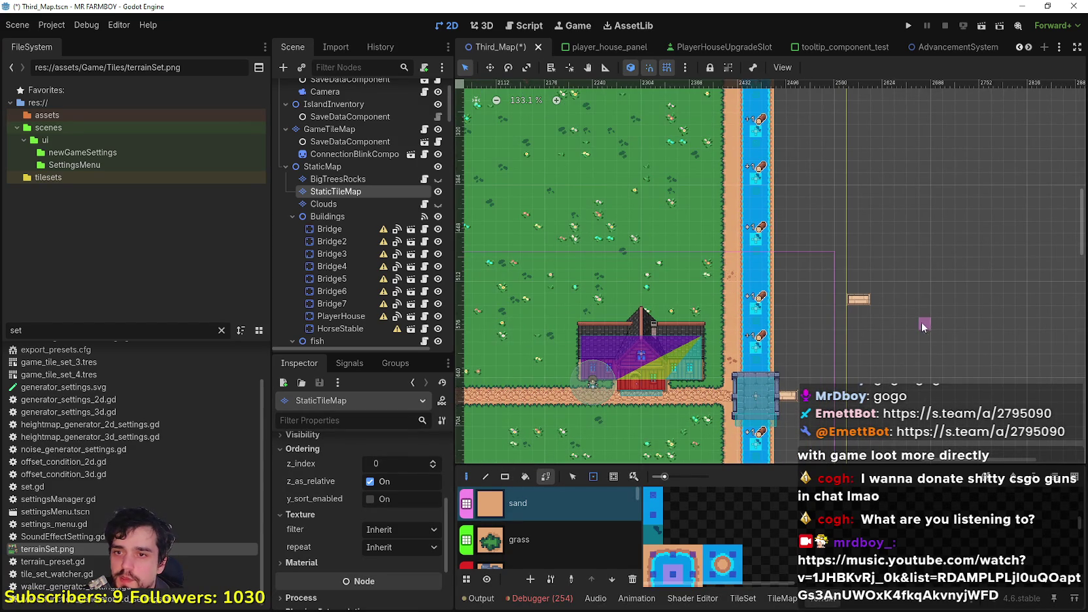
{"action": "scroll", "coordinate": [853, 300], "scroll_direction": "down", "scroll_amount": 8}
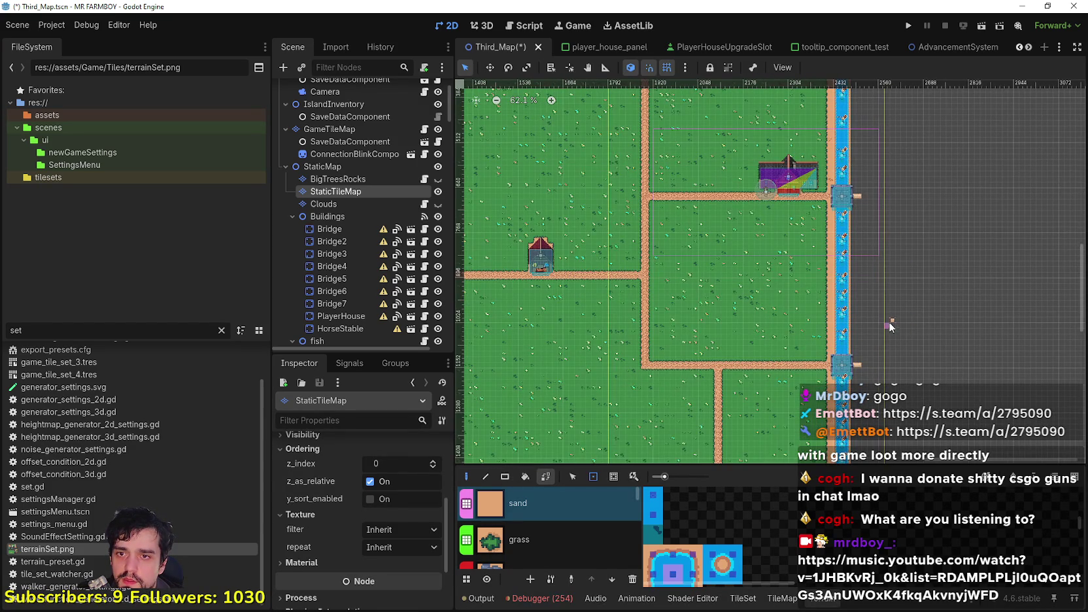
{"action": "scroll", "coordinate": [892, 317], "scroll_direction": "down", "scroll_amount": 2}
{"action": "scroll", "coordinate": [635, 439], "scroll_direction": "down", "scroll_amount": 2}
{"action": "scroll", "coordinate": [577, 448], "scroll_direction": "left", "scroll_amount": 5}
{"action": "scroll", "coordinate": [597, 249], "scroll_direction": "up", "scroll_amount": 3}
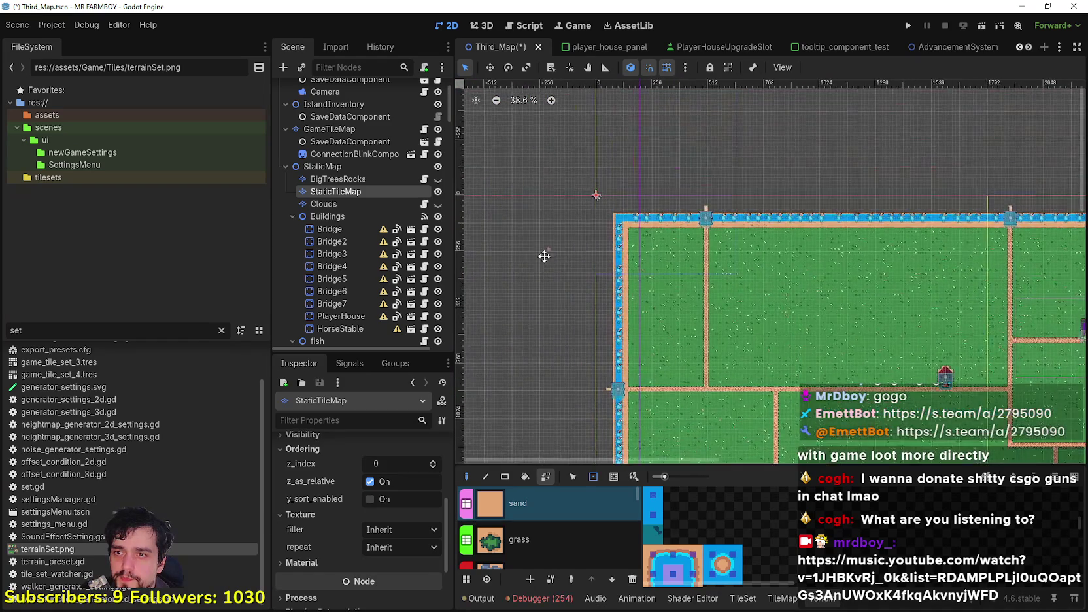
{"action": "scroll", "coordinate": [608, 207], "scroll_direction": "up", "scroll_amount": 4}
{"action": "scroll", "coordinate": [637, 222], "scroll_direction": "up", "scroll_amount": 10}
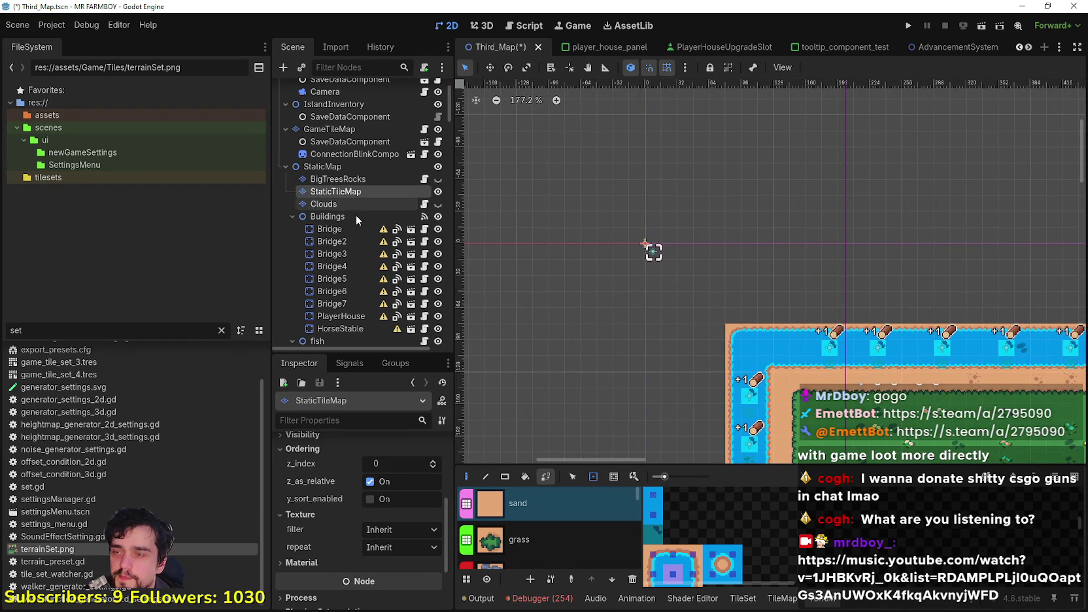
{"action": "scroll", "coordinate": [653, 252], "scroll_direction": "up", "scroll_amount": 6}
Check which nodes sit at the map origin and save the Third_Map scene.
{"action": "right_click", "coordinate": [620, 235]}
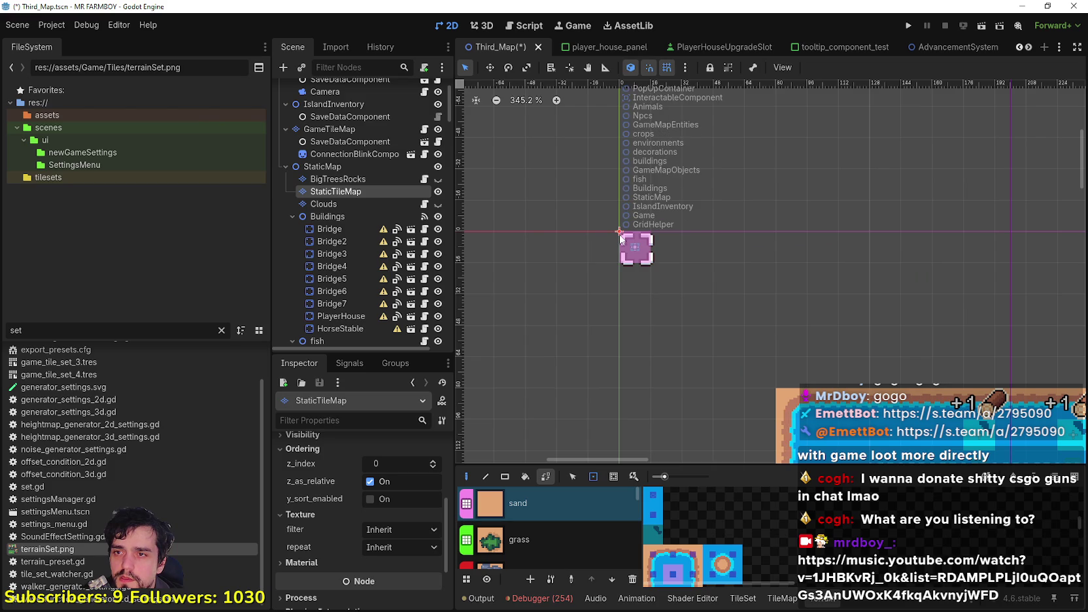
{"action": "scroll", "coordinate": [626, 247], "scroll_direction": "down", "scroll_amount": 13}
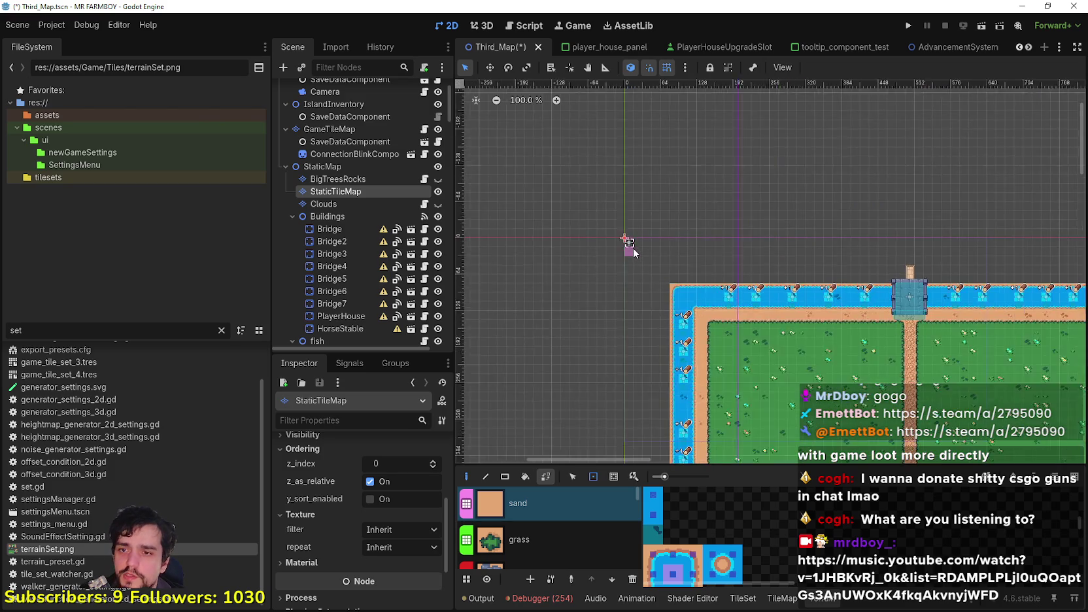
{"action": "scroll", "coordinate": [626, 242], "scroll_direction": "up", "scroll_amount": 7}
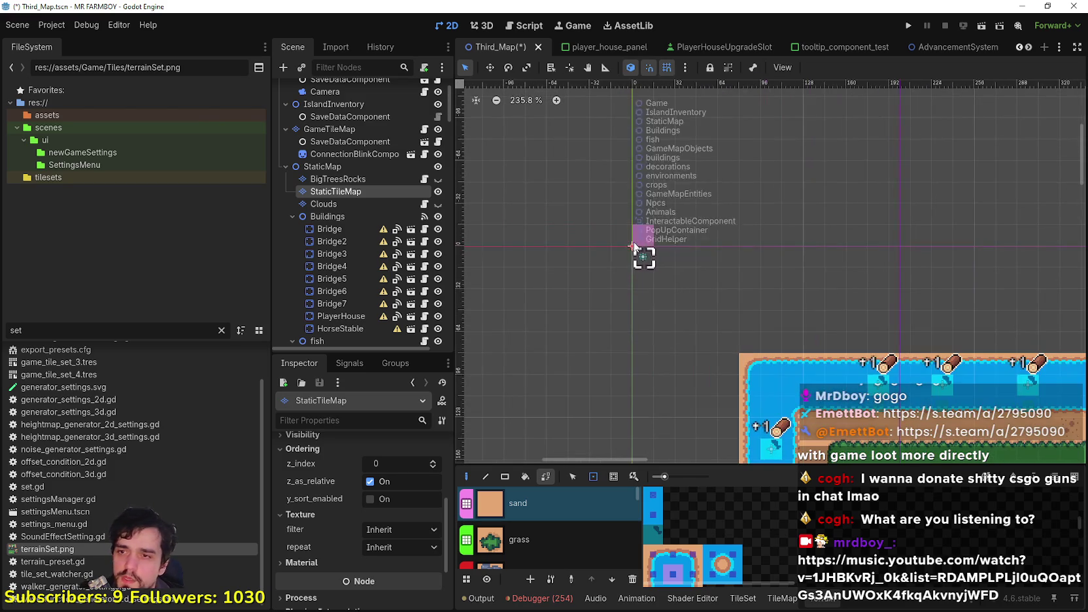
{"action": "scroll", "coordinate": [776, 252], "scroll_direction": "down", "scroll_amount": 14}
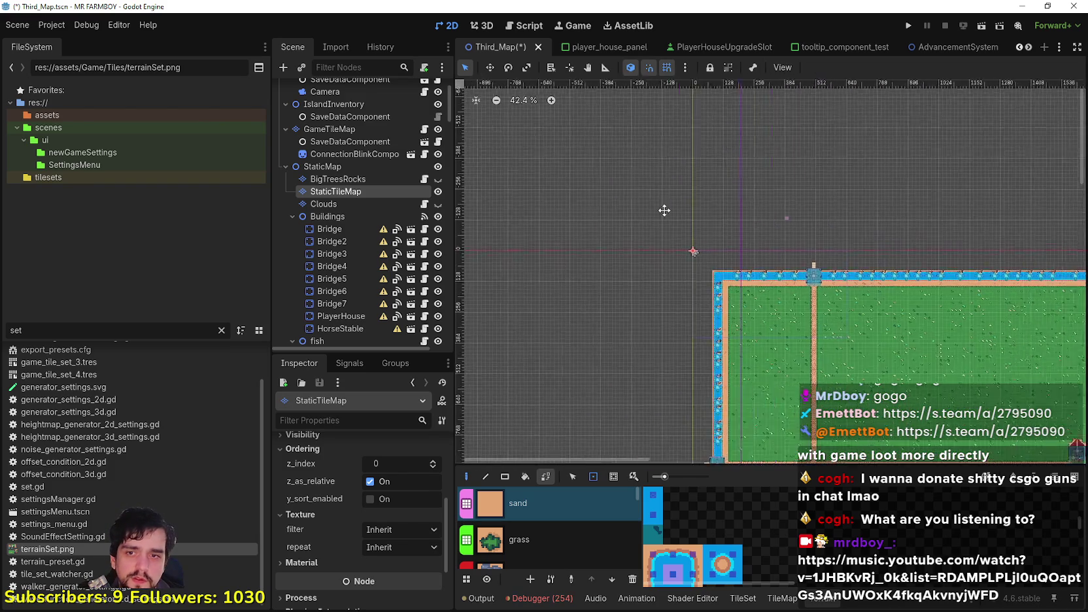
{"action": "key", "text": "ctrl+s"}
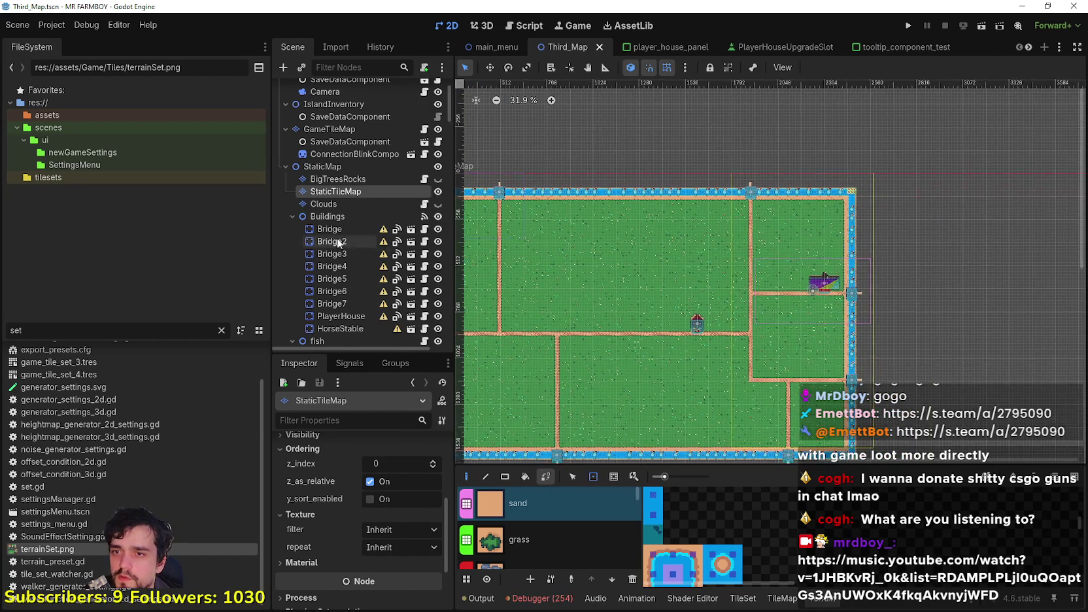
{"action": "scroll", "coordinate": [346, 209], "scroll_direction": "up", "scroll_amount": 3}
{"action": "left_click", "coordinate": [348, 151]}
Set the Player camera's bottom limit to 1584.
{"action": "scroll", "coordinate": [915, 262], "scroll_direction": "up", "scroll_amount": 2}
{"action": "scroll", "coordinate": [390, 583], "scroll_direction": "down", "scroll_amount": 3}
{"action": "left_click_drag", "start_coordinate": [389, 521], "coordinate": [425, 521]}
{"action": "scroll", "coordinate": [883, 585], "scroll_direction": "up", "scroll_amount": 8}
{"action": "left_click_drag", "start_coordinate": [435, 521], "coordinate": [436, 517]}
{"action": "scroll", "coordinate": [799, 484], "scroll_direction": "up", "scroll_amount": 2}
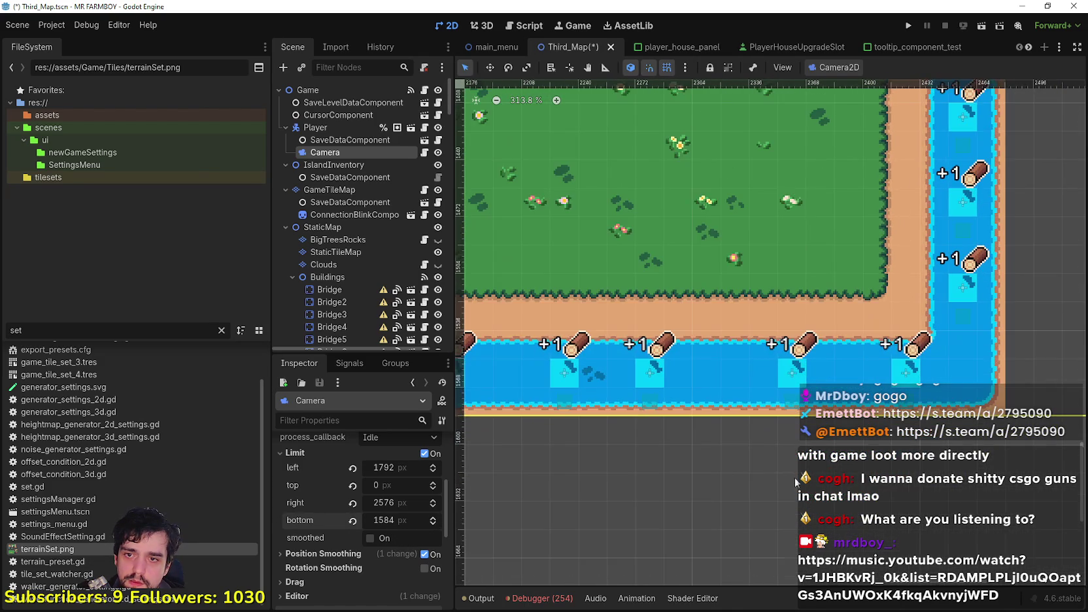
{"action": "scroll", "coordinate": [849, 463], "scroll_direction": "up", "scroll_amount": 4}
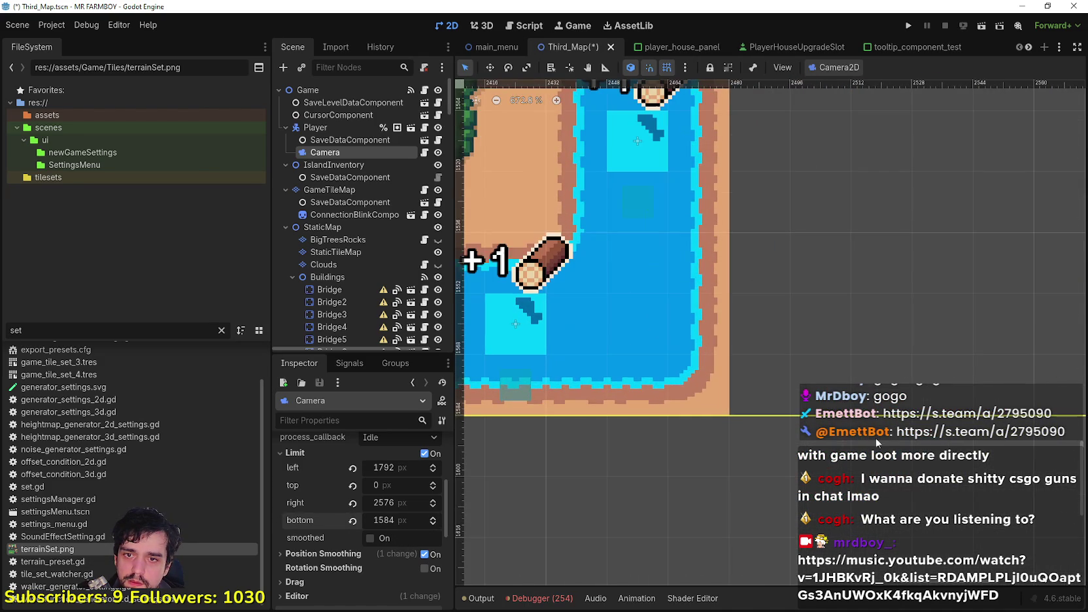
{"action": "double_click", "coordinate": [432, 521]}
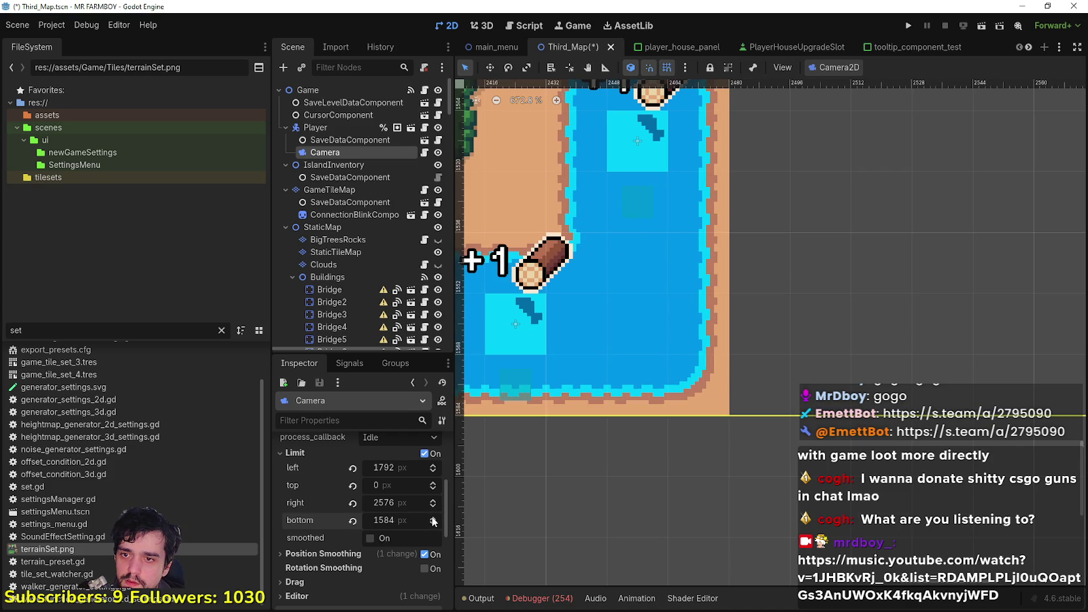
{"action": "double_click", "coordinate": [432, 518]}
{"action": "scroll", "coordinate": [574, 470], "scroll_direction": "down", "scroll_amount": 5}
Set the camera's right limit to 2480.
{"action": "left_click_drag", "start_coordinate": [627, 498], "coordinate": [728, 498]}
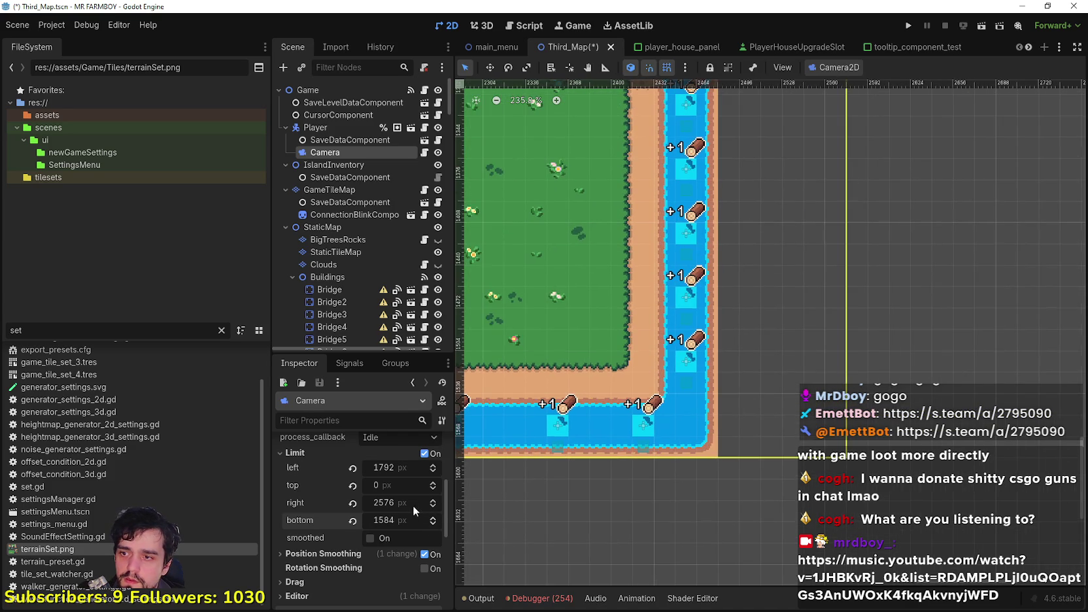
{"action": "scroll", "coordinate": [694, 424], "scroll_direction": "up", "scroll_amount": 9}
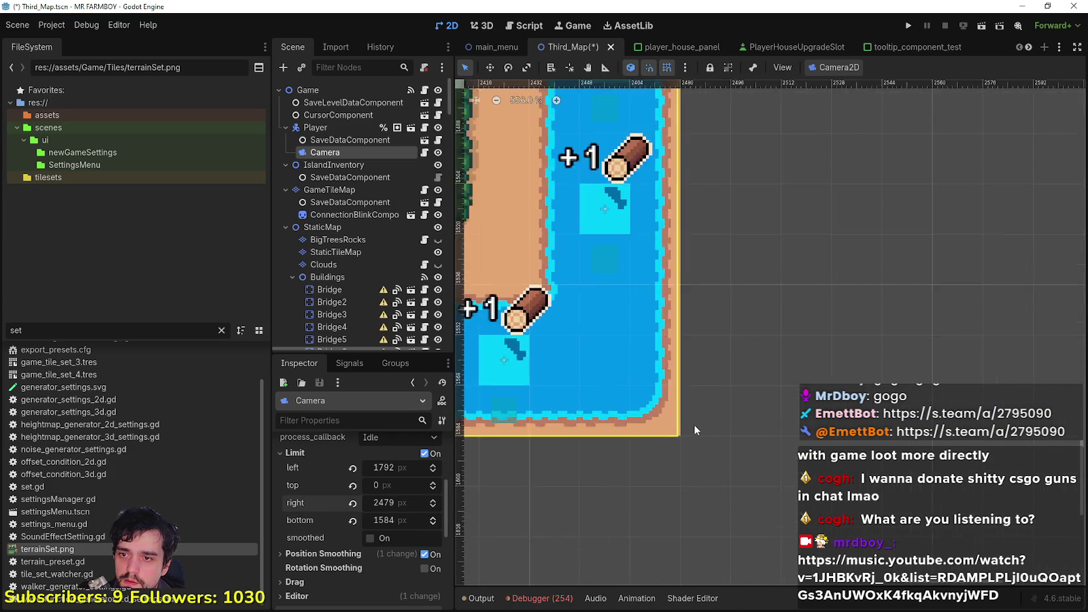
{"action": "left_click", "coordinate": [434, 503]}
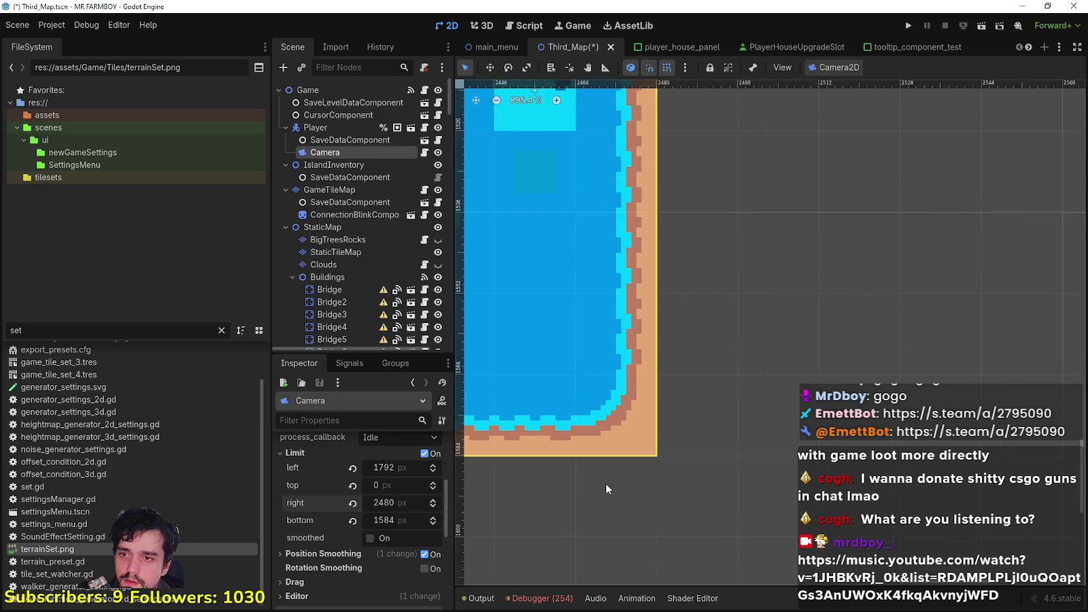
{"action": "scroll", "coordinate": [608, 483], "scroll_direction": "down", "scroll_amount": 8}
{"action": "scroll", "coordinate": [612, 481], "scroll_direction": "down", "scroll_amount": 5}
{"action": "scroll", "coordinate": [898, 293], "scroll_direction": "up", "scroll_amount": 4}
{"action": "scroll", "coordinate": [943, 261], "scroll_direction": "up", "scroll_amount": 4}
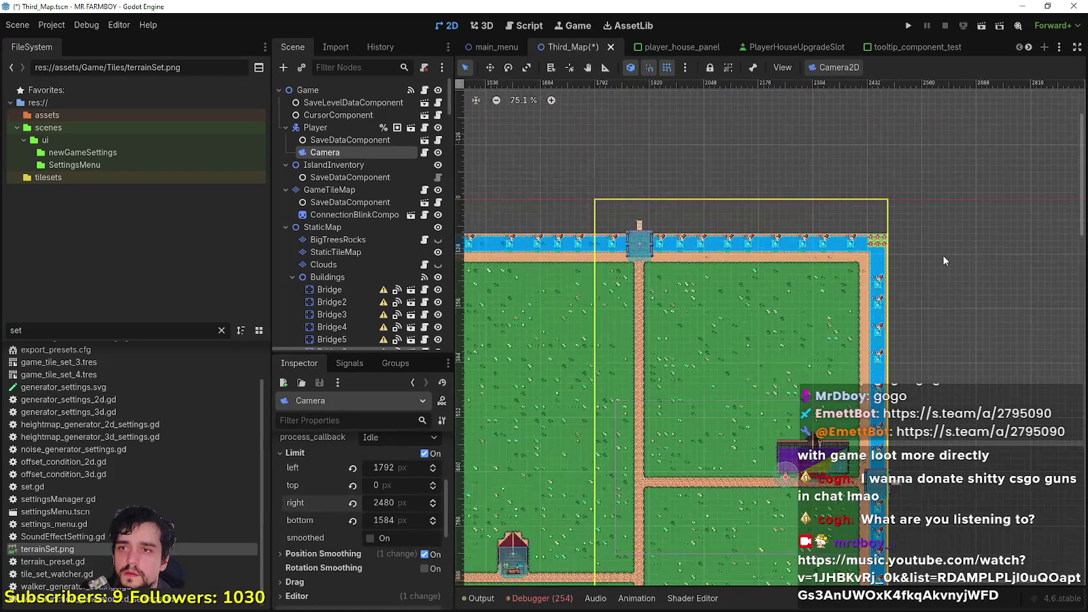
{"action": "scroll", "coordinate": [956, 275], "scroll_direction": "down", "scroll_amount": 1}
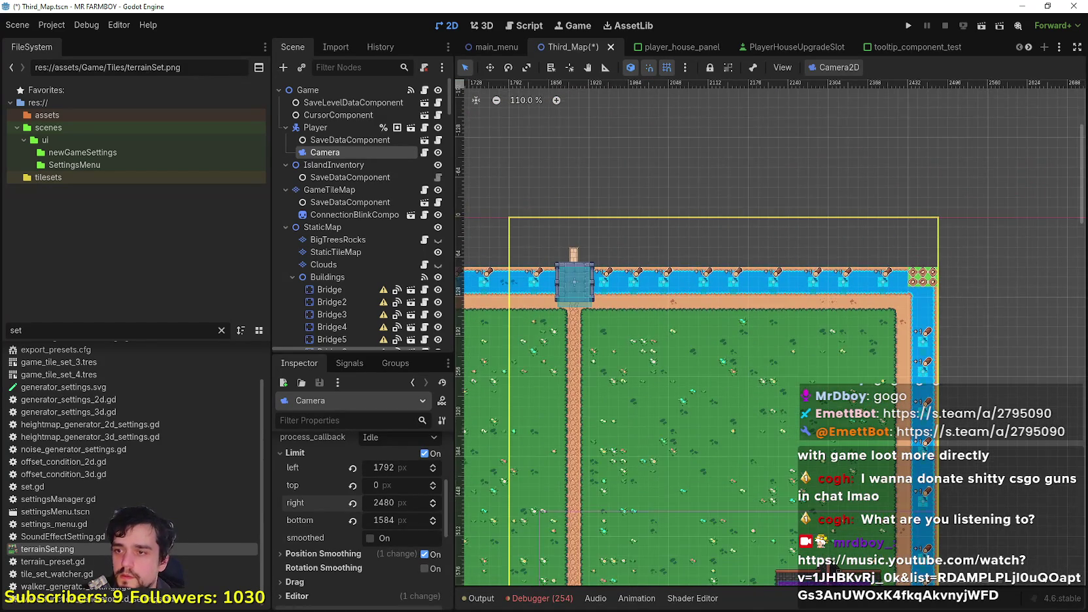
{"action": "scroll", "coordinate": [329, 549], "scroll_direction": "up", "scroll_amount": 2}
Lower the camera's top limit to 80 so the view stops at the river.
{"action": "left_click_drag", "start_coordinate": [381, 529], "coordinate": [435, 529]}
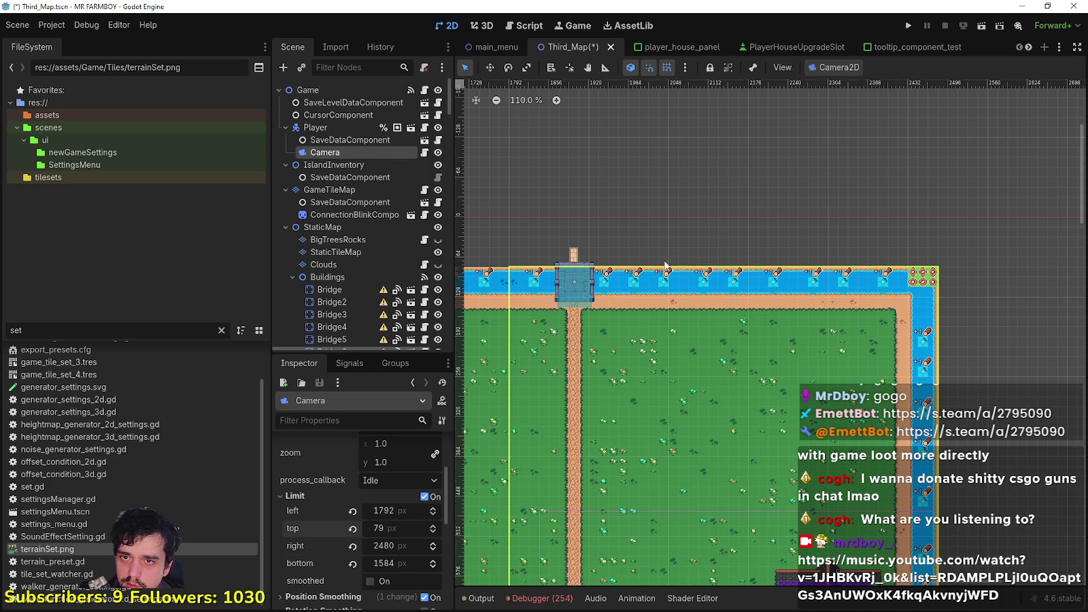
{"action": "scroll", "coordinate": [943, 287], "scroll_direction": "up", "scroll_amount": 10}
{"action": "scroll", "coordinate": [872, 313], "scroll_direction": "up", "scroll_amount": 1}
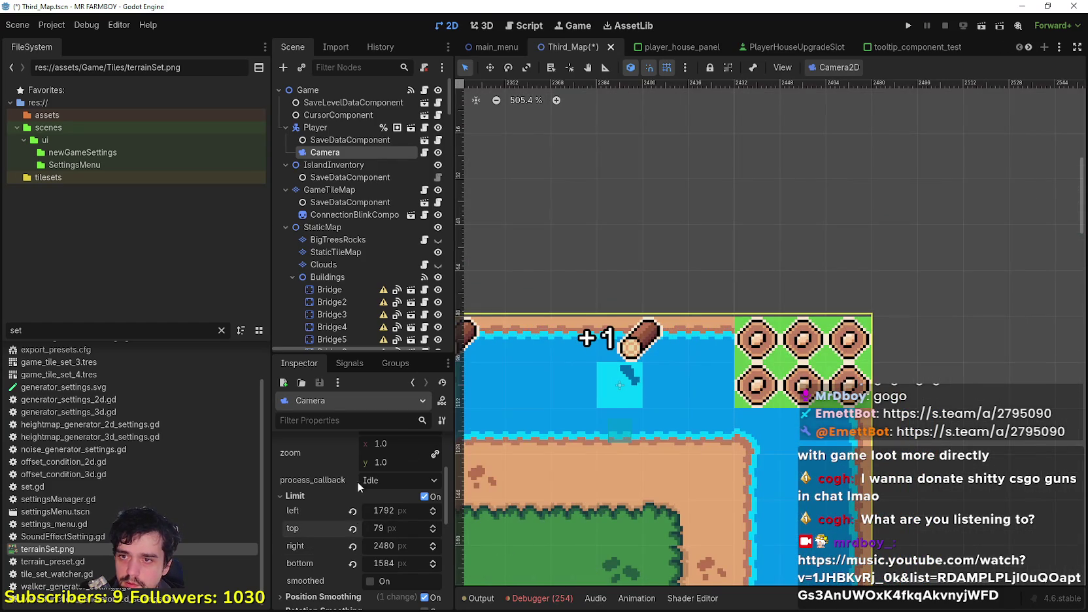
{"action": "left_click", "coordinate": [433, 525]}
{"action": "key", "text": "ctrl+0"}
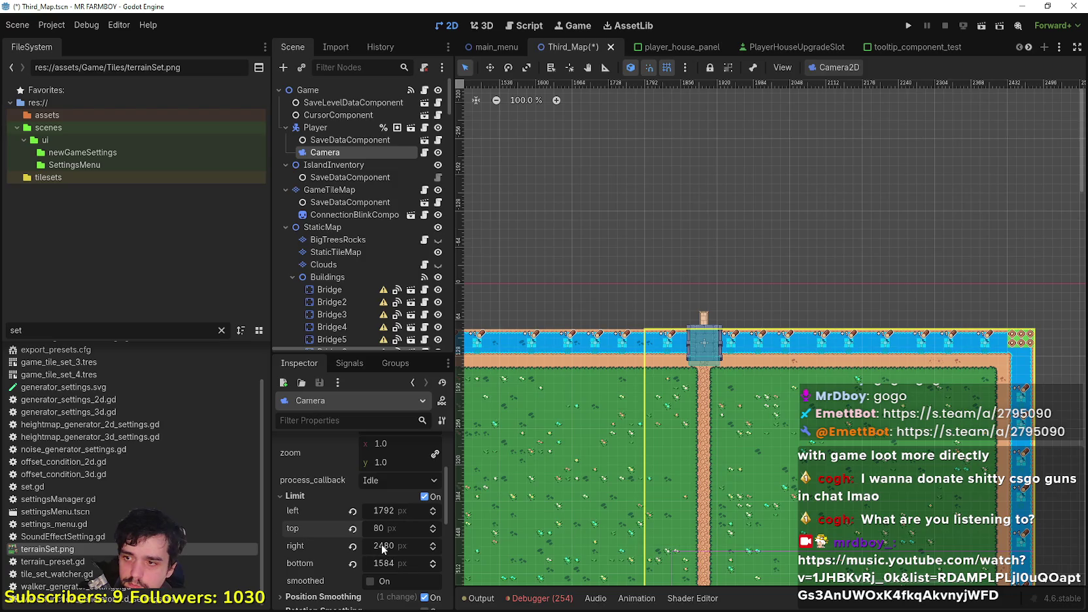
Set the camera's left limit to 1920 at the road and save Third_Map.
{"action": "left_click_drag", "start_coordinate": [369, 510], "coordinate": [413, 511]}
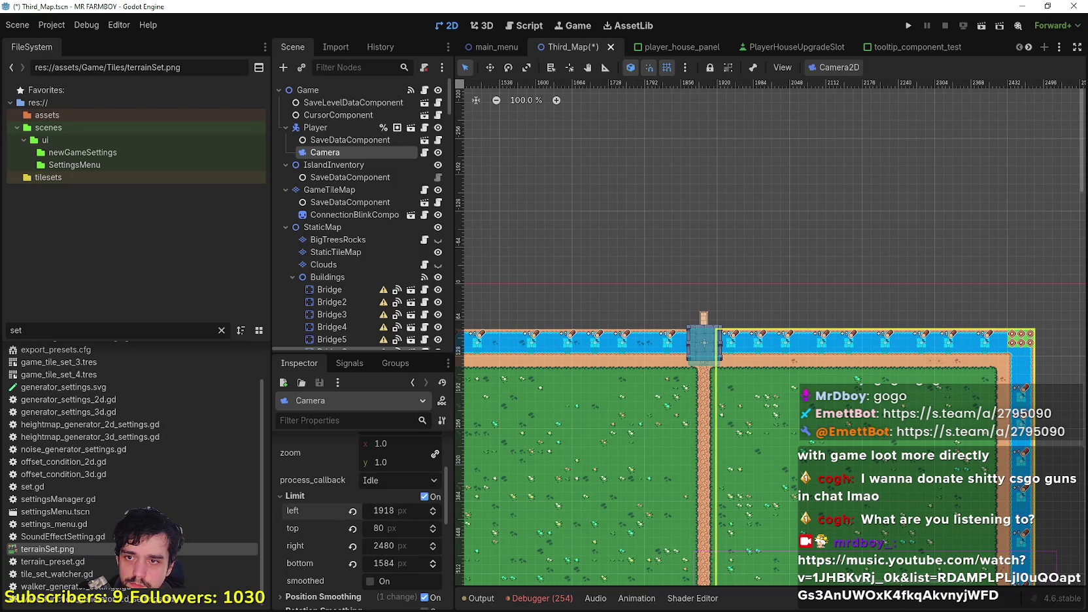
{"action": "scroll", "coordinate": [717, 207], "scroll_direction": "up", "scroll_amount": 3}
{"action": "scroll", "coordinate": [717, 208], "scroll_direction": "down", "scroll_amount": 3}
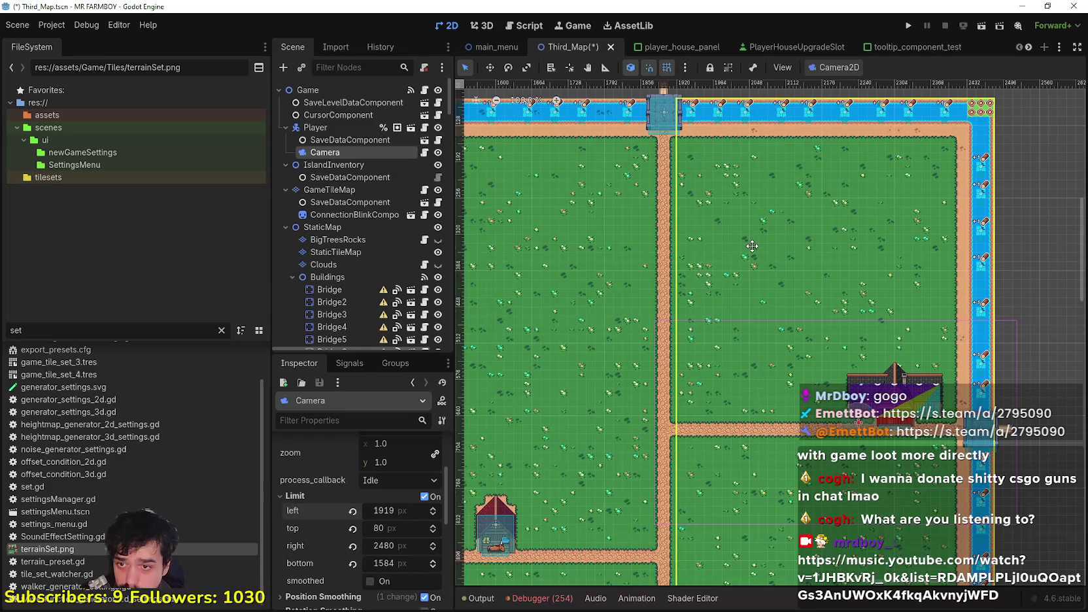
{"action": "scroll", "coordinate": [751, 246], "scroll_direction": "down", "scroll_amount": 2}
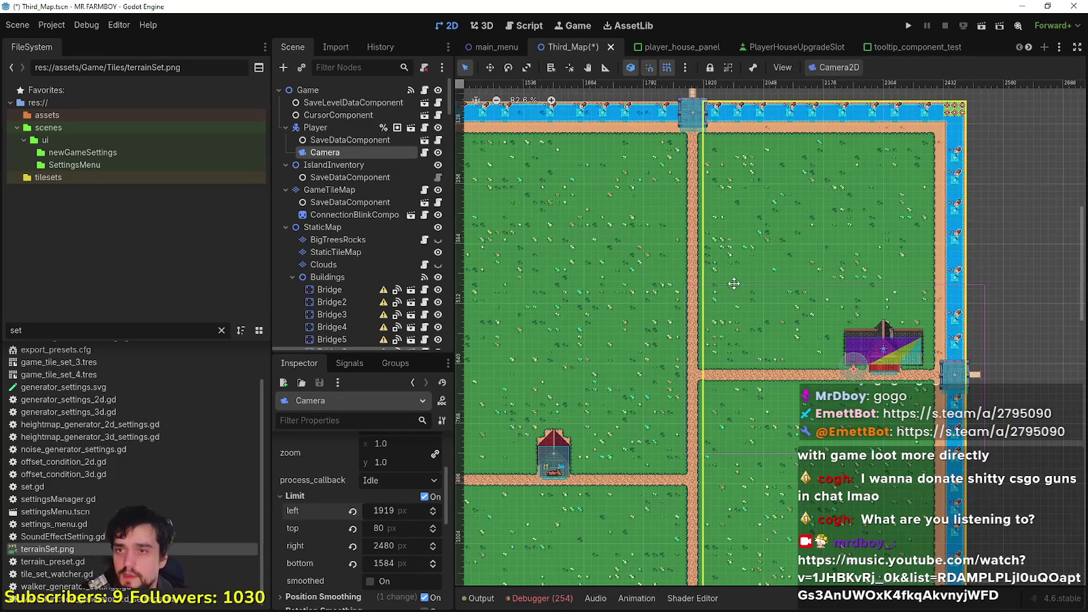
{"action": "scroll", "coordinate": [727, 264], "scroll_direction": "up", "scroll_amount": 1}
{"action": "scroll", "coordinate": [738, 311], "scroll_direction": "down", "scroll_amount": 2}
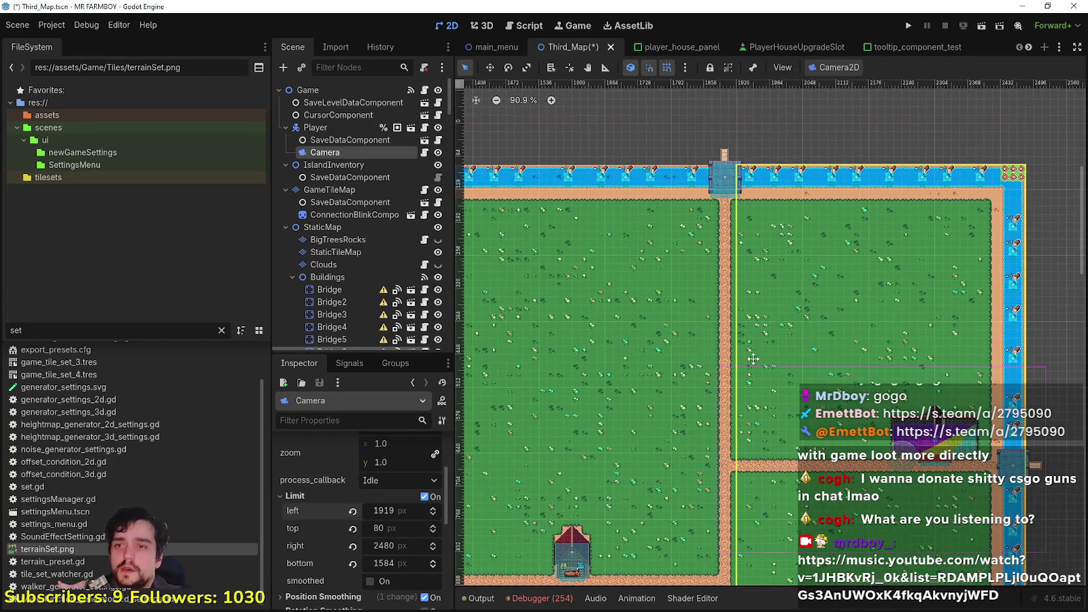
{"action": "scroll", "coordinate": [785, 304], "scroll_direction": "up", "scroll_amount": 13}
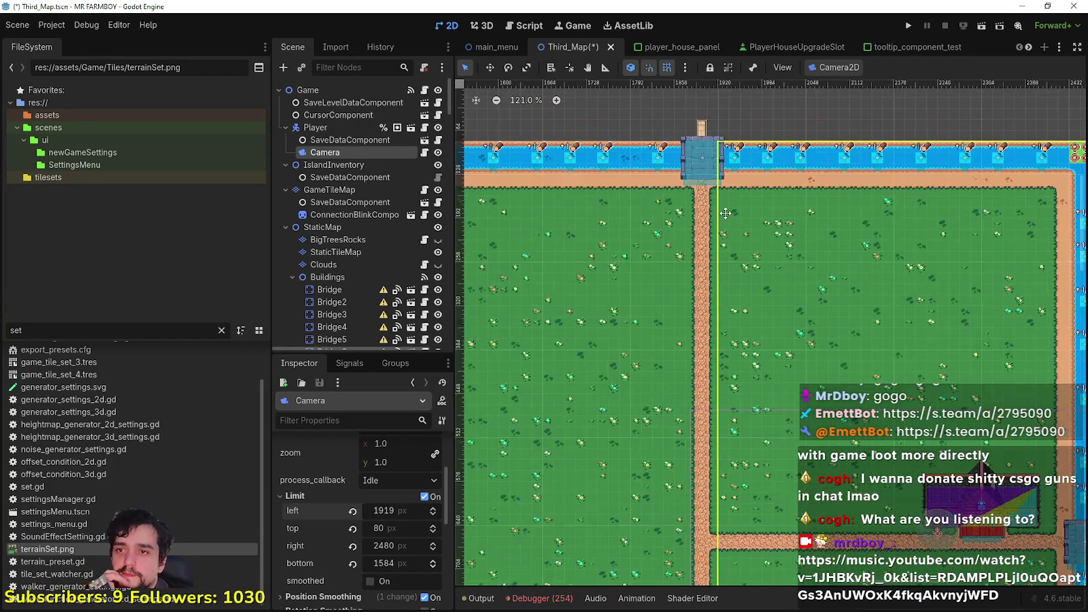
{"action": "scroll", "coordinate": [768, 347], "scroll_direction": "up", "scroll_amount": 3}
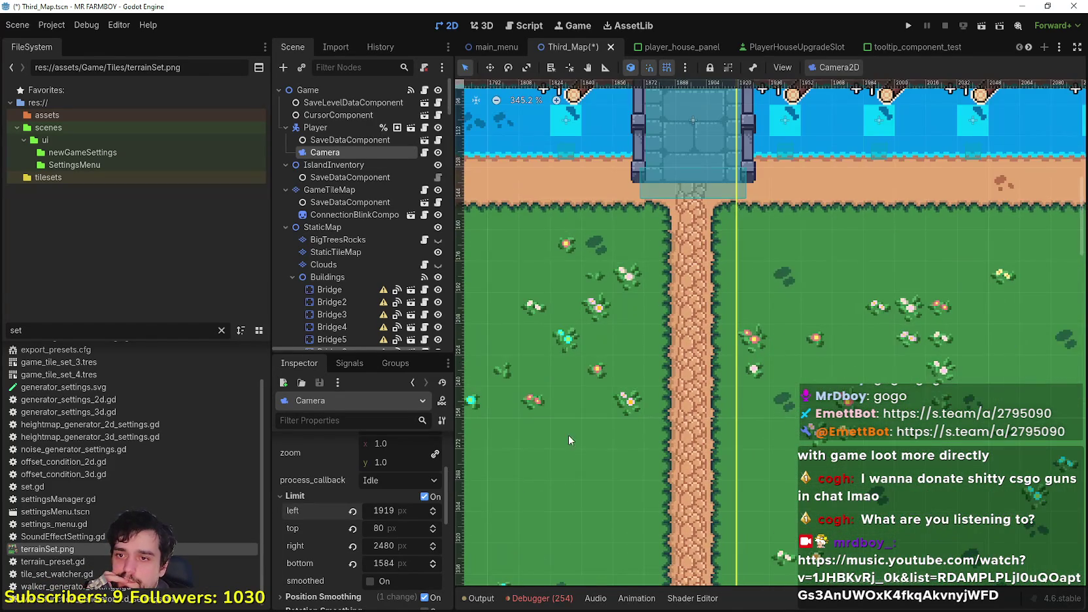
{"action": "left_click", "coordinate": [433, 509]}
{"action": "scroll", "coordinate": [796, 428], "scroll_direction": "down", "scroll_amount": 19}
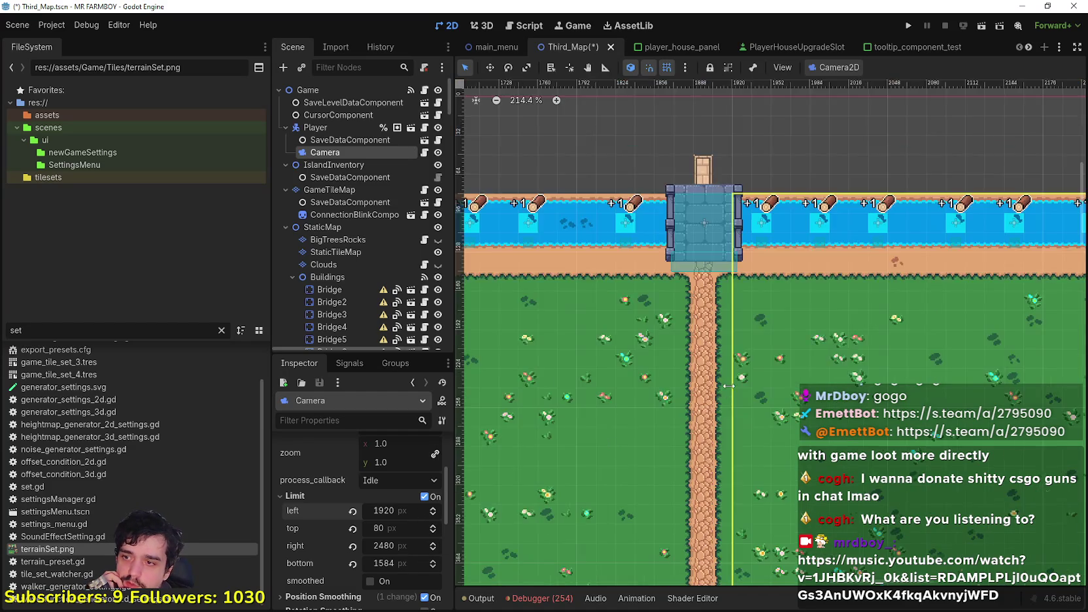
{"action": "scroll", "coordinate": [796, 428], "scroll_direction": "down", "scroll_amount": 2}
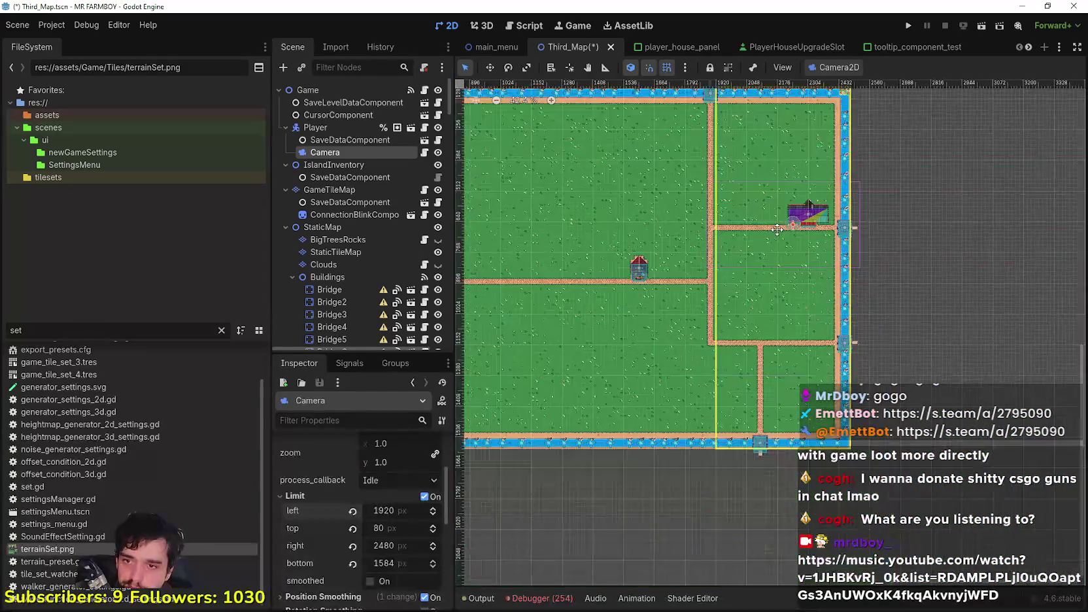
{"action": "key", "text": "ctrl+s"}
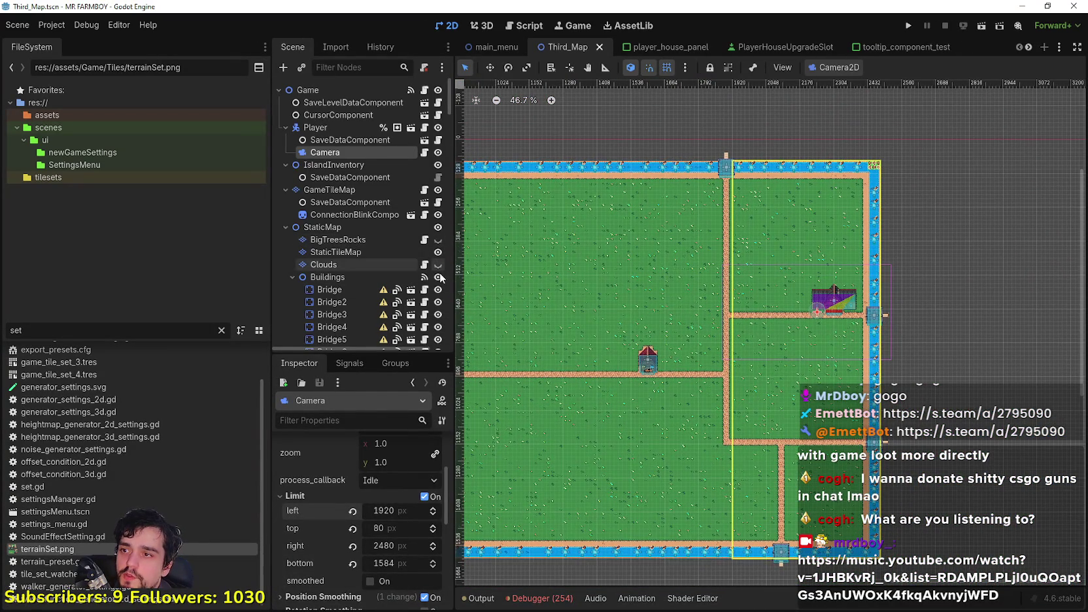
Turn on the Clouds layer's visibility, save the scene, and run the game for playtesting.
{"action": "left_click", "coordinate": [439, 264]}
{"action": "scroll", "coordinate": [743, 168], "scroll_direction": "up", "scroll_amount": 5}
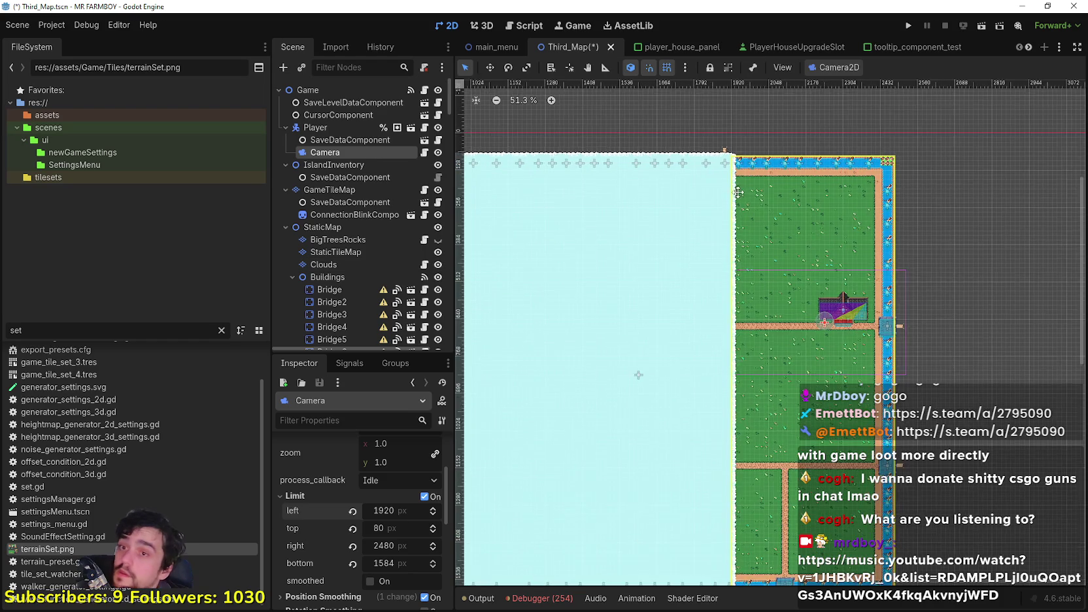
{"action": "key", "text": "ctrl+s"}
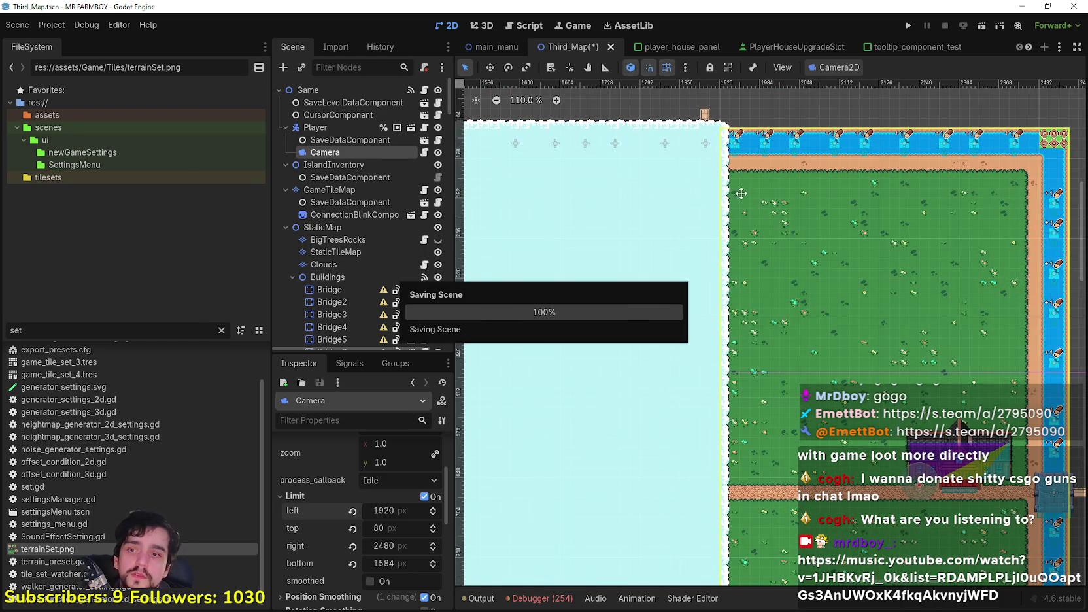
{"action": "scroll", "coordinate": [741, 187], "scroll_direction": "down", "scroll_amount": 4}
{"action": "scroll", "coordinate": [784, 206], "scroll_direction": "down", "scroll_amount": 5}
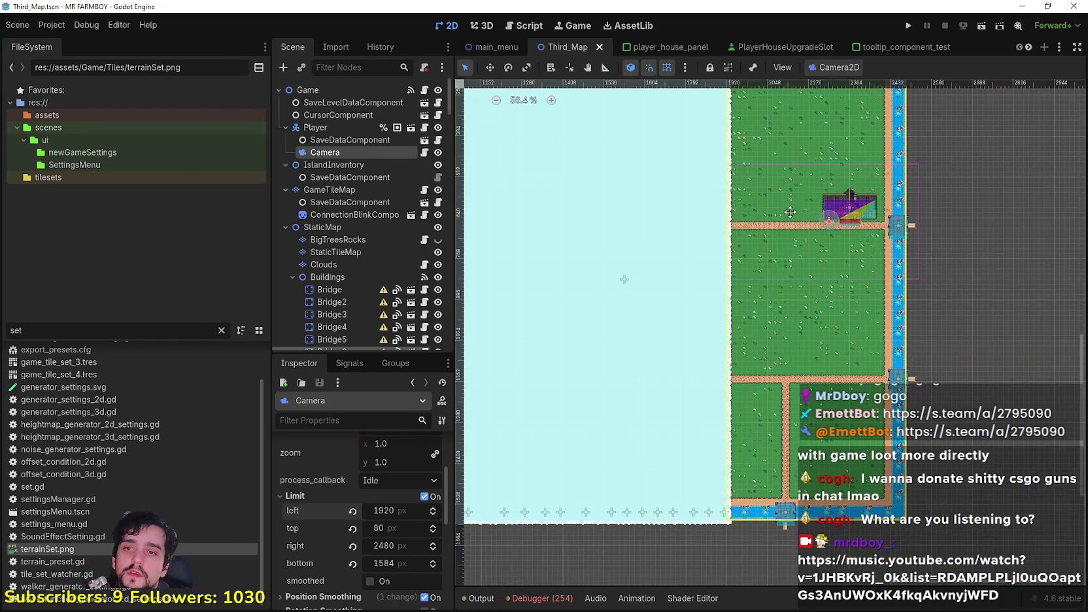
{"action": "scroll", "coordinate": [789, 209], "scroll_direction": "down", "scroll_amount": 5}
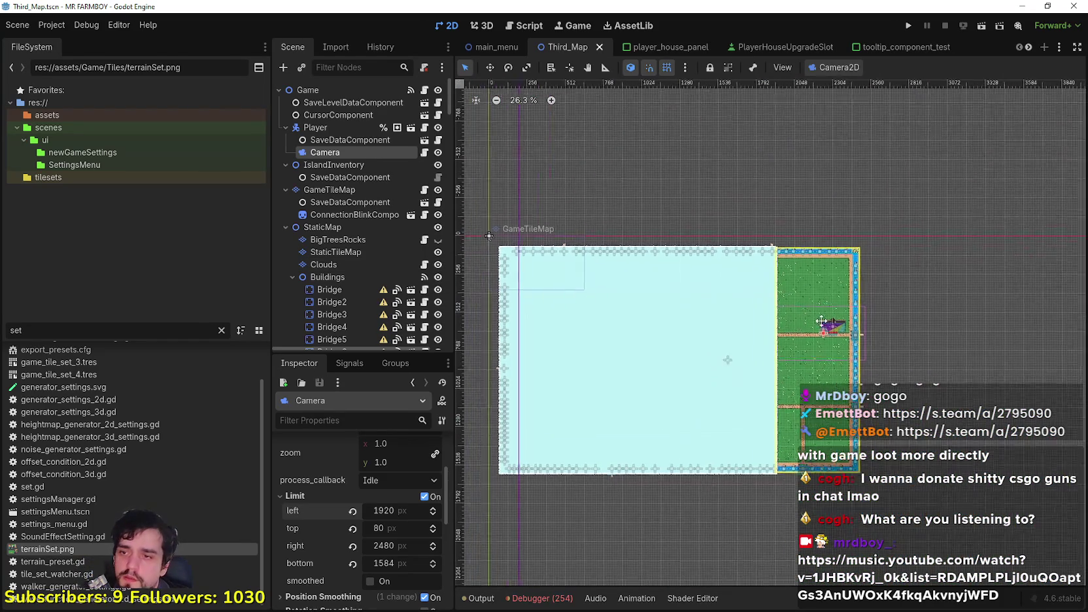
{"action": "left_click", "coordinate": [908, 27]}
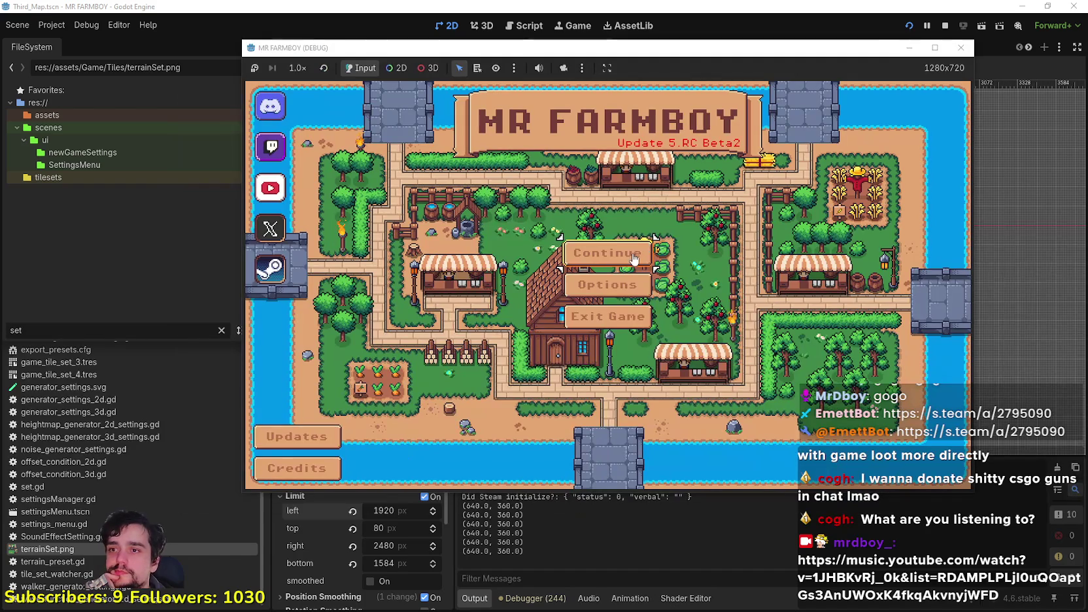
Create a brand-new save via Continue and Create Save, then bring the editor back to the front.
{"action": "left_click", "coordinate": [644, 252]}
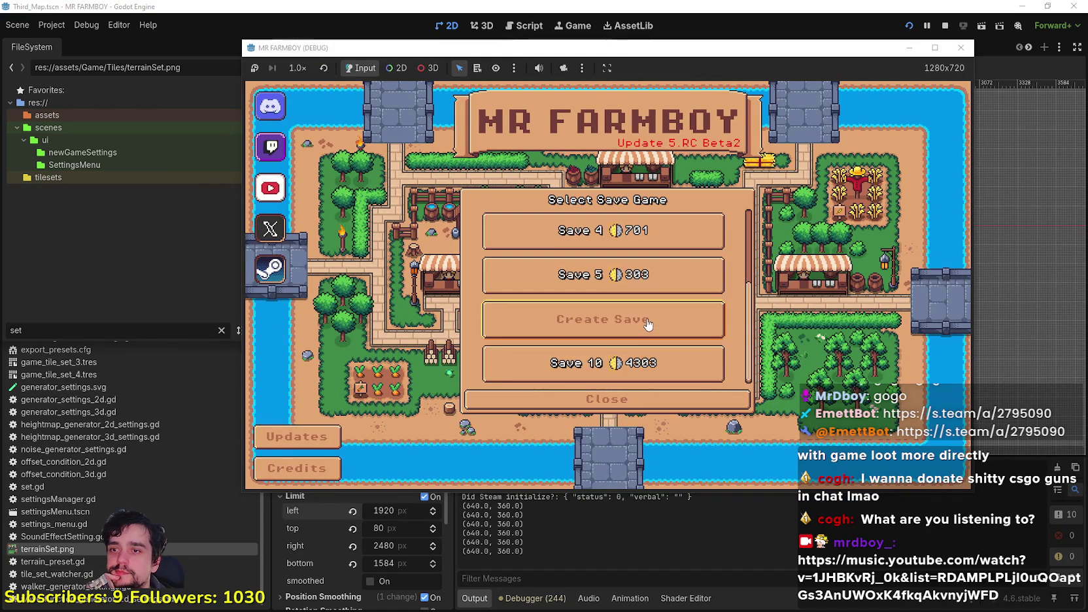
{"action": "left_click", "coordinate": [647, 322]}
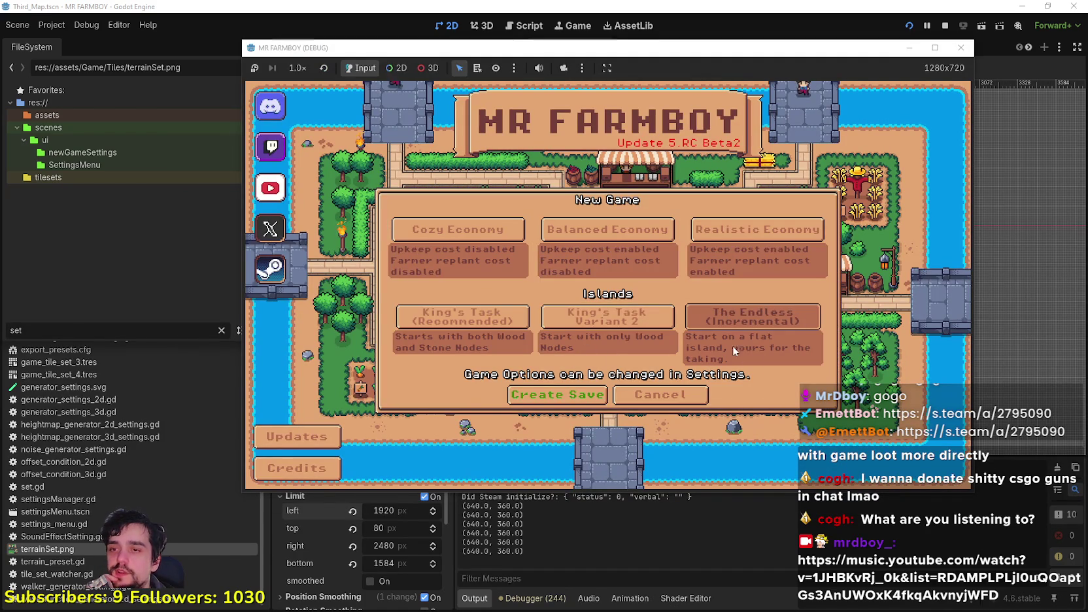
{"action": "left_click", "coordinate": [557, 394]}
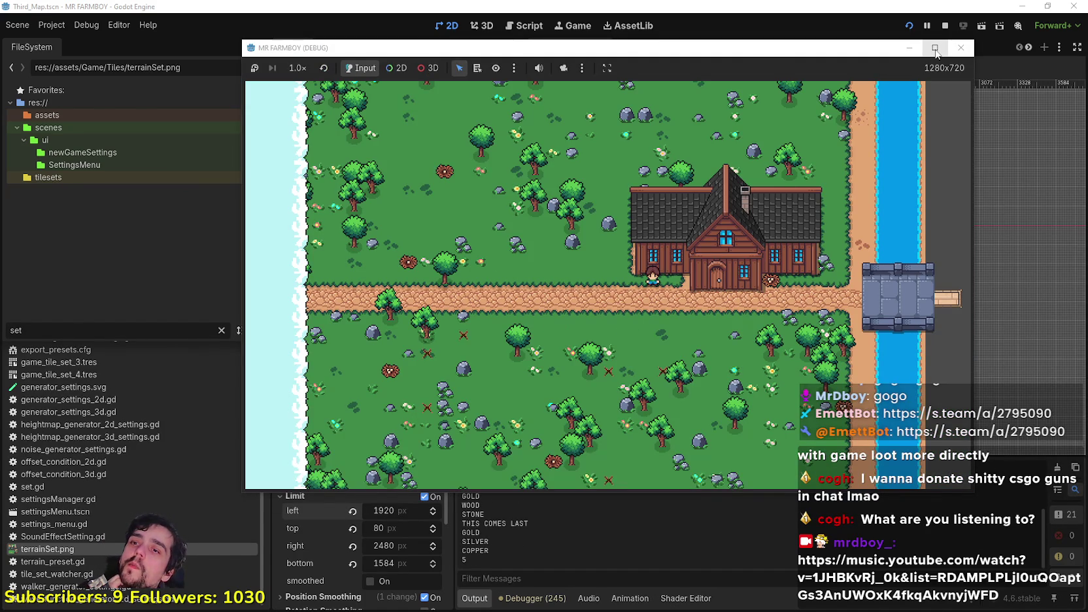
{"action": "left_click", "coordinate": [529, 5]}
{"action": "scroll", "coordinate": [390, 281], "scroll_direction": "down", "scroll_amount": 15}
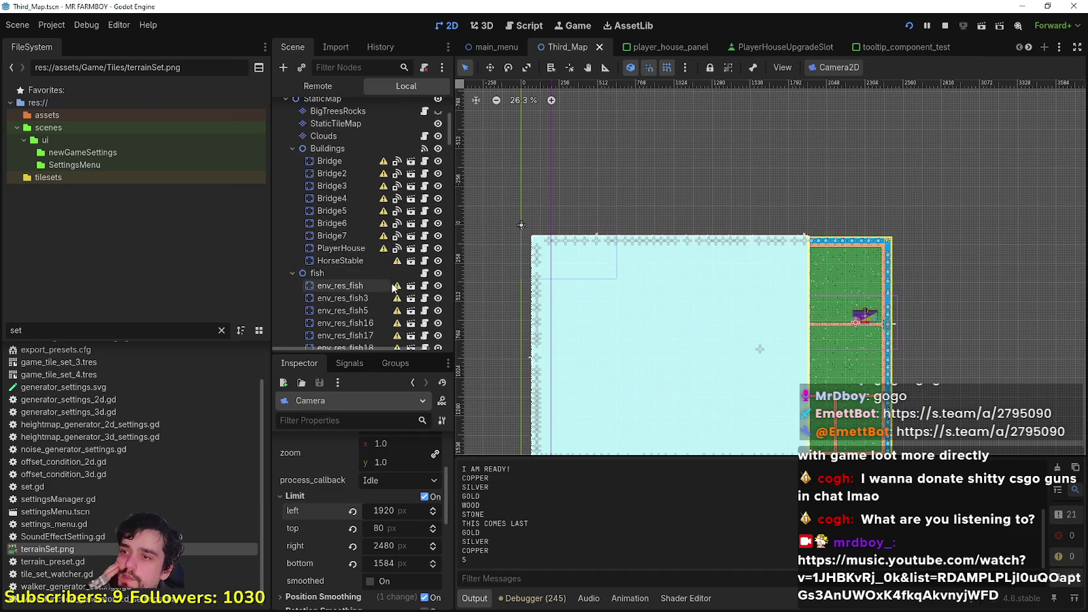
Collapse the fish group, make GameScreen visible, save Third_Map, and enlarge the game window.
{"action": "left_click_drag", "start_coordinate": [450, 185], "coordinate": [449, 140]}
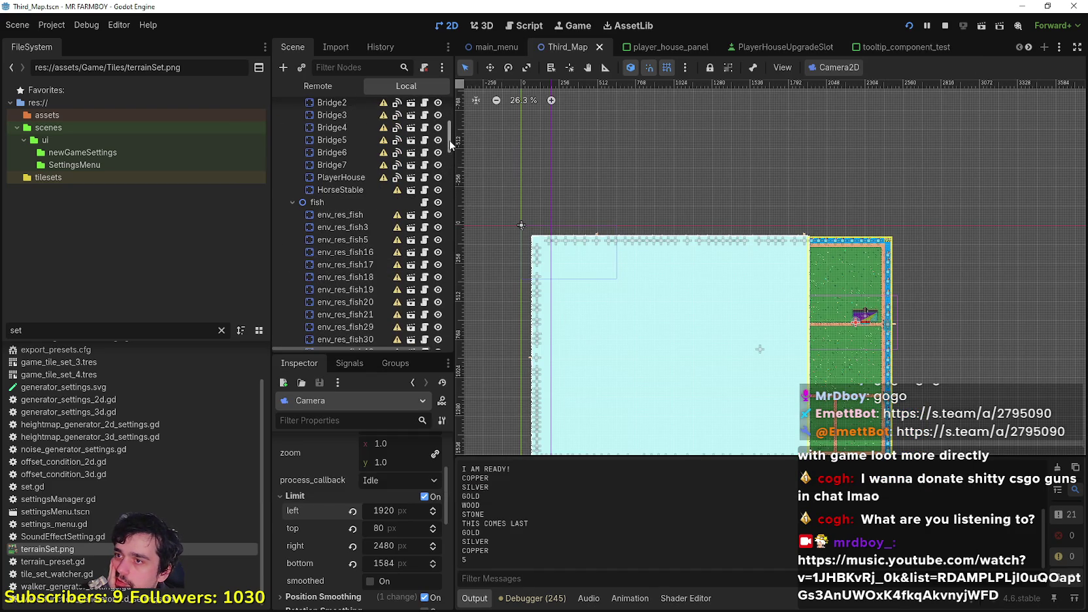
{"action": "left_click", "coordinate": [295, 200]}
{"action": "left_click_drag", "start_coordinate": [447, 190], "coordinate": [451, 291]}
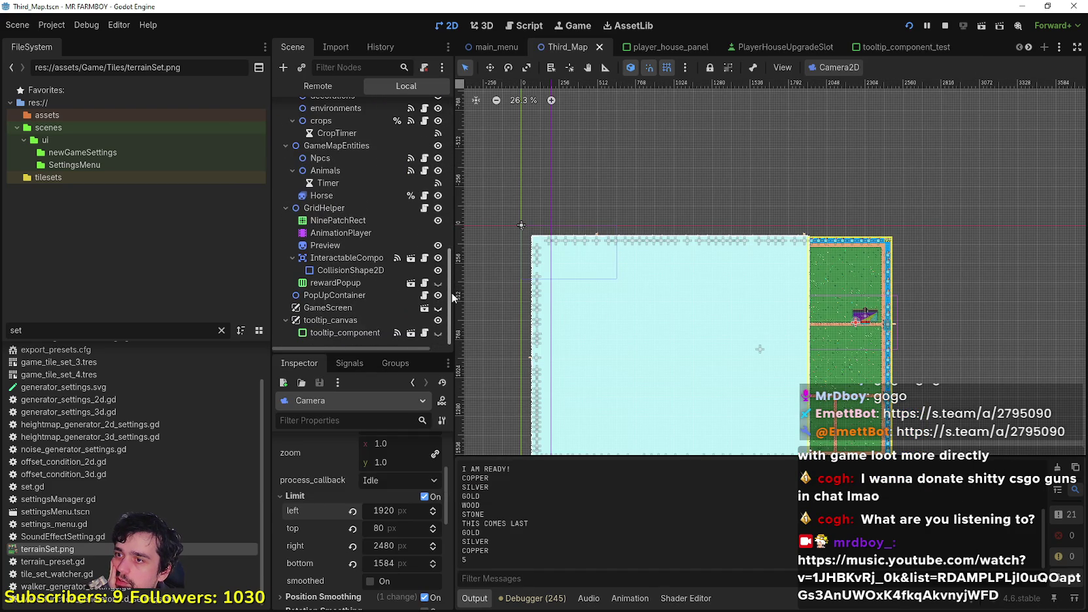
{"action": "left_click", "coordinate": [438, 309]}
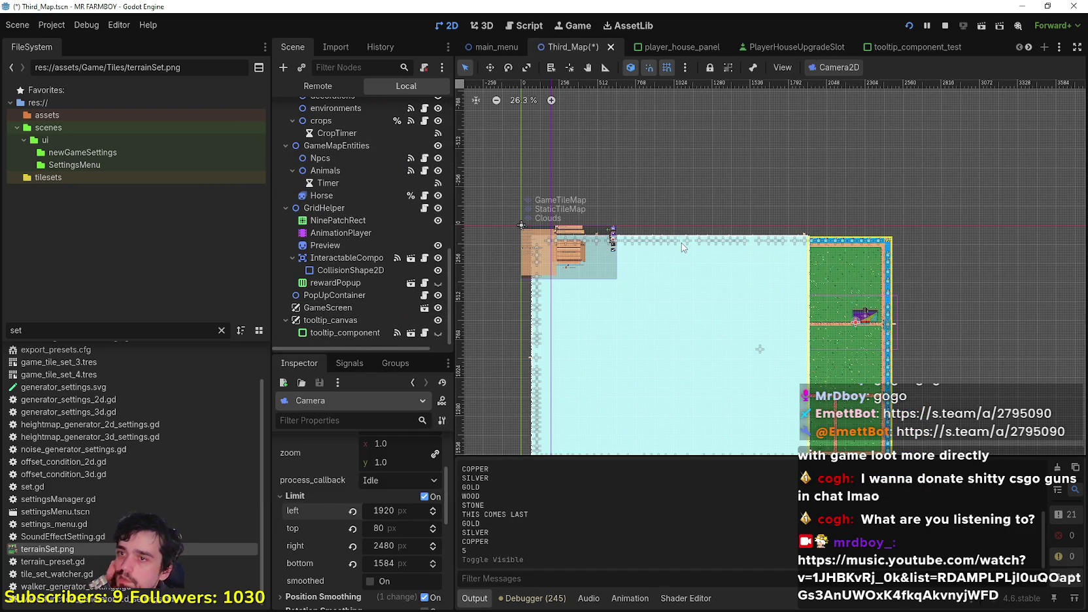
{"action": "scroll", "coordinate": [681, 242], "scroll_direction": "down", "scroll_amount": 2}
{"action": "key", "text": "ctrl+s"}
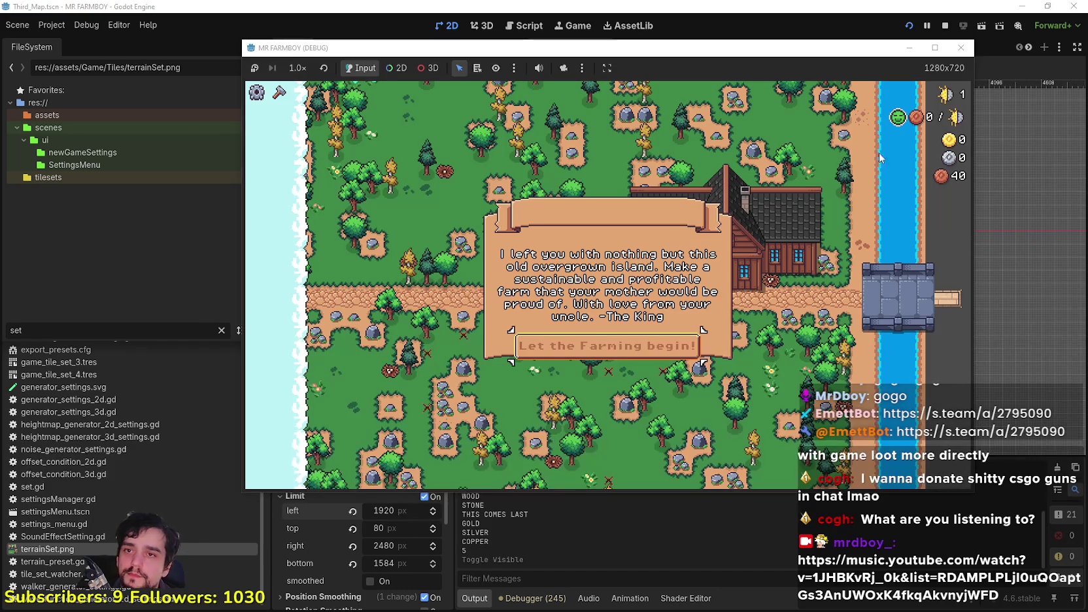
{"action": "left_click", "coordinate": [935, 48]}
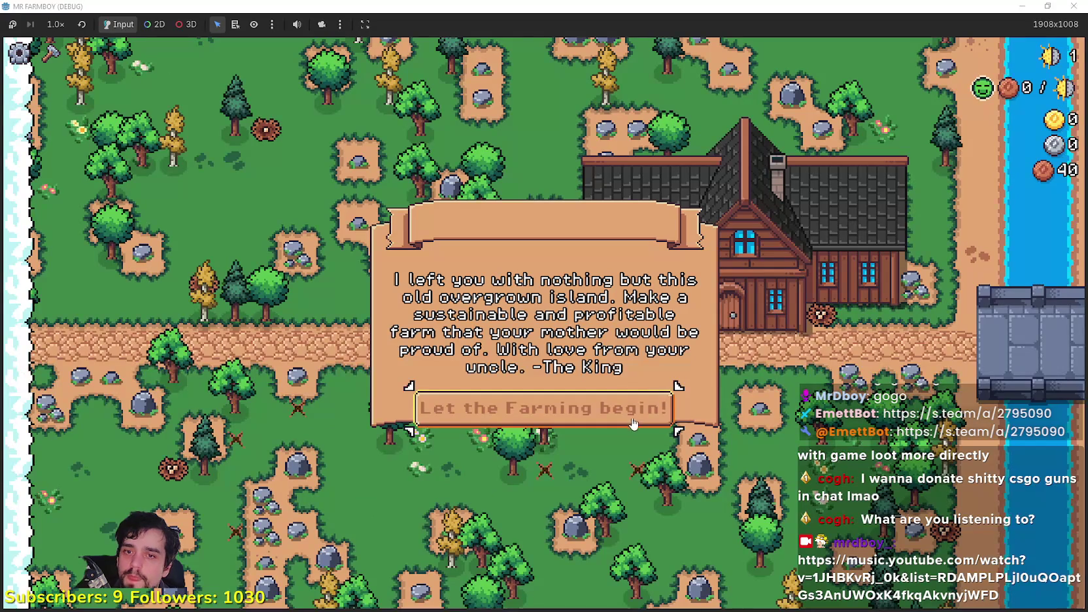
Dismiss the King's letter, walk the farmer up to the river, and cast the fishing rod.
{"action": "left_click", "coordinate": [630, 426]}
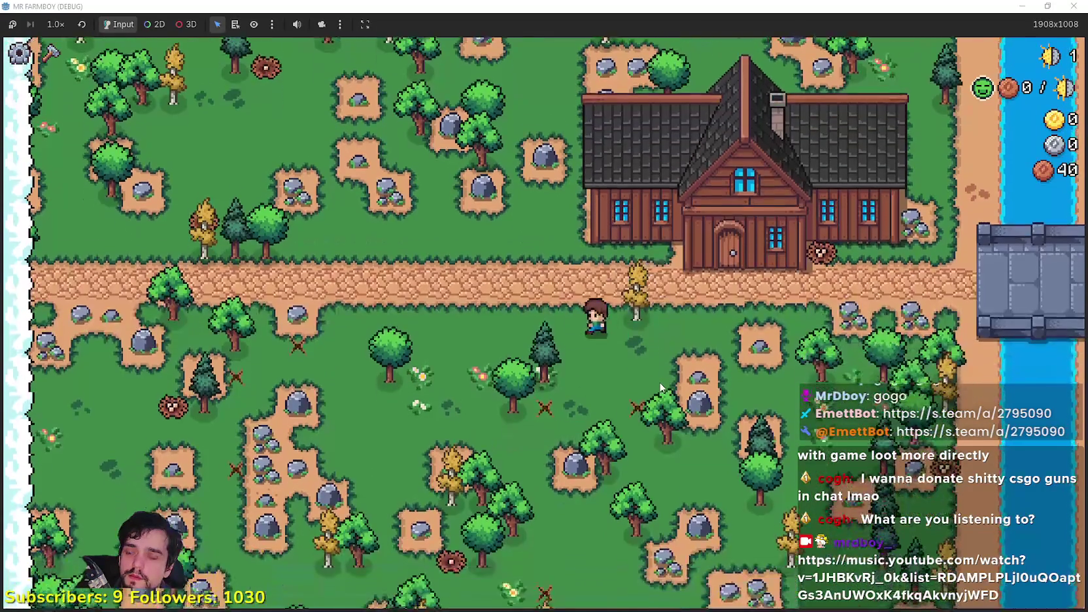
{"action": "key", "text": "w"}
{"action": "key", "text": "a"}
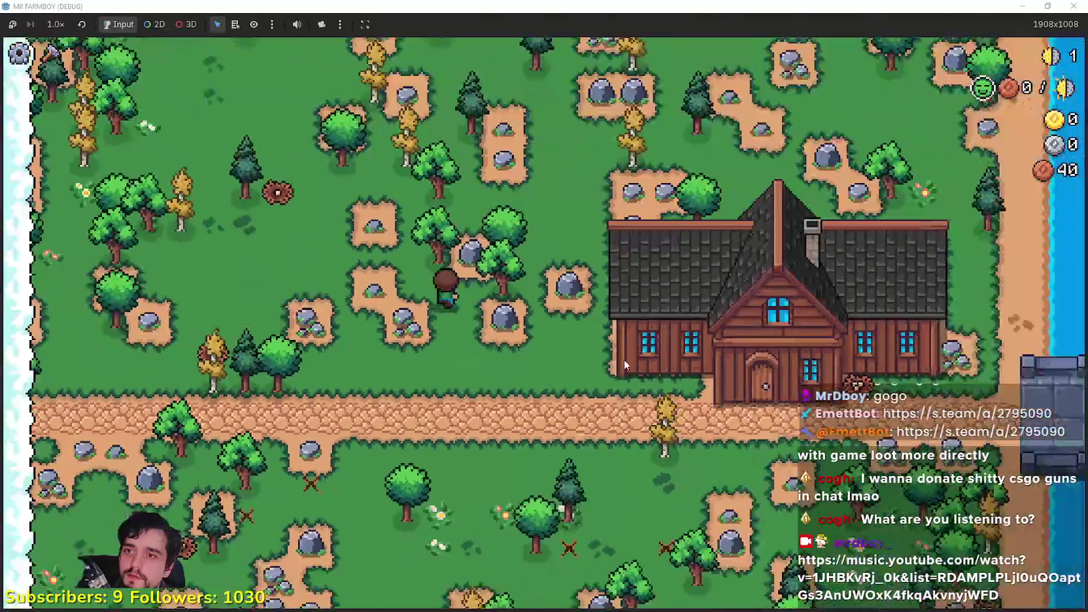
{"action": "key", "text": "w"}
{"action": "key", "text": "a"}
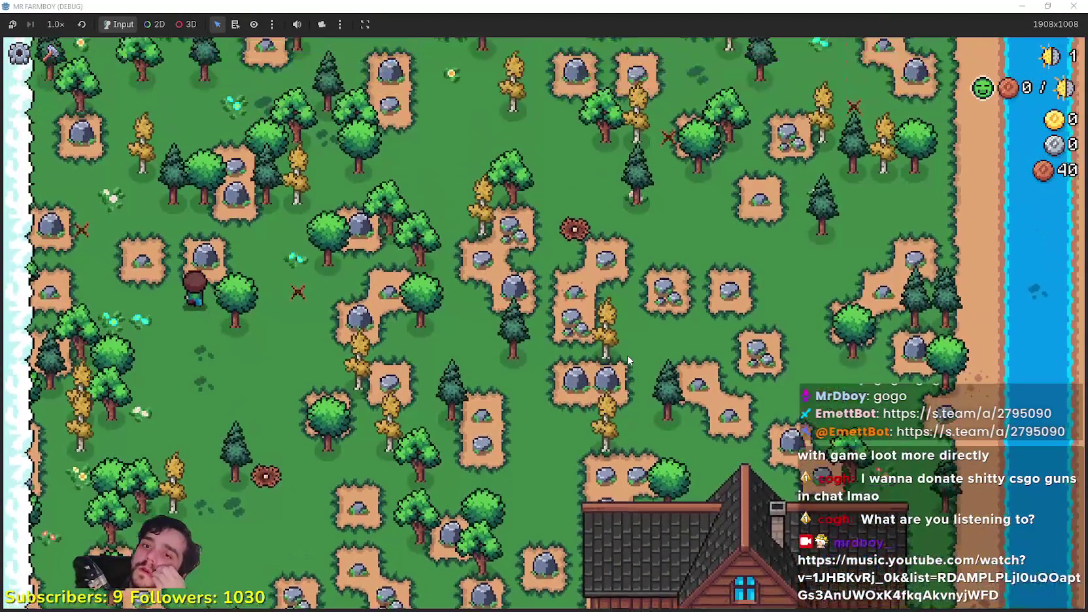
{"action": "key", "text": "w"}
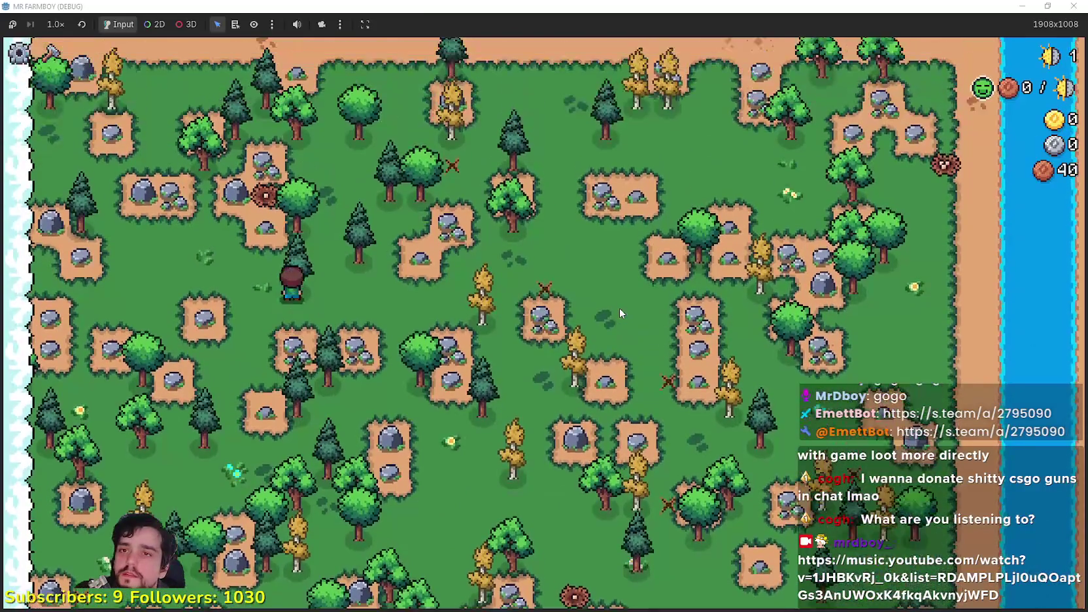
{"action": "key", "text": "w"}
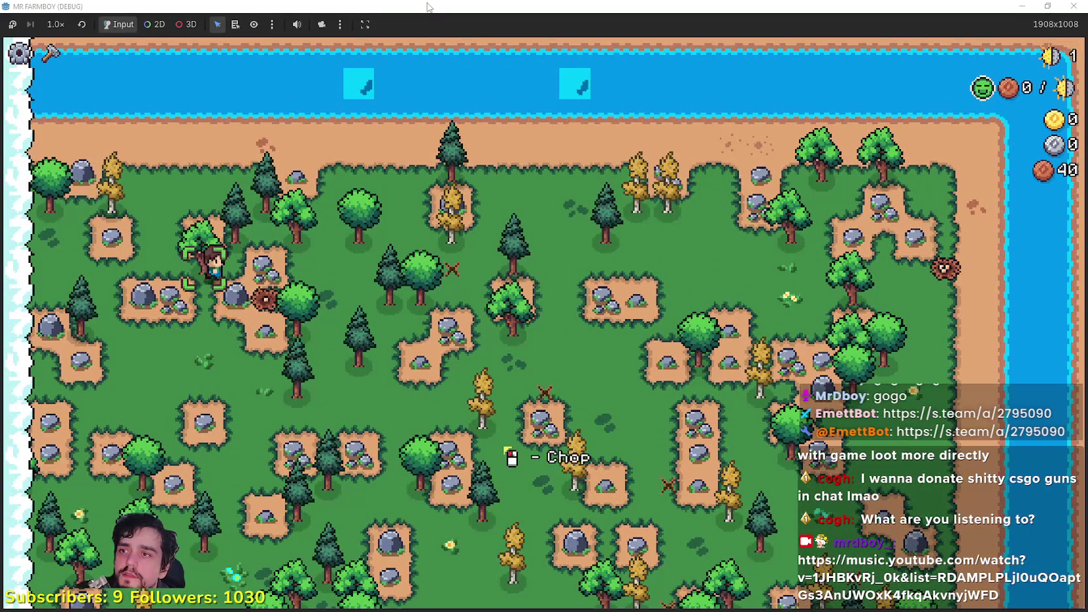
{"action": "key", "text": "w"}
{"action": "key", "text": "d"}
{"action": "key", "text": "a"}
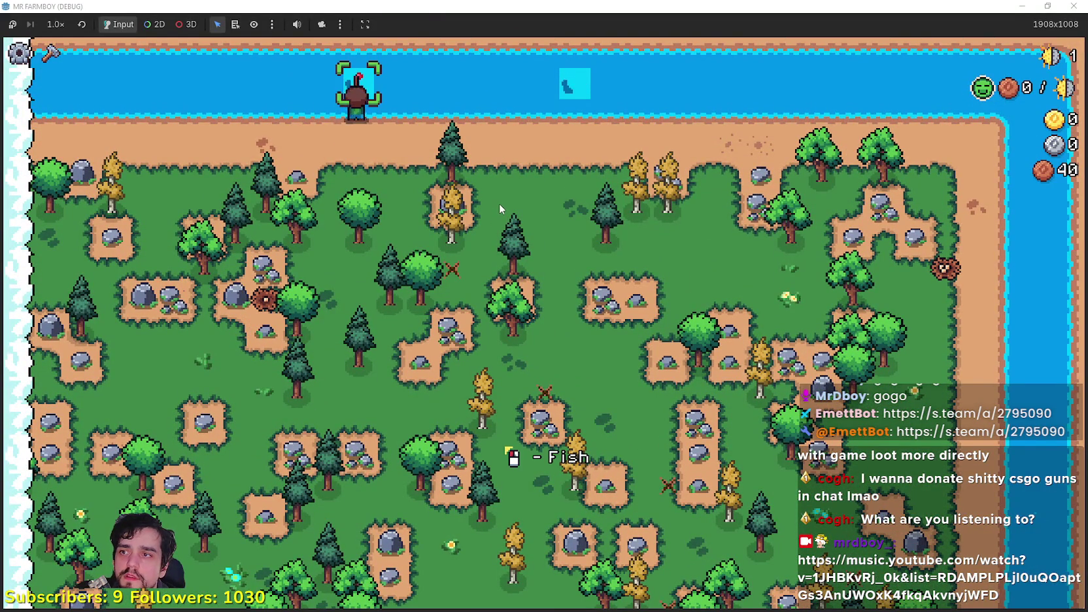
{"action": "key", "text": "d"}
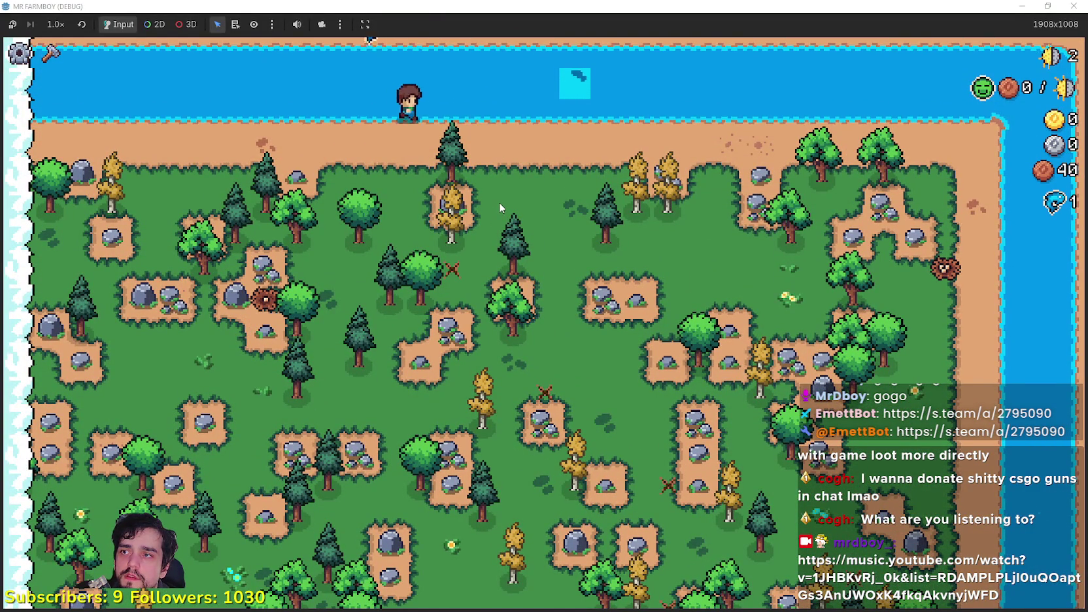
{"action": "left_click", "coordinate": [570, 154]}
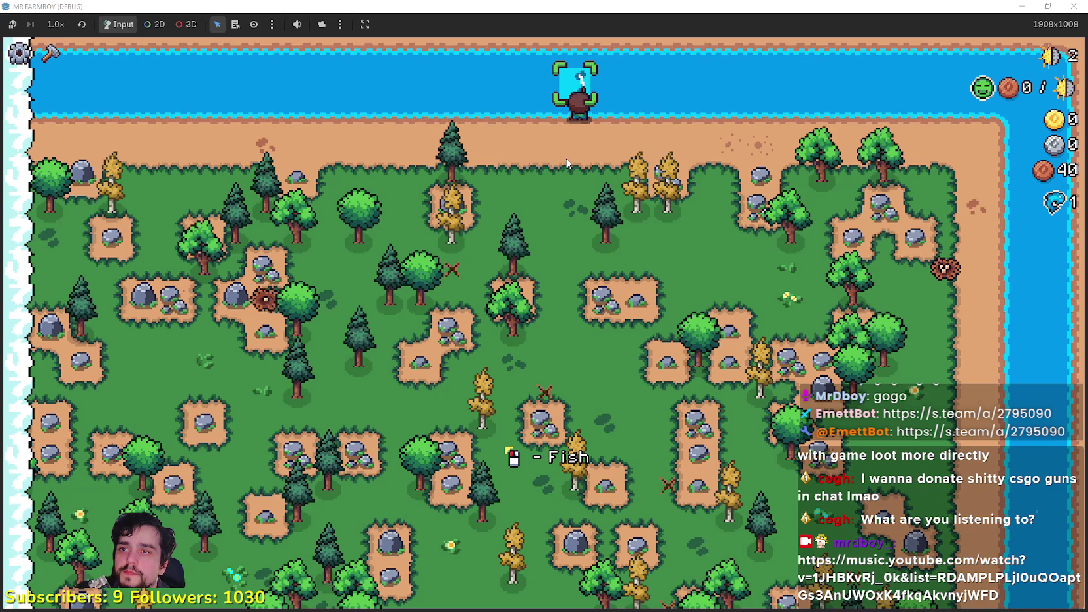
Walk the farmer down the dirt road past the farmhouse to the stone bridge.
{"action": "key", "text": "s"}
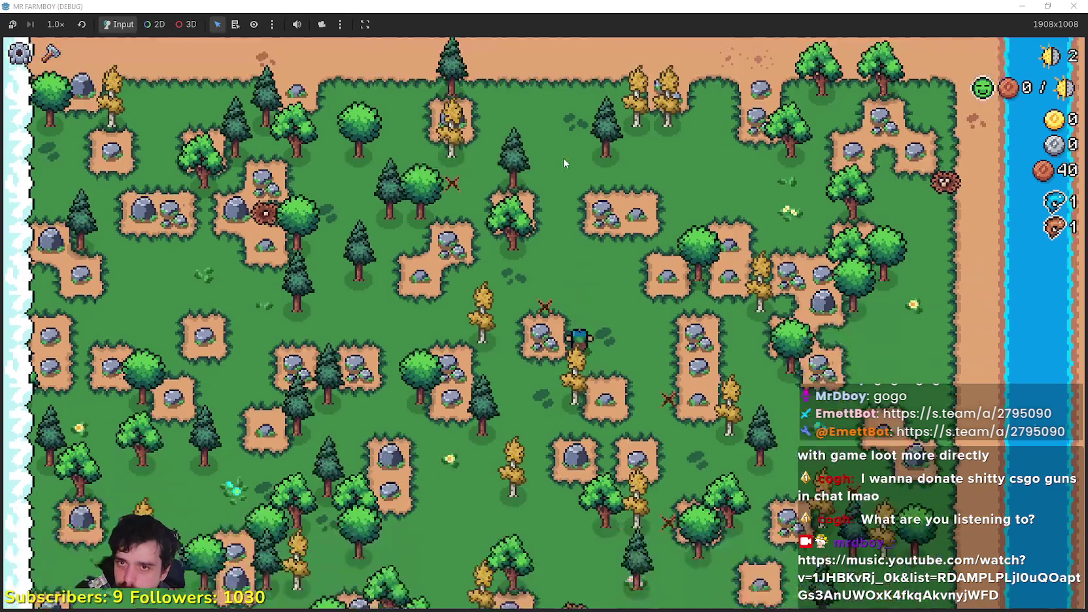
{"action": "key", "text": "s"}
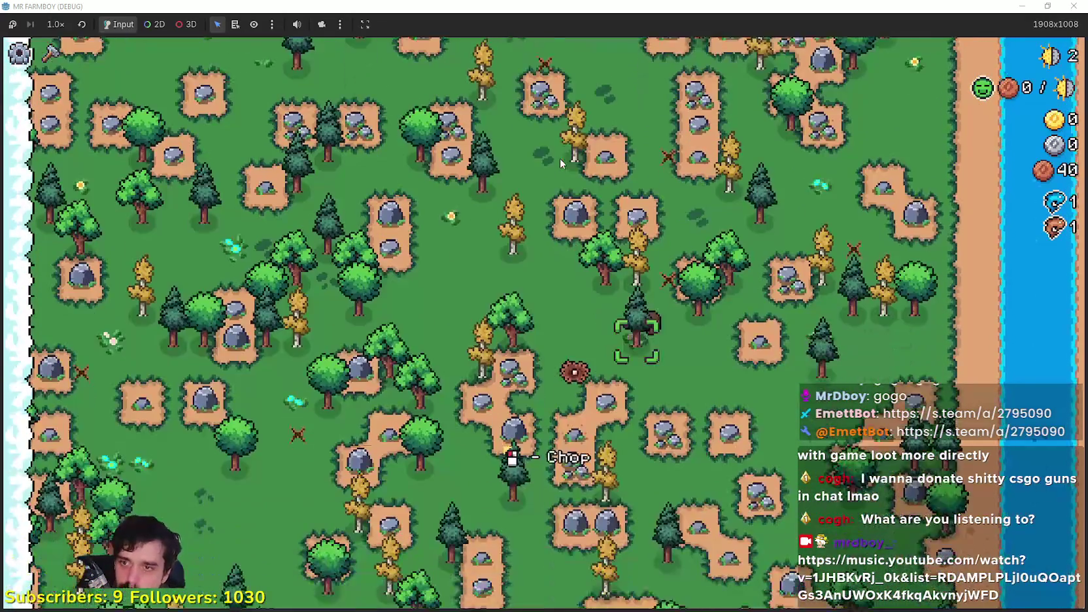
{"action": "key", "text": "s"}
{"action": "key", "text": "a"}
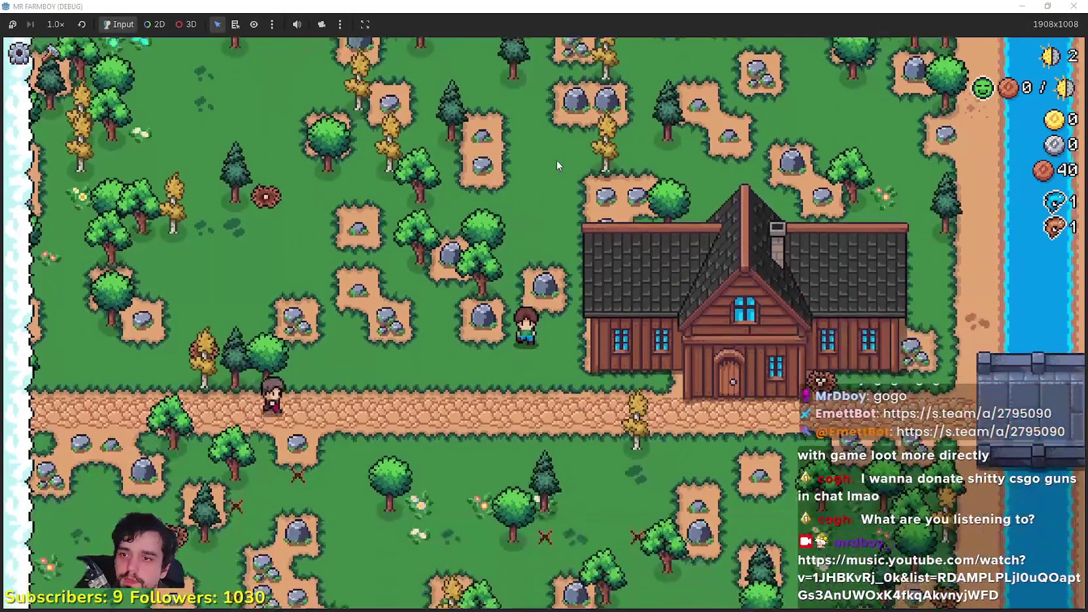
{"action": "key", "text": "d"}
{"action": "key", "text": "s"}
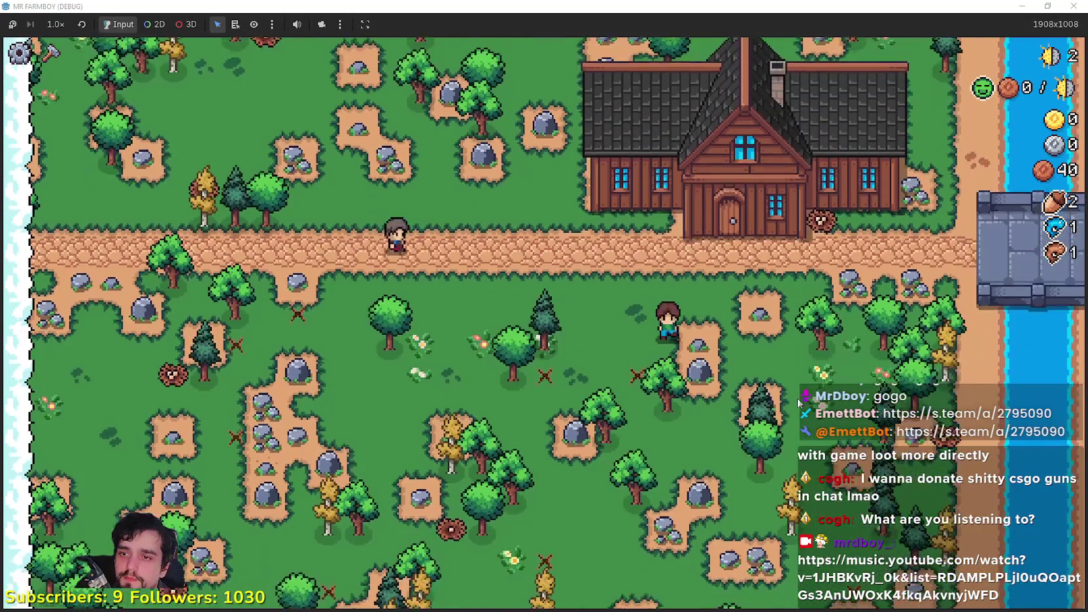
{"action": "key", "text": "s"}
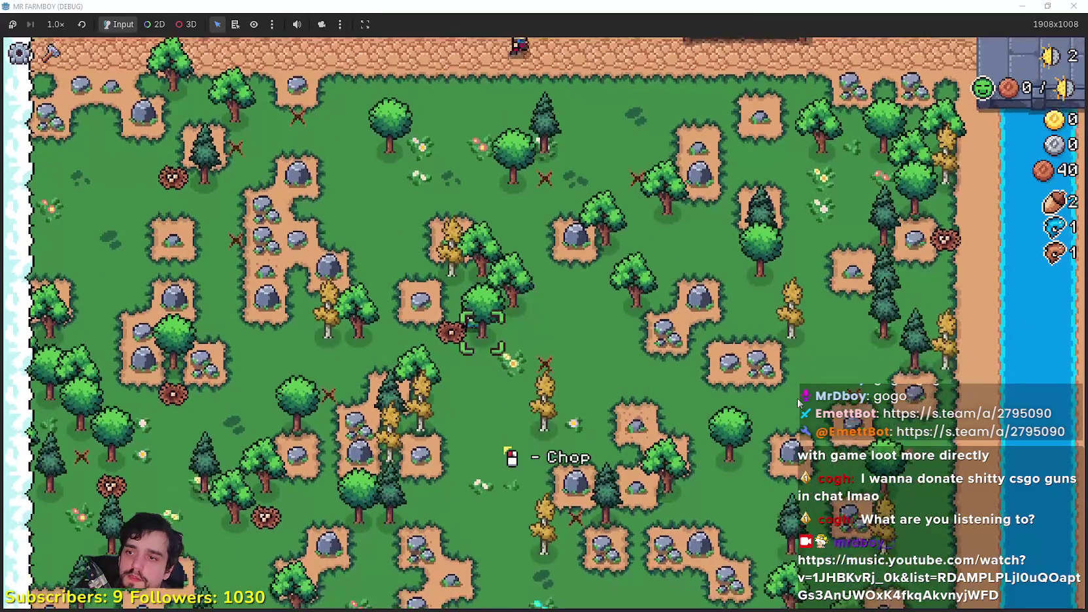
{"action": "key", "text": "s"}
{"action": "key", "text": "d"}
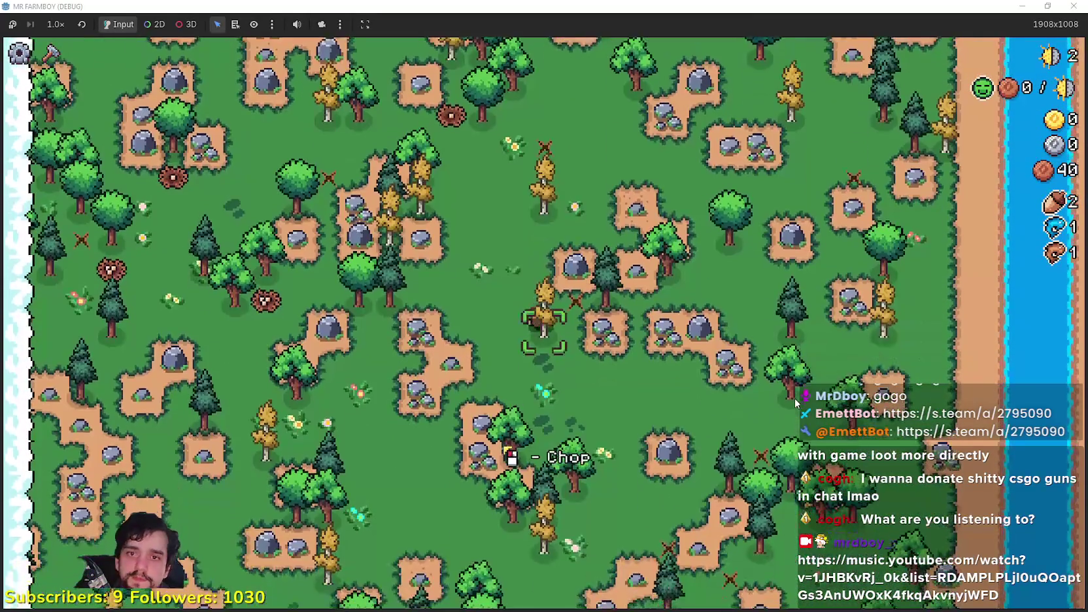
{"action": "key", "text": "s"}
{"action": "key", "text": "a"}
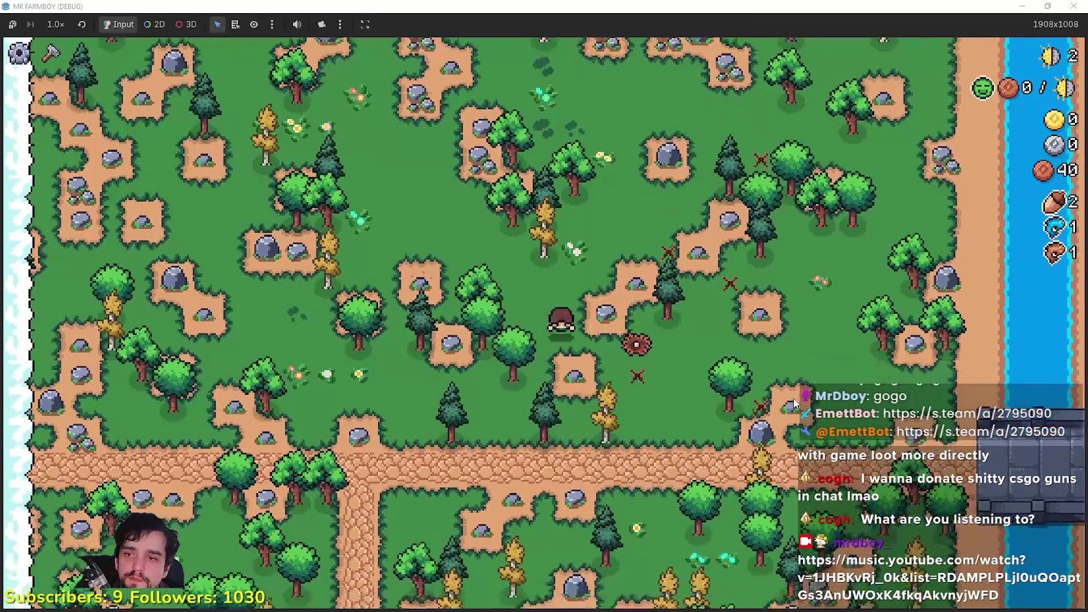
{"action": "key", "text": "s"}
{"action": "key", "text": "d"}
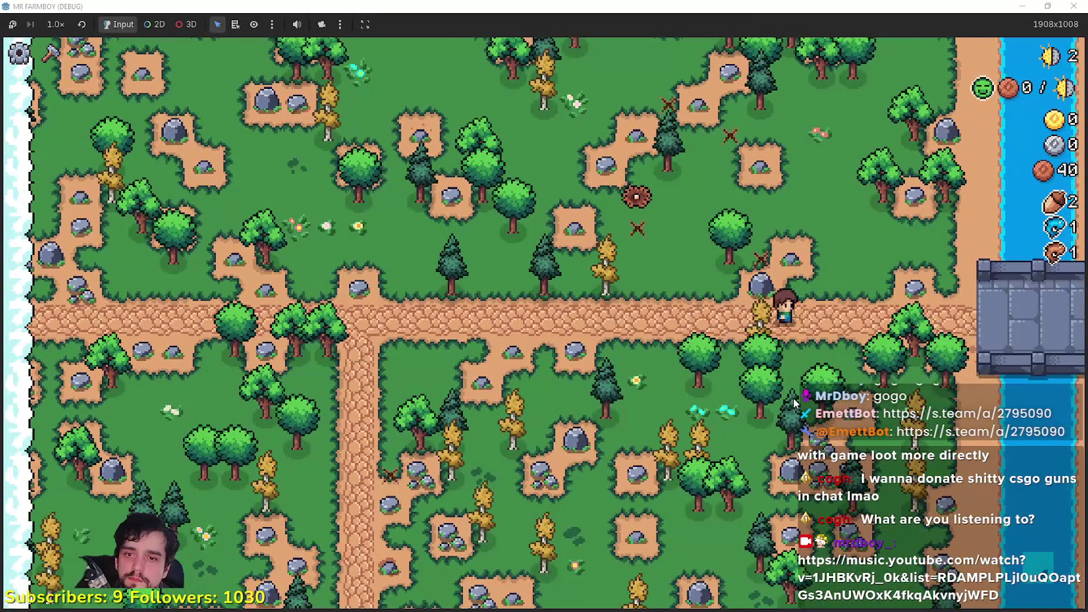
{"action": "scroll", "coordinate": [792, 398], "scroll_direction": "up", "scroll_amount": 2}
Step onto the bridge, view its Bridge information, then walk off it.
{"action": "key", "text": "d"}
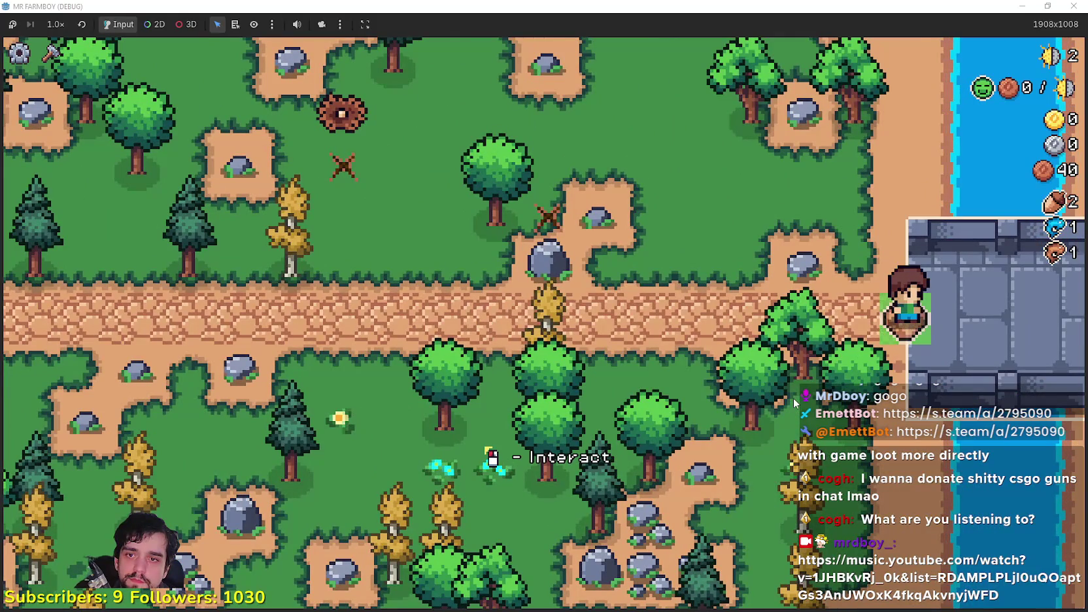
{"action": "left_click", "coordinate": [793, 397]}
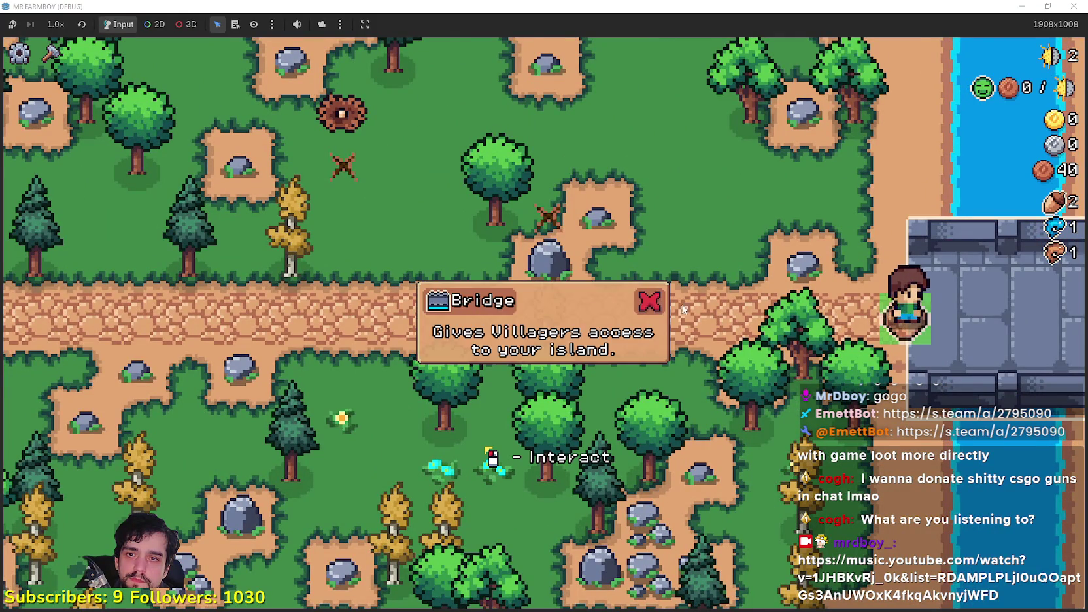
{"action": "key", "text": "w"}
{"action": "key", "text": "a"}
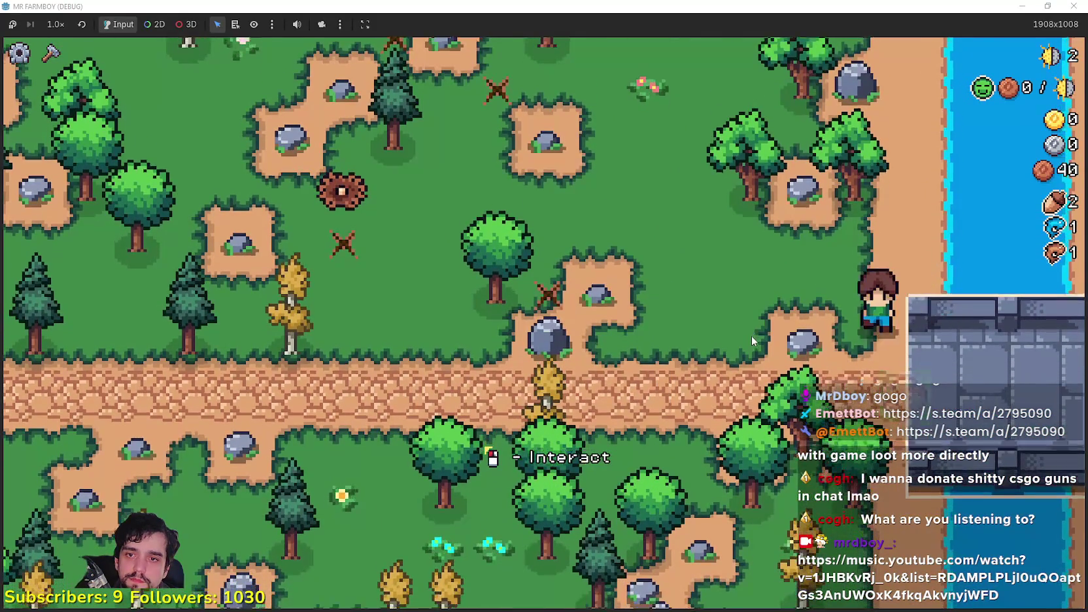
Pick a land tile from the Crafting panel and carry its preview around the bridge.
{"action": "key", "text": "c"}
{"action": "left_click", "coordinate": [89, 230]}
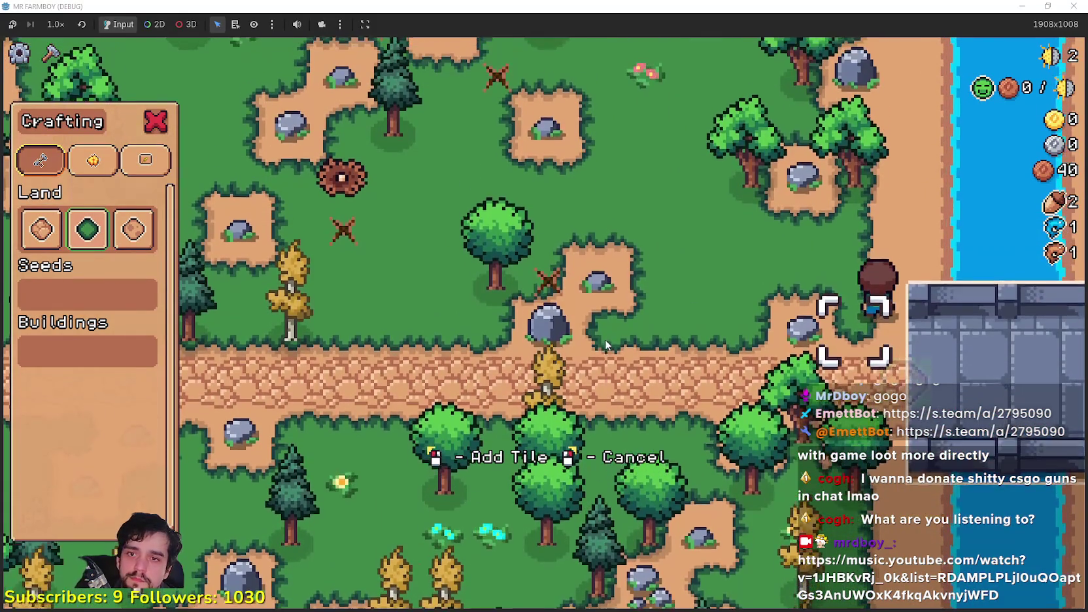
{"action": "key", "text": "w"}
{"action": "key", "text": "d"}
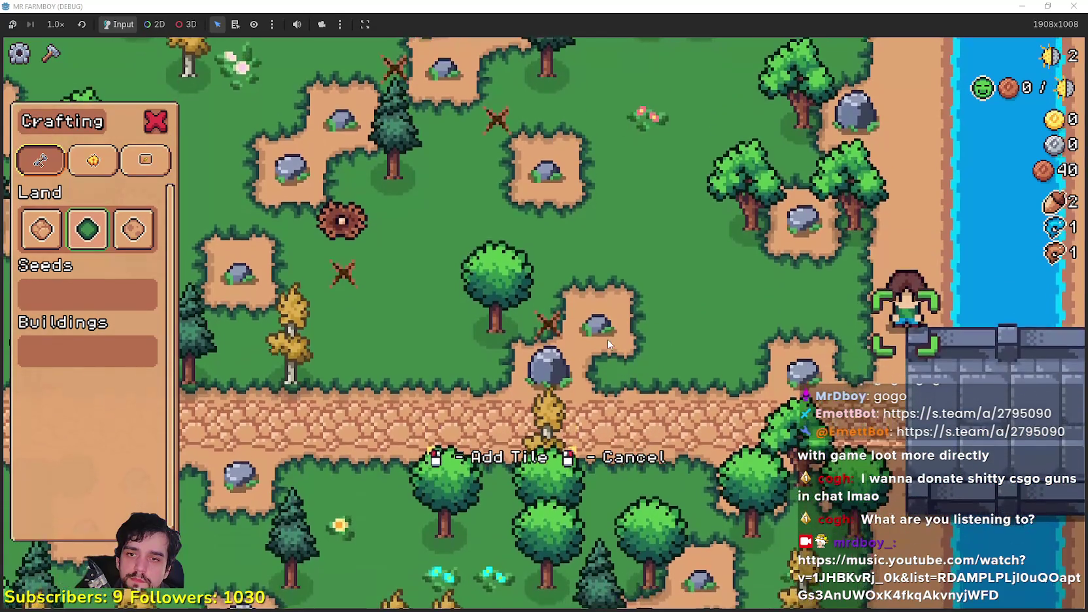
{"action": "key", "text": "w"}
{"action": "key", "text": "d"}
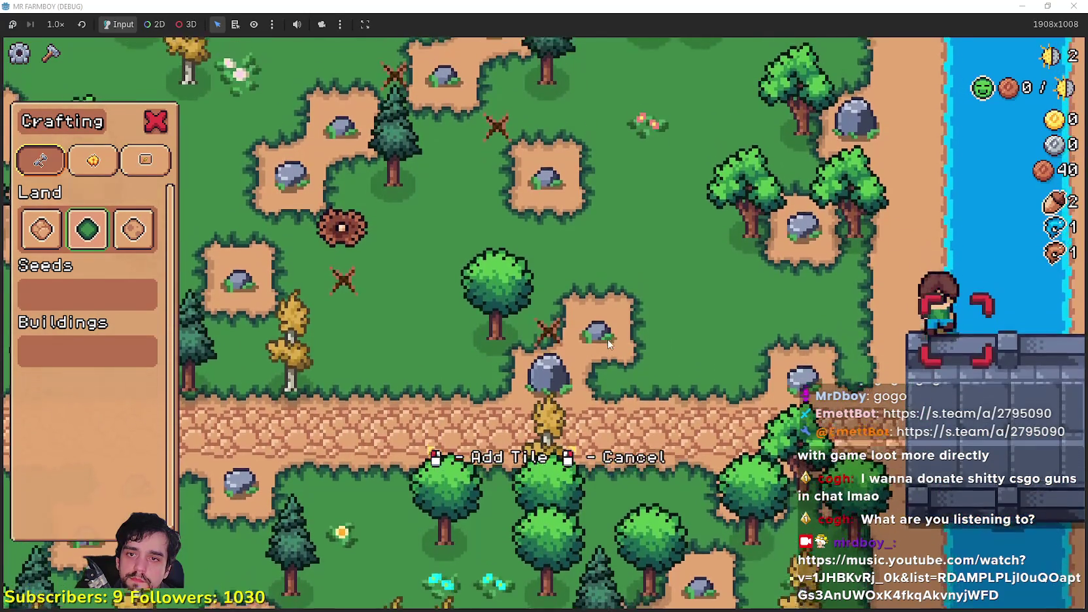
{"action": "key", "text": "s"}
{"action": "key", "text": "a"}
{"action": "key", "text": "w"}
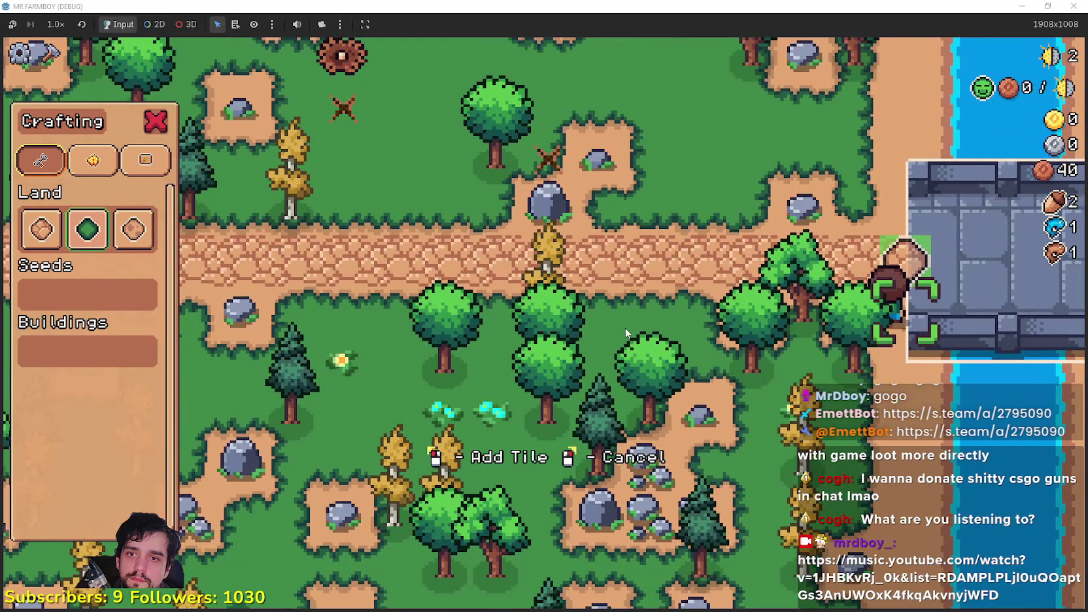
{"action": "key", "text": "w"}
{"action": "key", "text": "s"}
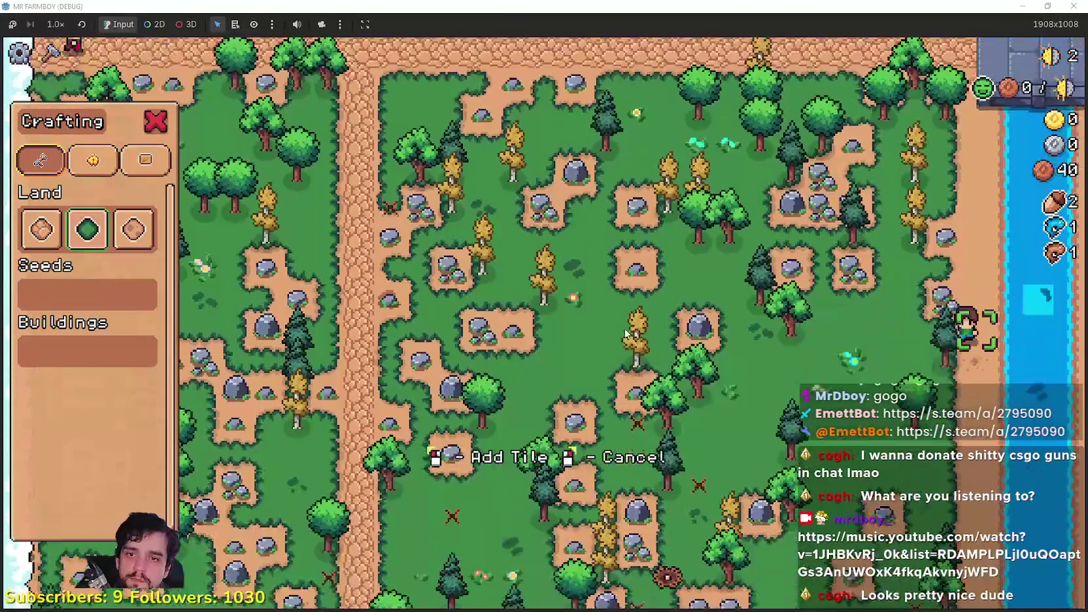
{"action": "key", "text": "s"}
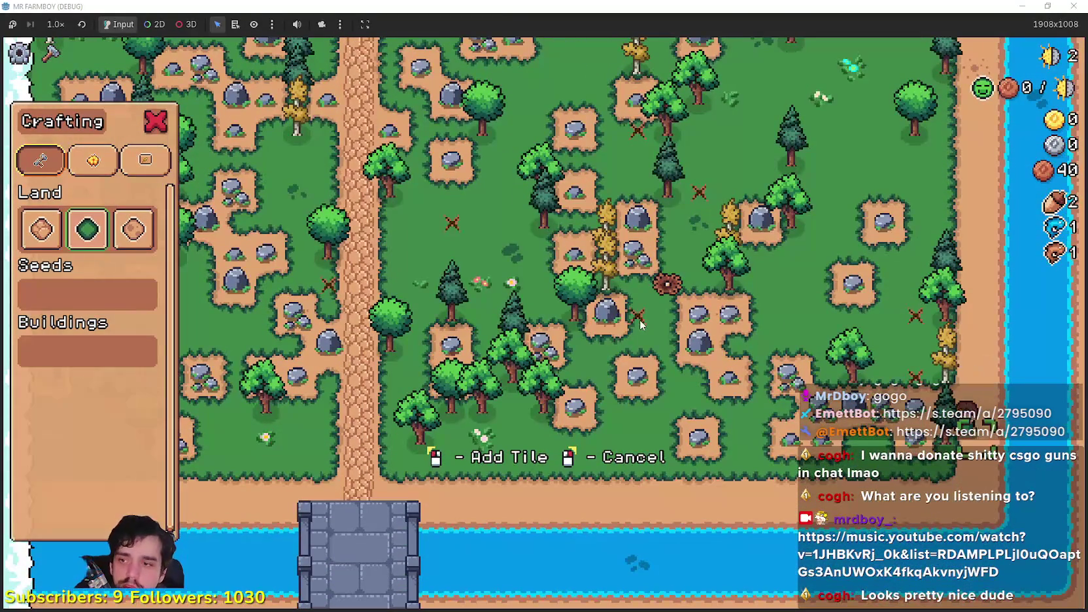
Walk along the riverbank above the bridge and back onto the path without placing the tile.
{"action": "key", "text": "a"}
{"action": "scroll", "coordinate": [640, 320], "scroll_direction": "up", "scroll_amount": 2}
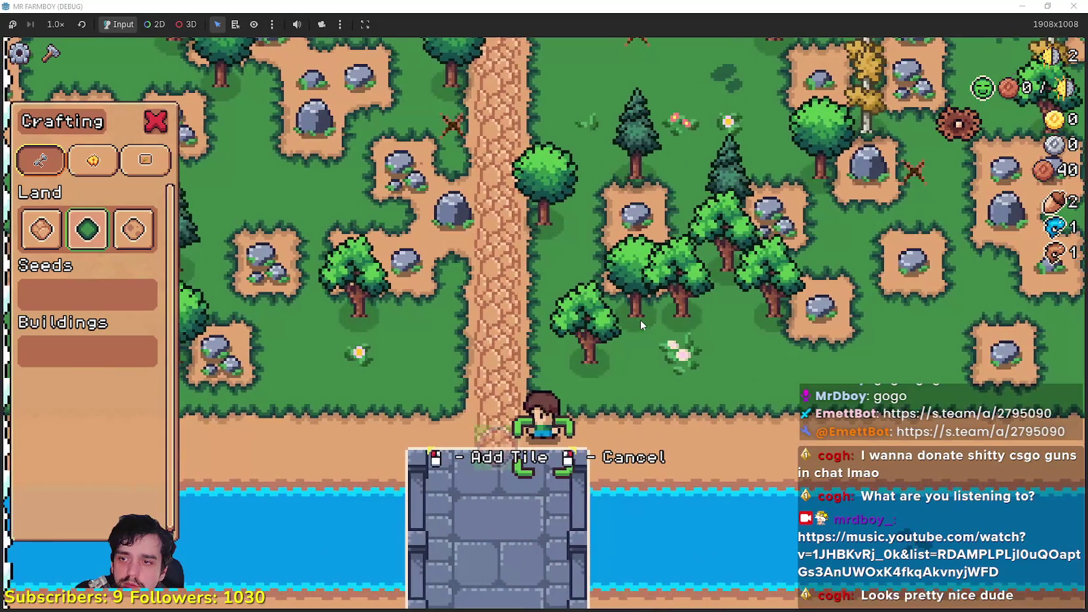
{"action": "key", "text": "a"}
{"action": "key", "text": "a"}
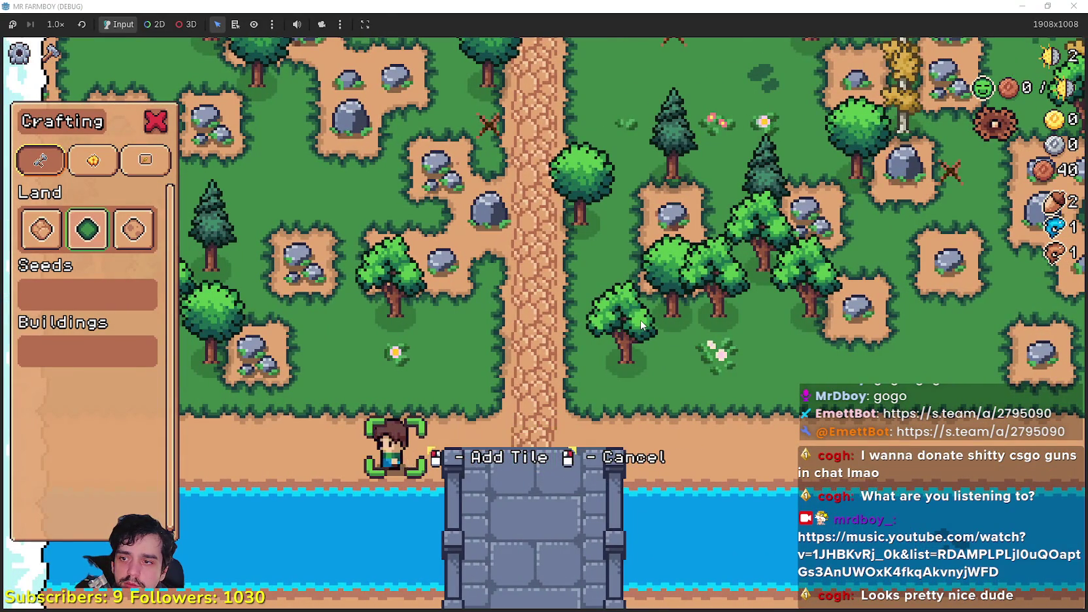
{"action": "key", "text": "a"}
{"action": "scroll", "coordinate": [640, 325], "scroll_direction": "down", "scroll_amount": 2}
{"action": "scroll", "coordinate": [640, 324], "scroll_direction": "up", "scroll_amount": 4}
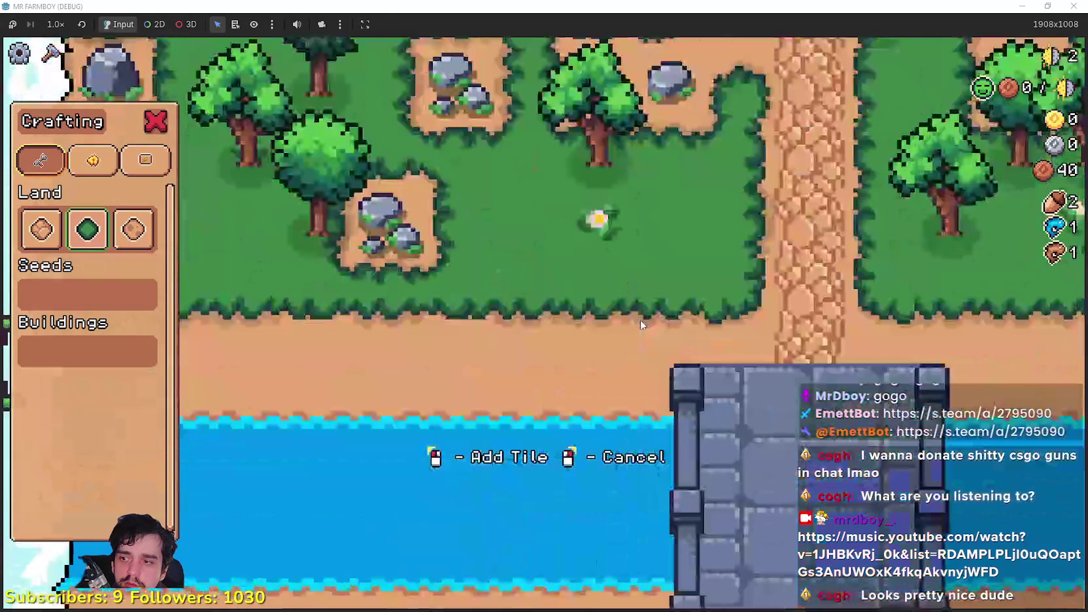
{"action": "key", "text": "d"}
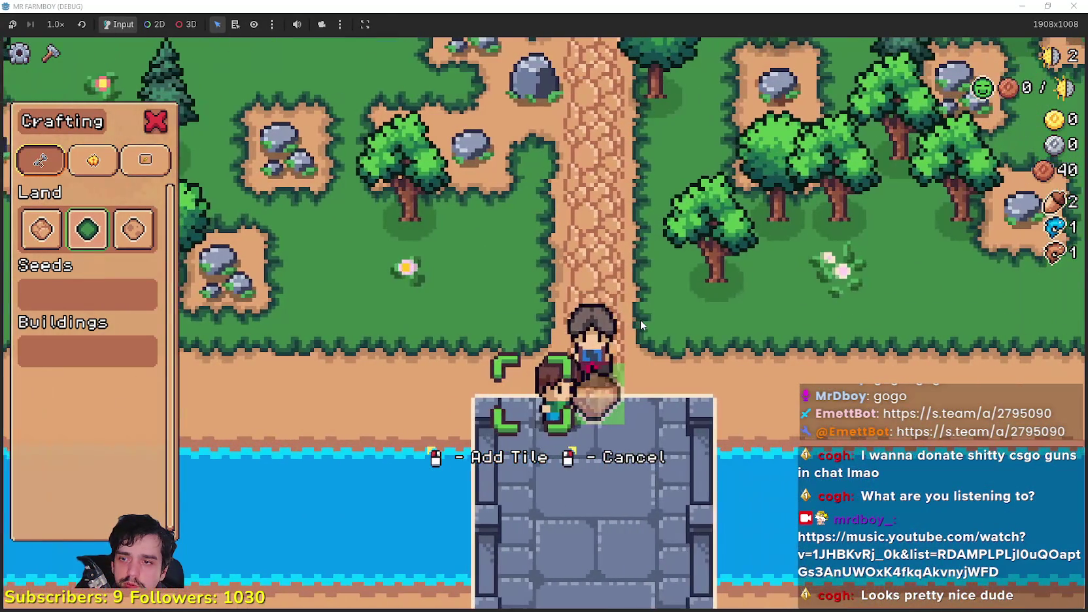
{"action": "key", "text": "d"}
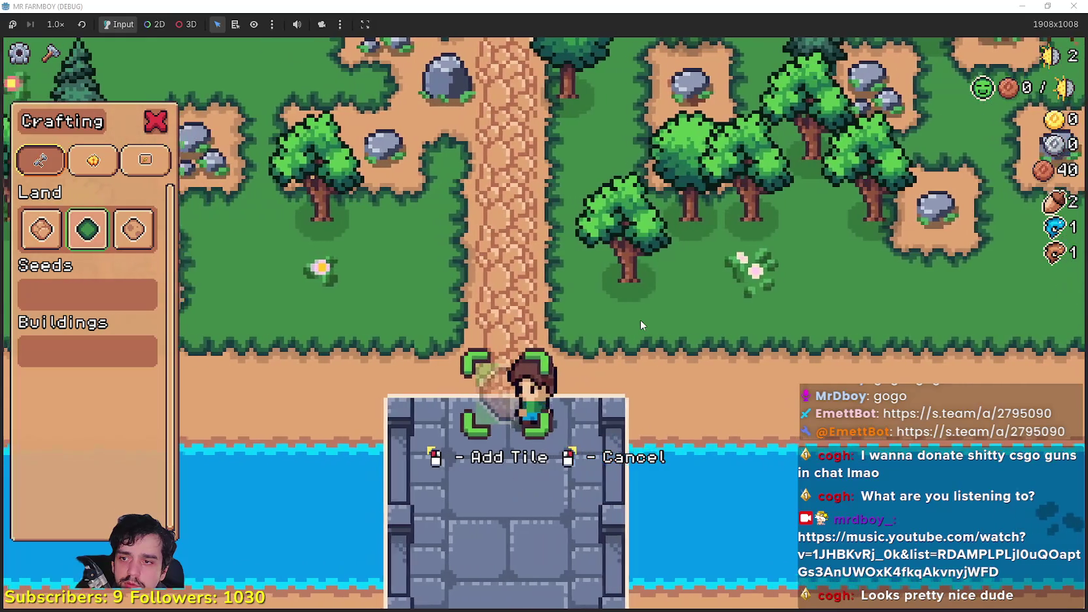
{"action": "key", "text": "d"}
{"action": "key", "text": "a"}
{"action": "key", "text": "w"}
{"action": "scroll", "coordinate": [640, 320], "scroll_direction": "down", "scroll_amount": 3}
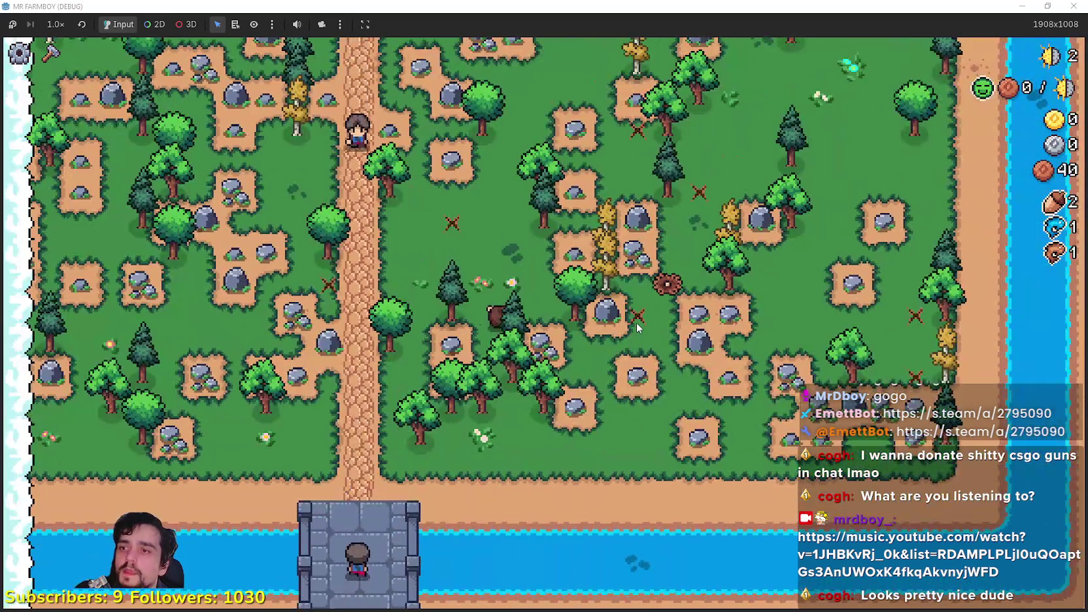
Walk the farmer around briefly, then switch between the sprite sheet, editor, and running game.
{"action": "key", "text": "w"}
{"action": "key", "text": "d"}
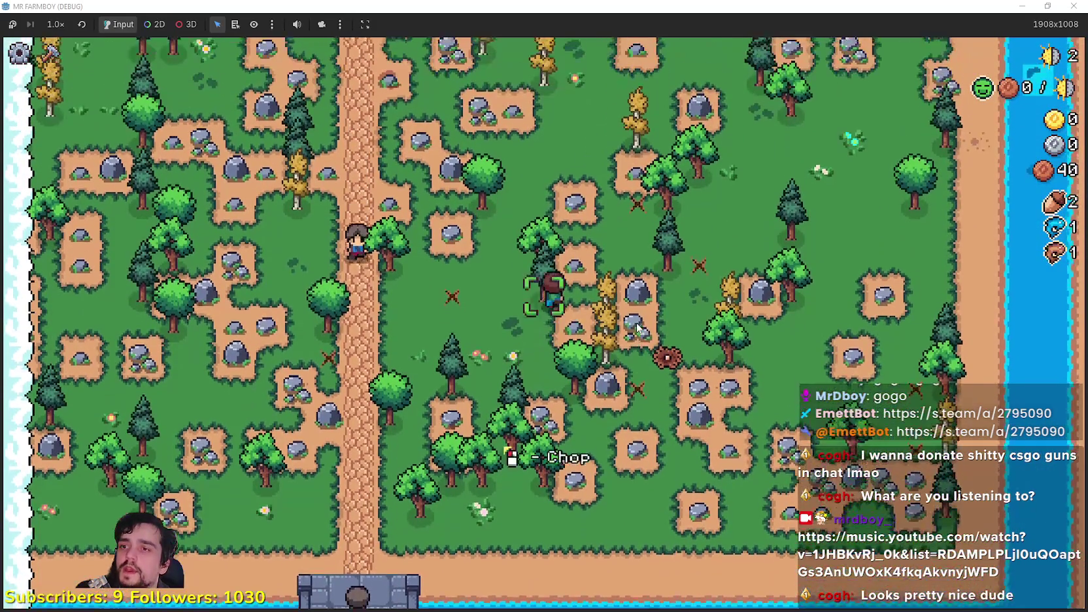
{"action": "key", "text": "w"}
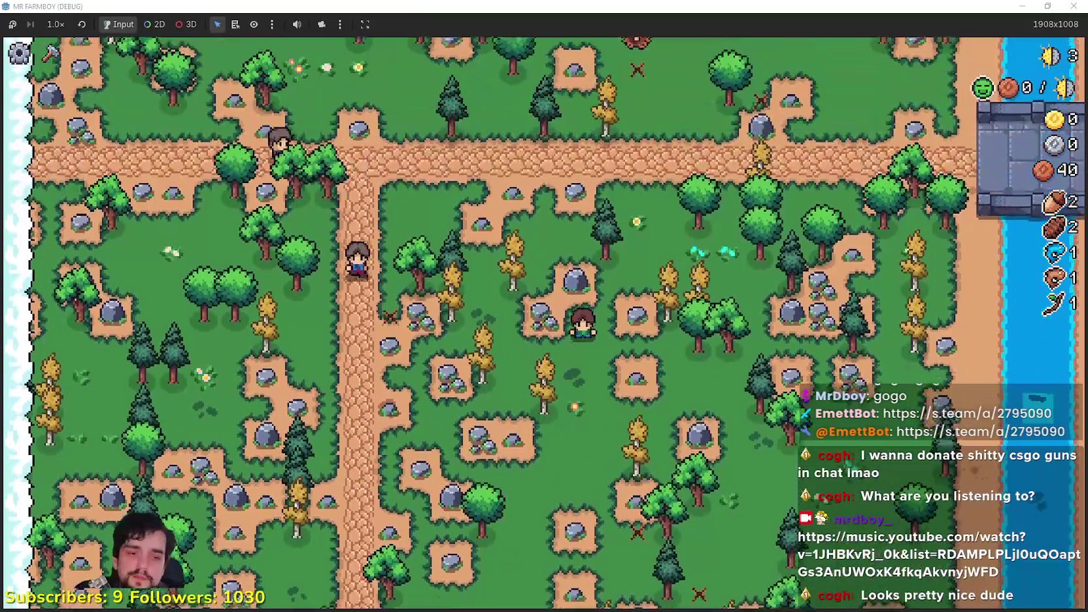
{"action": "key", "text": "s"}
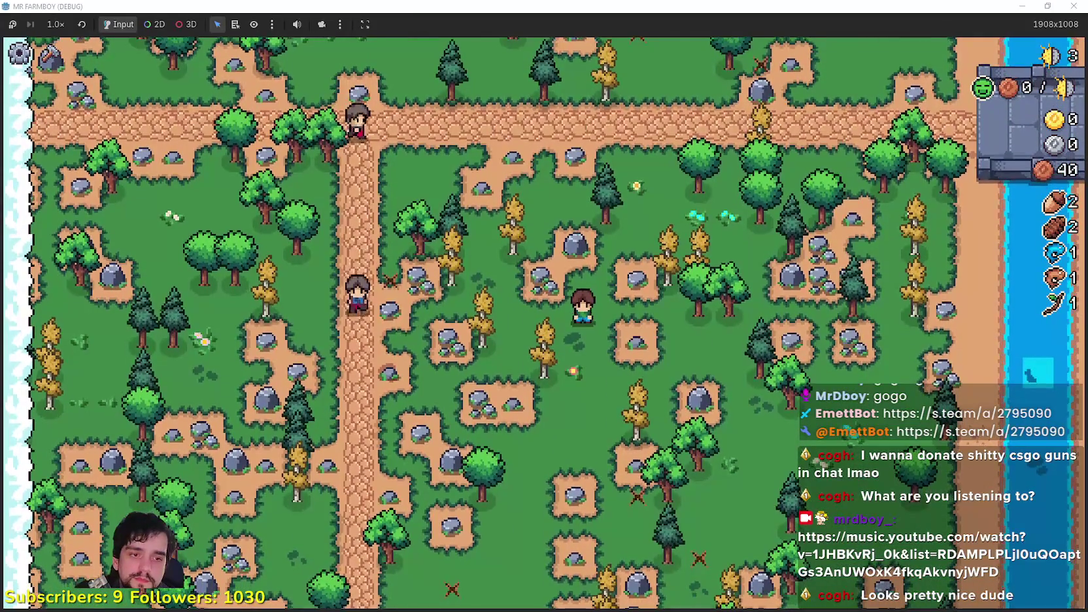
{"action": "key", "text": "alt+Tab"}
{"action": "scroll", "coordinate": [599, 342], "scroll_direction": "up", "scroll_amount": 2}
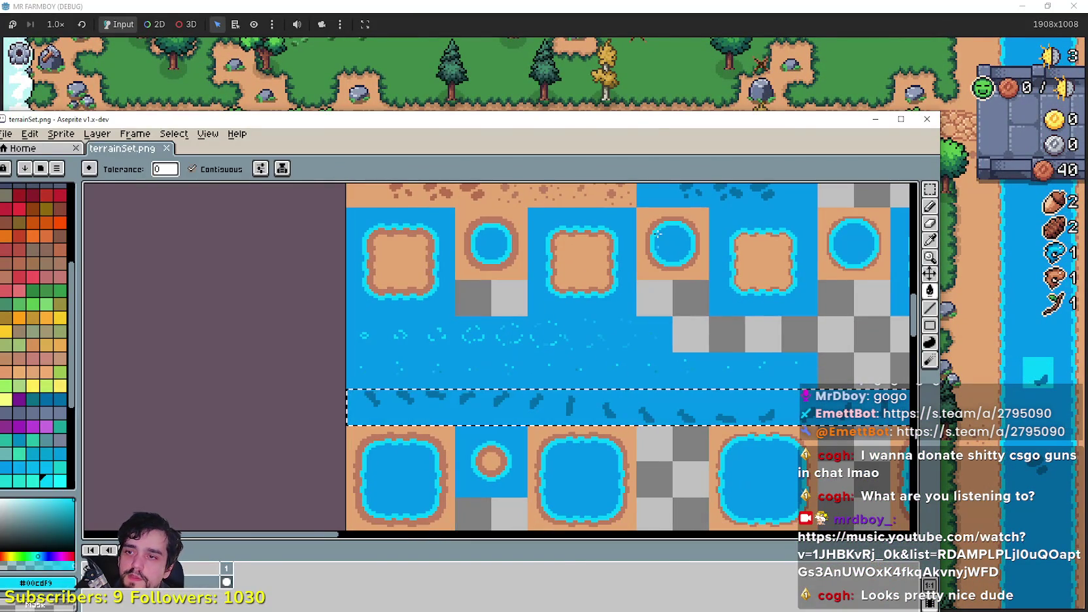
{"action": "left_click", "coordinate": [669, 48]}
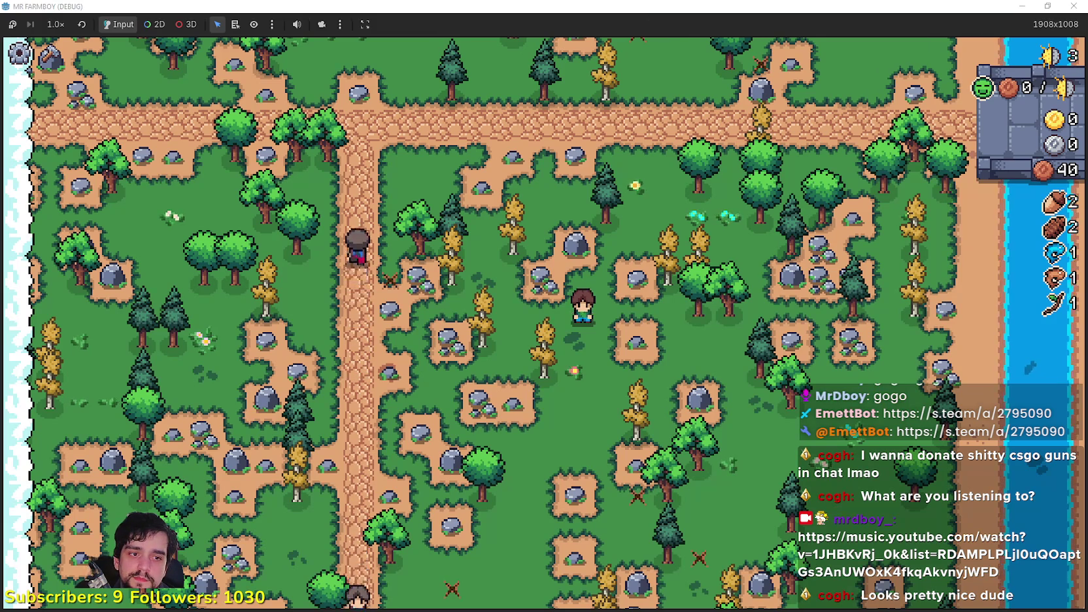
{"action": "key", "text": "alt+Tab"}
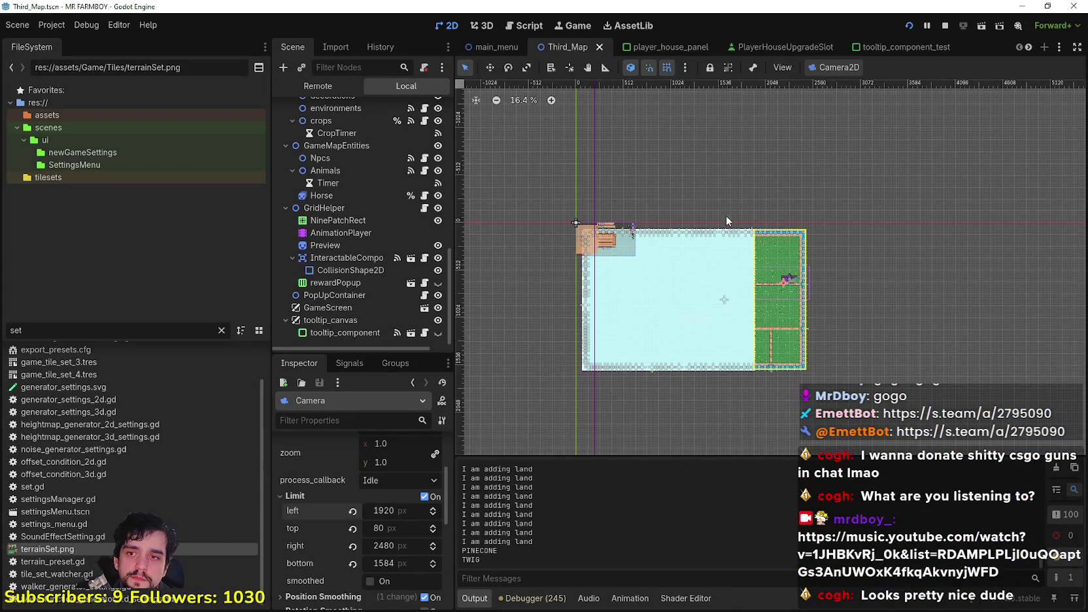
{"action": "key", "text": "alt+Tab"}
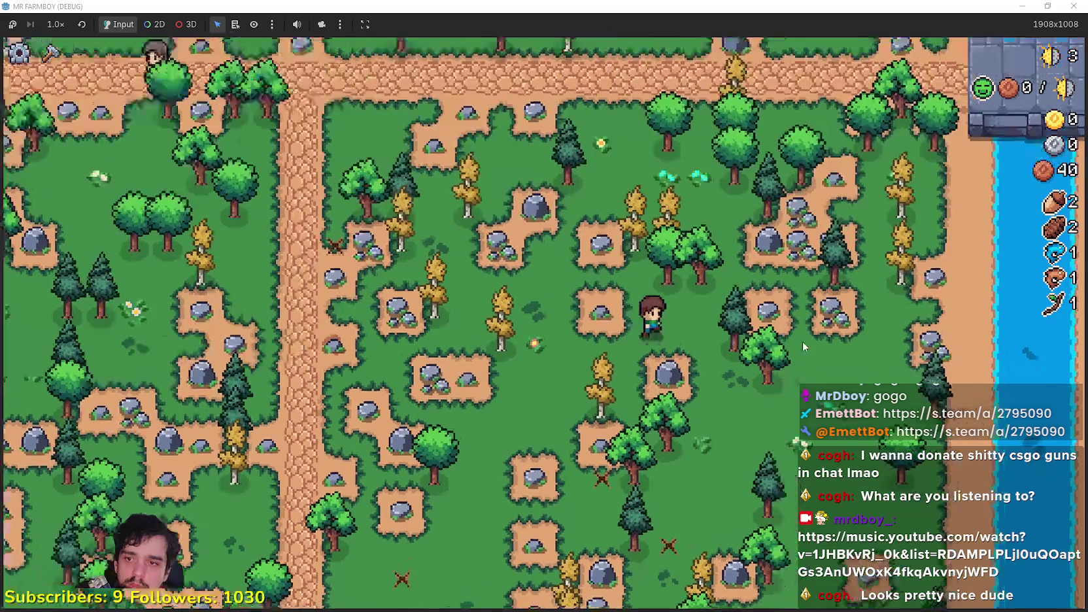
{"action": "scroll", "coordinate": [802, 342], "scroll_direction": "up", "scroll_amount": 2}
Walk the farmer right to the river edge and back away.
{"action": "key", "text": "d"}
{"action": "key", "text": "s"}
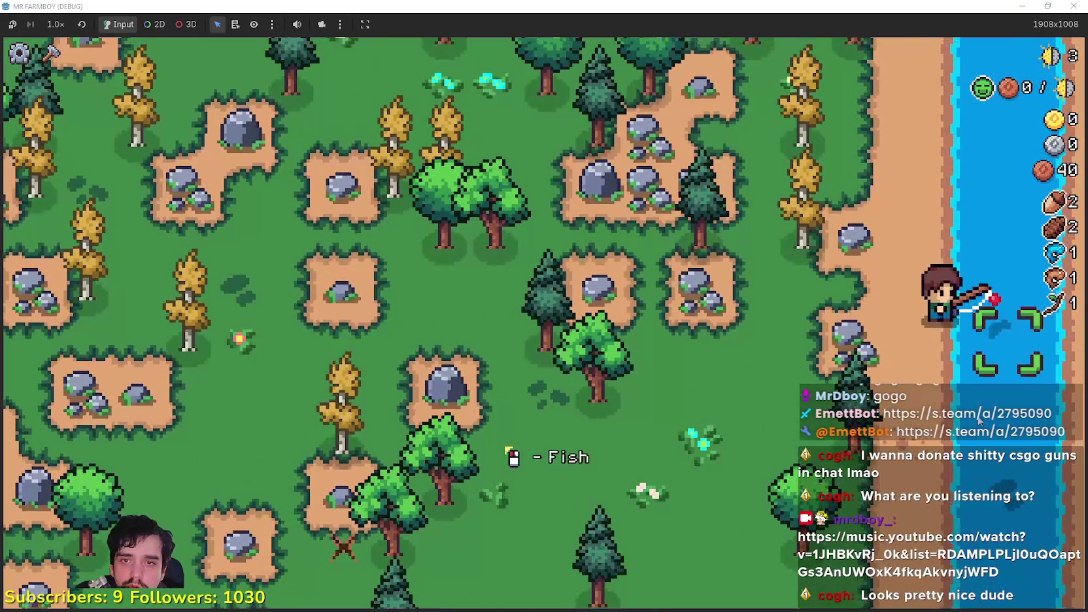
{"action": "key", "text": "a"}
{"action": "scroll", "coordinate": [954, 405], "scroll_direction": "down", "scroll_amount": 2}
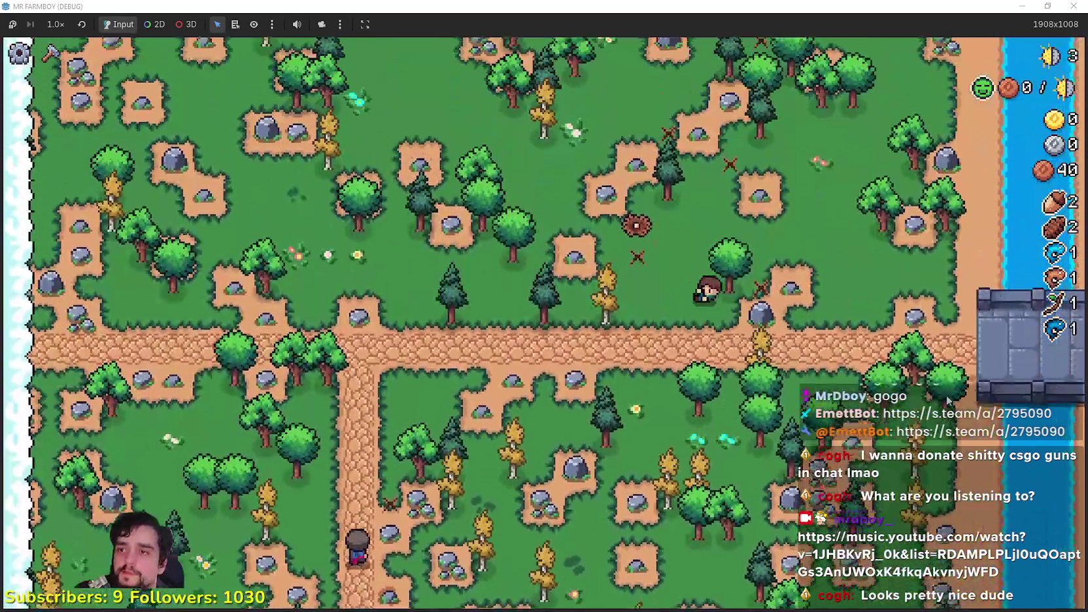
Walk up the path to the farmhouse collecting eggs, then open the Player House skill tree.
{"action": "key", "text": "w"}
{"action": "key", "text": "a"}
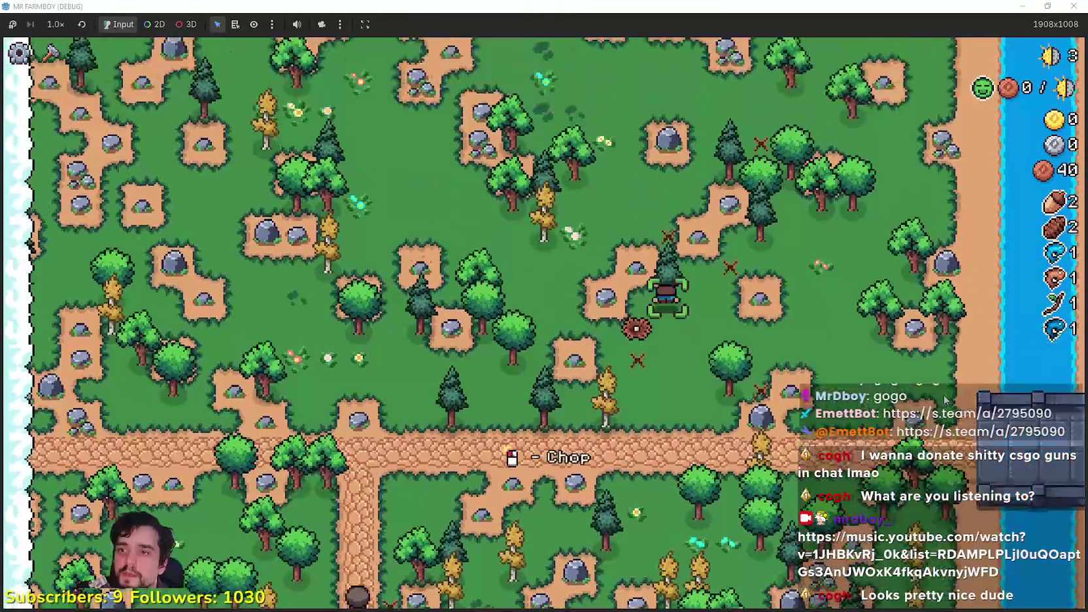
{"action": "key", "text": "w"}
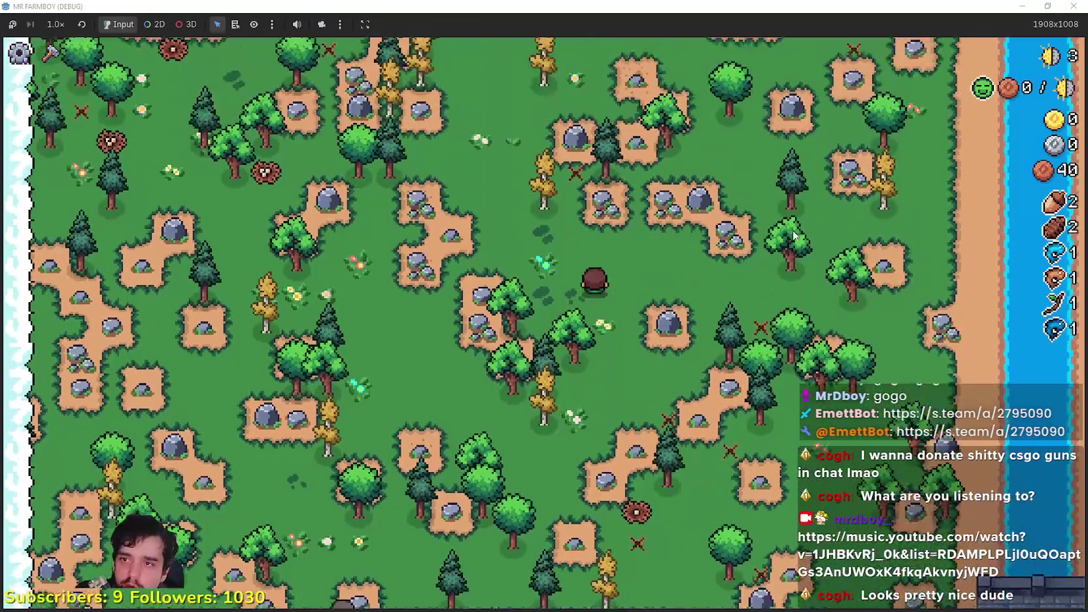
{"action": "key", "text": "w"}
{"action": "key", "text": "d"}
{"action": "key", "text": "d"}
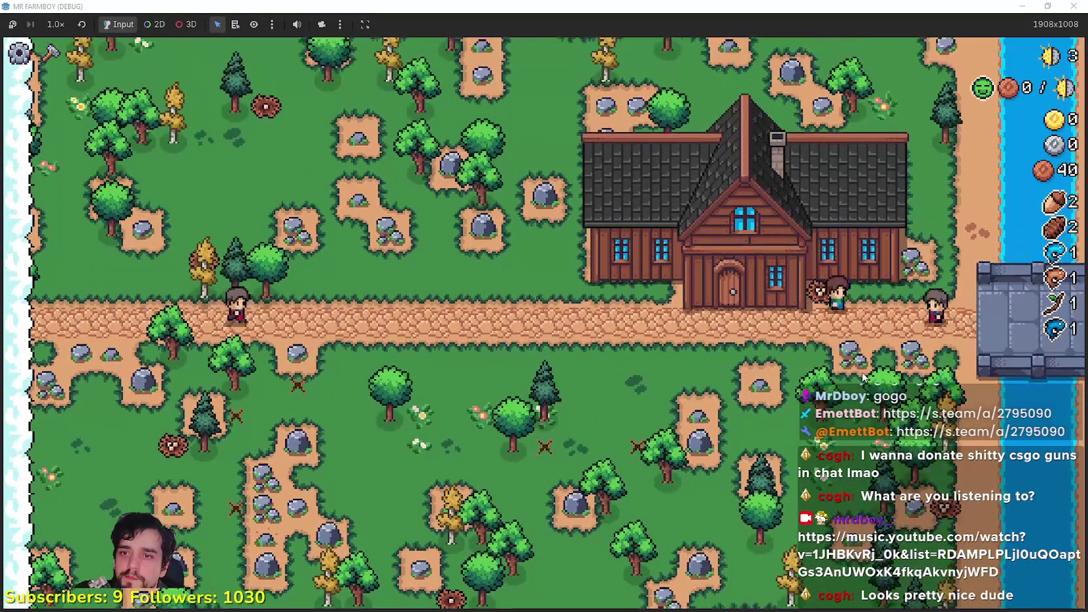
{"action": "key", "text": "w"}
{"action": "key", "text": "space"}
{"action": "key", "text": "d"}
{"action": "key", "text": "w"}
{"action": "key", "text": "d"}
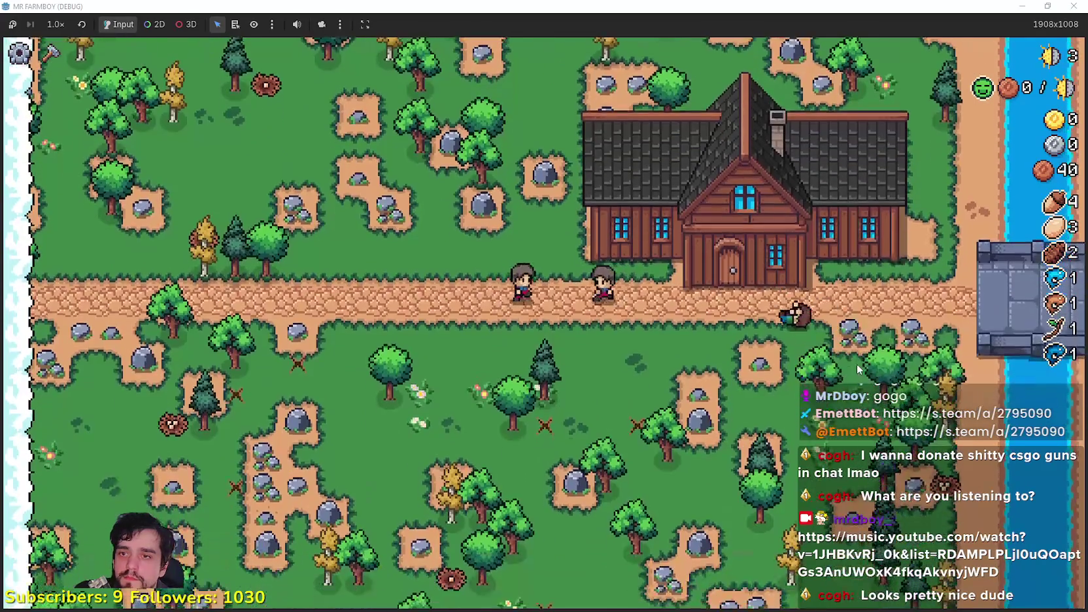
{"action": "key", "text": "e"}
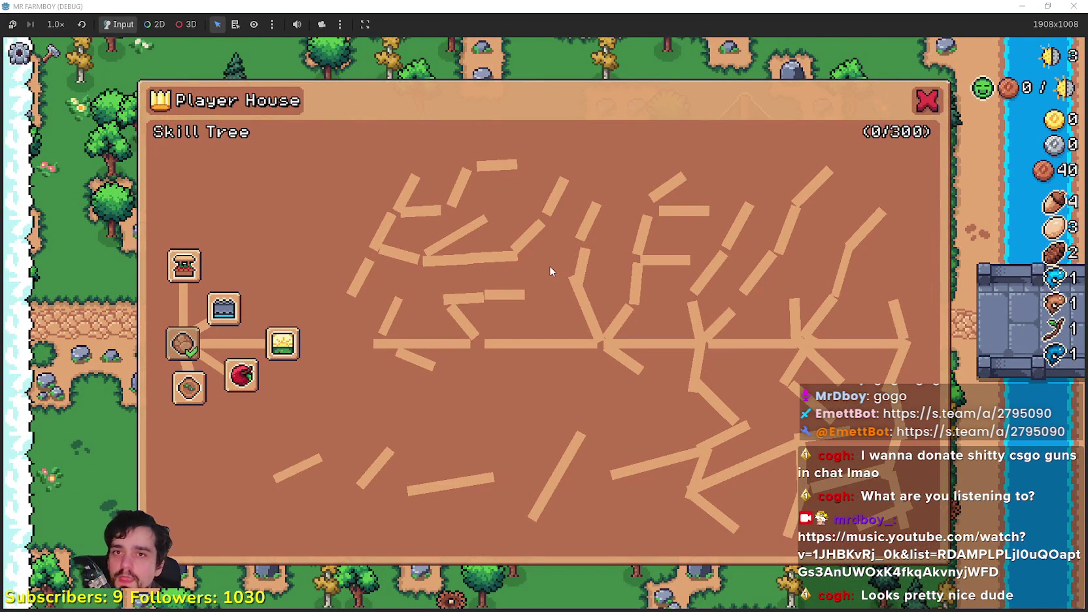
Unlock the Market, Farm Tile, Wheat and Bridge nodes, then close the skill tree with its red X.
{"action": "left_click", "coordinate": [189, 272]}
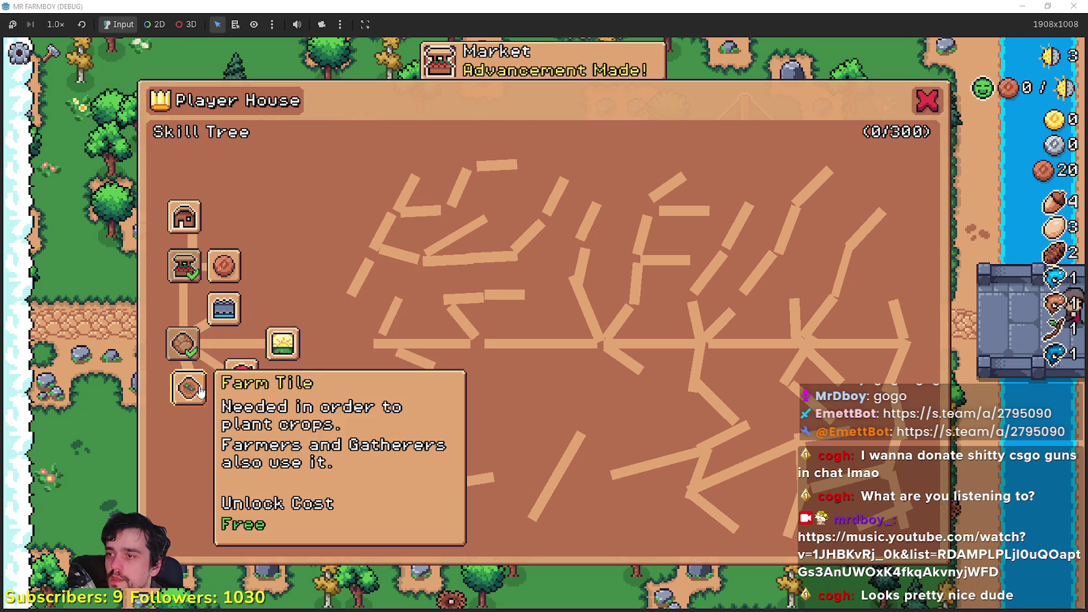
{"action": "left_click", "coordinate": [190, 389]}
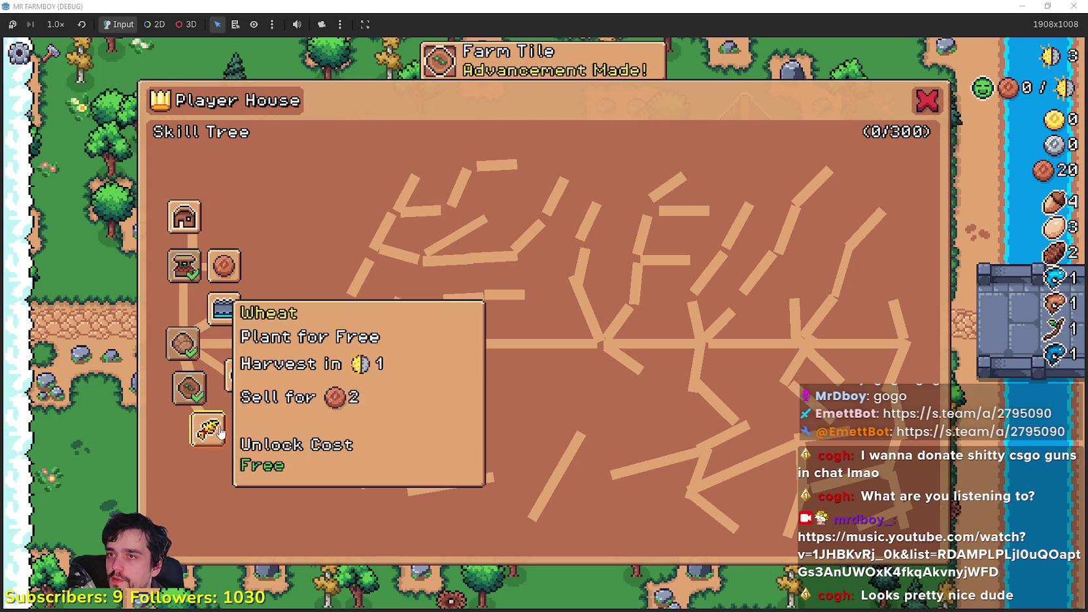
{"action": "left_click", "coordinate": [207, 429]}
{"action": "left_click", "coordinate": [224, 308]}
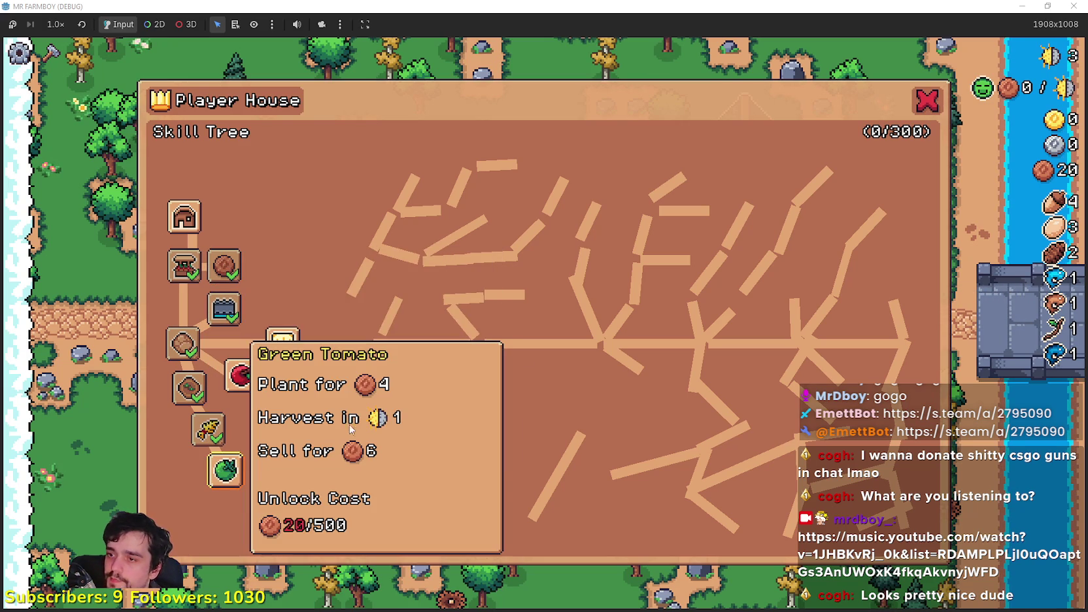
{"action": "left_click", "coordinate": [927, 100]}
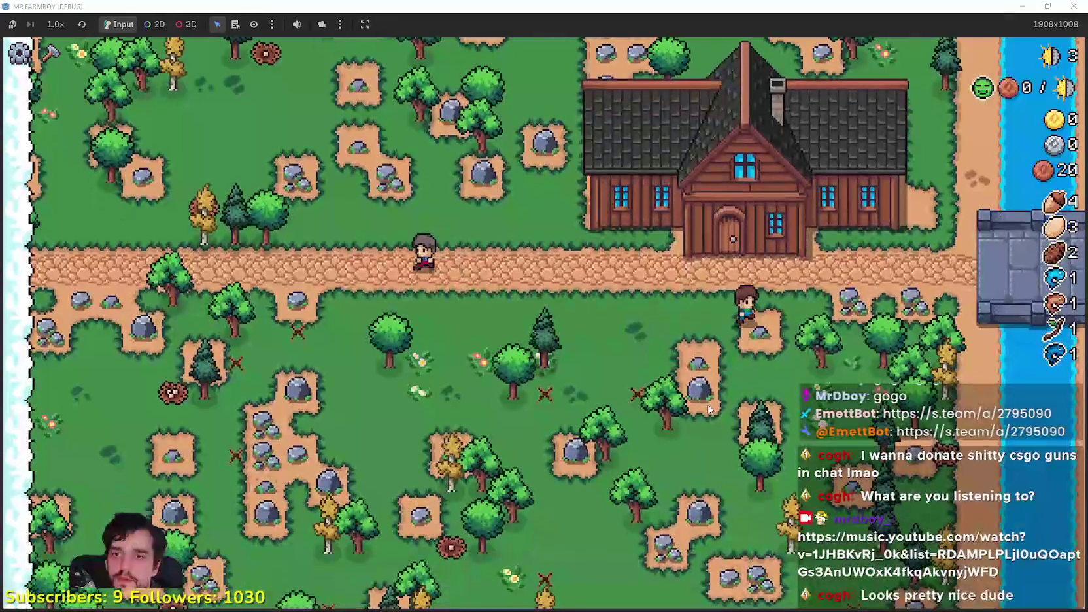
Build a Market stall beside the house from the crafting panel.
{"action": "key", "text": "c"}
{"action": "left_click", "coordinate": [48, 428]}
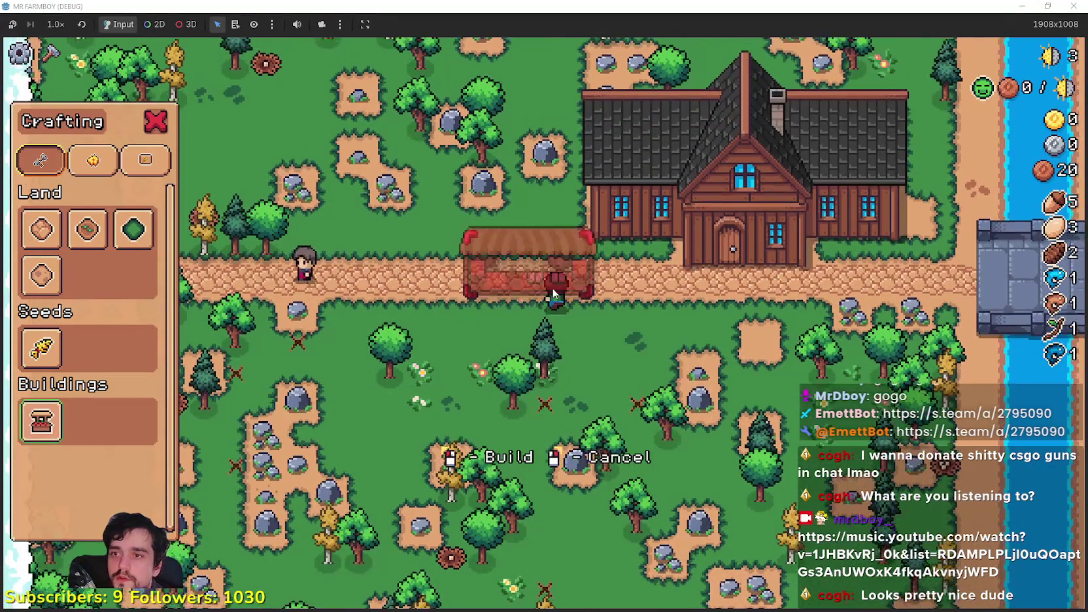
{"action": "left_click", "coordinate": [609, 393]}
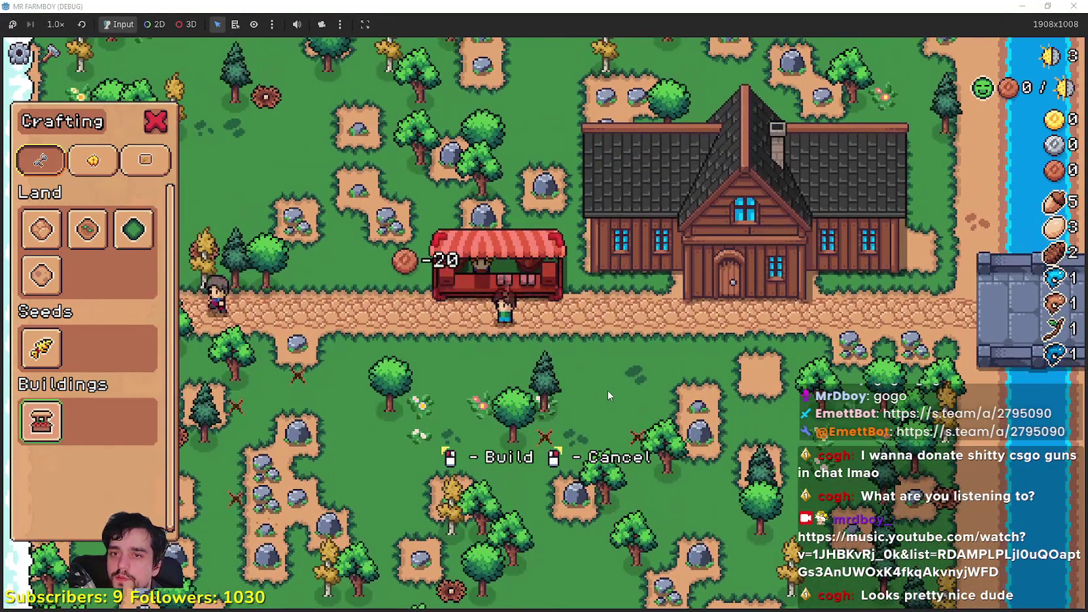
{"action": "right_click", "coordinate": [607, 389]}
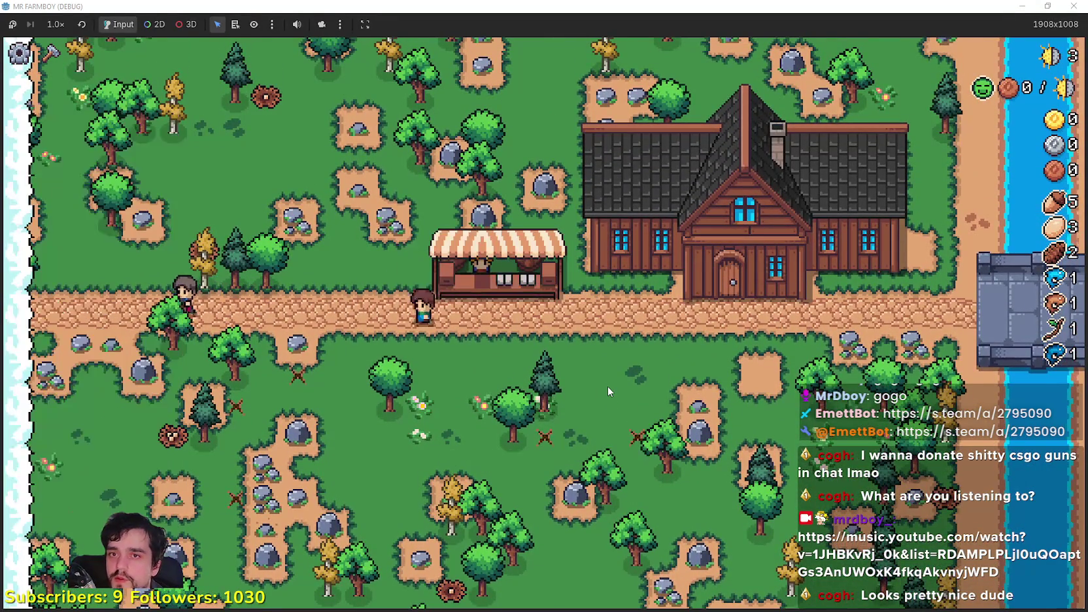
Walk the farmer around chopping nearby trees and rocks and picking up an egg.
{"action": "key", "text": "w"}
{"action": "key", "text": "w"}
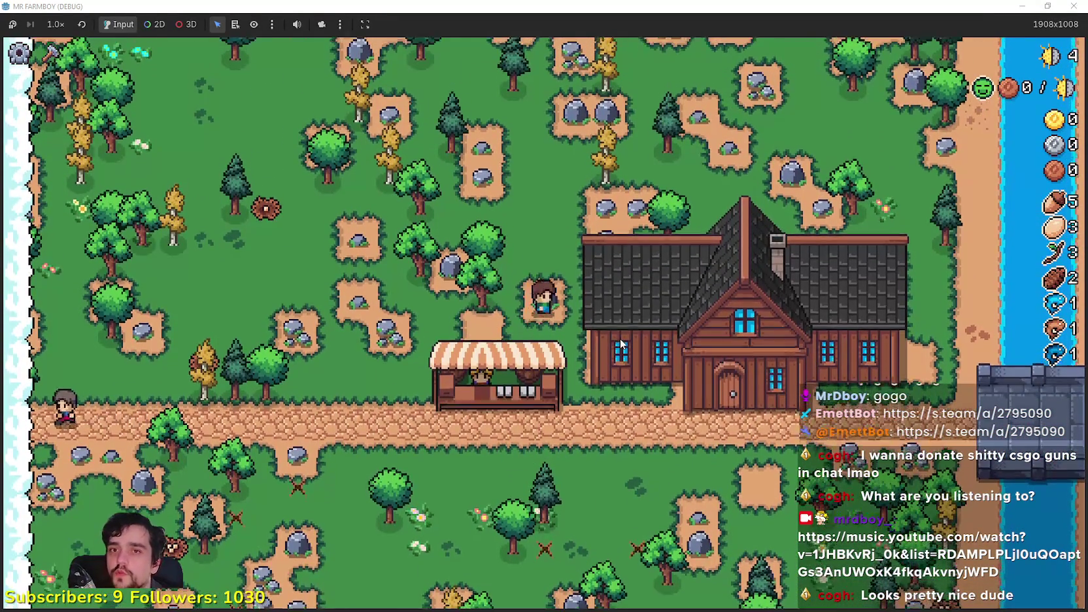
{"action": "key", "text": "d"}
{"action": "key", "text": "a"}
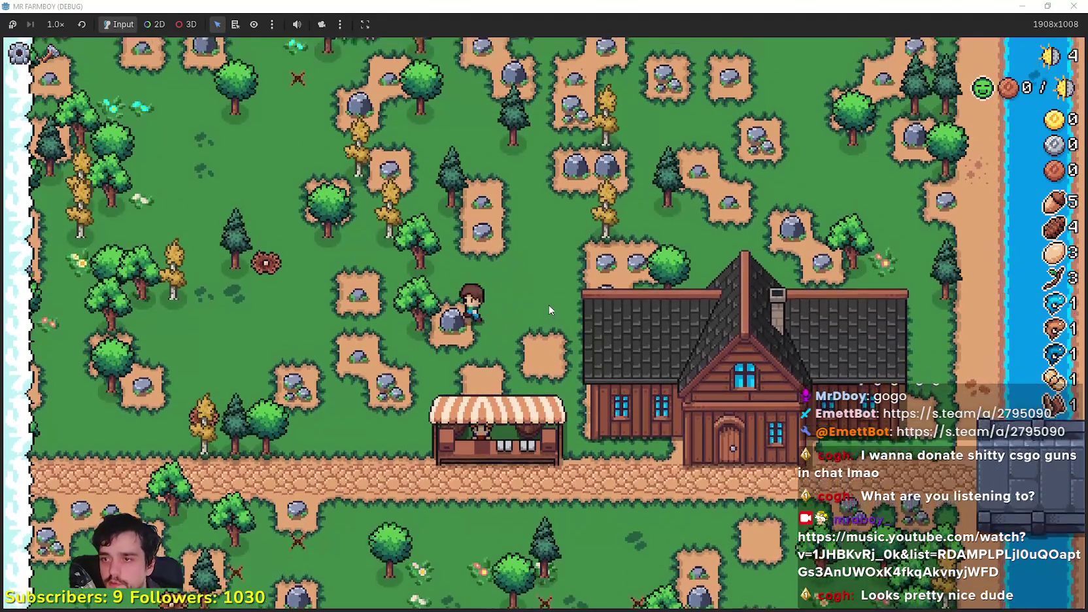
{"action": "key", "text": "s"}
{"action": "key", "text": "s"}
{"action": "key", "text": "a"}
{"action": "key", "text": "s"}
{"action": "key", "text": "a"}
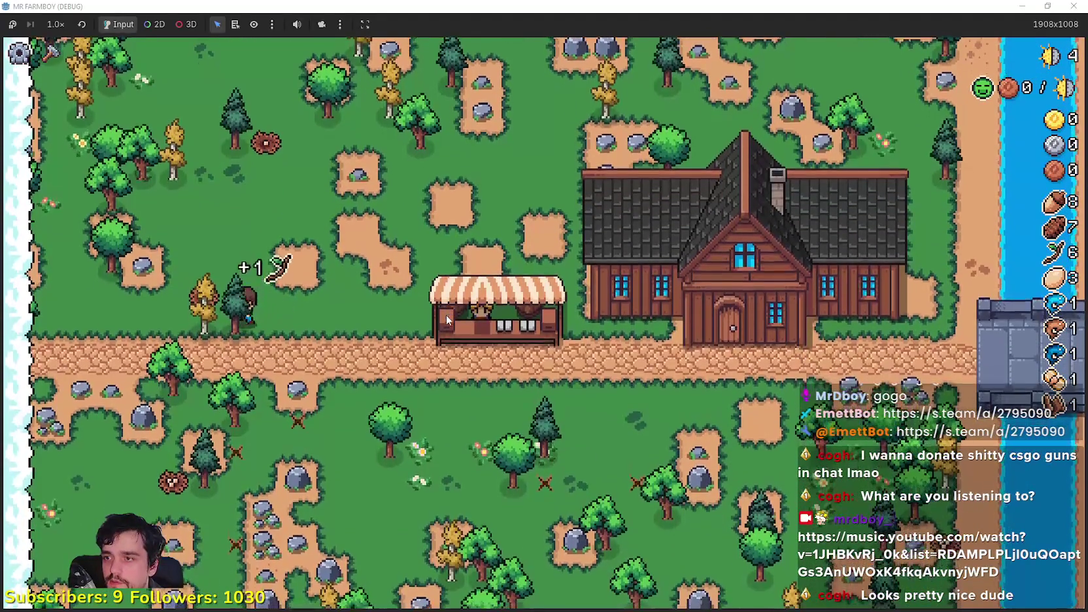
Harvest more trees, a pine and rocks to the south-east and down-left.
{"action": "key", "text": "w"}
{"action": "key", "text": "a"}
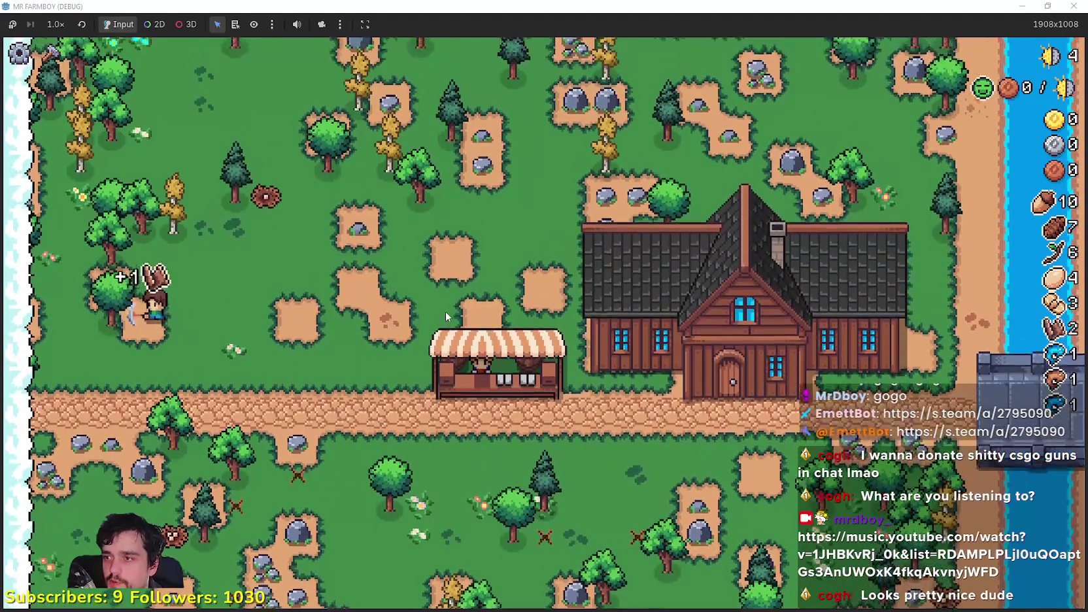
{"action": "key", "text": "s"}
{"action": "key", "text": "d"}
{"action": "key", "text": "d"}
{"action": "key", "text": "s"}
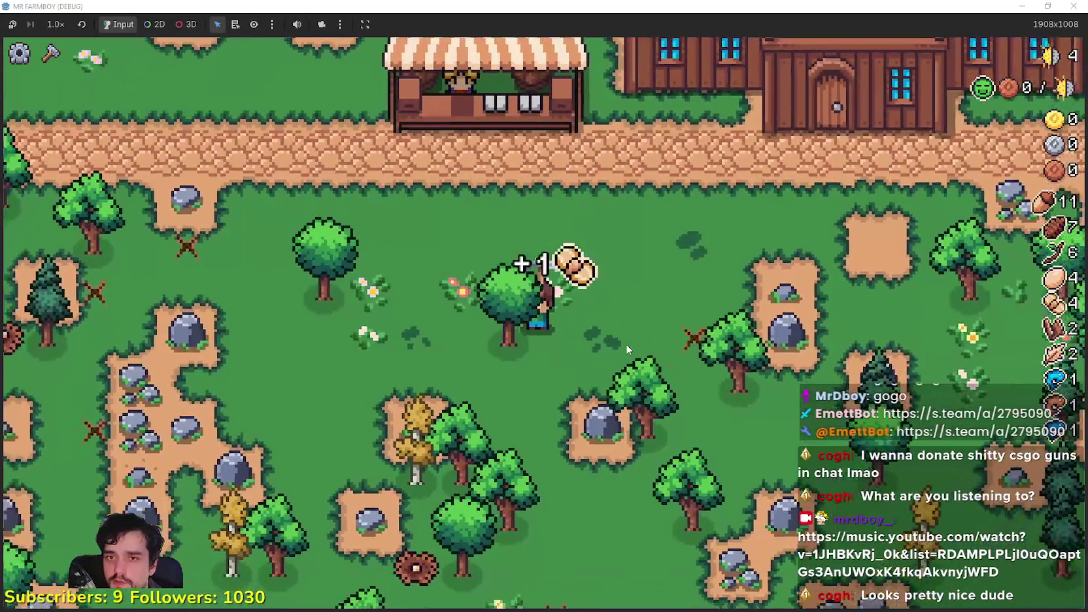
{"action": "key", "text": "d"}
{"action": "key", "text": "s"}
{"action": "key", "text": "a"}
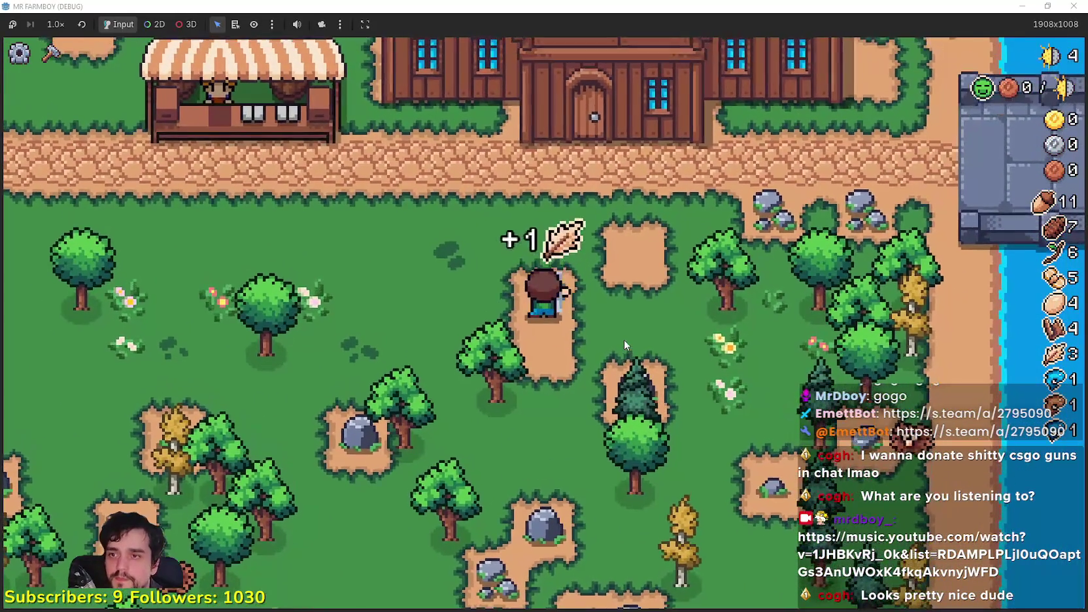
{"action": "key", "text": "s"}
{"action": "key", "text": "a"}
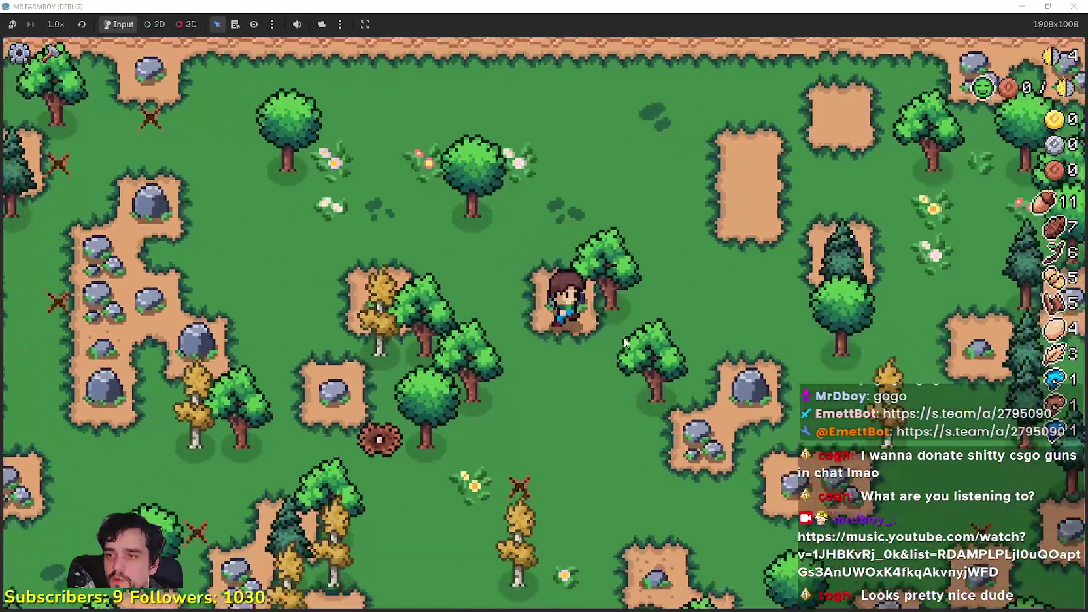
At the market stall, sell the 8-count item and Paper Scroll instead of Fish III.
{"action": "key", "text": "w"}
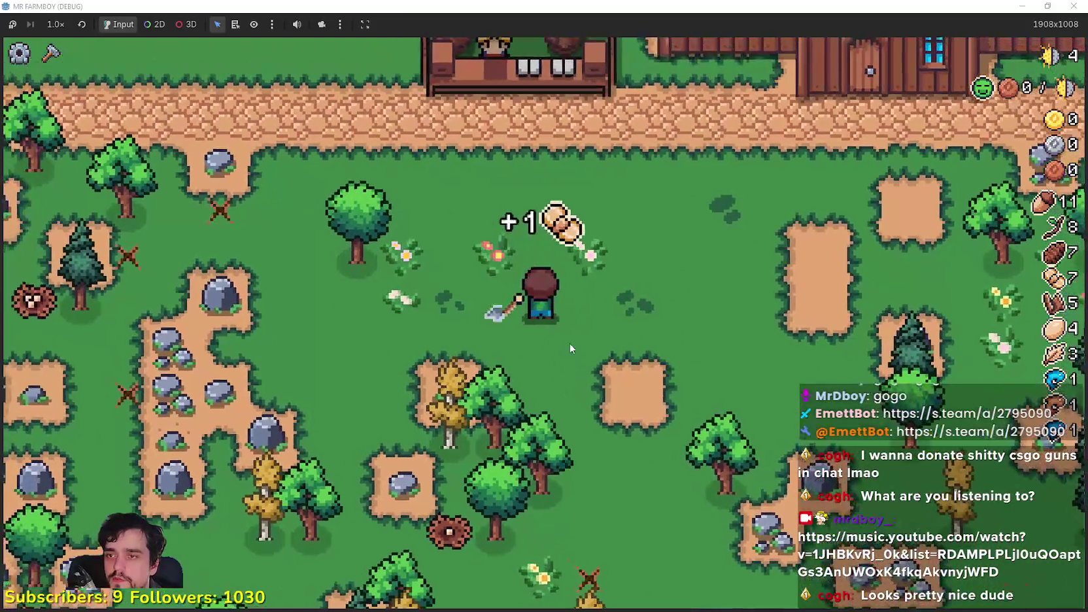
{"action": "key", "text": "a"}
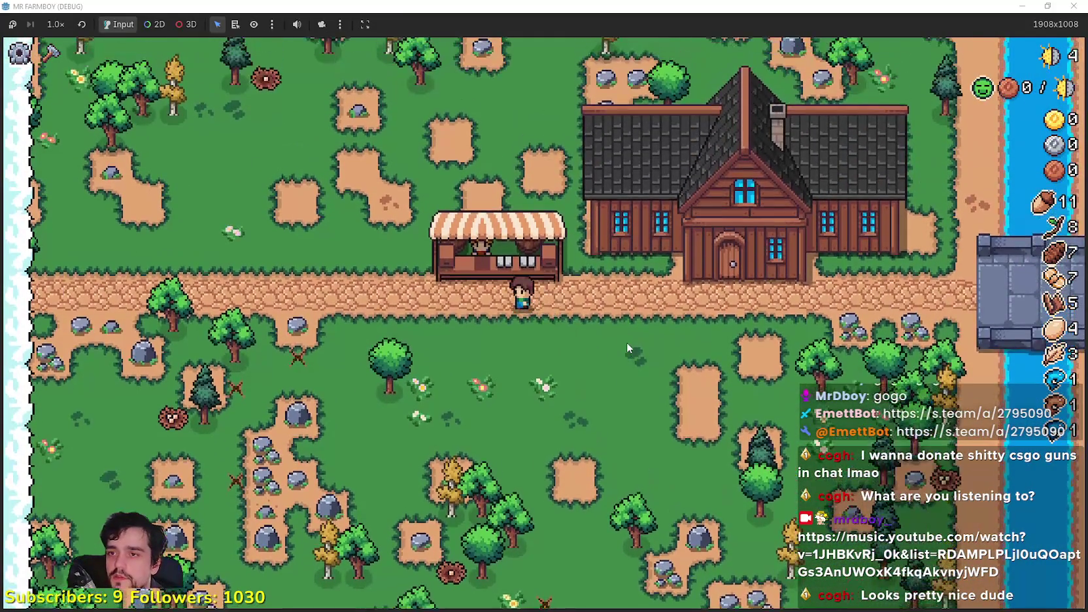
{"action": "key", "text": "e"}
{"action": "left_click", "coordinate": [514, 265]}
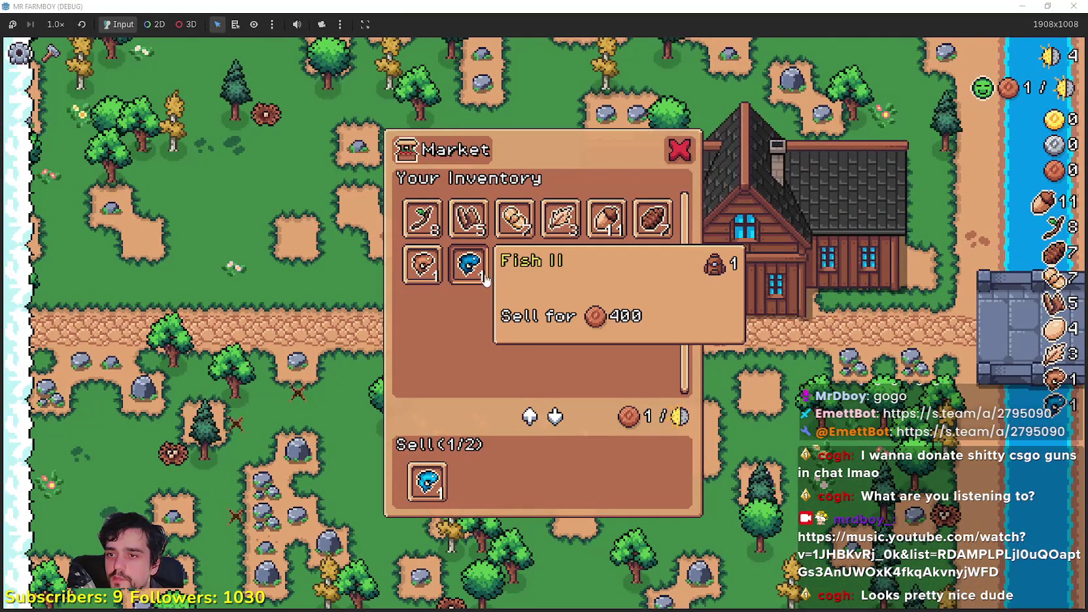
{"action": "left_click", "coordinate": [431, 479]}
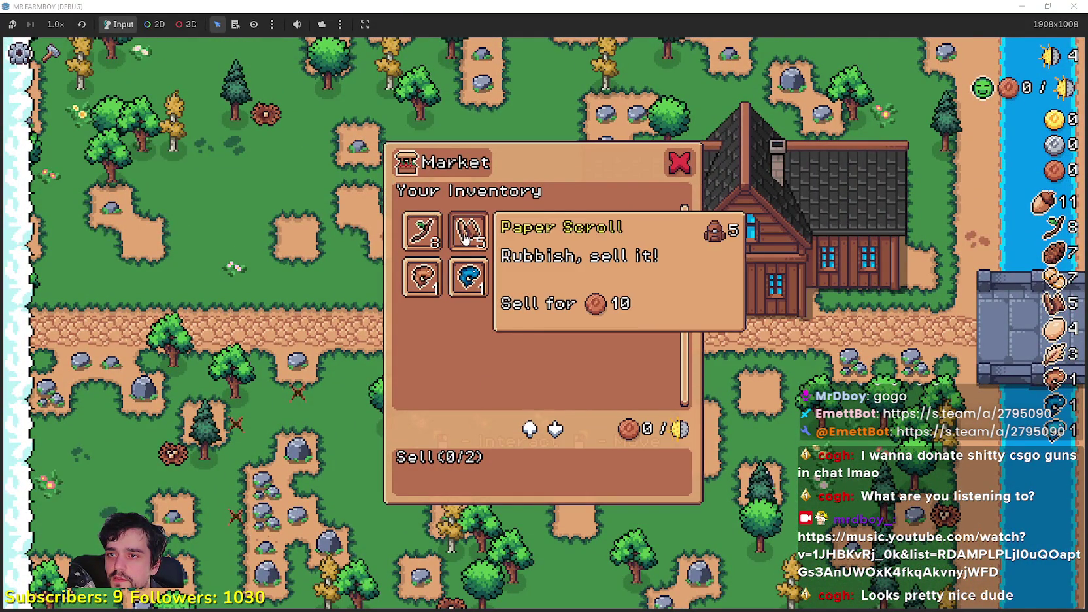
{"action": "left_click", "coordinate": [421, 218]}
{"action": "left_click", "coordinate": [467, 218]}
{"action": "key", "text": "Escape"}
Begin placing another Market while walking left and down, then cancel it.
{"action": "key", "text": "c"}
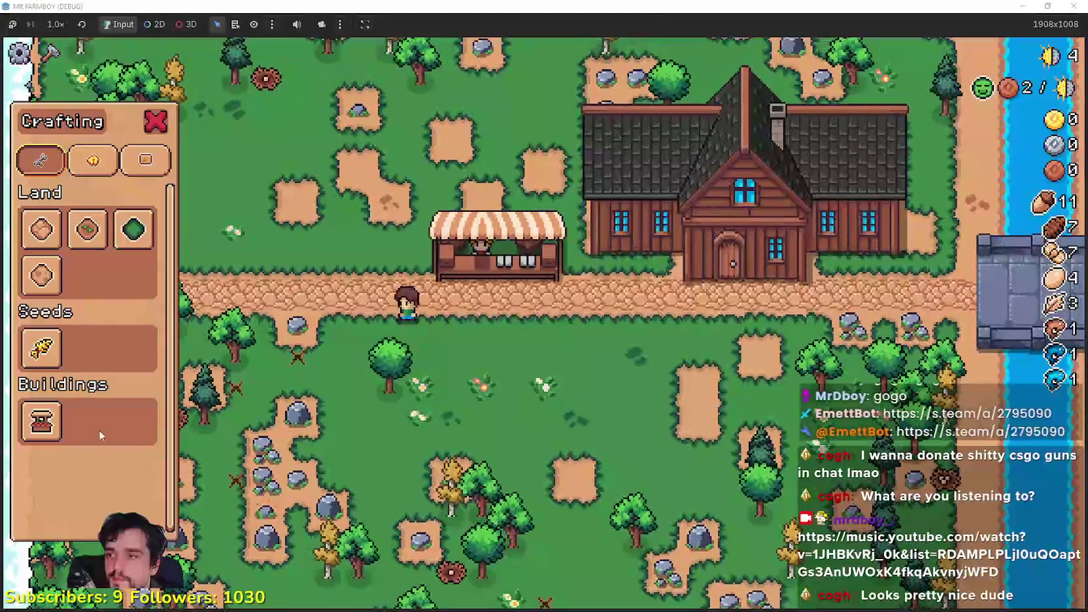
{"action": "left_click", "coordinate": [40, 422]}
{"action": "key", "text": "a"}
{"action": "key", "text": "s"}
{"action": "right_click", "coordinate": [489, 397]}
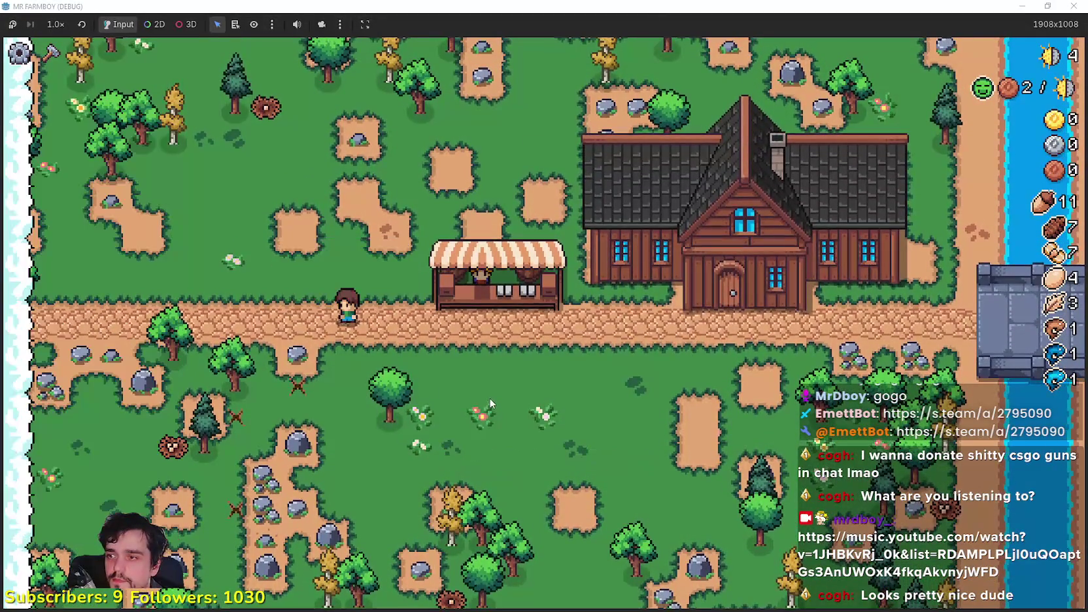
Cross the field toward the river collecting feathers and acorns, ending below the stall.
{"action": "key", "text": "s"}
{"action": "key", "text": "d"}
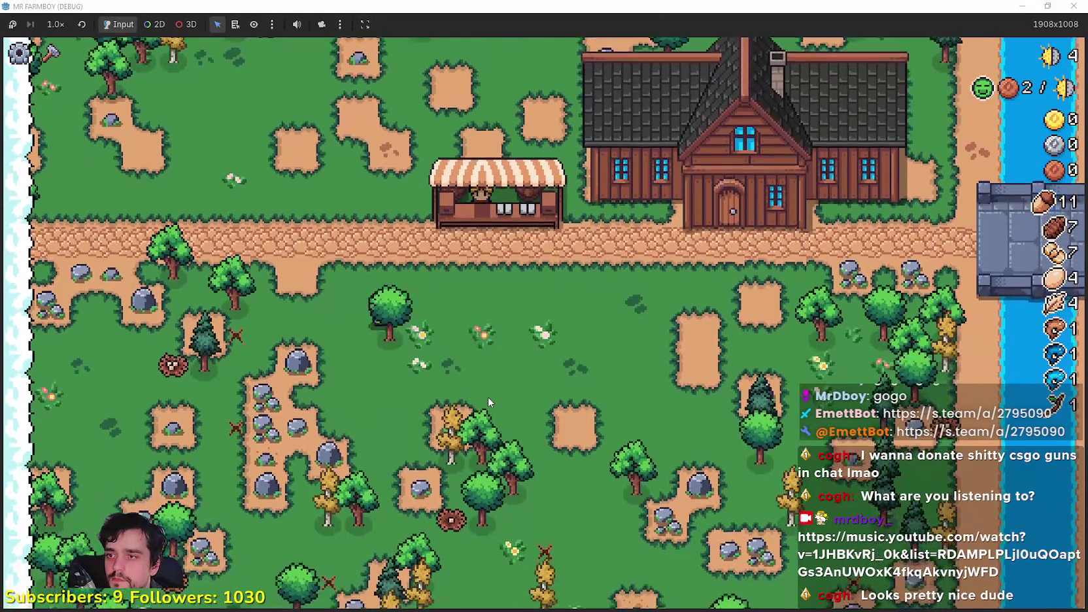
{"action": "key", "text": "d"}
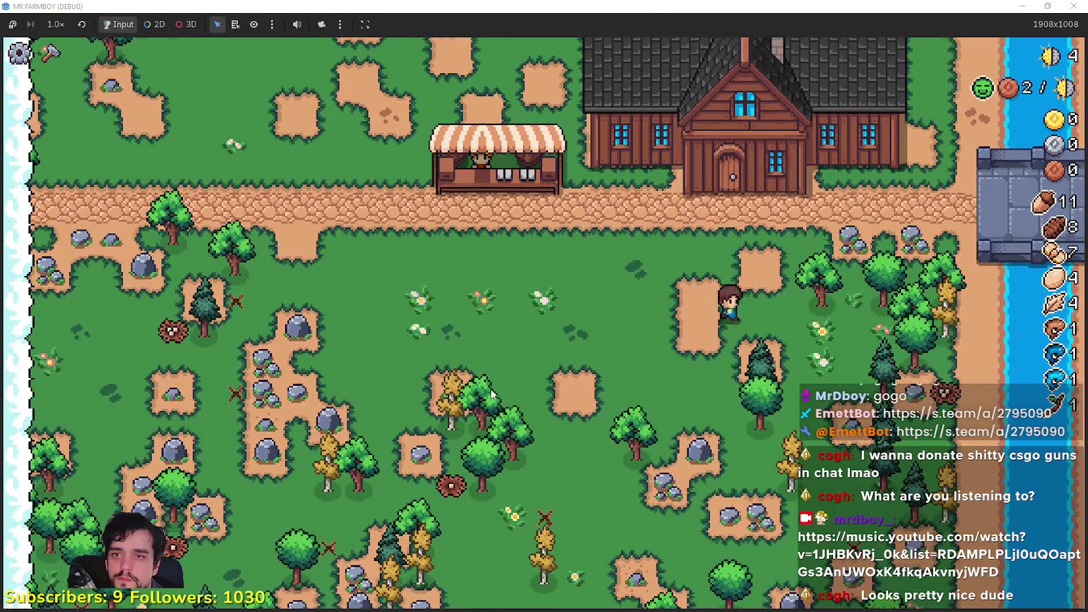
{"action": "key", "text": "w"}
{"action": "key", "text": "d"}
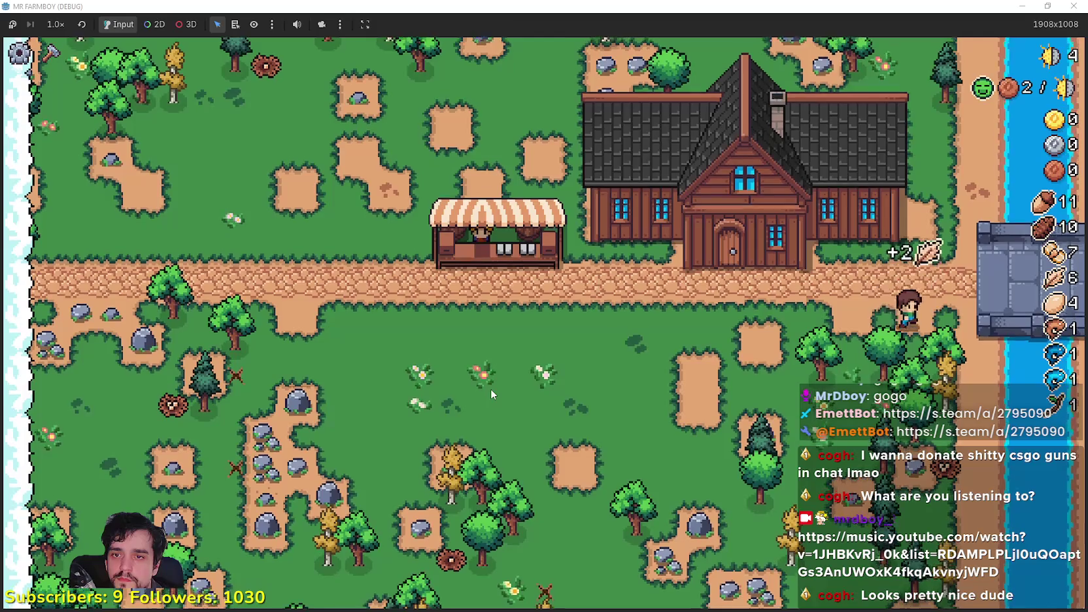
{"action": "key", "text": "s"}
{"action": "key", "text": "a"}
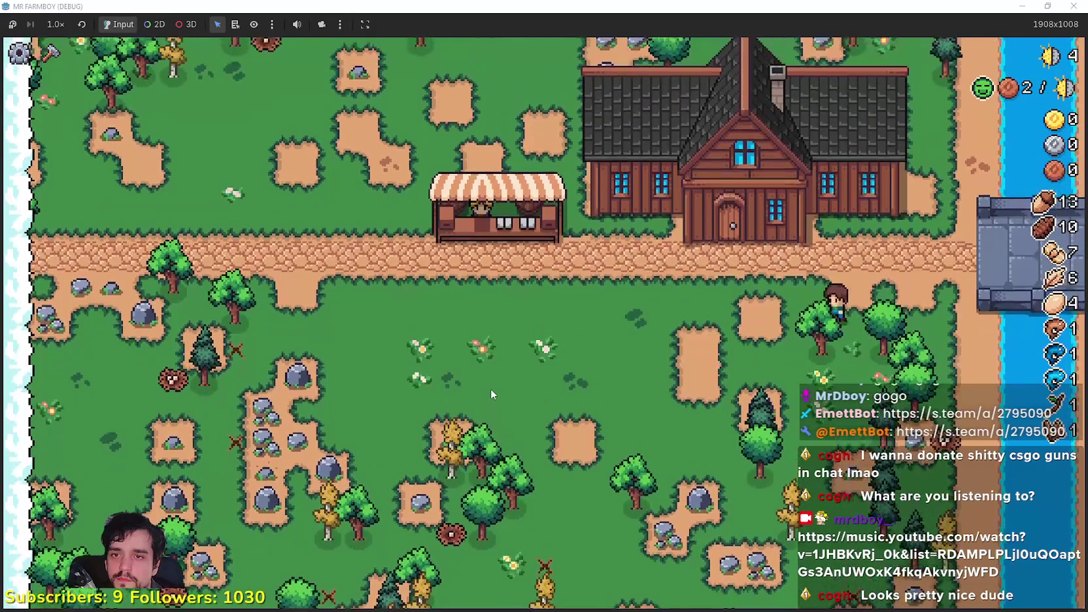
{"action": "key", "text": "a"}
{"action": "key", "text": "w"}
{"action": "key", "text": "a"}
{"action": "key", "text": "a"}
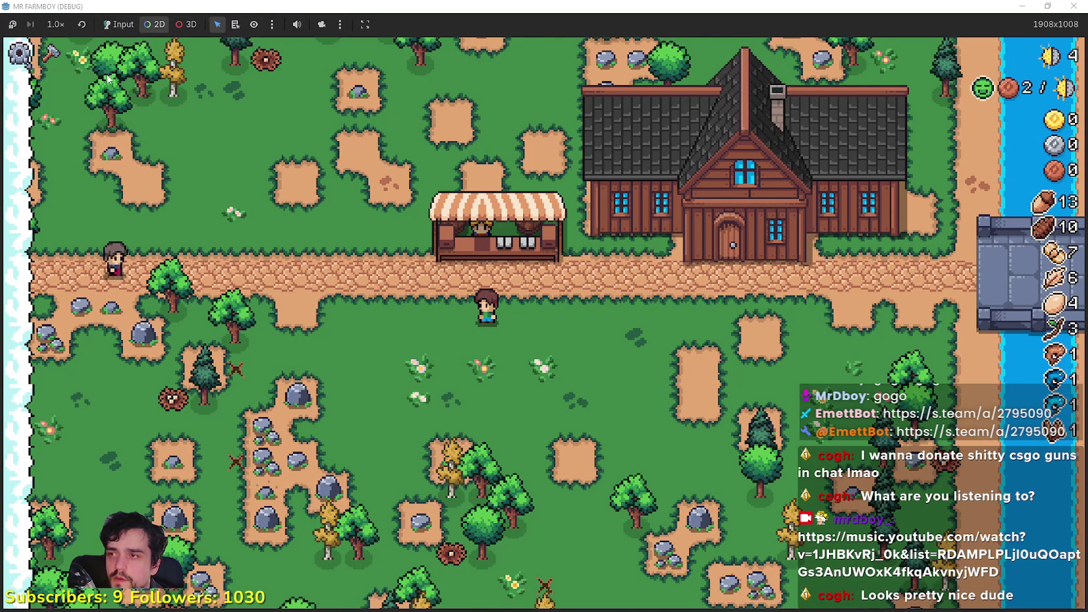
Switch to a free camera, zoom out and centre the whole farm map.
{"action": "left_click", "coordinate": [320, 27]}
{"action": "scroll", "coordinate": [371, 379], "scroll_direction": "down", "scroll_amount": 10}
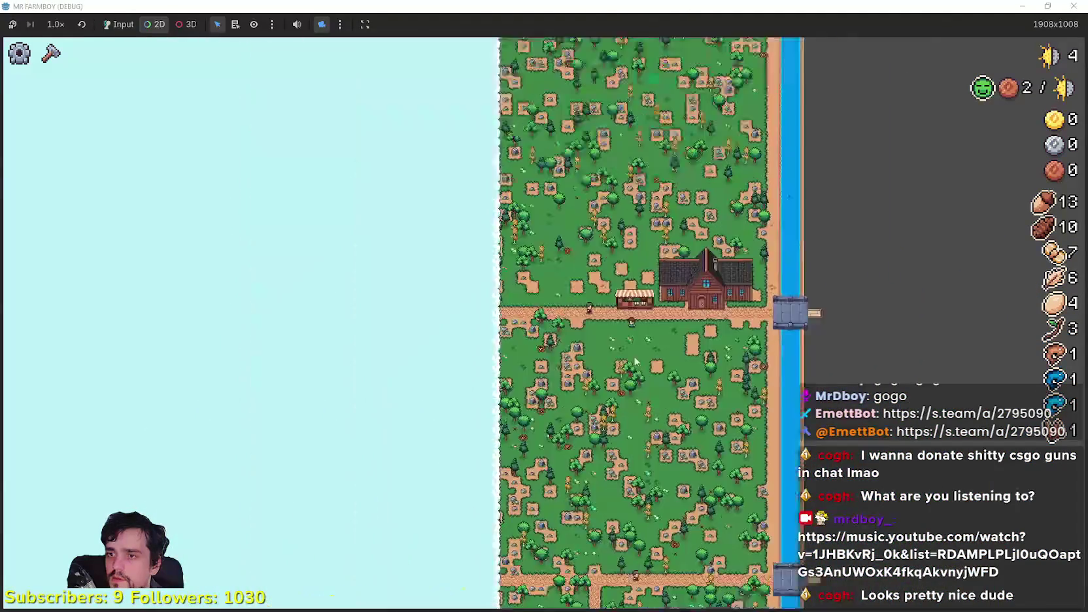
{"action": "scroll", "coordinate": [634, 361], "scroll_direction": "down", "scroll_amount": 5}
{"action": "mouse_move", "coordinate": [500, 371]}
{"action": "left_mouse_down"}
{"action": "mouse_move", "coordinate": [626, 343]}
{"action": "mouse_move", "coordinate": [598, 204]}
{"action": "mouse_move", "coordinate": [719, 112]}
{"action": "left_mouse_up"}
{"action": "key", "text": "alt+Tab"}
{"action": "scroll", "coordinate": [394, 162], "scroll_direction": "up", "scroll_amount": 3}
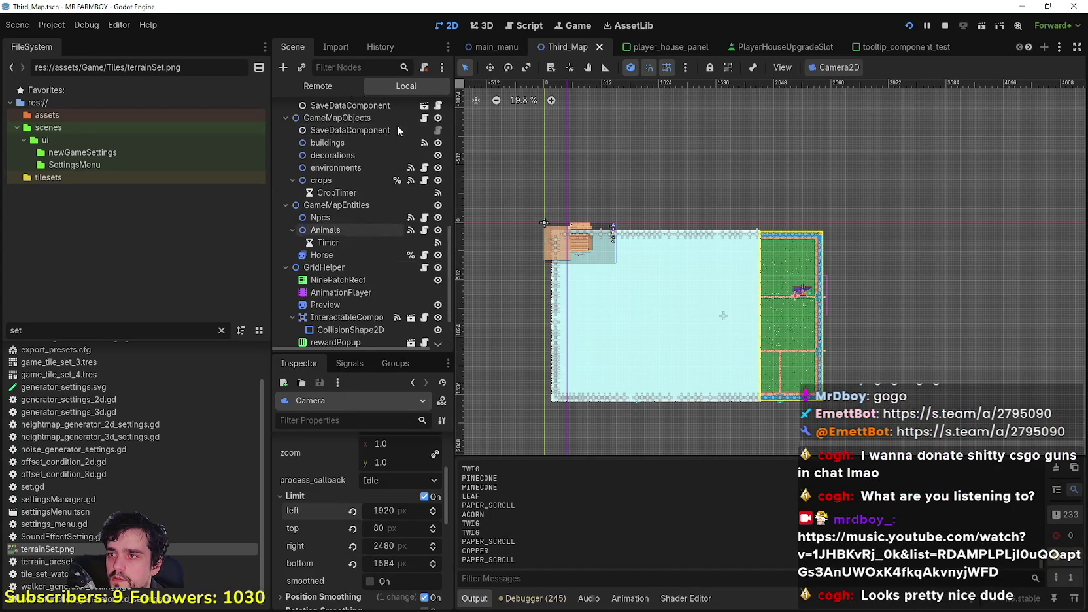
{"action": "scroll", "coordinate": [384, 251], "scroll_direction": "up", "scroll_amount": 9}
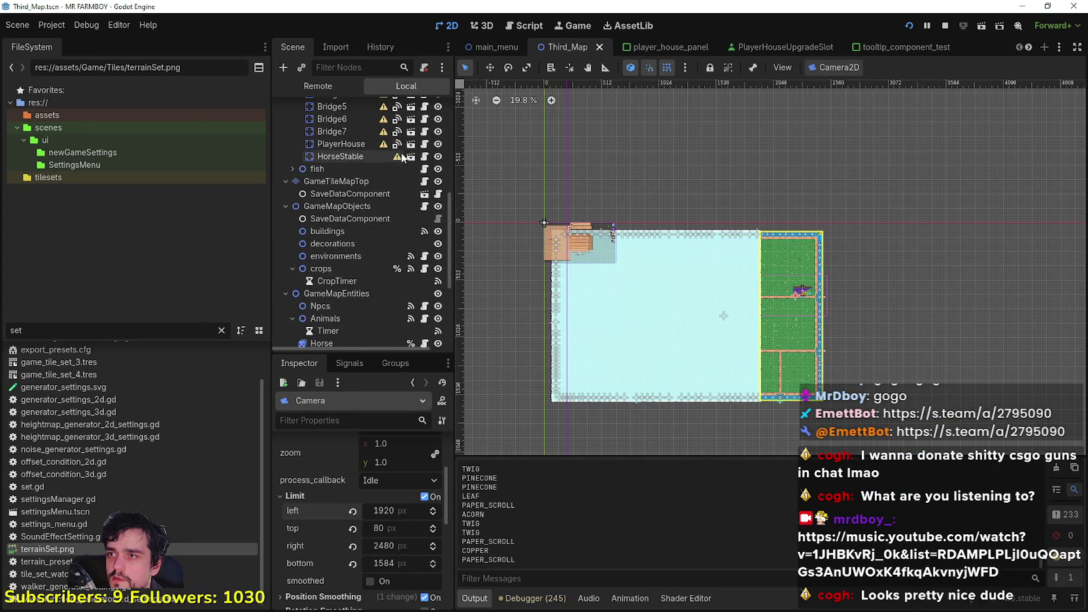
{"action": "scroll", "coordinate": [406, 182], "scroll_direction": "up", "scroll_amount": 5}
Hide the Clouds layer and pan the camera down, toward the riverside town and up.
{"action": "left_click", "coordinate": [437, 209]}
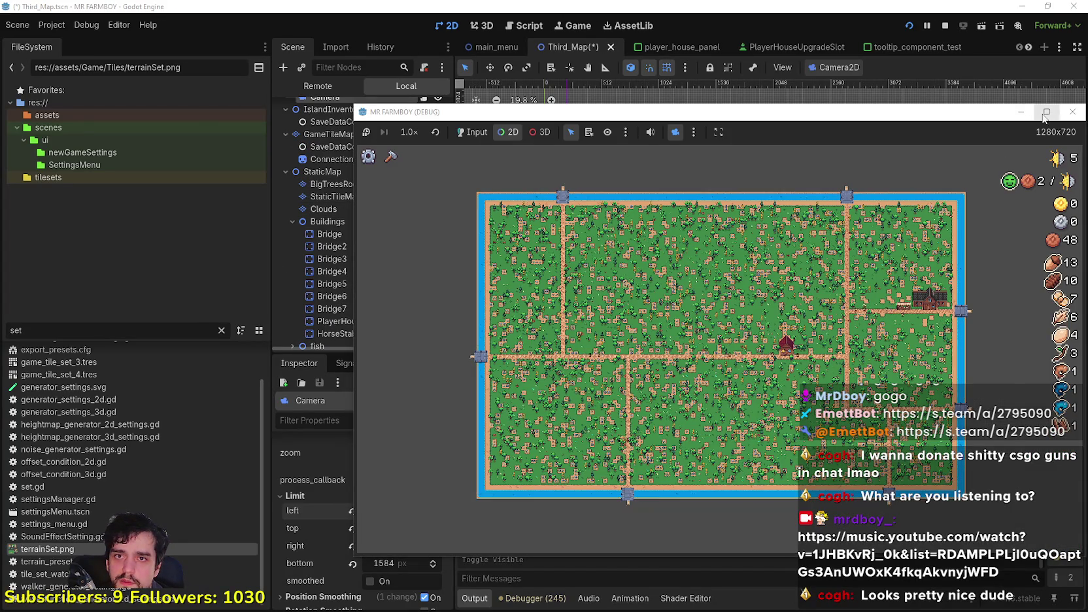
{"action": "scroll", "coordinate": [600, 277], "scroll_direction": "up", "scroll_amount": 5}
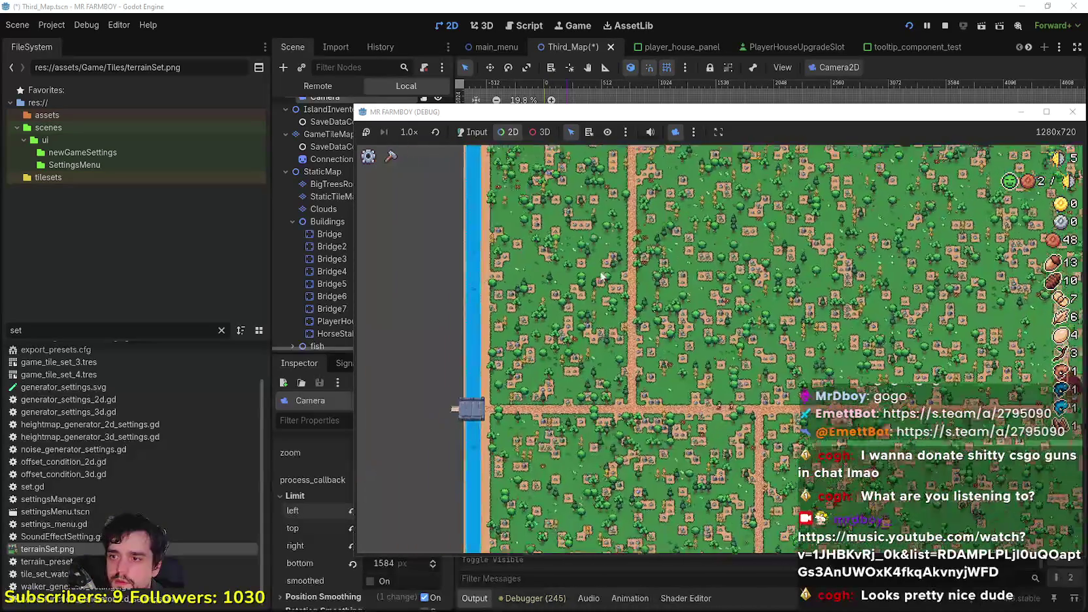
{"action": "key", "text": "s"}
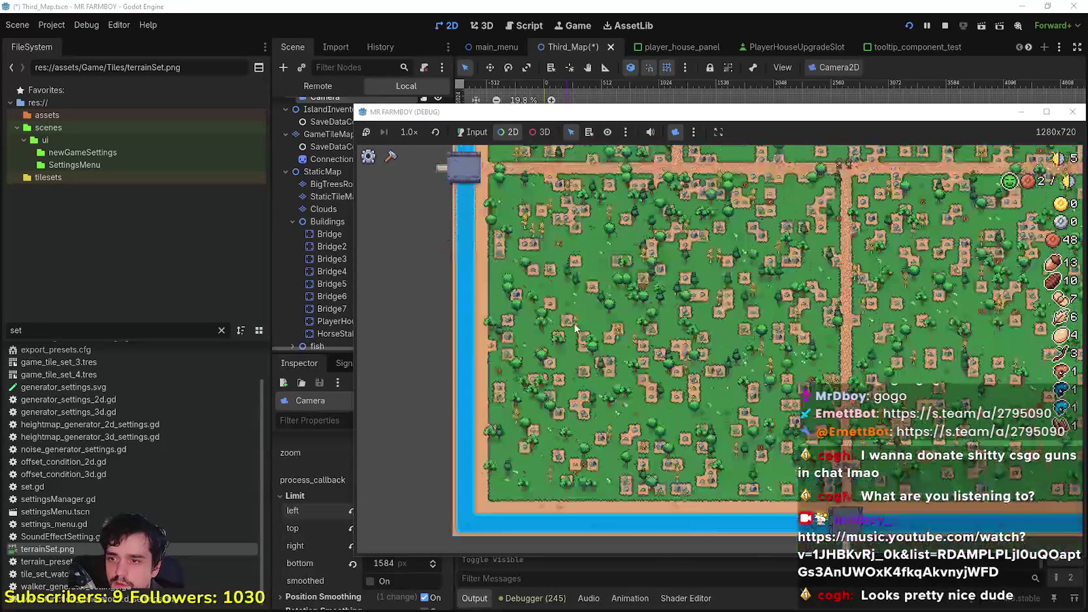
{"action": "scroll", "coordinate": [575, 326], "scroll_direction": "up", "scroll_amount": 2}
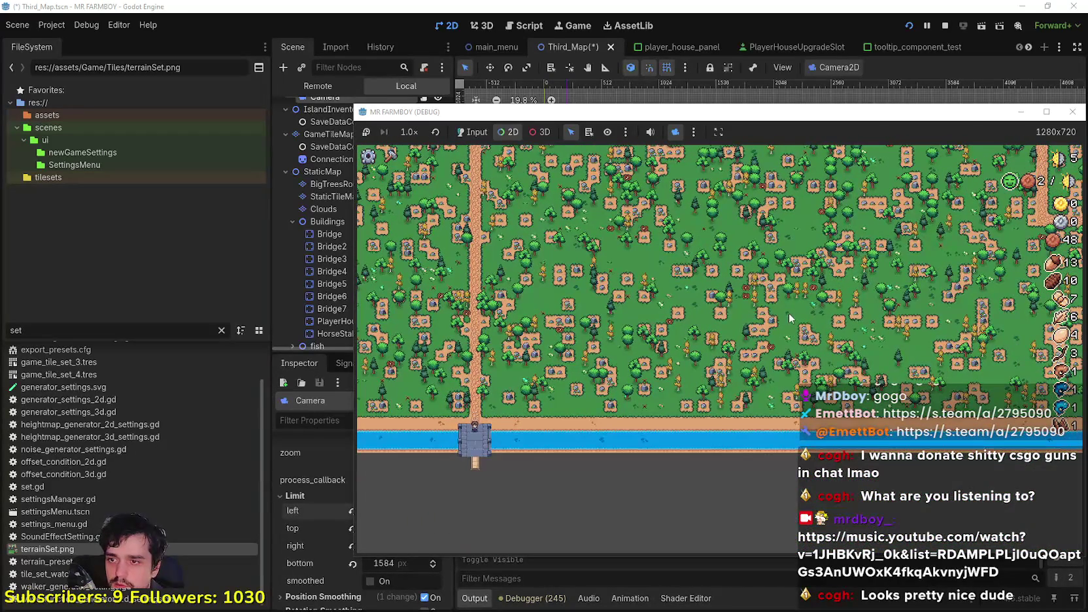
{"action": "key", "text": "w"}
{"action": "key", "text": "d"}
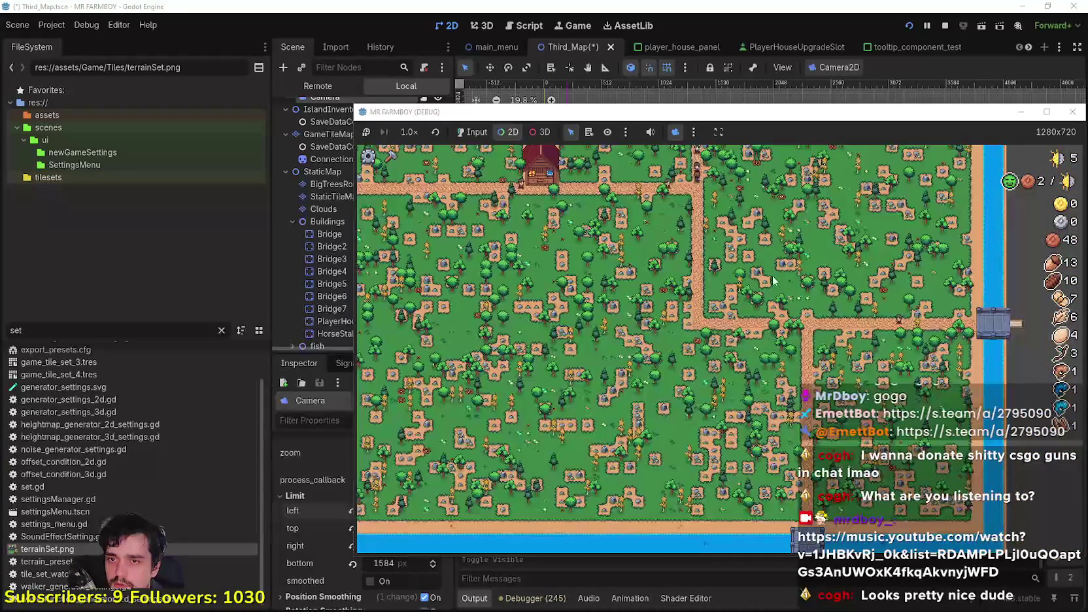
{"action": "key", "text": "w"}
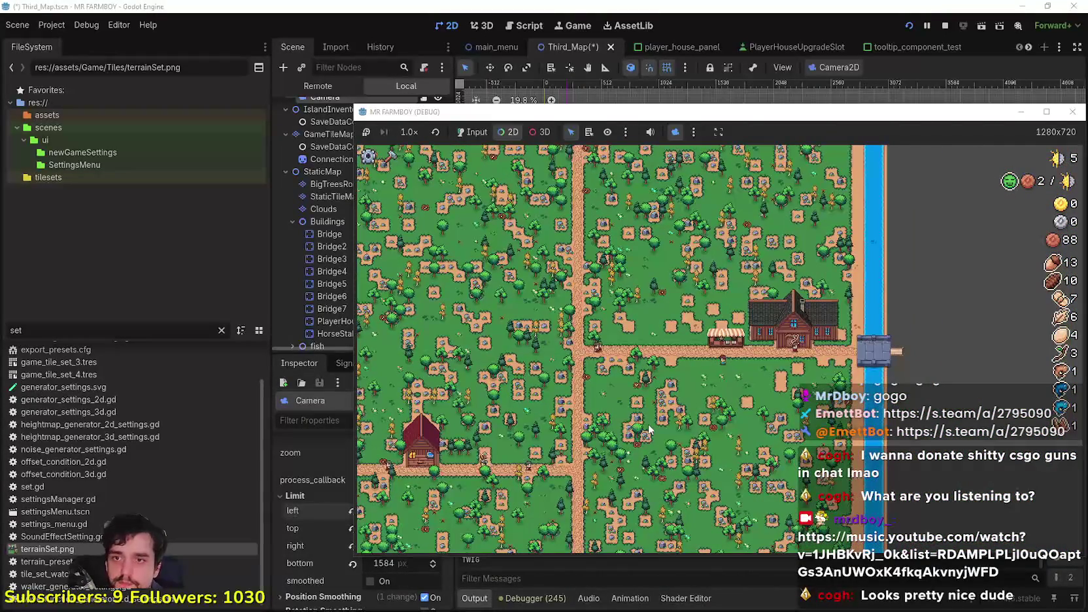
Pan across the map to inspect its top, left and bottom water edges.
{"action": "left_click_drag", "start_coordinate": [644, 442], "coordinate": [651, 513]}
{"action": "scroll", "coordinate": [651, 513], "scroll_direction": "down", "scroll_amount": 5}
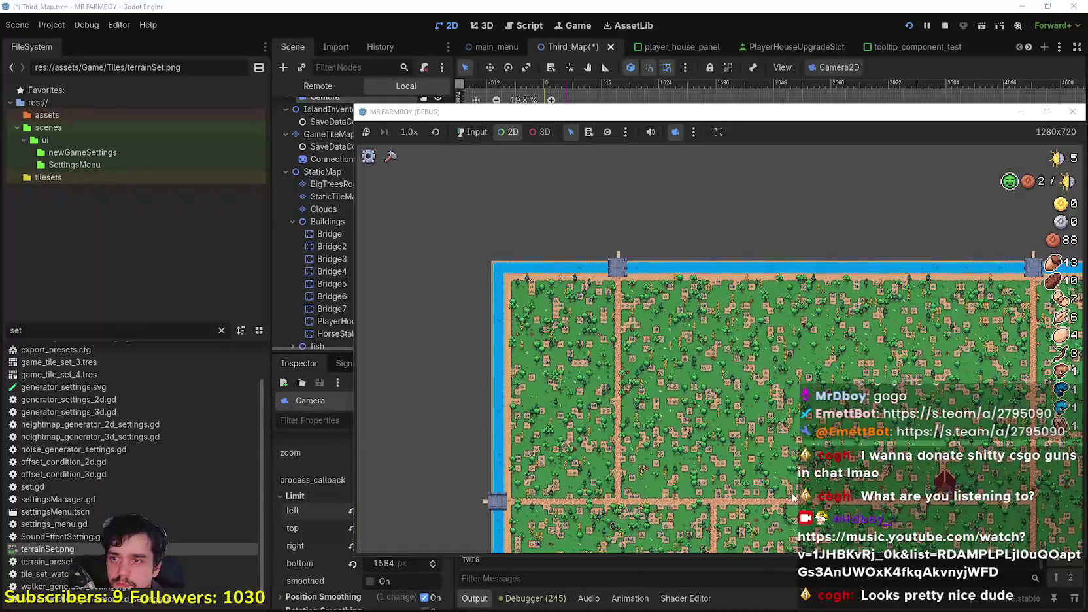
{"action": "scroll", "coordinate": [607, 385], "scroll_direction": "up", "scroll_amount": 5}
{"action": "mouse_move", "coordinate": [607, 385]}
{"action": "left_mouse_down"}
{"action": "mouse_move", "coordinate": [657, 253]}
{"action": "mouse_move", "coordinate": [731, 298]}
{"action": "left_mouse_up"}
{"action": "scroll", "coordinate": [595, 303], "scroll_direction": "down", "scroll_amount": 1}
{"action": "left_click_drag", "start_coordinate": [833, 313], "coordinate": [467, 4]}
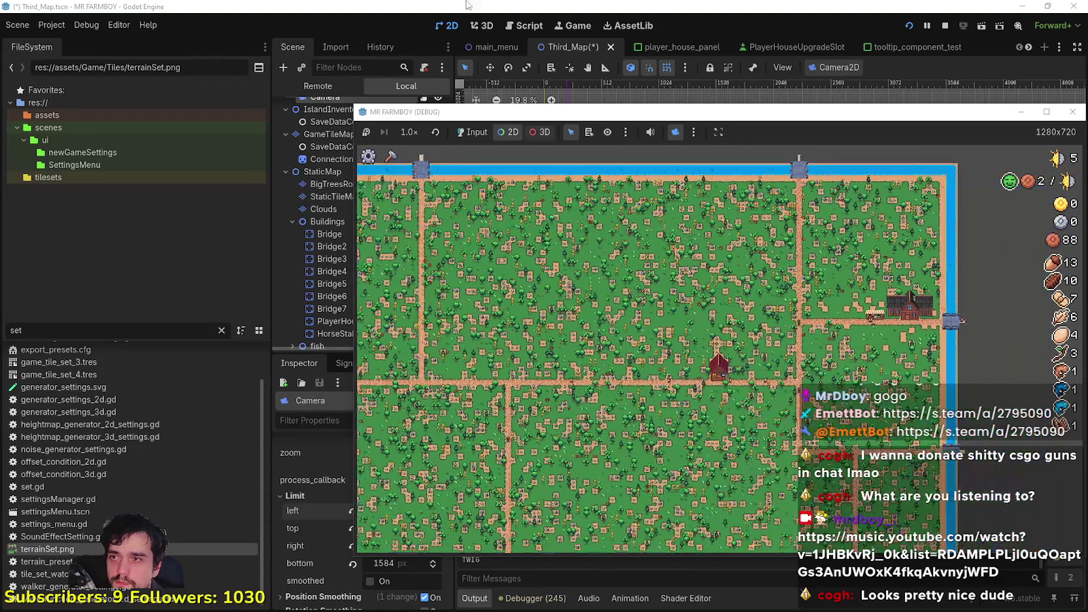
Make the Clouds layer visible again and return to the game's own camera.
{"action": "left_click", "coordinate": [497, 41]}
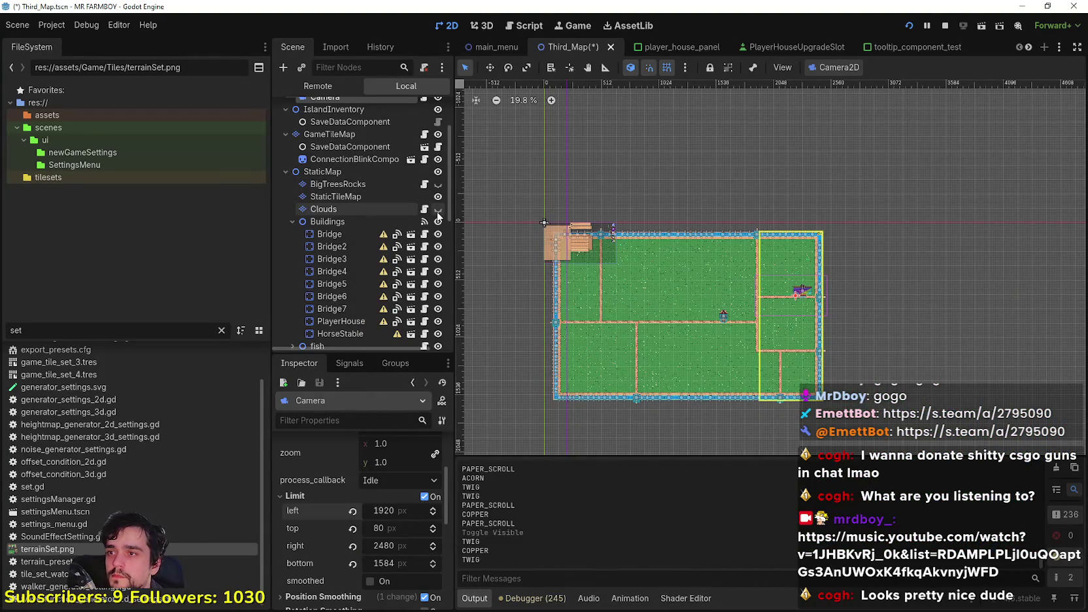
{"action": "left_click", "coordinate": [438, 209]}
{"action": "key", "text": "alt+Tab"}
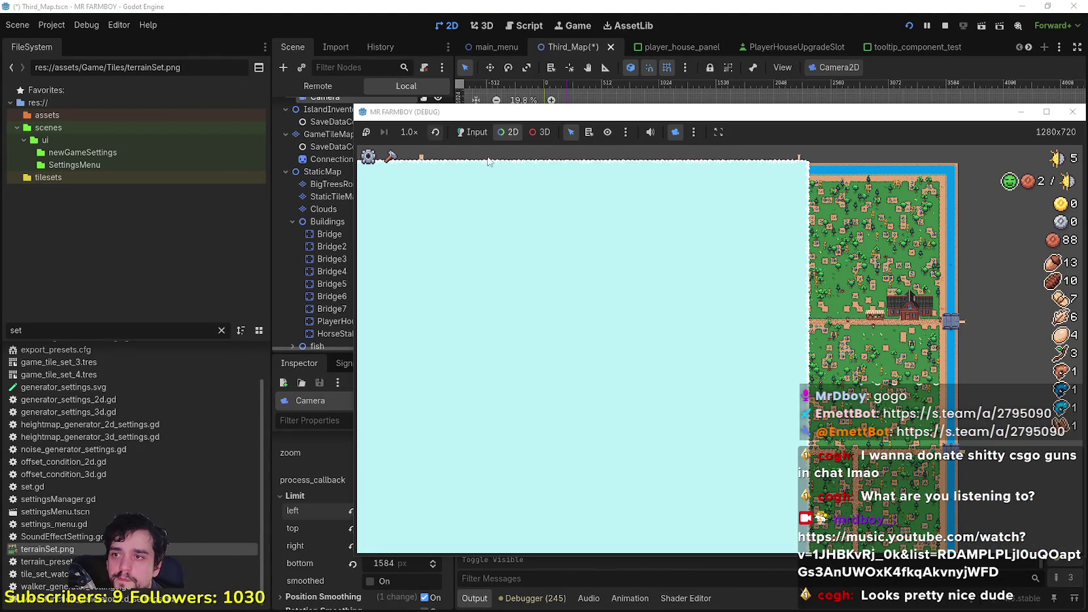
{"action": "left_click", "coordinate": [675, 132]}
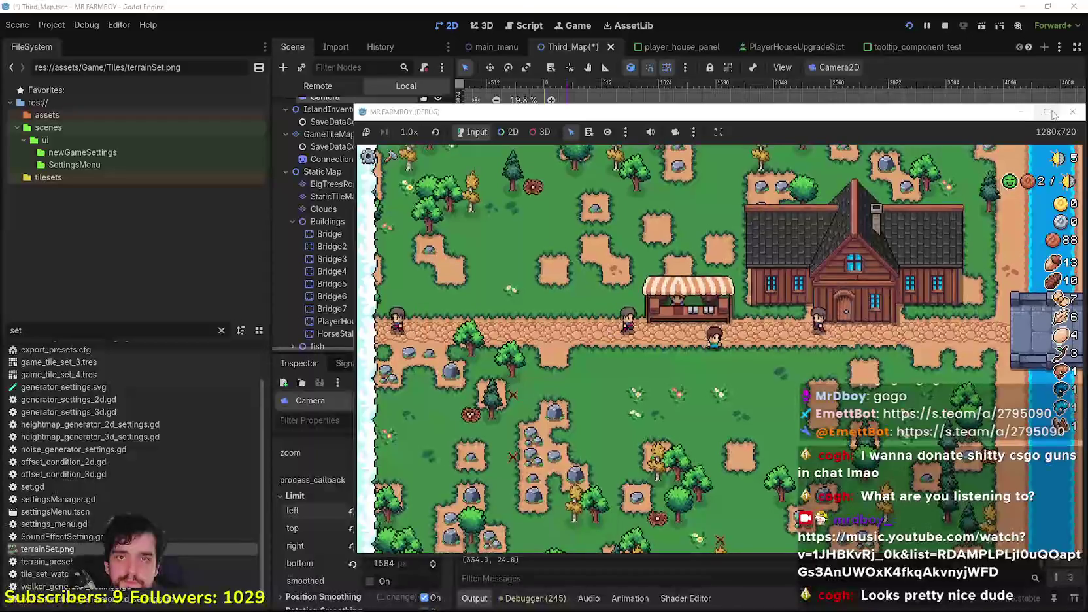
Maximize the game, swap two items into the market's sell row, and place a new stall.
{"action": "left_click", "coordinate": [1047, 113]}
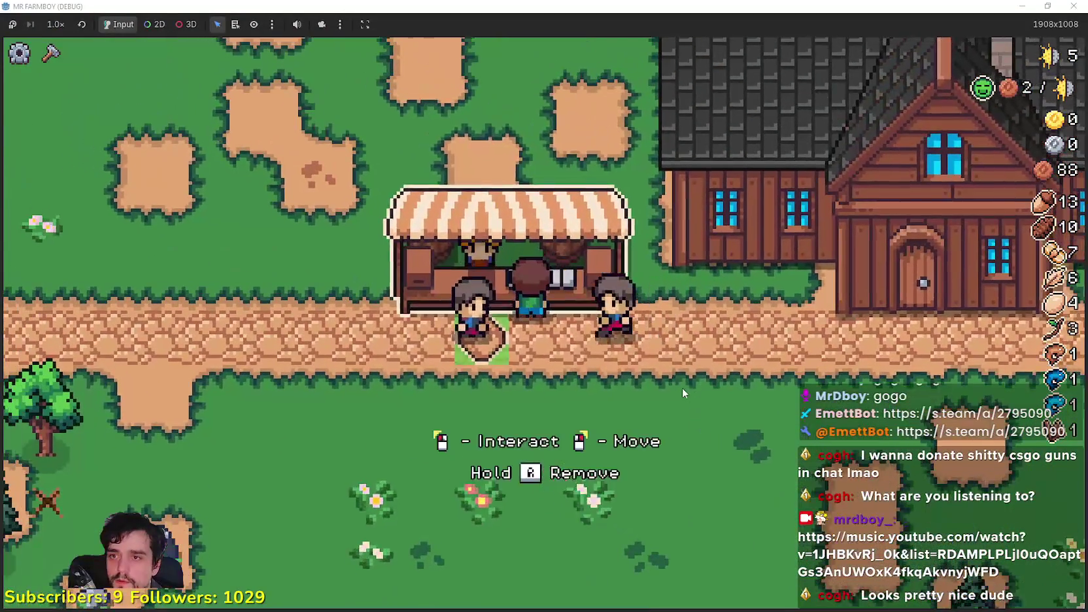
{"action": "left_click", "coordinate": [682, 387]}
{"action": "left_click", "coordinate": [473, 479]}
{"action": "left_click", "coordinate": [418, 481]}
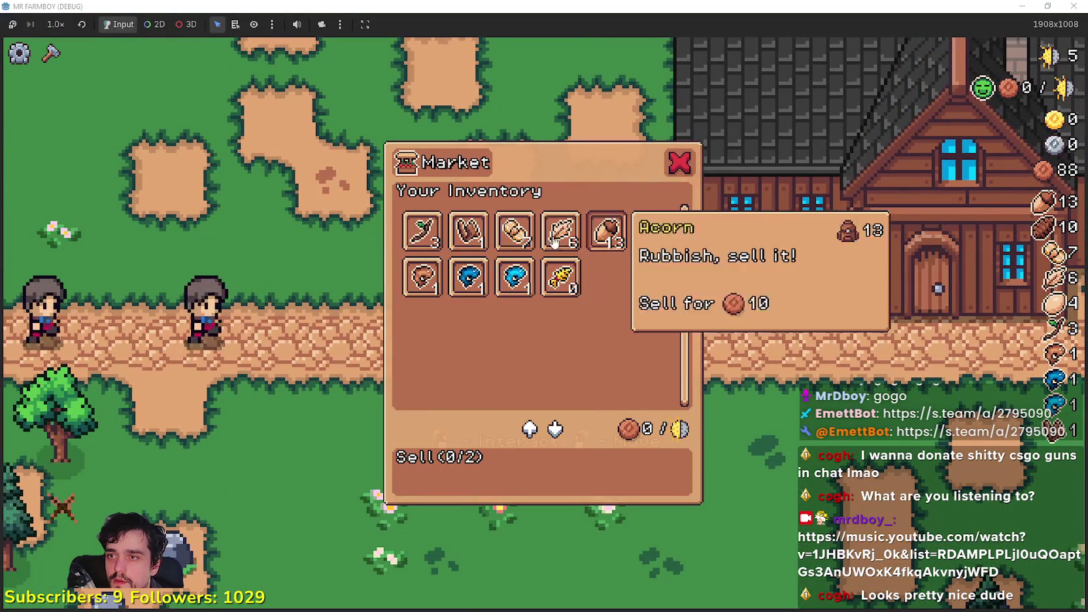
{"action": "left_click", "coordinate": [560, 232]}
{"action": "left_click", "coordinate": [513, 232]}
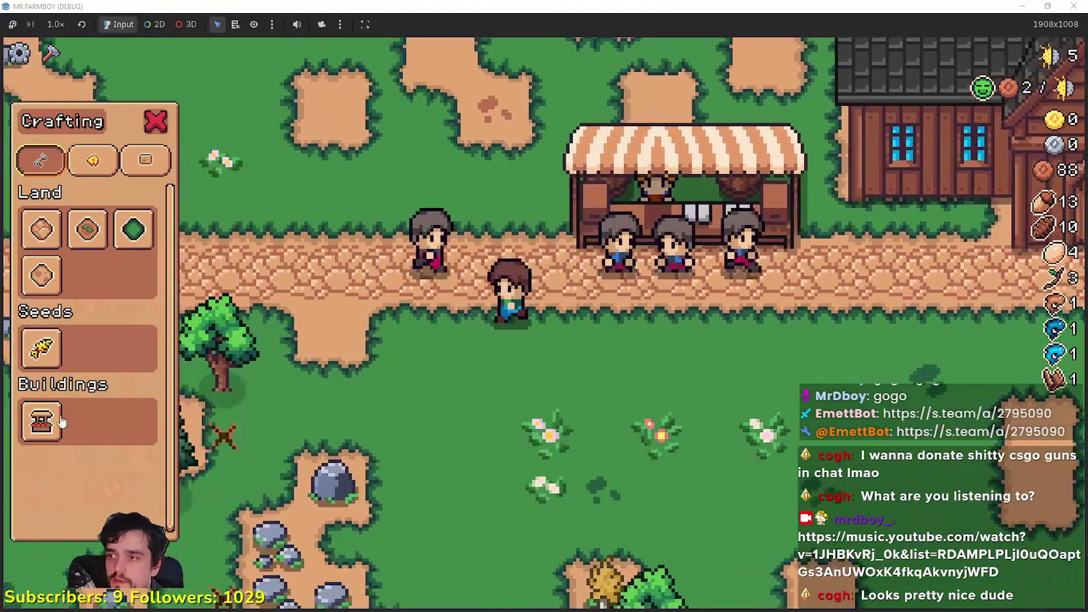
{"action": "left_click", "coordinate": [64, 417]}
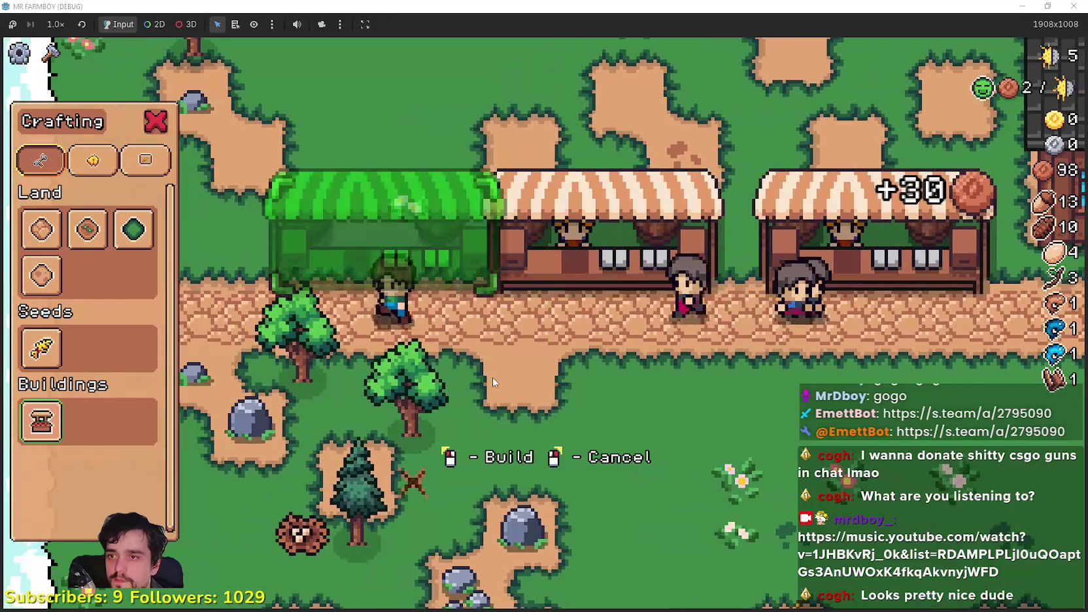
{"action": "left_click", "coordinate": [492, 377]}
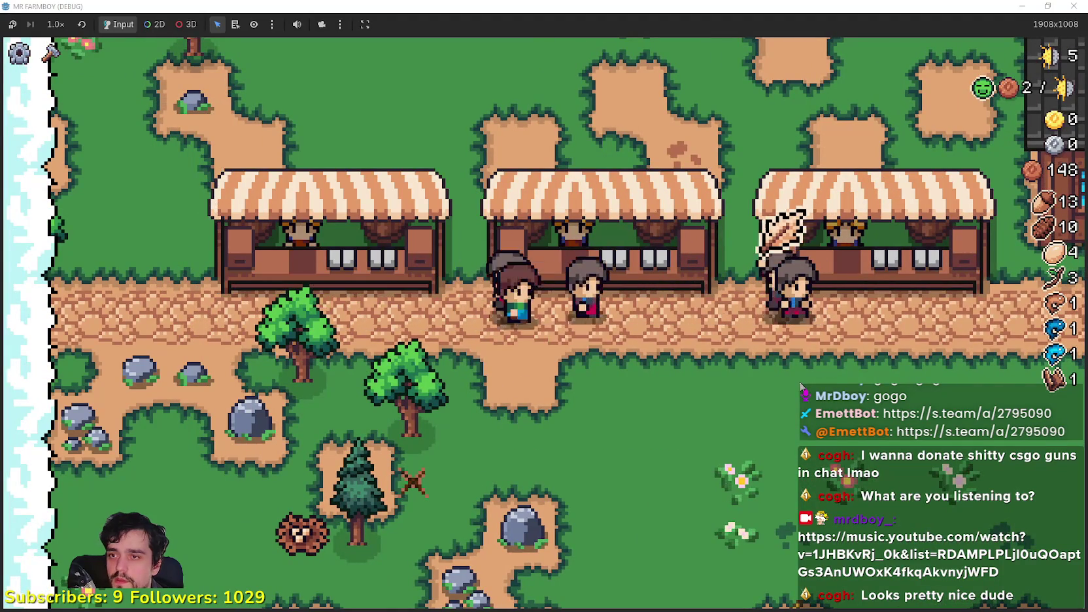
Sell the acorns, sticks and Paper Scroll stack, bringing coins to 148.
{"action": "key", "text": "e"}
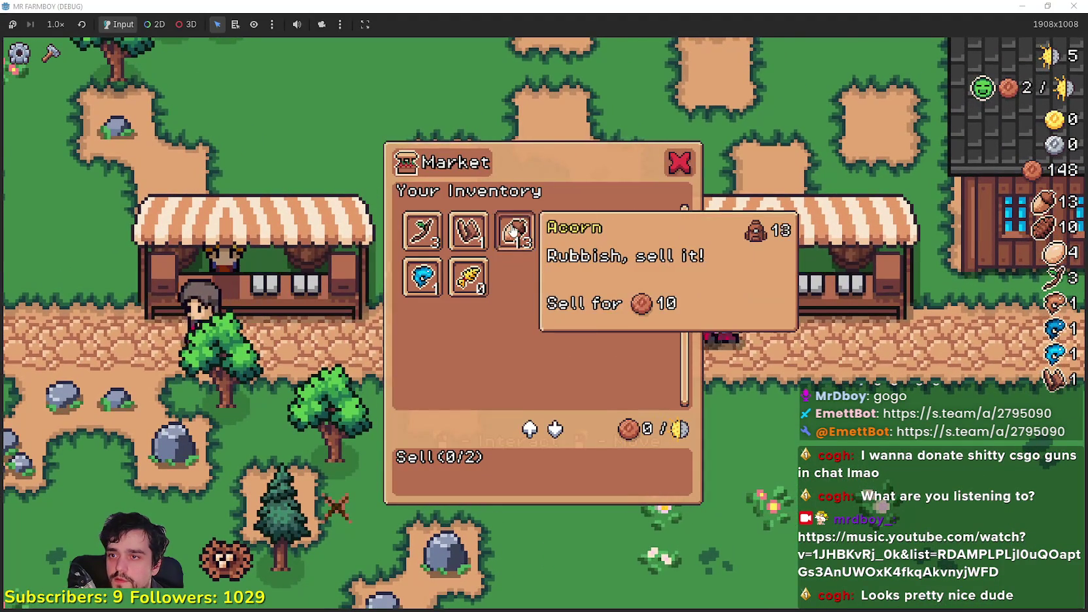
{"action": "left_click", "coordinate": [514, 230]}
{"action": "left_click", "coordinate": [560, 230]}
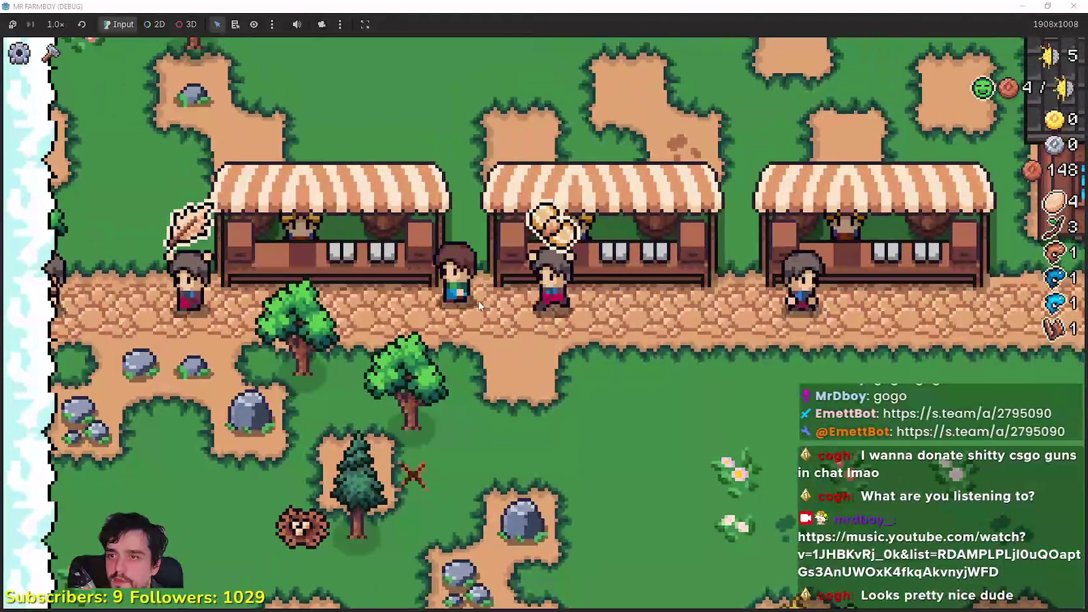
{"action": "key", "text": "e"}
{"action": "left_click", "coordinate": [421, 219]}
{"action": "left_click", "coordinate": [480, 230]}
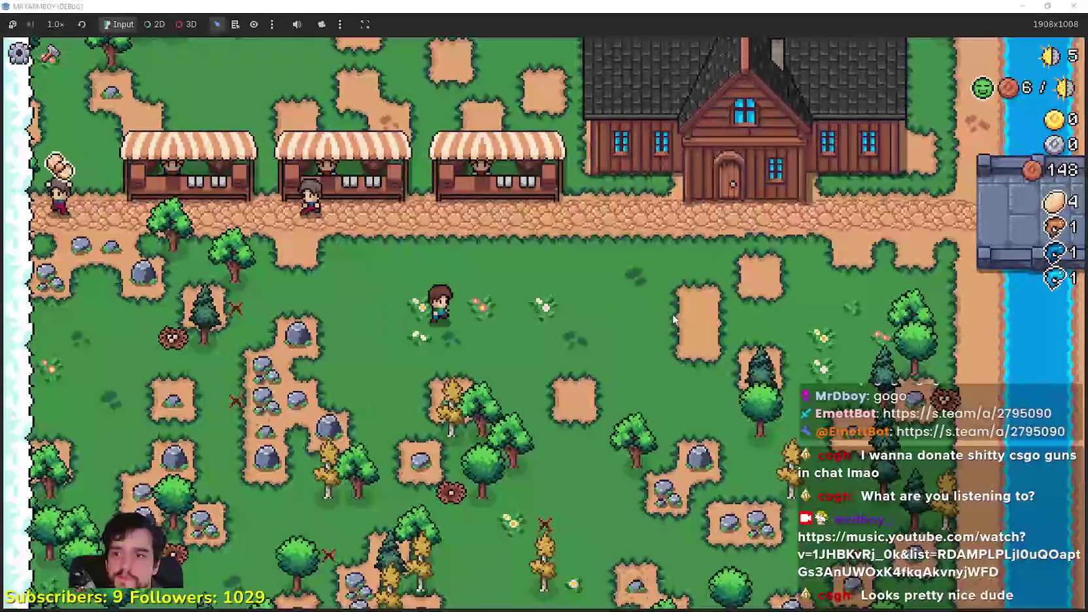
Choose the Farm Tile option and walk the farmer up the path onto the dirt patch.
{"action": "key", "text": "c"}
{"action": "key", "text": "d"}
{"action": "left_click", "coordinate": [95, 248]}
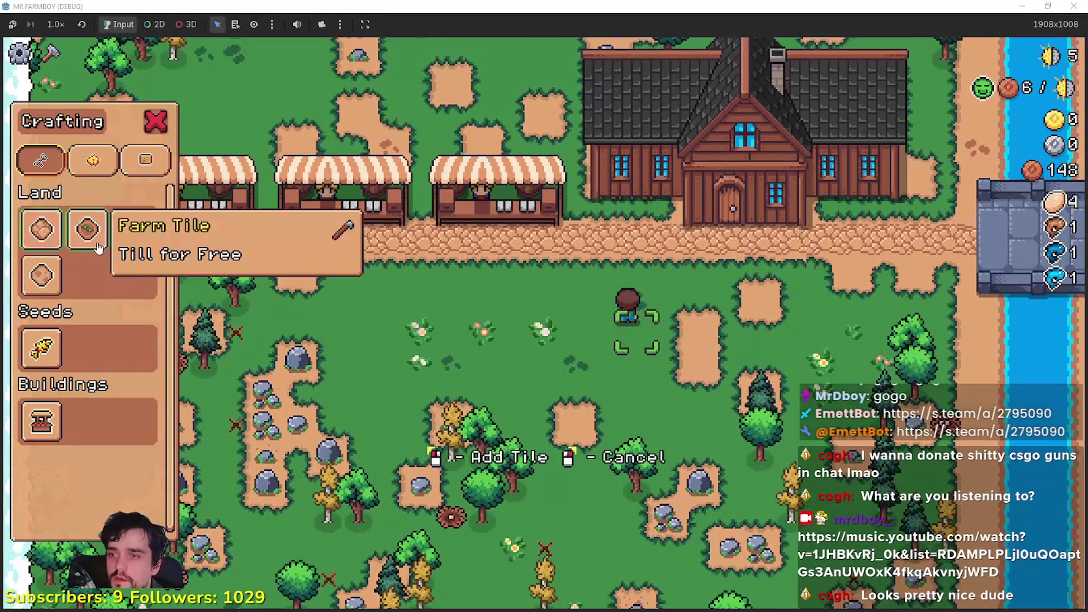
{"action": "key", "text": "w"}
{"action": "key", "text": "d"}
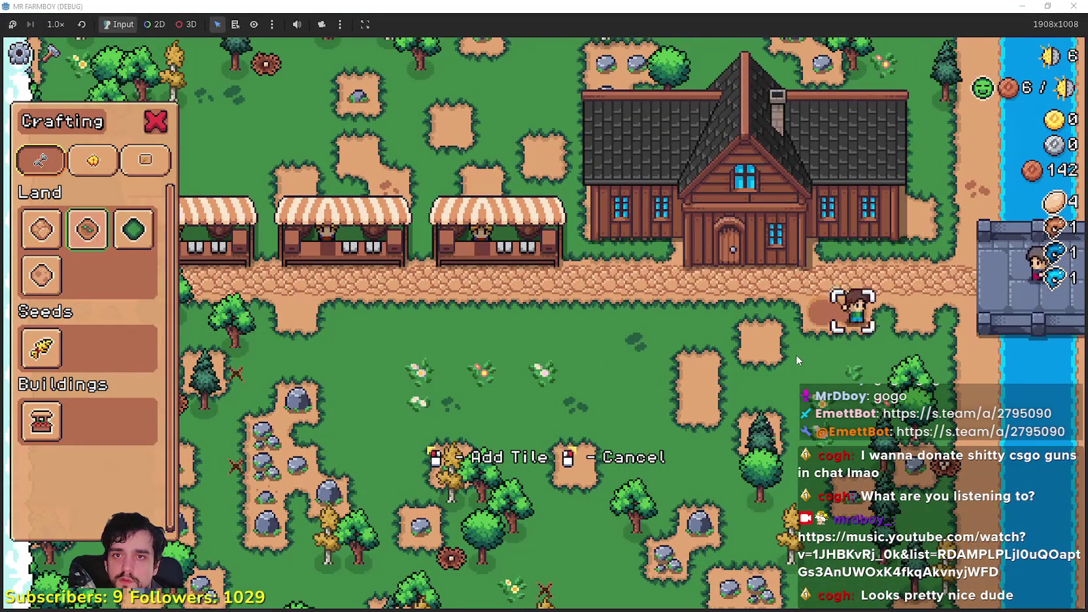
{"action": "key", "text": "w"}
{"action": "key", "text": "d"}
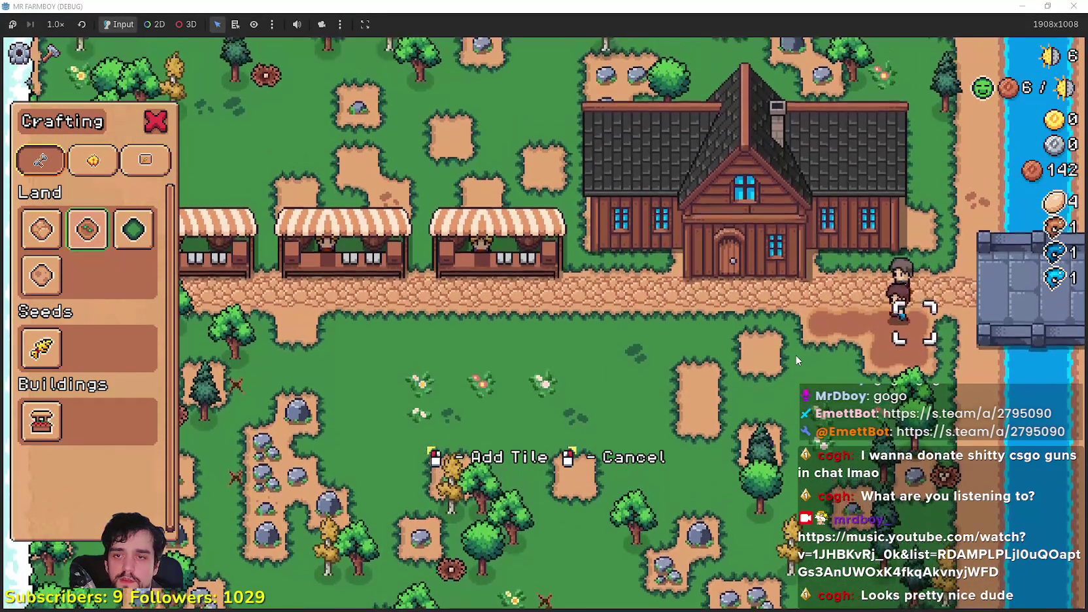
{"action": "key", "text": "a"}
{"action": "key", "text": "s"}
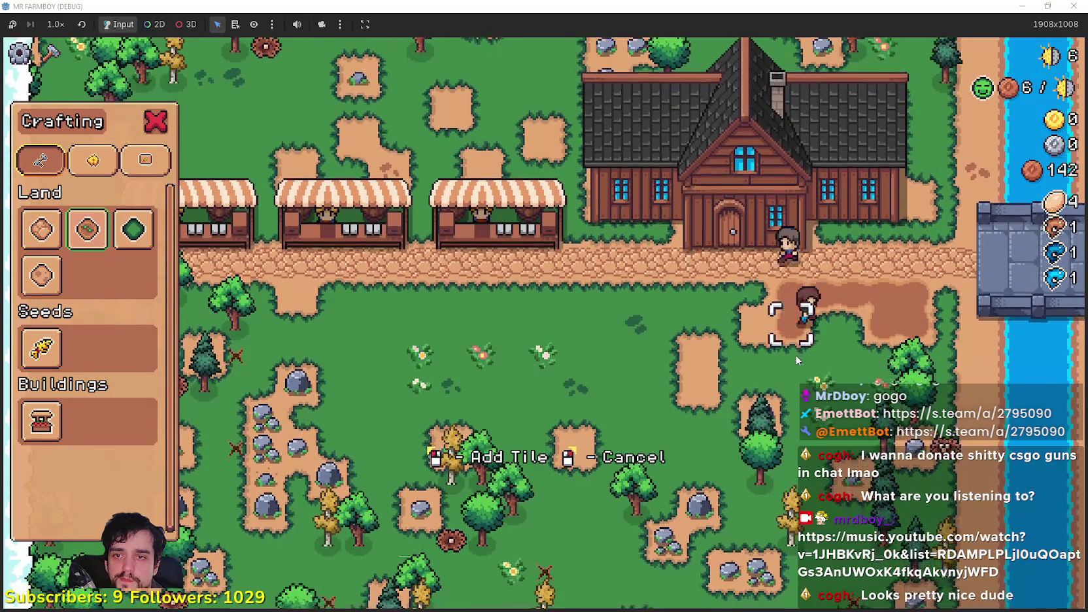
Till the dirt patch tile by tile, walking back and forth across it.
{"action": "key", "text": "d"}
{"action": "key", "text": "s"}
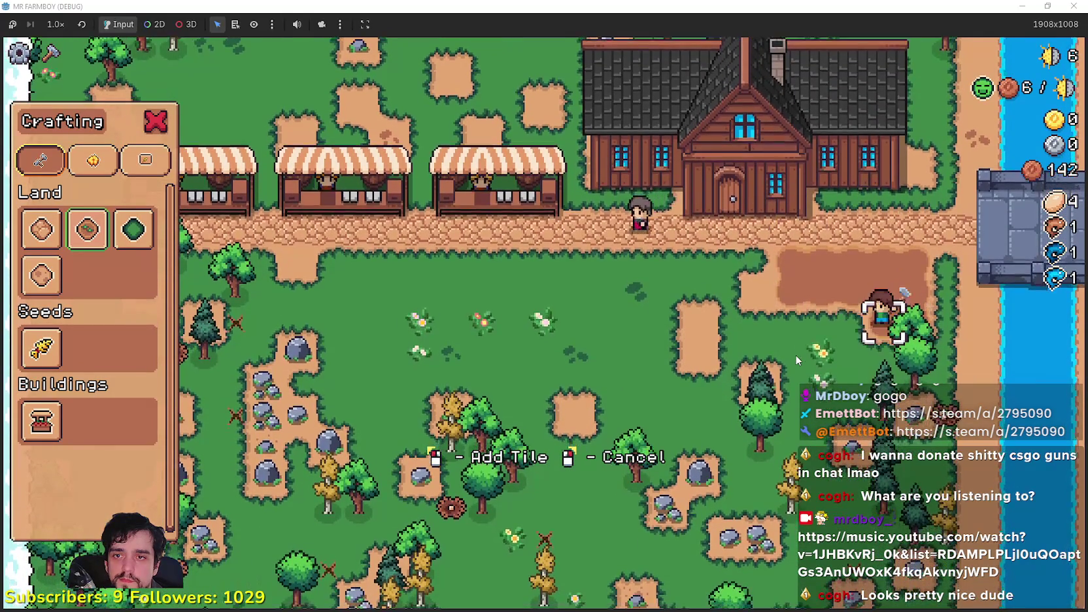
{"action": "key", "text": "a"}
{"action": "key", "text": "s"}
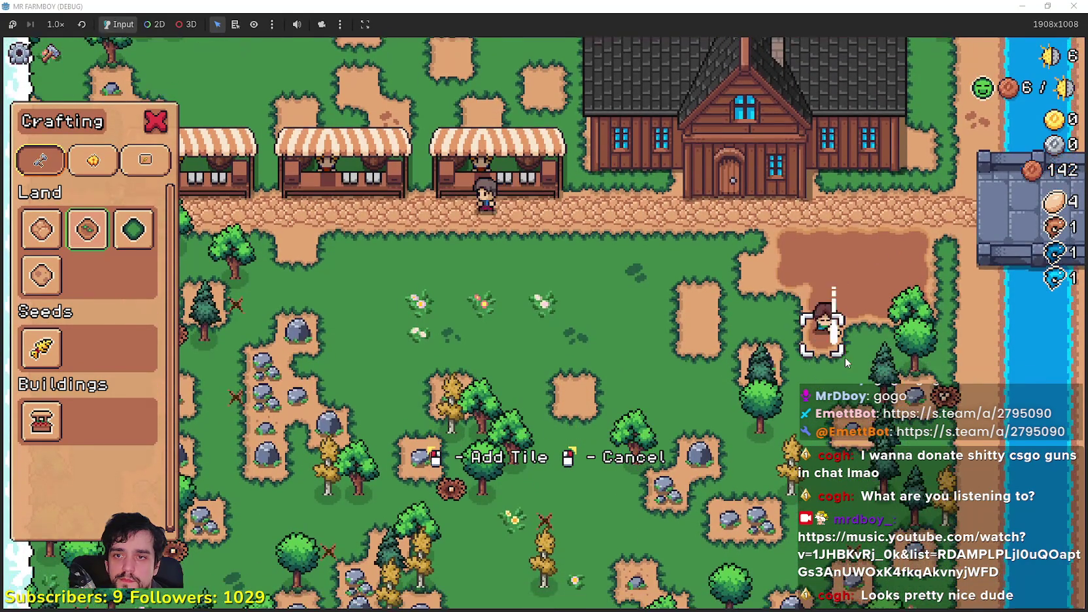
{"action": "key", "text": "d"}
{"action": "key", "text": "d"}
{"action": "key", "text": "a"}
{"action": "key", "text": "w"}
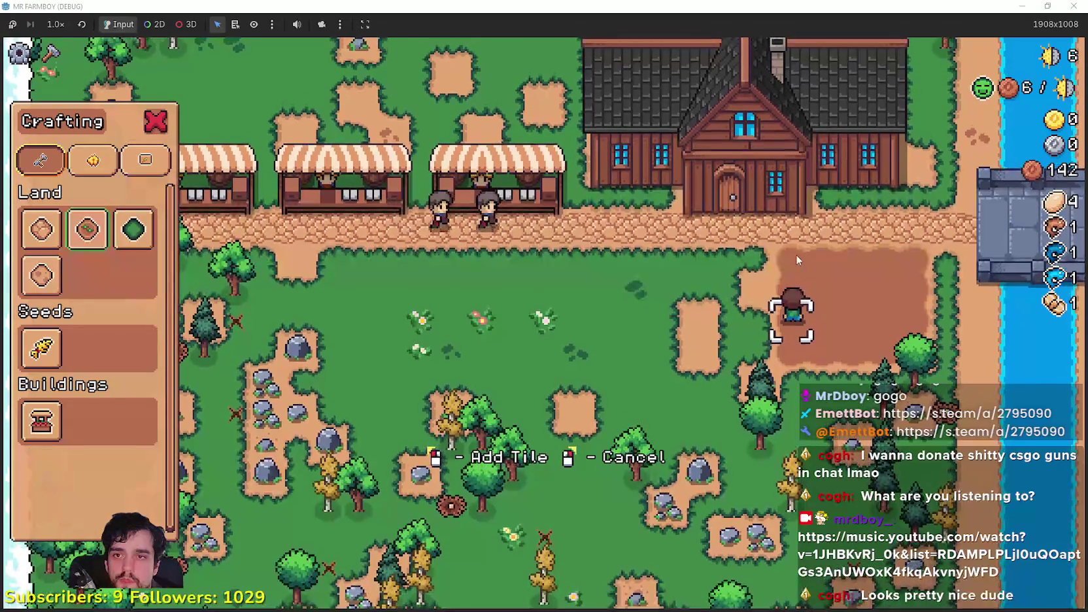
{"action": "key", "text": "s"}
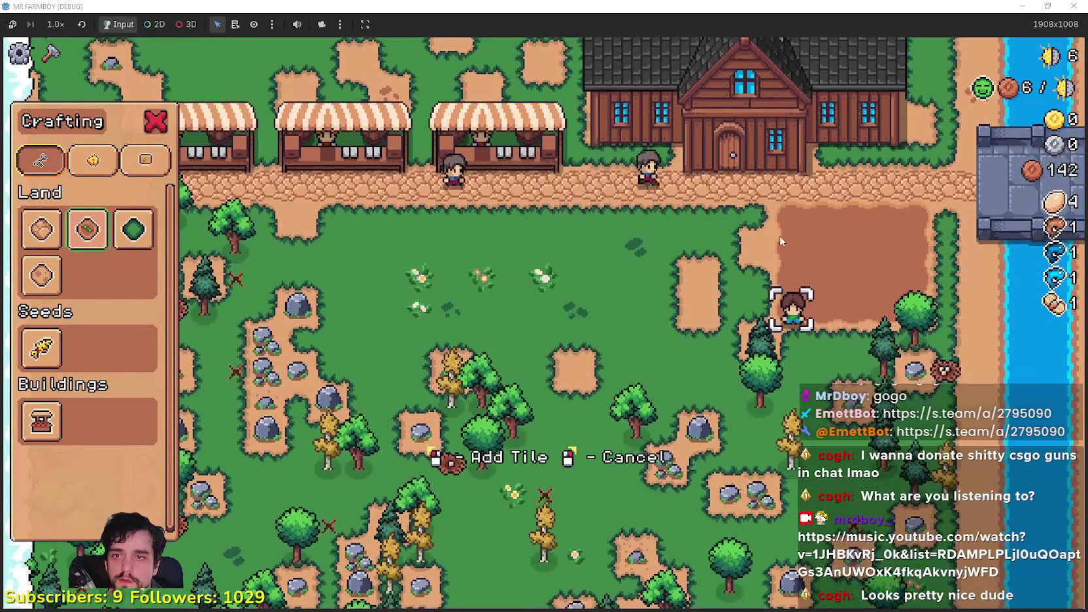
{"action": "key", "text": "s"}
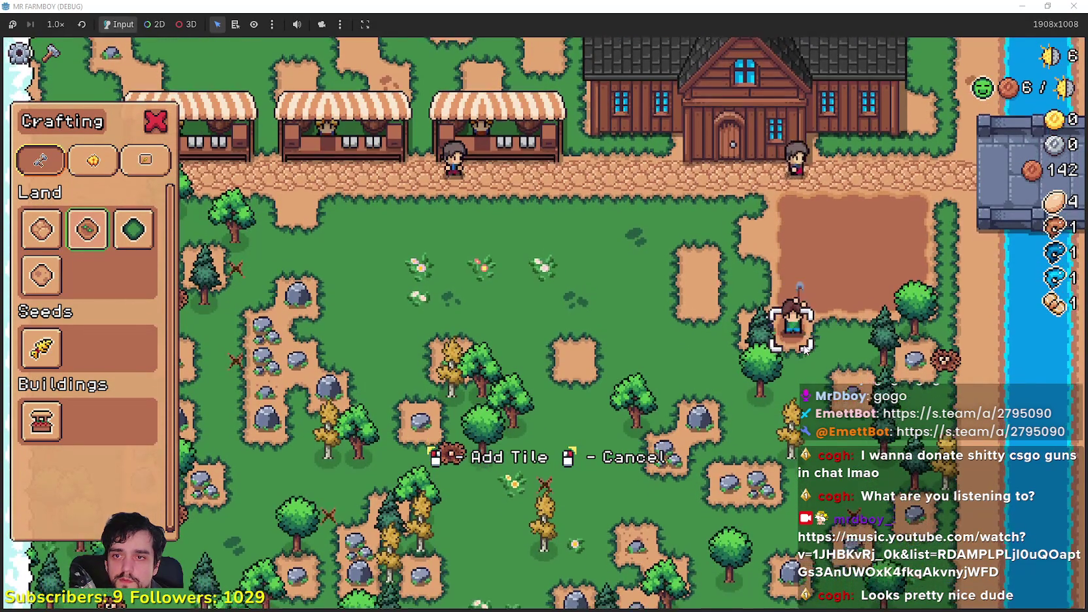
{"action": "key", "text": "d"}
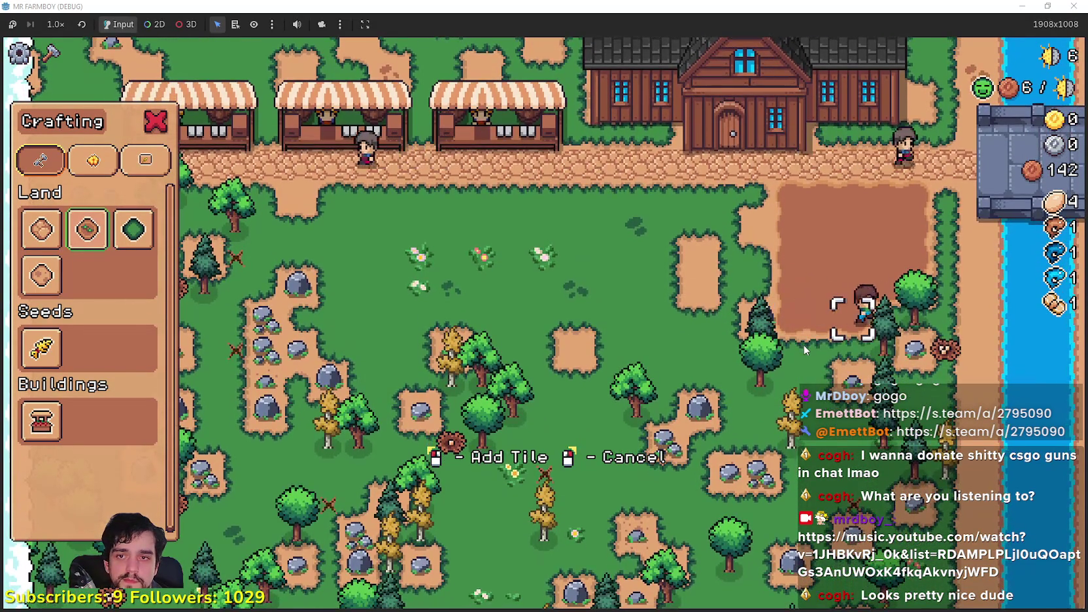
{"action": "key", "text": "d"}
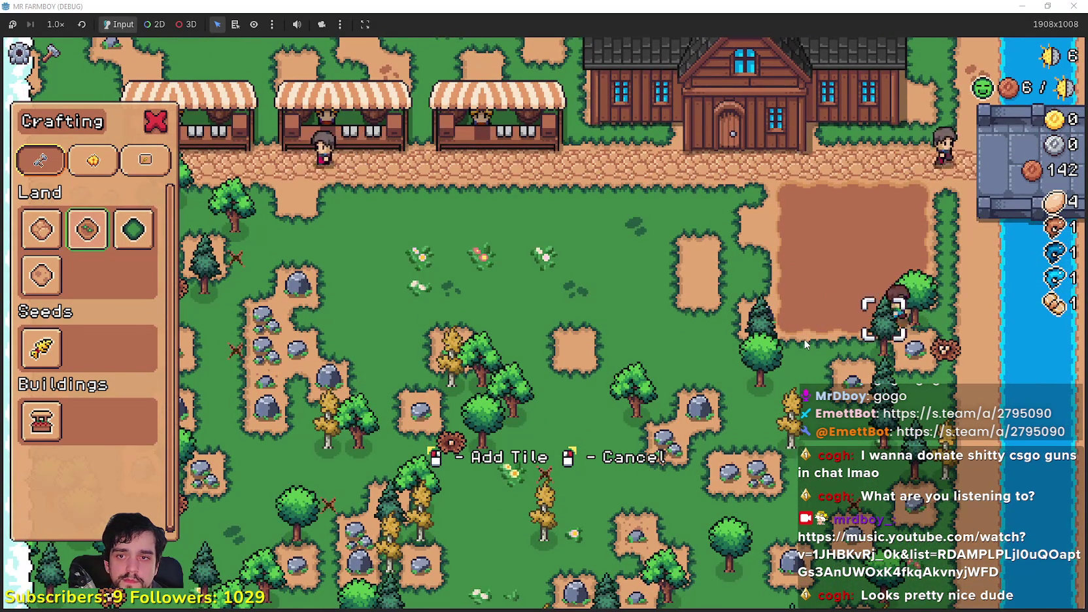
Finish tilling, select wheat seeds and plant sprouts along the top row.
{"action": "key", "text": "a"}
{"action": "key", "text": "w"}
{"action": "left_click", "coordinate": [41, 347]}
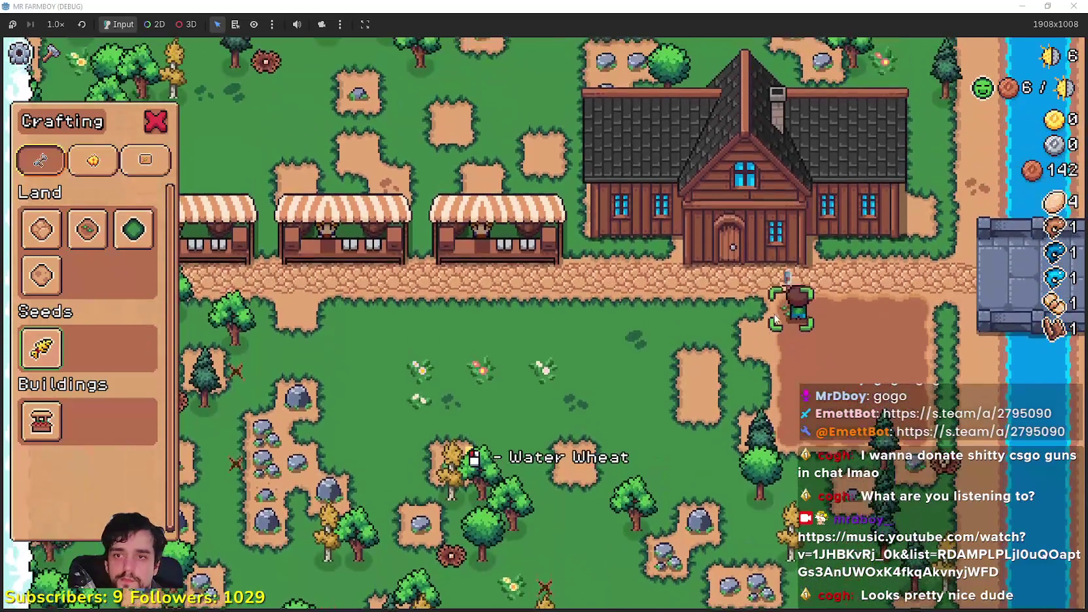
{"action": "left_click", "coordinate": [774, 319]}
{"action": "key", "text": "d"}
{"action": "key", "text": "d"}
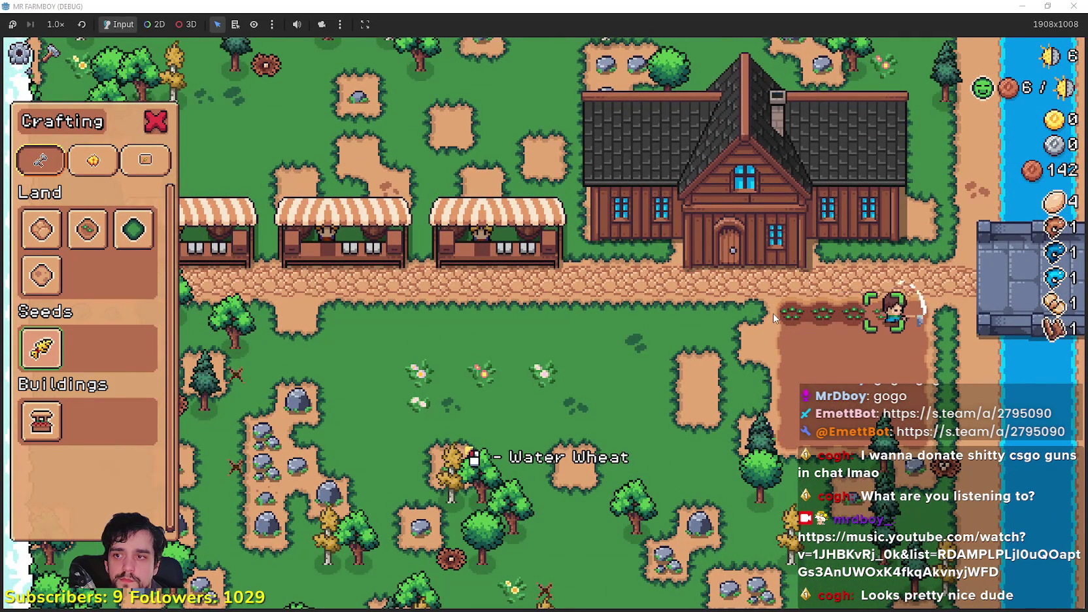
{"action": "key", "text": "s"}
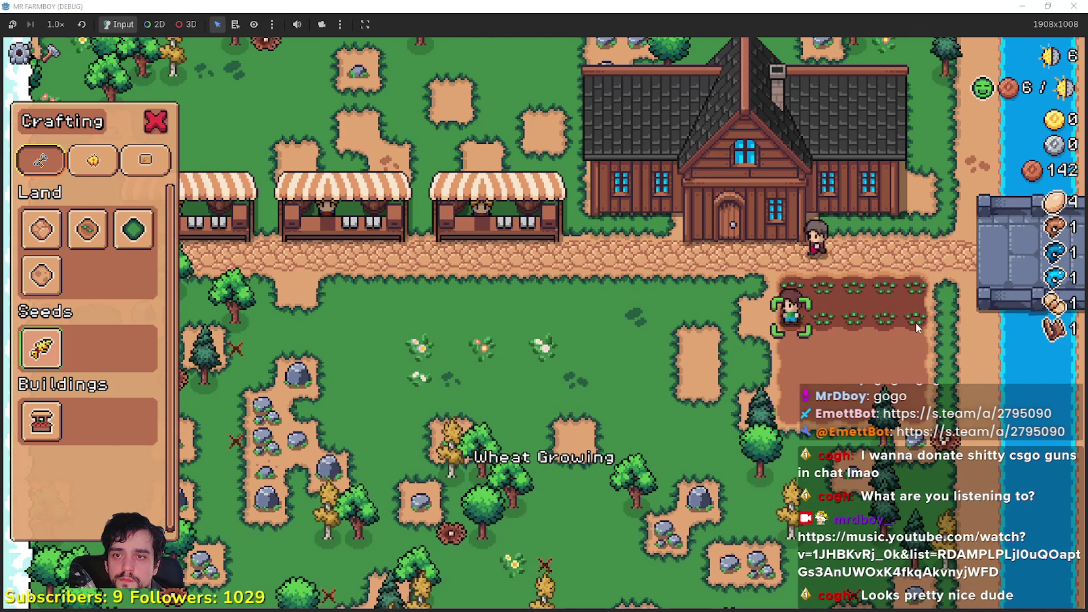
{"action": "key", "text": "s"}
{"action": "key", "text": "d"}
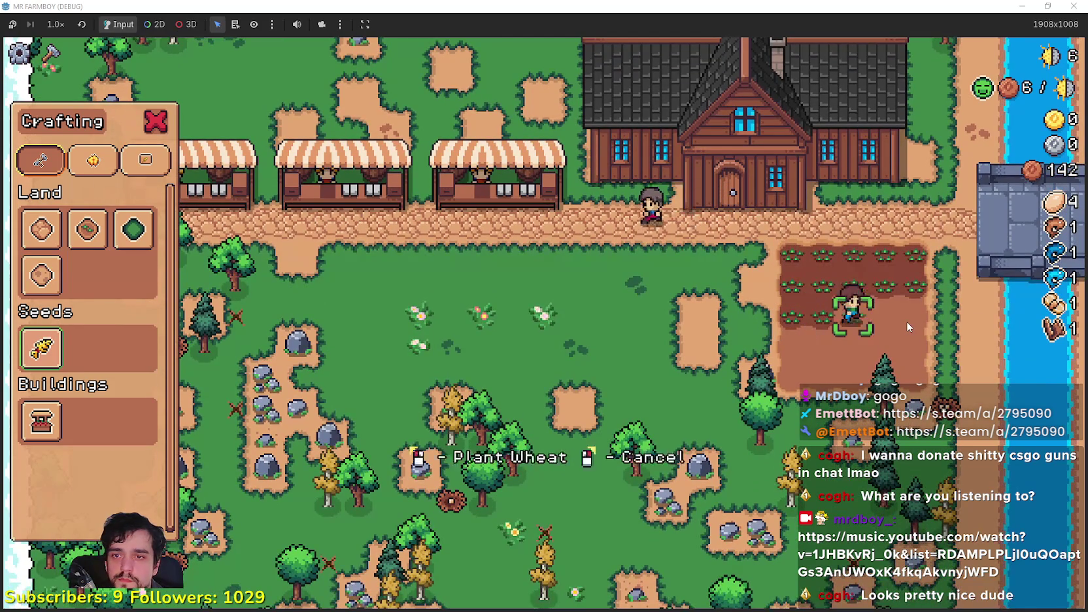
{"action": "key", "text": "d"}
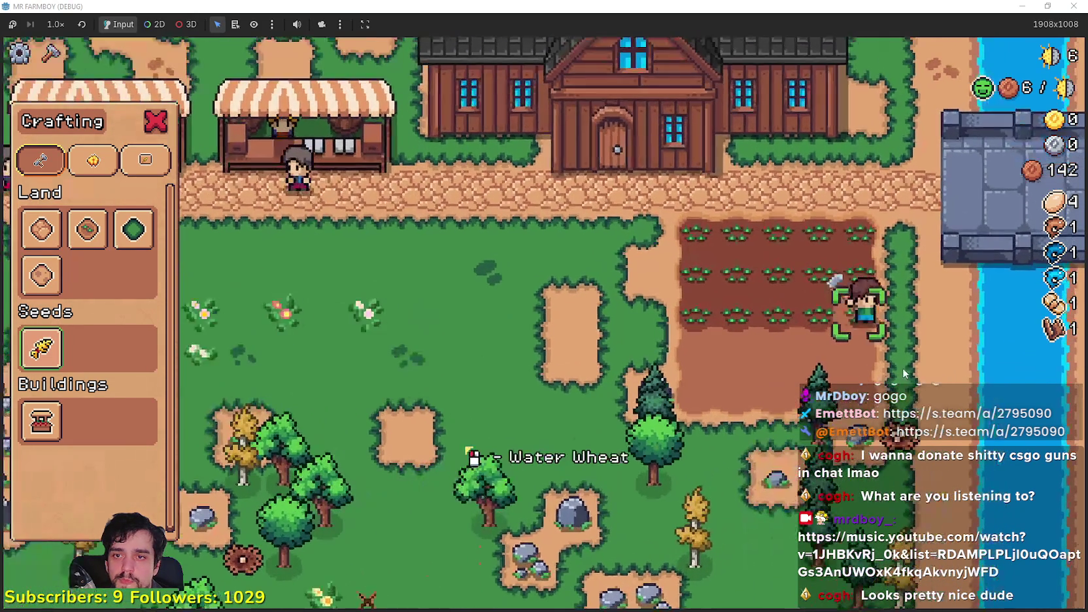
Plant and water wheat along the remaining lower rows of the plot.
{"action": "key", "text": "s"}
{"action": "key", "text": "a"}
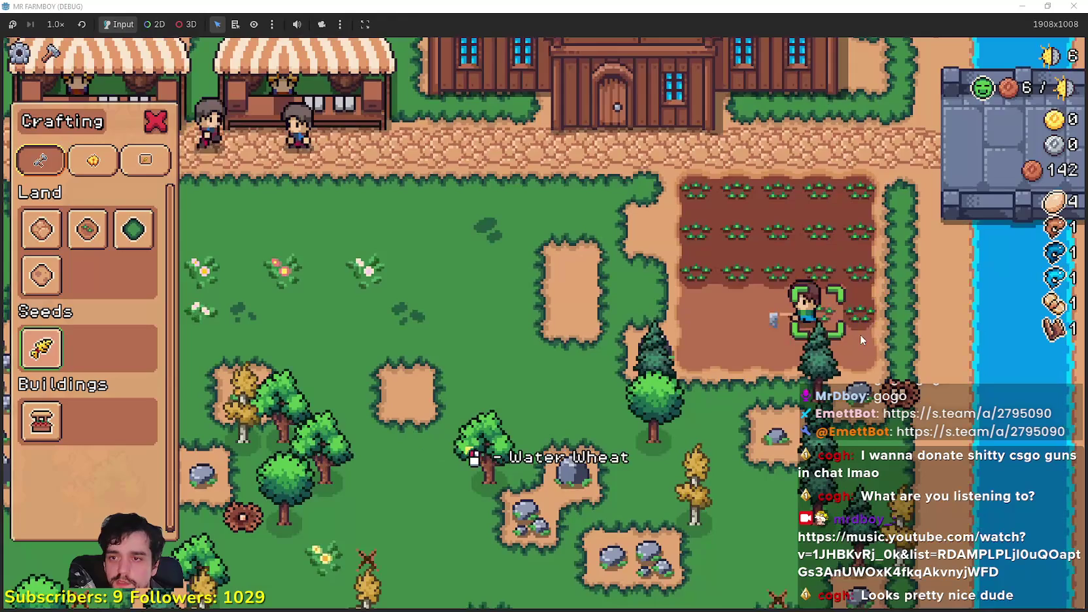
{"action": "key", "text": "a"}
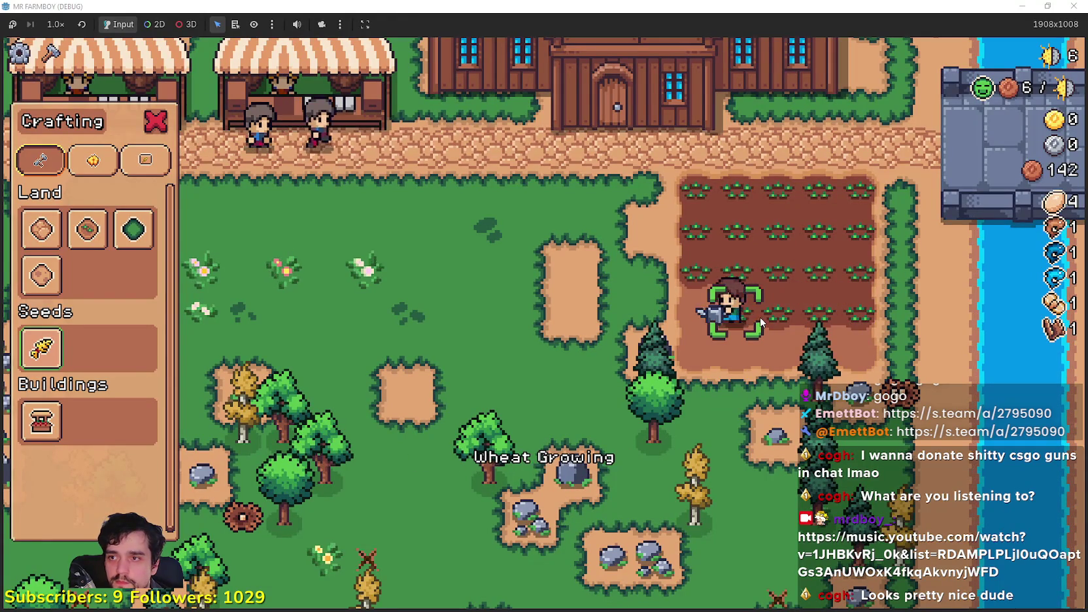
{"action": "key", "text": "s"}
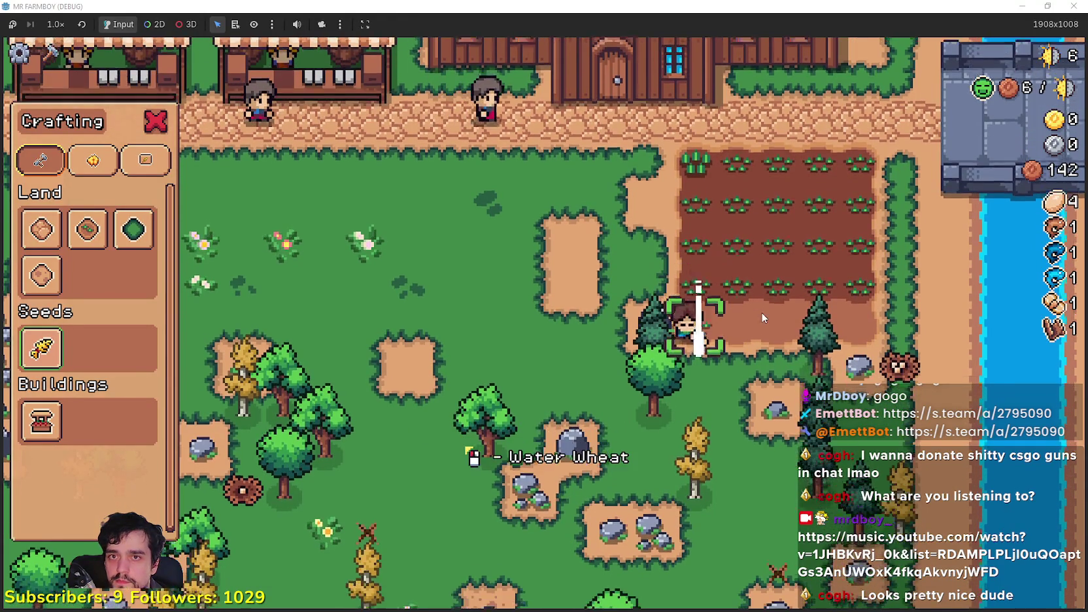
{"action": "key", "text": "d"}
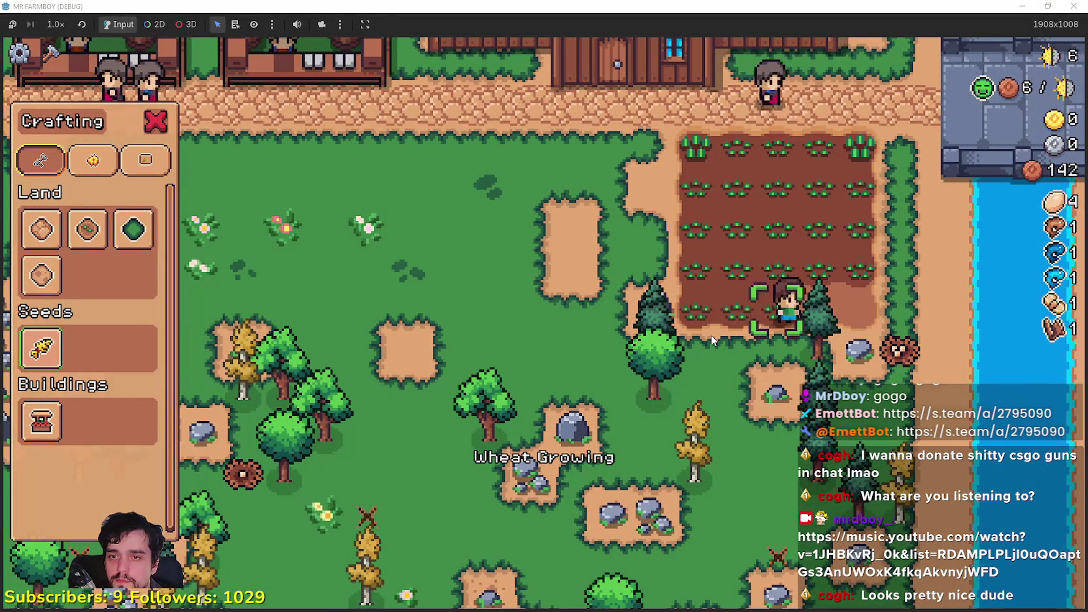
{"action": "key", "text": "d"}
{"action": "key", "text": "d"}
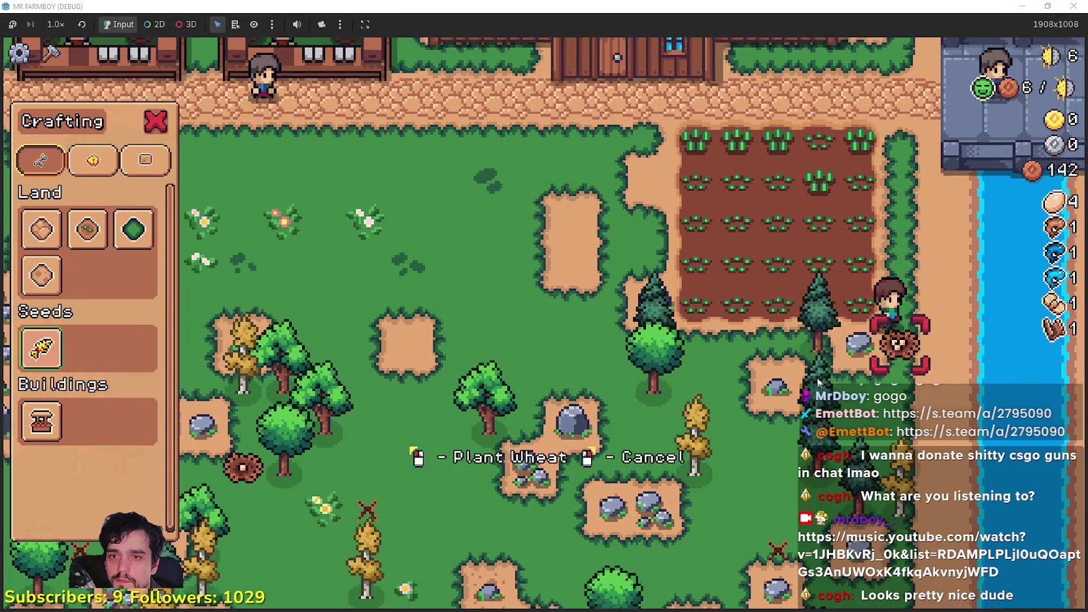
Close the crafting panel, then reopen it and select a Land tile to place.
{"action": "key", "text": "Escape"}
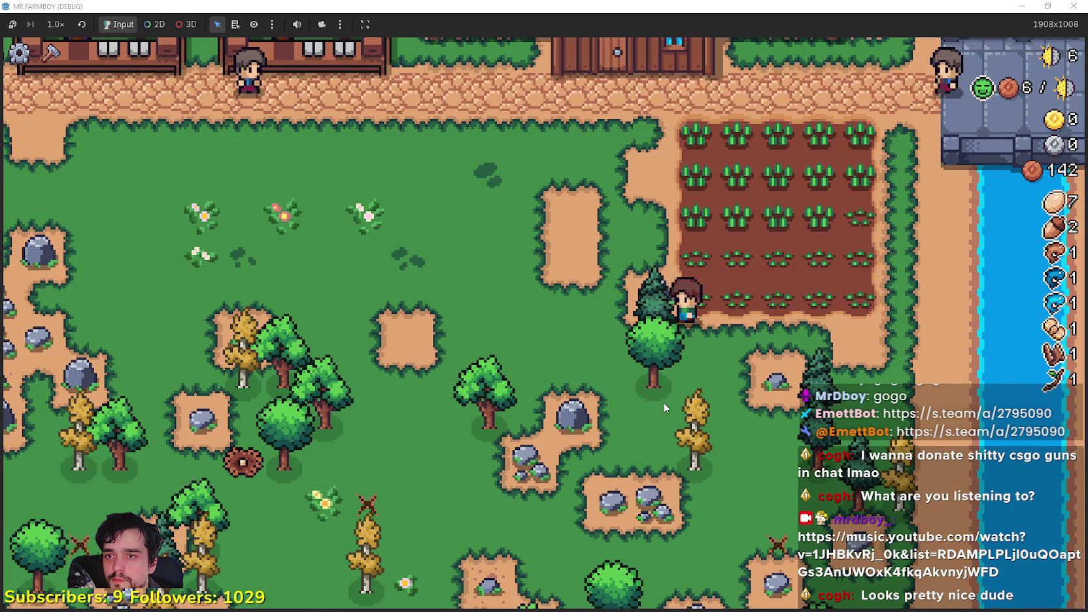
{"action": "key", "text": "c"}
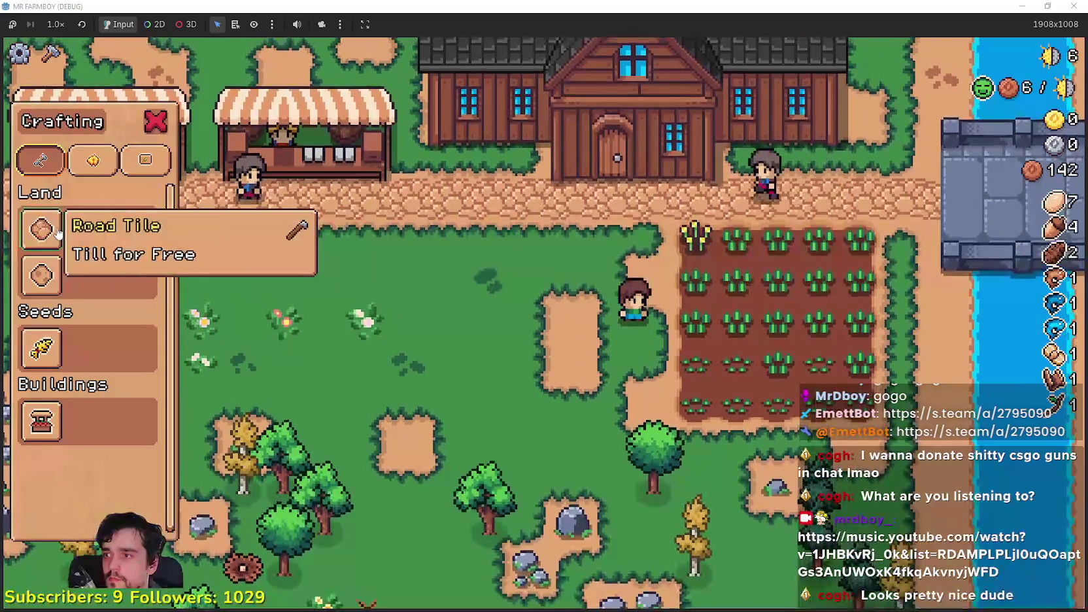
{"action": "left_click", "coordinate": [41, 228]}
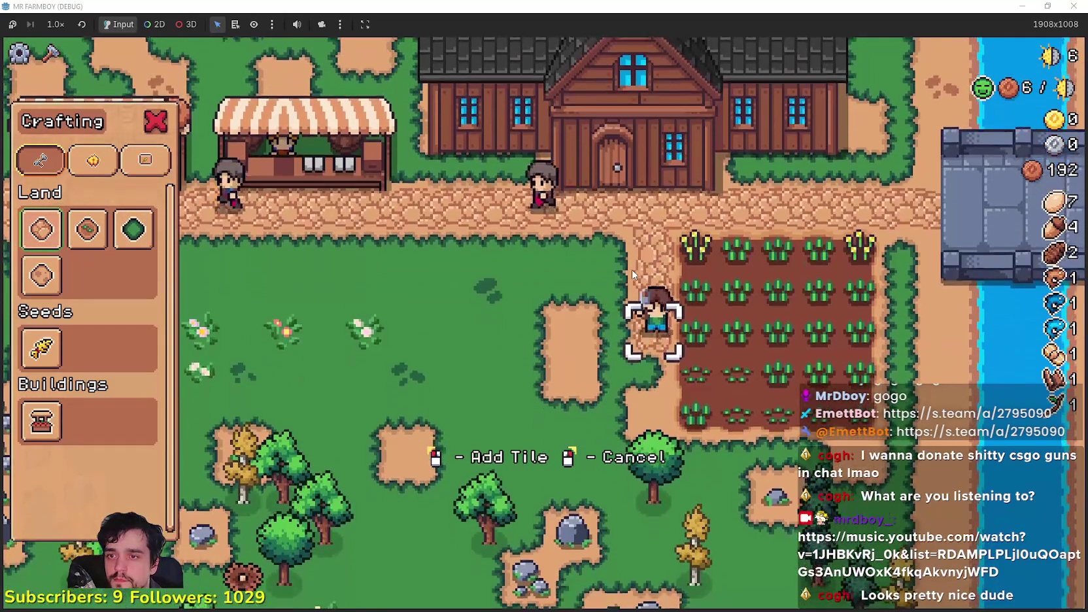
{"action": "scroll", "coordinate": [631, 269], "scroll_direction": "down", "scroll_amount": 1}
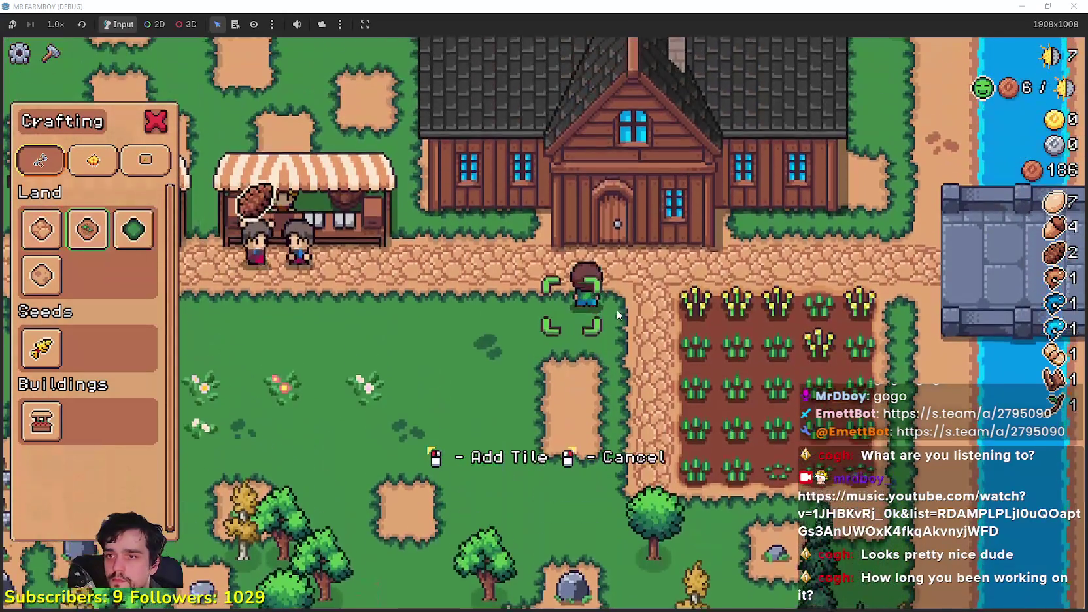
Lay a dirt border around the grass patch and till its interior into a square plot.
{"action": "left_click", "coordinate": [617, 314]}
{"action": "key", "text": "a"}
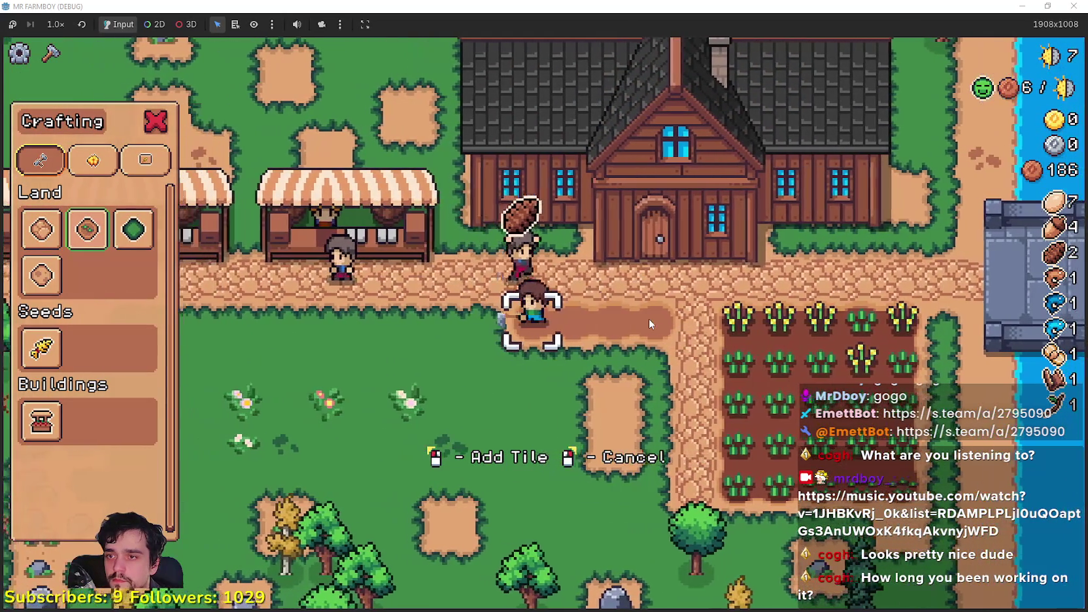
{"action": "key", "text": "s"}
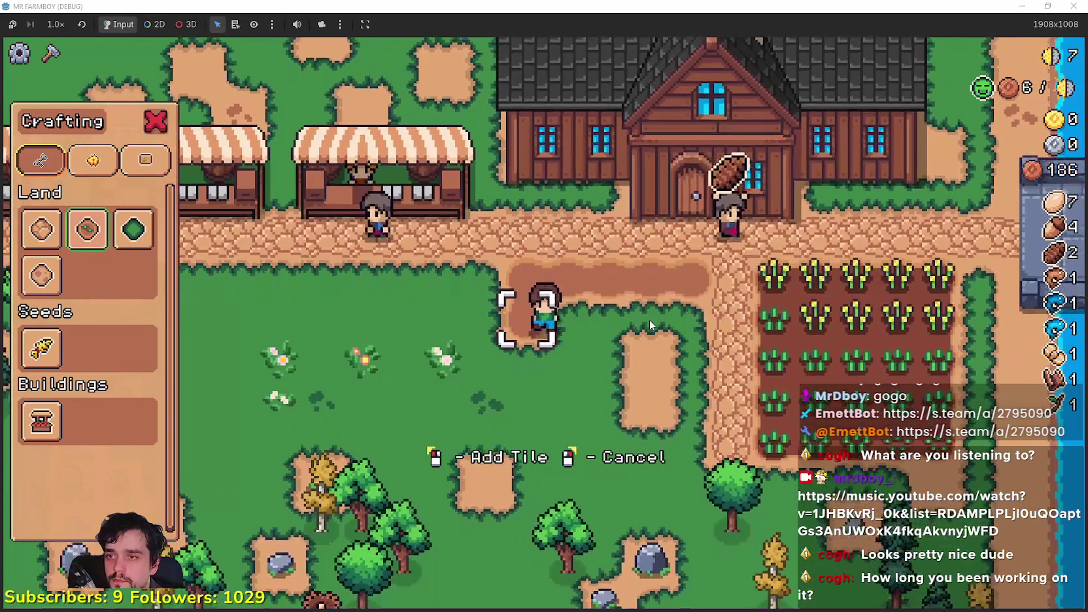
{"action": "key", "text": "s"}
{"action": "key", "text": "d"}
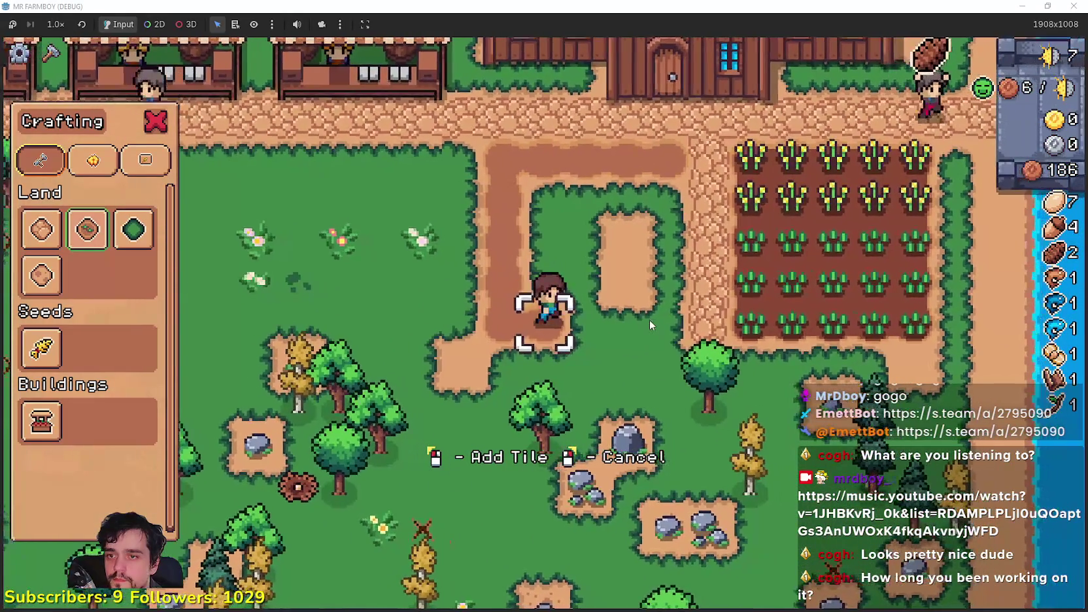
{"action": "key", "text": "w"}
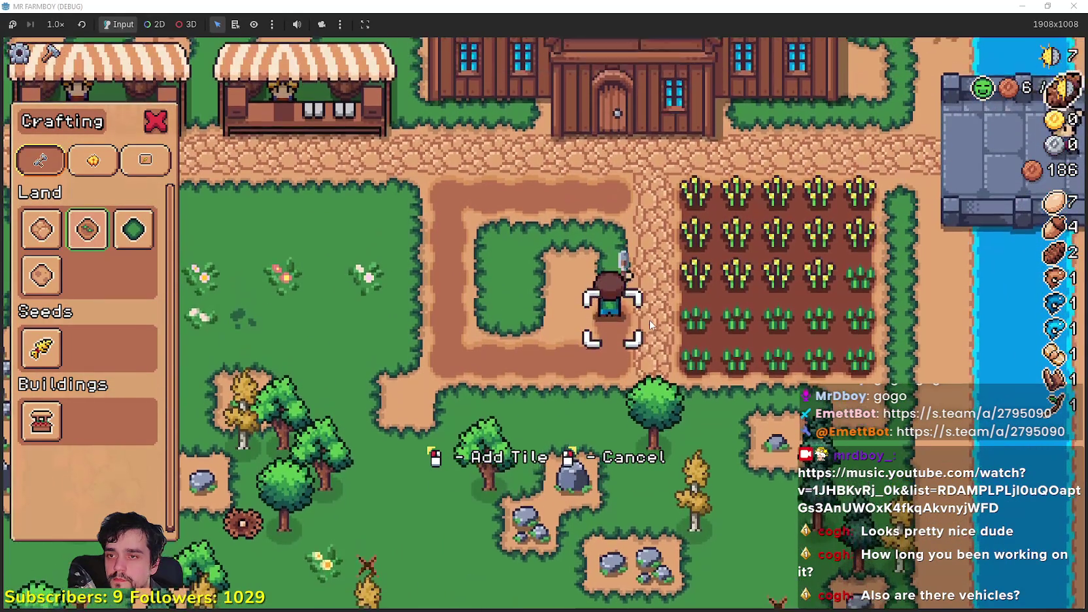
{"action": "key", "text": "a"}
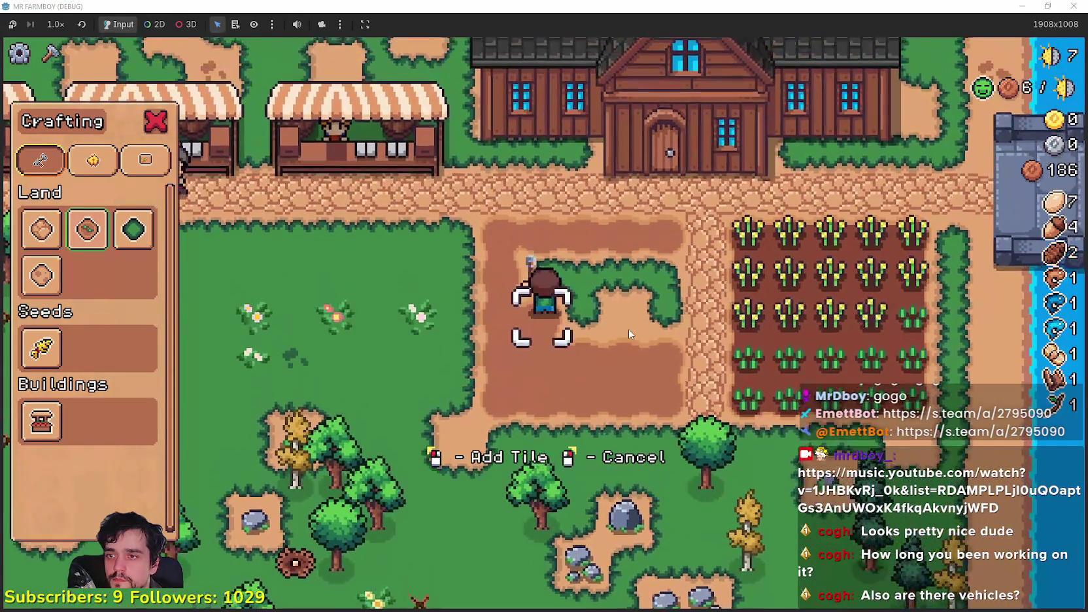
{"action": "key", "text": "d"}
{"action": "key", "text": "w"}
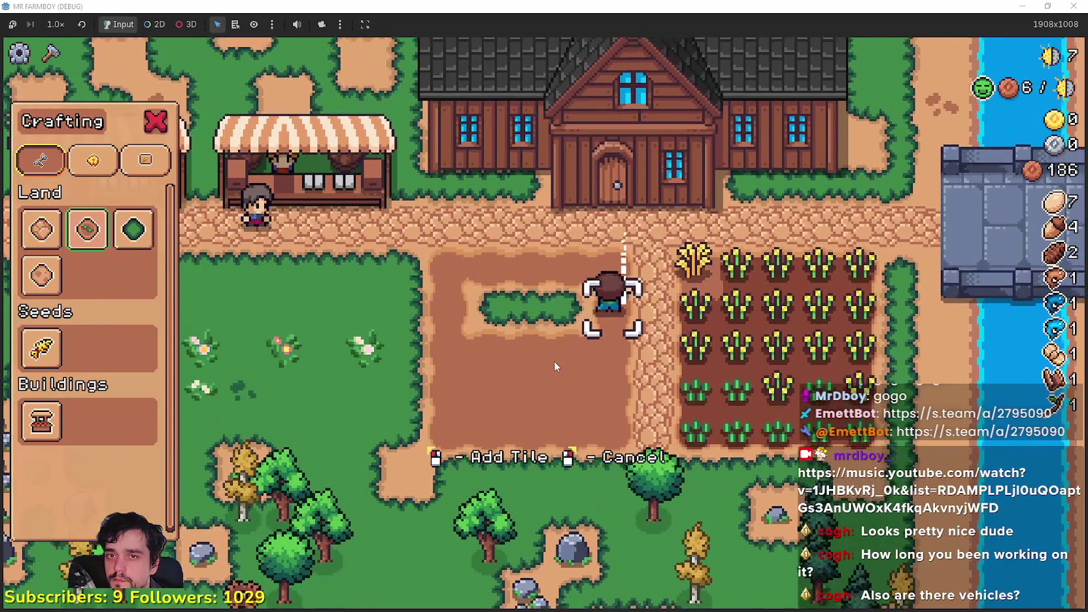
{"action": "key", "text": "a"}
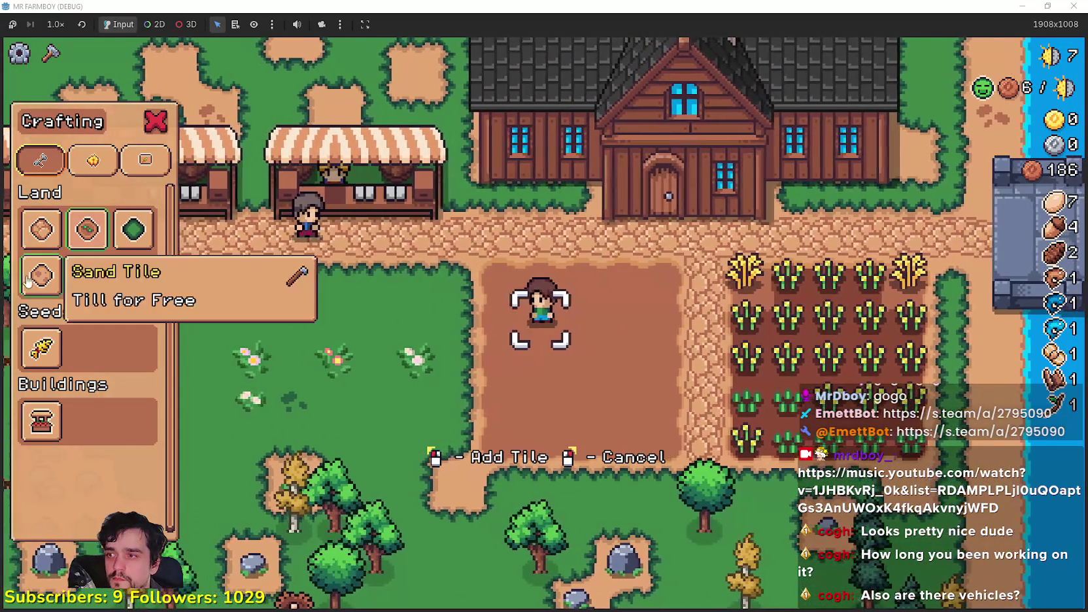
Walk to the new plot's left edge and lay road along that side.
{"action": "key", "text": "a"}
{"action": "key", "text": "w"}
{"action": "key", "text": "s"}
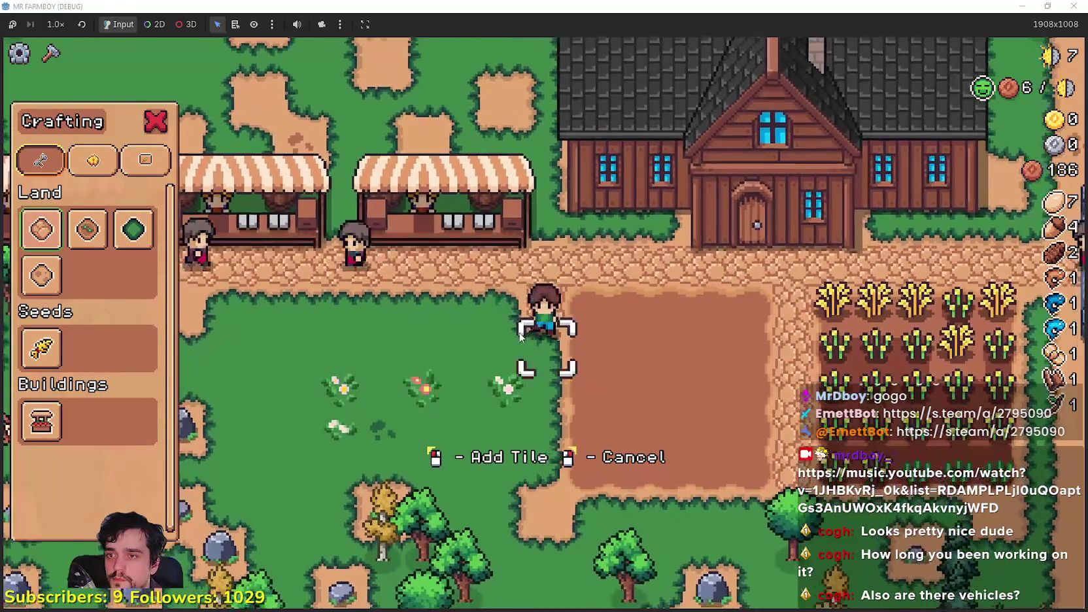
{"action": "key", "text": "s"}
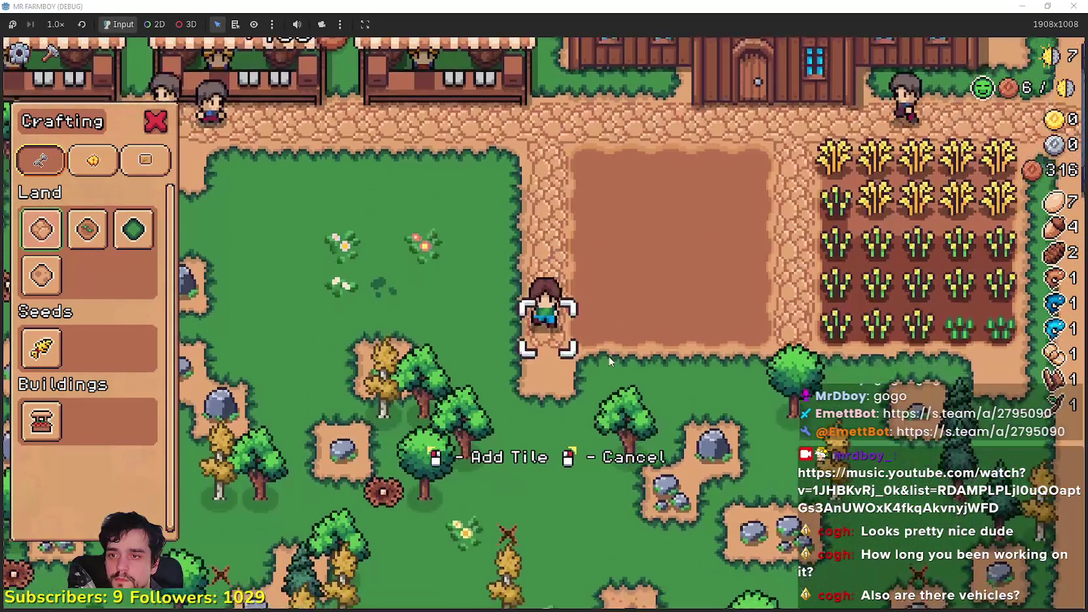
{"action": "key", "text": "d"}
{"action": "key", "text": "d"}
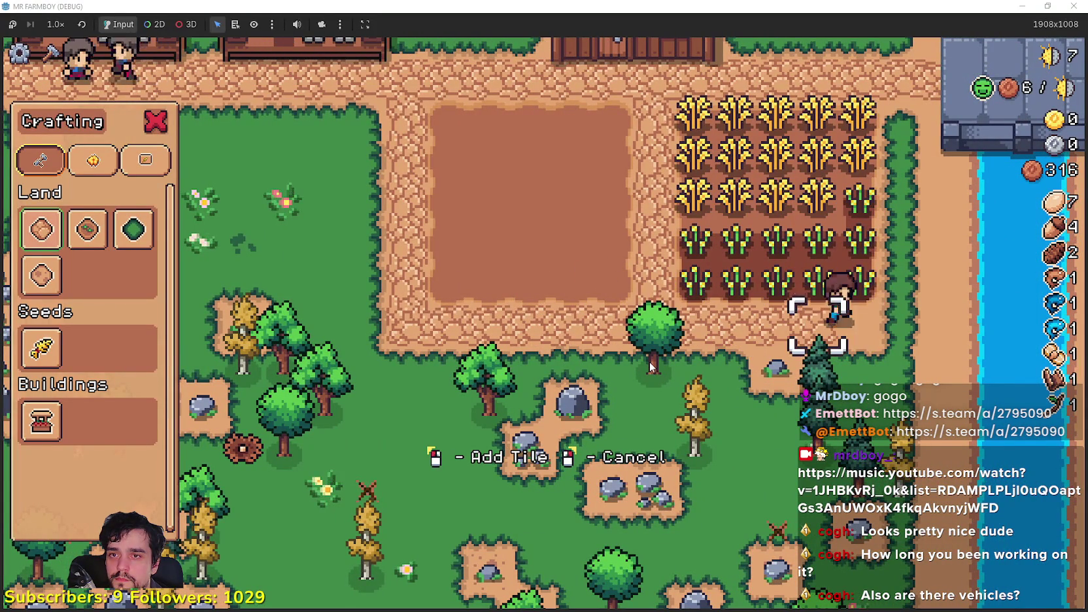
Close Crafting and harvest the first ripe wheat along the top row of the field.
{"action": "key", "text": "d"}
{"action": "key", "text": "w"}
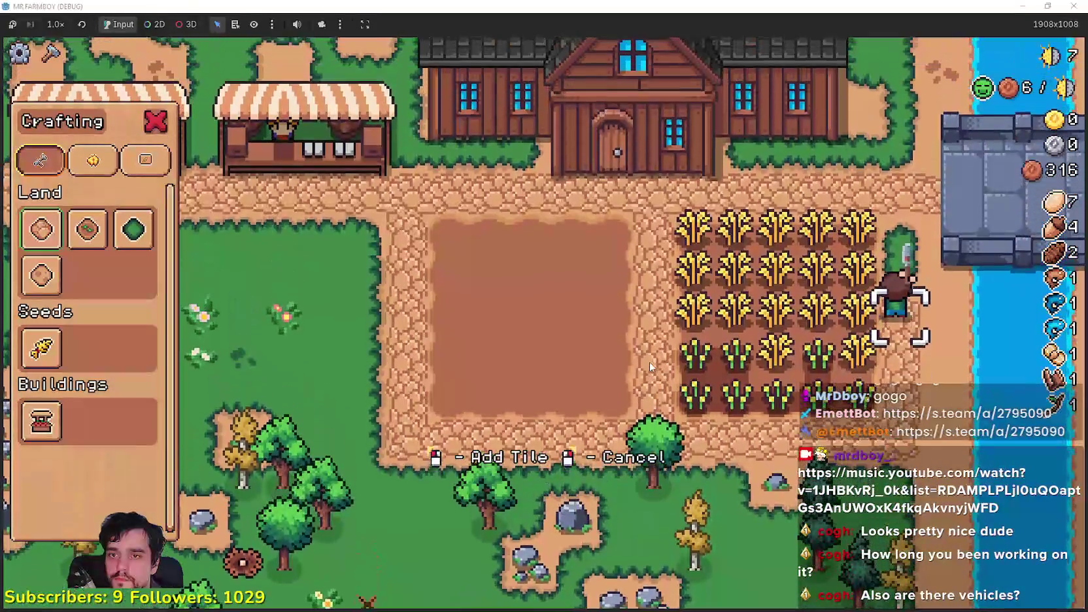
{"action": "key", "text": "w"}
{"action": "right_click", "coordinate": [649, 360]}
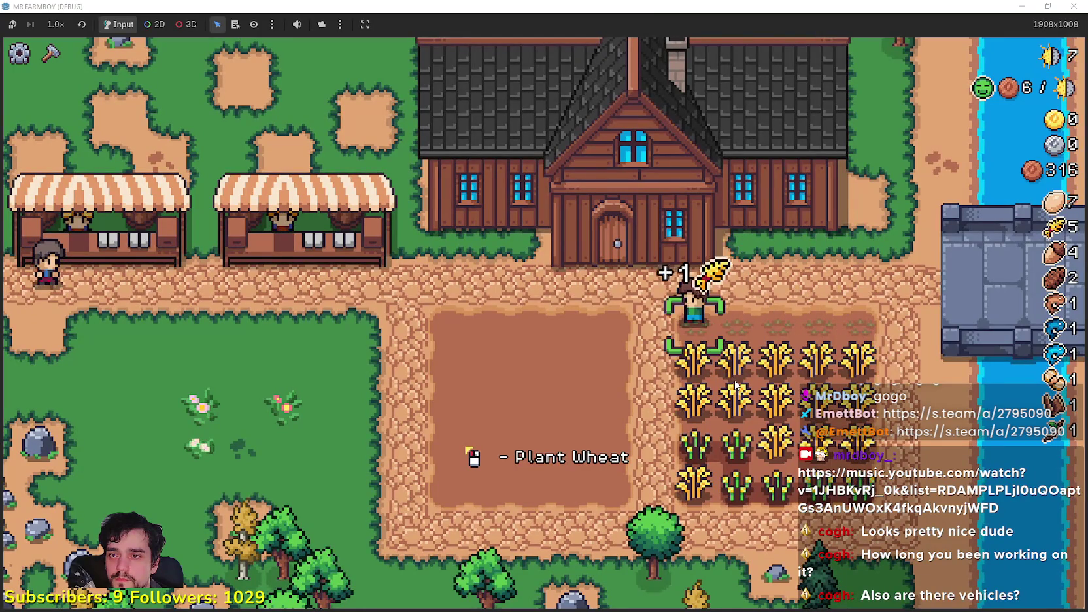
{"action": "key", "text": "s"}
{"action": "key", "text": "d"}
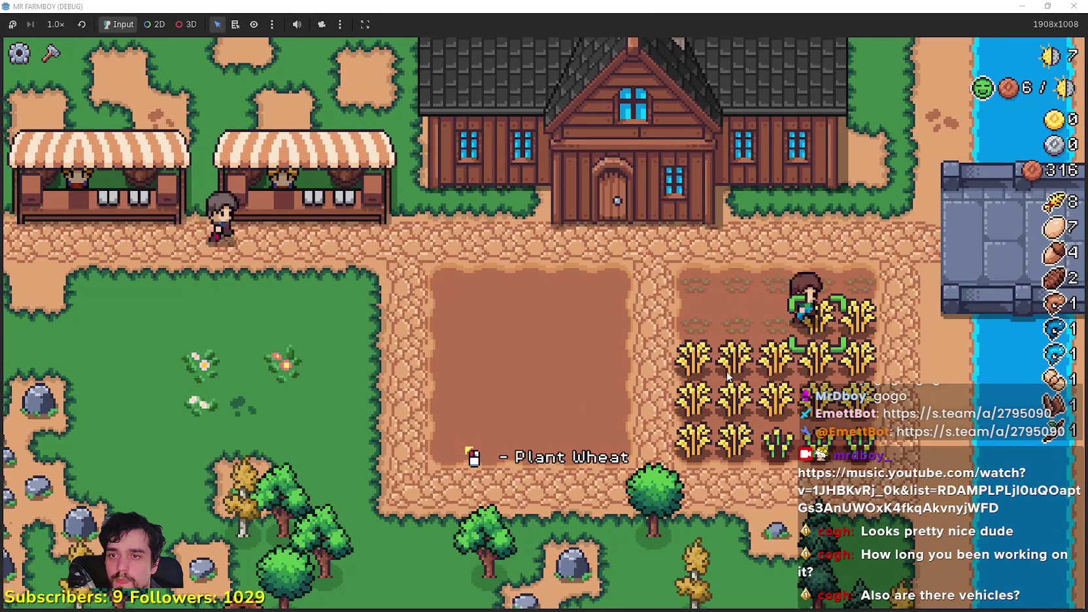
Harvest the remaining wheat rows, reaching 25 wheat, and open the market stall.
{"action": "key", "text": "s"}
{"action": "key", "text": "a"}
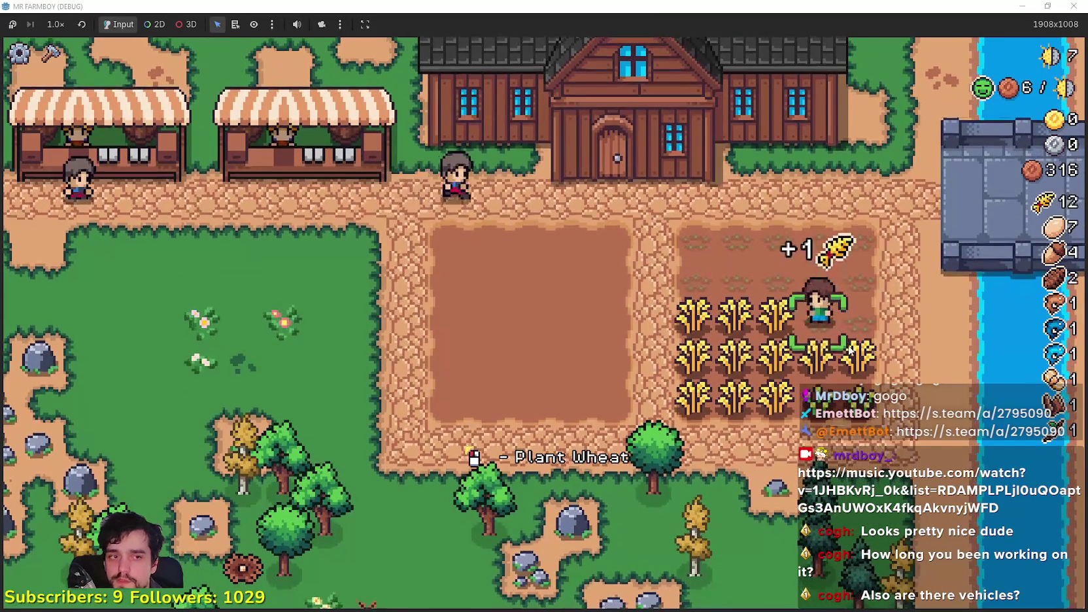
{"action": "key", "text": "s"}
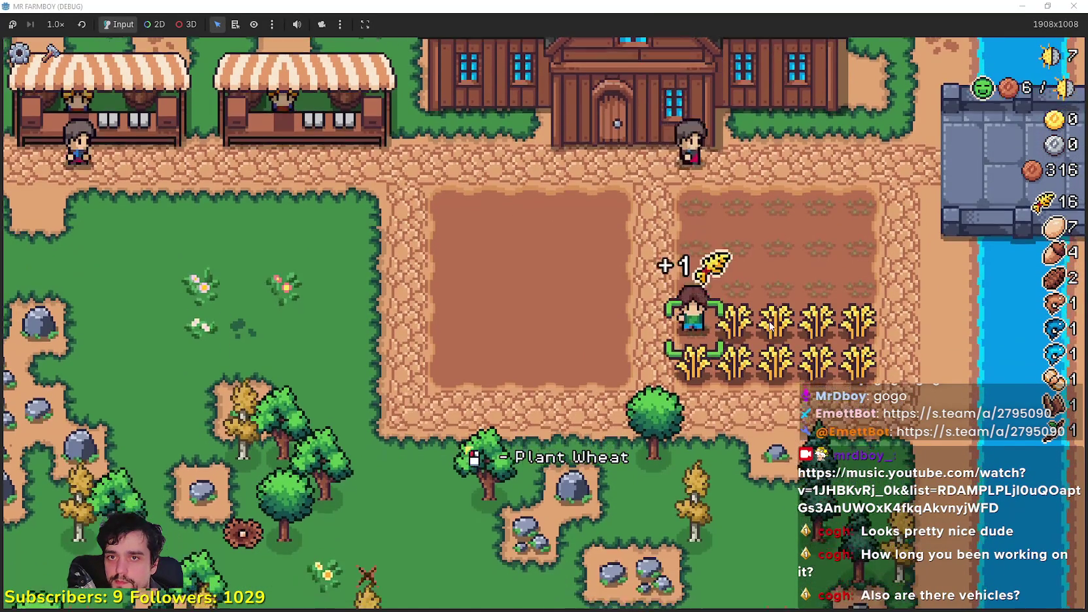
{"action": "key", "text": "d"}
{"action": "key", "text": "d"}
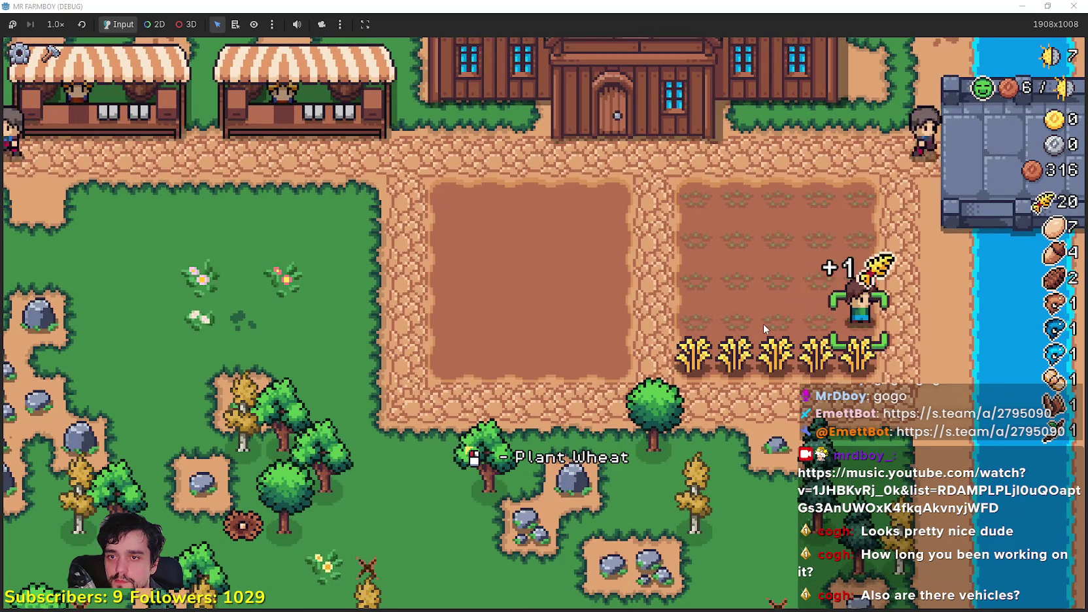
{"action": "key", "text": "s"}
{"action": "key", "text": "a"}
{"action": "key", "text": "a"}
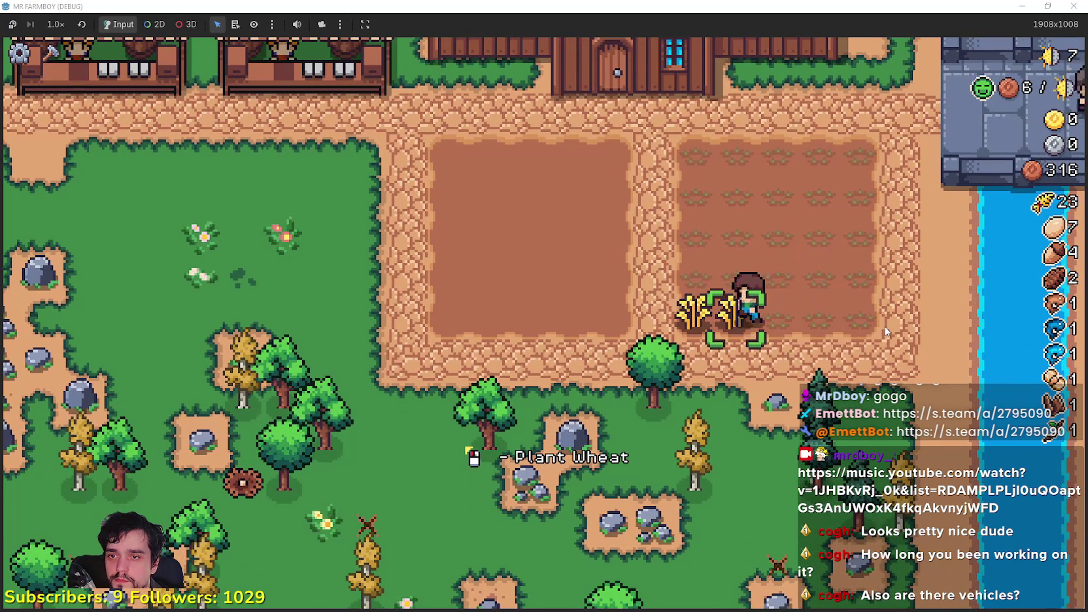
{"action": "key", "text": "w"}
{"action": "key", "text": "w"}
{"action": "key", "text": "a"}
{"action": "key", "text": "e"}
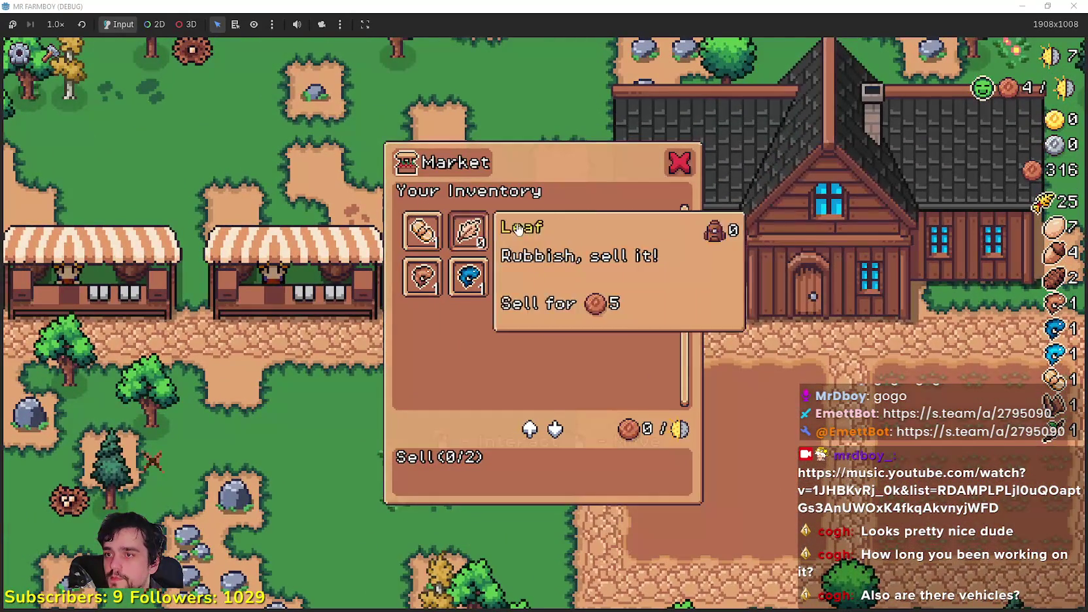
Check another stall's market, then walk down the path to the tree to collect an acorn.
{"action": "key", "text": "a"}
{"action": "key", "text": "e"}
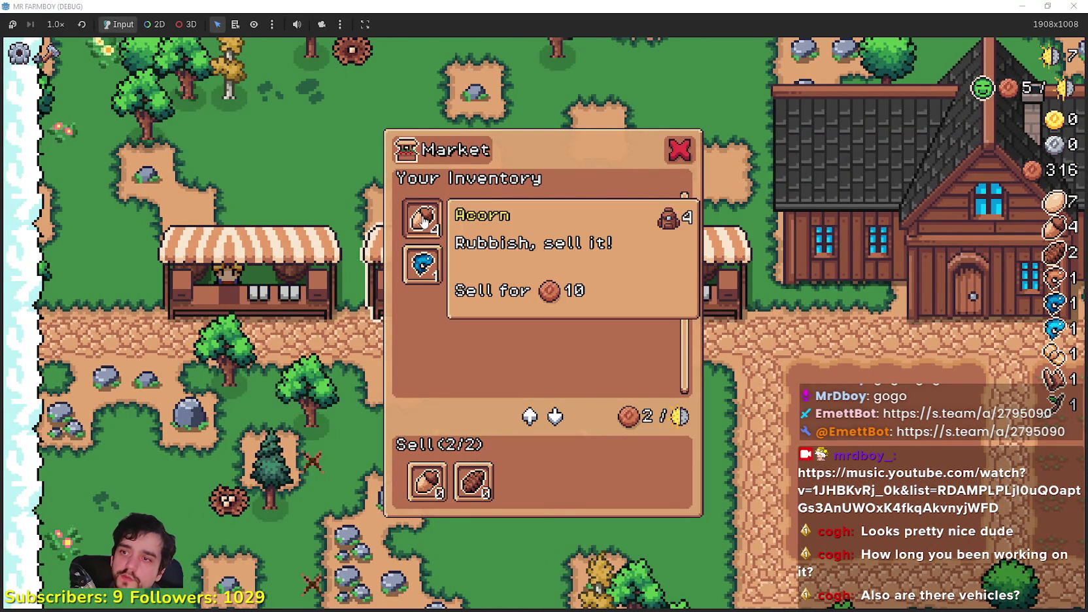
{"action": "key", "text": "Escape"}
{"action": "key", "text": "s"}
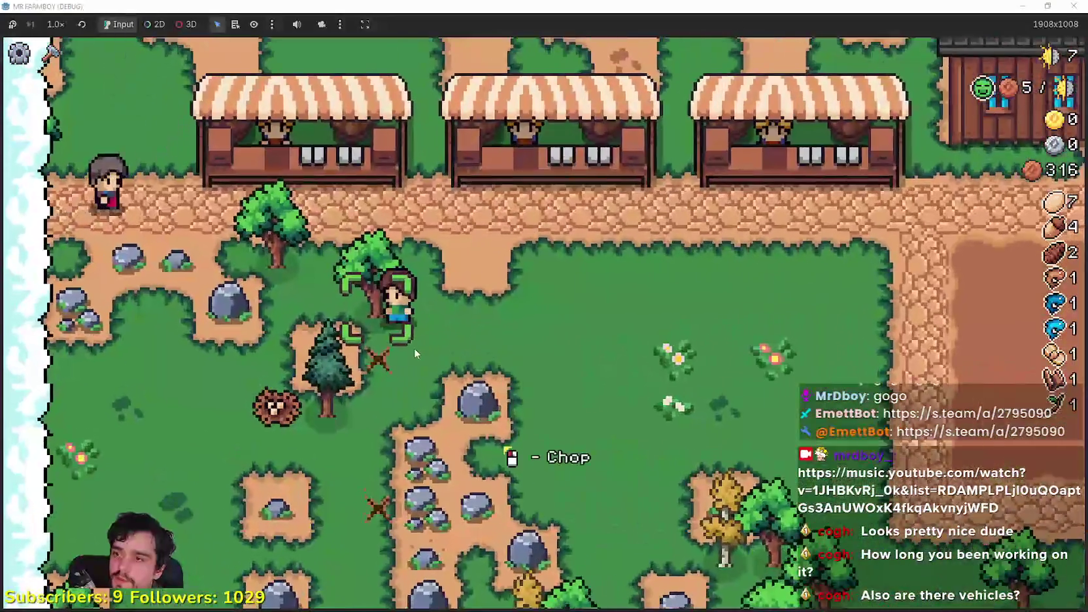
{"action": "key", "text": "a"}
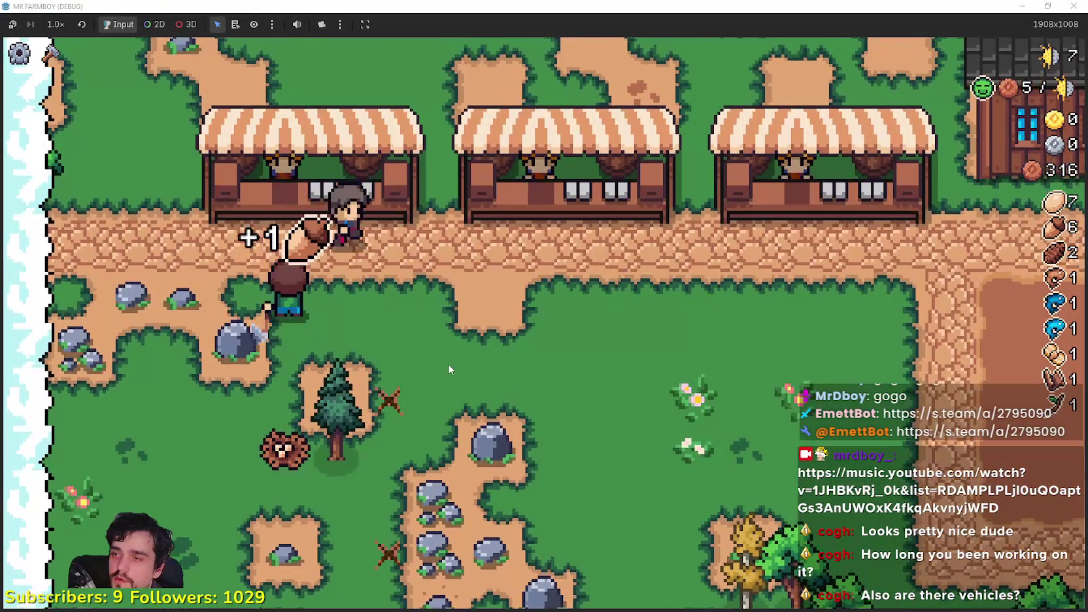
{"action": "key", "text": "s"}
{"action": "key", "text": "d"}
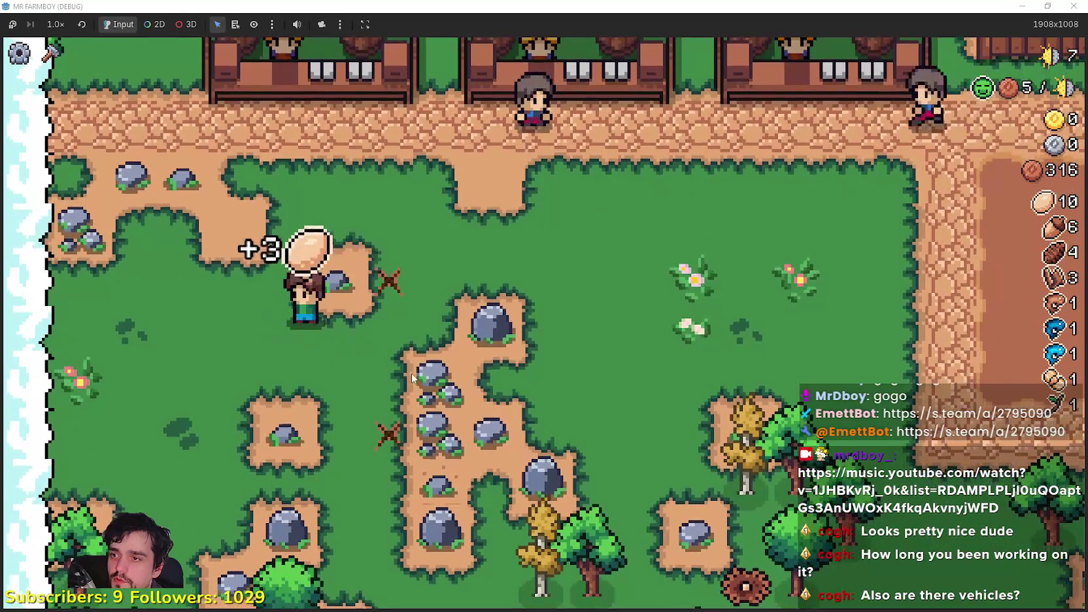
Walk back along the fields to a market stall and put acorns and potatoes up for sale.
{"action": "scroll", "coordinate": [441, 342], "scroll_direction": "down", "scroll_amount": 3}
{"action": "key", "text": "d"}
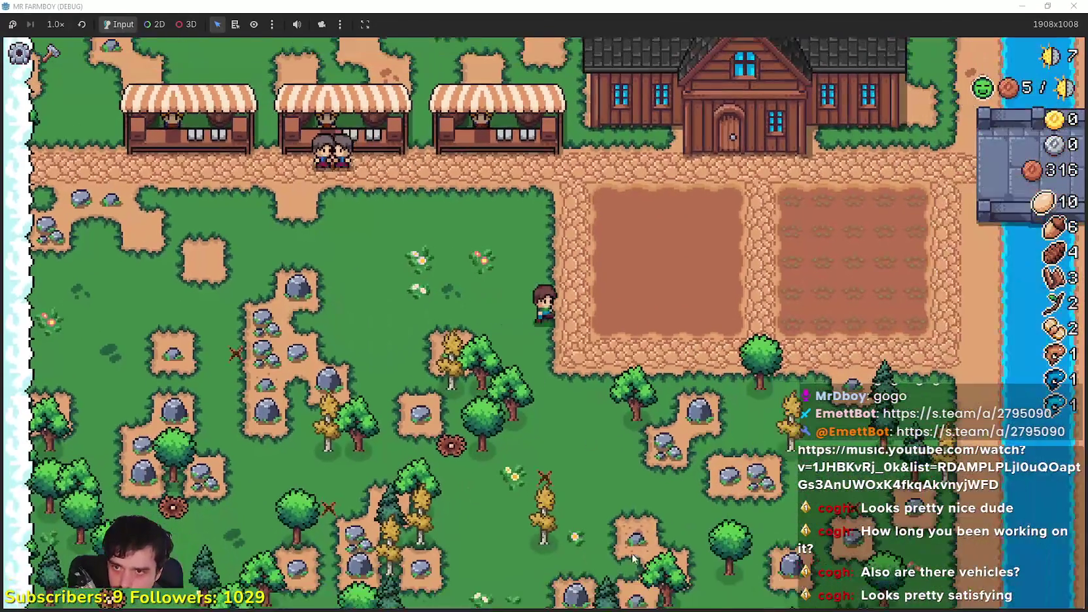
{"action": "key", "text": "s"}
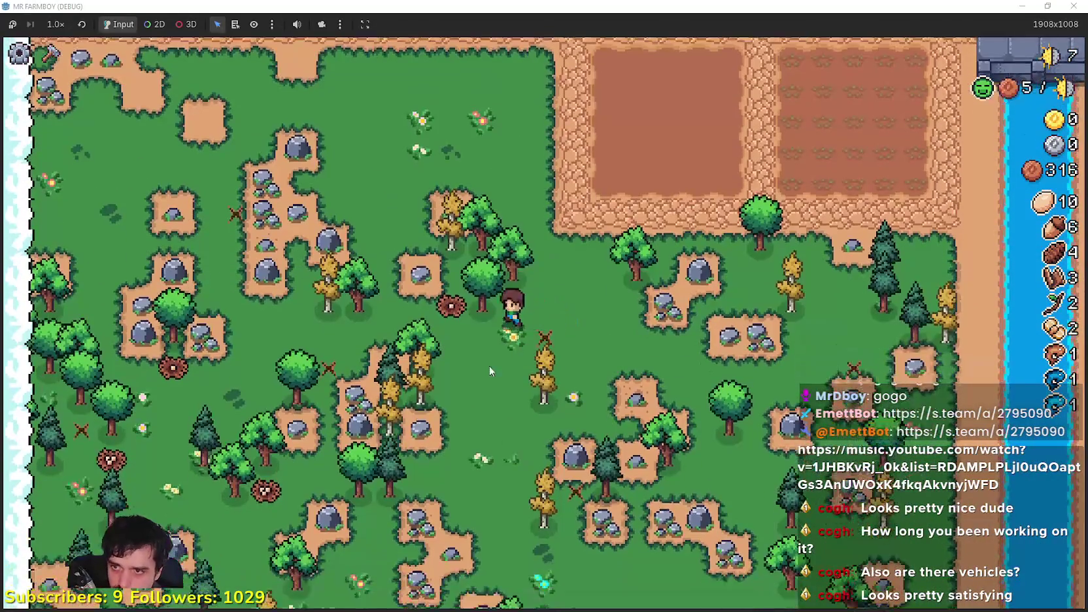
{"action": "key", "text": "w"}
{"action": "key", "text": "a"}
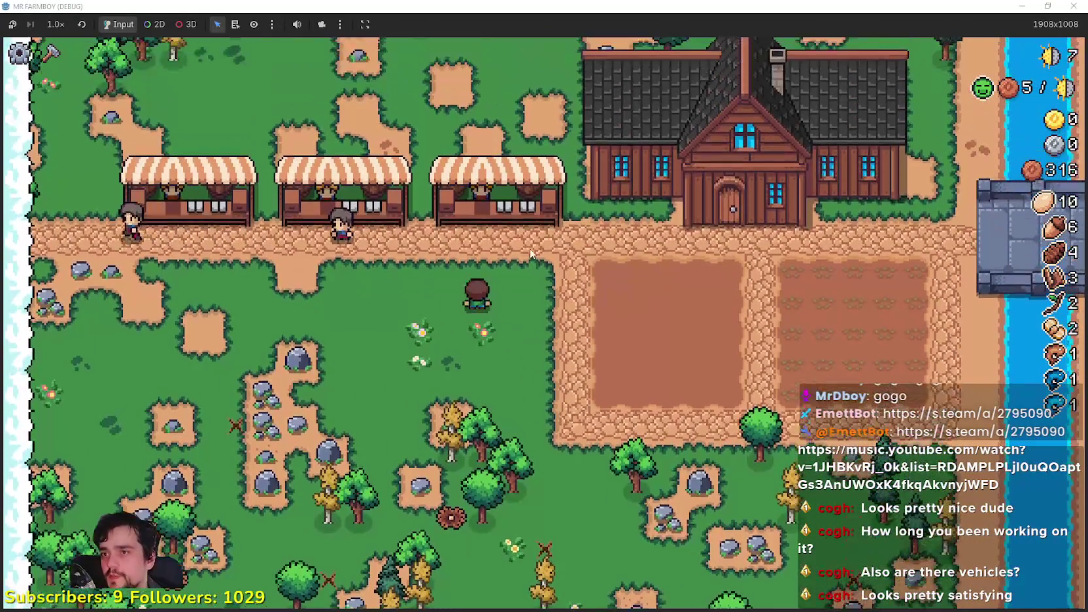
{"action": "scroll", "coordinate": [555, 418], "scroll_direction": "up", "scroll_amount": 3}
{"action": "key", "text": "e"}
{"action": "left_click", "coordinate": [422, 218]}
Sell wheat at the middle and next stalls for 349 coins, then enter the player house.
{"action": "key", "text": "d"}
{"action": "key", "text": "e"}
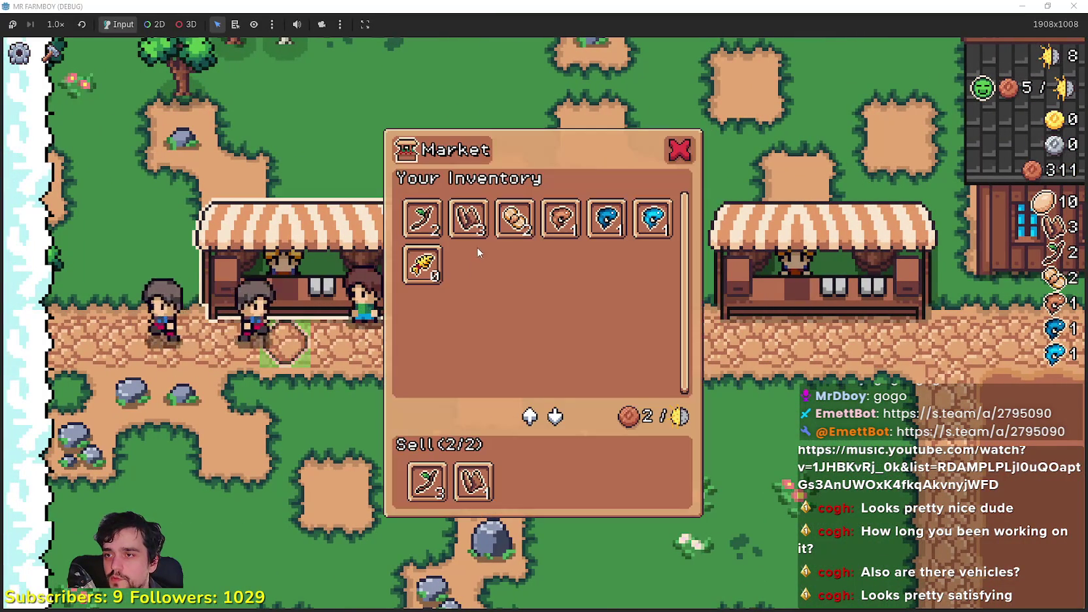
{"action": "key", "text": "d"}
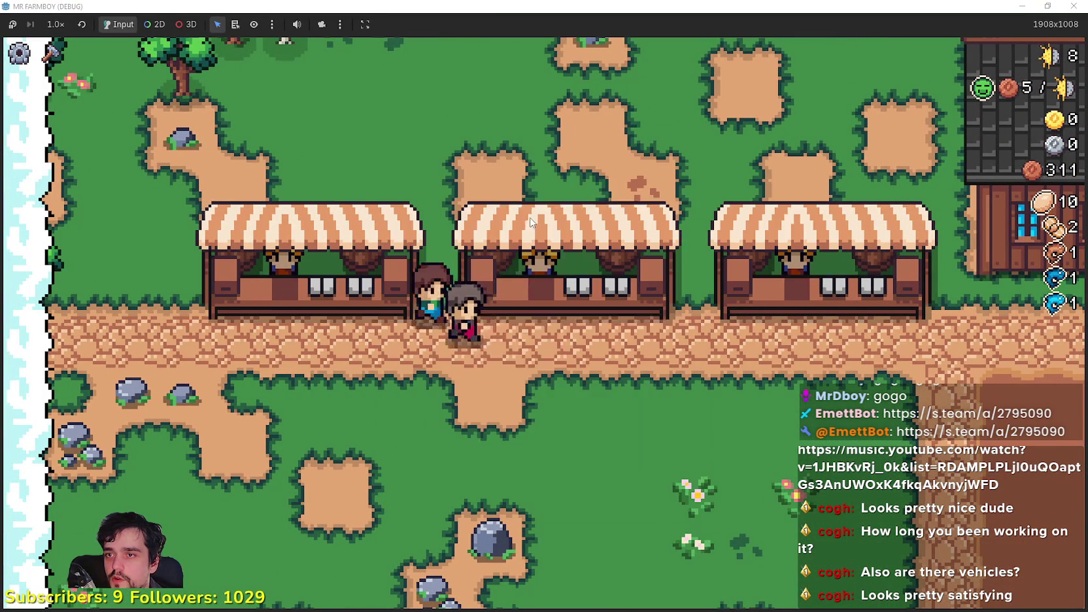
{"action": "key", "text": "e"}
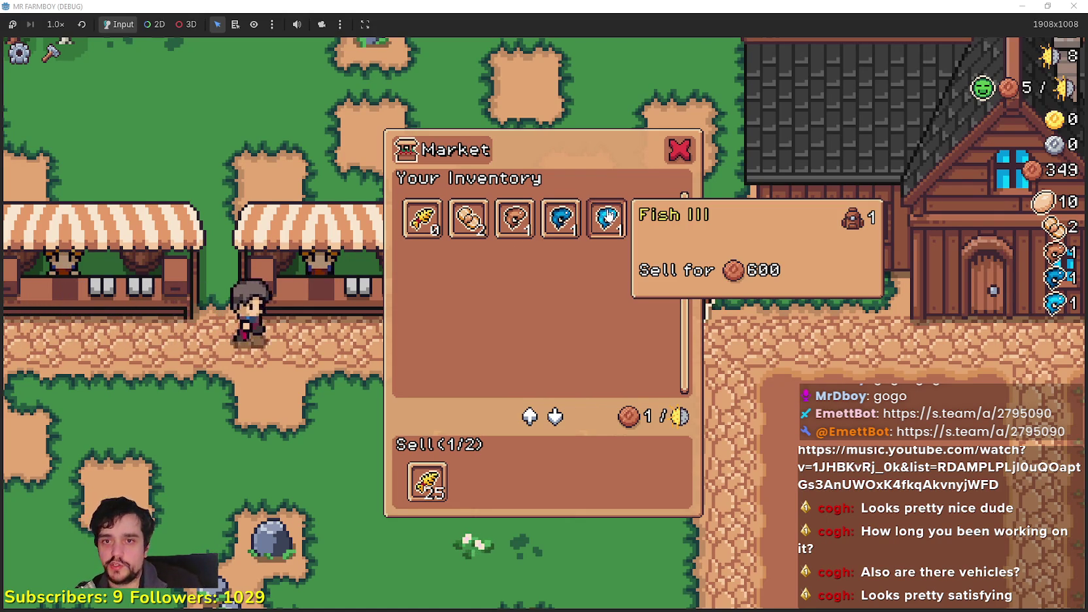
{"action": "key", "text": "d"}
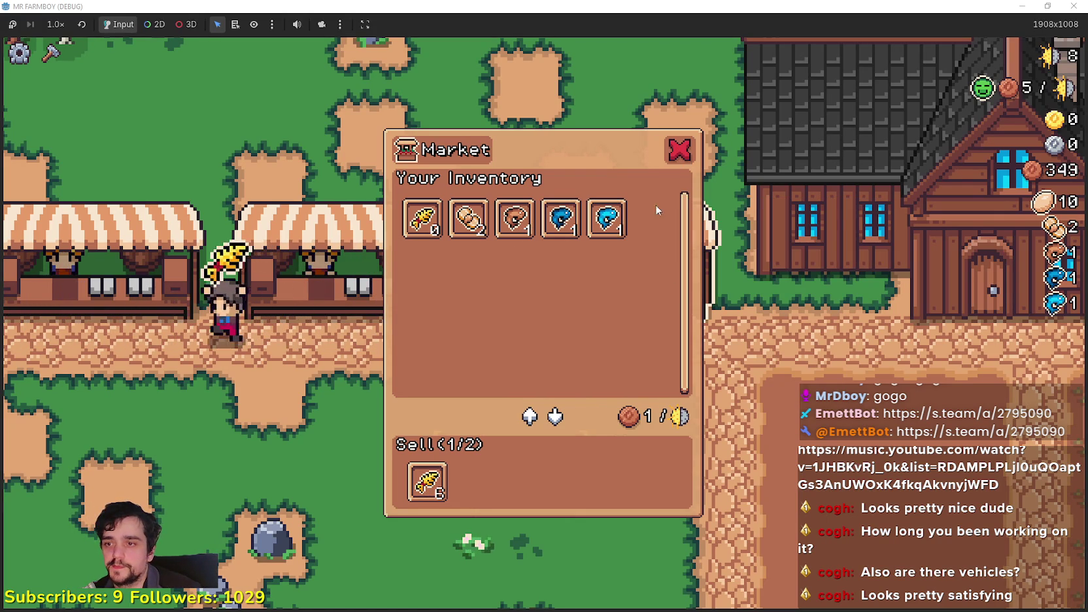
{"action": "key", "text": "d"}
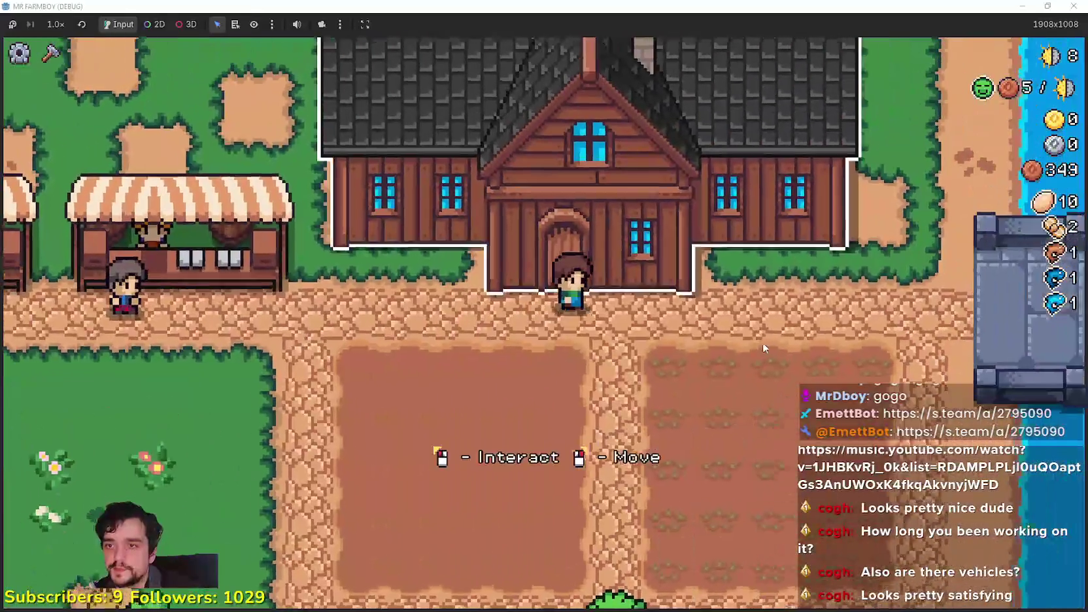
{"action": "left_click", "coordinate": [762, 342]}
Unlock the House skill for 200, then preview placing a House building and cancel it.
{"action": "mouse_move", "coordinate": [226, 468]}
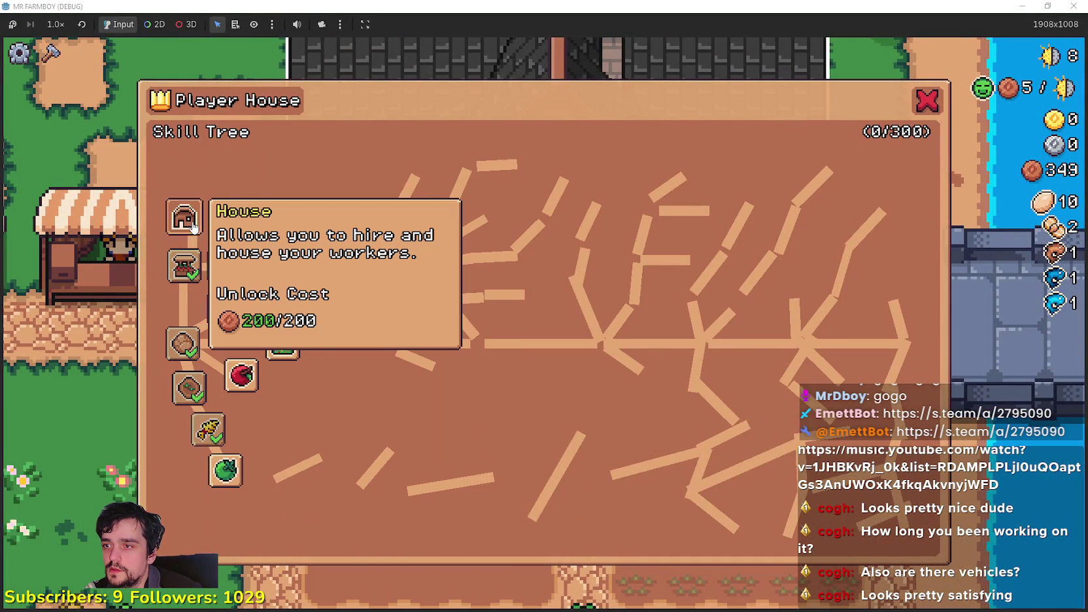
{"action": "left_click", "coordinate": [194, 226]}
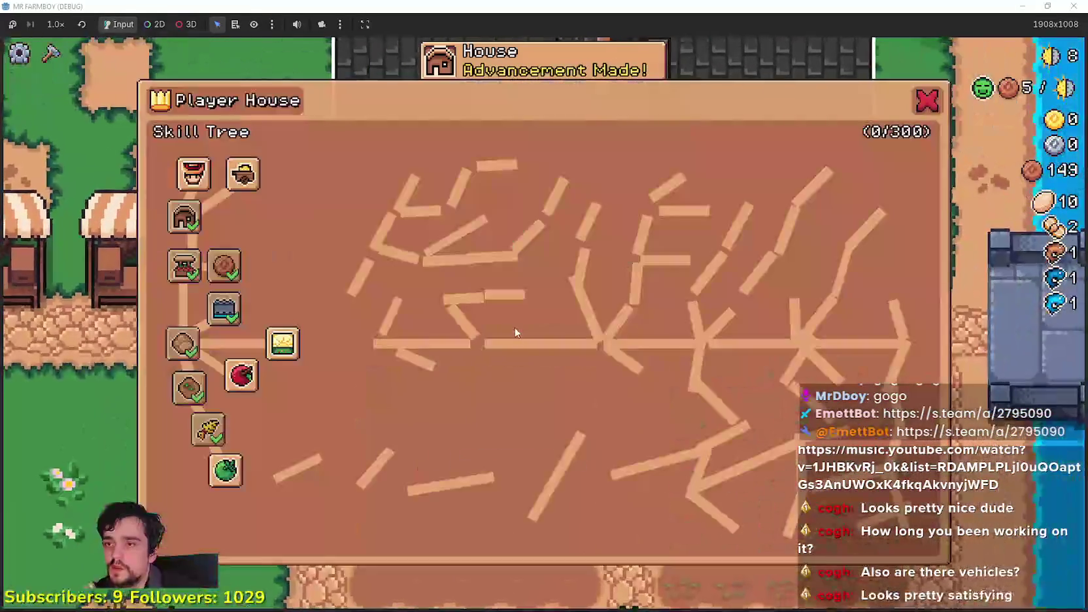
{"action": "key", "text": "Escape"}
{"action": "key", "text": "c"}
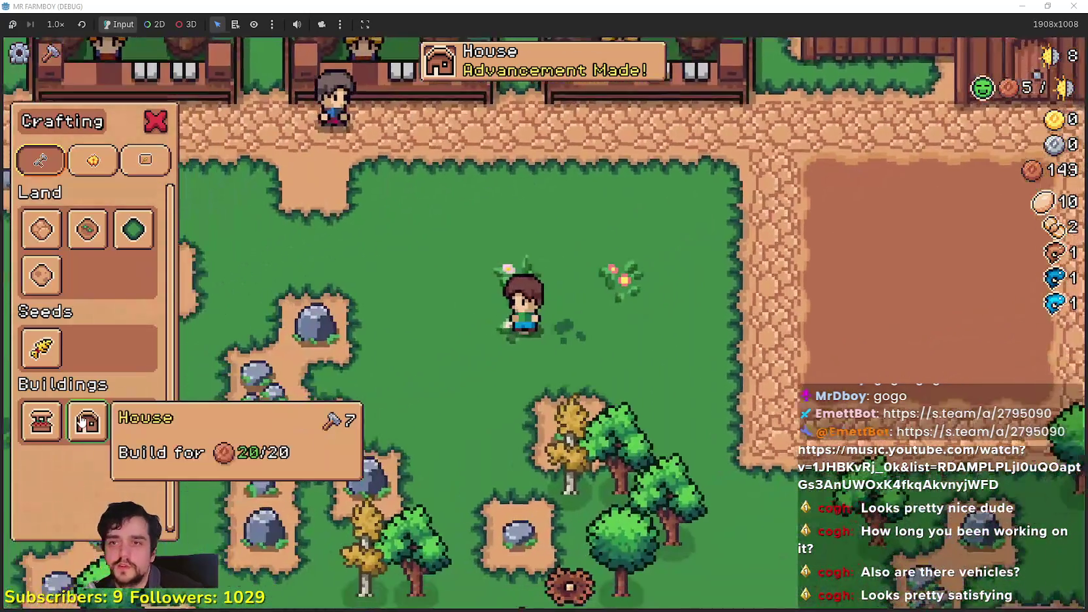
{"action": "left_click", "coordinate": [87, 422]}
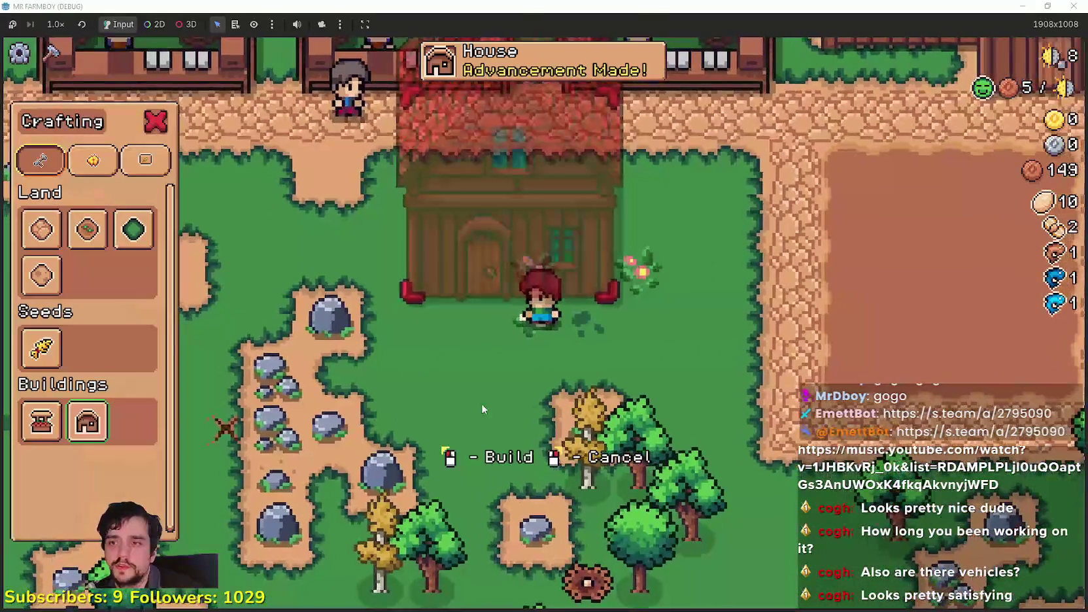
{"action": "key", "text": "a"}
{"action": "key", "text": "w"}
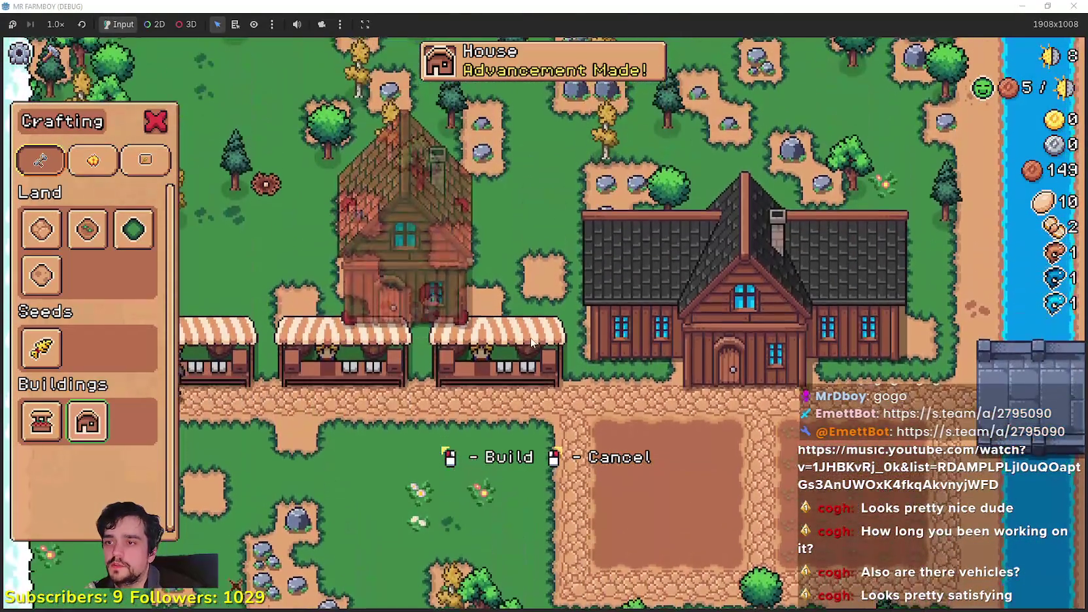
{"action": "right_click", "coordinate": [529, 338]}
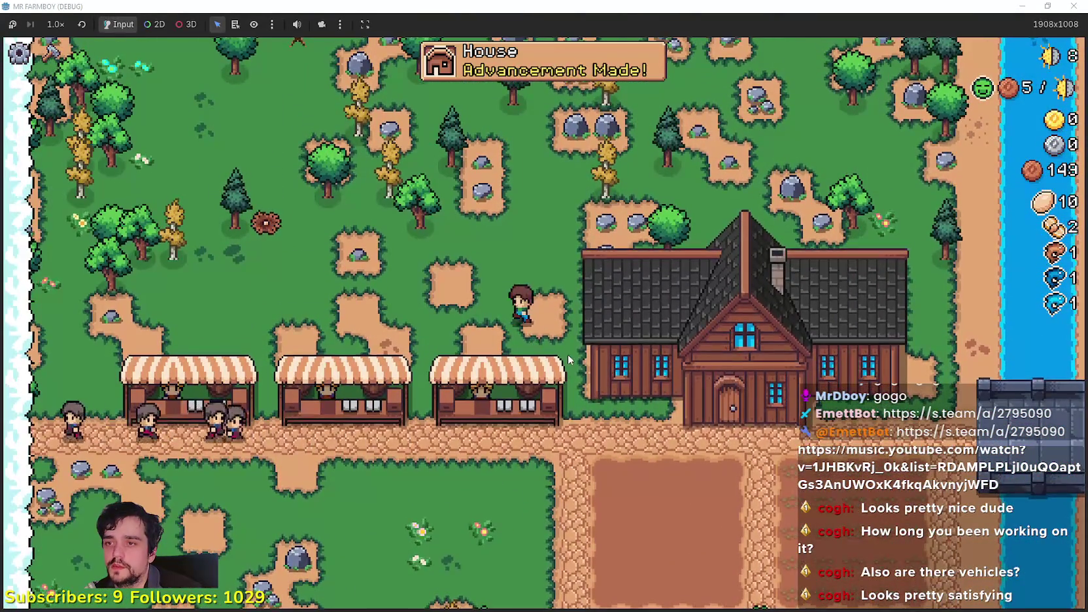
Walk south past the fields and hit trees to collect sticks, wood and acorns.
{"action": "key", "text": "s"}
{"action": "key", "text": "d"}
{"action": "key", "text": "d"}
{"action": "key", "text": "s"}
{"action": "left_click", "coordinate": [833, 376]}
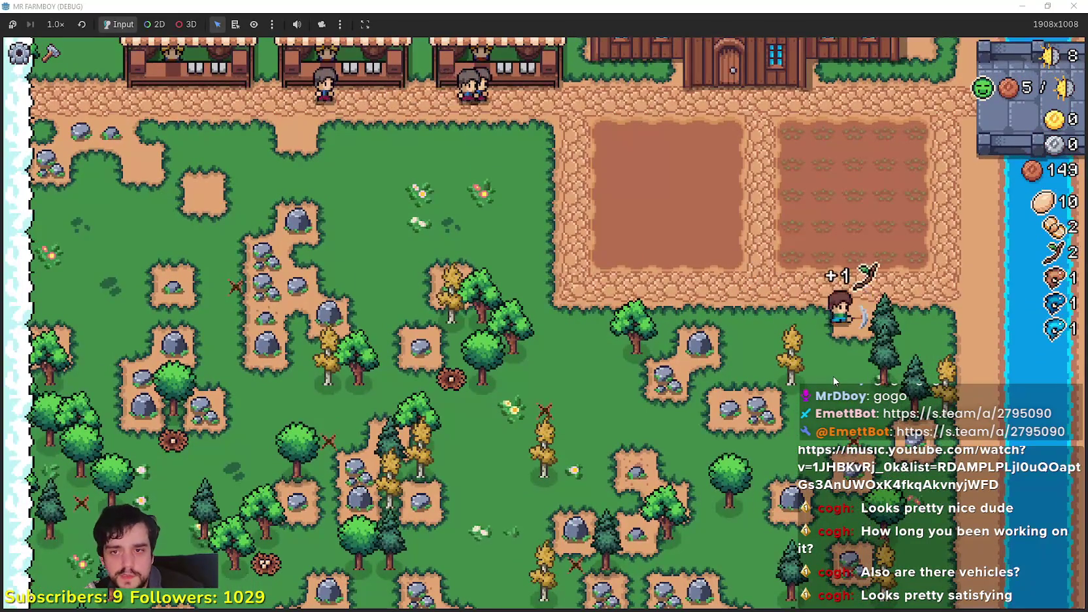
{"action": "key", "text": "s"}
{"action": "key", "text": "d"}
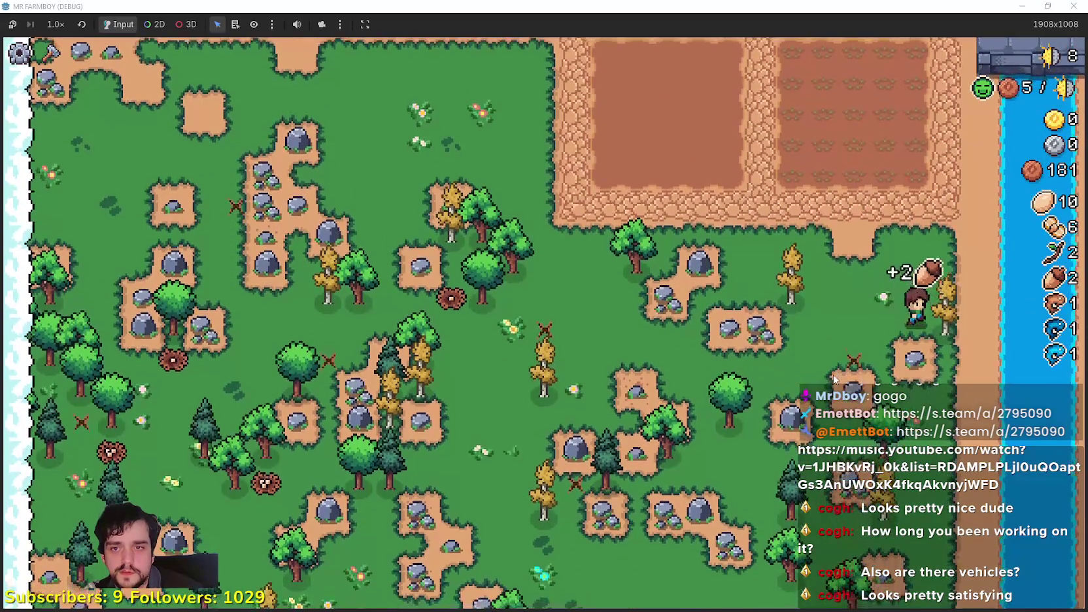
{"action": "key", "text": "s"}
{"action": "key", "text": "a"}
{"action": "left_click", "coordinate": [832, 378]}
{"action": "key", "text": "s"}
{"action": "key", "text": "a"}
Mine two rock patches for stone, then chop a tree near the river for wood.
{"action": "key", "text": "w"}
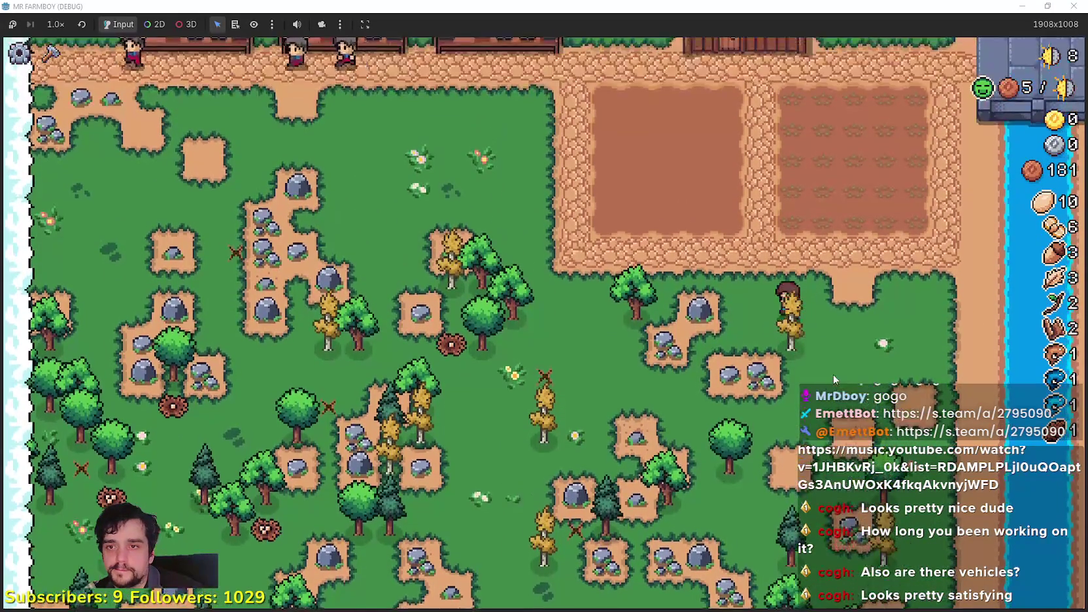
{"action": "key", "text": "a"}
{"action": "key", "text": "space"}
{"action": "key", "text": "w"}
{"action": "key", "text": "a"}
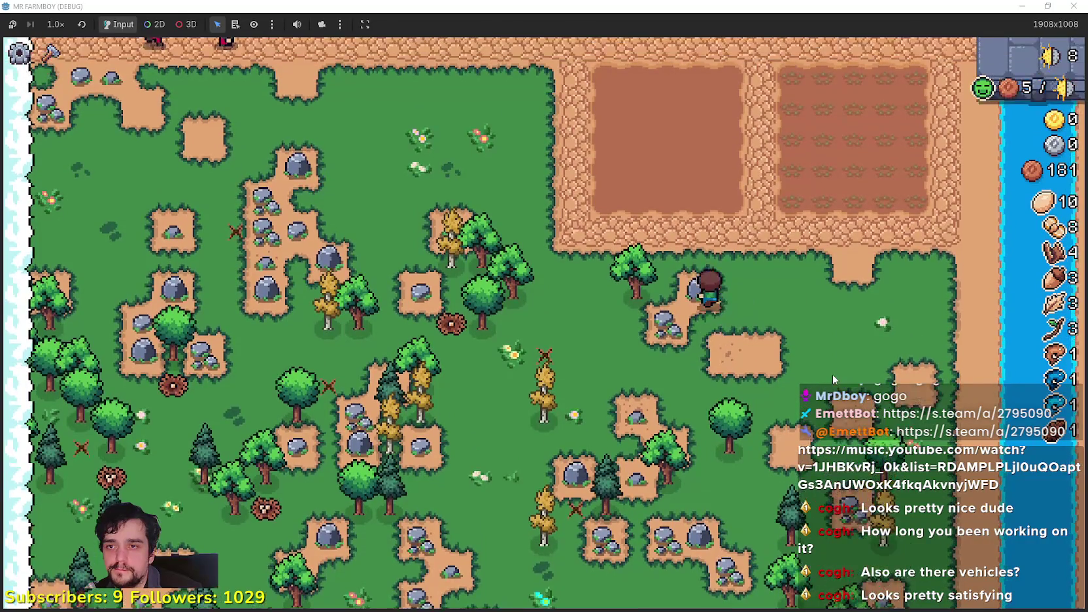
{"action": "key", "text": "d"}
{"action": "key", "text": "s"}
{"action": "scroll", "coordinate": [784, 348], "scroll_direction": "up", "scroll_amount": 3}
{"action": "key", "text": "d"}
{"action": "key", "text": "space"}
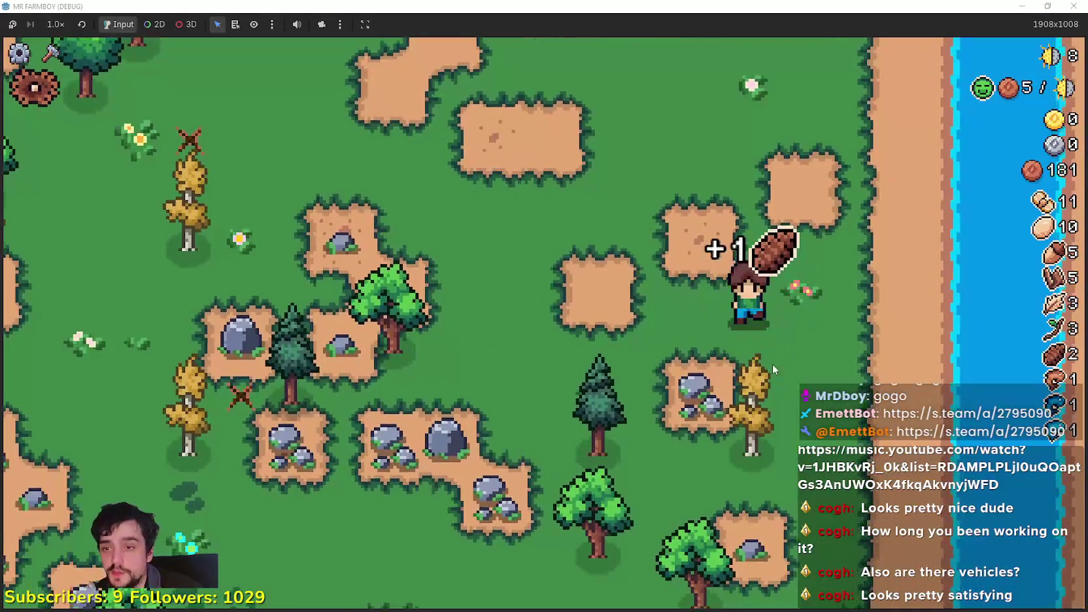
Select the House building from Crafting and build it beside the river.
{"action": "key", "text": "c"}
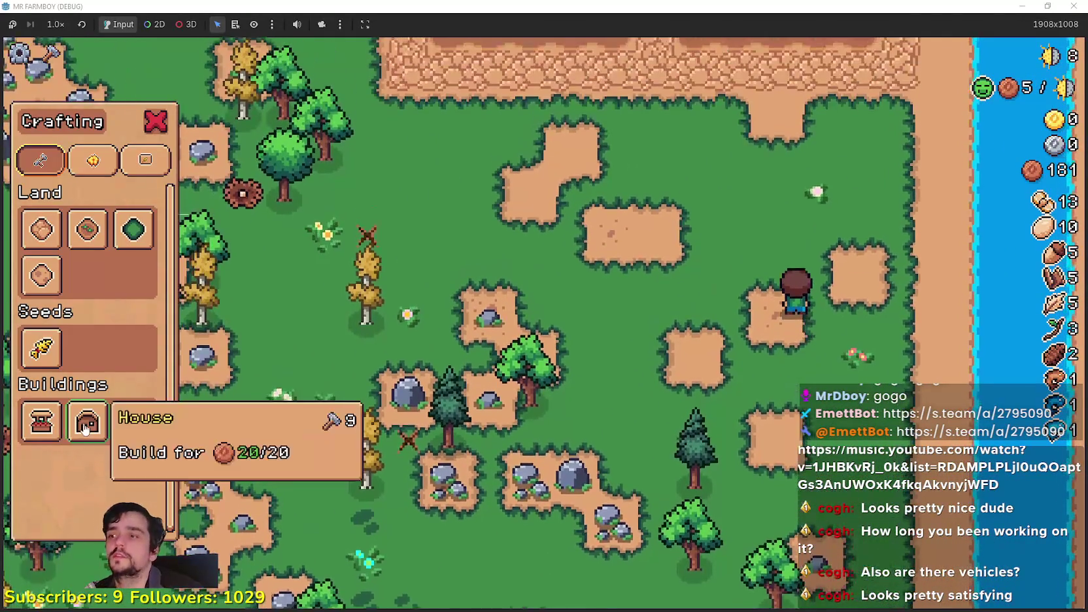
{"action": "left_click", "coordinate": [88, 421]}
{"action": "key", "text": "a"}
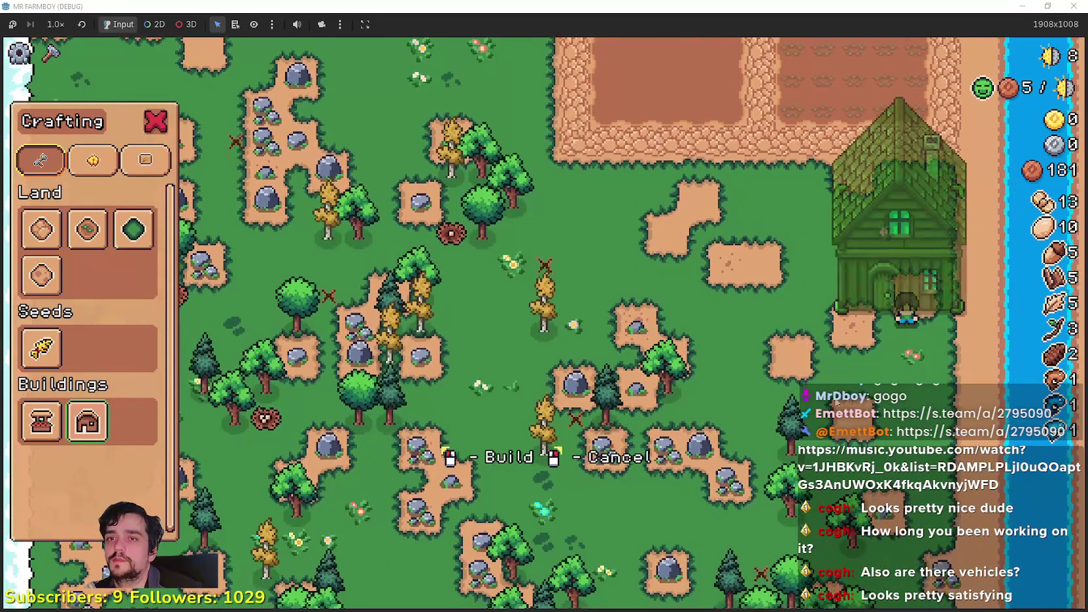
{"action": "left_click", "coordinate": [811, 372]}
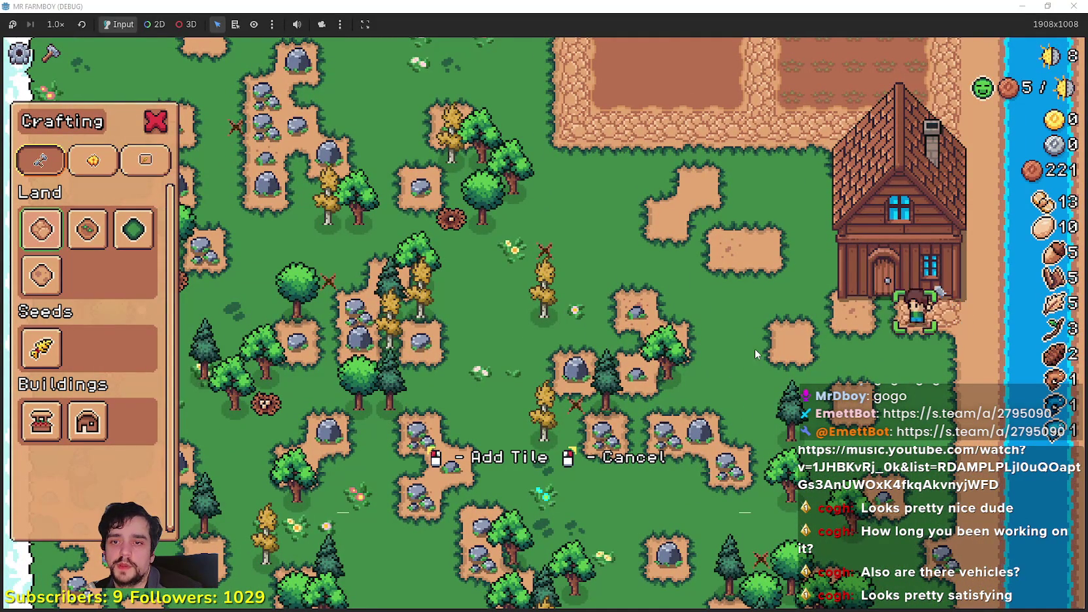
Walk around the new house to its door and enter to open the House dialog.
{"action": "key", "text": "a"}
{"action": "key", "text": "w"}
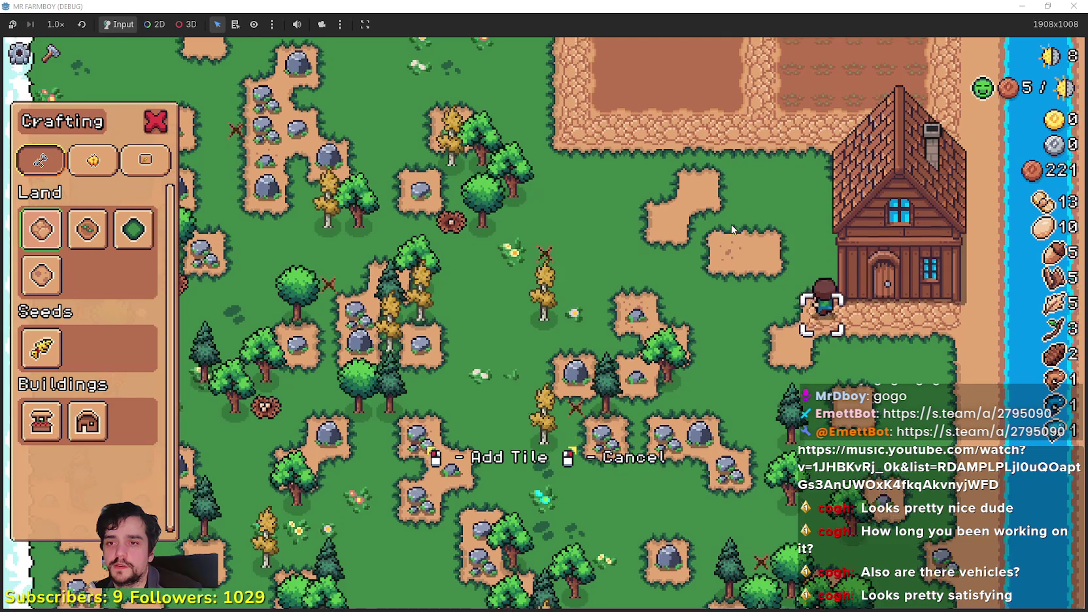
{"action": "key", "text": "w"}
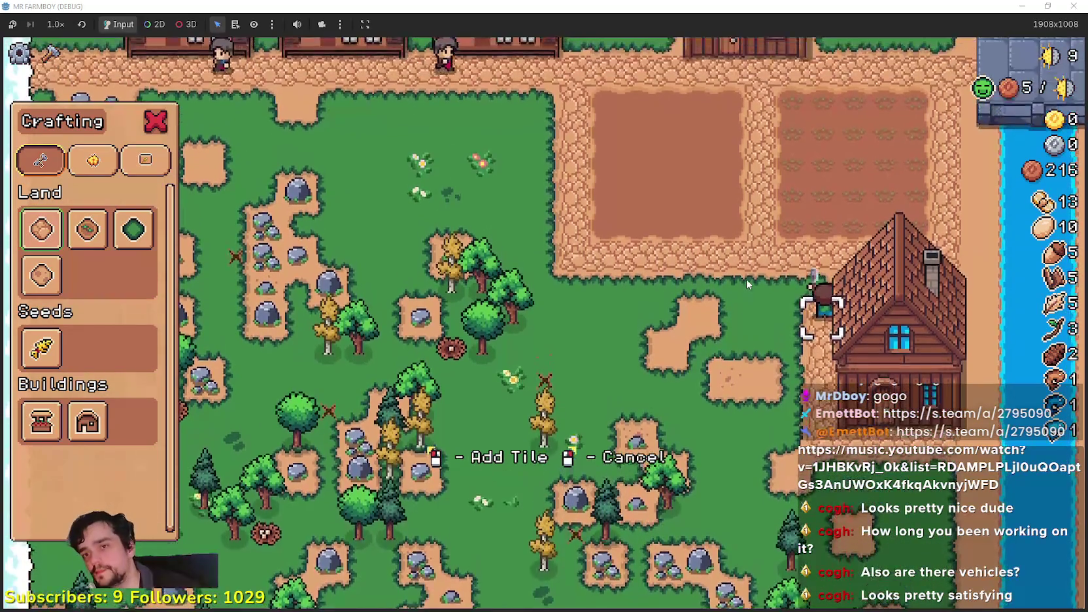
{"action": "key", "text": "s"}
{"action": "key", "text": "d"}
{"action": "key", "text": "w"}
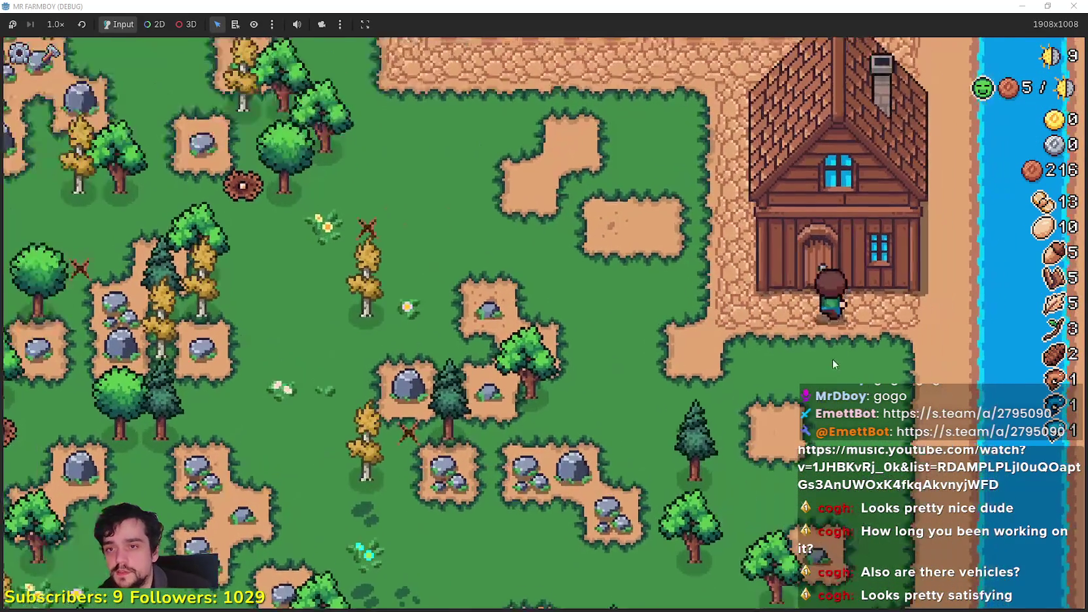
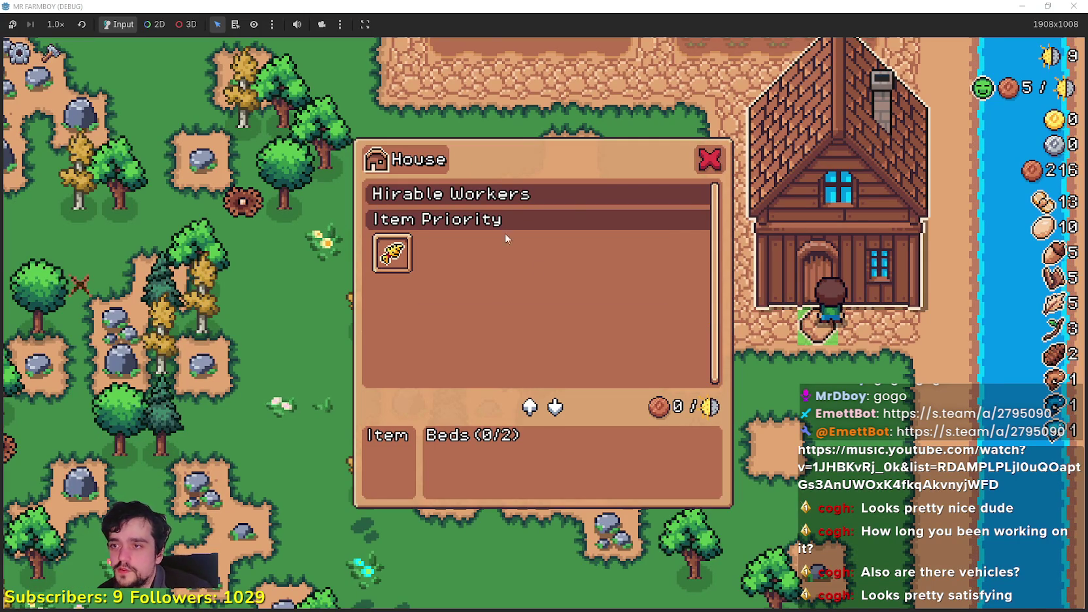
Walk to the Player House and unlock the free Farmers advancement in the skill tree.
{"action": "left_click", "coordinate": [709, 162]}
{"action": "key", "text": "w"}
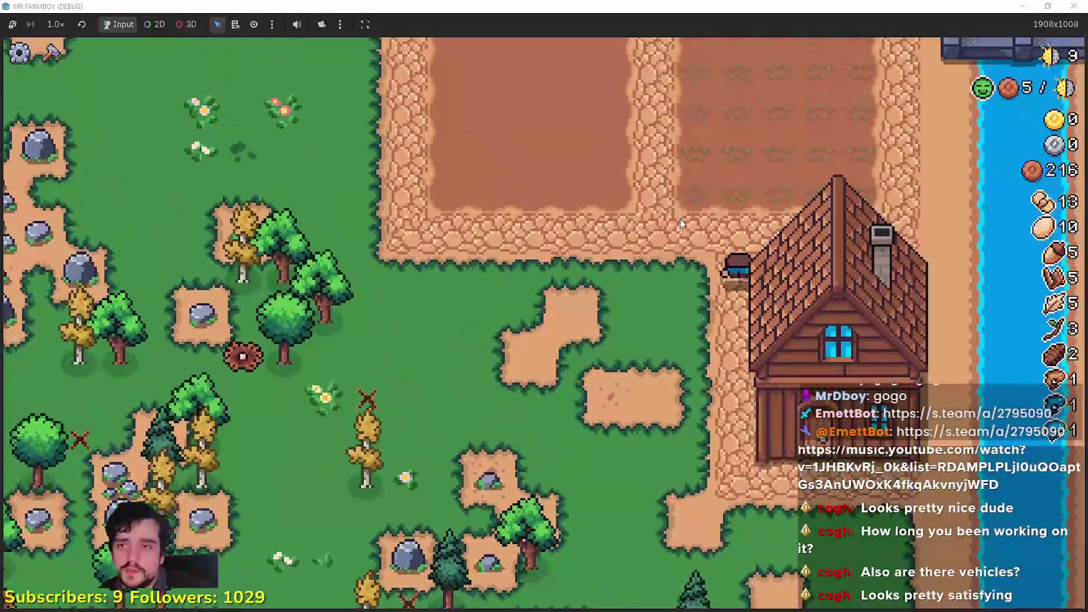
{"action": "key", "text": "a"}
{"action": "key", "text": "e"}
{"action": "mouse_move", "coordinate": [184, 187]}
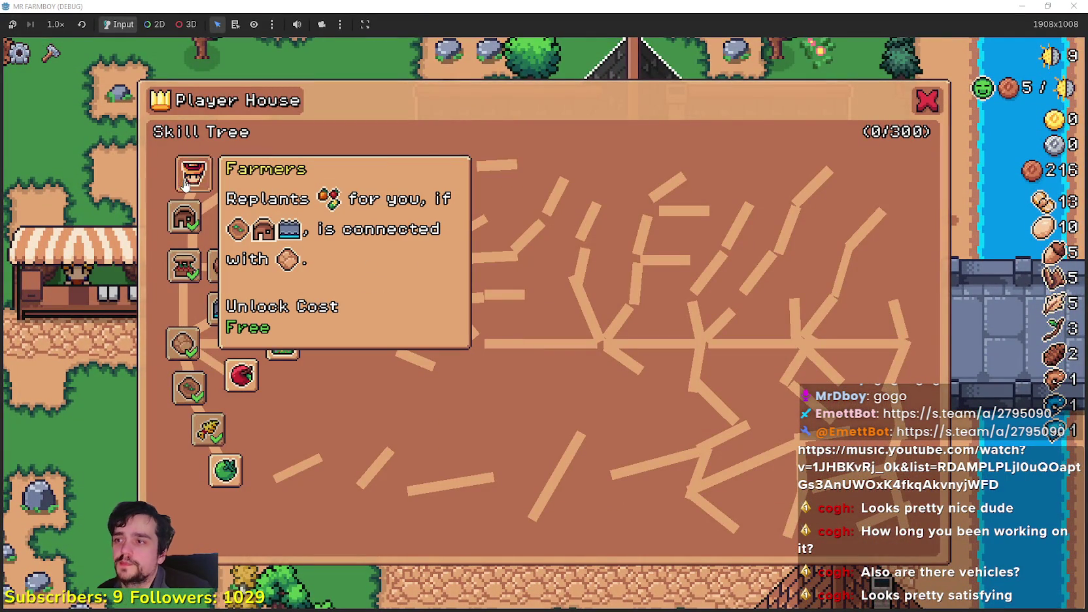
{"action": "mouse_move", "coordinate": [244, 186]}
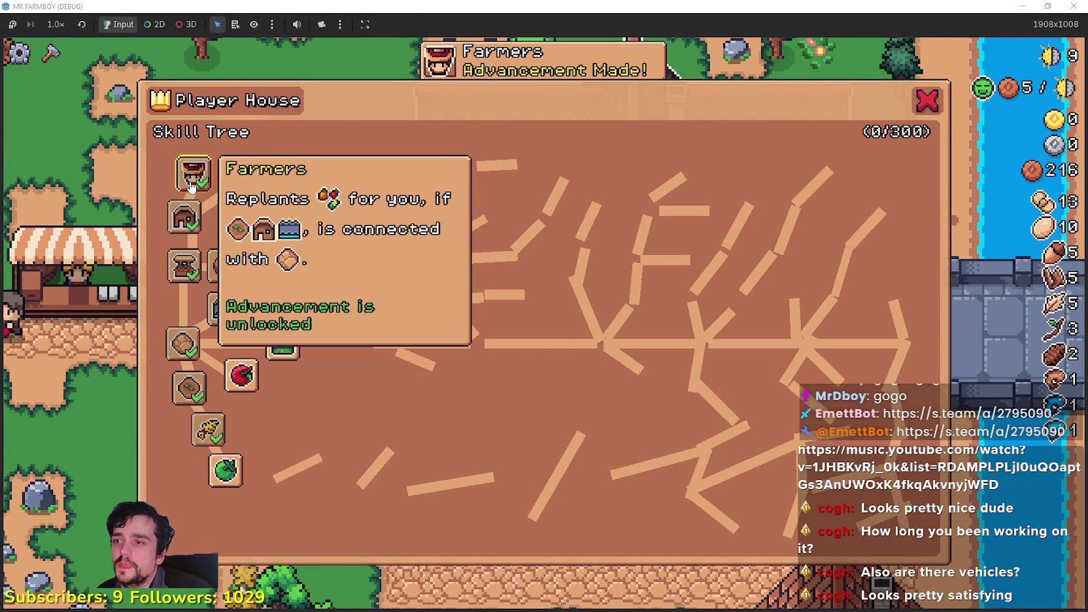
Walk down to the house door and hire a Farmer under Hirable Workers.
{"action": "key", "text": "e"}
{"action": "key", "text": "s"}
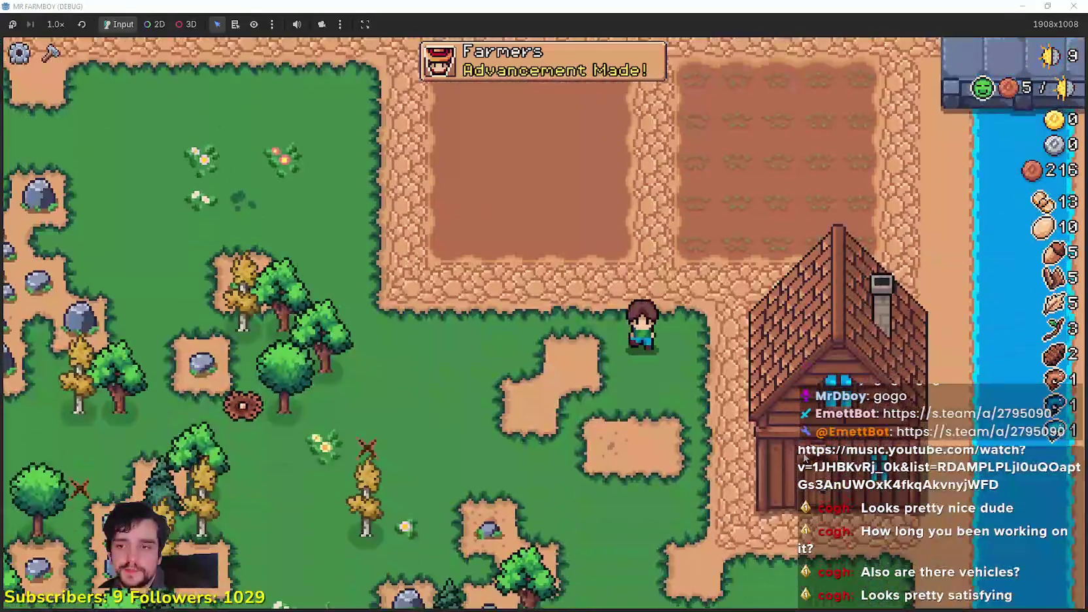
{"action": "key", "text": "d"}
{"action": "key", "text": "e"}
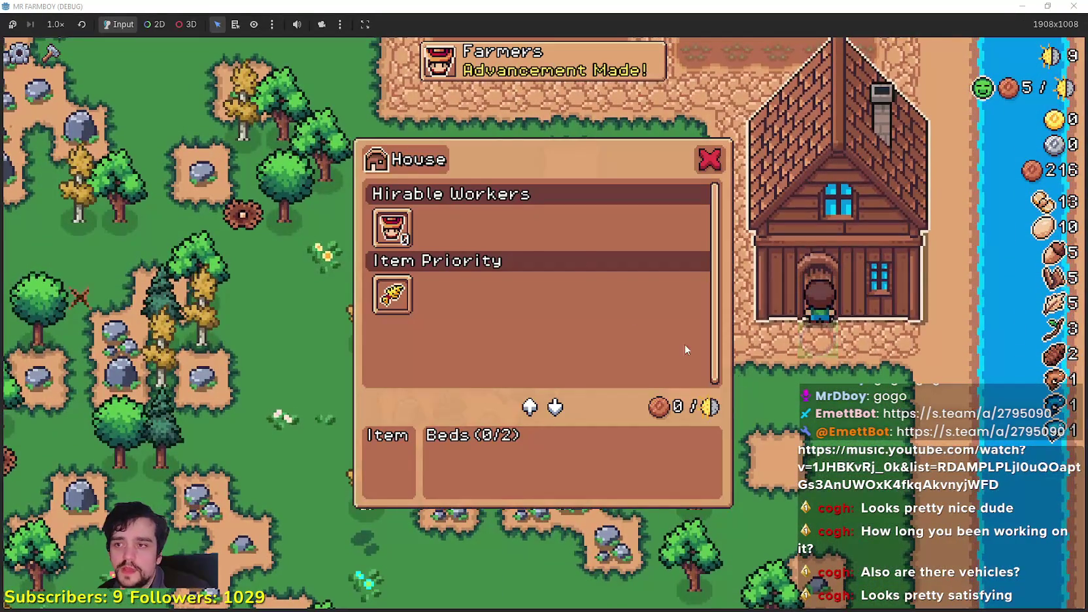
{"action": "mouse_move", "coordinate": [399, 237]}
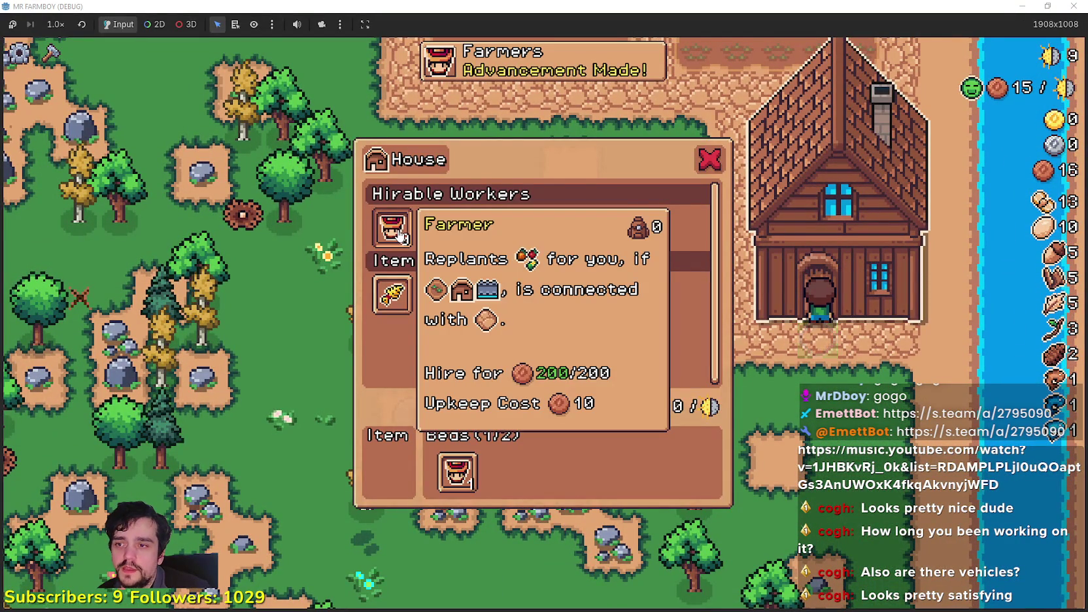
Walk from the house past the farm plots and up the path to the market stall.
{"action": "key", "text": "a"}
{"action": "key", "text": "w"}
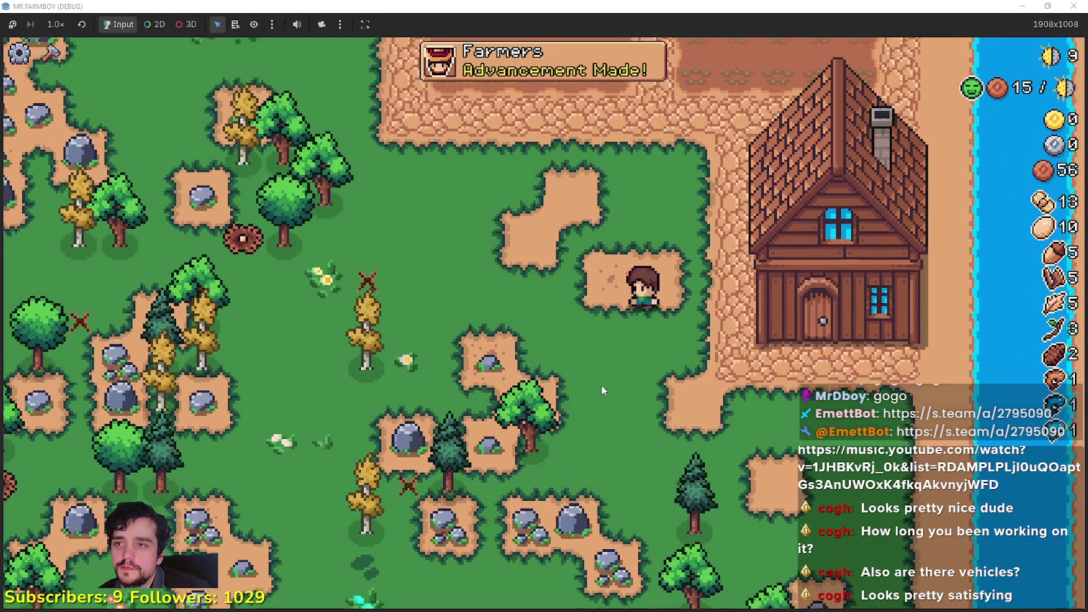
{"action": "key", "text": "s"}
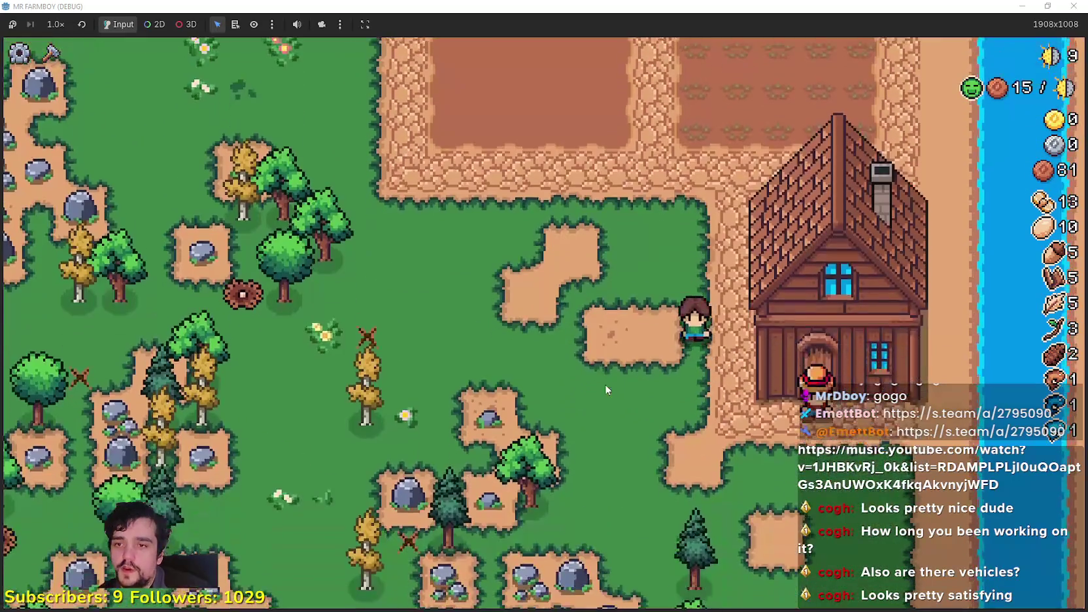
{"action": "key", "text": "a"}
{"action": "key", "text": "w"}
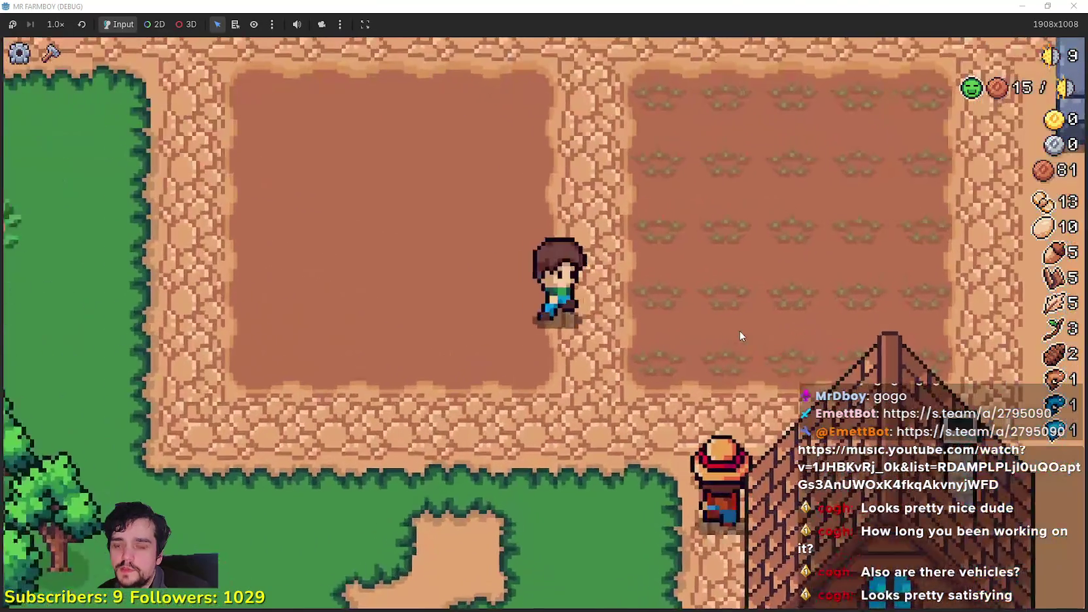
{"action": "scroll", "coordinate": [649, 491], "scroll_direction": "down", "scroll_amount": 3}
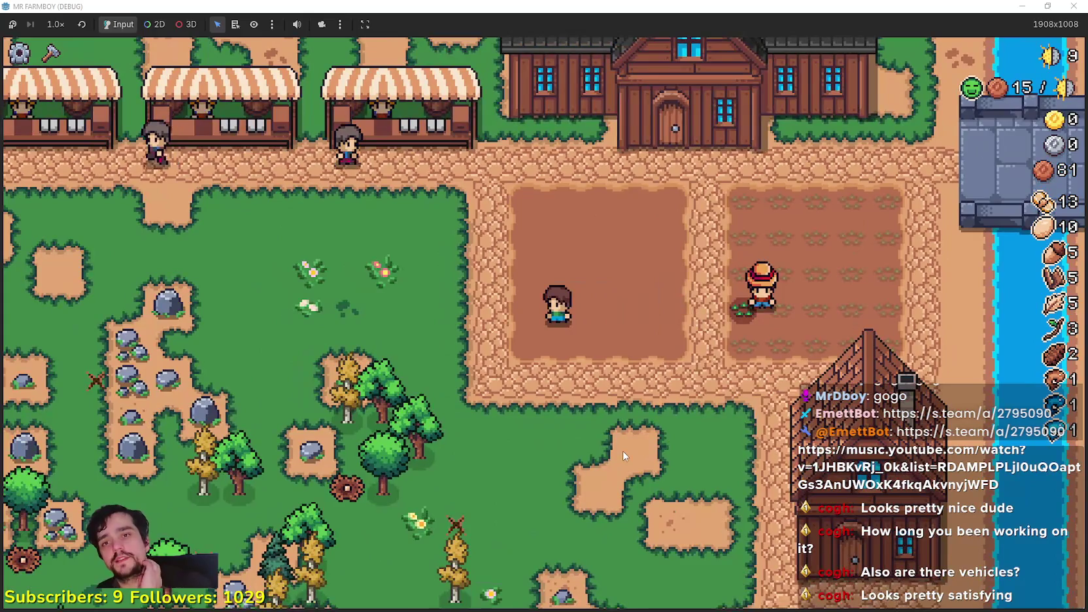
{"action": "key", "text": "w"}
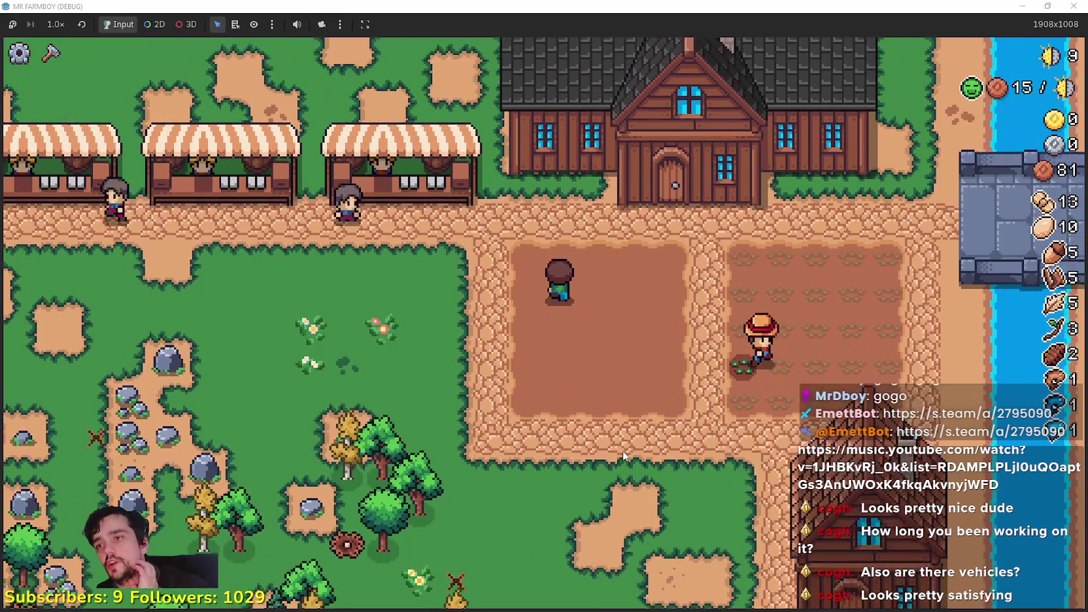
{"action": "key", "text": "a"}
Put Acorn, Twig and other spare items into the market's Sell slots.
{"action": "left_click", "coordinate": [662, 458]}
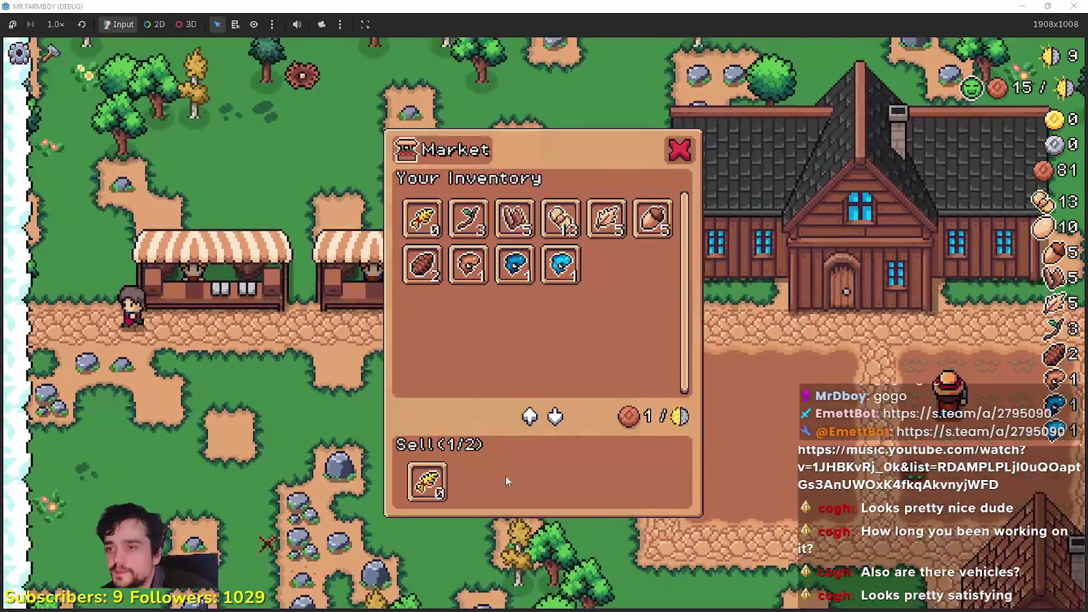
{"action": "key", "text": "Escape"}
{"action": "left_click", "coordinate": [559, 358]}
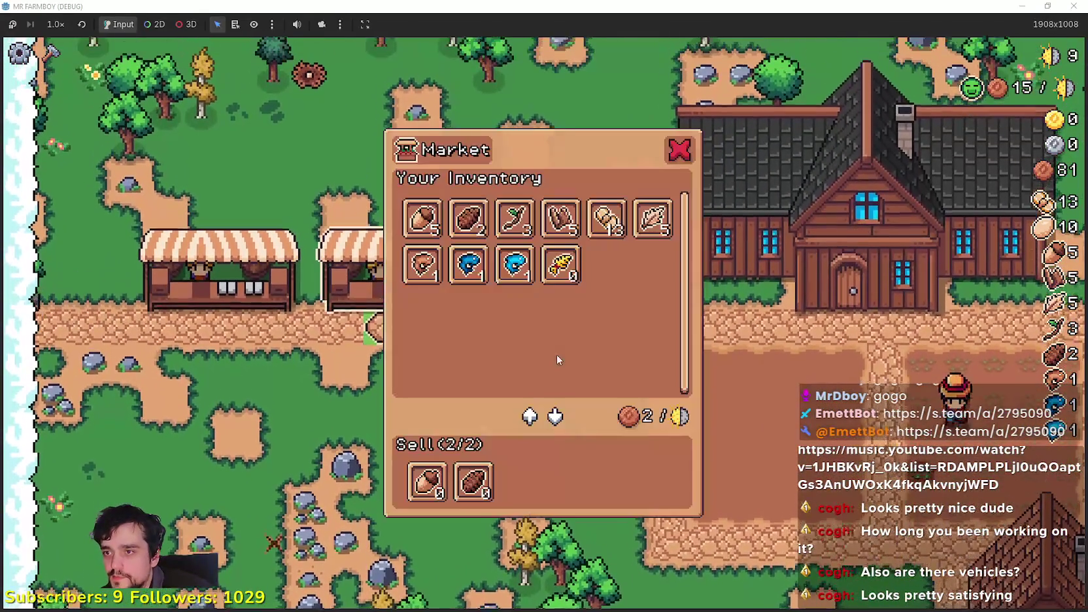
{"action": "mouse_move", "coordinate": [425, 213]}
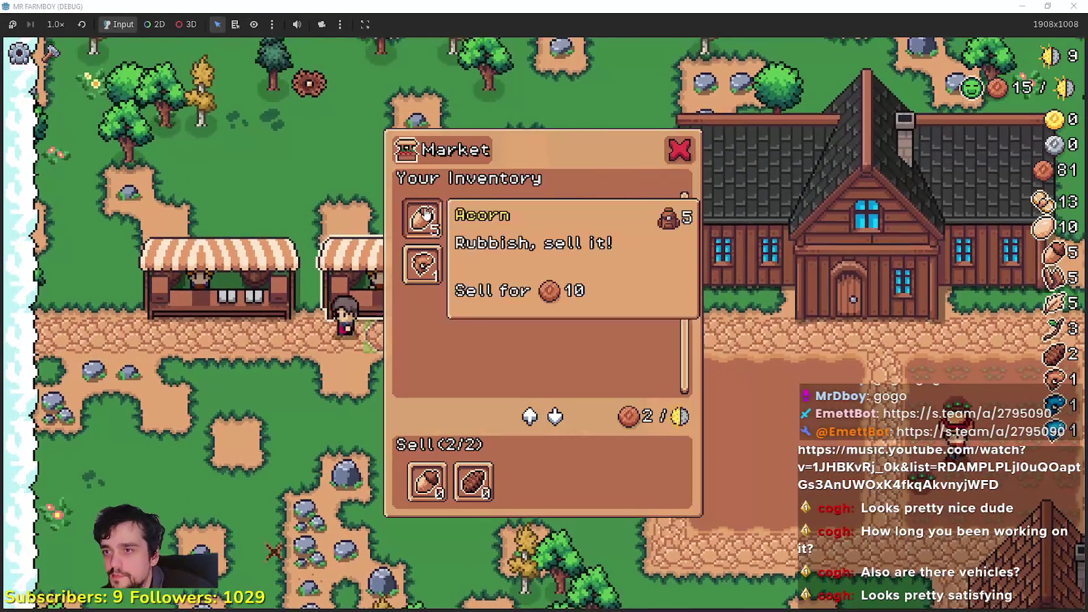
{"action": "key", "text": "Escape"}
{"action": "key", "text": "e"}
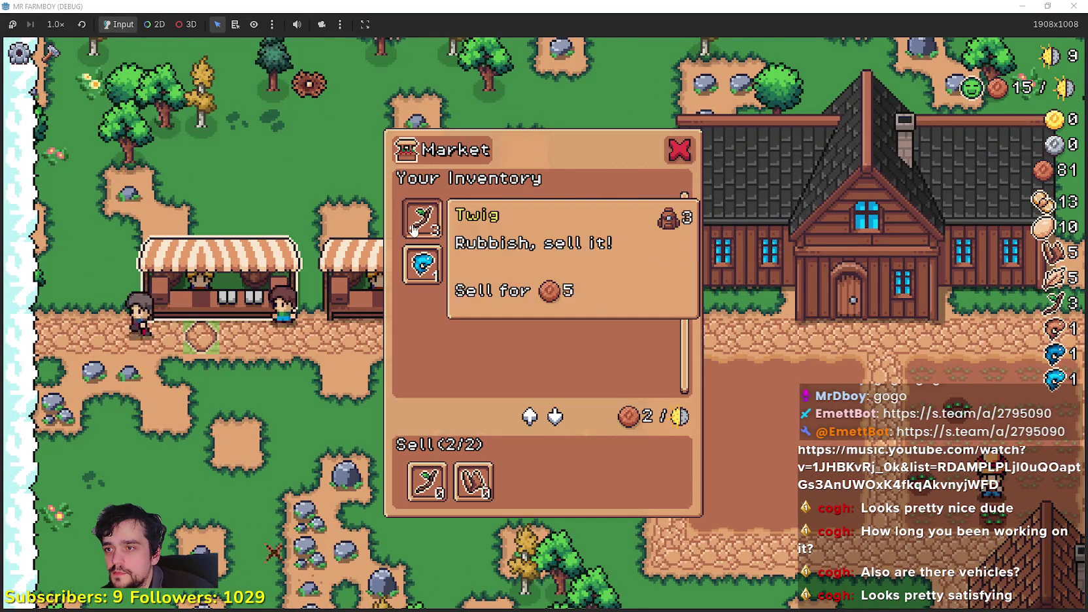
Walk right to the player house and look over the skill tree.
{"action": "key", "text": "d"}
{"action": "key", "text": "d"}
{"action": "key", "text": "e"}
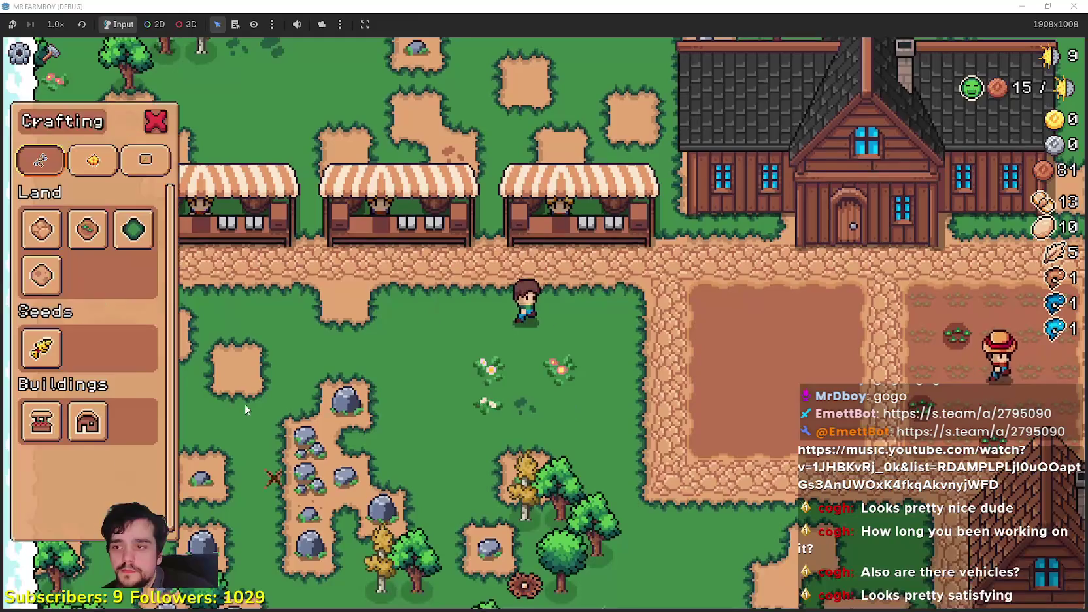
{"action": "key", "text": "Escape"}
{"action": "key", "text": "d"}
{"action": "key", "text": "e"}
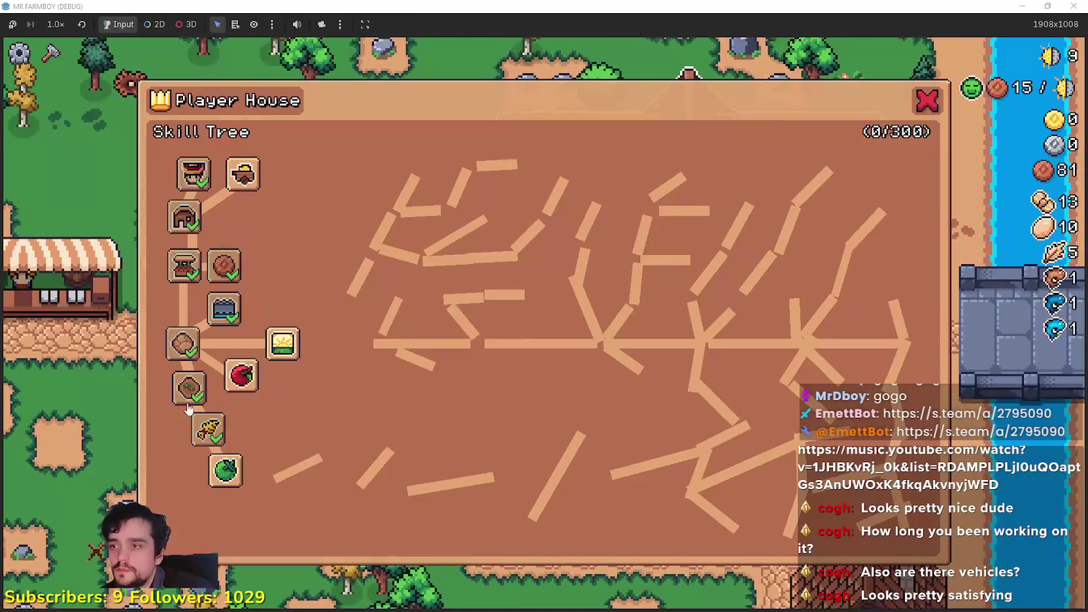
{"action": "mouse_move", "coordinate": [232, 477]}
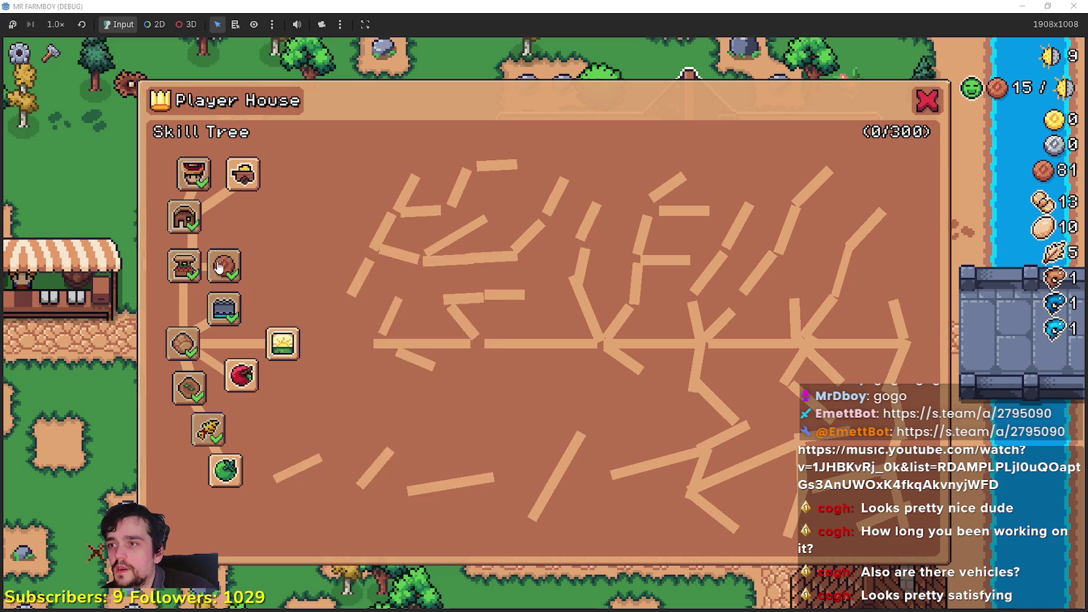
{"action": "key", "text": "Escape"}
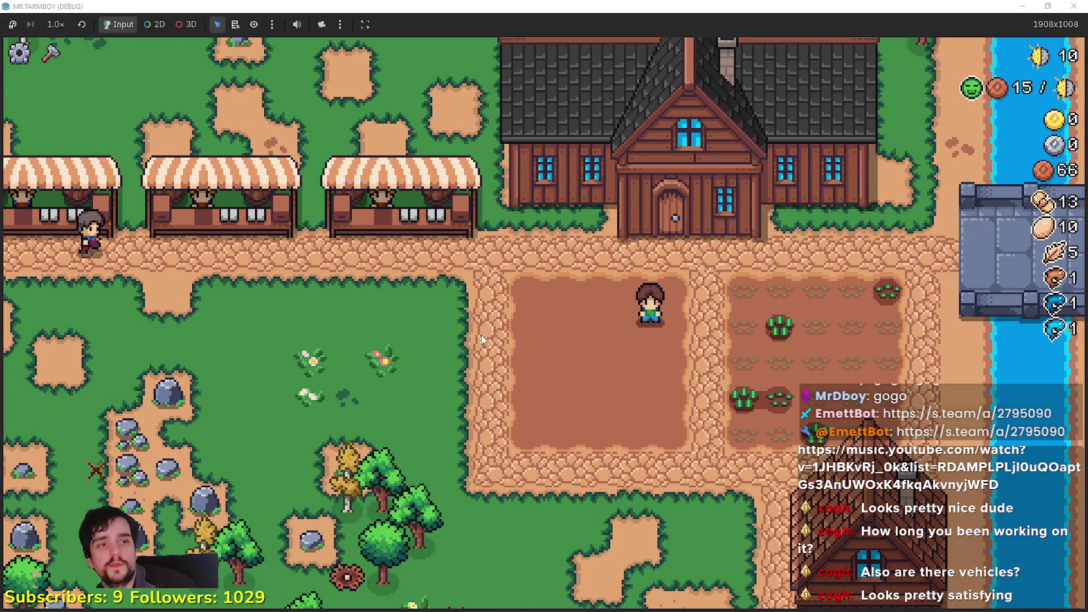
{"action": "scroll", "coordinate": [452, 336], "scroll_direction": "up", "scroll_amount": 2}
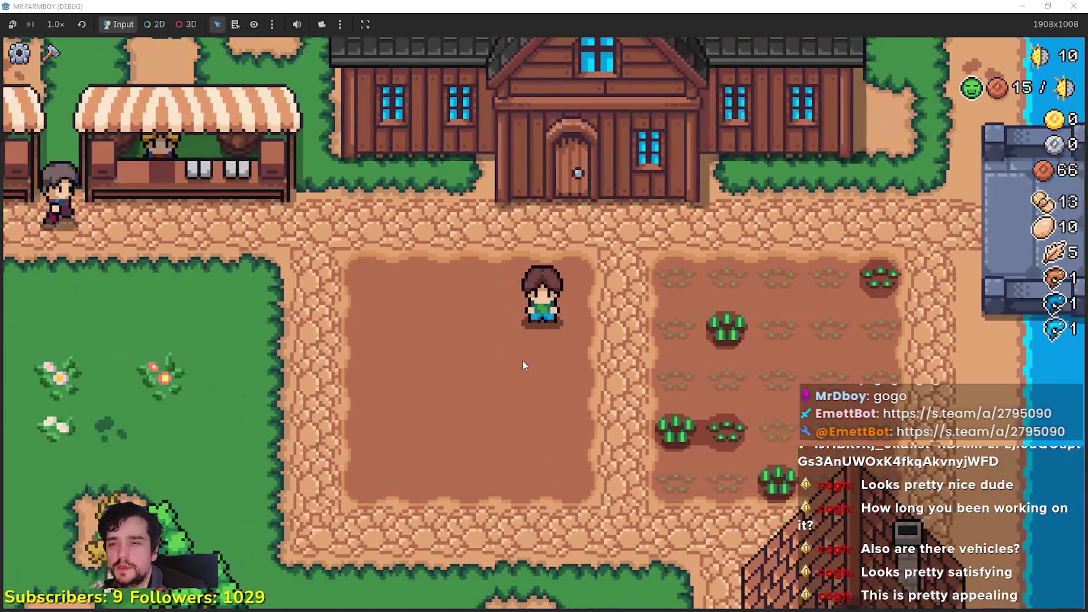
Walk from the farm plots up to the market stalls.
{"action": "key", "text": "d"}
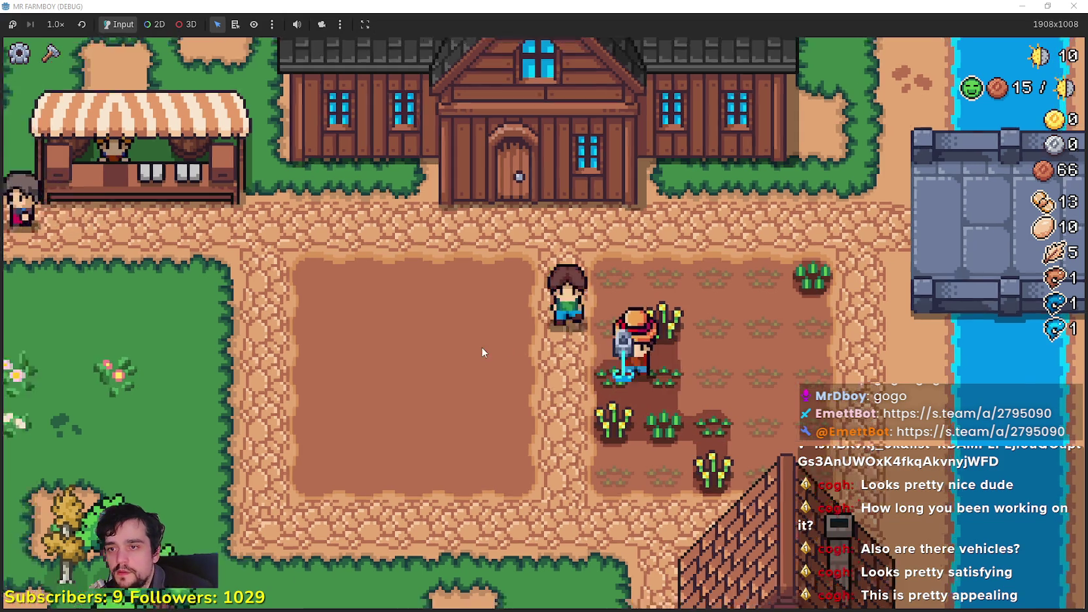
{"action": "scroll", "coordinate": [481, 346], "scroll_direction": "down", "scroll_amount": 3}
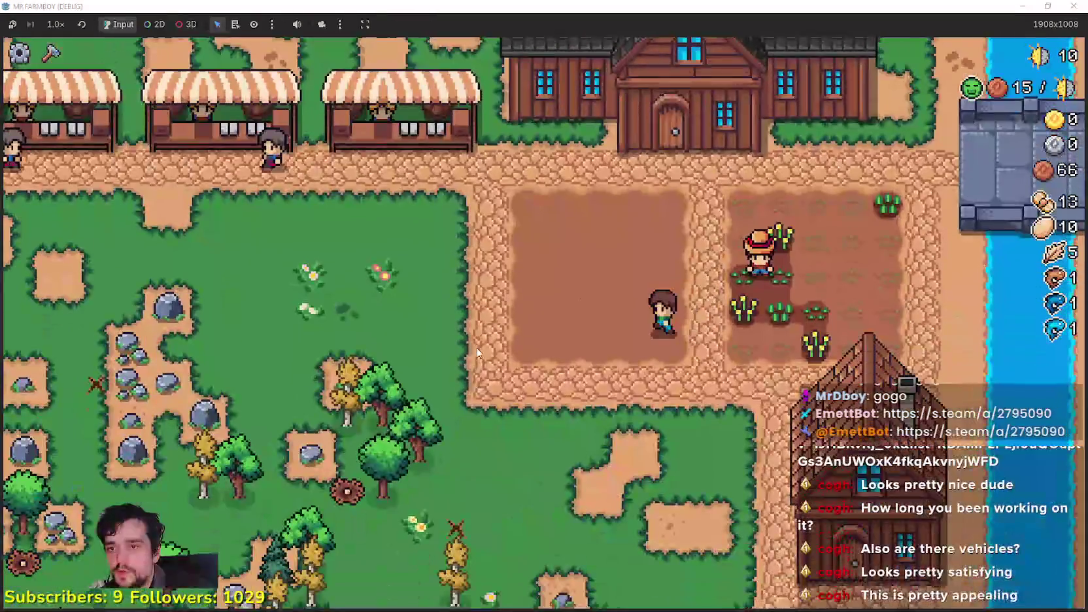
{"action": "key", "text": "a"}
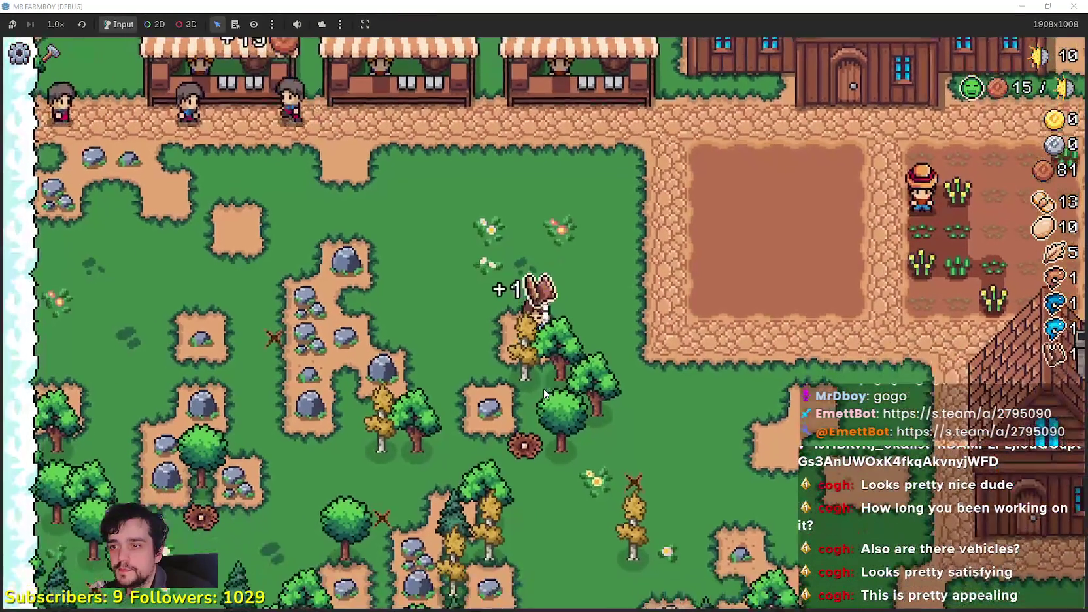
{"action": "key", "text": "w"}
Take the wheat out of the Sell slot and put all the fish up for sale.
{"action": "key", "text": "w"}
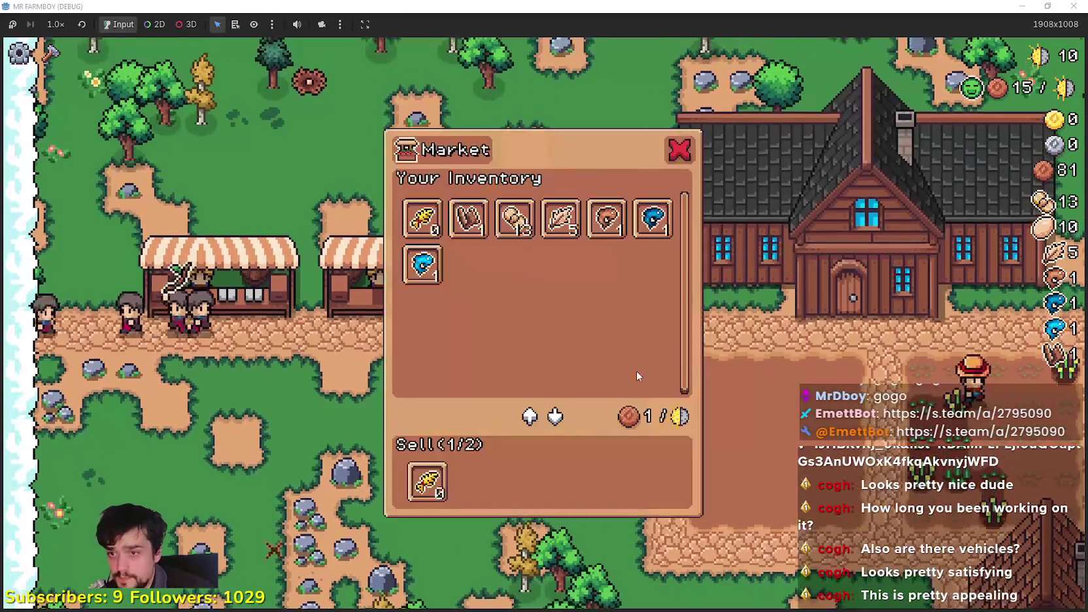
{"action": "left_click", "coordinate": [426, 480]}
{"action": "left_click", "coordinate": [606, 218]}
{"action": "left_click", "coordinate": [652, 218]}
{"action": "key", "text": "Escape"}
{"action": "key", "text": "w"}
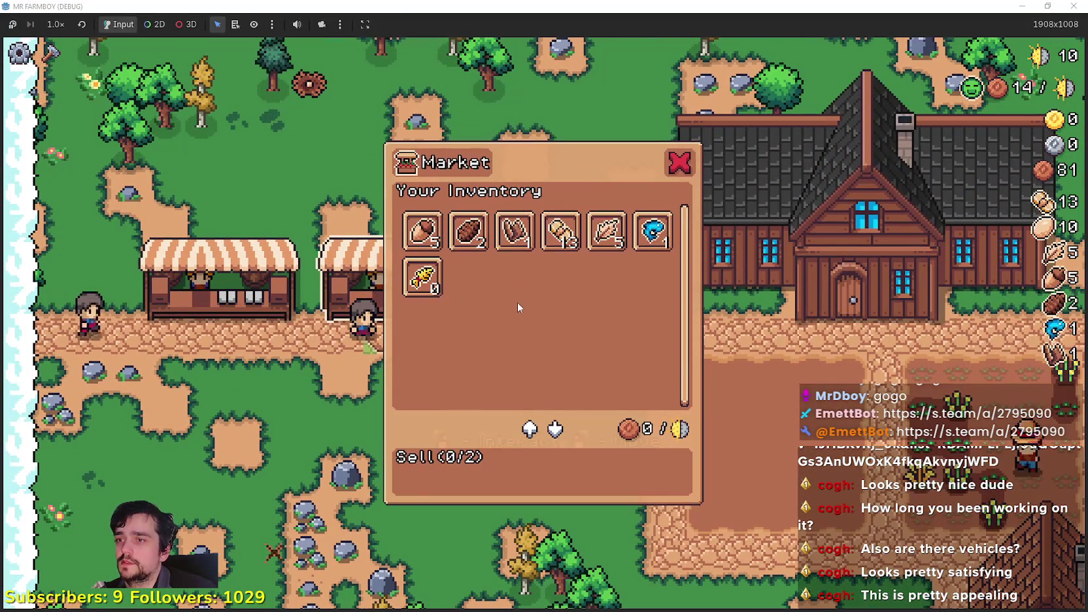
{"action": "left_click", "coordinate": [652, 231]}
{"action": "key", "text": "Escape"}
Walk south-east from the market through the forest toward the road, bridge and river.
{"action": "key", "text": "s"}
{"action": "key", "text": "d"}
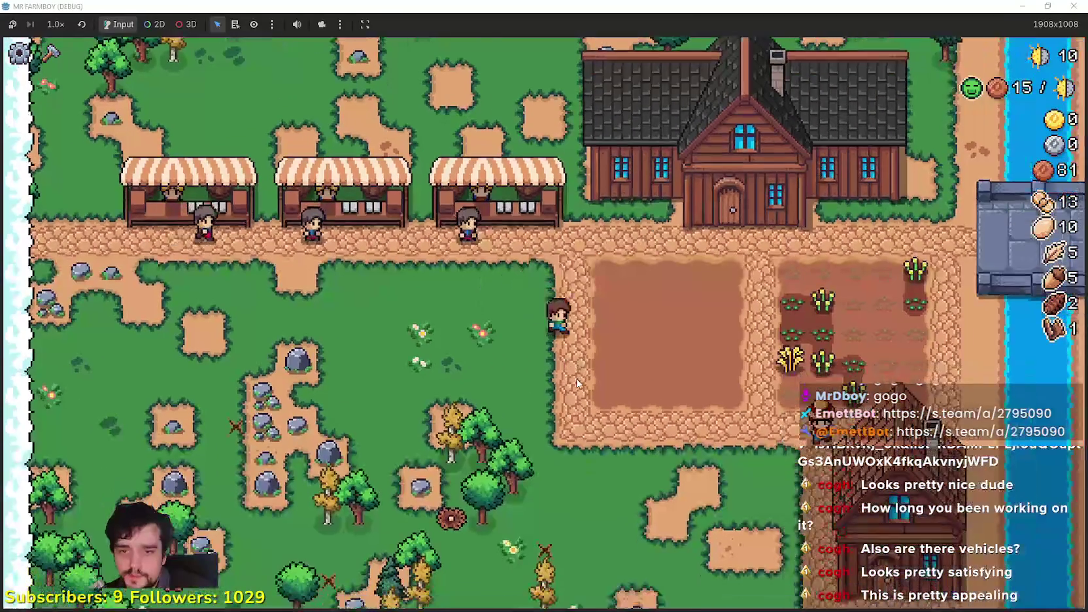
{"action": "key", "text": "s"}
{"action": "key", "text": "d"}
{"action": "key", "text": "s"}
{"action": "key", "text": "d"}
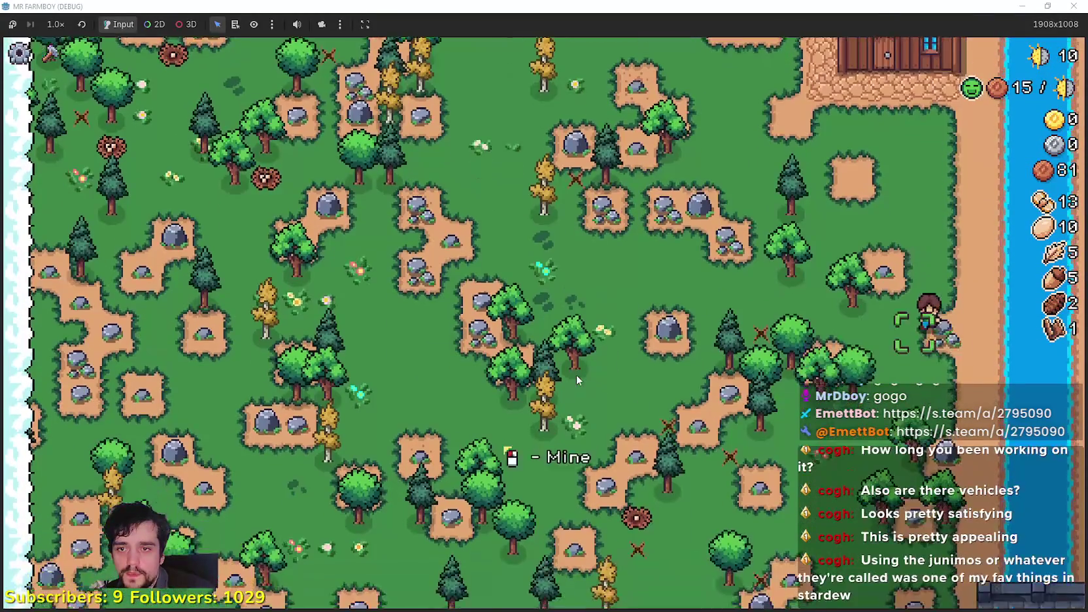
{"action": "key", "text": "s"}
{"action": "key", "text": "a"}
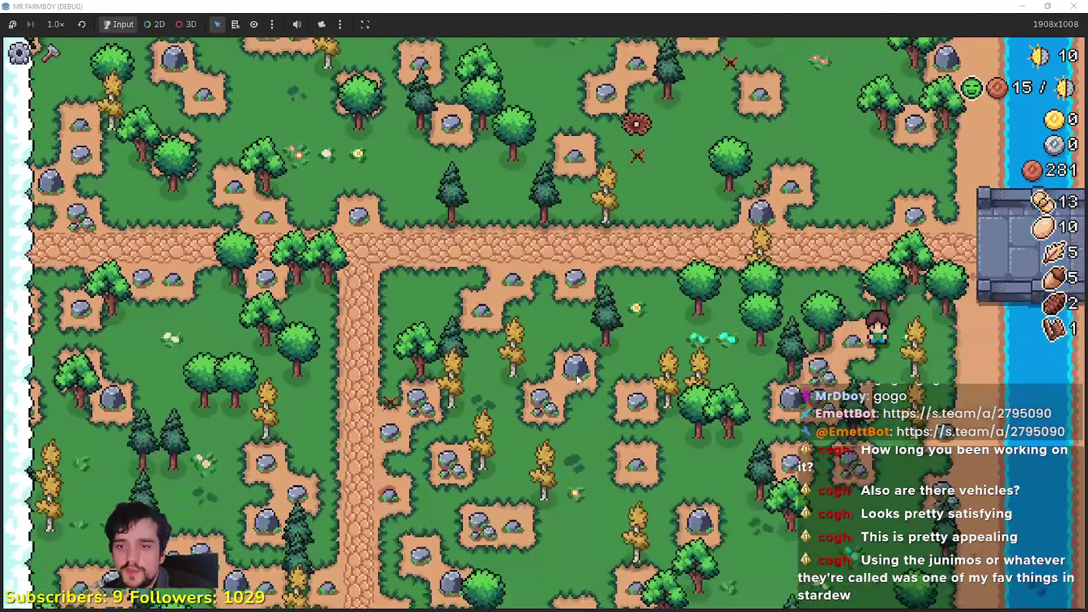
{"action": "key", "text": "s"}
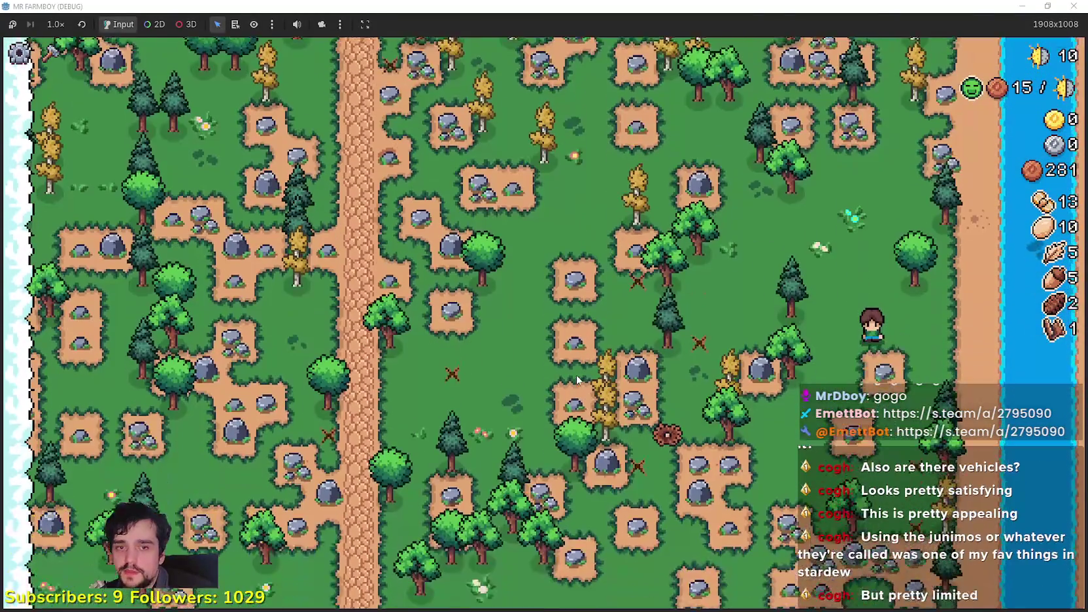
{"action": "key", "text": "s"}
{"action": "key", "text": "a"}
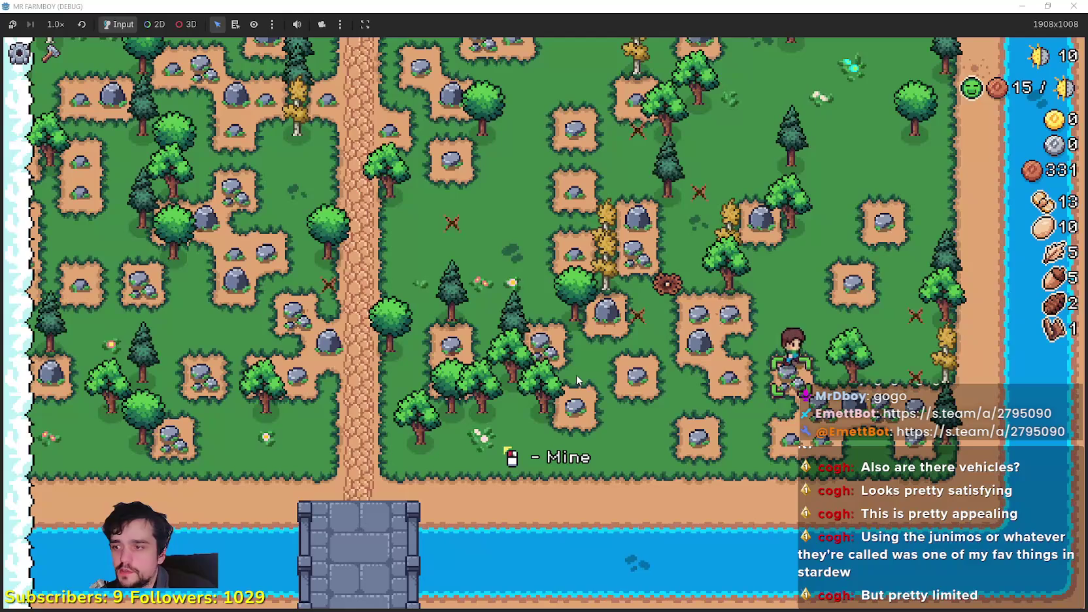
Walk back north along the dirt road past the farmhouse to the market stalls.
{"action": "key", "text": "w"}
{"action": "key", "text": "d"}
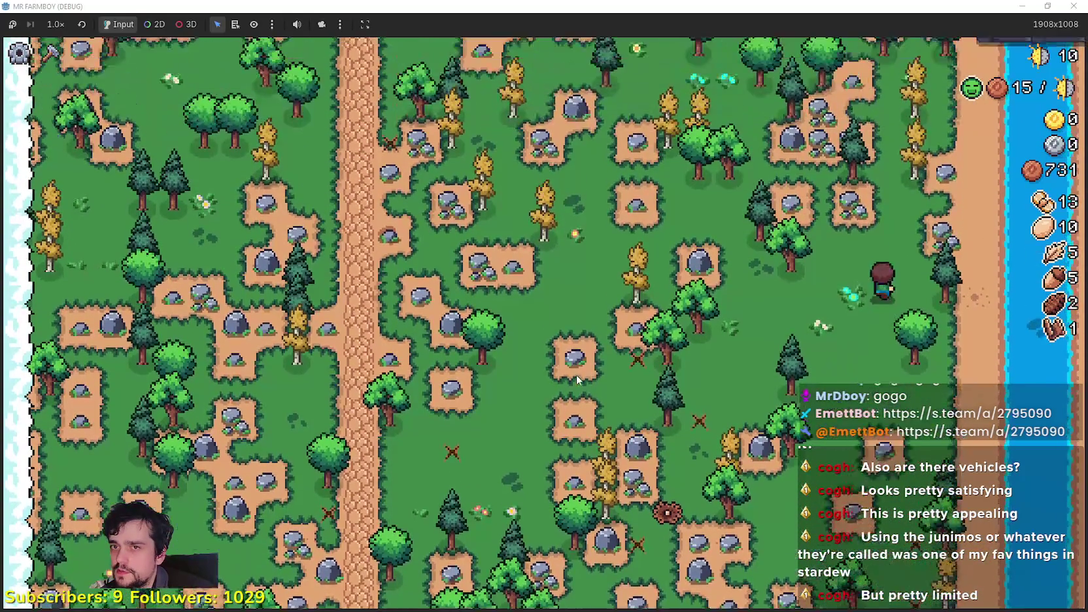
{"action": "key", "text": "w"}
{"action": "key", "text": "a"}
{"action": "key", "text": "w"}
{"action": "key", "text": "d"}
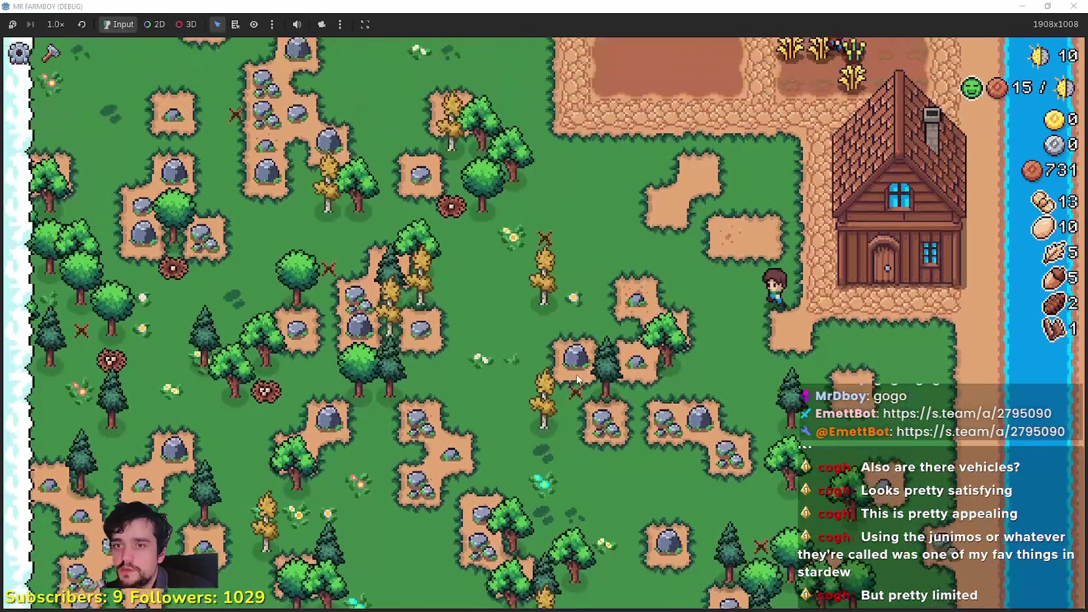
{"action": "key", "text": "w"}
{"action": "key", "text": "a"}
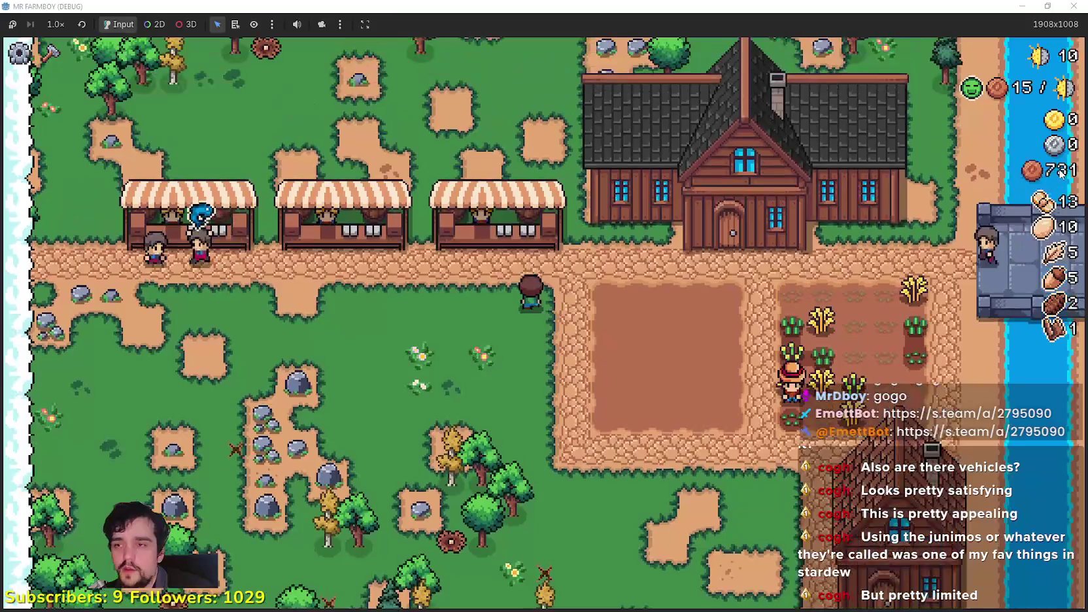
{"action": "key", "text": "w"}
{"action": "key", "text": "a"}
Head north into the forest, then return south onto the wheat farm plot.
{"action": "key", "text": "d"}
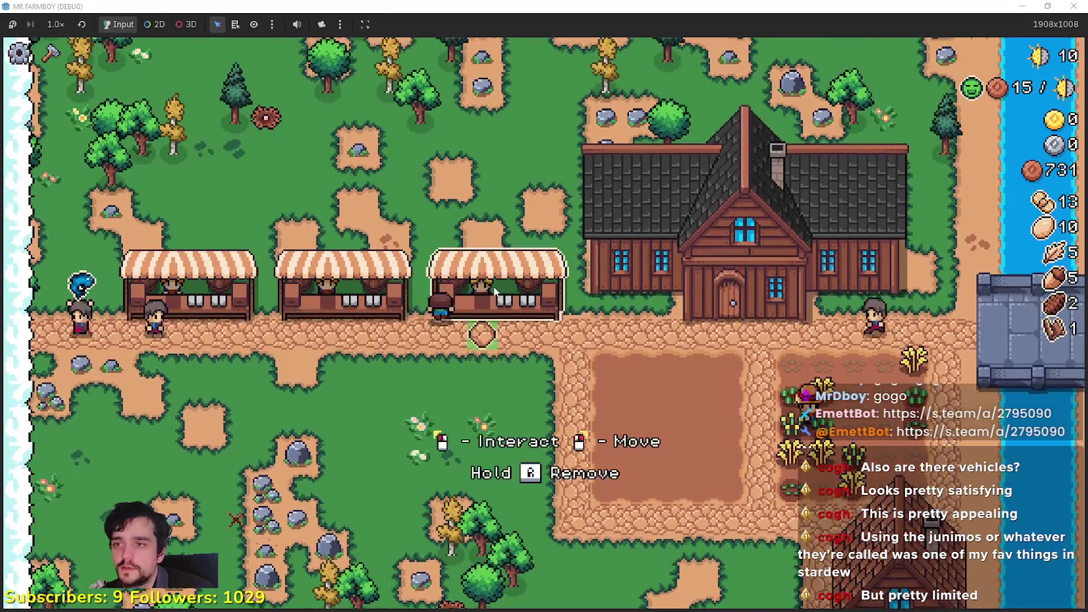
{"action": "key", "text": "w"}
{"action": "key", "text": "w"}
{"action": "key", "text": "a"}
{"action": "key", "text": "a"}
{"action": "key", "text": "w"}
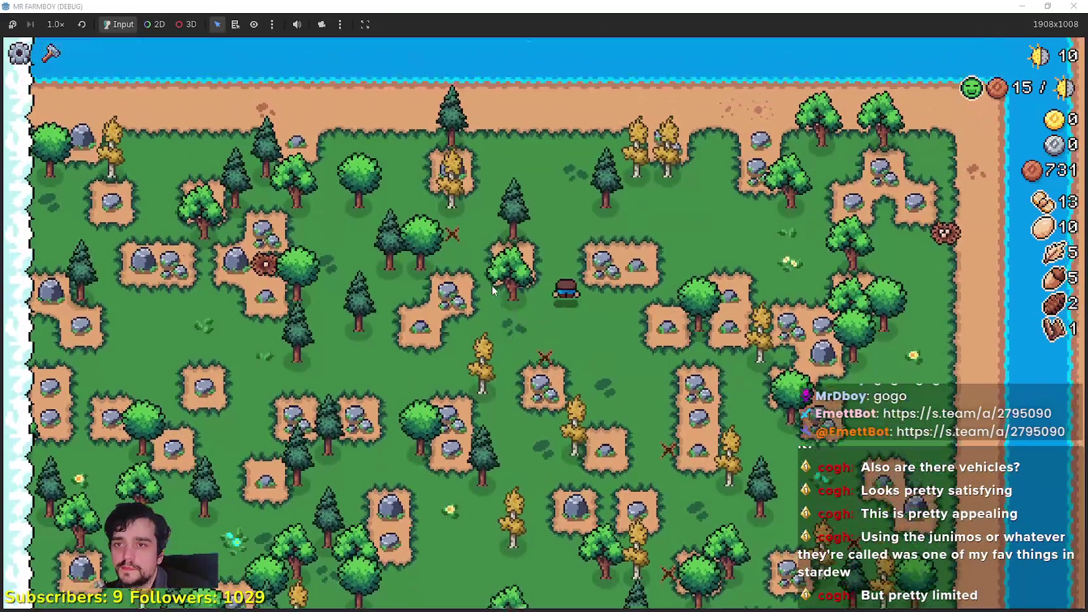
{"action": "key", "text": "s"}
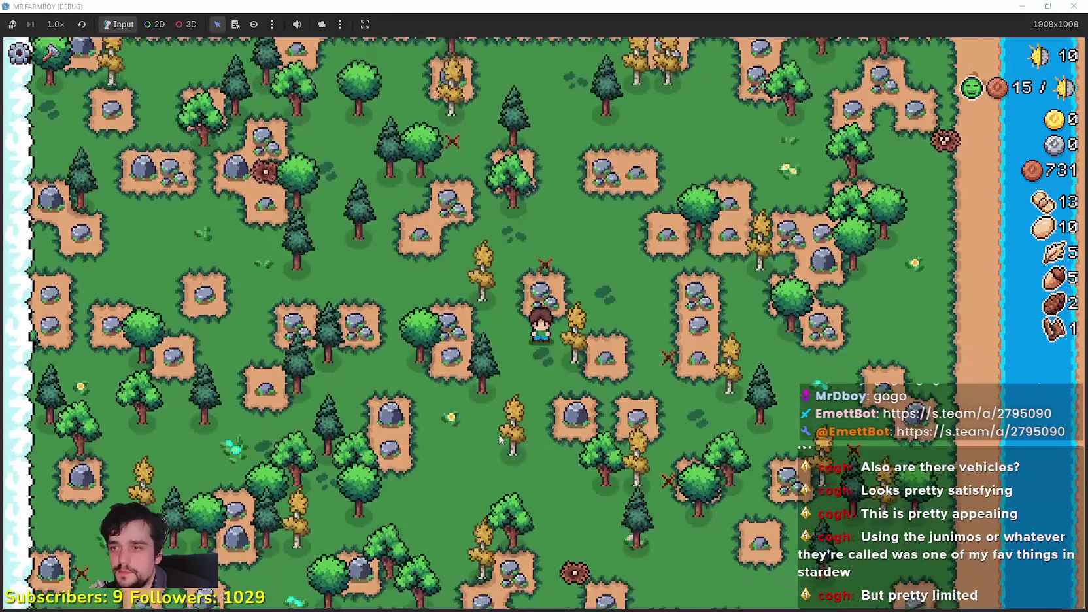
{"action": "key", "text": "s"}
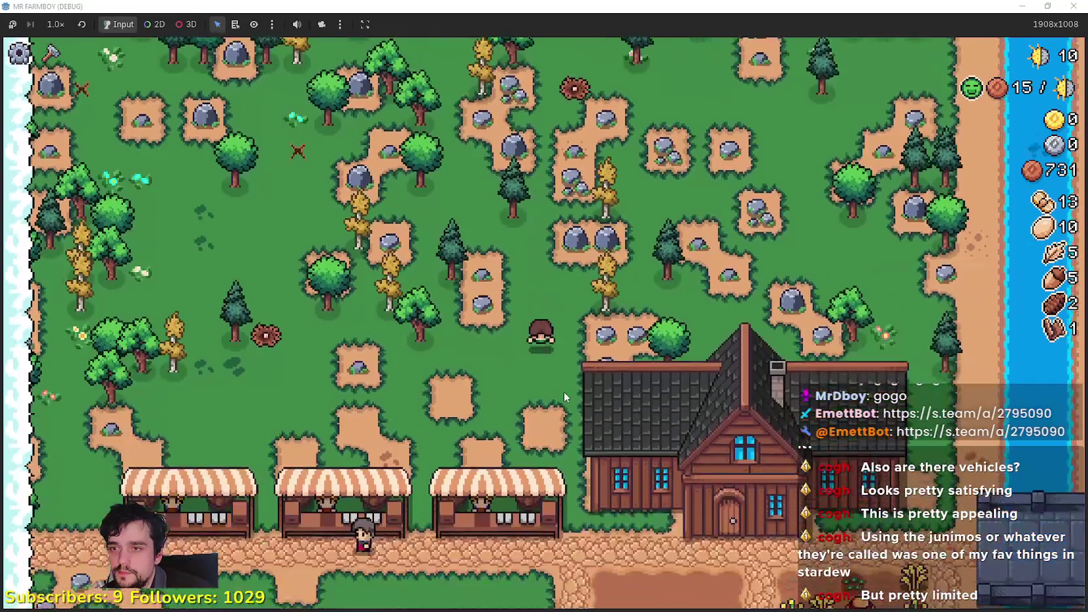
{"action": "scroll", "coordinate": [587, 385], "scroll_direction": "up", "scroll_amount": 3}
Walk into the crop field and harvest the ripe wheat going south and north.
{"action": "key", "text": "d"}
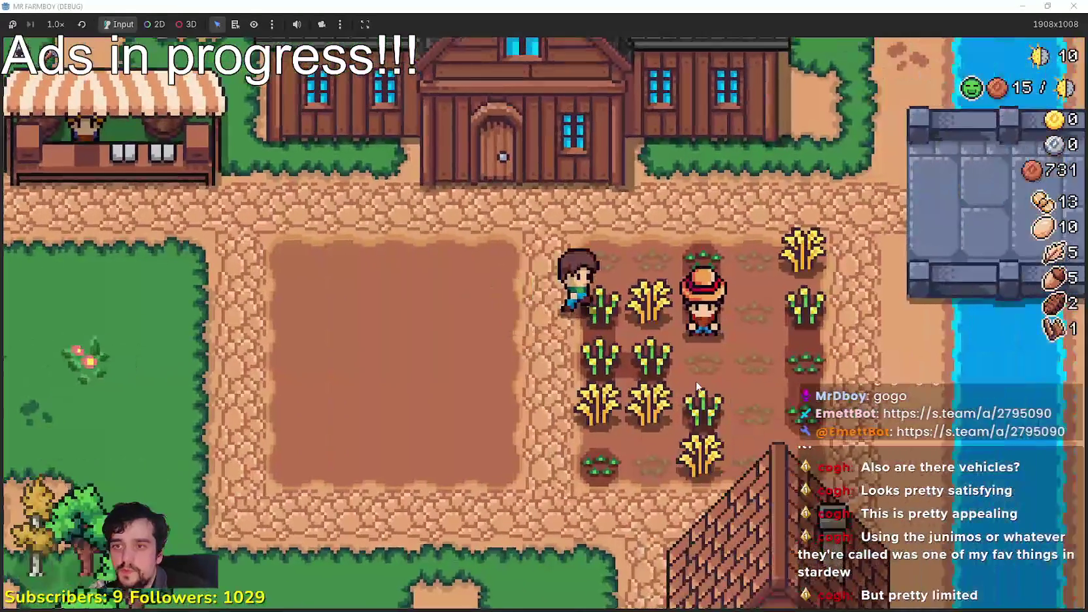
{"action": "scroll", "coordinate": [695, 380], "scroll_direction": "down", "scroll_amount": 3}
{"action": "key", "text": "s"}
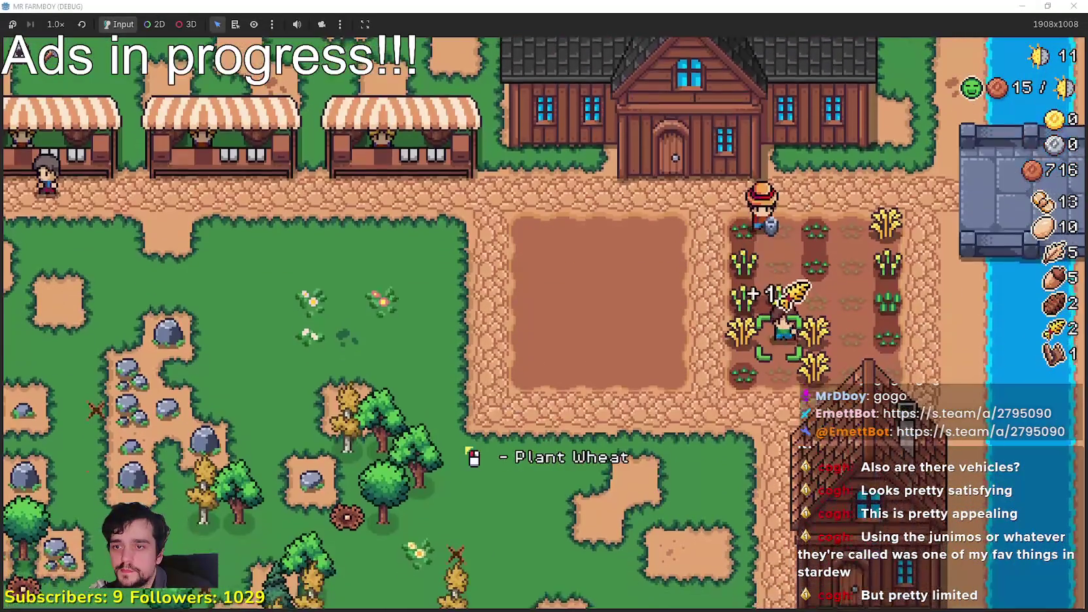
{"action": "key", "text": "w"}
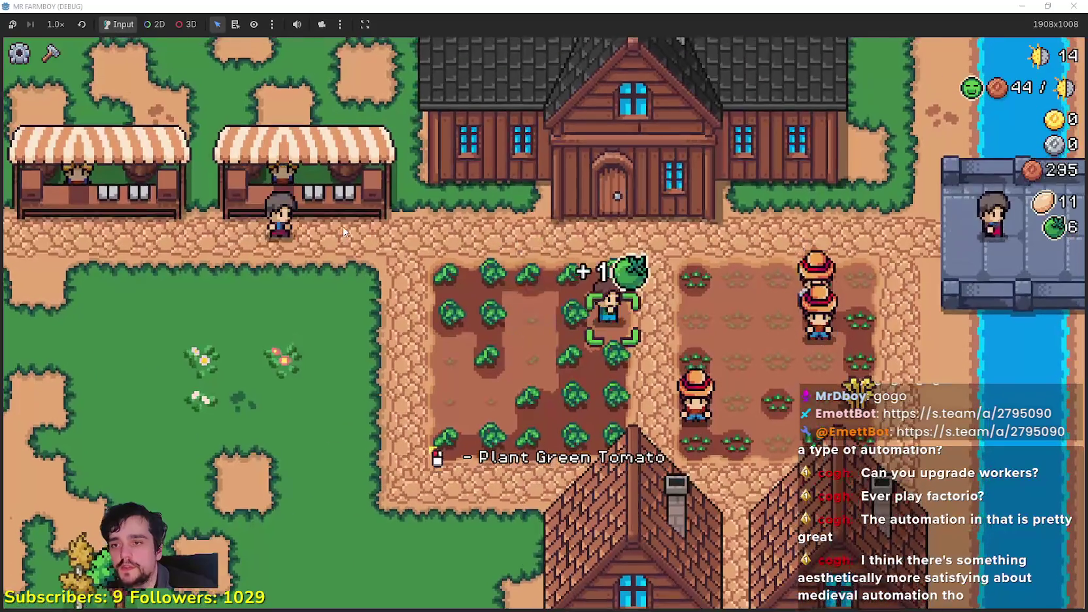
Sweep back and forth through the tomato plots harvesting the green tomatoes.
{"action": "key", "text": "s"}
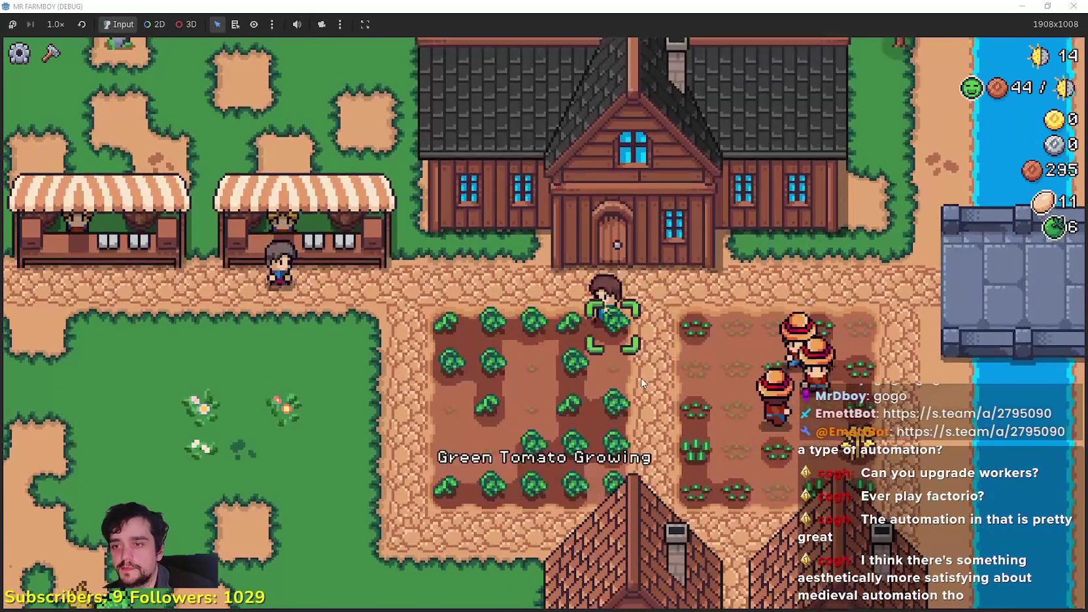
{"action": "key", "text": "d"}
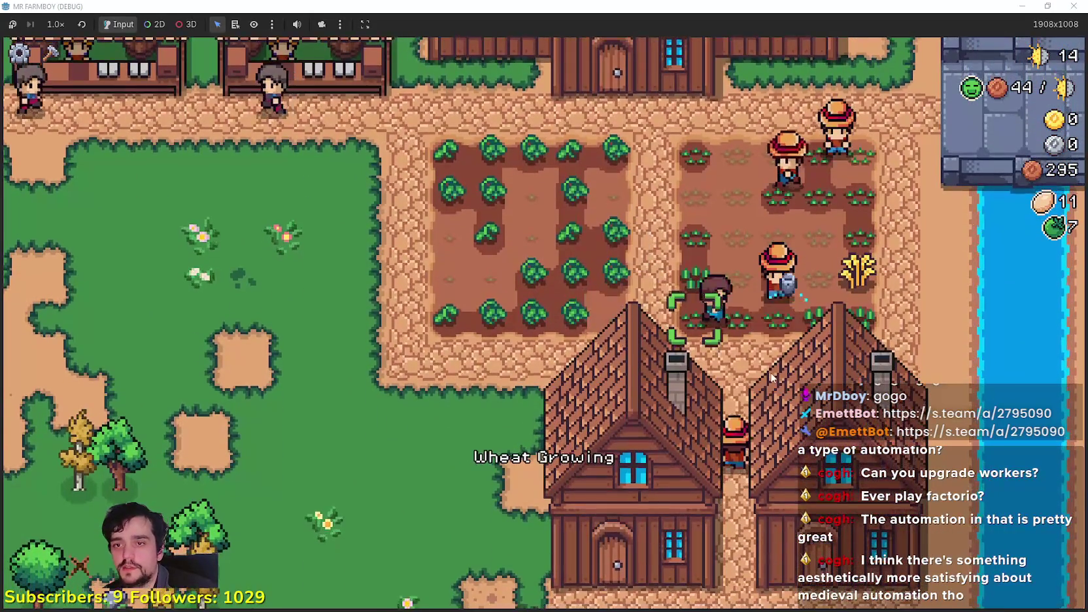
{"action": "key", "text": "w"}
{"action": "key", "text": "a"}
{"action": "key", "text": "w"}
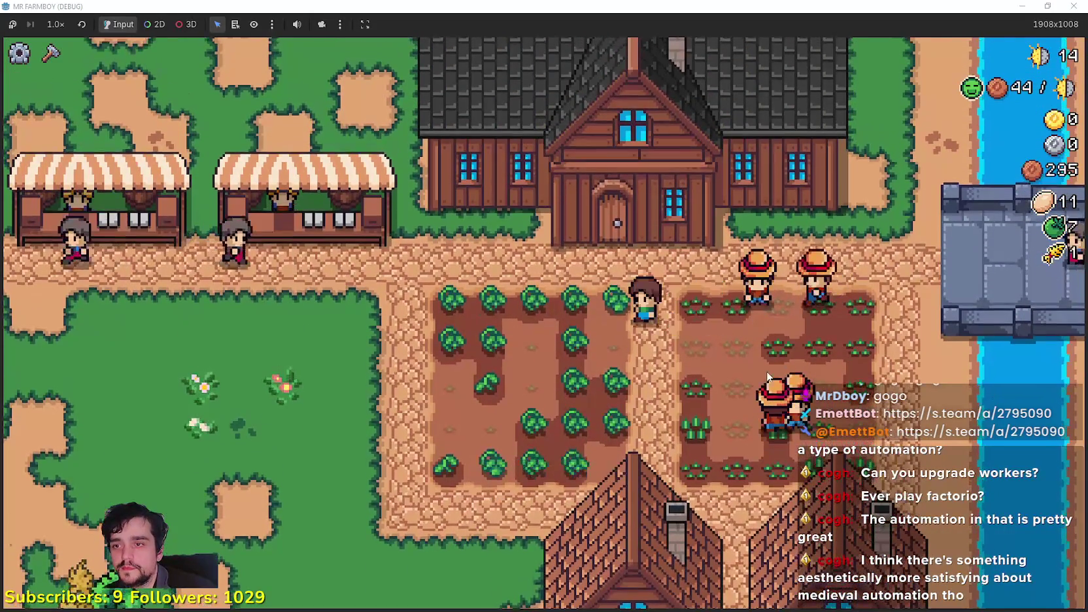
{"action": "key", "text": "a"}
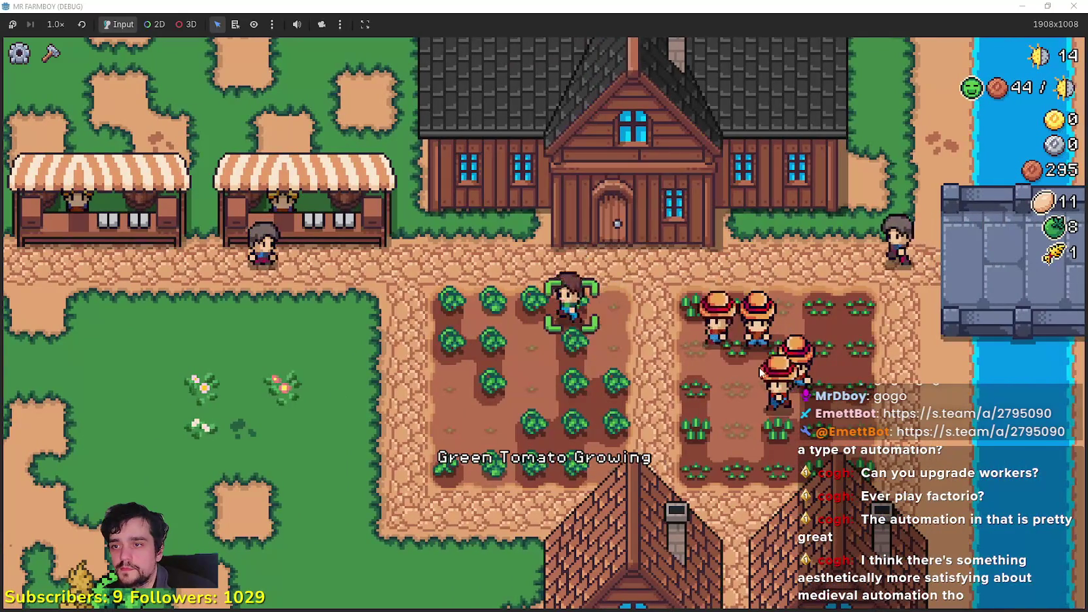
{"action": "key", "text": "s"}
{"action": "key", "text": "d"}
{"action": "key", "text": "w"}
{"action": "key", "text": "d"}
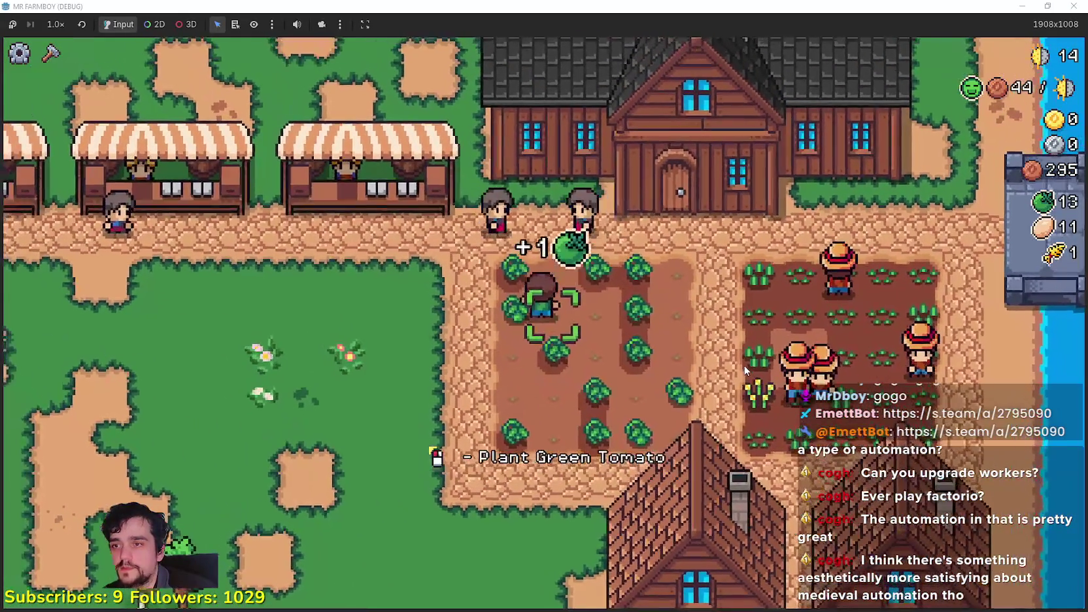
{"action": "key", "text": "s"}
{"action": "key", "text": "w"}
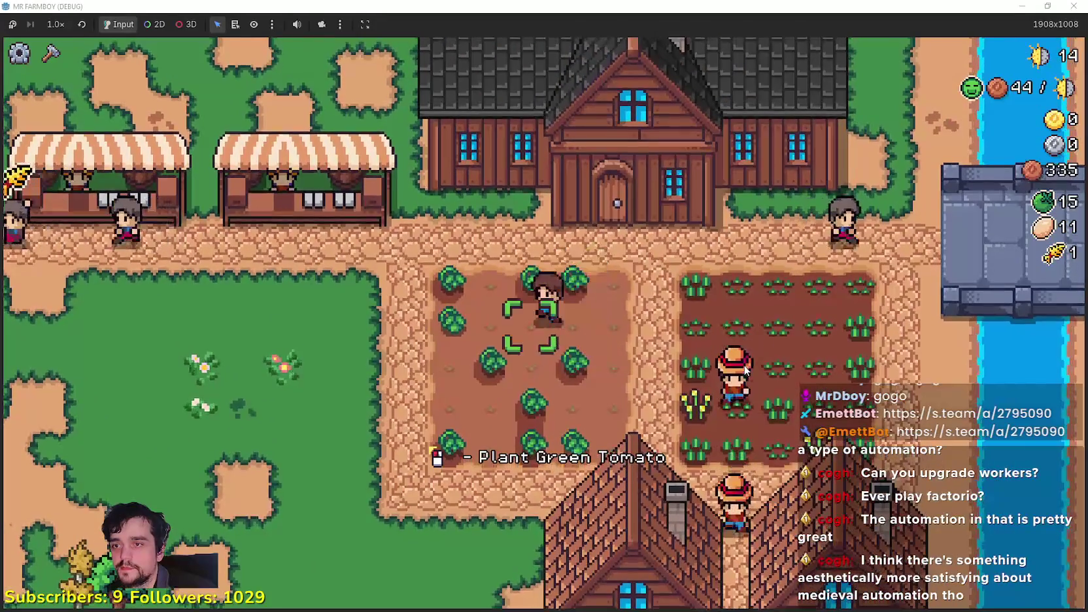
Harvest the last tomatoes and leave the field toward the market.
{"action": "key", "text": "a"}
{"action": "key", "text": "w"}
{"action": "key", "text": "s"}
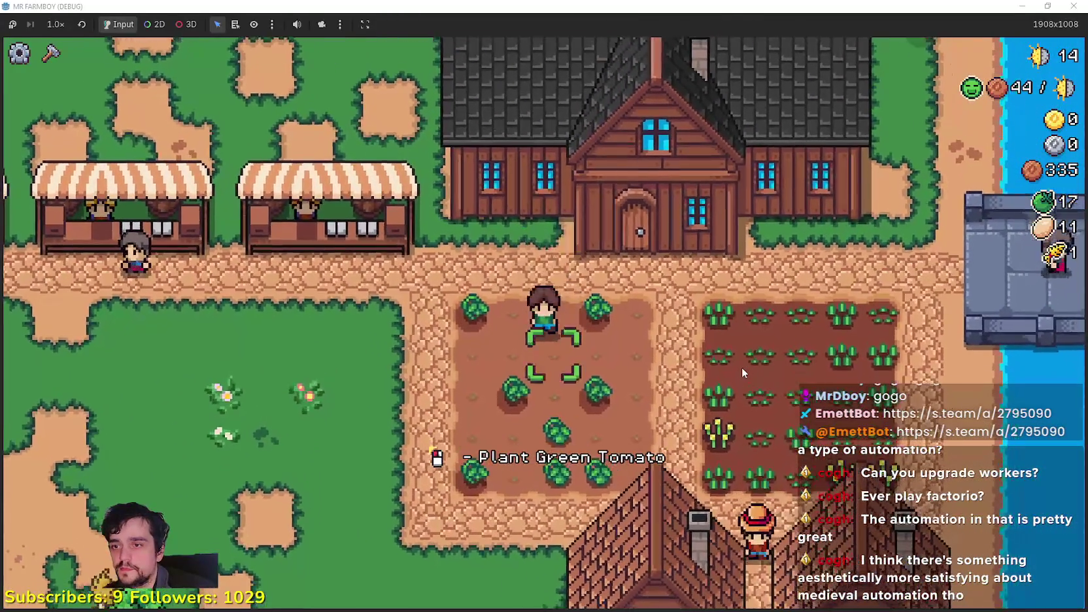
{"action": "key", "text": "w"}
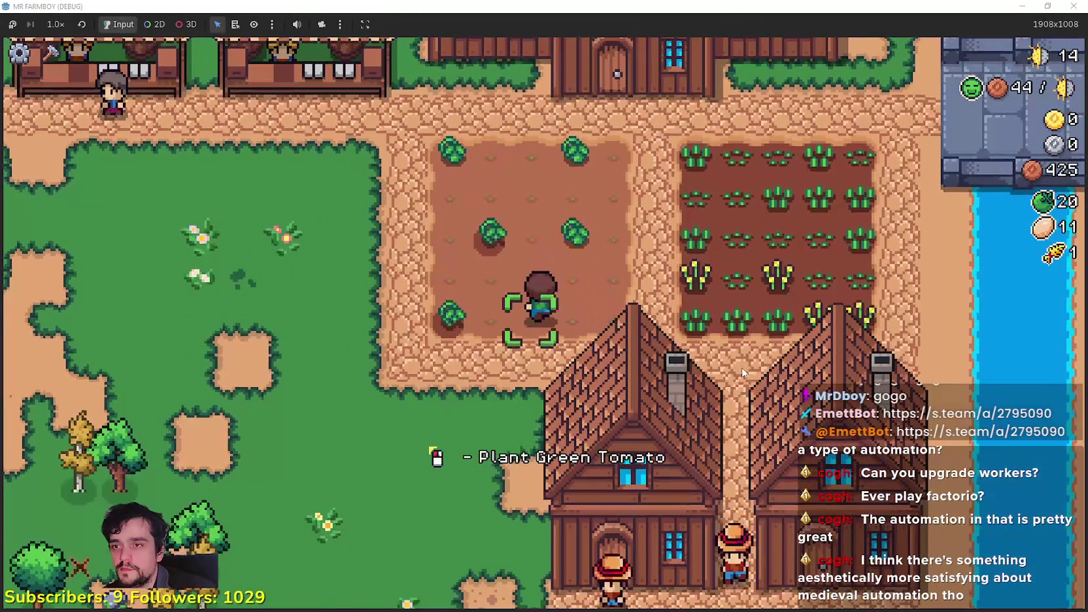
{"action": "key", "text": "a"}
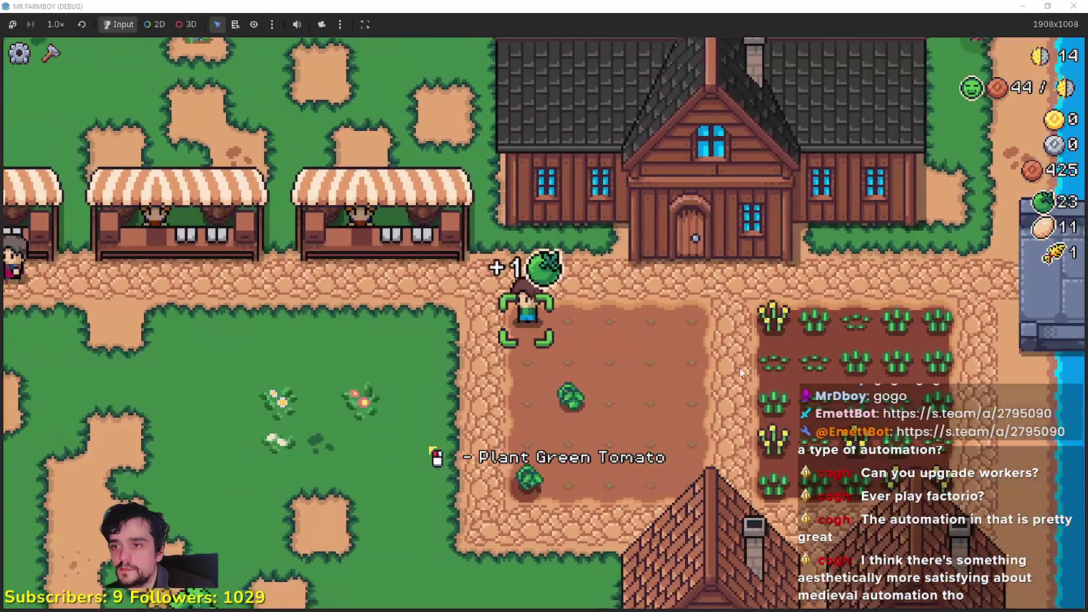
{"action": "key", "text": "s"}
Sell the 24 tomatoes at the market stall.
{"action": "key", "text": "w"}
{"action": "key", "text": "a"}
{"action": "left_click", "coordinate": [418, 215]}
{"action": "key", "text": "e"}
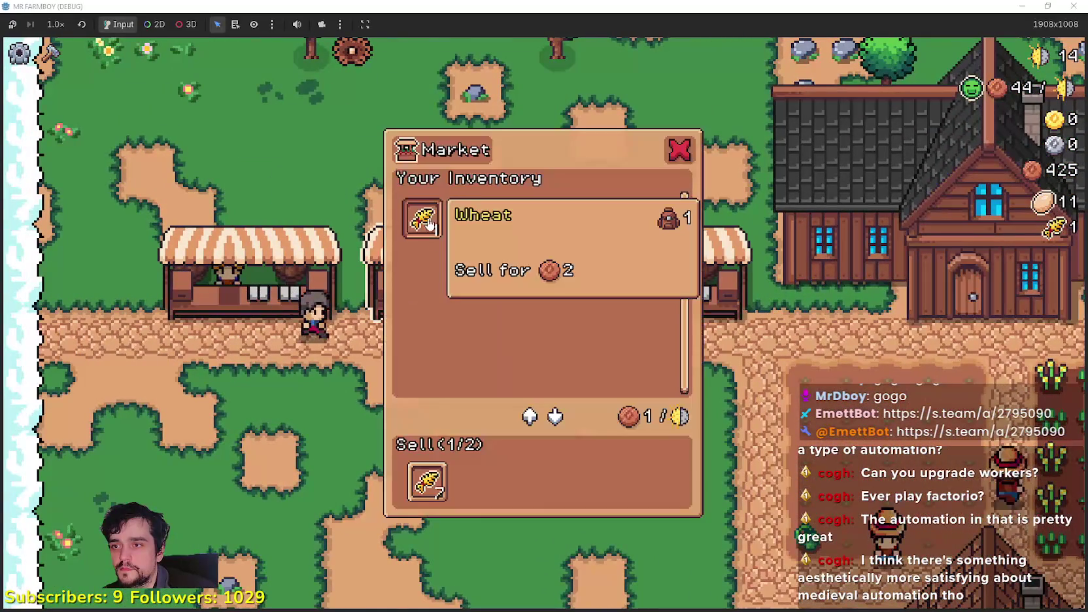
{"action": "key", "text": "Escape"}
Walk back into the dirt field and harvest wheat in the crop field.
{"action": "key", "text": "d"}
{"action": "key", "text": "s"}
{"action": "key", "text": "d"}
{"action": "key", "text": "s"}
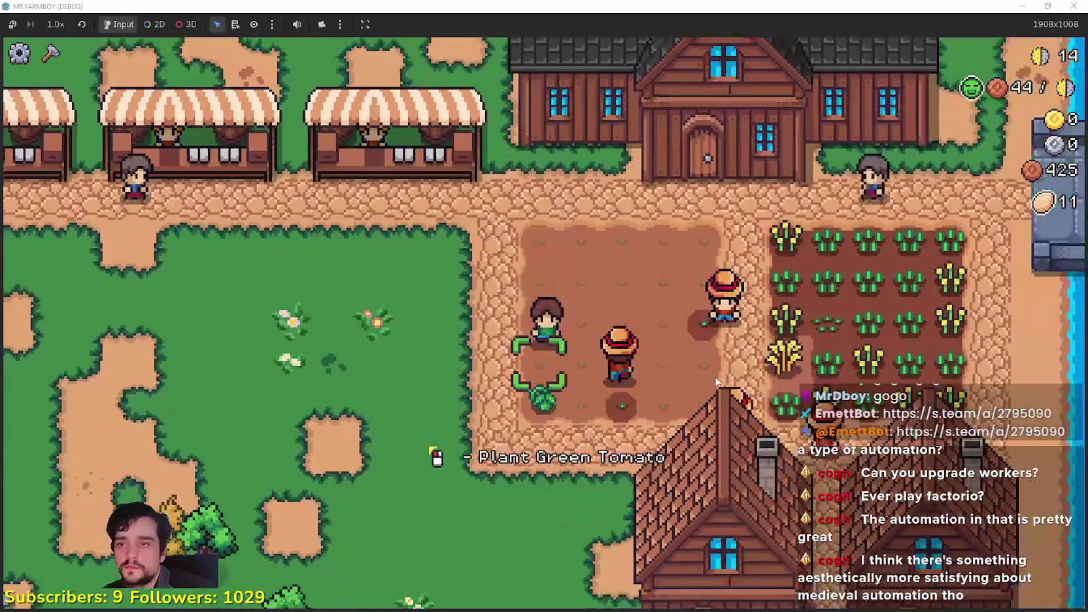
{"action": "key", "text": "d"}
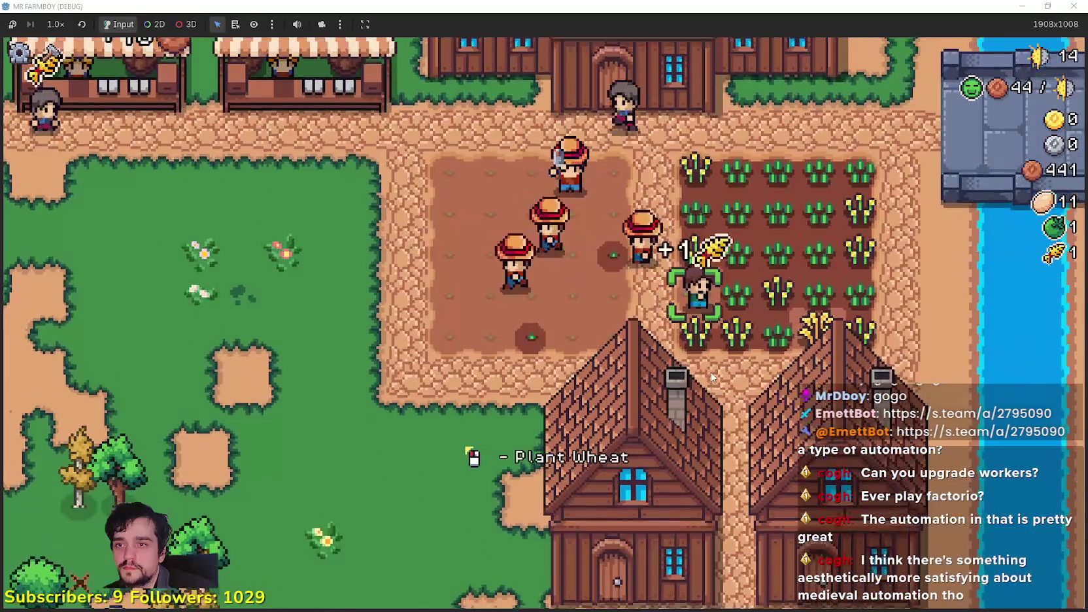
Check the sell view at the third market stall, then head back to the farm plot.
{"action": "key", "text": "w"}
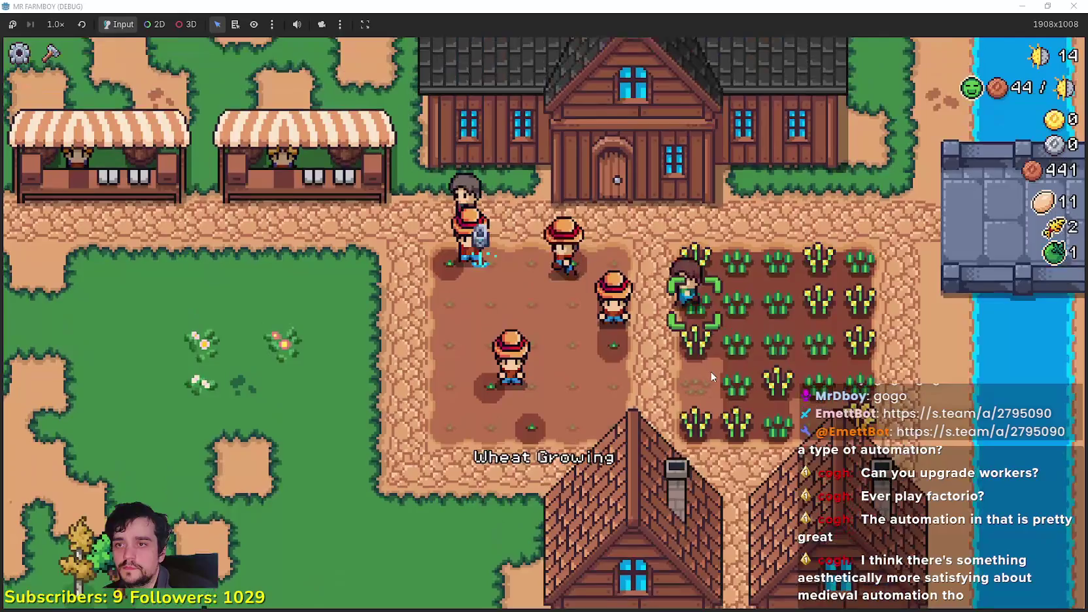
{"action": "key", "text": "a"}
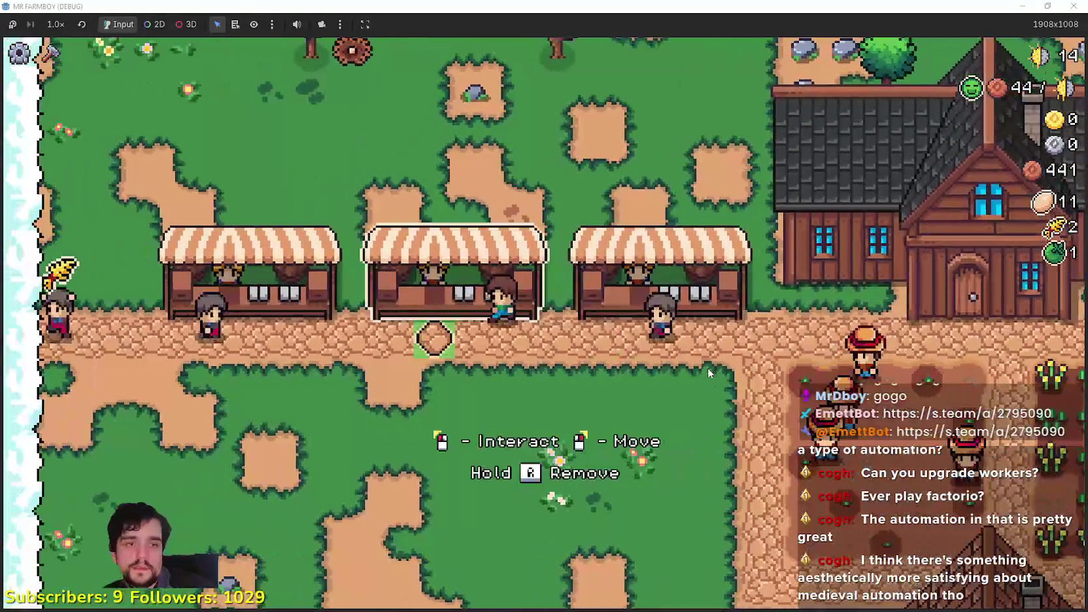
{"action": "left_click", "coordinate": [708, 367]}
{"action": "key", "text": "d"}
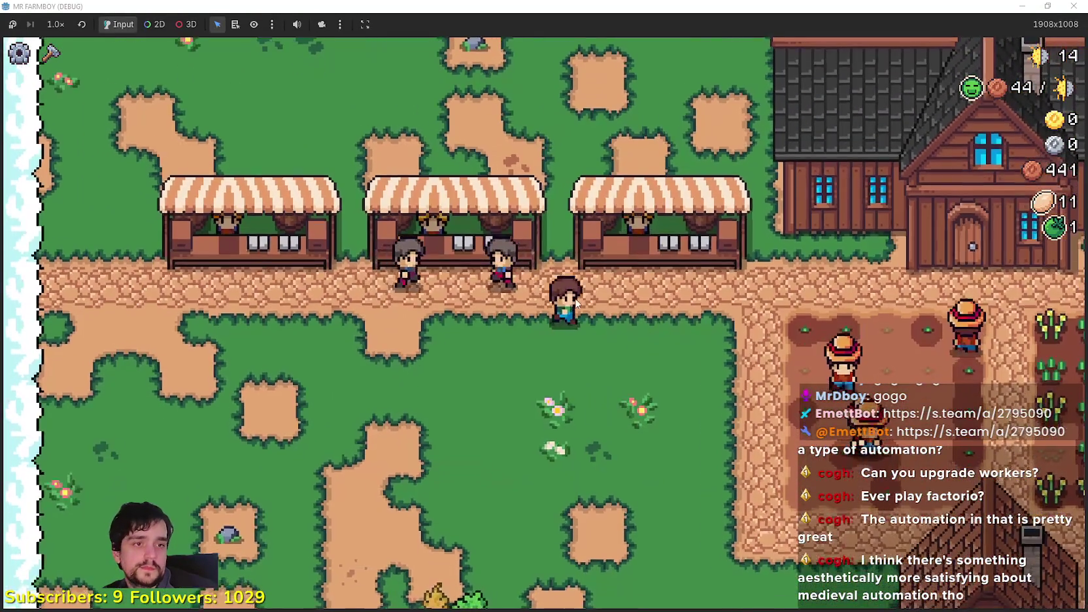
{"action": "key", "text": "w"}
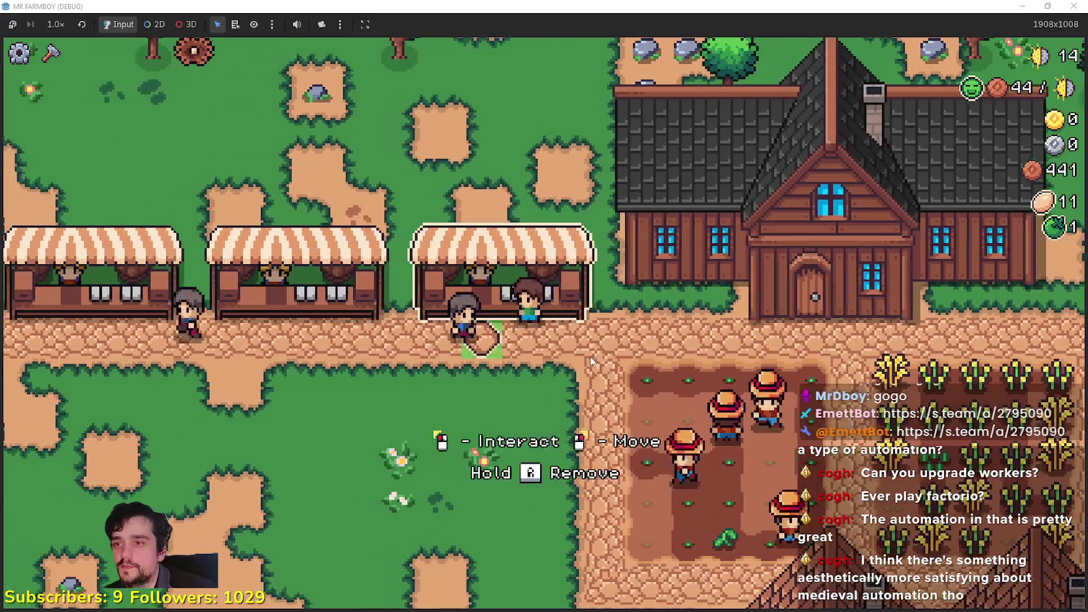
{"action": "key", "text": "e"}
{"action": "key", "text": "s"}
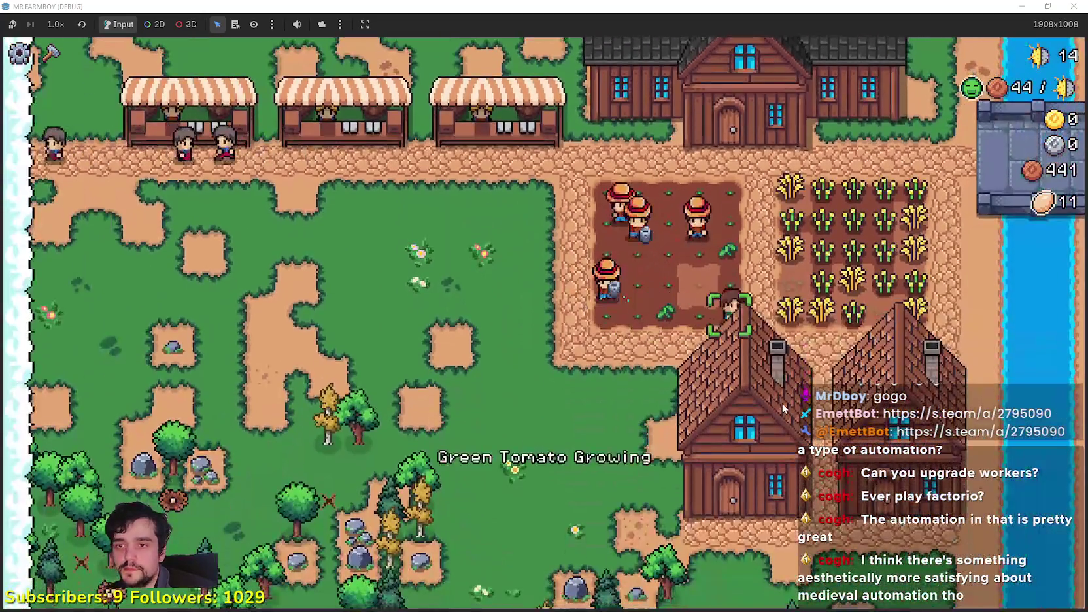
Harvest wheat moving up through the field until the count reaches 10.
{"action": "key", "text": "d"}
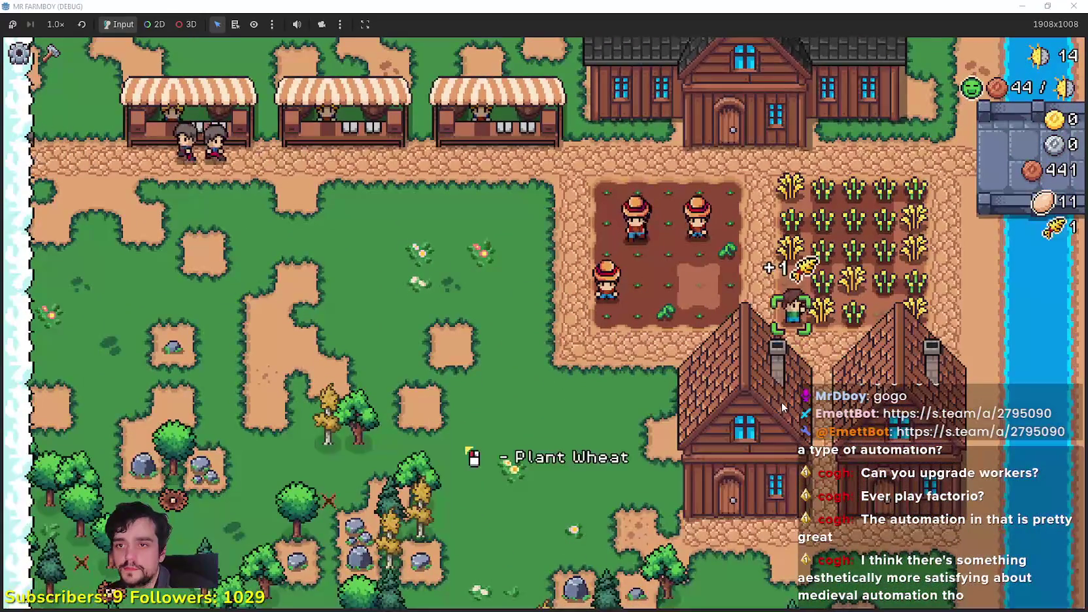
{"action": "key", "text": "d"}
{"action": "key", "text": "w"}
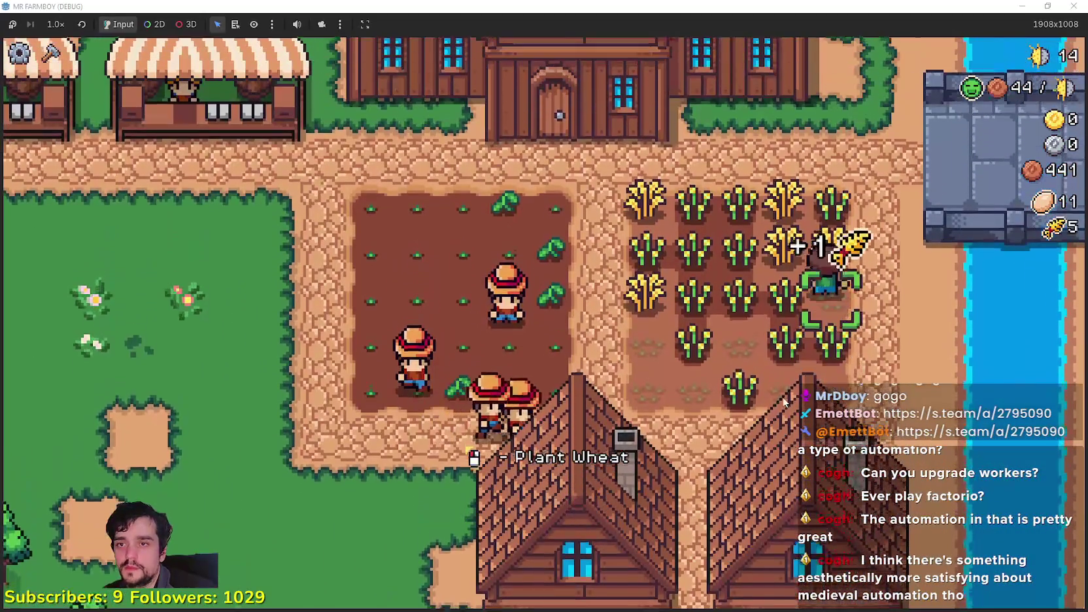
{"action": "key", "text": "w"}
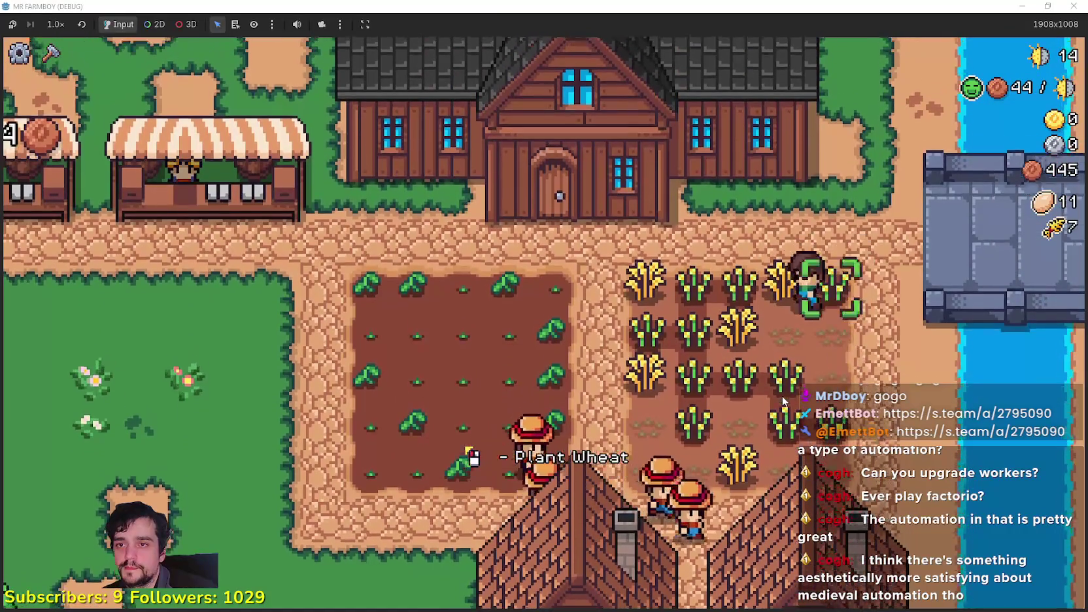
{"action": "key", "text": "a"}
{"action": "key", "text": "a"}
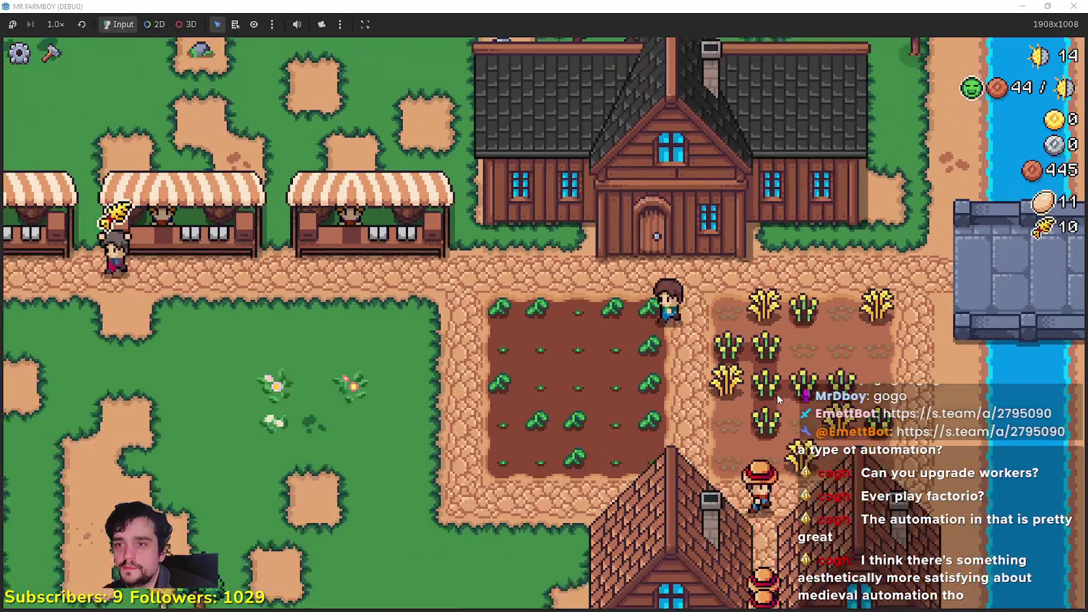
Trade at the market, pause on the stats screen (2465 coins), and Alt+Tab to Godot.
{"action": "key", "text": "a"}
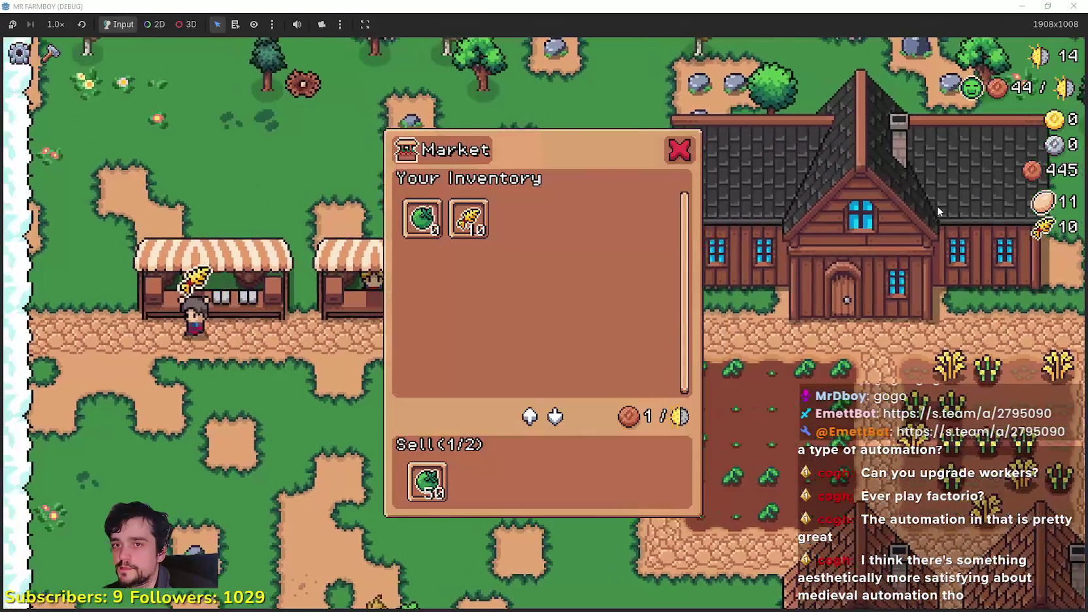
{"action": "key", "text": "a"}
{"action": "key", "text": "s"}
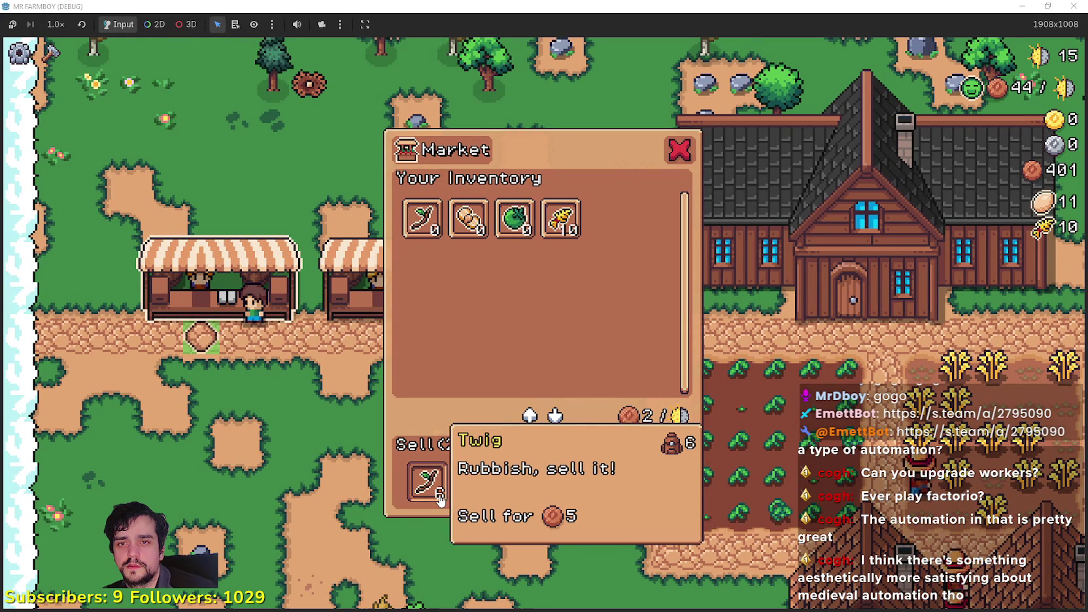
{"action": "key", "text": "Escape"}
{"action": "key", "text": "Escape"}
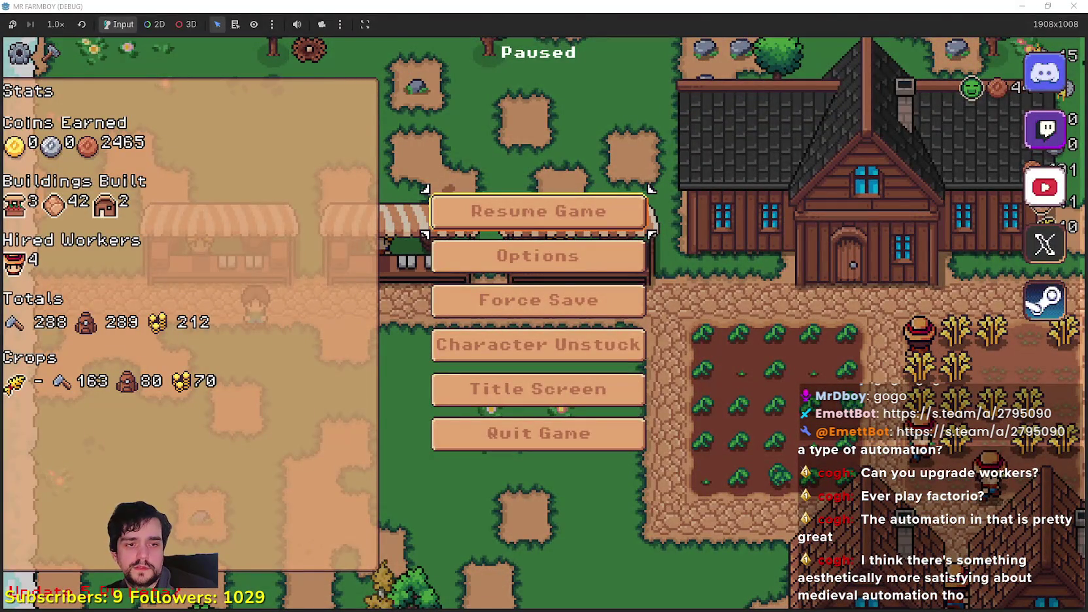
{"action": "key", "text": "alt+Tab"}
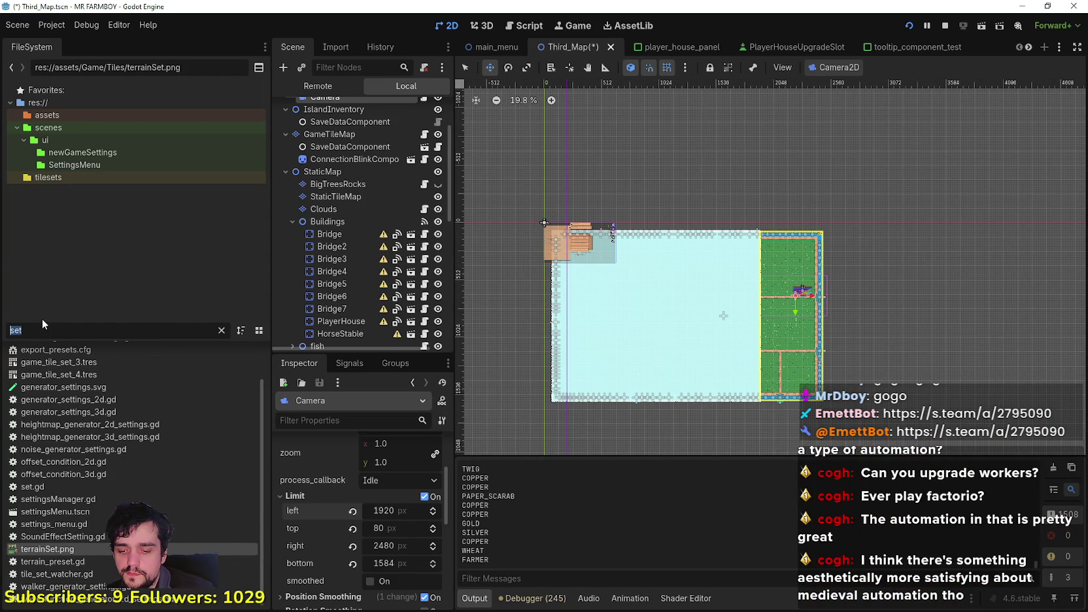
Filter FileSystem for 'inventory' and open inventory_manager.gd at the market items list.
{"action": "type", "text": "inventory"}
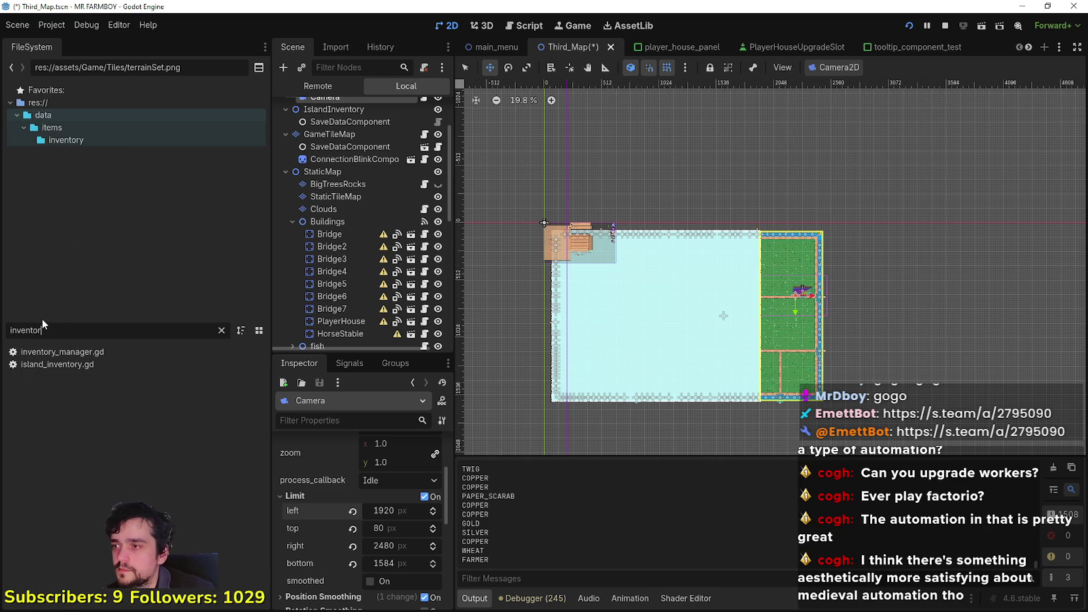
{"action": "left_click", "coordinate": [63, 354]}
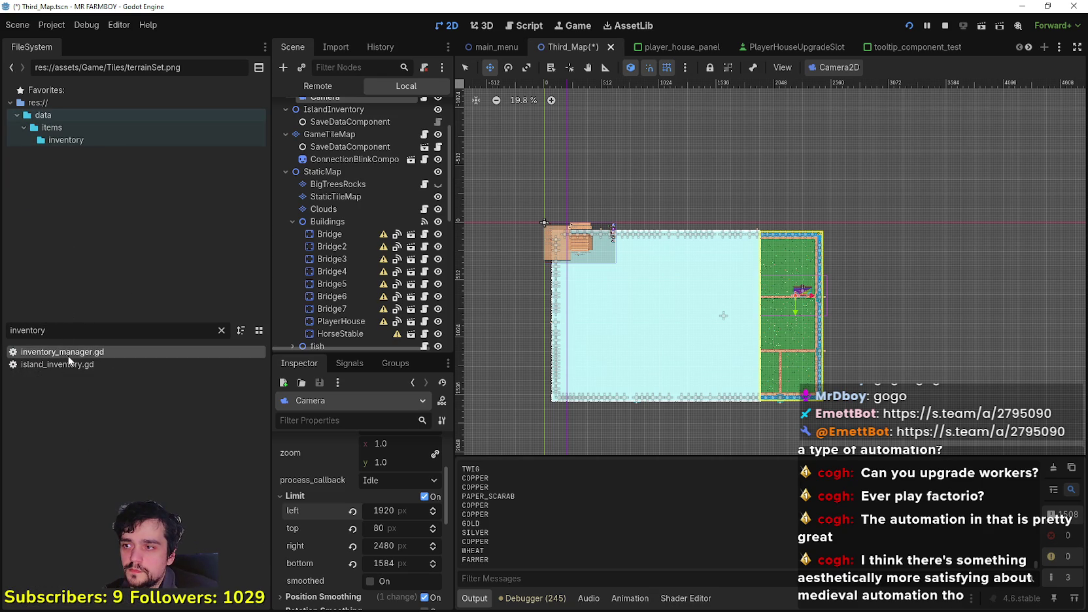
{"action": "double_click", "coordinate": [134, 348]}
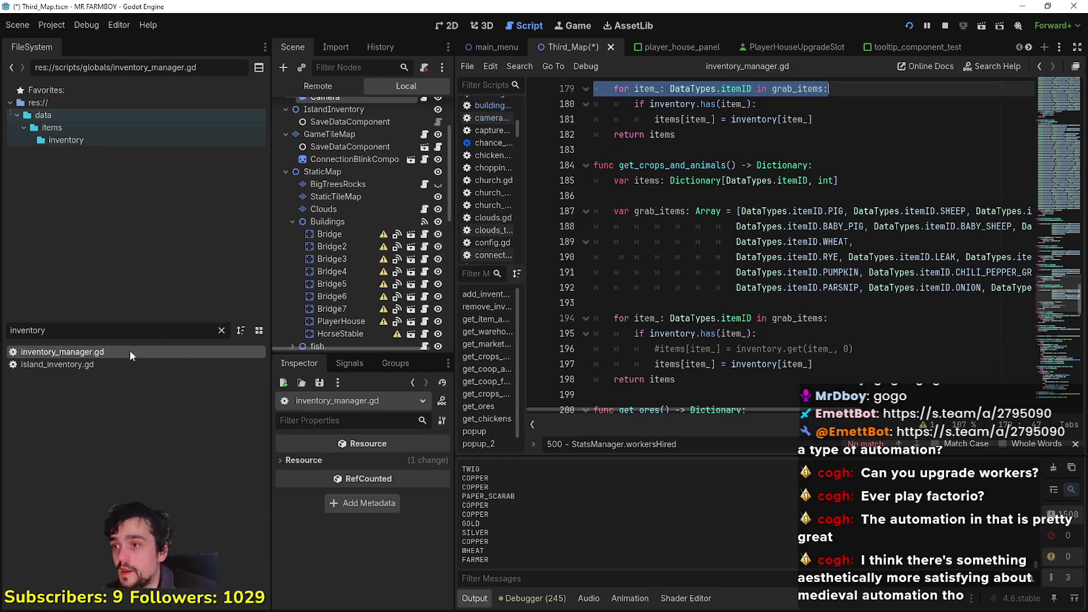
{"action": "left_click", "coordinate": [867, 243]}
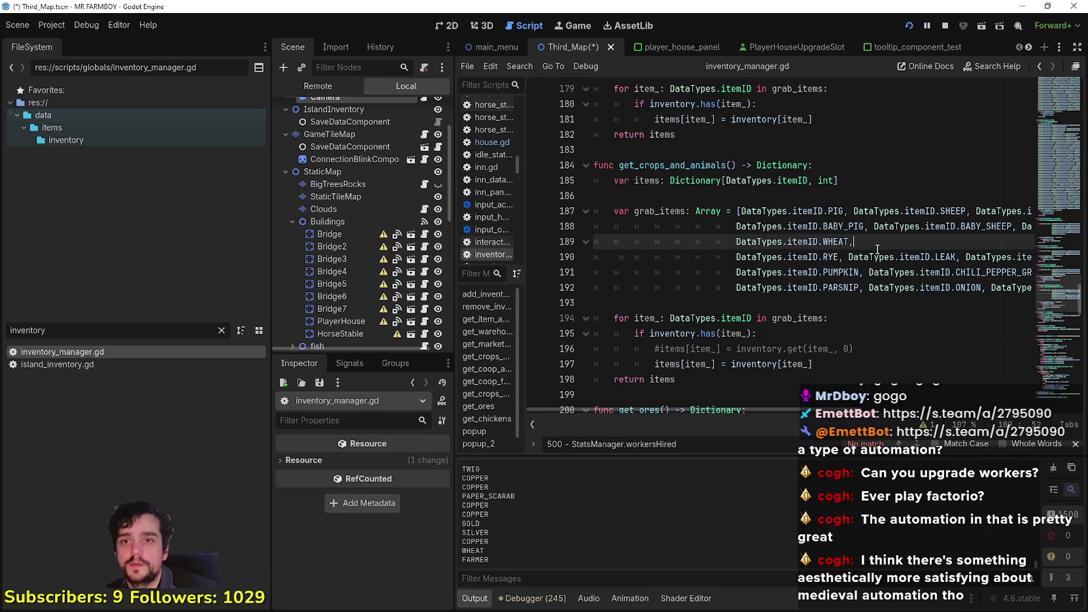
{"action": "scroll", "coordinate": [879, 248], "scroll_direction": "up", "scroll_amount": 1}
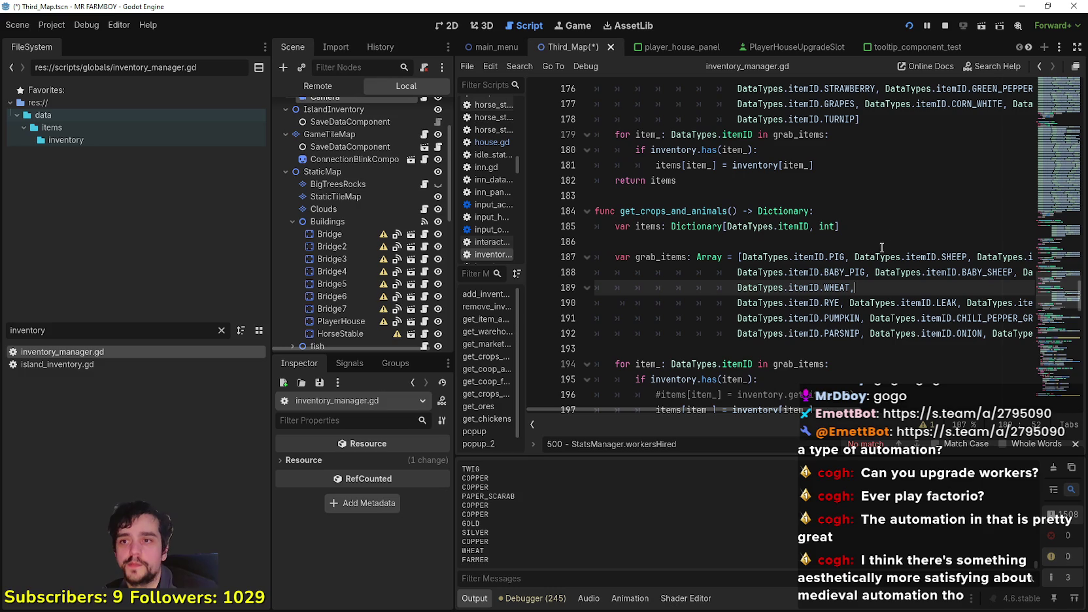
{"action": "double_click", "coordinate": [718, 214]}
{"action": "scroll", "coordinate": [1042, 127], "scroll_direction": "up", "scroll_amount": 7}
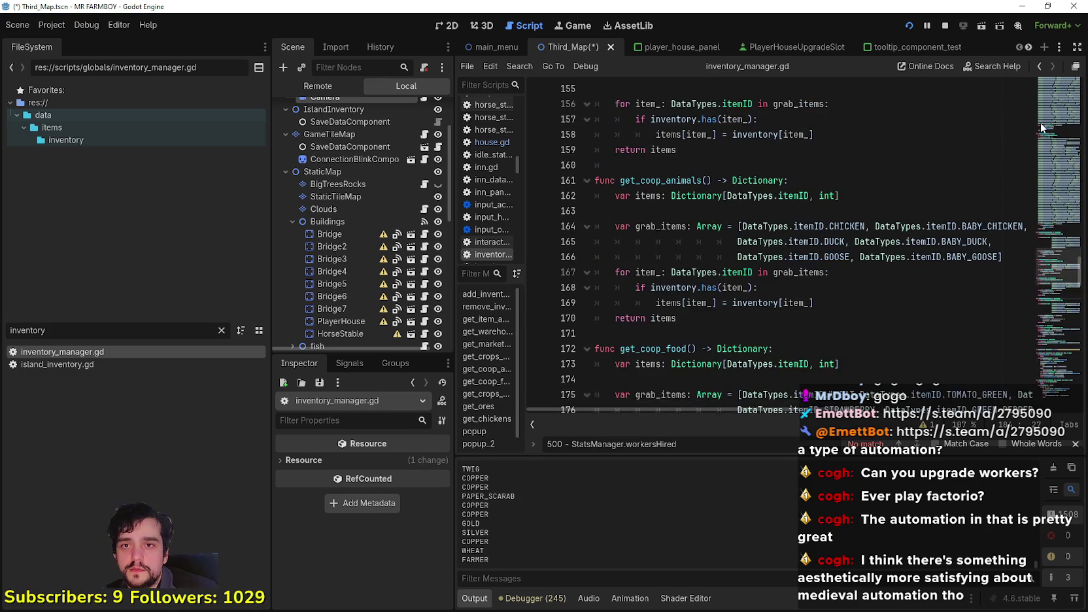
{"action": "scroll", "coordinate": [1042, 128], "scroll_direction": "up", "scroll_amount": 20}
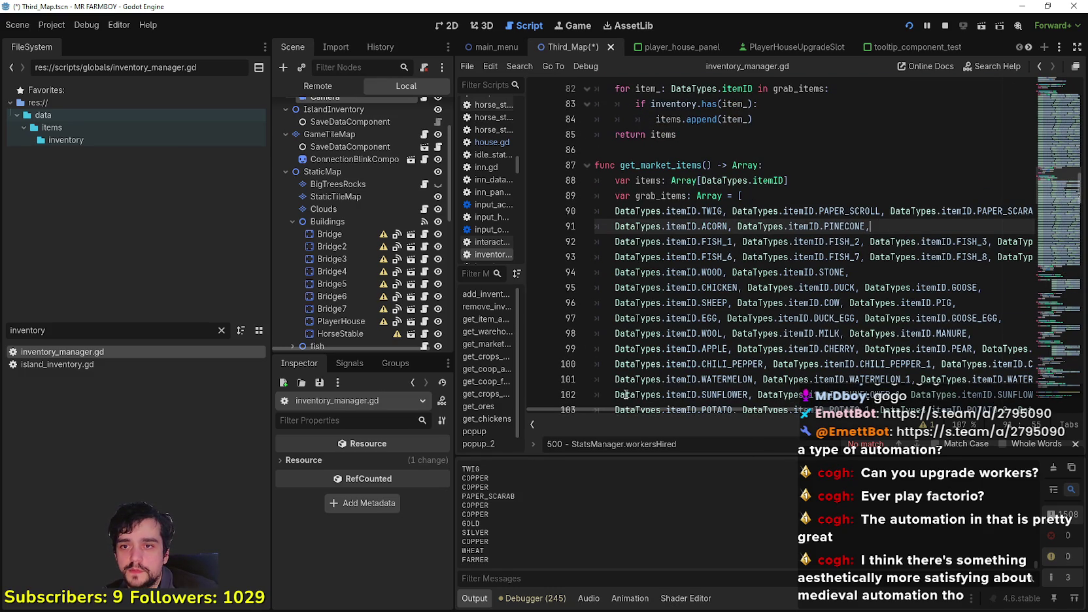
Add DataTypes.itemID.WILD_EGG to the item array via autocomplete, save, and relaunch the game.
{"action": "mouse_move", "coordinate": [617, 410]}
{"action": "left_mouse_down"}
{"action": "mouse_move", "coordinate": [761, 410]}
{"action": "mouse_move", "coordinate": [622, 406]}
{"action": "mouse_move", "coordinate": [670, 405]}
{"action": "mouse_move", "coordinate": [626, 393]}
{"action": "mouse_move", "coordinate": [688, 370]}
{"action": "left_mouse_up"}
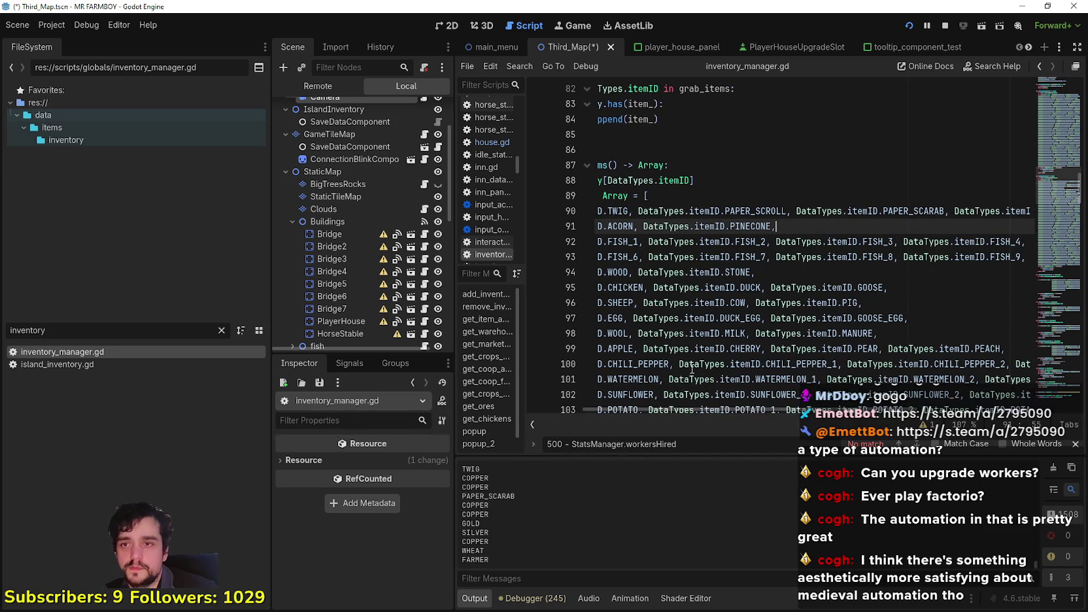
{"action": "type", "text": " DataTypes."}
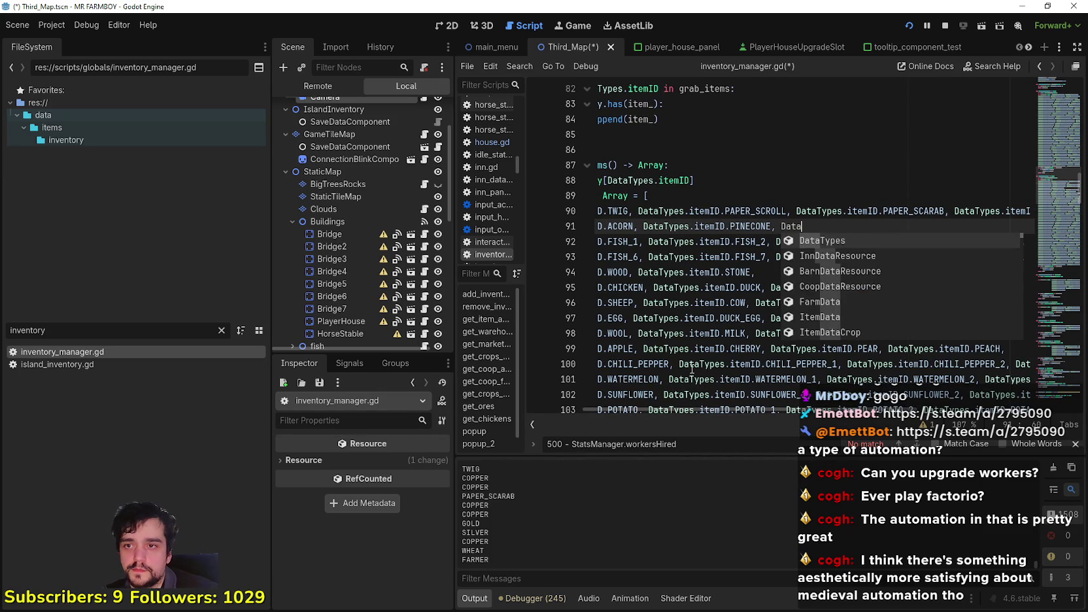
{"action": "type", "text": "itemID."}
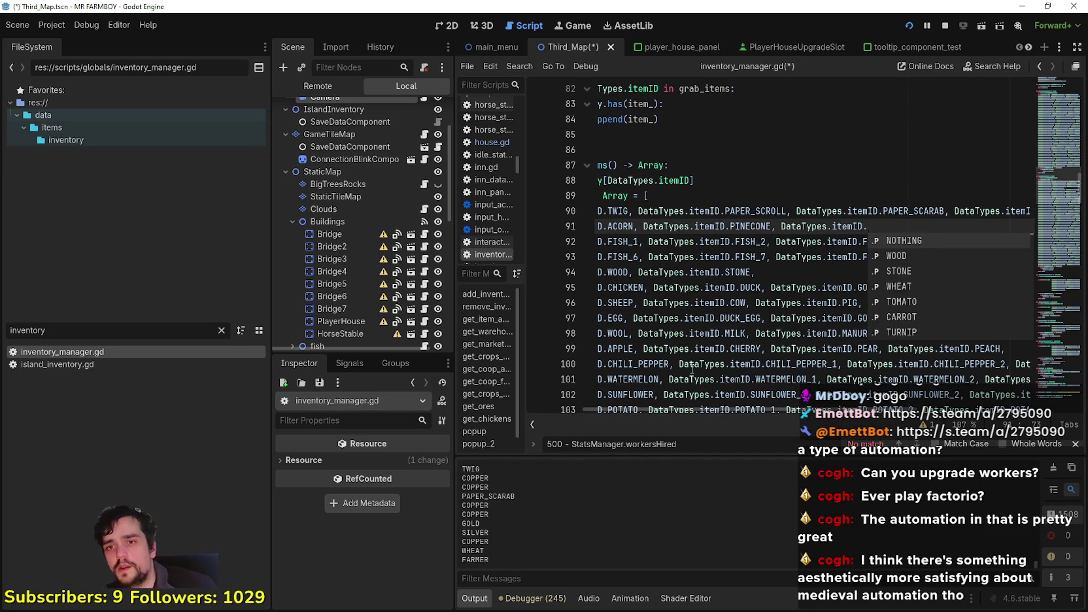
{"action": "type", "text": "EGG"}
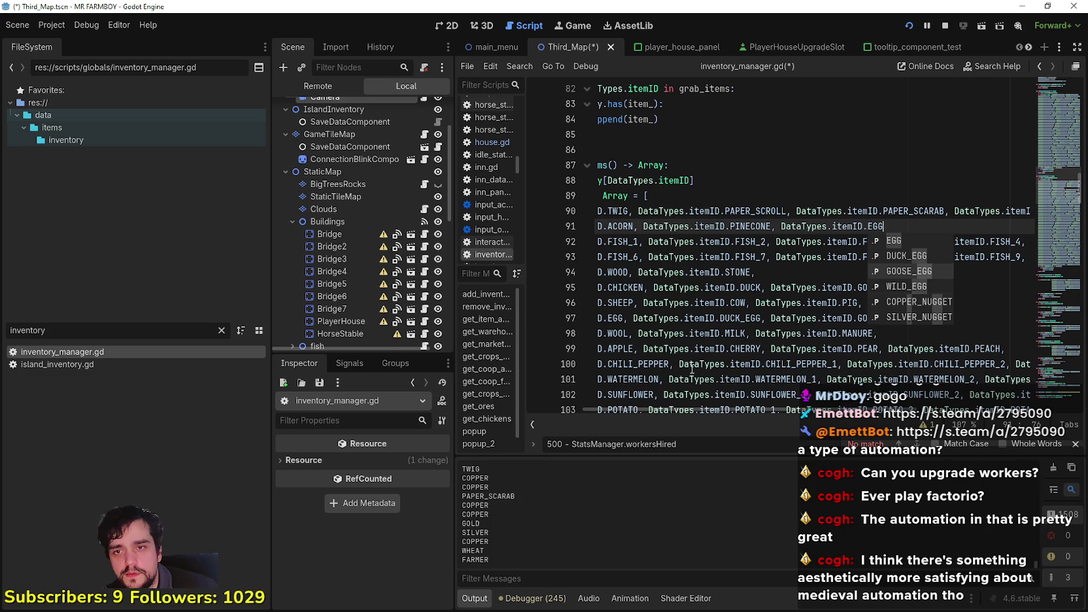
{"action": "key", "text": "Down"}
{"action": "key", "text": "Down"}
{"action": "key", "text": "Down"}
{"action": "key", "text": "Return"}
{"action": "key", "text": "ctrl+s"}
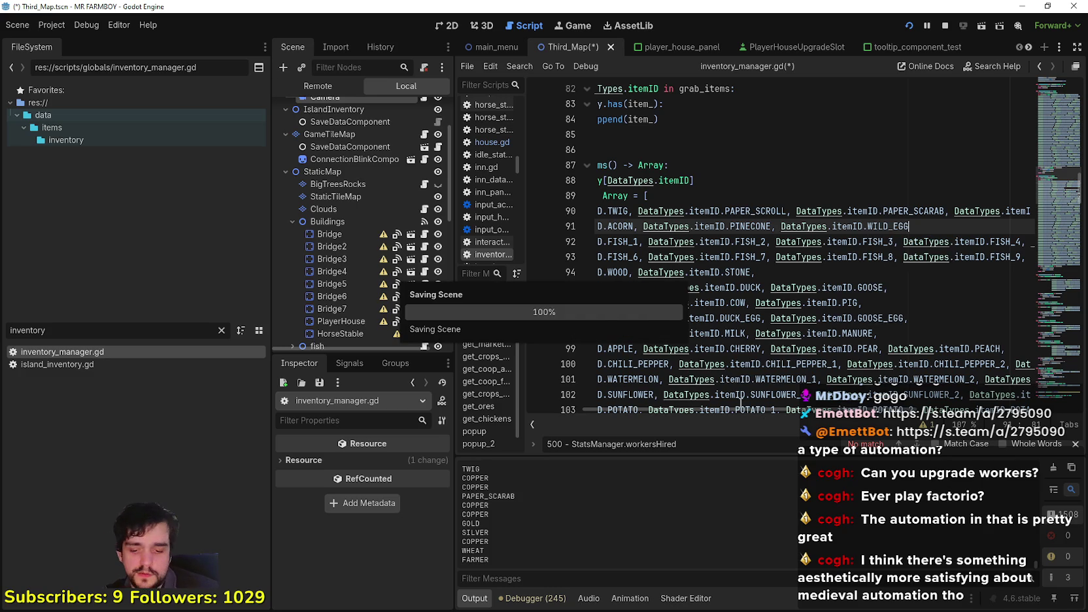
{"action": "key", "text": "ctrl+space"}
{"action": "key", "text": "ctrl+s"}
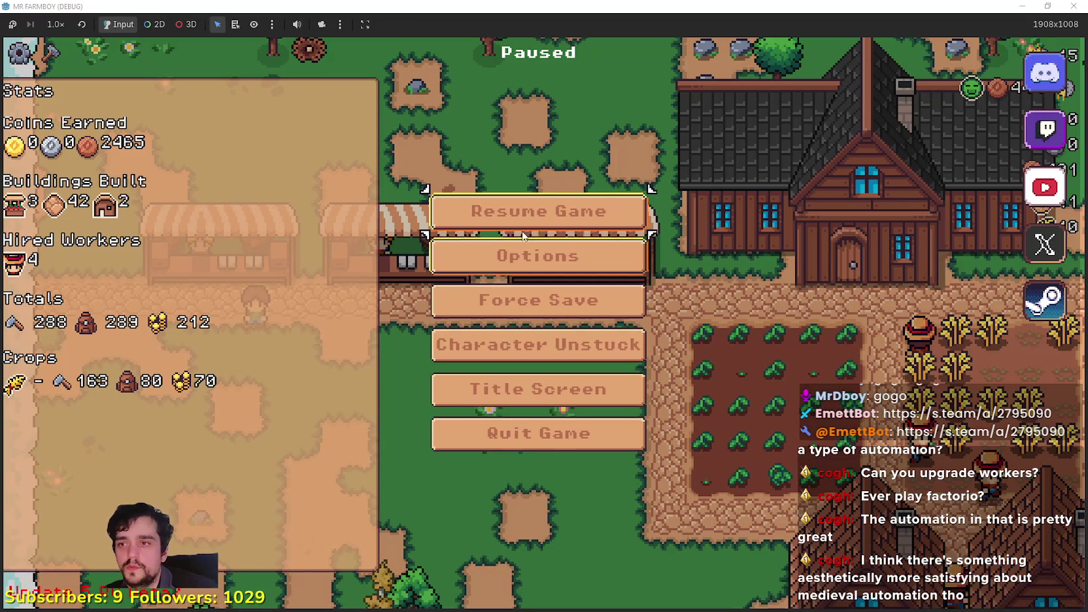
Resume the game and sell a Wild Egg at the market stall.
{"action": "key", "text": "Escape"}
{"action": "key", "text": "d"}
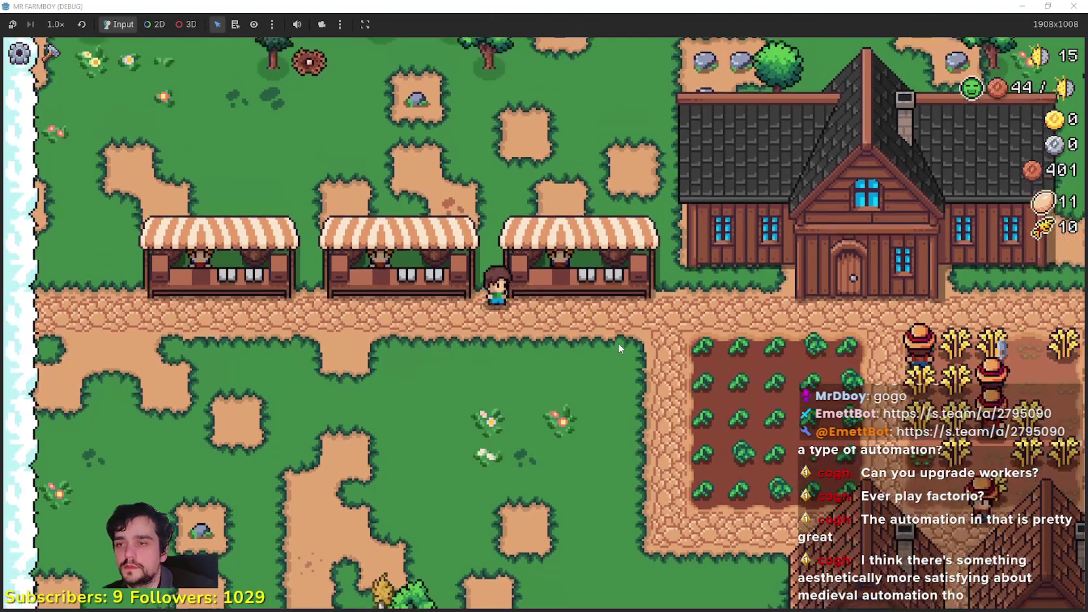
{"action": "key", "text": "w"}
{"action": "left_click", "coordinate": [466, 235]}
{"action": "key", "text": "s"}
Walk to the farm and harvest across the wheat field.
{"action": "key", "text": "d"}
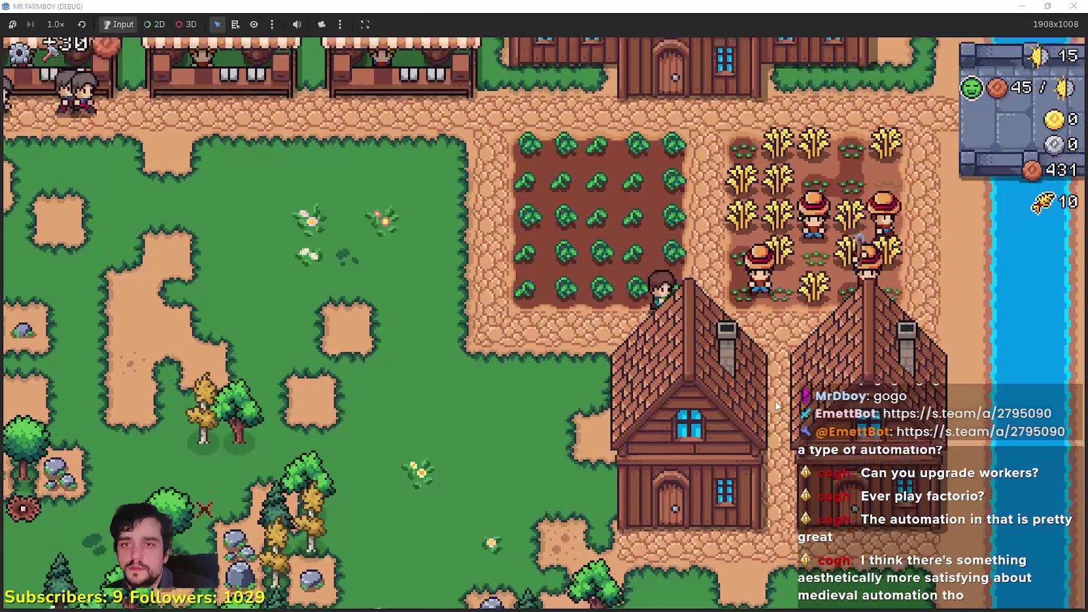
{"action": "key", "text": "w"}
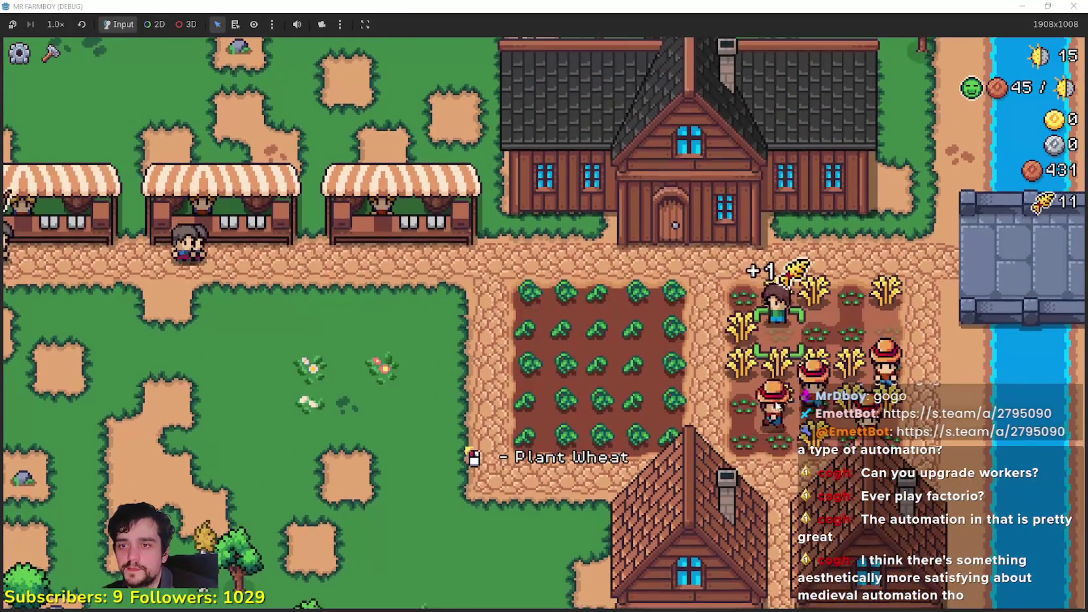
{"action": "key", "text": "s"}
{"action": "key", "text": "d"}
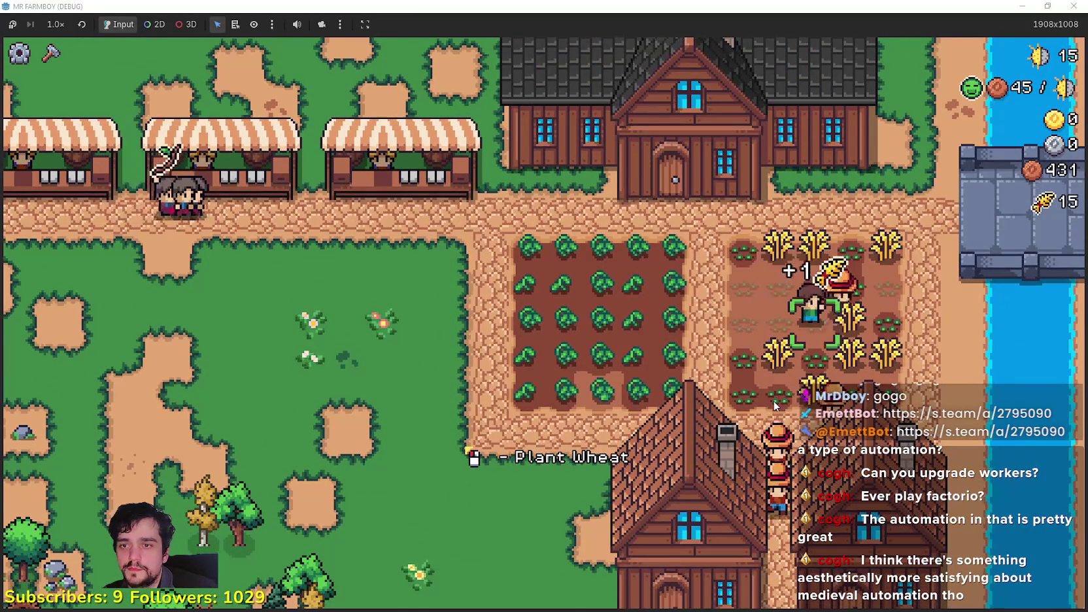
{"action": "key", "text": "s"}
{"action": "key", "text": "a"}
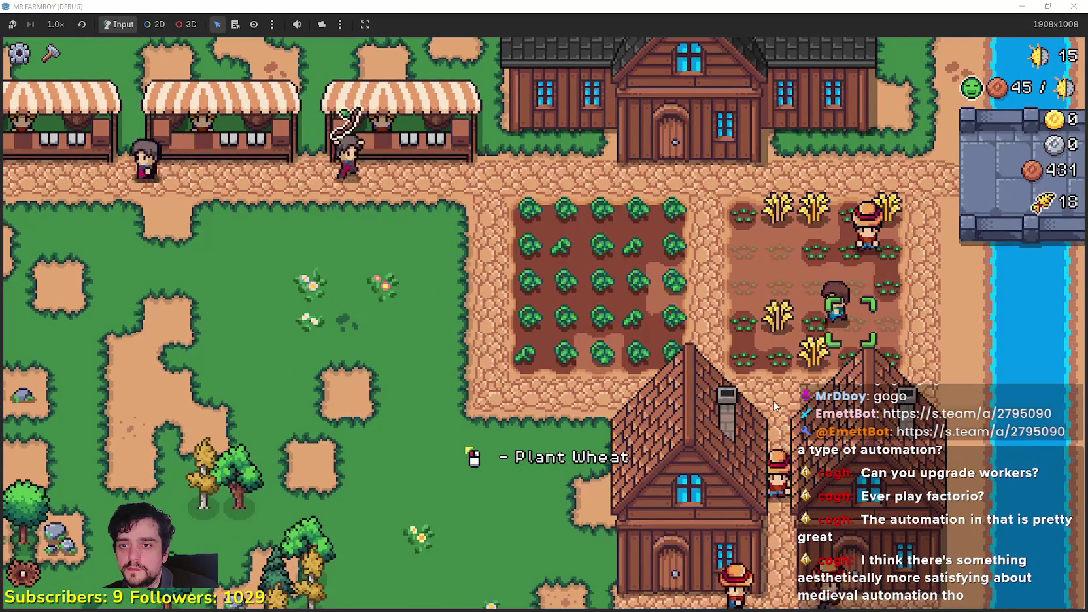
{"action": "key", "text": "w"}
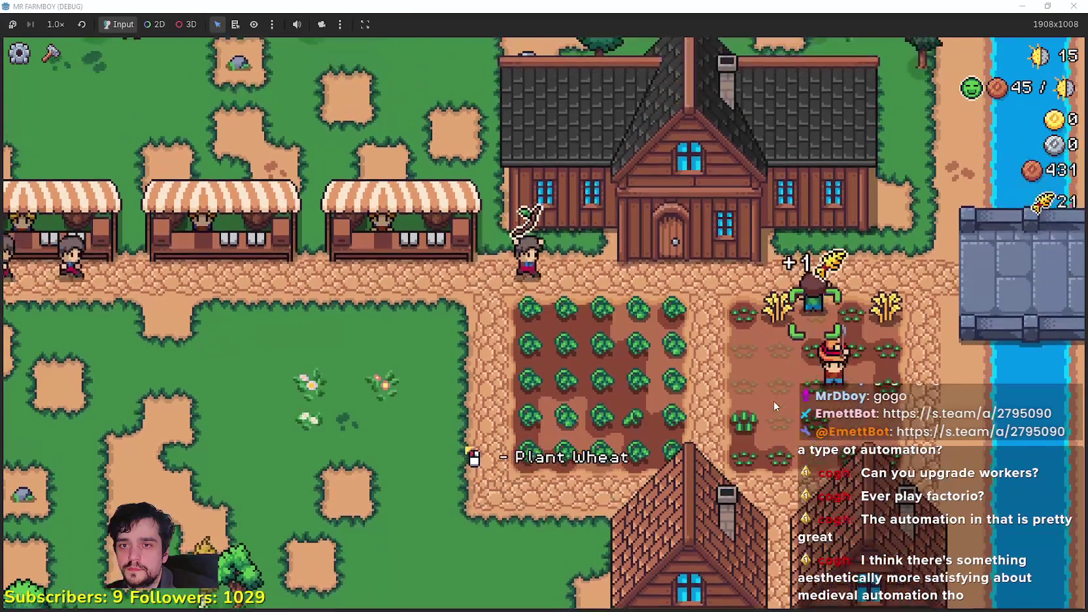
Move from the wheat field into the green tomato plot and start harvesting.
{"action": "key", "text": "d"}
{"action": "key", "text": "a"}
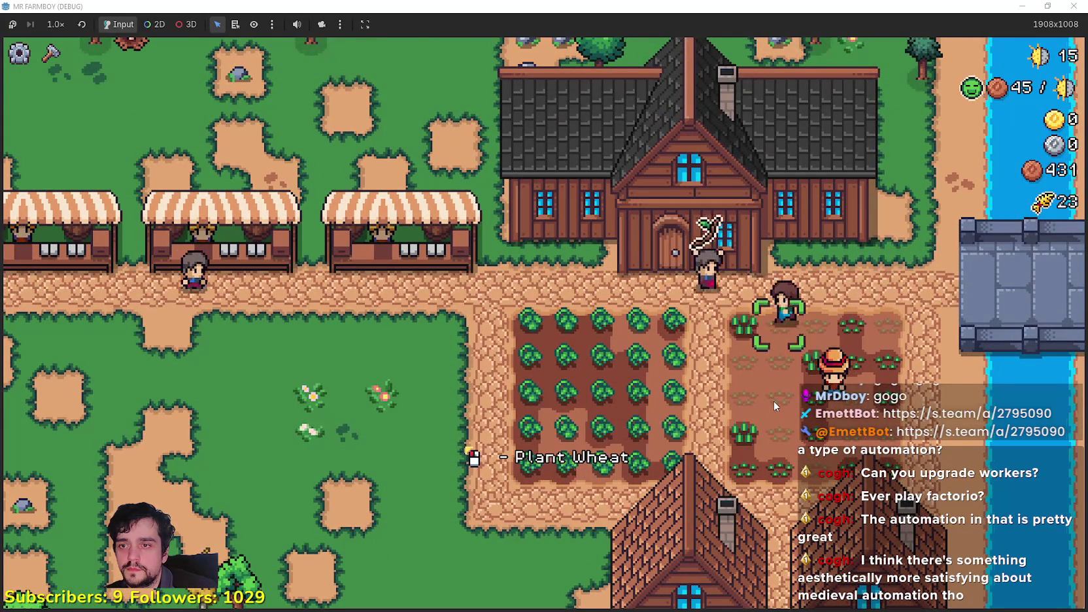
{"action": "key", "text": "a"}
{"action": "key", "text": "w"}
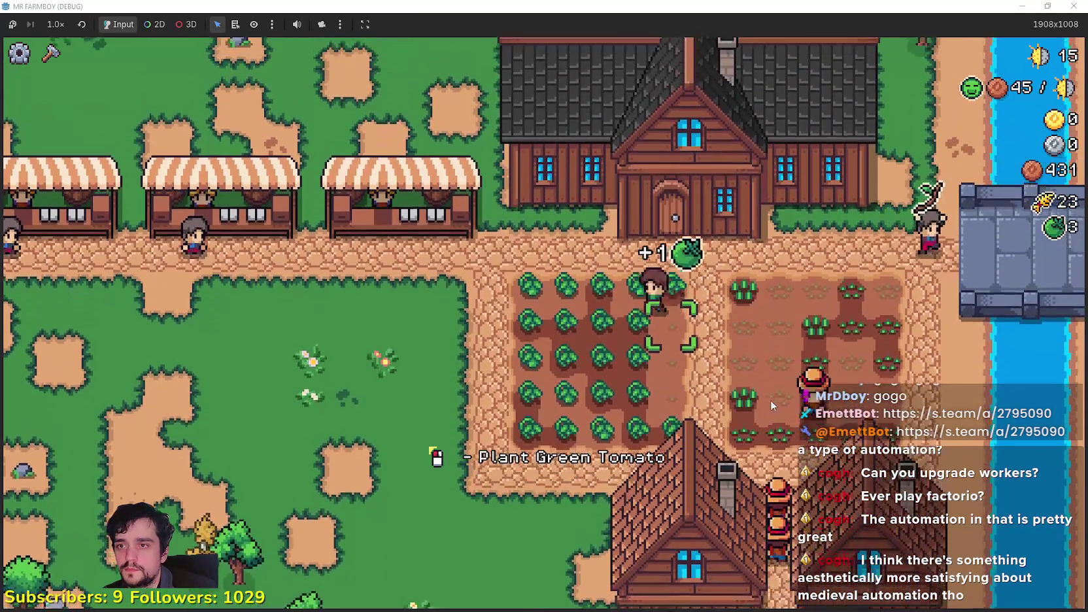
{"action": "key", "text": "w"}
{"action": "key", "text": "a"}
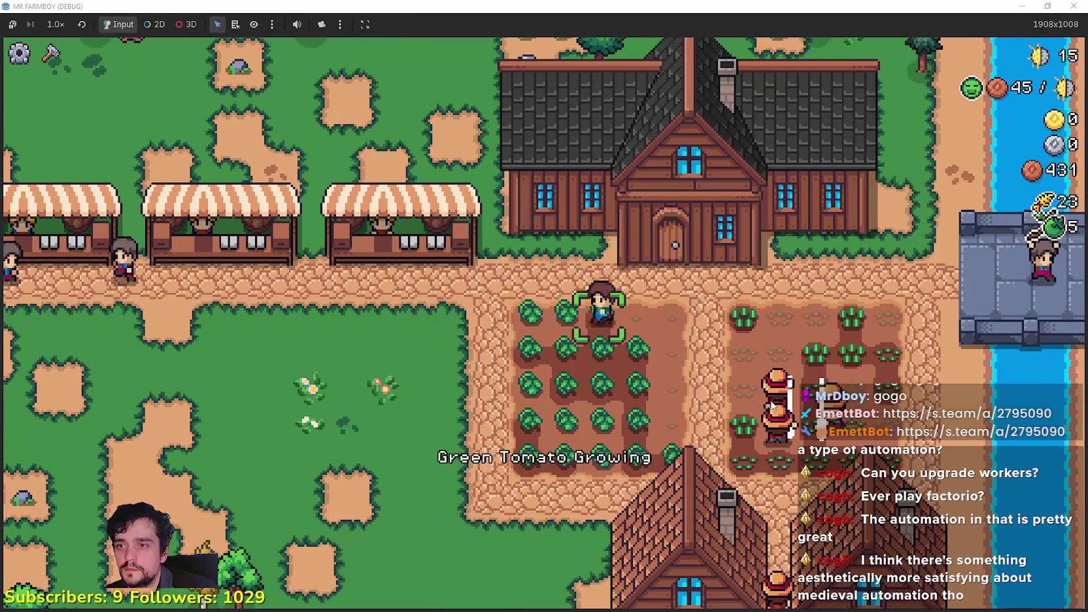
{"action": "key", "text": "s"}
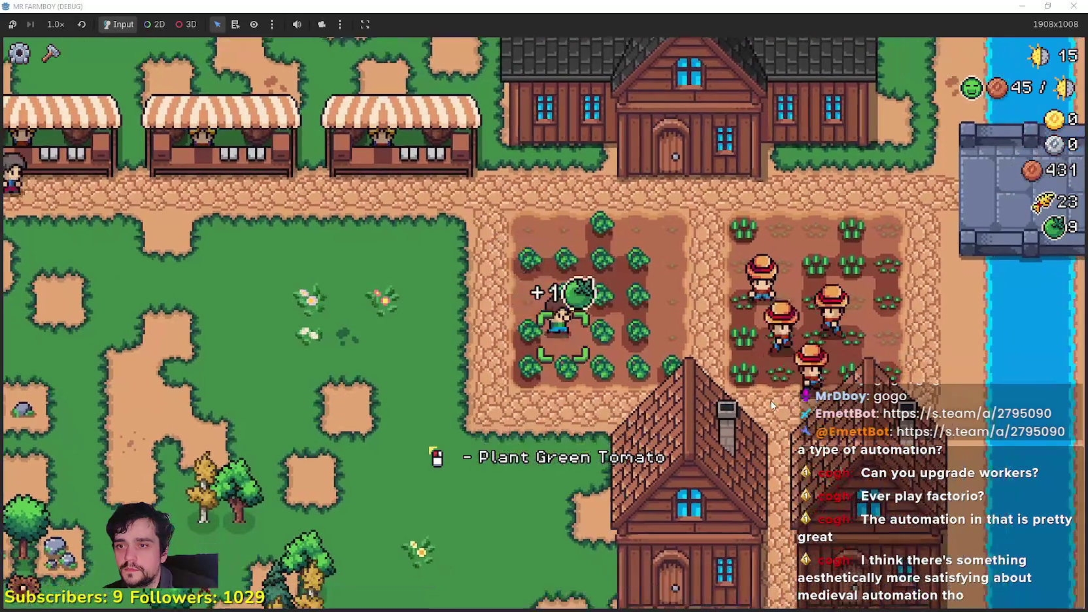
{"action": "key", "text": "d"}
{"action": "key", "text": "s"}
Finish harvesting the green tomatoes, then unlock Gatherers in the Player House skill tree.
{"action": "key", "text": "a"}
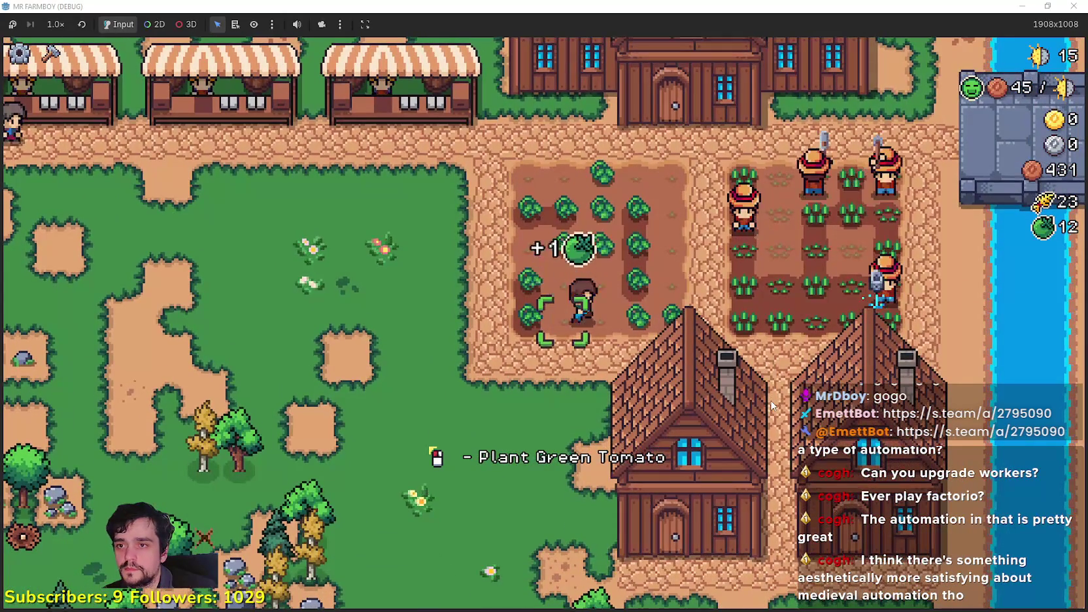
{"action": "key", "text": "w"}
{"action": "key", "text": "a"}
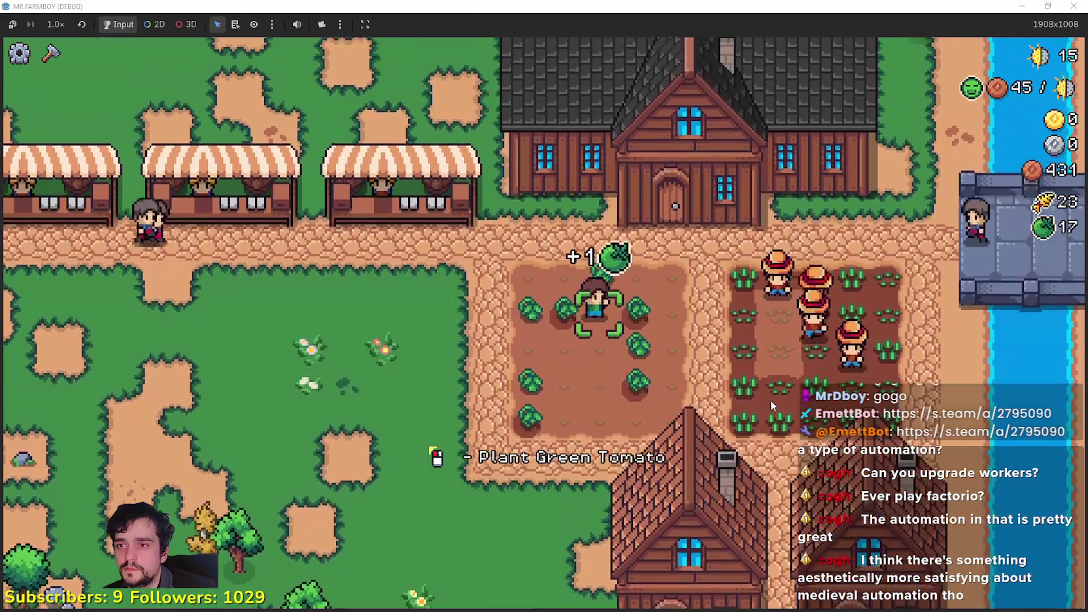
{"action": "key", "text": "s"}
{"action": "key", "text": "a"}
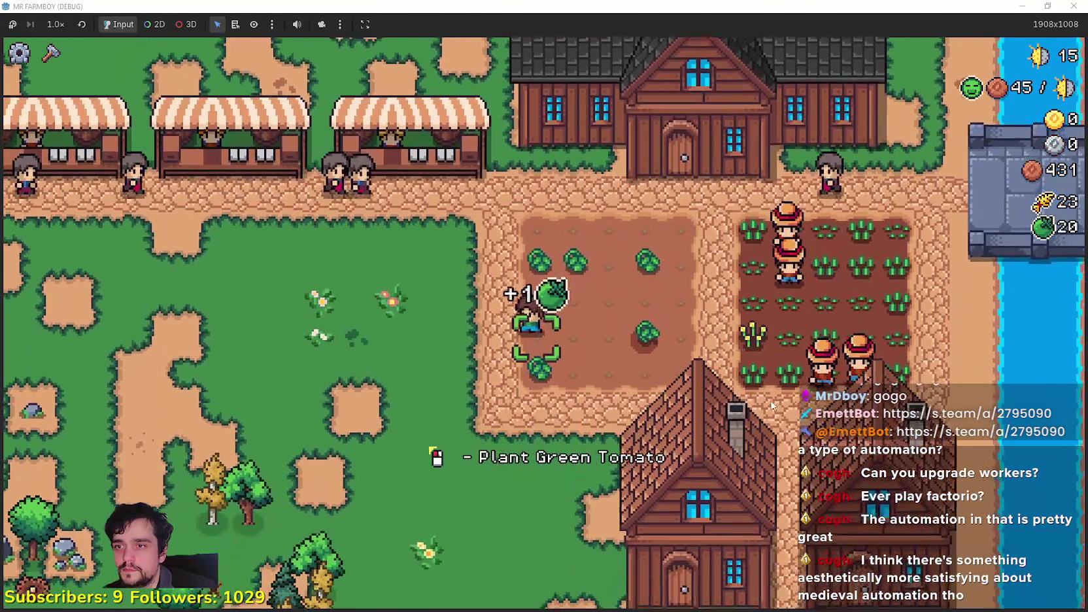
{"action": "key", "text": "w"}
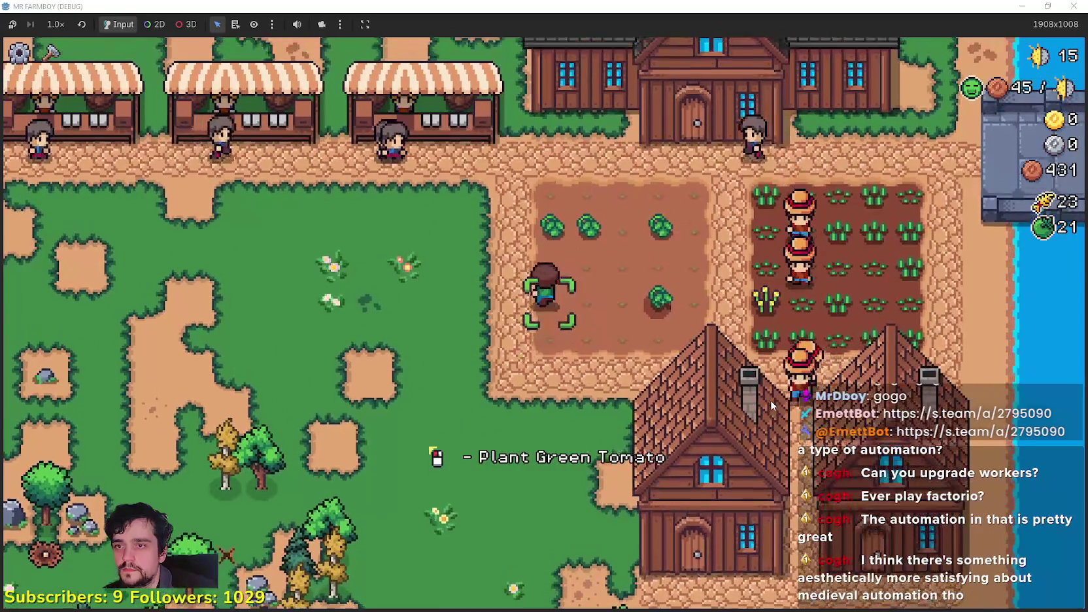
{"action": "key", "text": "d"}
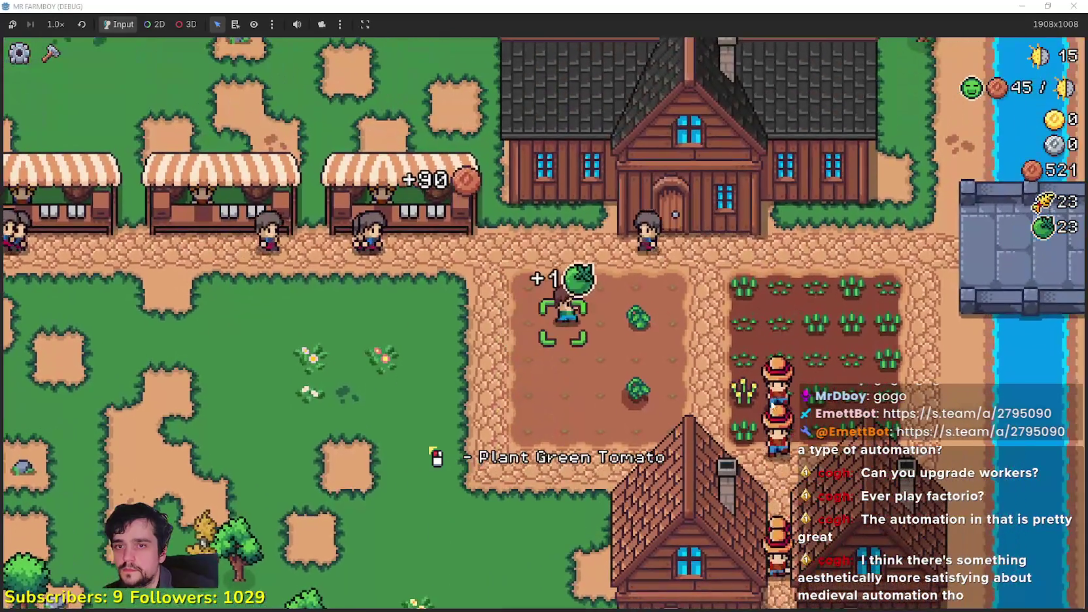
{"action": "key", "text": "d"}
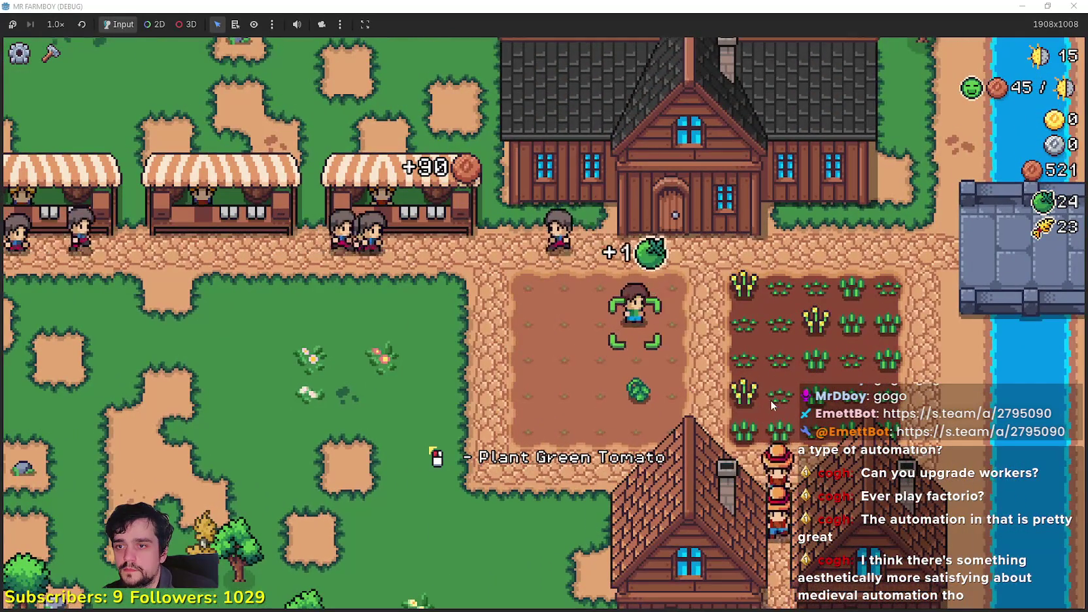
{"action": "key", "text": "s"}
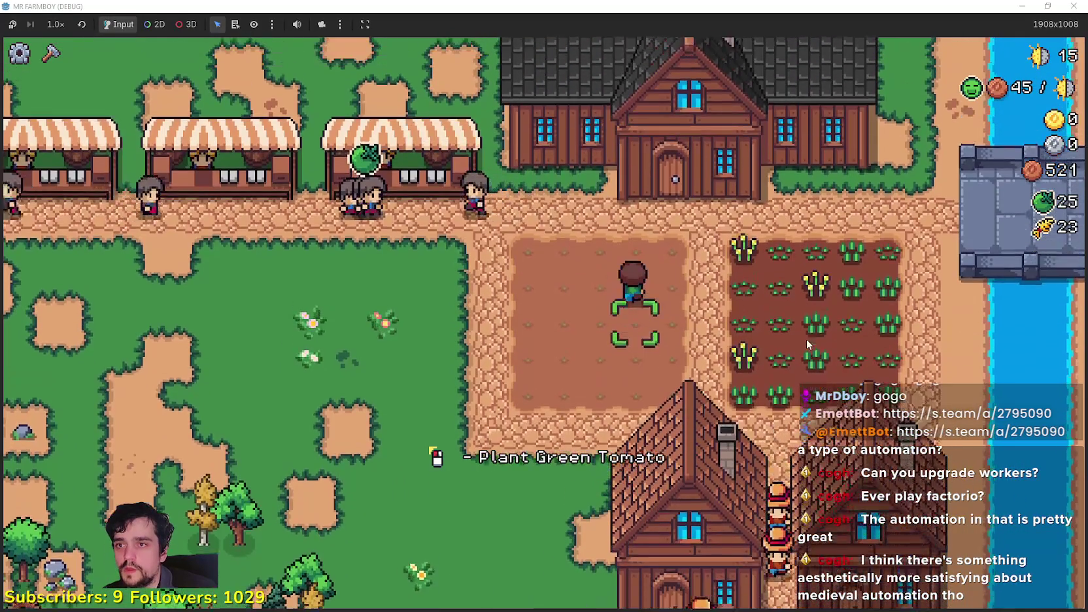
{"action": "key", "text": "w"}
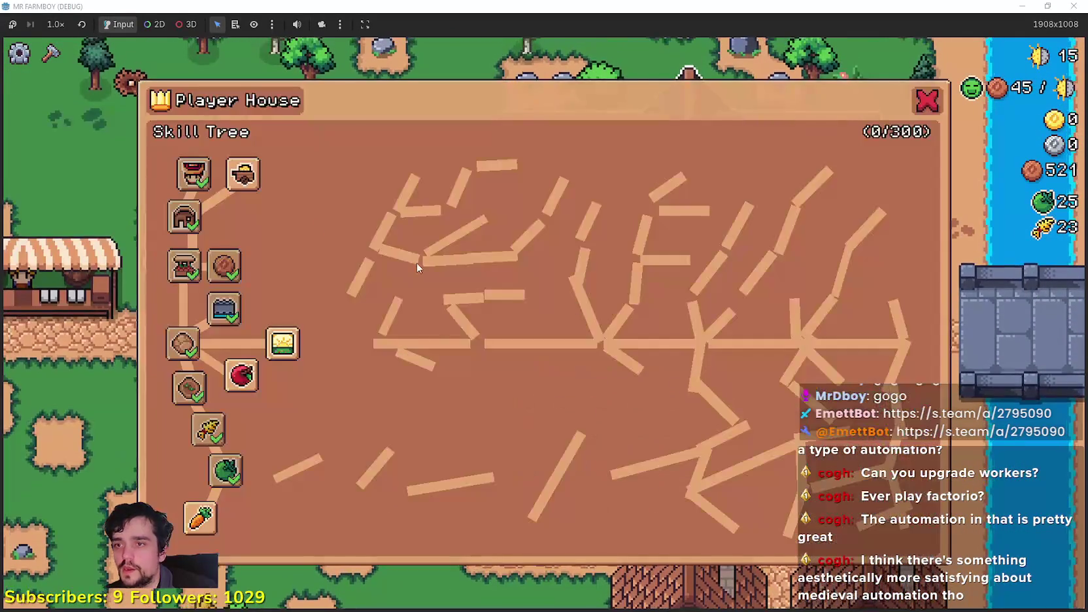
{"action": "left_click", "coordinate": [242, 175]}
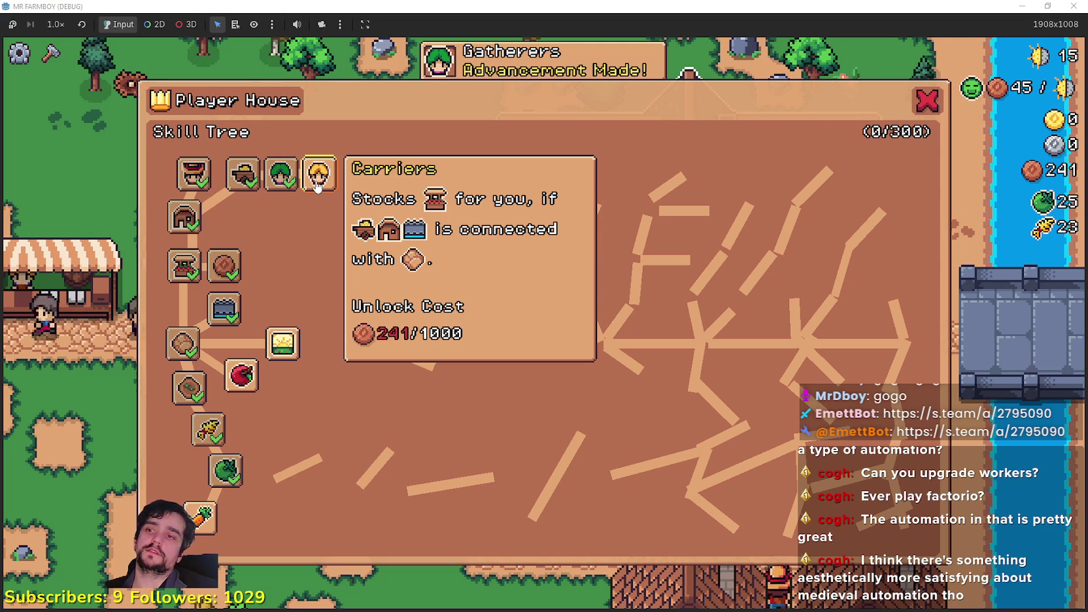
Build a third house at the previewed spot beside the existing houses.
{"action": "key", "text": "s"}
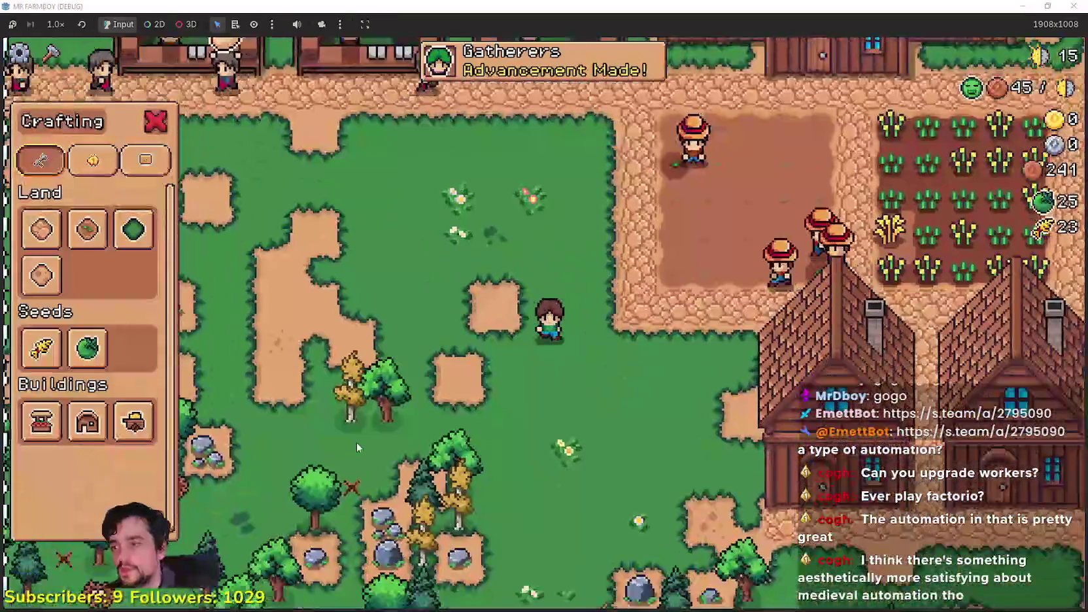
{"action": "key", "text": "d"}
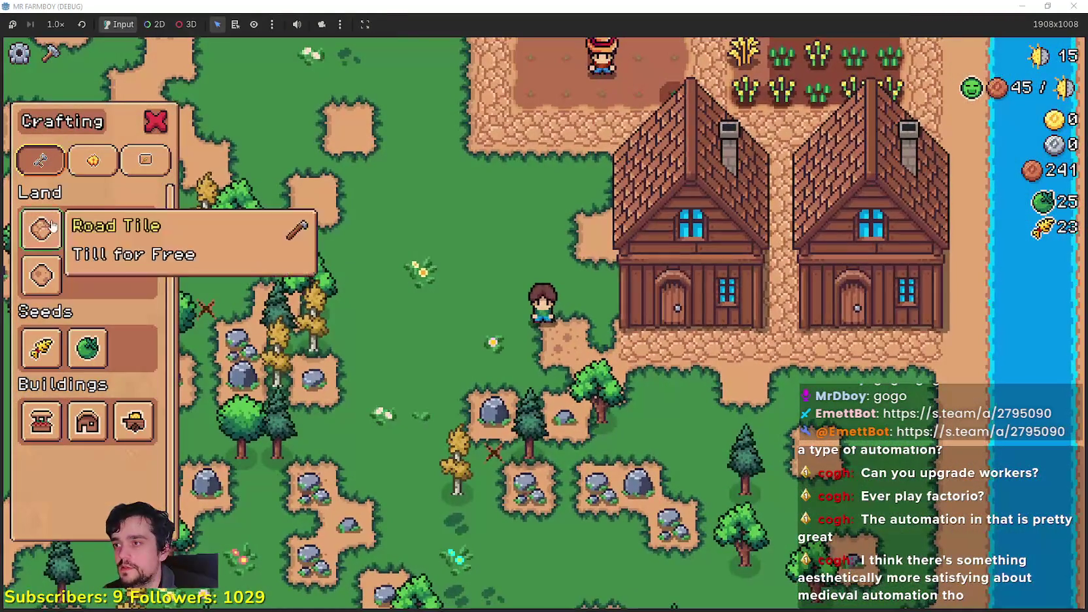
{"action": "left_click", "coordinate": [53, 226]}
{"action": "key", "text": "w"}
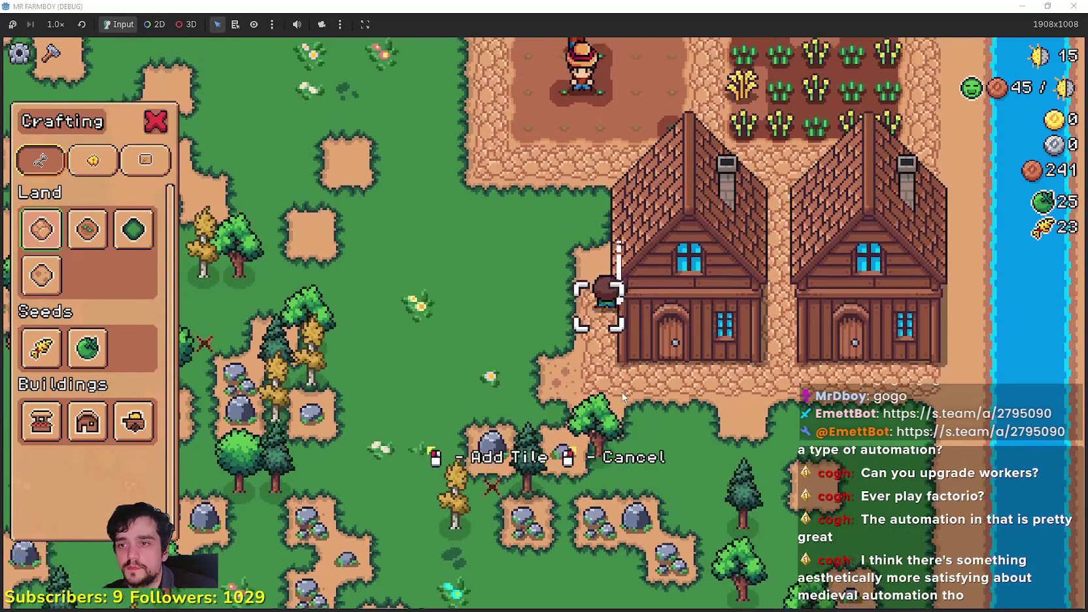
{"action": "key", "text": "w"}
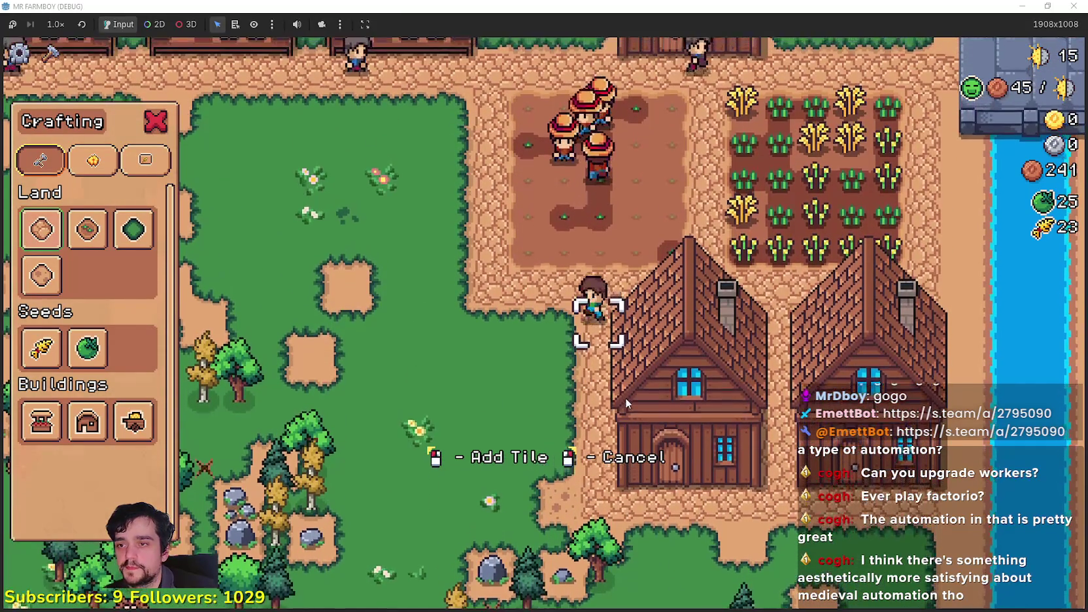
{"action": "key", "text": "s"}
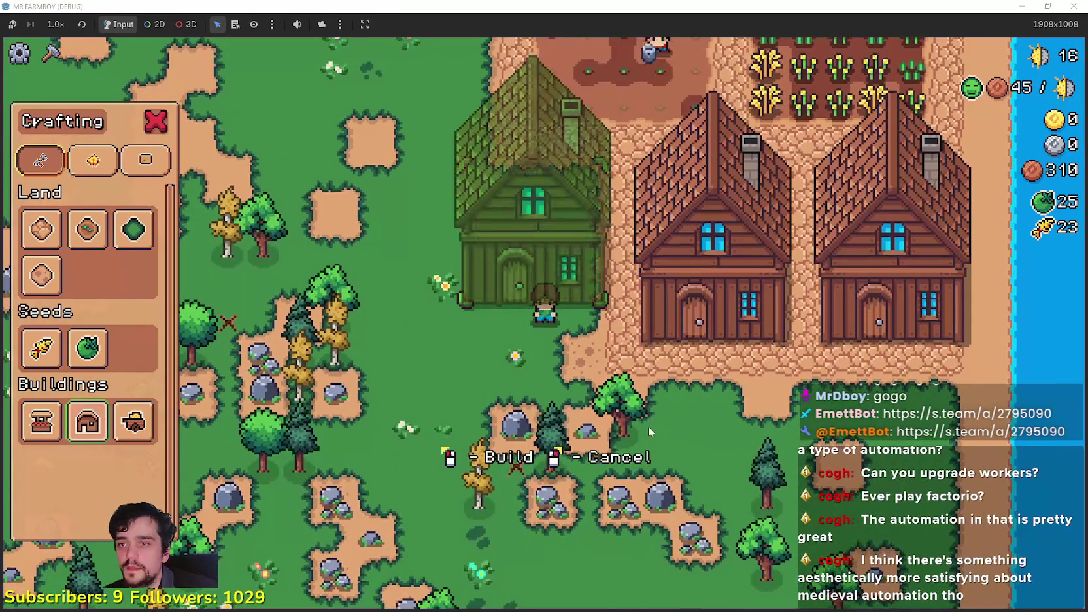
{"action": "left_click", "coordinate": [647, 420]}
Cancel further house placement and chop two nearby trees for extra wood.
{"action": "key", "text": "a"}
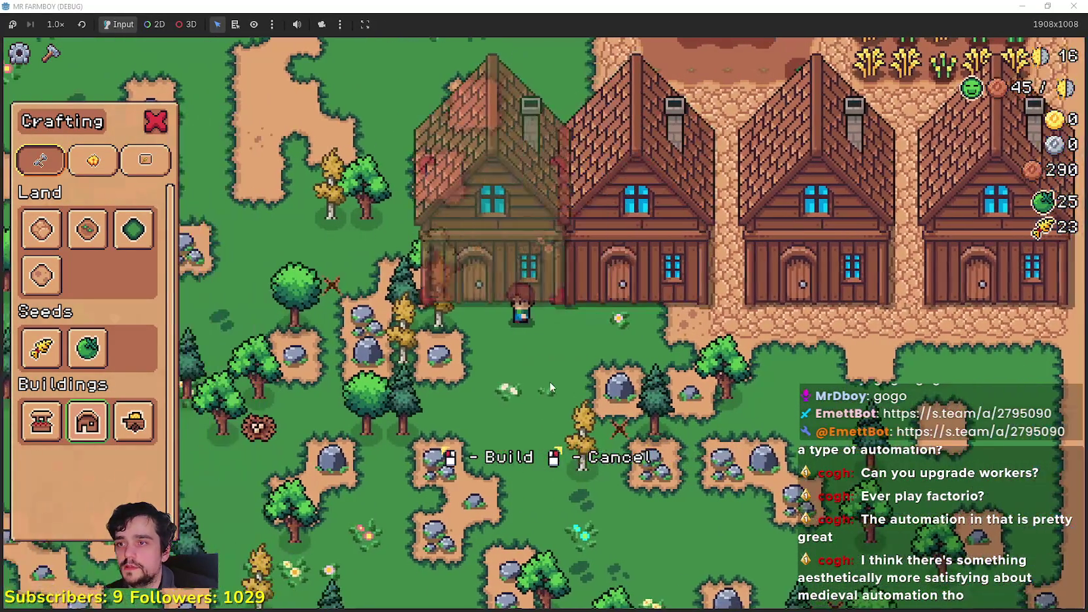
{"action": "right_click", "coordinate": [554, 390]}
{"action": "key", "text": "a"}
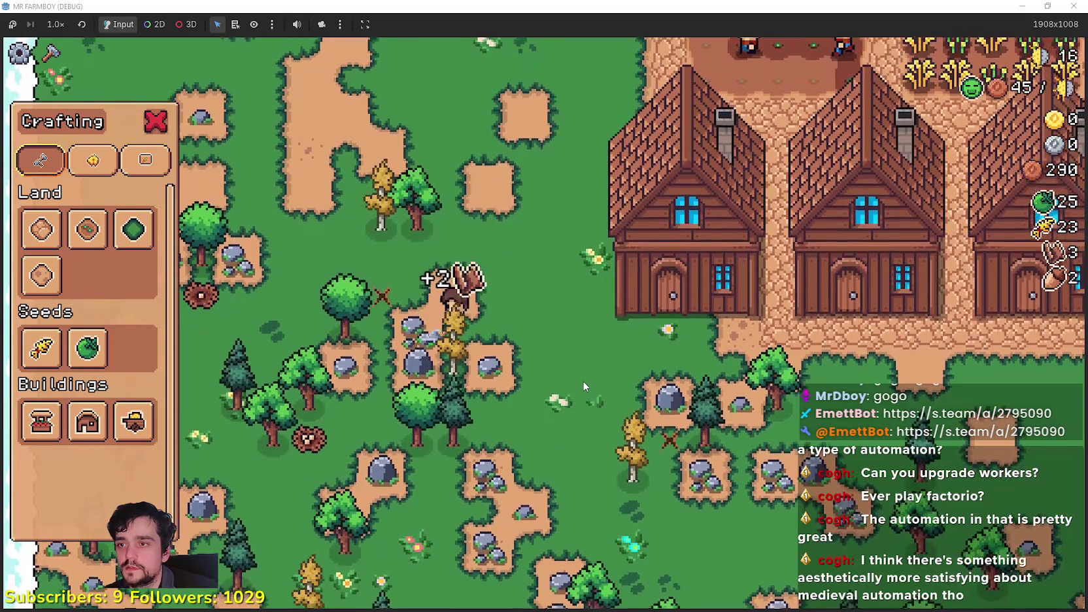
{"action": "key", "text": "s"}
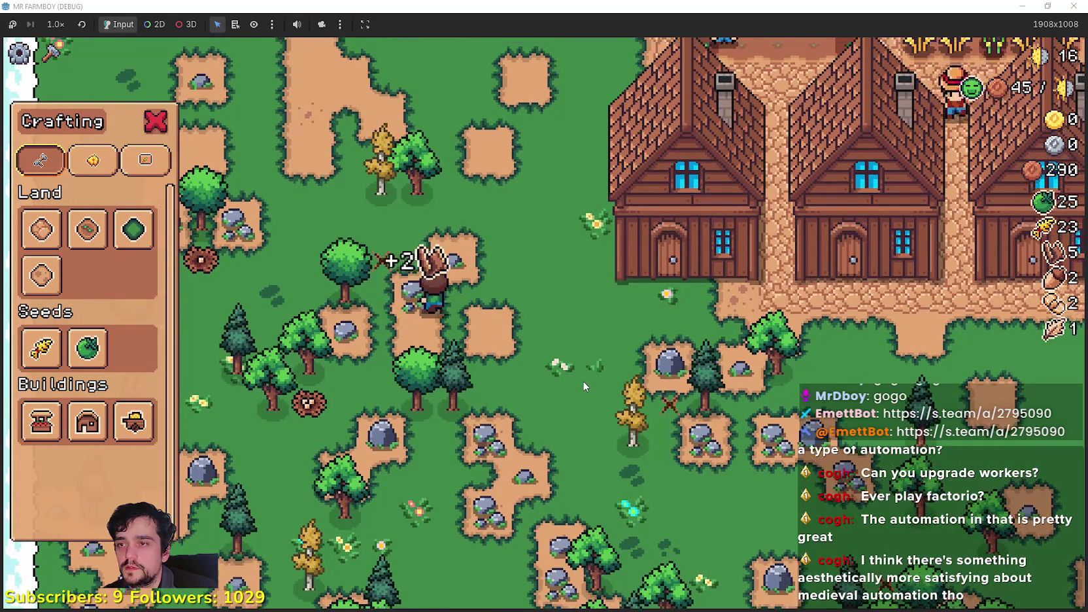
{"action": "key", "text": "w"}
{"action": "key", "text": "a"}
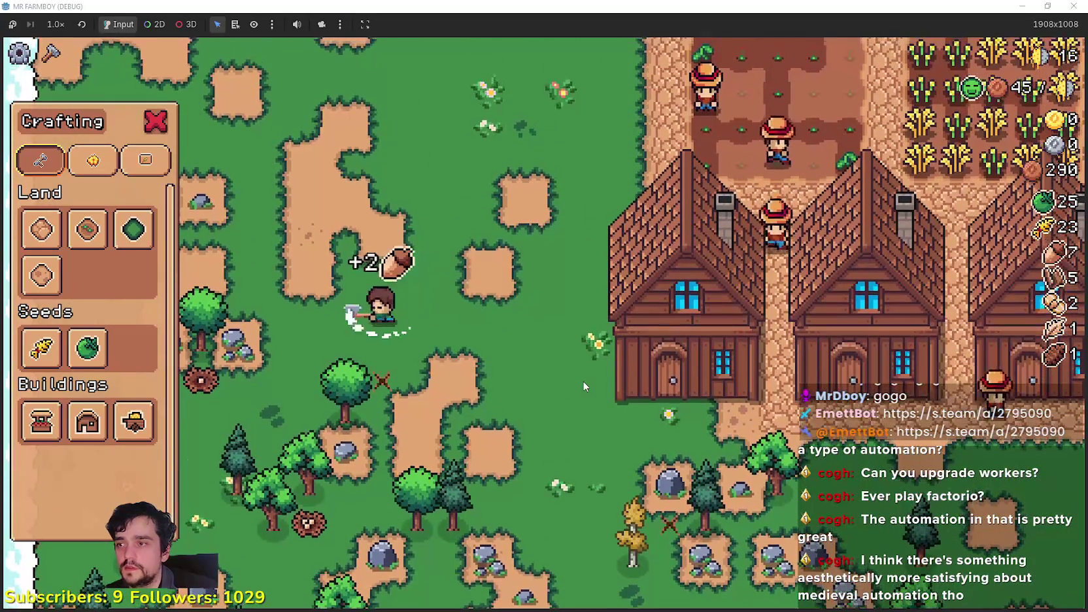
{"action": "key", "text": "d"}
Build a fourth house in line with the others and select the Grass Tile.
{"action": "key", "text": "2"}
{"action": "key", "text": "w"}
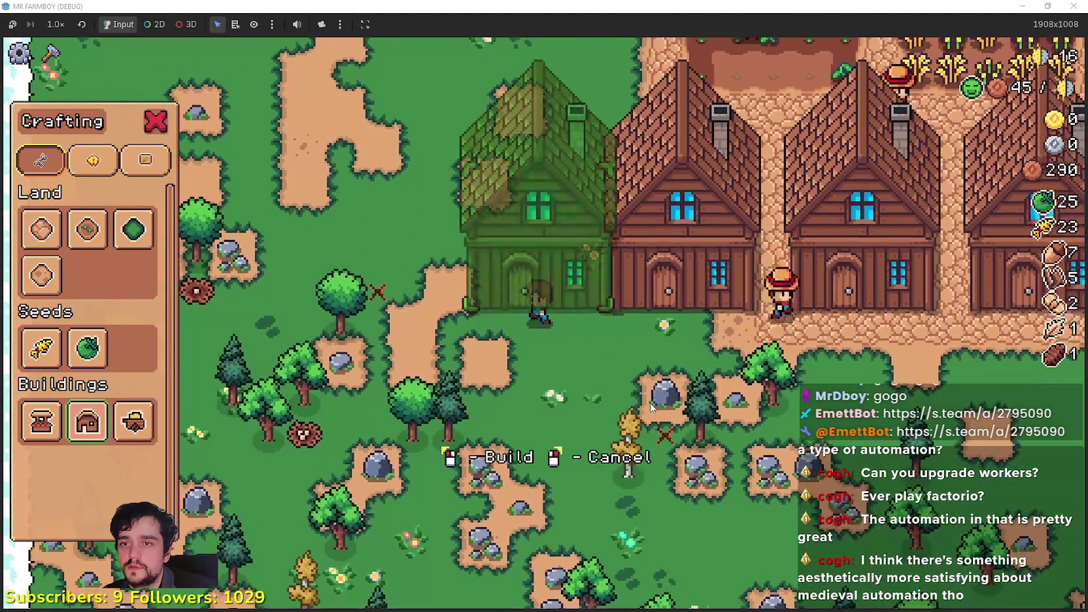
{"action": "left_click", "coordinate": [651, 406]}
{"action": "key", "text": "1"}
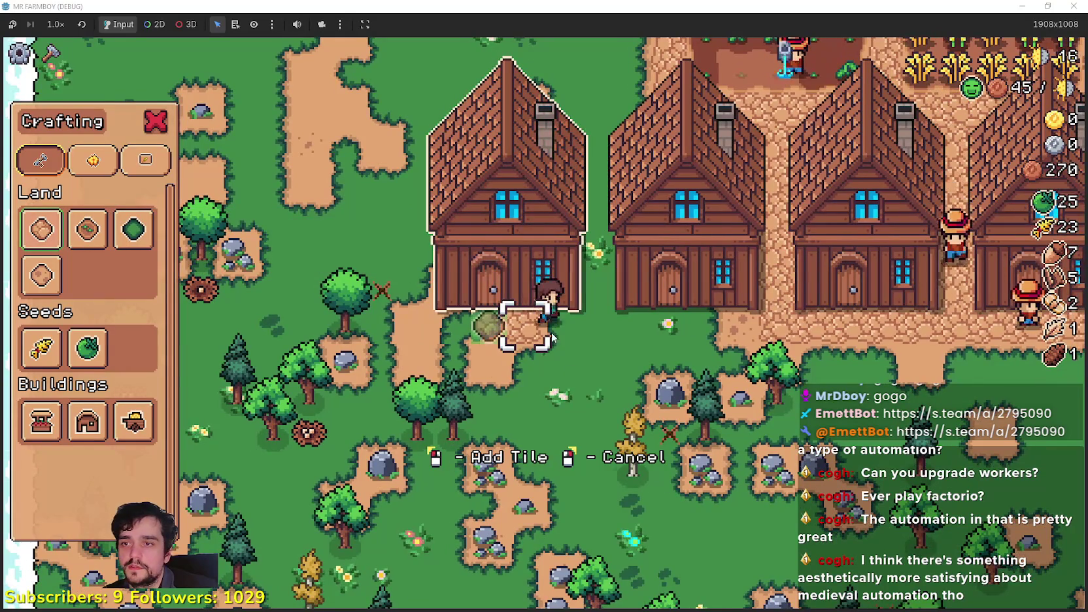
Walk around the row of houses onto the grass and close the Crafting panel.
{"action": "key", "text": "d"}
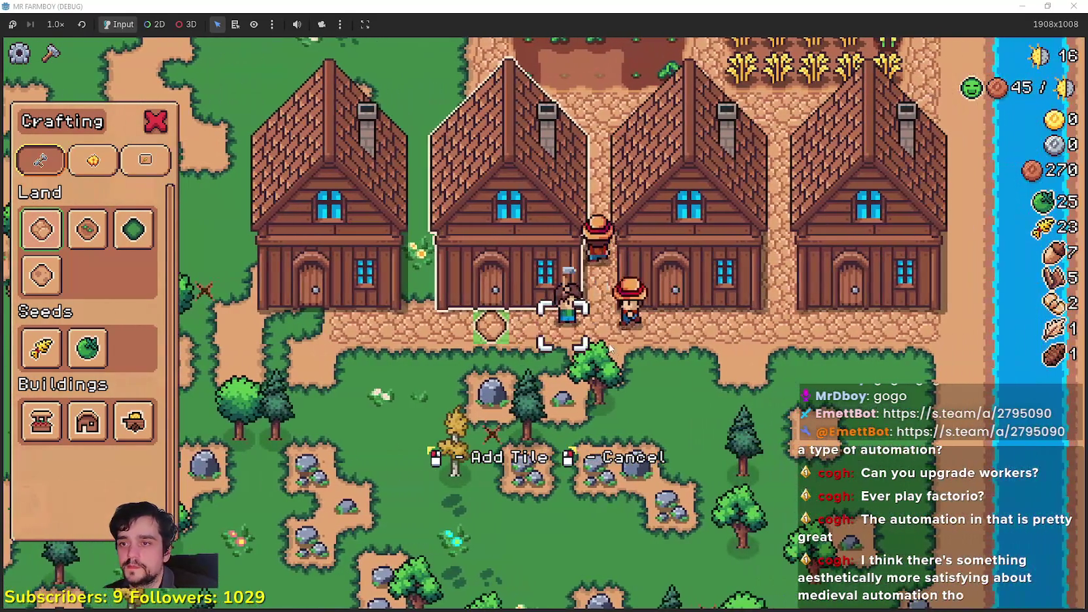
{"action": "key", "text": "a"}
{"action": "key", "text": "a"}
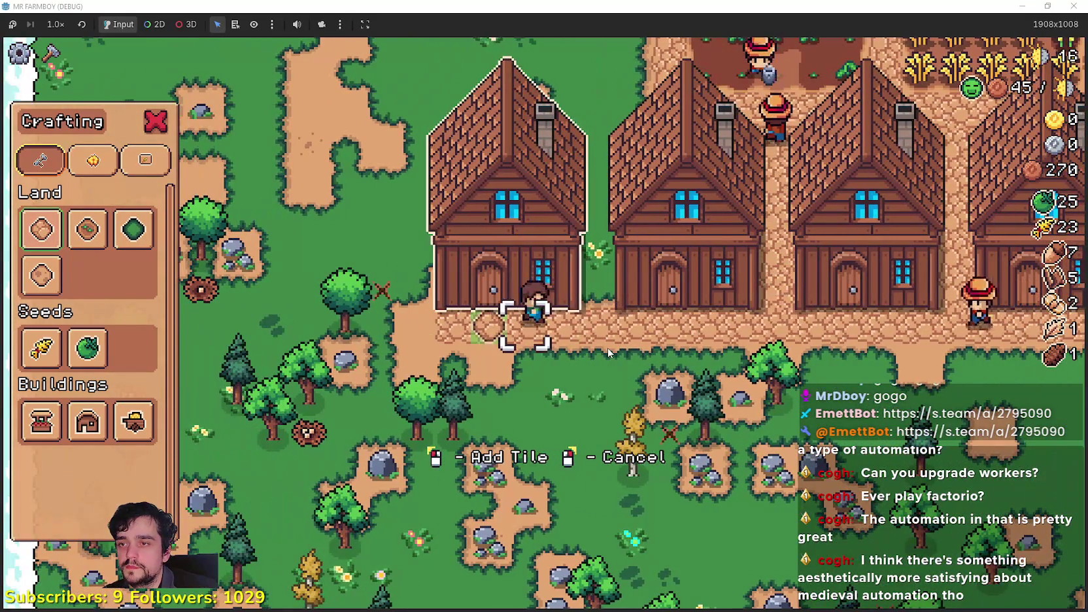
{"action": "key", "text": "d"}
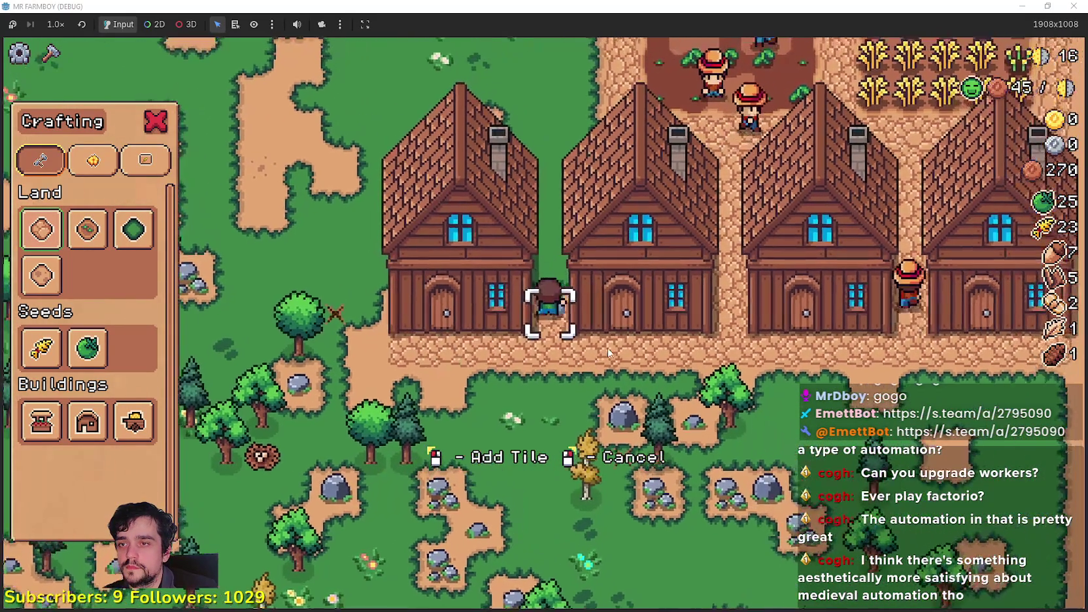
{"action": "key", "text": "w"}
{"action": "key", "text": "w"}
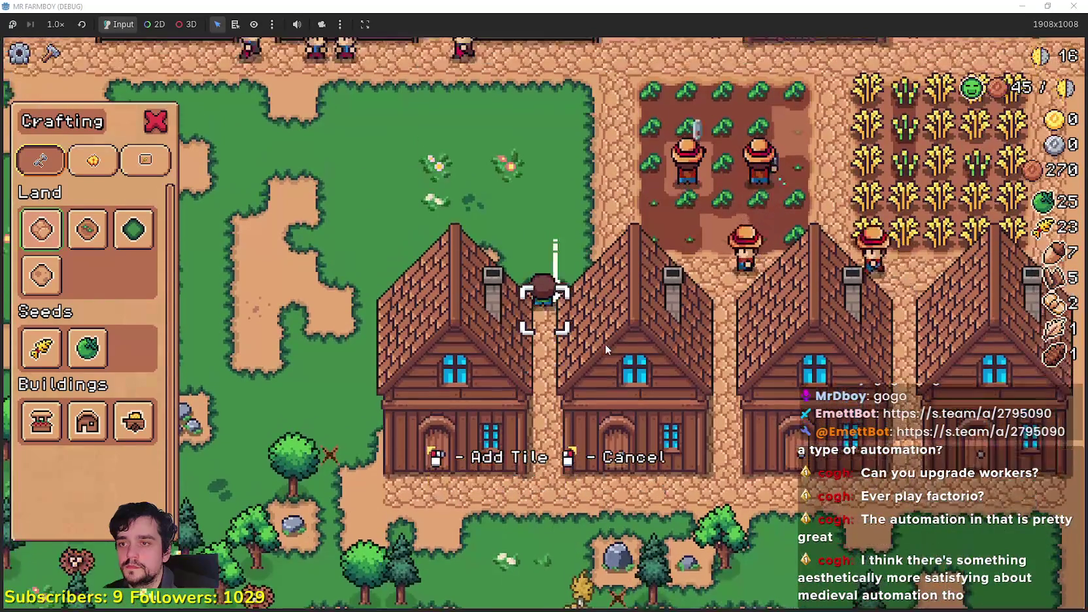
{"action": "key", "text": "a"}
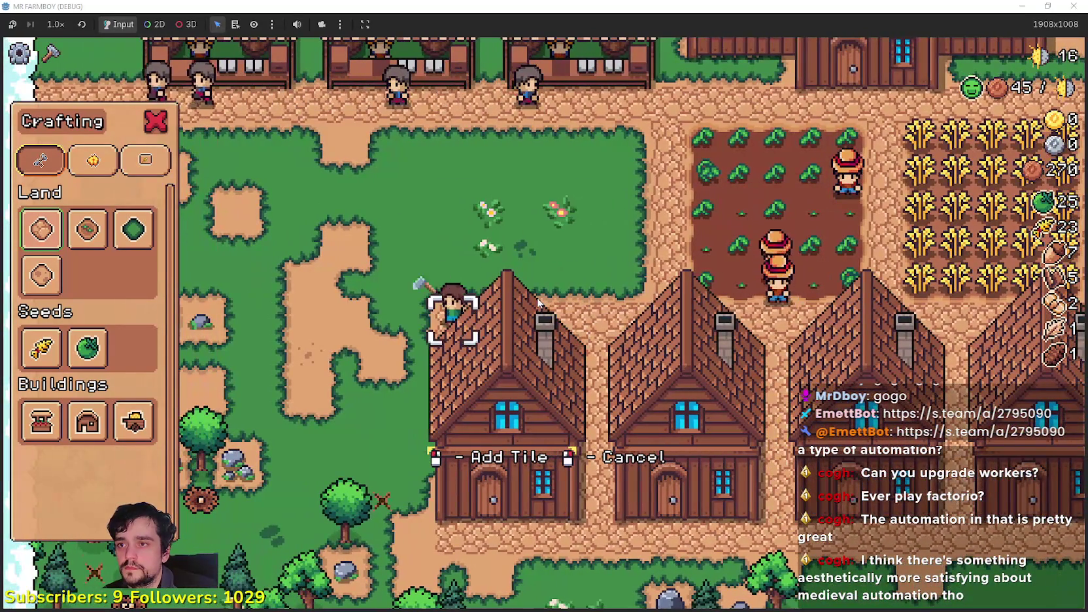
{"action": "key", "text": "a"}
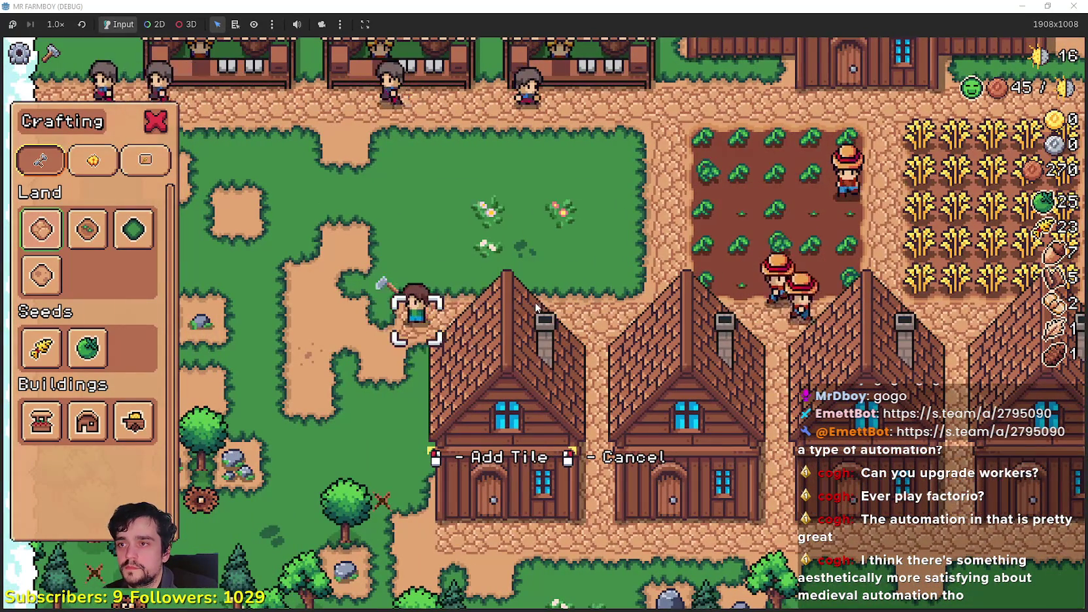
{"action": "scroll", "coordinate": [535, 302], "scroll_direction": "down", "scroll_amount": 1}
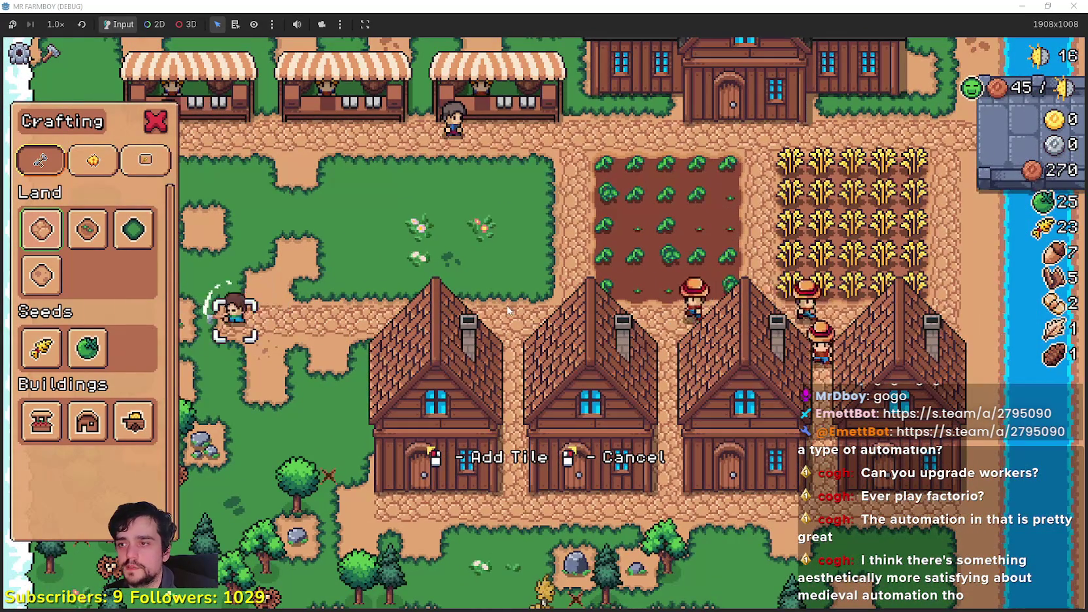
{"action": "key", "text": "Escape"}
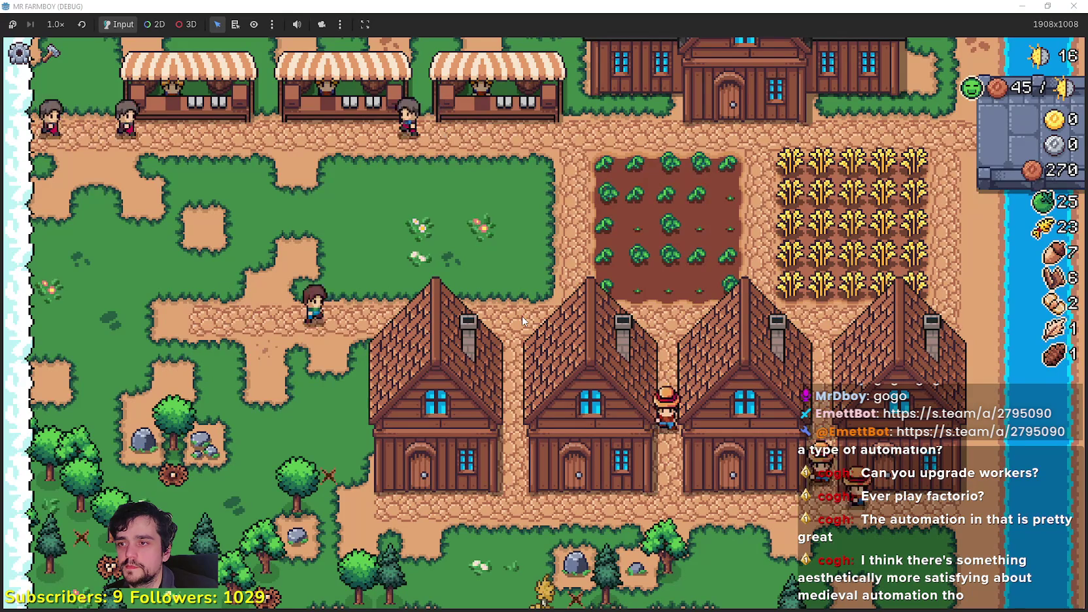
{"action": "key", "text": "d"}
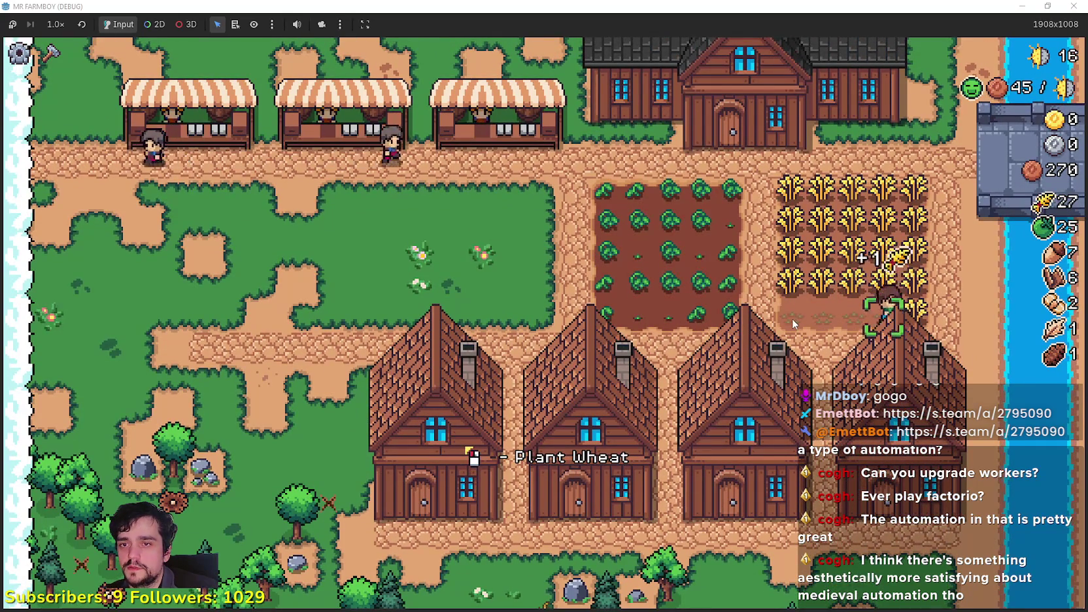
Harvest the wheat field until the wheat count reaches 48.
{"action": "key", "text": "w"}
{"action": "key", "text": "a"}
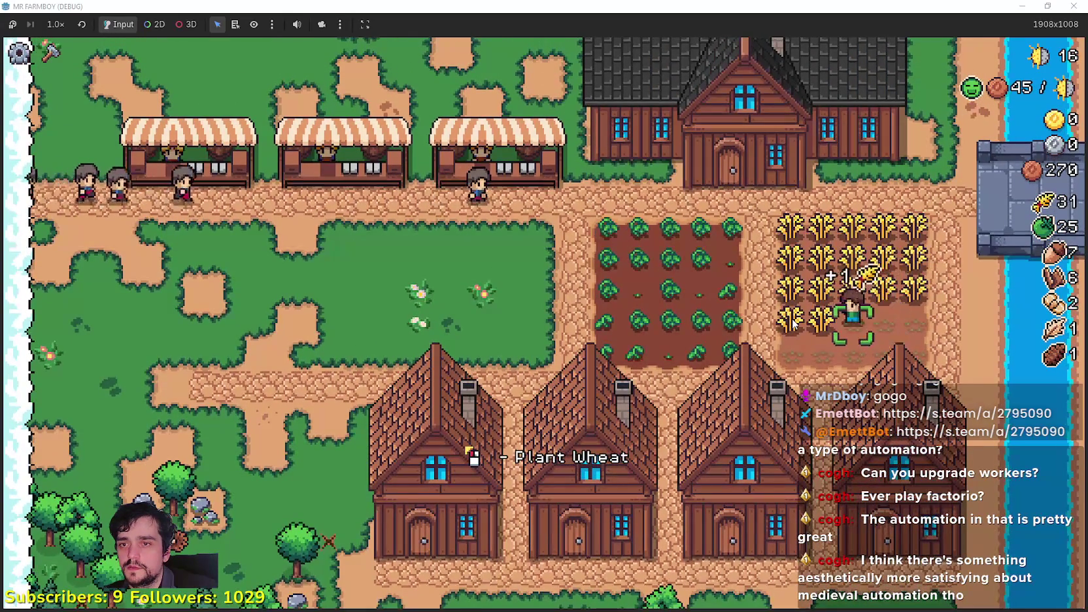
{"action": "key", "text": "w"}
{"action": "key", "text": "d"}
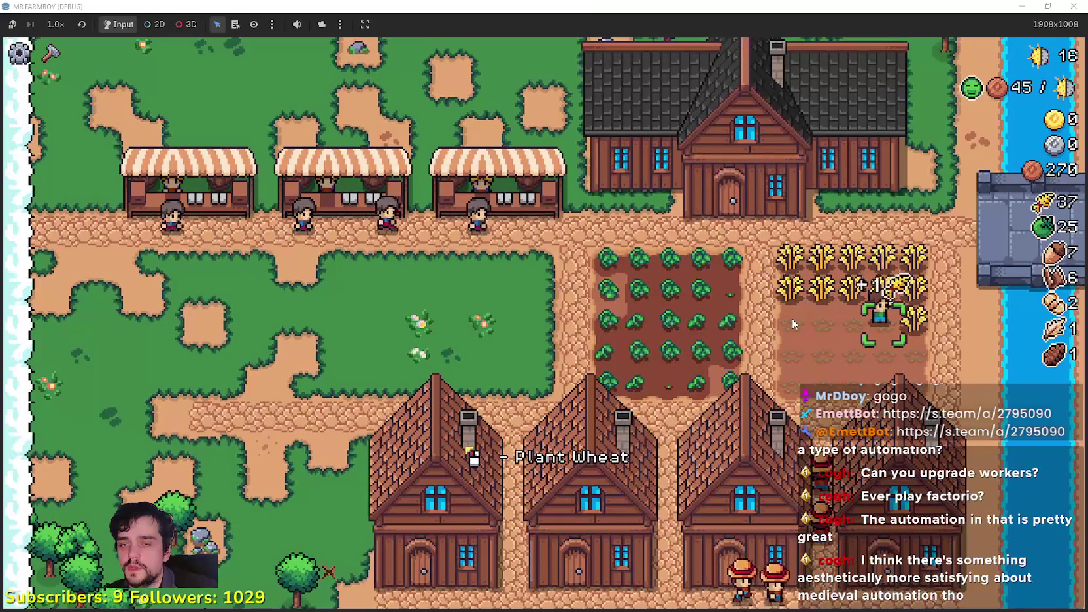
{"action": "key", "text": "w"}
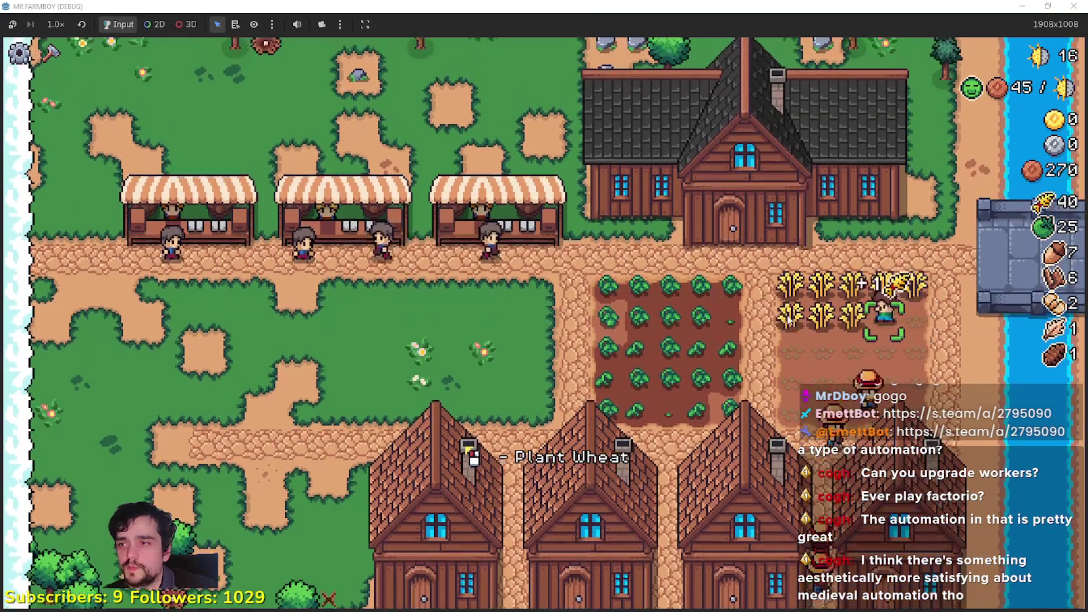
{"action": "key", "text": "a"}
{"action": "key", "text": "w"}
{"action": "key", "text": "d"}
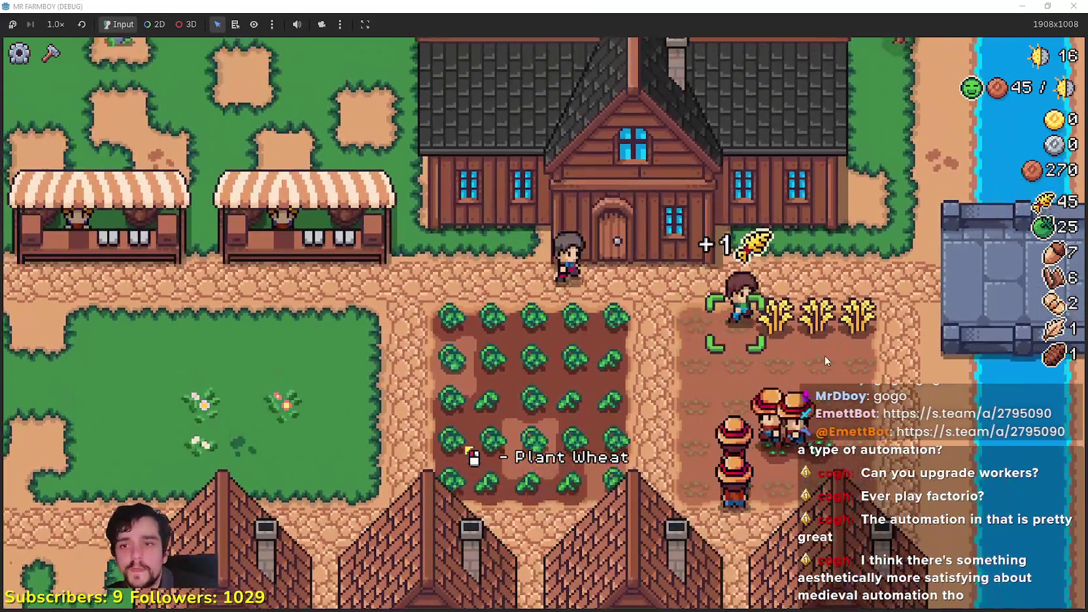
{"action": "key", "text": "d"}
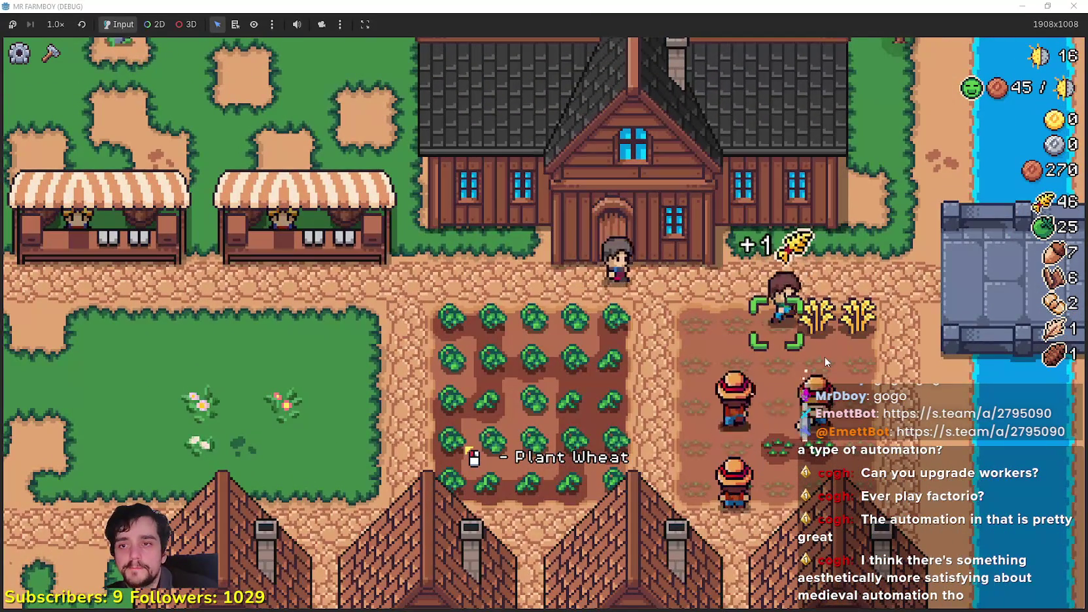
{"action": "key", "text": "s"}
{"action": "scroll", "coordinate": [824, 356], "scroll_direction": "down", "scroll_amount": 2}
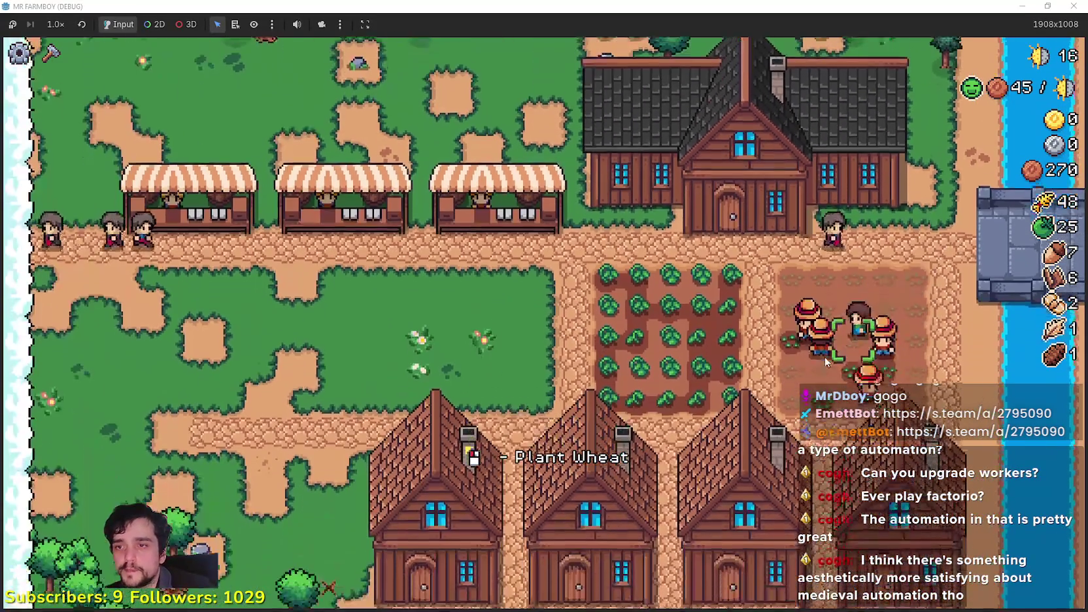
{"action": "key", "text": "w"}
{"action": "key", "text": "d"}
Check a house's Hirable Workers and confirm that Gatherer needs another building first.
{"action": "key", "text": "a"}
{"action": "key", "text": "w"}
{"action": "key", "text": "s"}
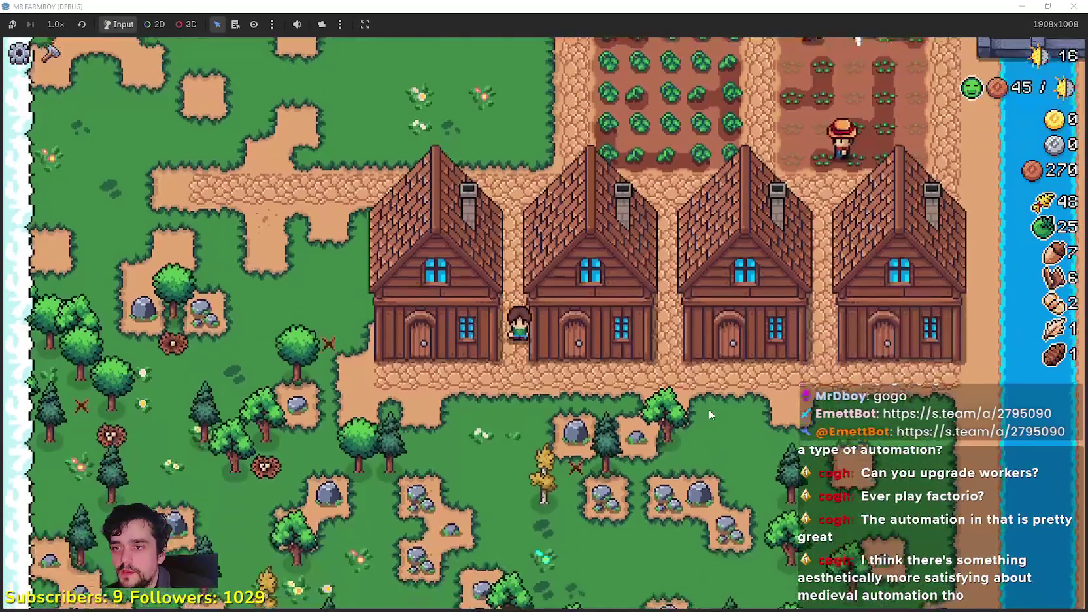
{"action": "left_click", "coordinate": [716, 402]}
{"action": "mouse_move", "coordinate": [436, 226]}
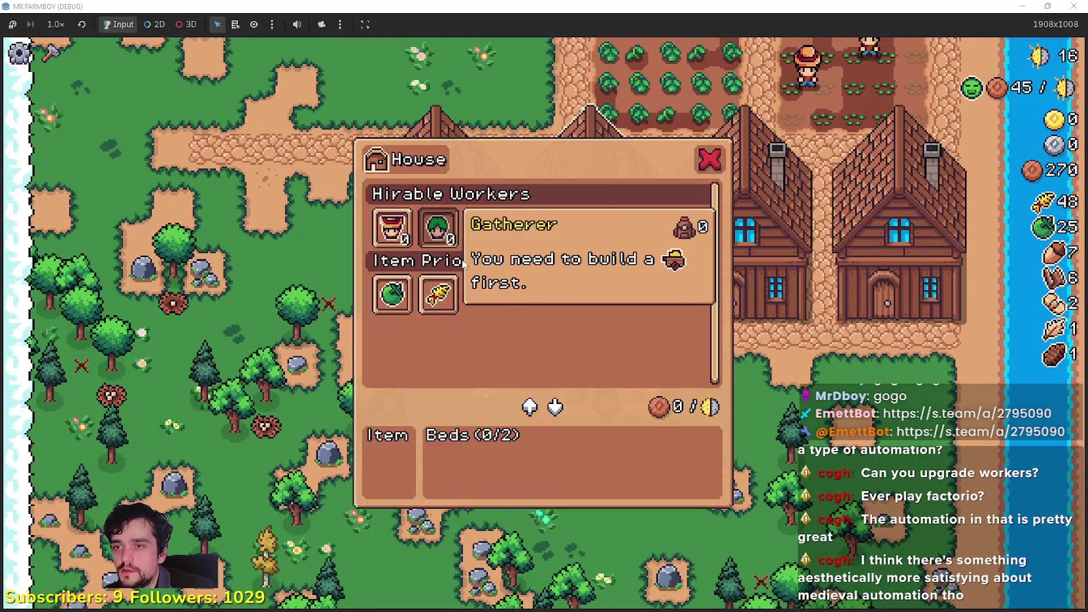
{"action": "key", "text": "w"}
Switch from Godot back to the running game and walk onto the tomato plot.
{"action": "key", "text": "d"}
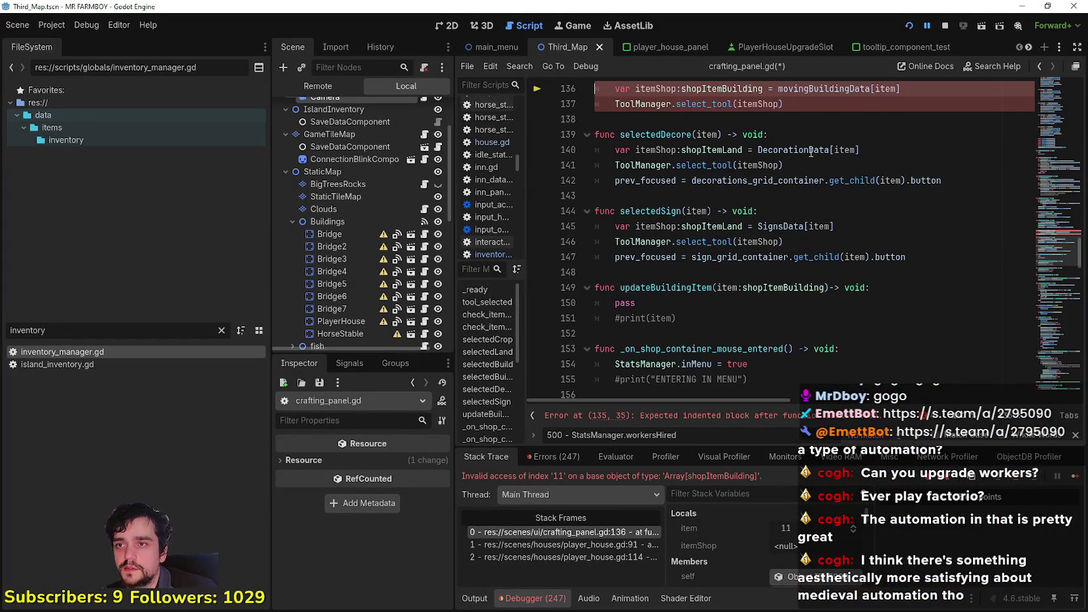
{"action": "left_click", "coordinate": [1075, 477]}
{"action": "key", "text": "s"}
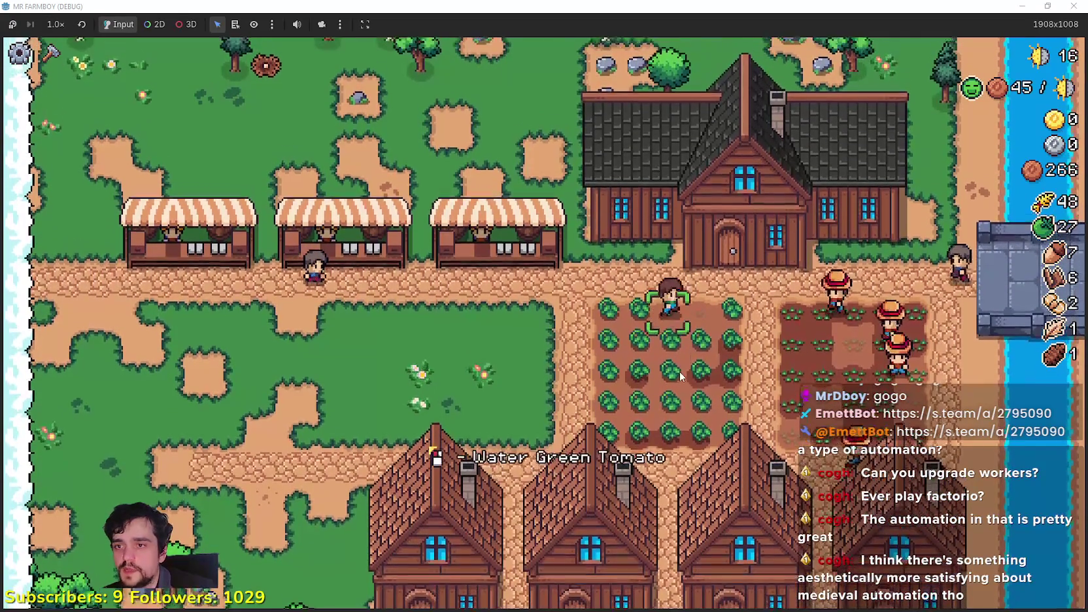
Review inventory and sales at the market stall.
{"action": "key", "text": "a"}
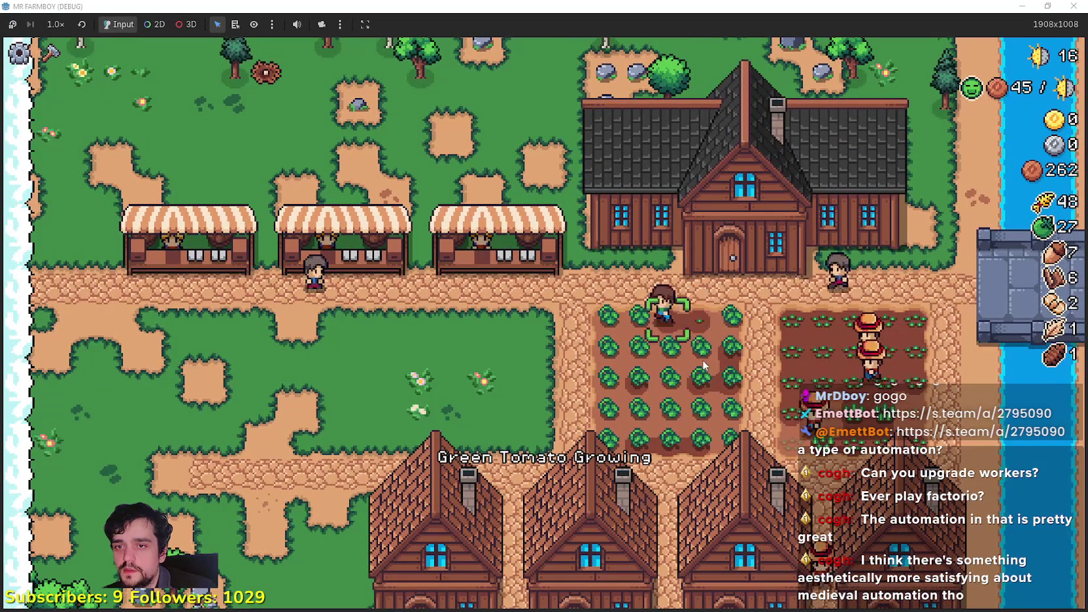
{"action": "key", "text": "w"}
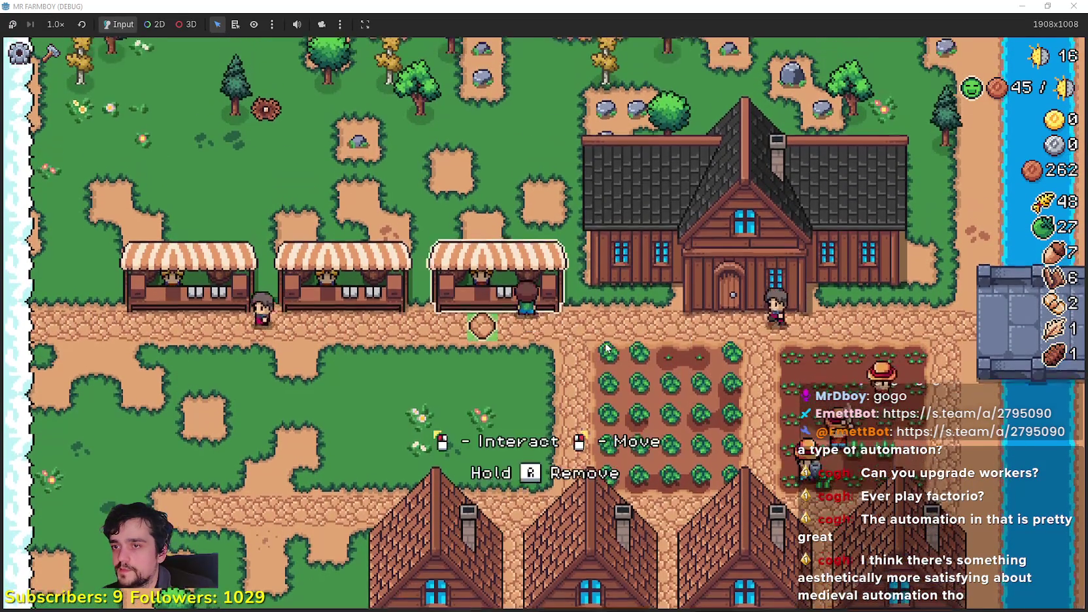
{"action": "left_click", "coordinate": [606, 347]}
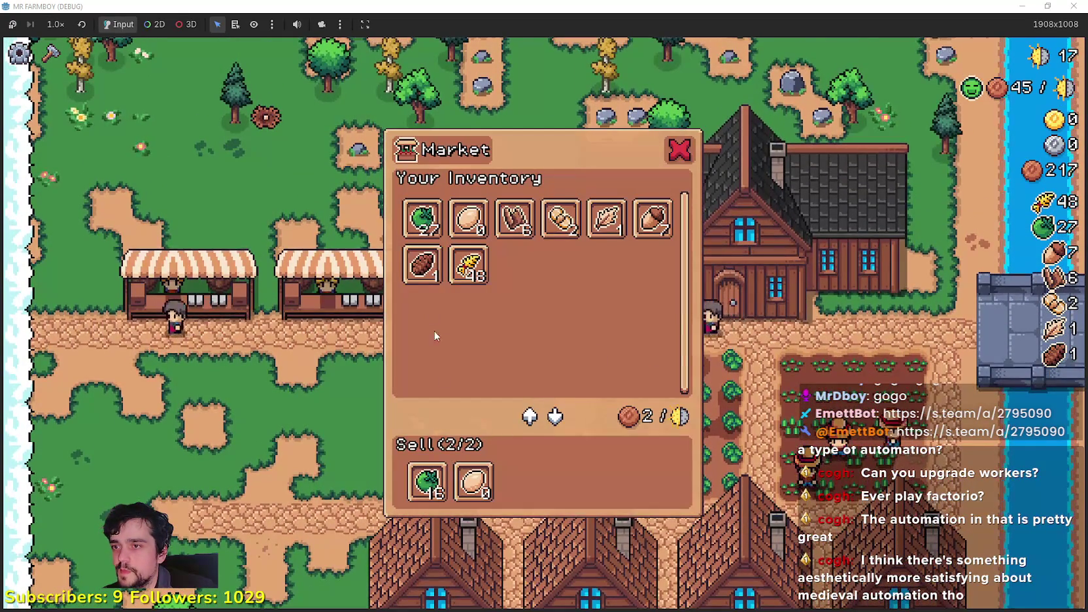
{"action": "key", "text": "Escape"}
Harvest the tomato plot until green tomatoes total 50.
{"action": "key", "text": "d"}
{"action": "key", "text": "s"}
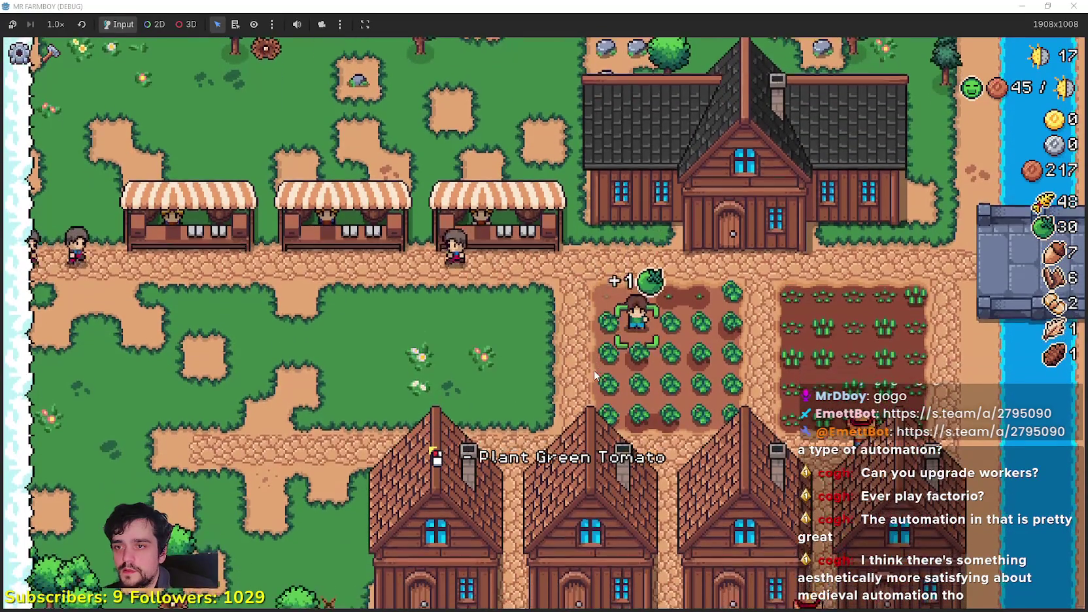
{"action": "key", "text": "d"}
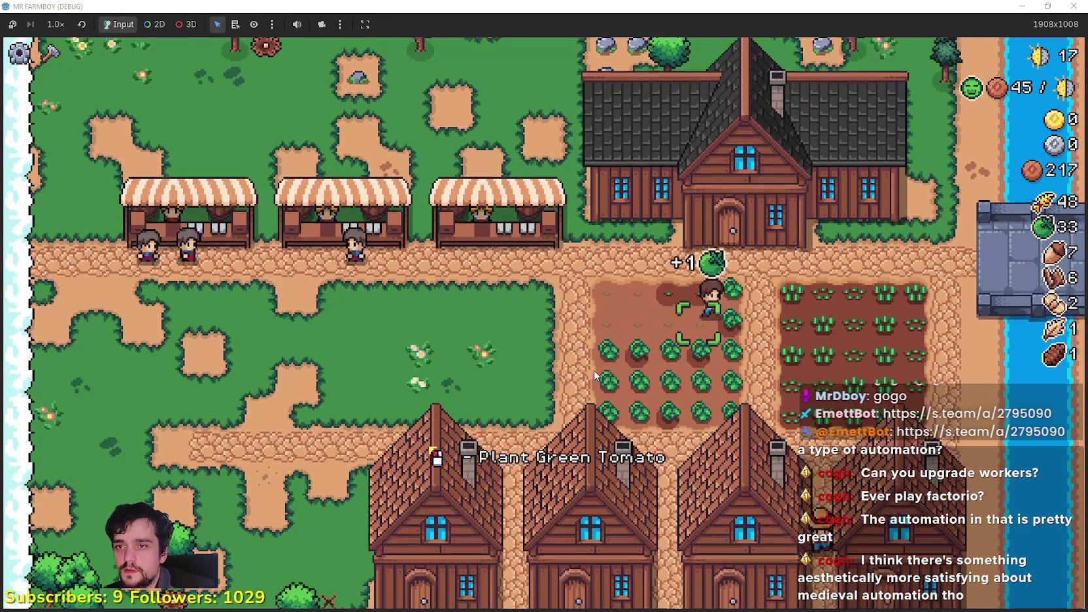
{"action": "scroll", "coordinate": [600, 367], "scroll_direction": "up", "scroll_amount": 3}
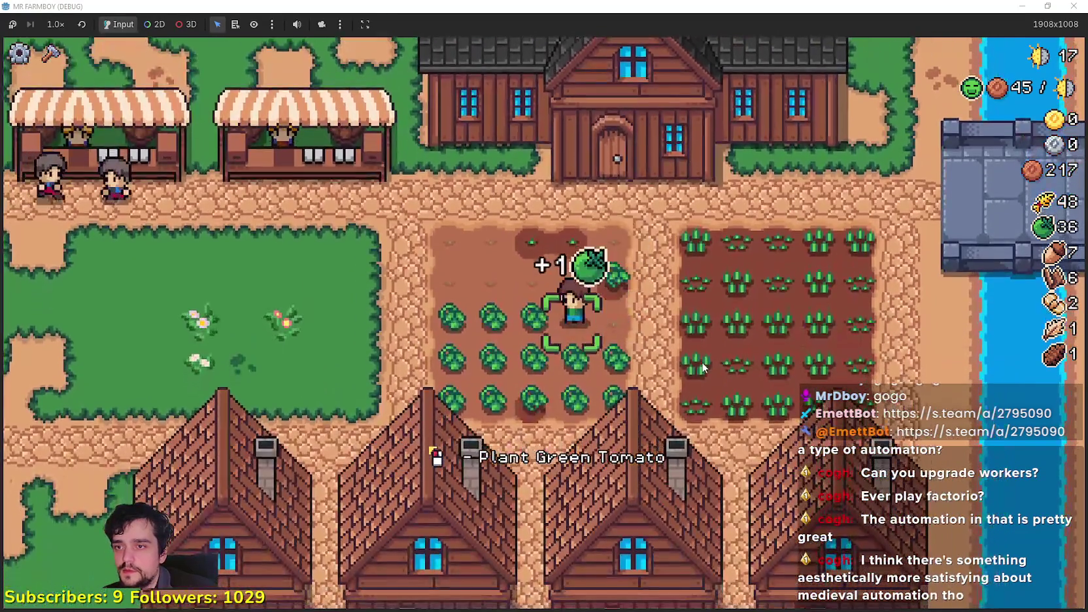
{"action": "key", "text": "a"}
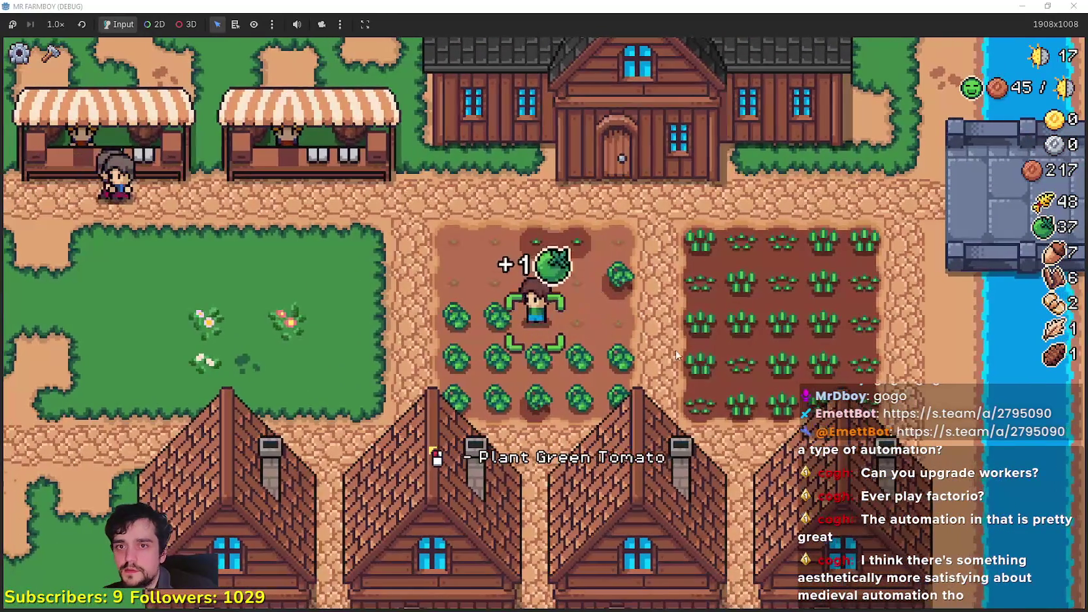
{"action": "key", "text": "s"}
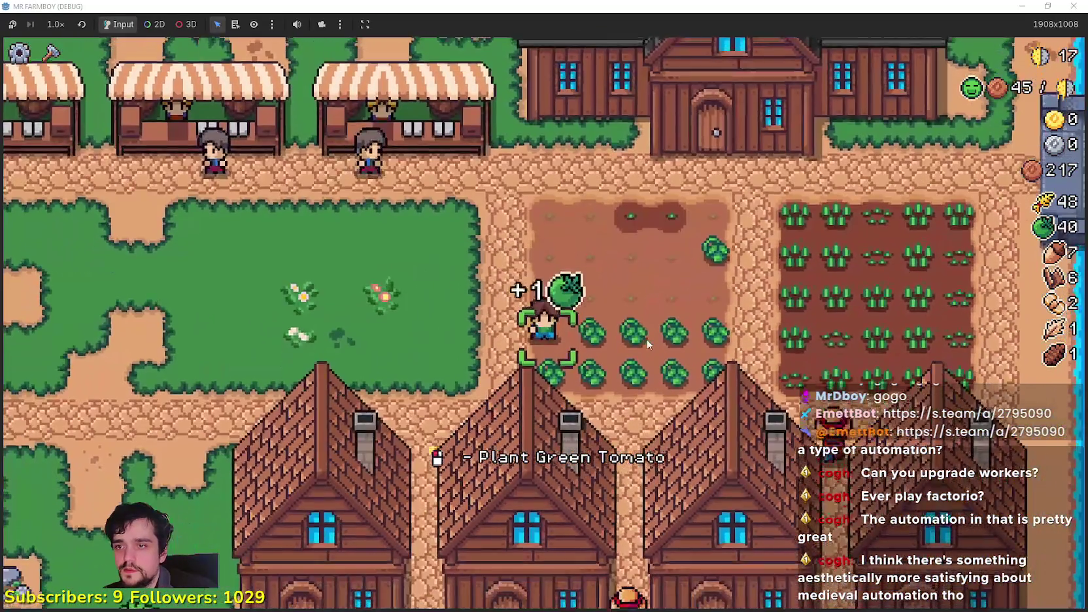
{"action": "scroll", "coordinate": [646, 343], "scroll_direction": "down", "scroll_amount": 3}
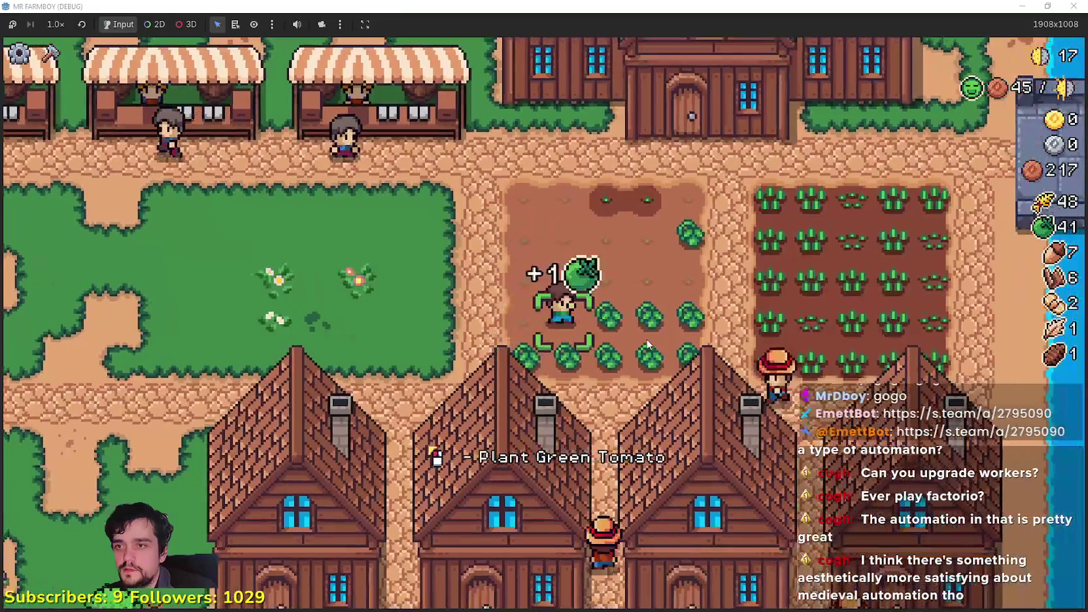
{"action": "key", "text": "d"}
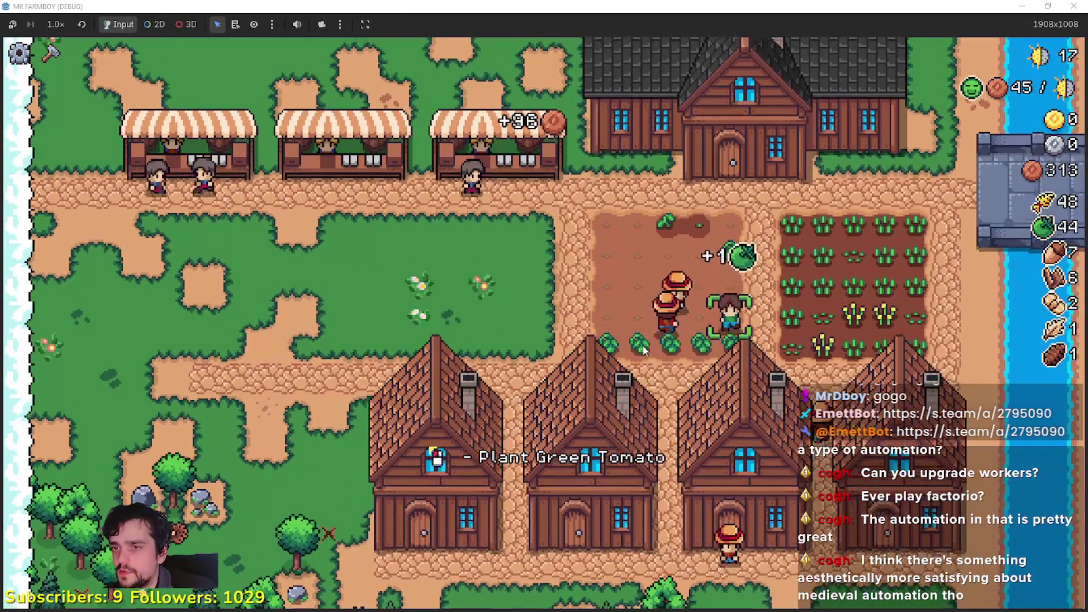
{"action": "key", "text": "s"}
{"action": "key", "text": "a"}
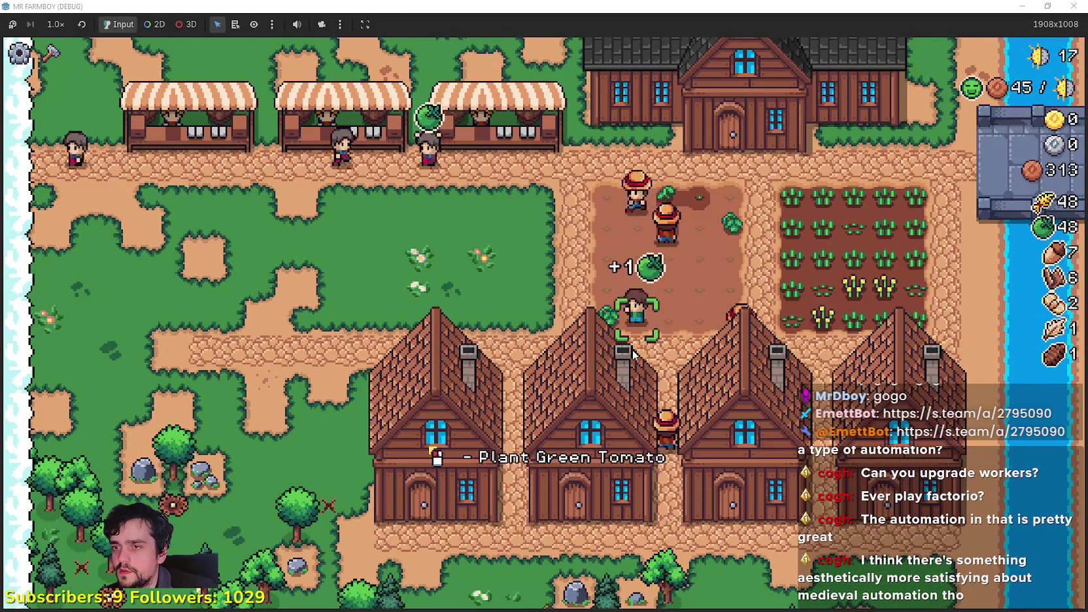
{"action": "key", "text": "w"}
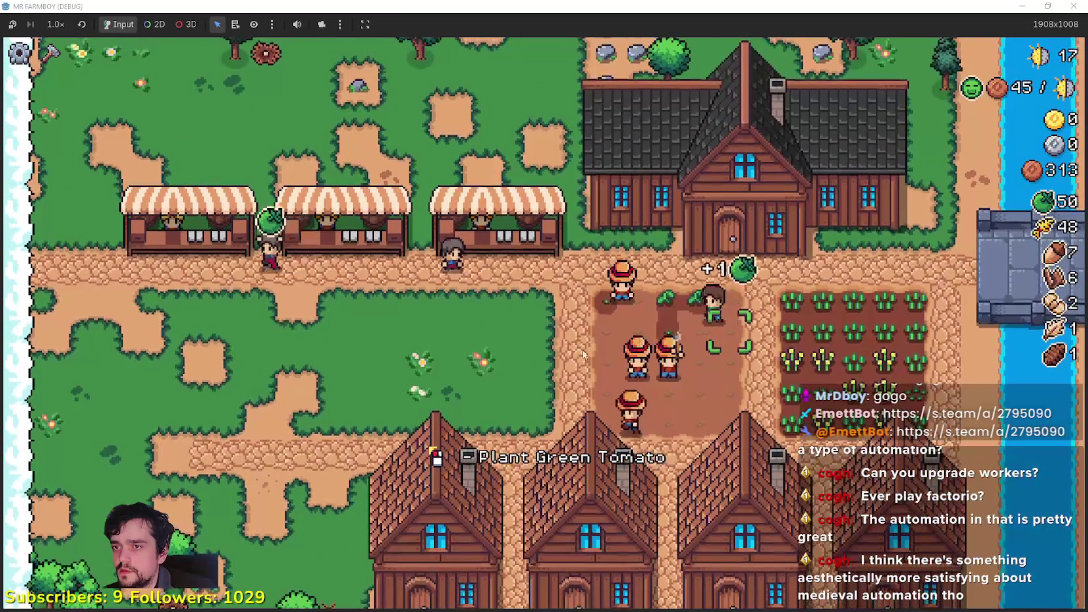
Choose Warehouse under Crafting's Buildings and position it at a valid spot beside the houses.
{"action": "key", "text": "c"}
{"action": "key", "text": "s"}
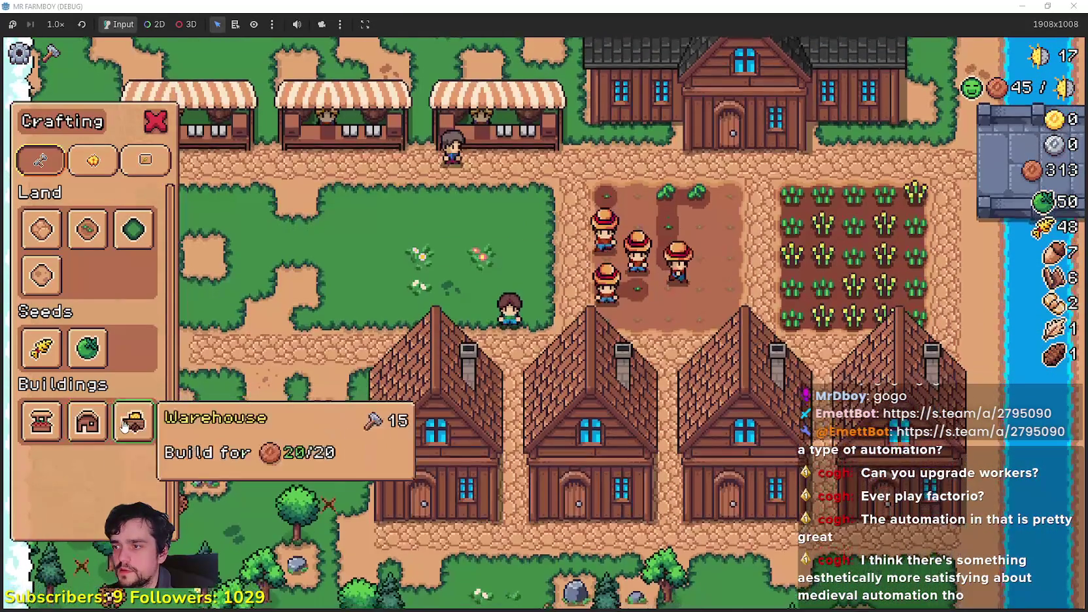
{"action": "left_click", "coordinate": [133, 420]}
{"action": "key", "text": "a"}
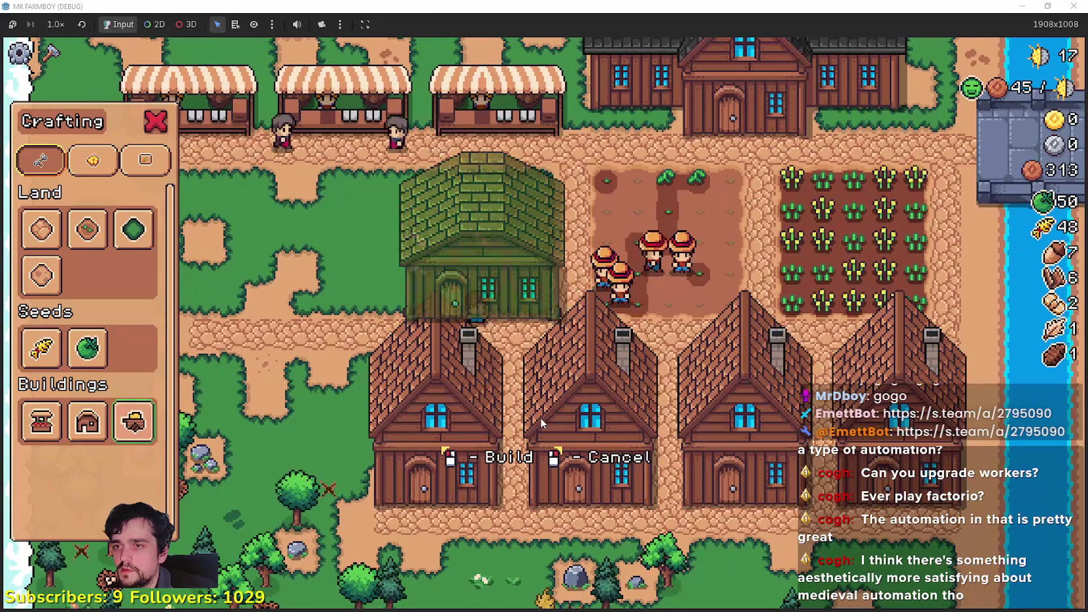